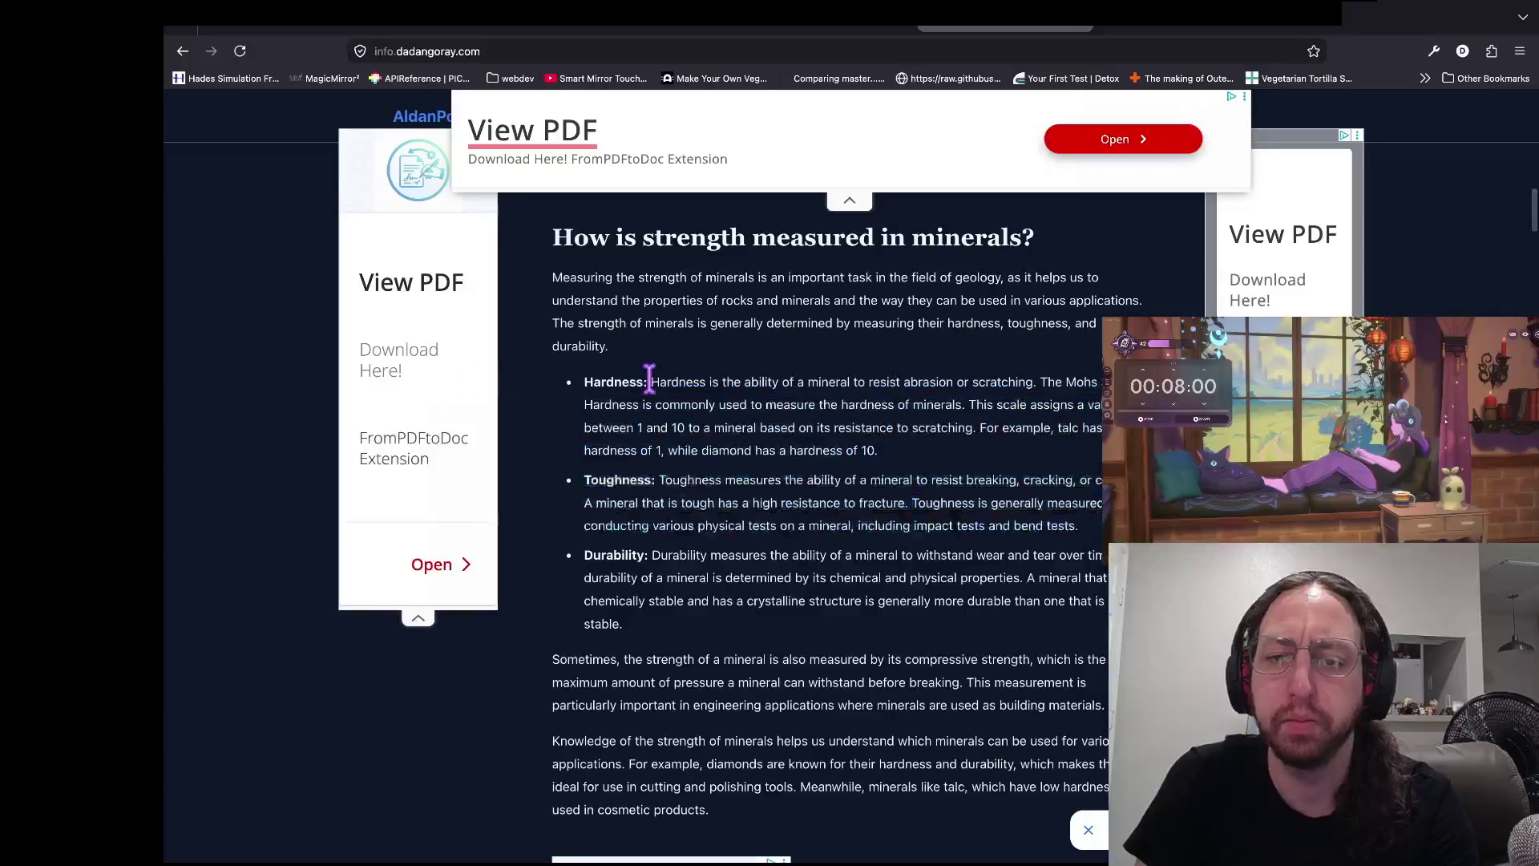
- Read the obsidian vs diamond article, highlighting the hardness and toughness passages
scroll(794, 380, "down", 1)
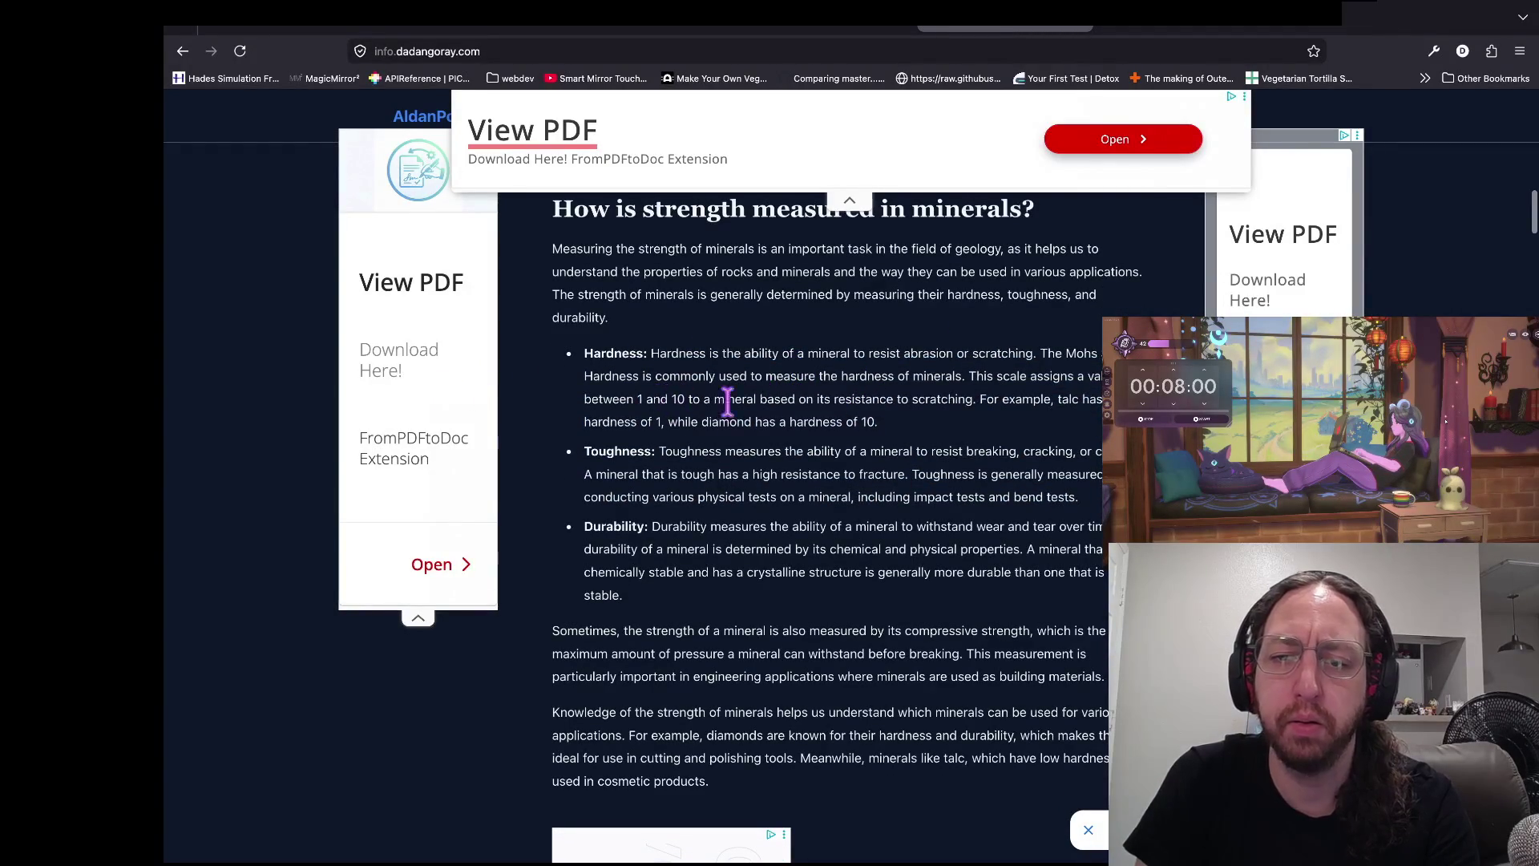
mouse_move(976, 398)
left_mouse_down()
mouse_move(440, 402)
mouse_move(629, 397)
left_mouse_up()
left_click(478, 405)
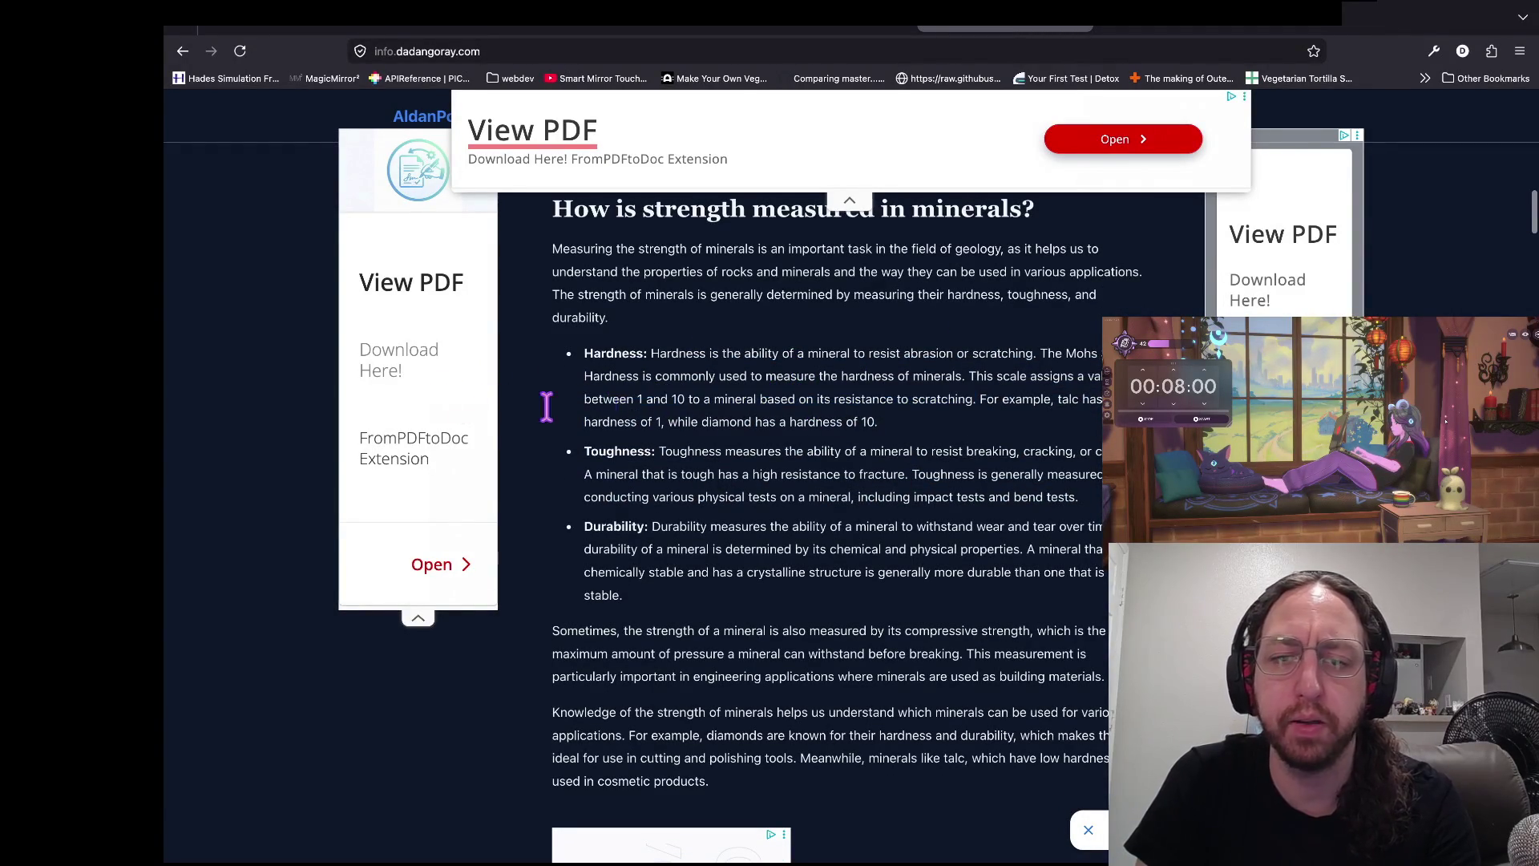
scroll(685, 406, "down", 1)
left_click_drag(498, 410, 1058, 408)
left_click(831, 404)
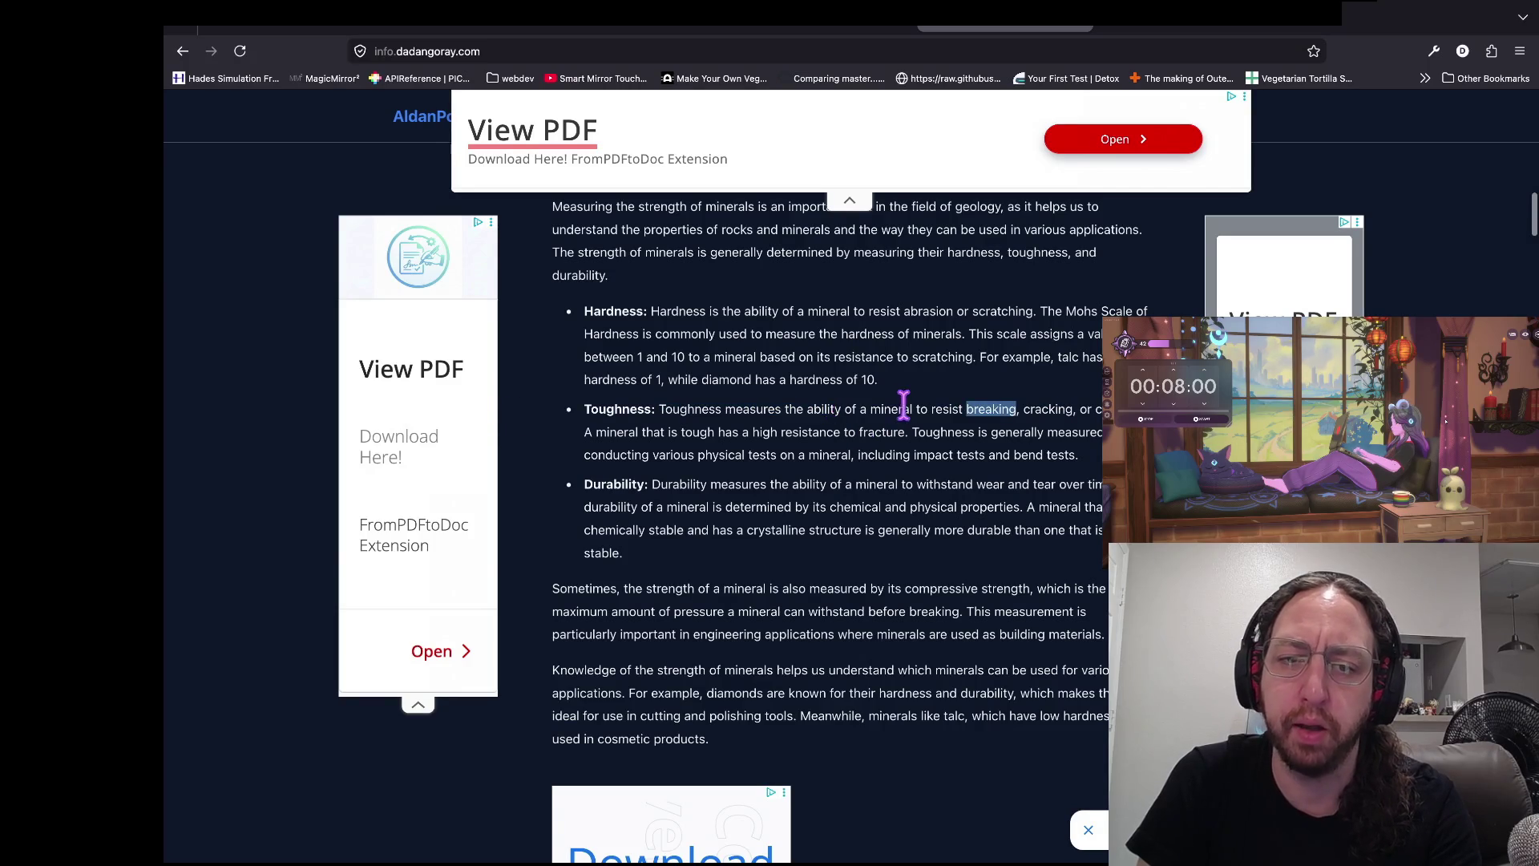
- Finish scrolling the article and move to the pull request's globals.gd diff
scroll(902, 405, "down", 1)
scroll(913, 413, "down", 10)
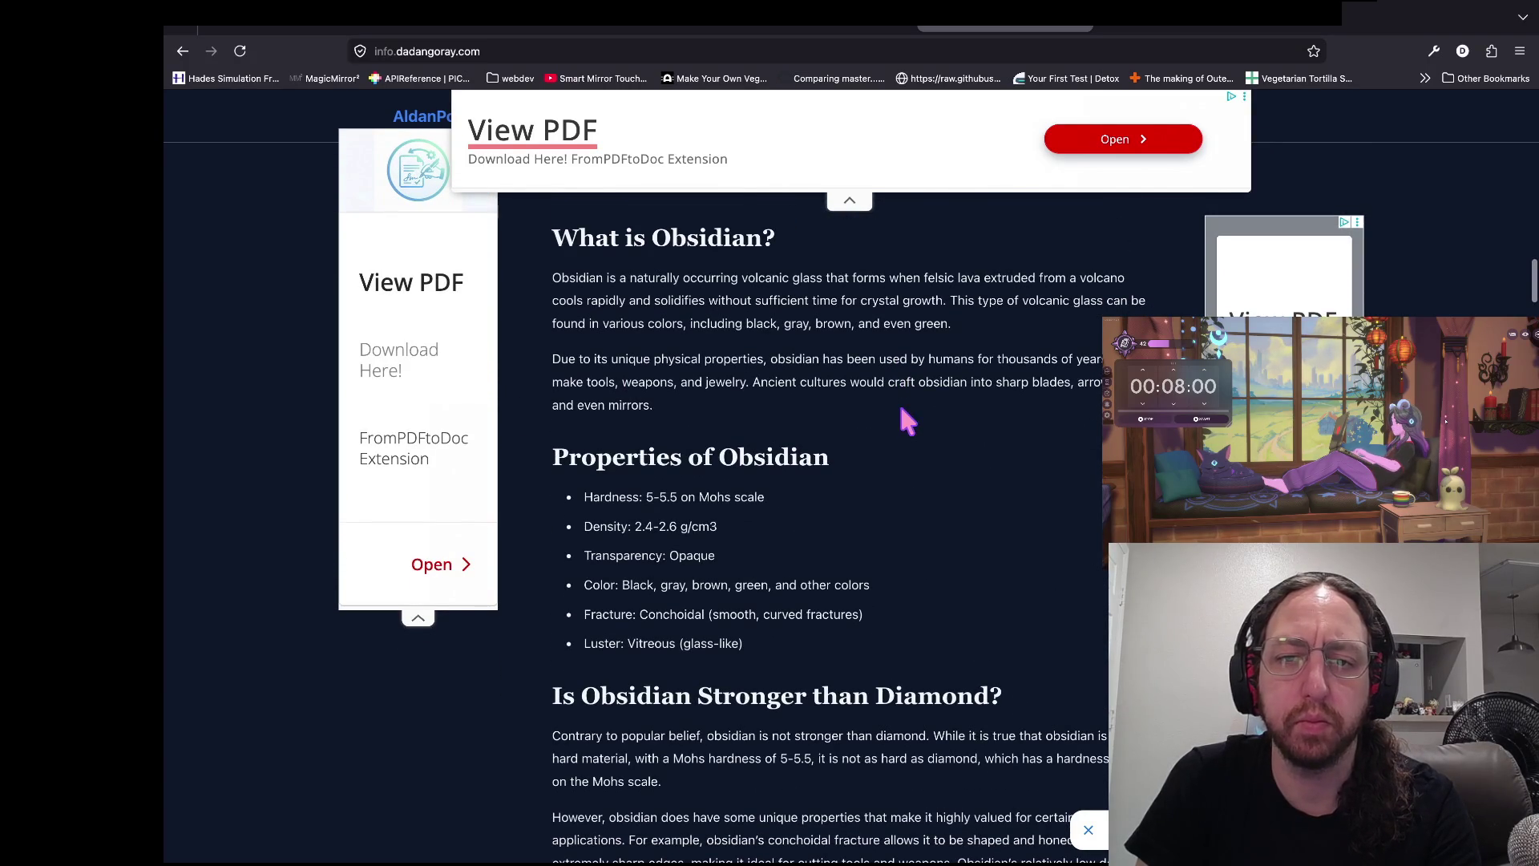
scroll(549, 449, "down", 5)
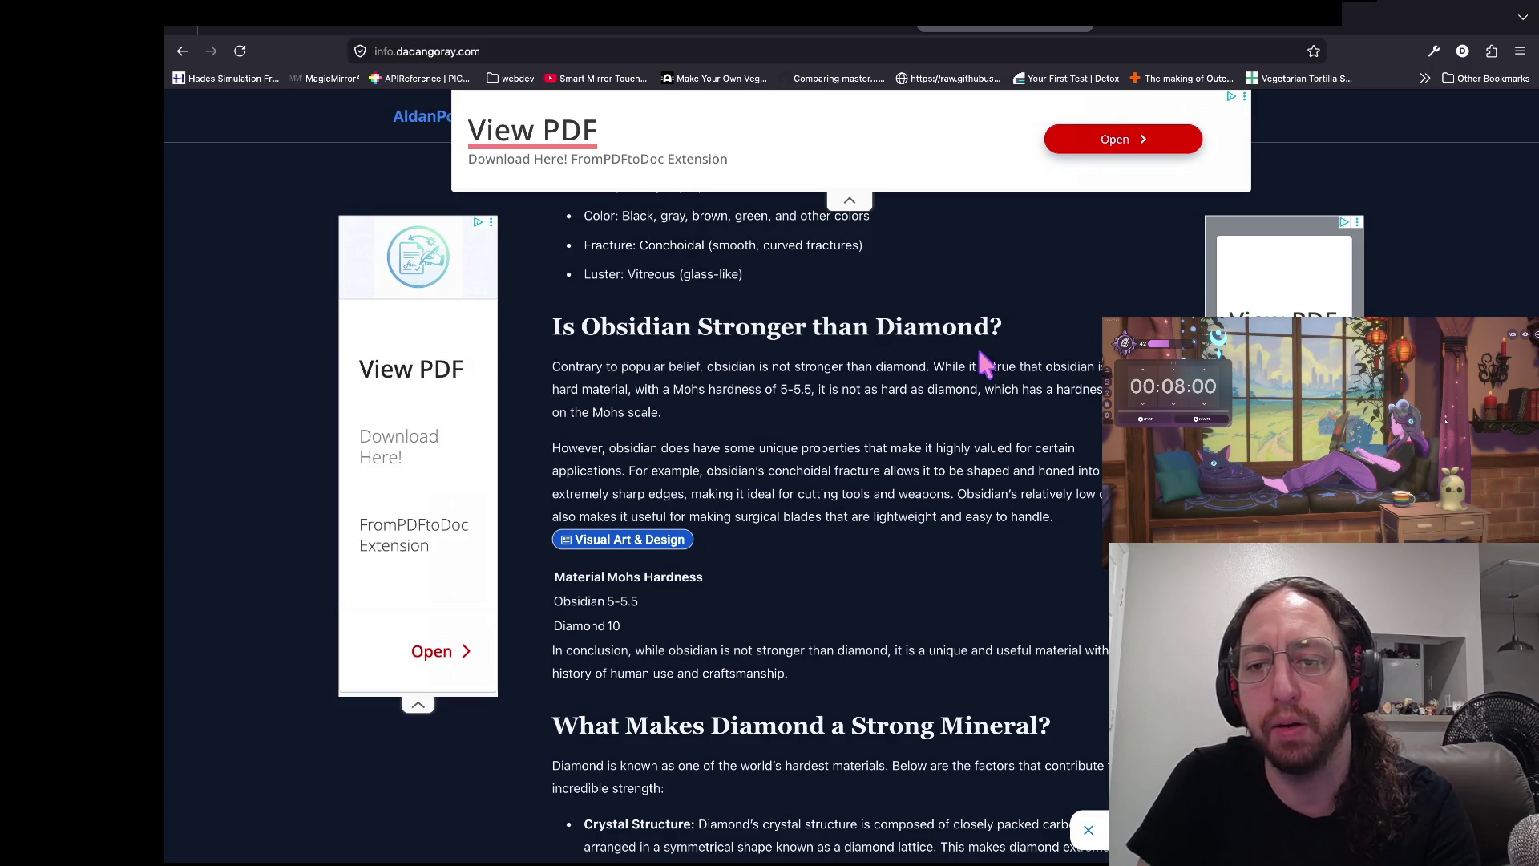
scroll(637, 537, "up", 1)
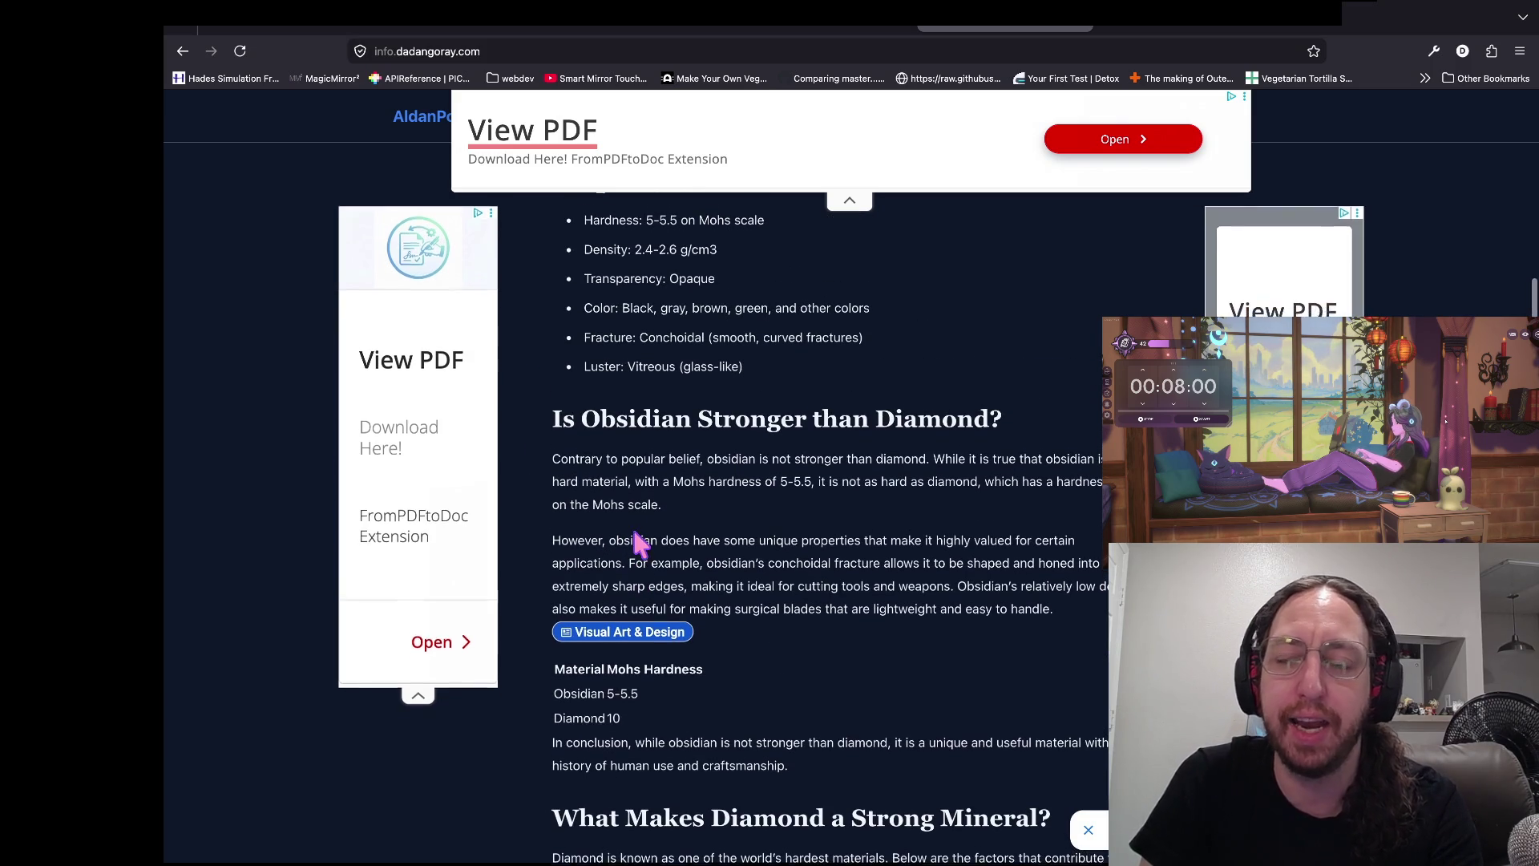
key("ctrl+Tab")
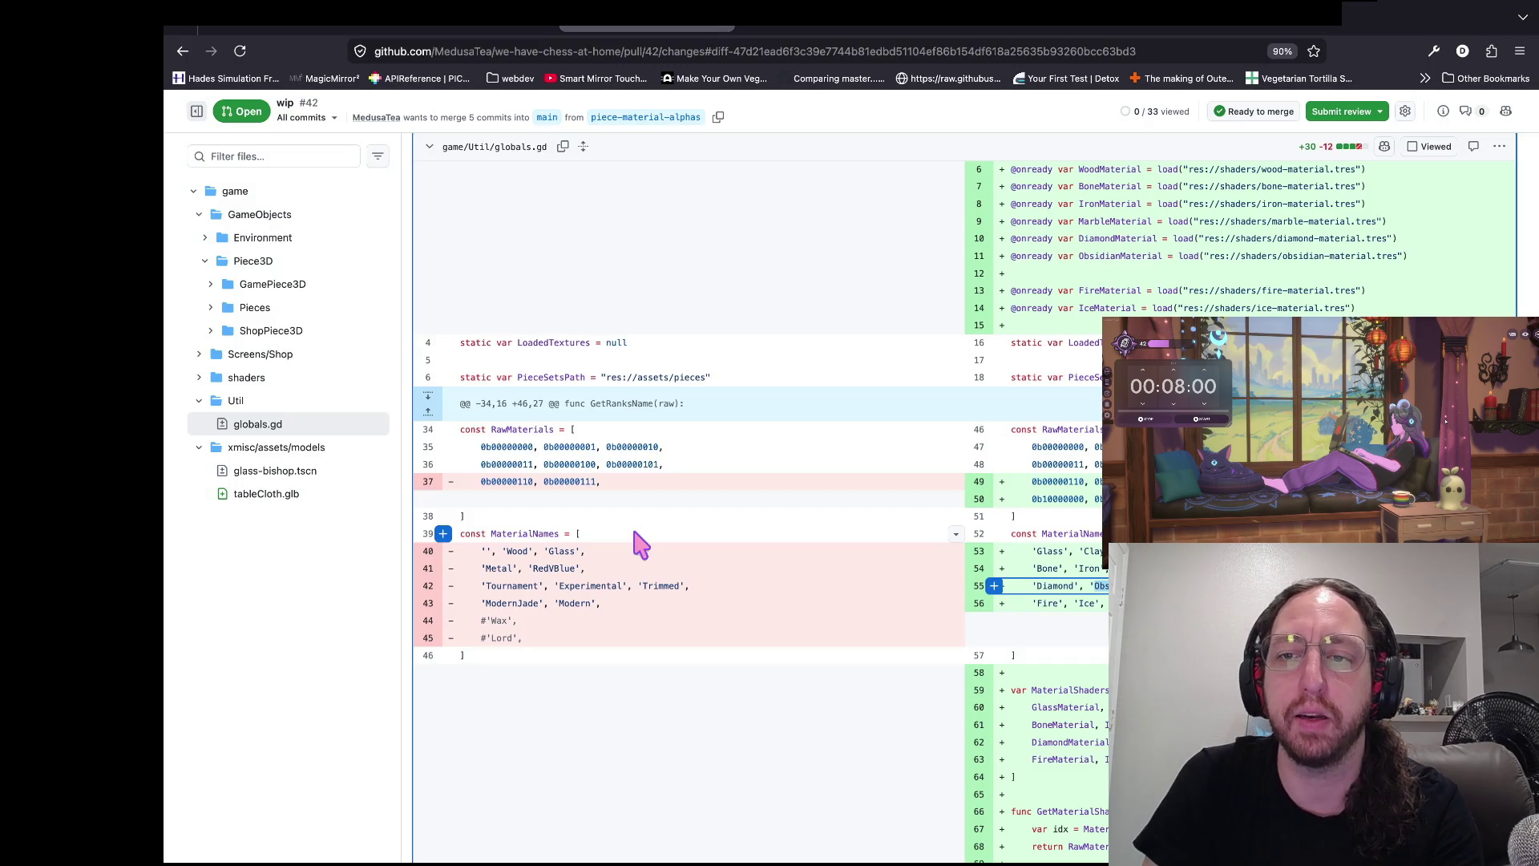
- In MaterialNames, delete 'Obsidian' and insert an empty '' entry before 'Glass'
key("super+Tab")
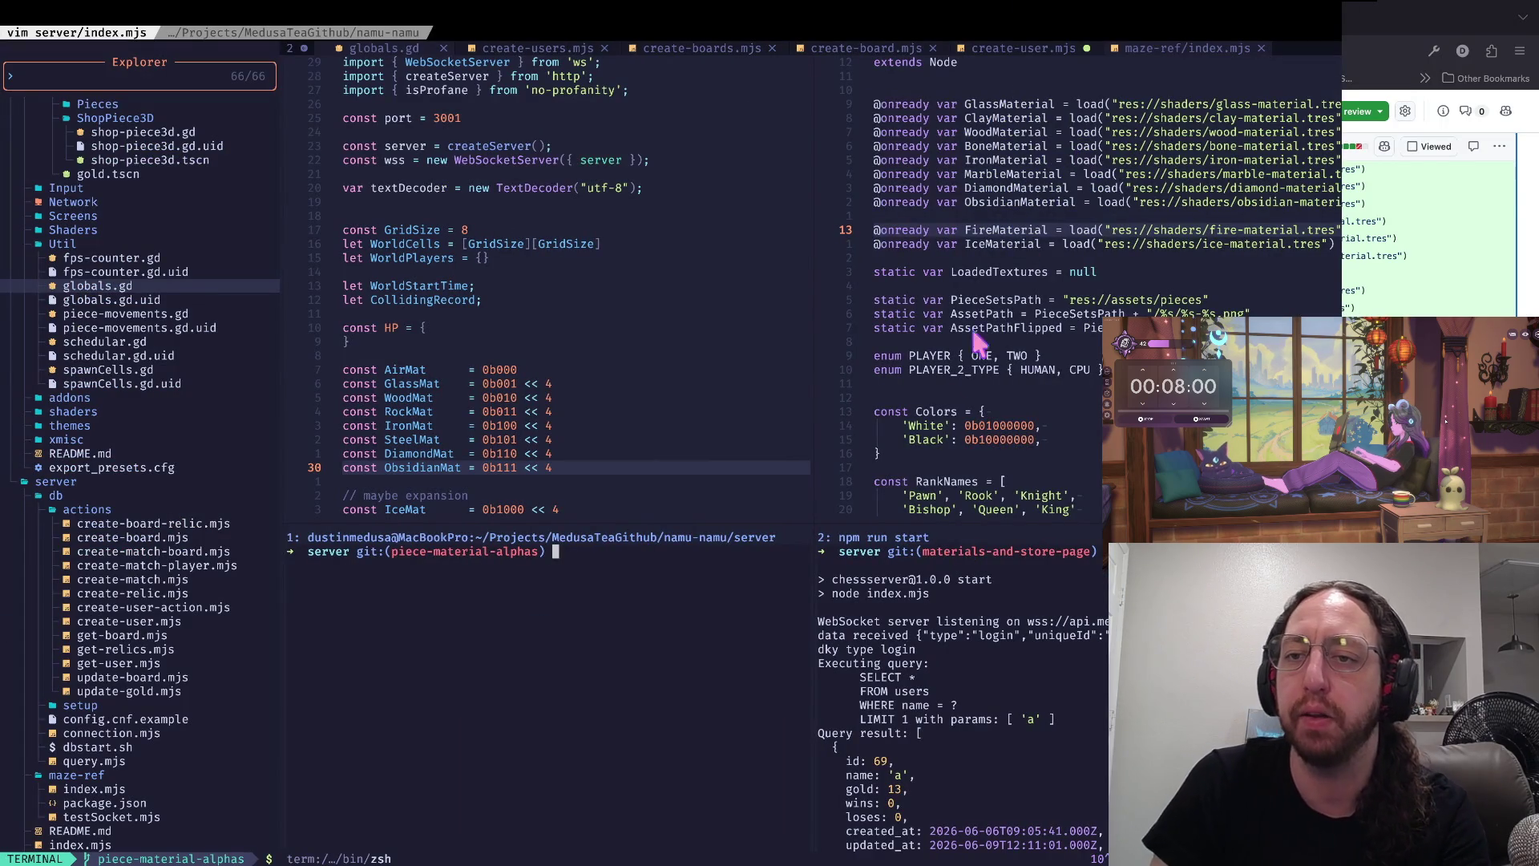
scroll(1192, 258, "down", 10)
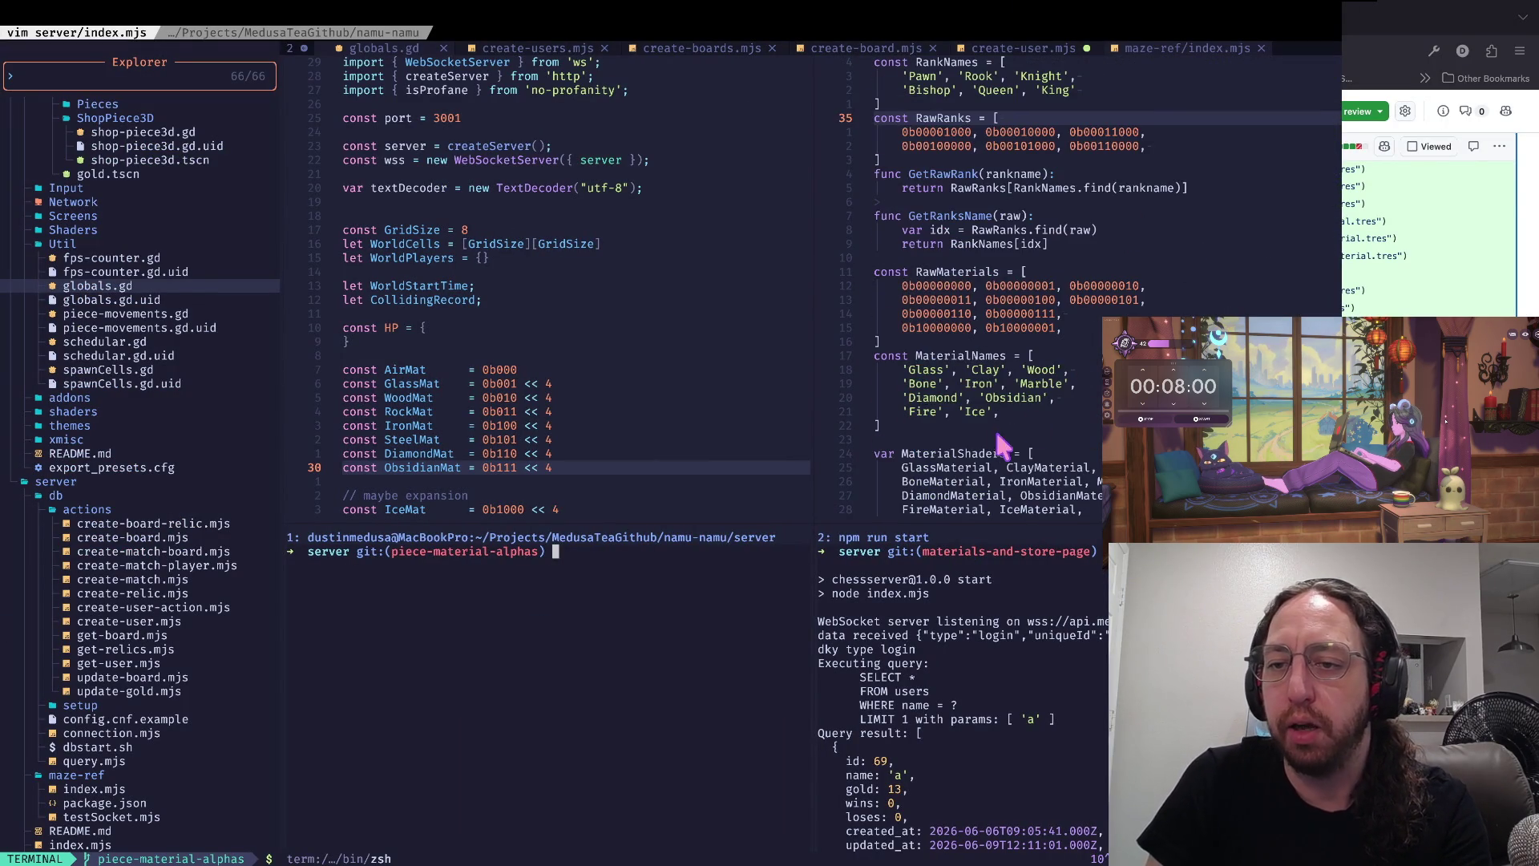
left_click(1002, 383)
key("j")
key("d")
key("i")
key("apostrophe")
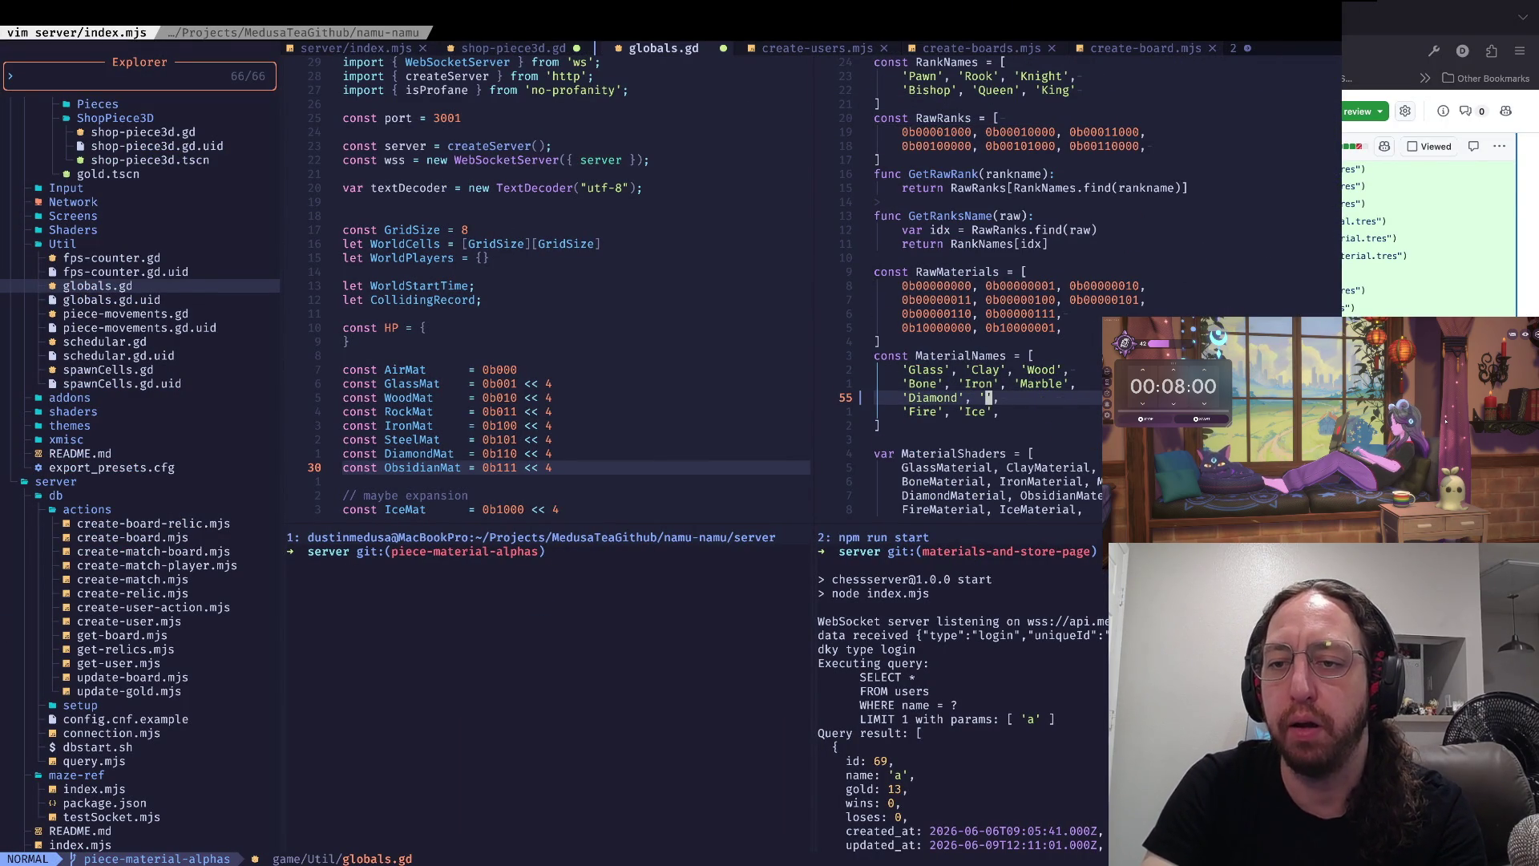
left_click(877, 369)
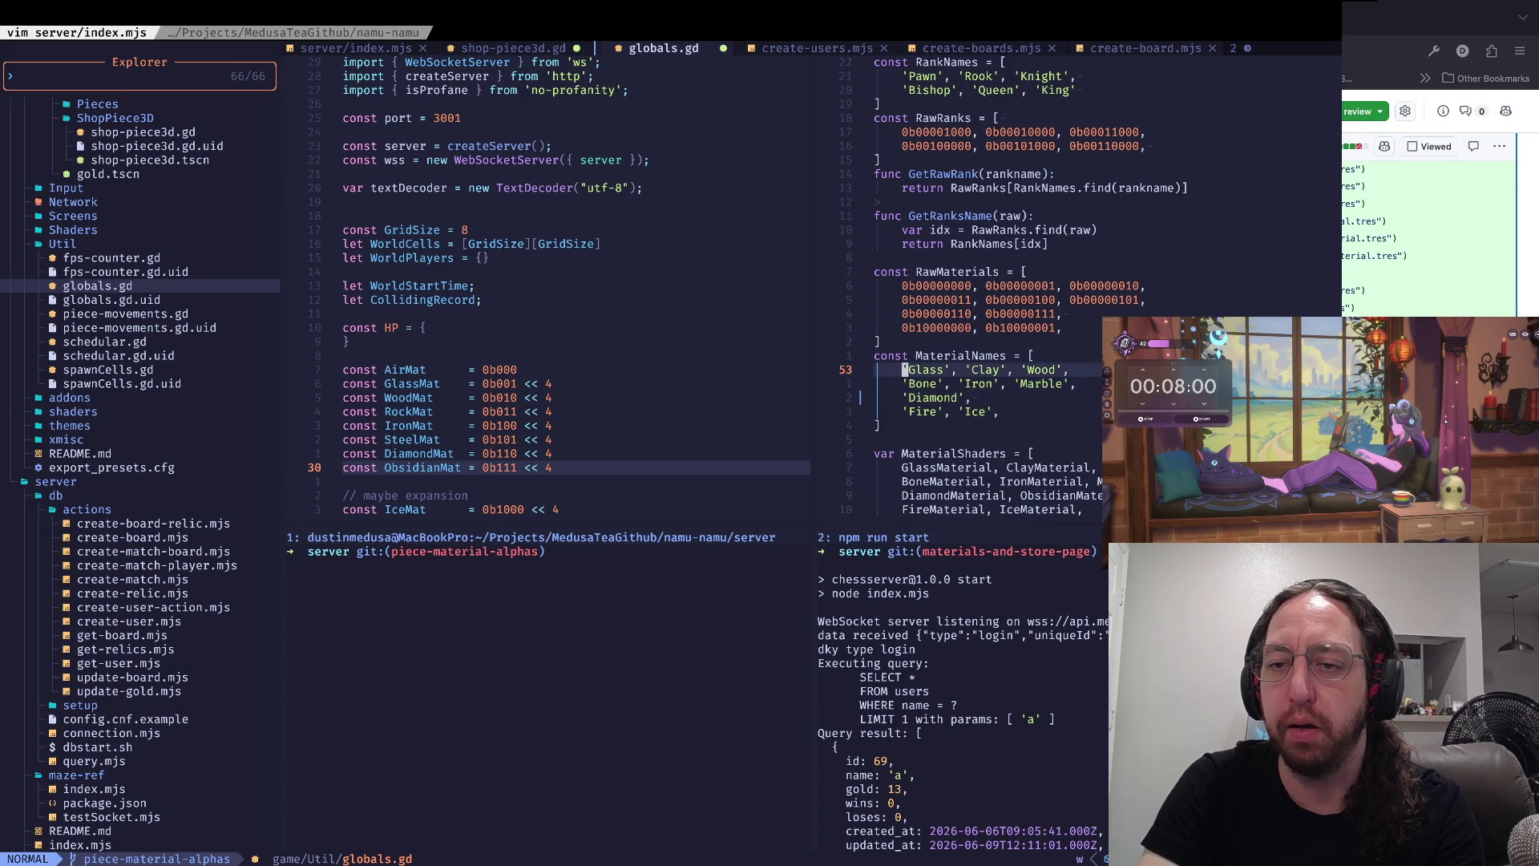
type("ay', '")
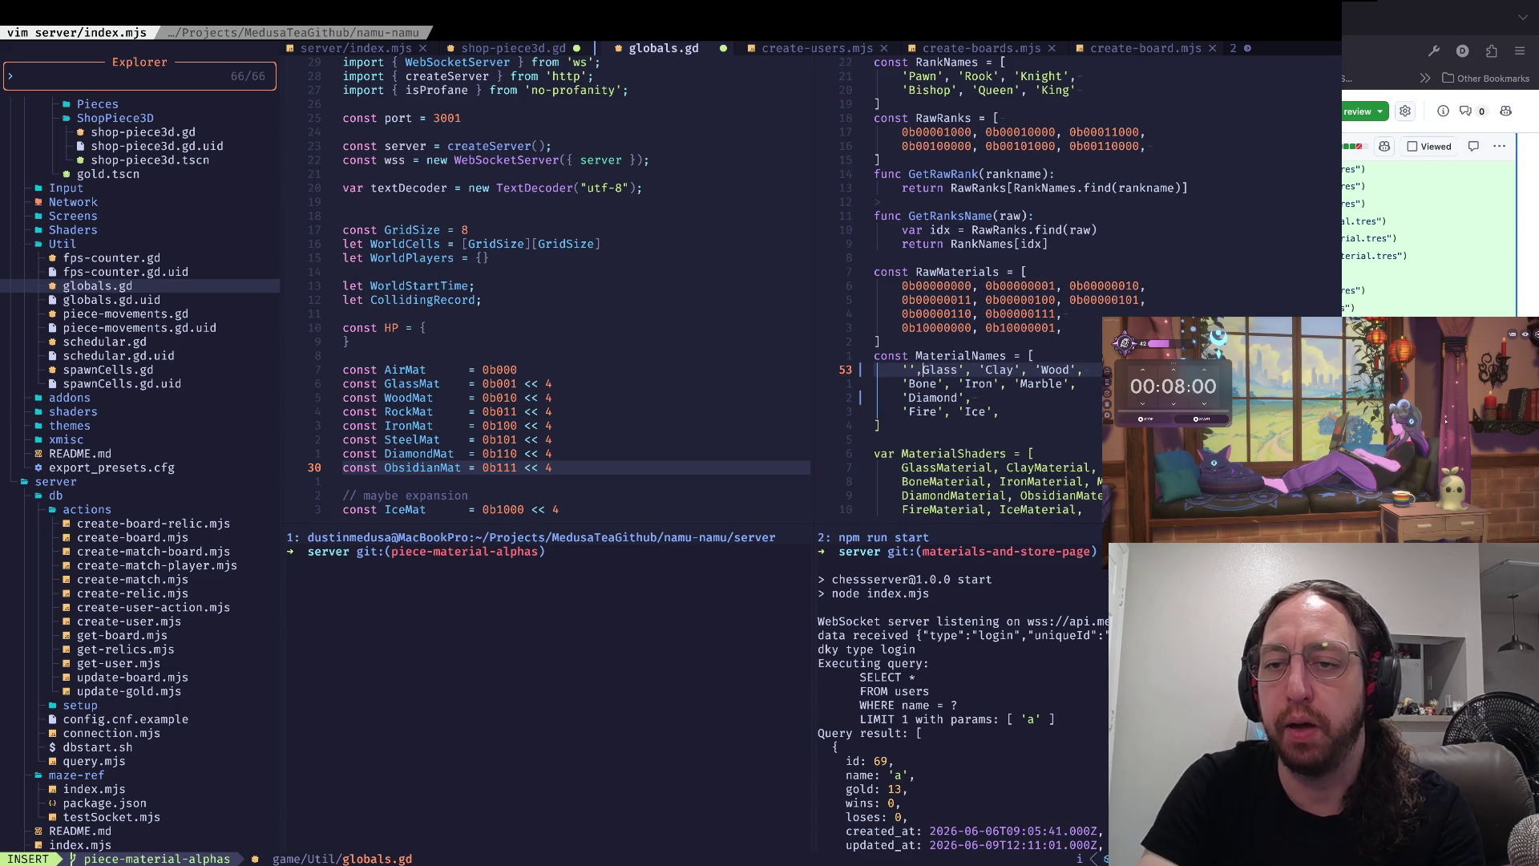
key("Escape")
- Break the names list before Clay and Marble, join Diamond onto the Marble line, and save
key("i")
key("Return")
key("Escape")
key("j")
key("w")
key("i")
key("Return")
key("Escape")
type("J:w")
key("Return")
- Join Clay onto the Glass line, move Wood down to the Bone line, and save
key("k")
key("k")
key("k")
key("w")
key("w")
key("k")
key("w")
key("w")
key("j")
key("j")
key("j")
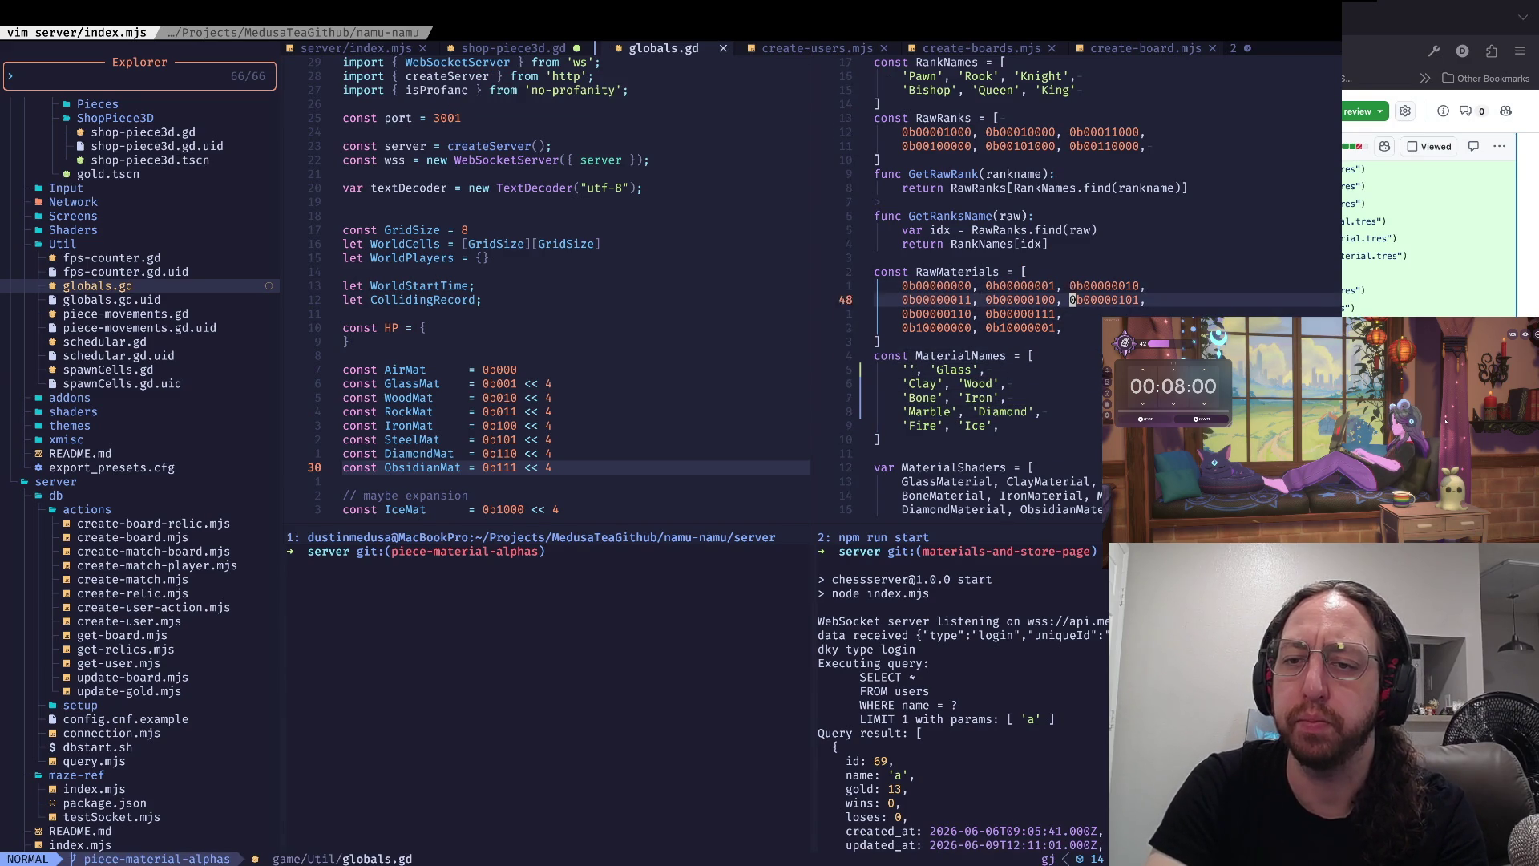
key("J")
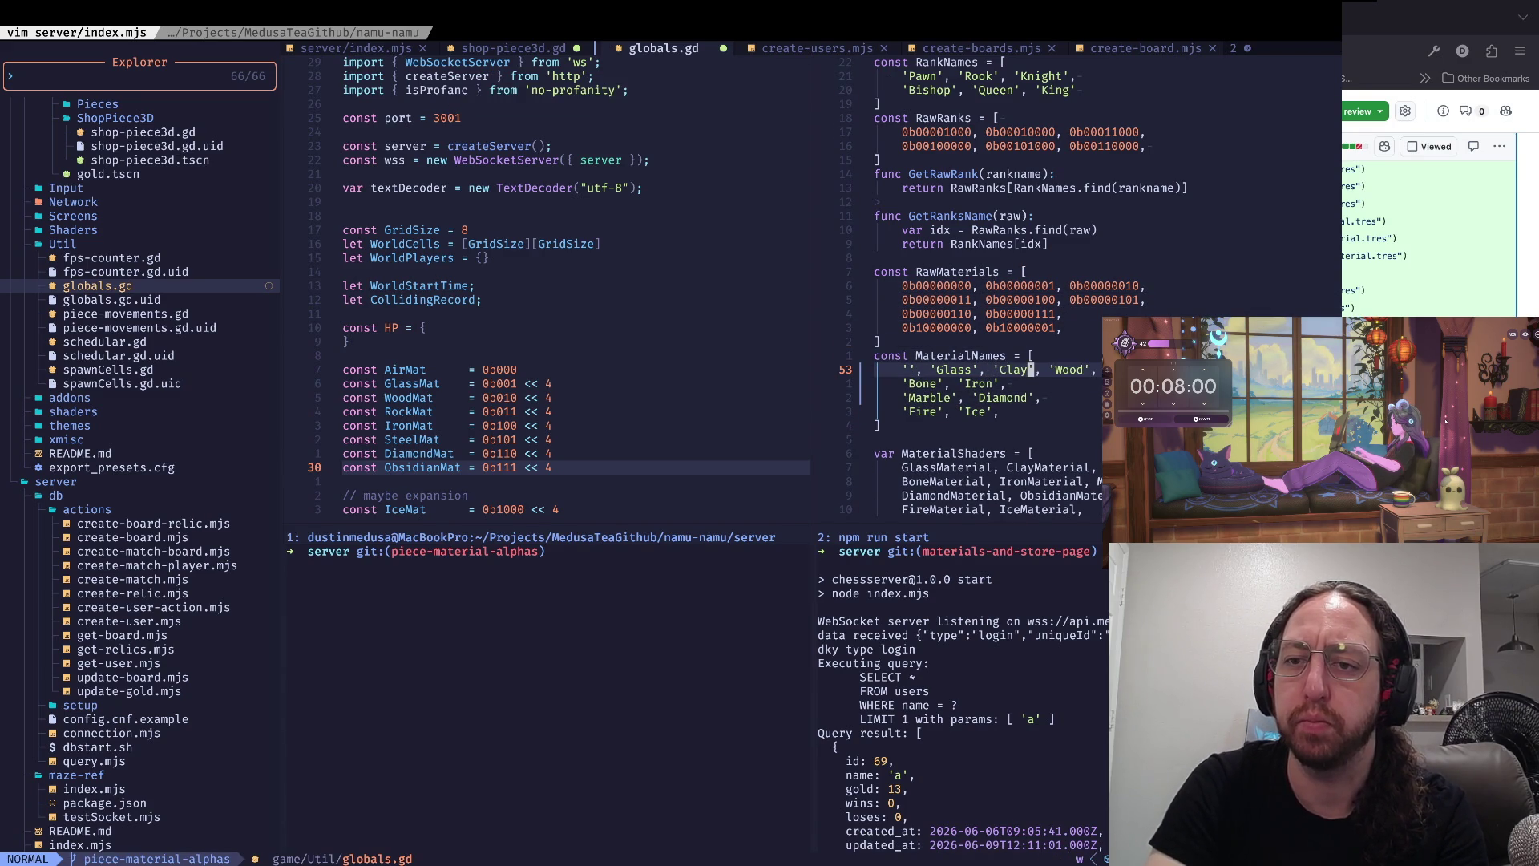
key("W")
key("i")
key("Return")
key("Escape")
key("J")
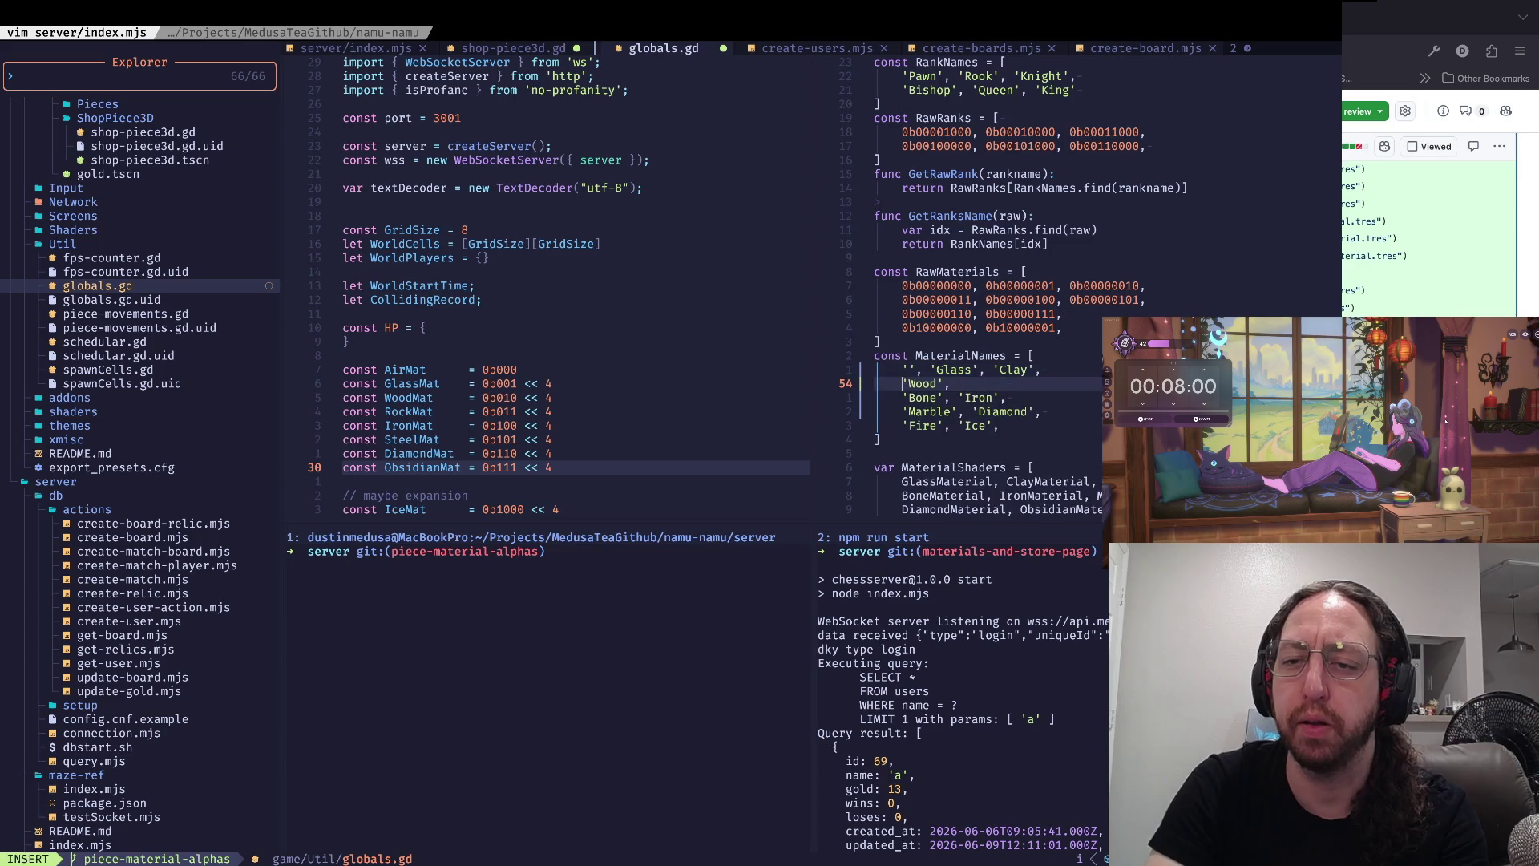
type("w:w")
key("Return")
- Check the RawMaterials bit values, including the 0b00000110 row
key("k")
key("k")
key("k")
key("k")
key("k")
key("k")
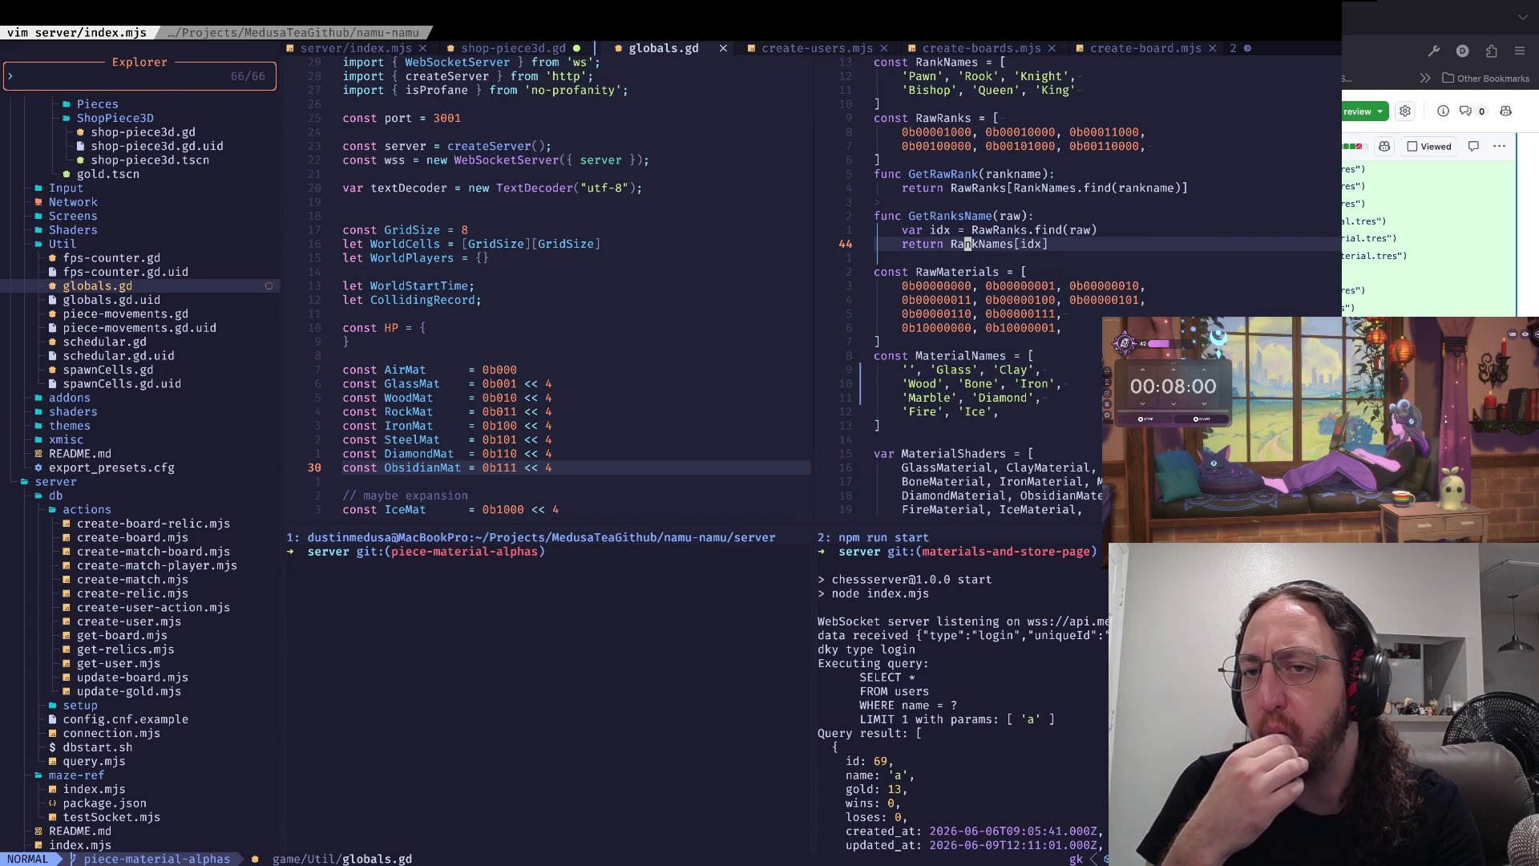
key("braceright")
key("j")
key("j")
key("w")
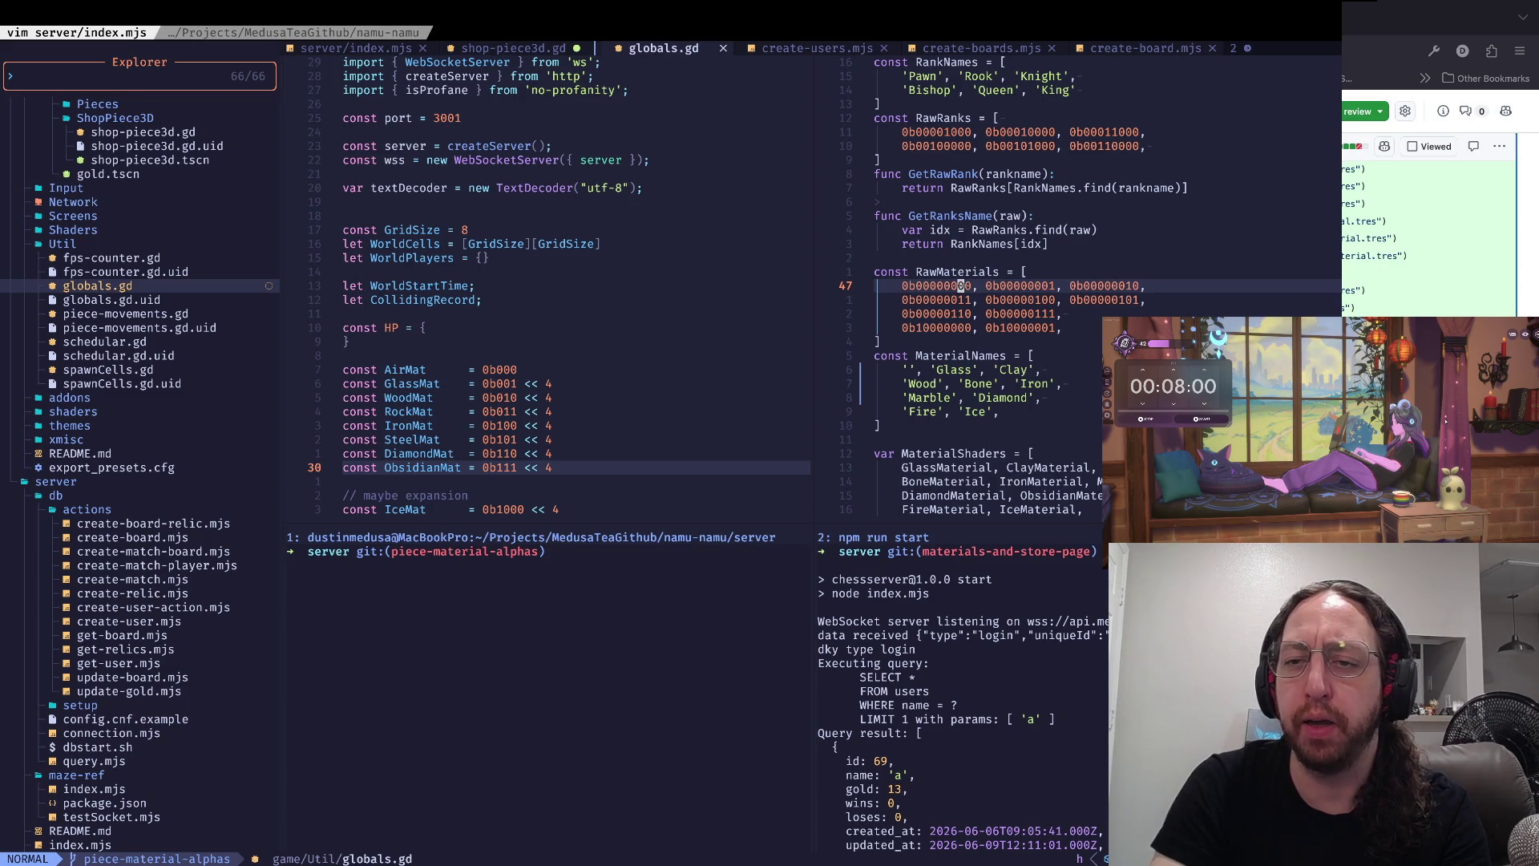
key("k")
key("j")
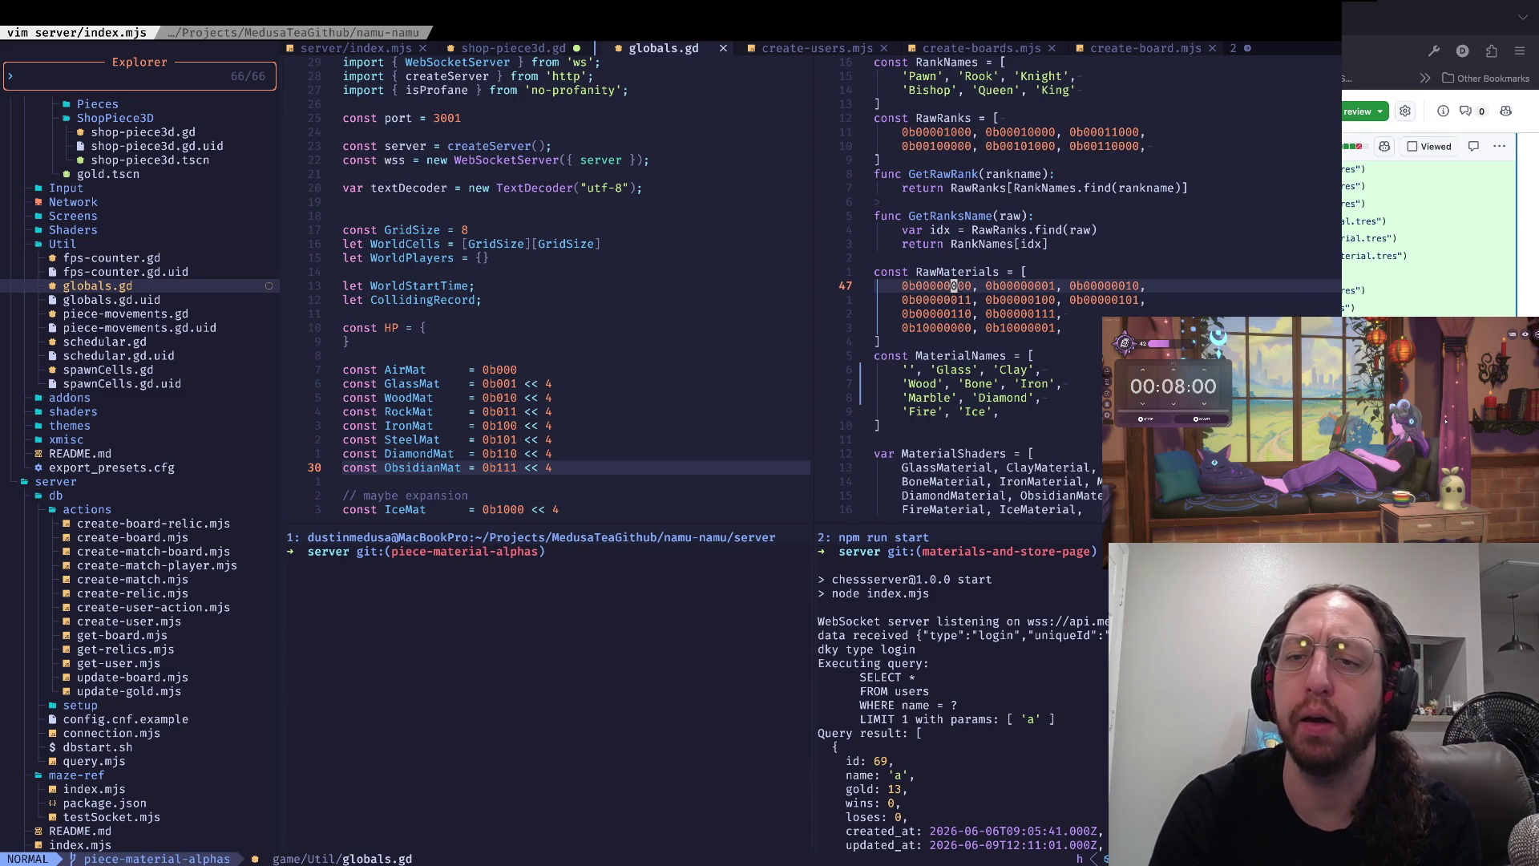
key("h")
key("h")
key("h")
key("j")
key("j")
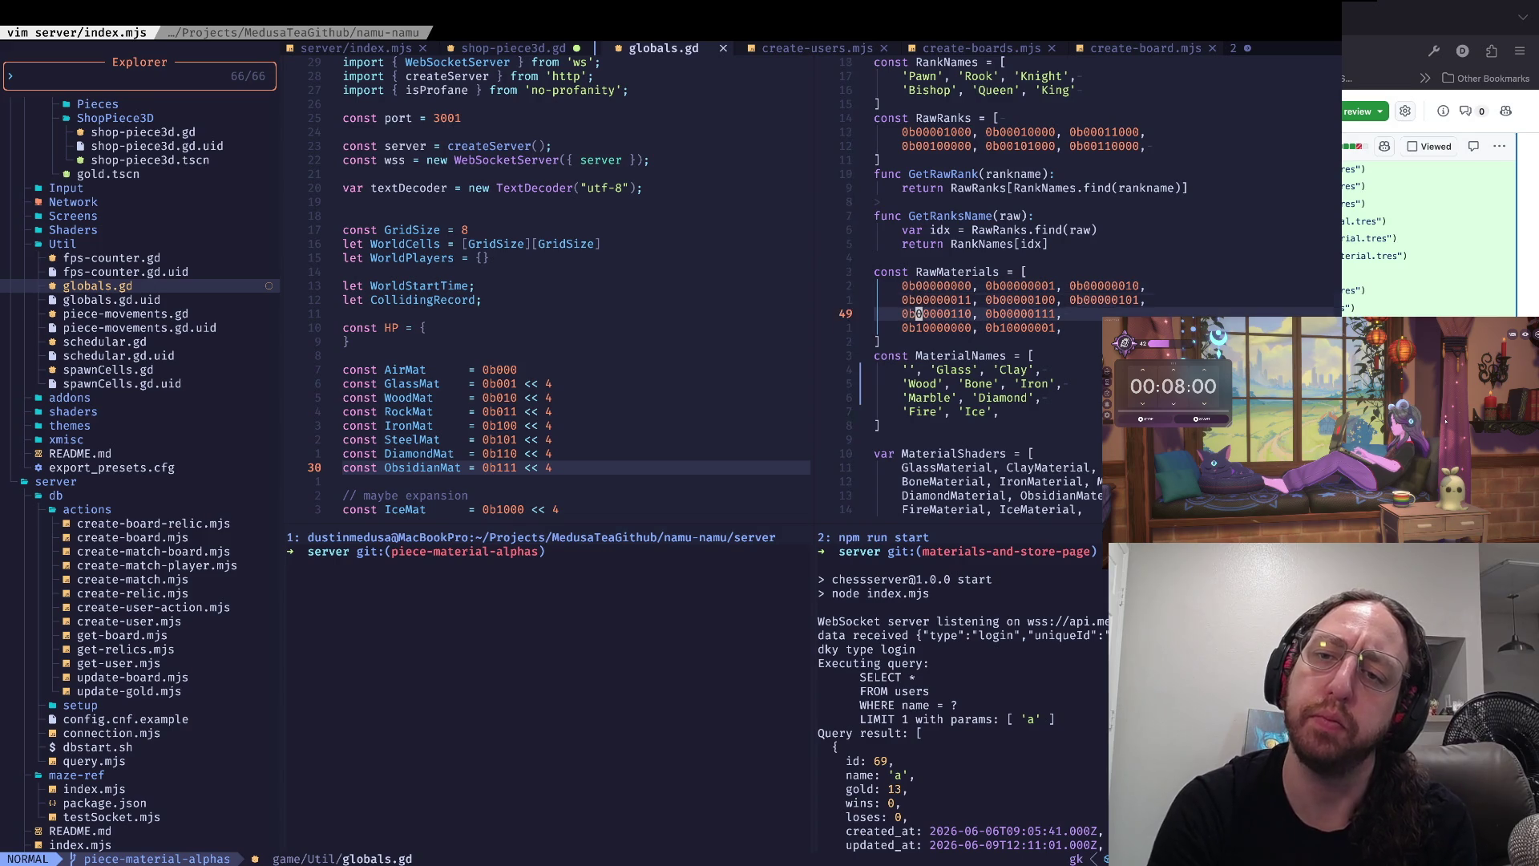
key("k")
key("k")
key("l")
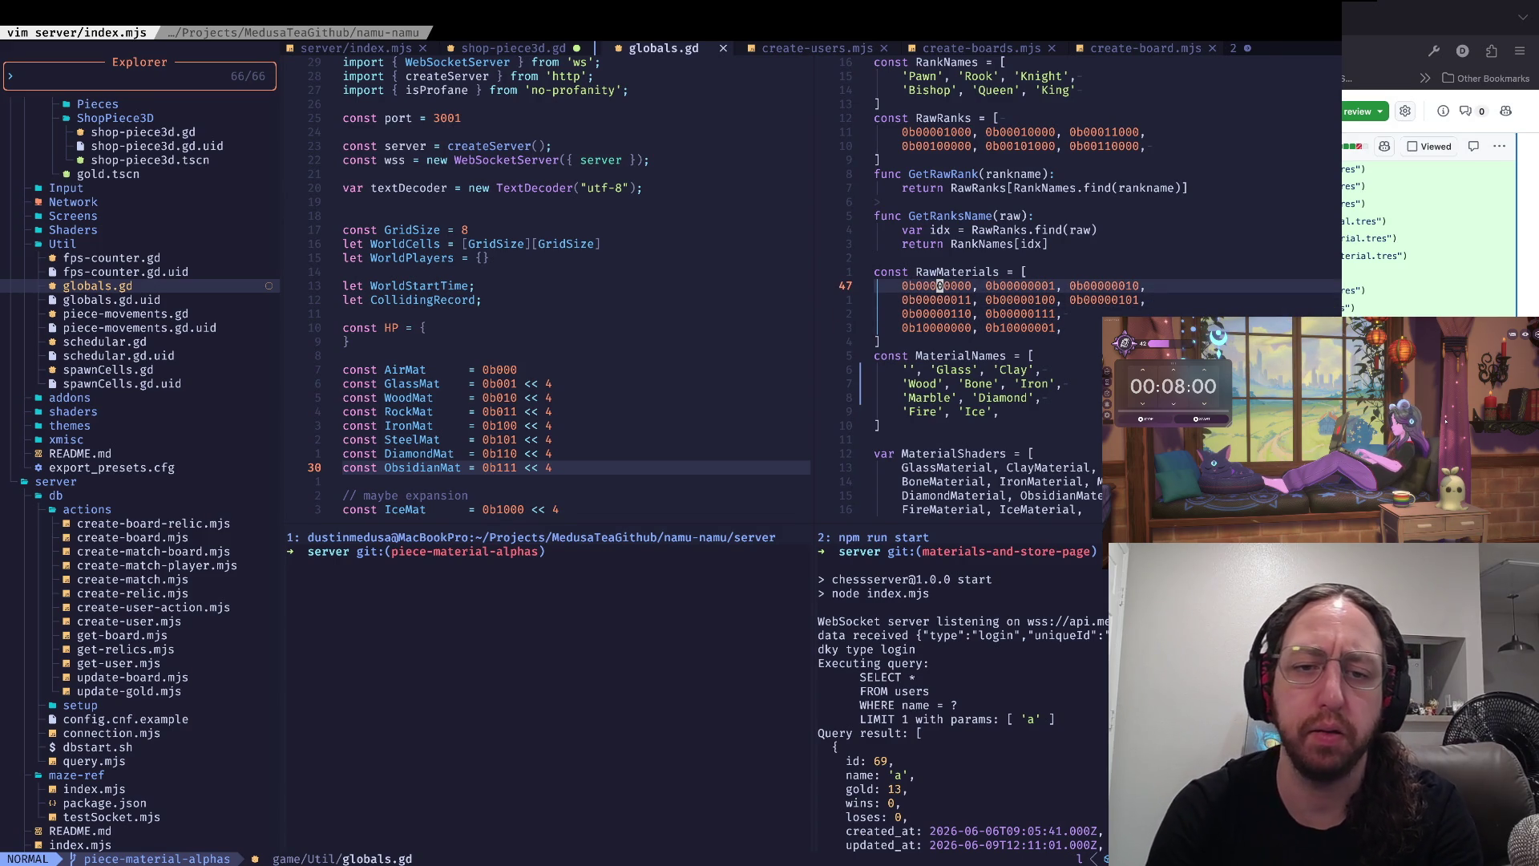
- Bring the PawnRank constants in maze-ref/index.mjs into view
key("ctrl+w")
key("h")
key("ctrl+d")
key("ctrl+d")
key("ctrl+u")
key("k")
key("k")
key("k")
key("w")
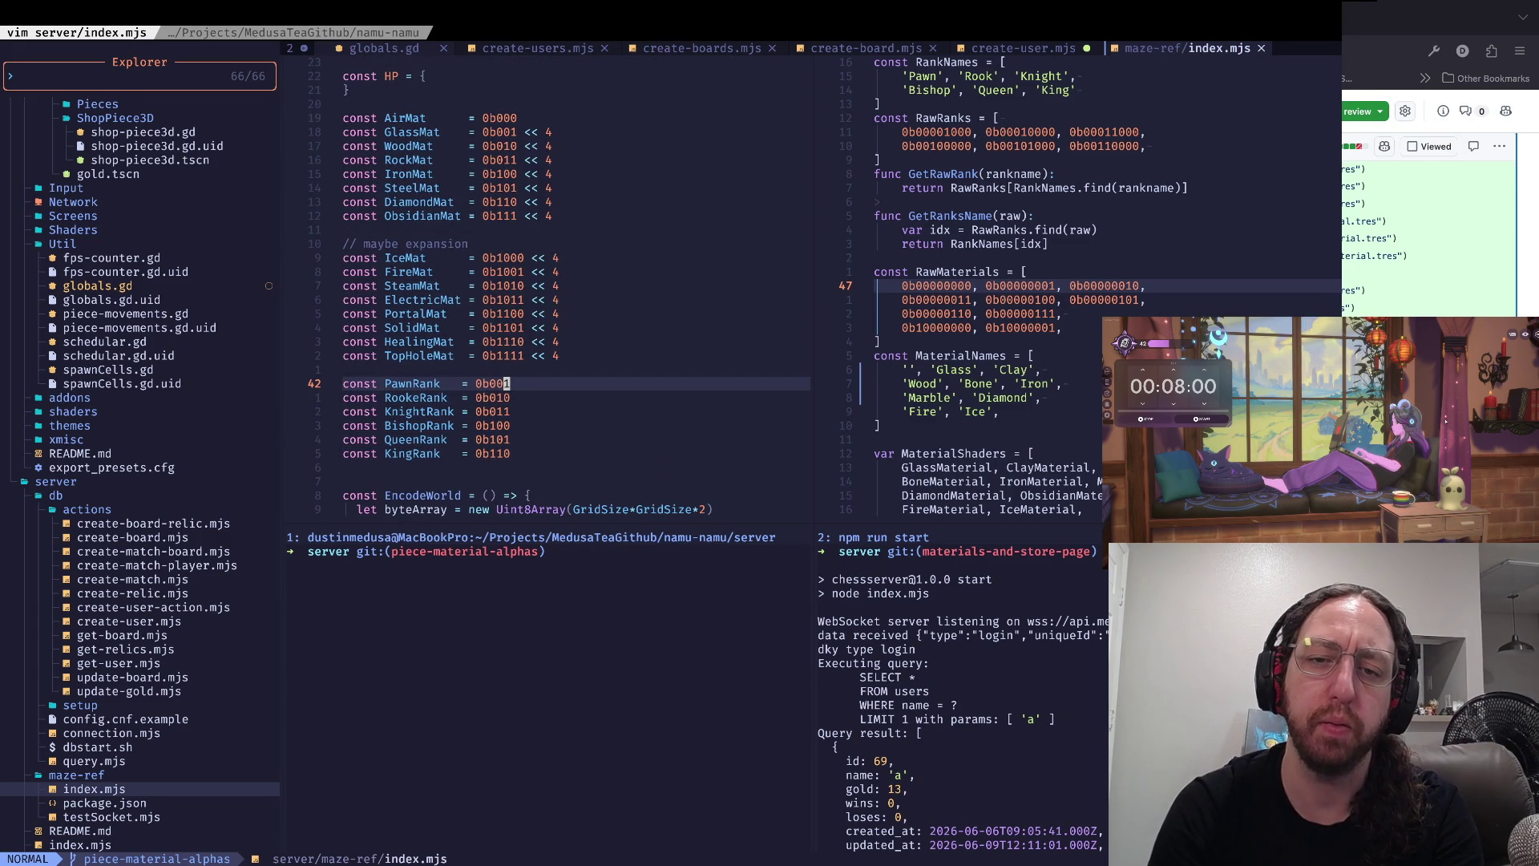
- Duplicate the PawnRank constant as a trial NoPiece = 0b000 entry, aligned with the others
key("y")
key("y")
key("P")
key("w")
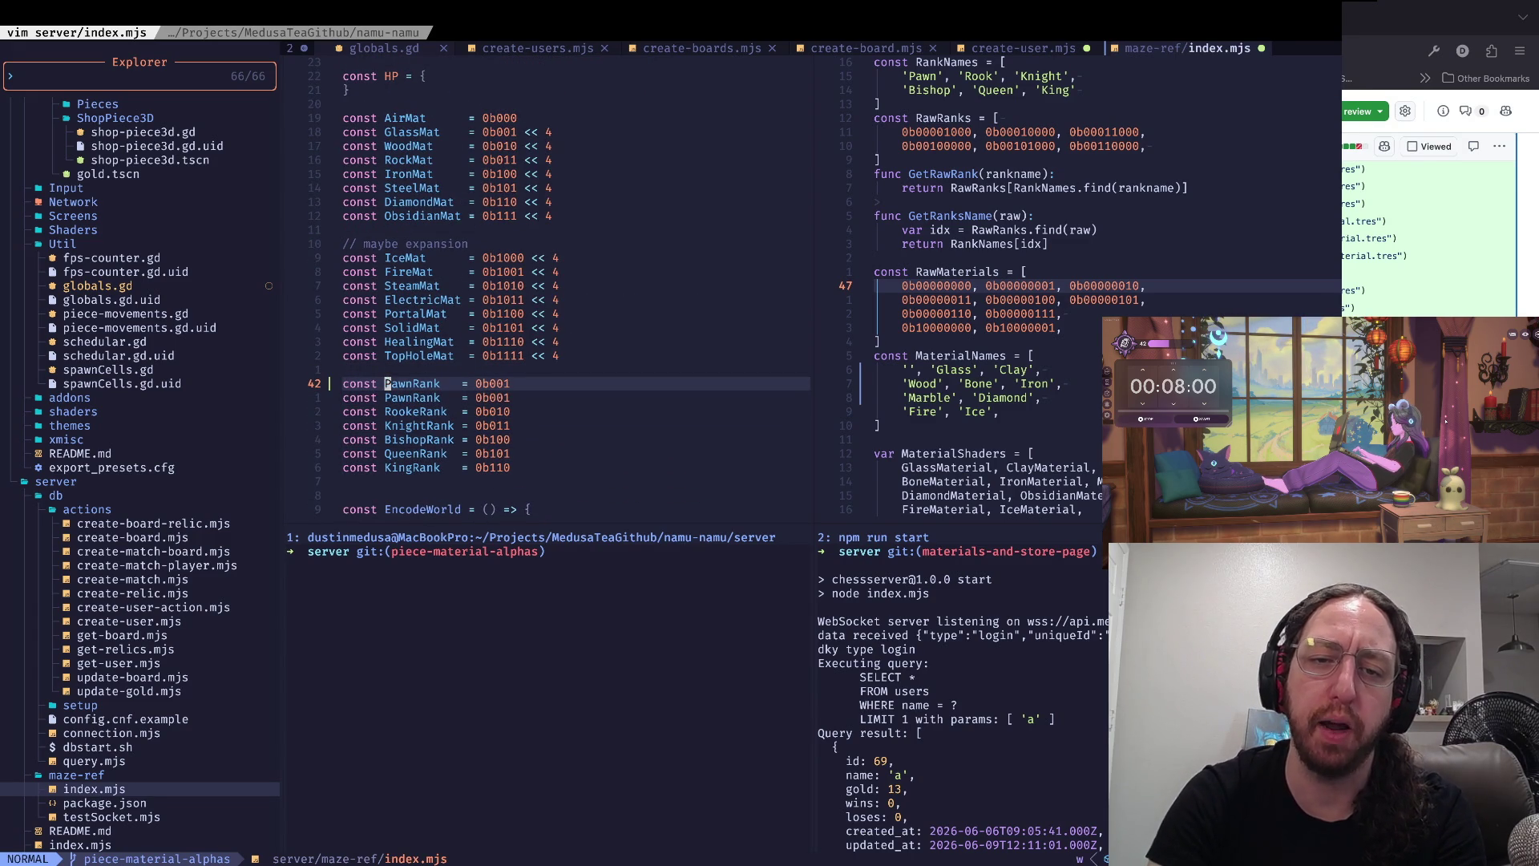
type("ciwNullRank")
key("Escape")
type("w")
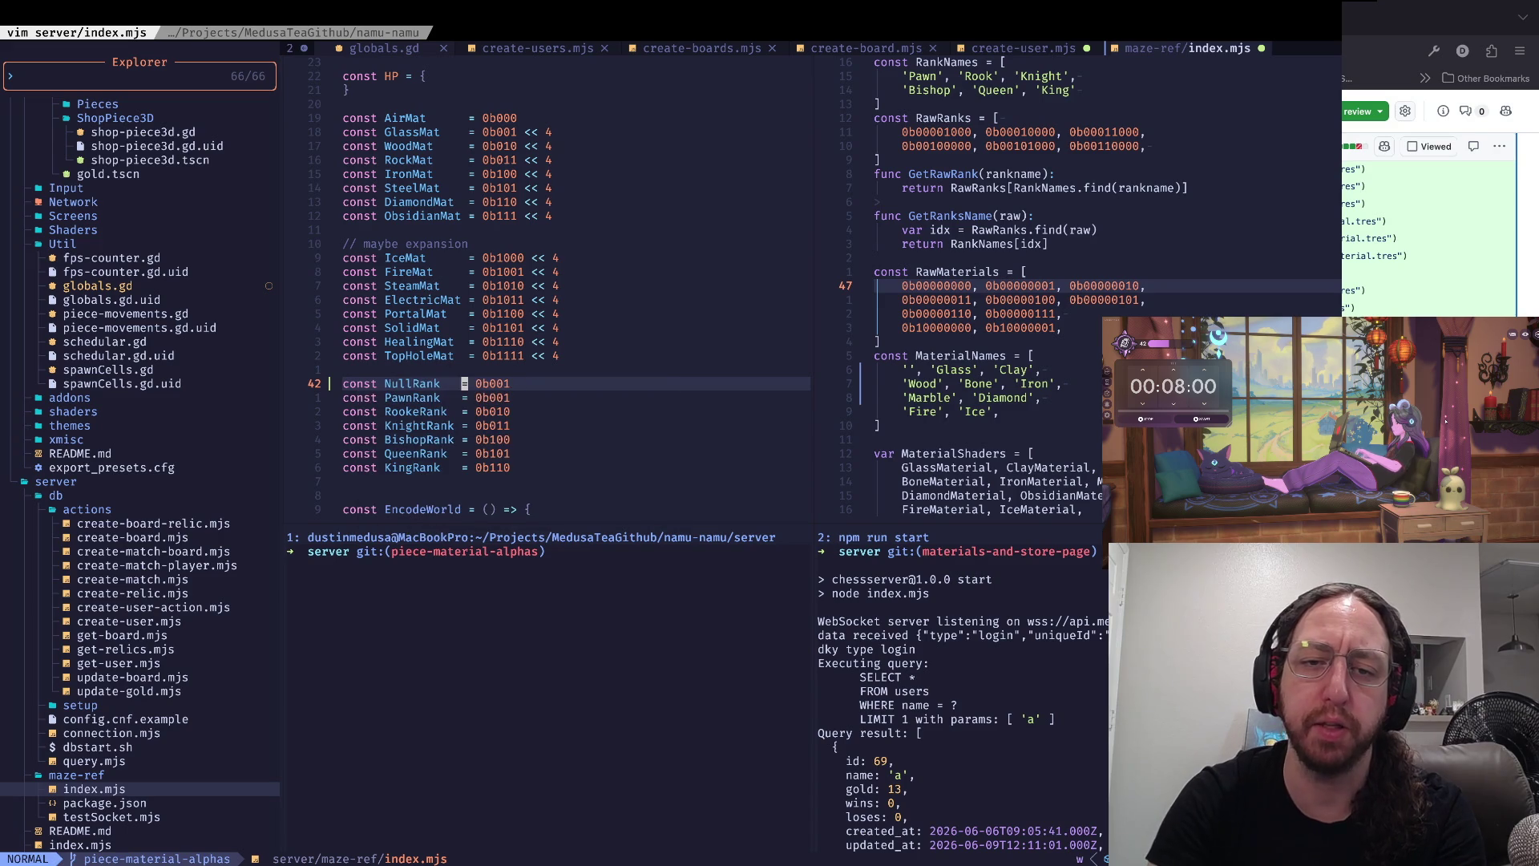
type("bCNoPiece = 0b001")
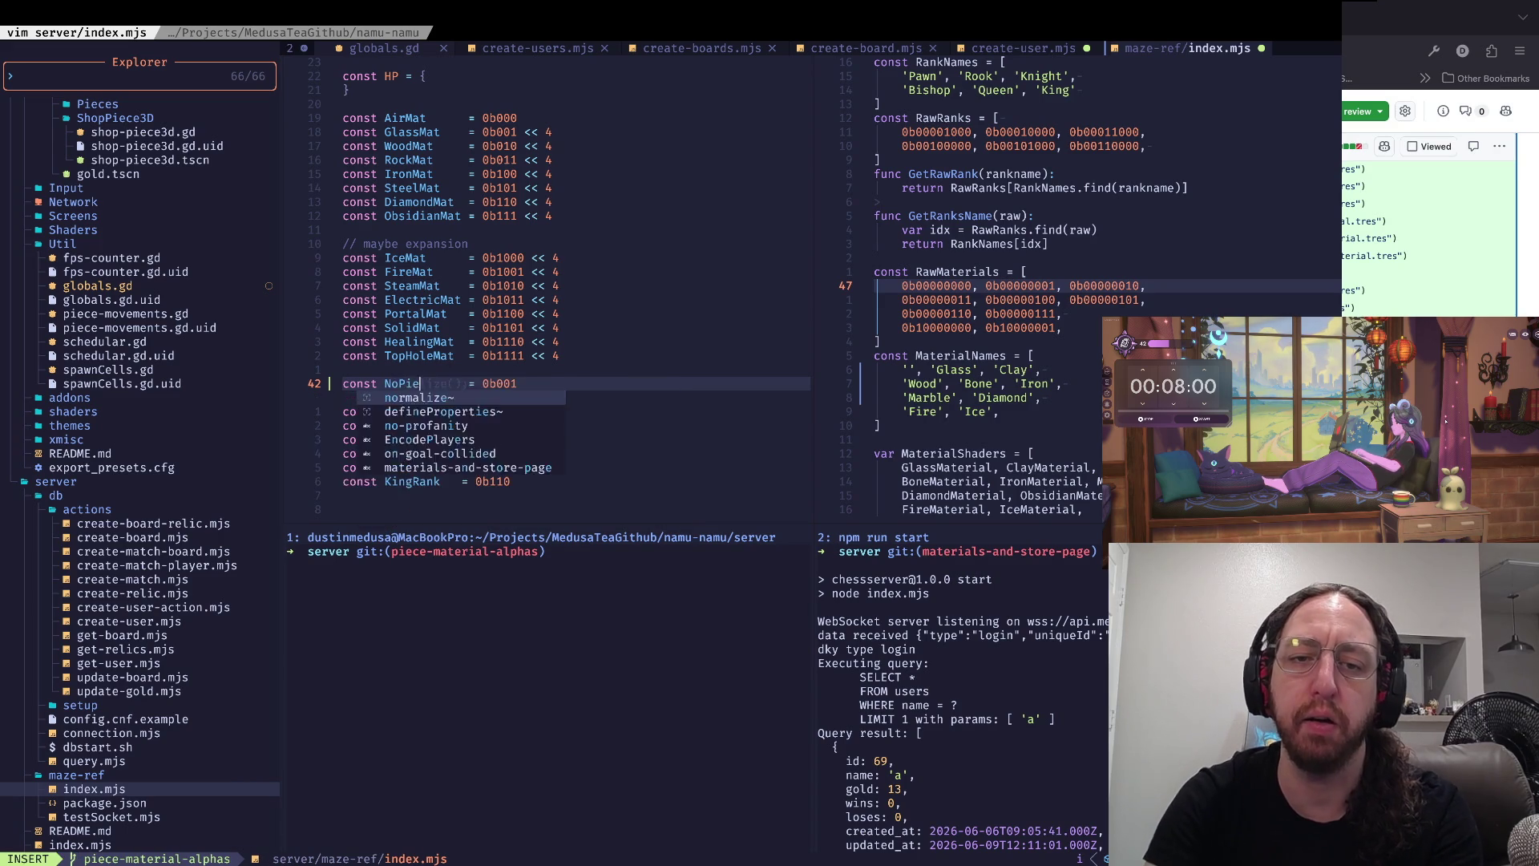
key("BackSpace")
type("0")
key("Escape")
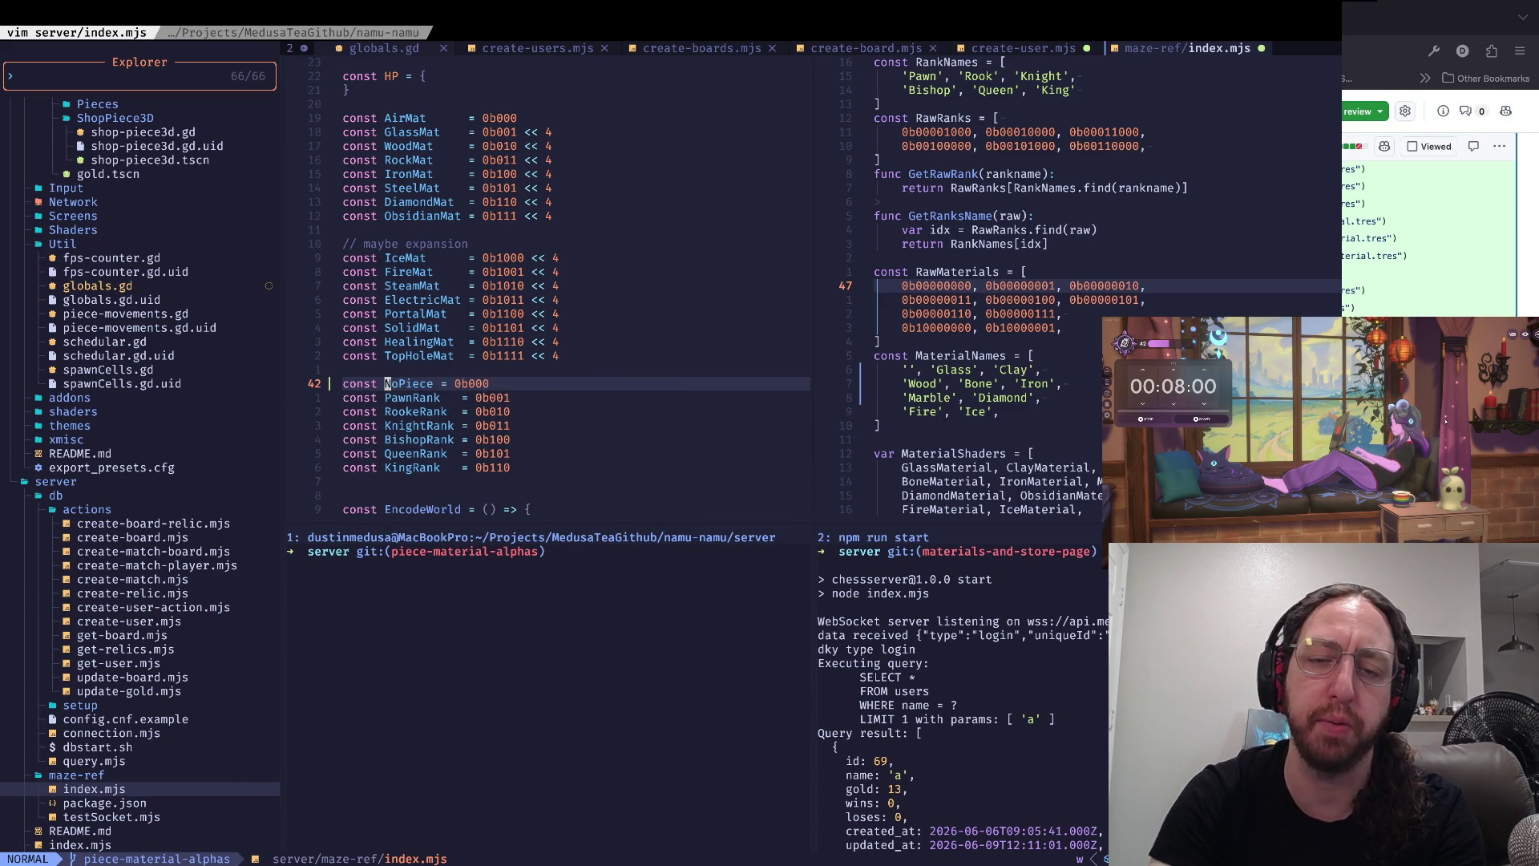
key("w")
key("w")
key("i")
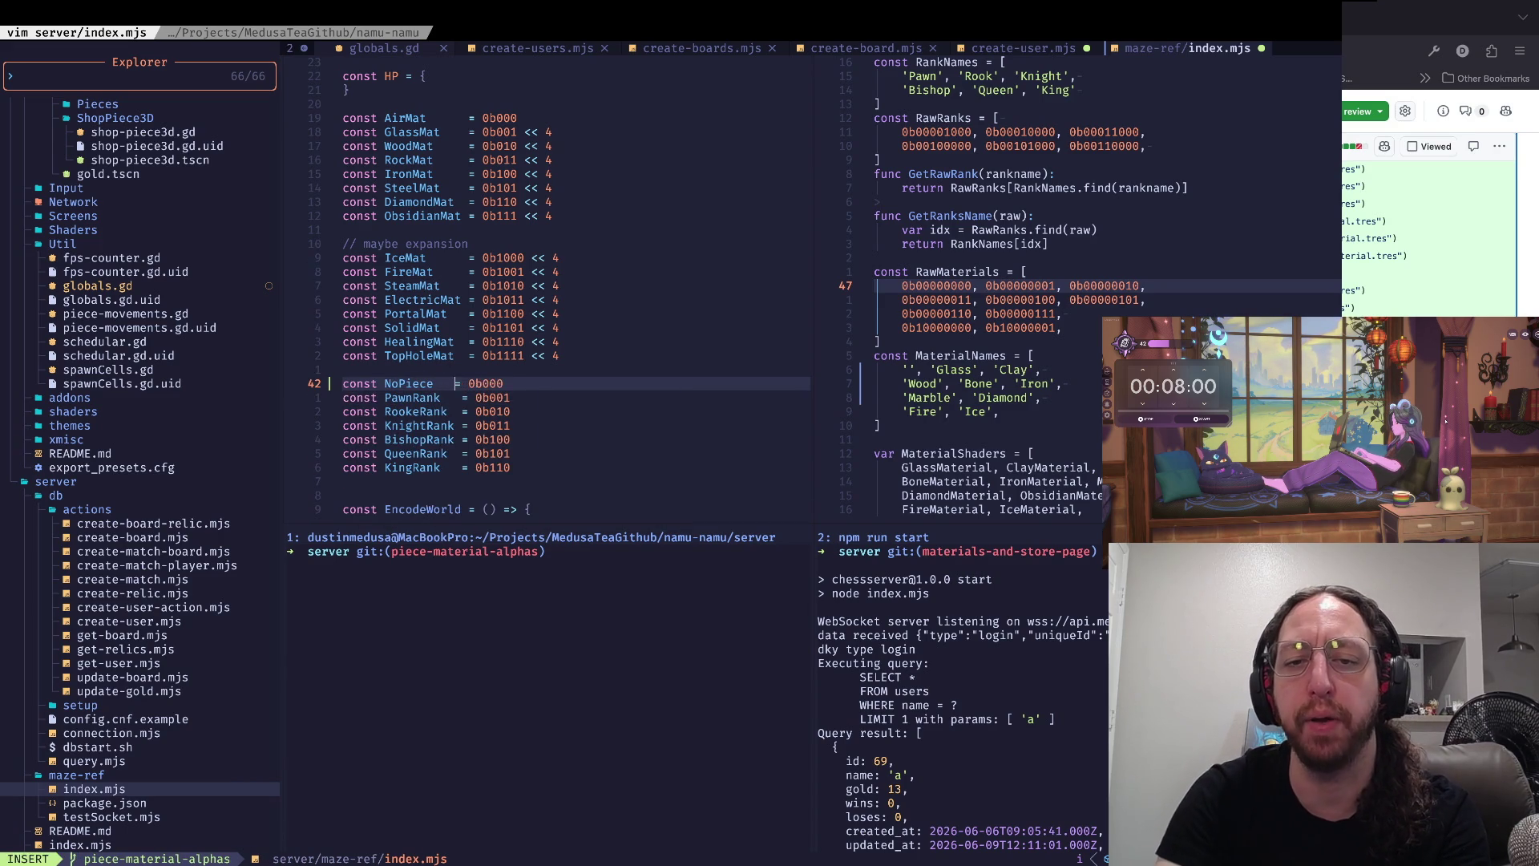
key("Escape")
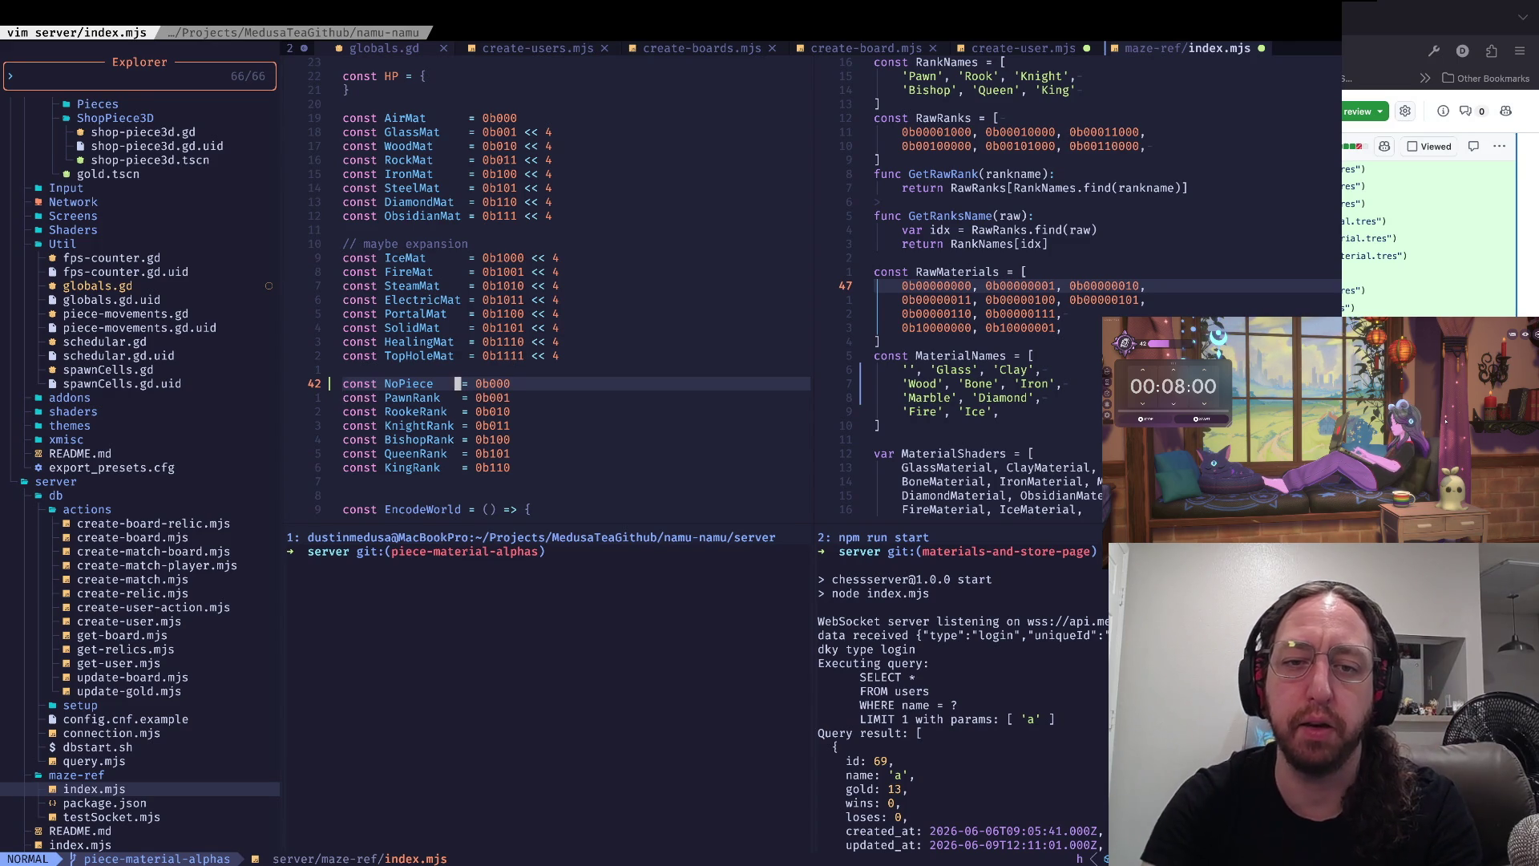
key("b")
key("b")
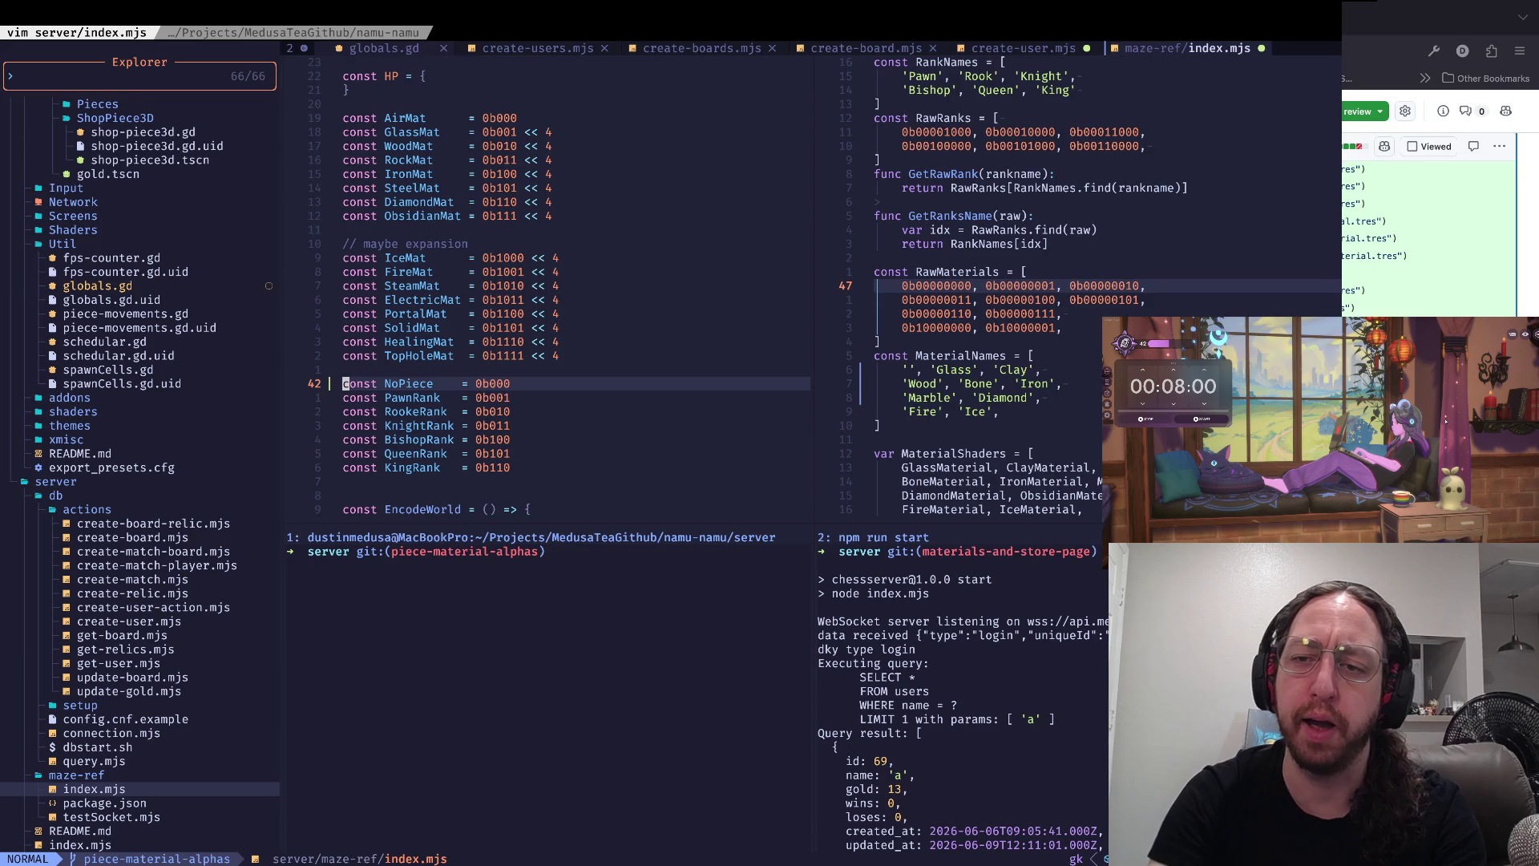
- Compare against the raw material rows and Fire name in globals.gd
key("ctrl+w")
key("l")
key("j")
key("j")
key("j")
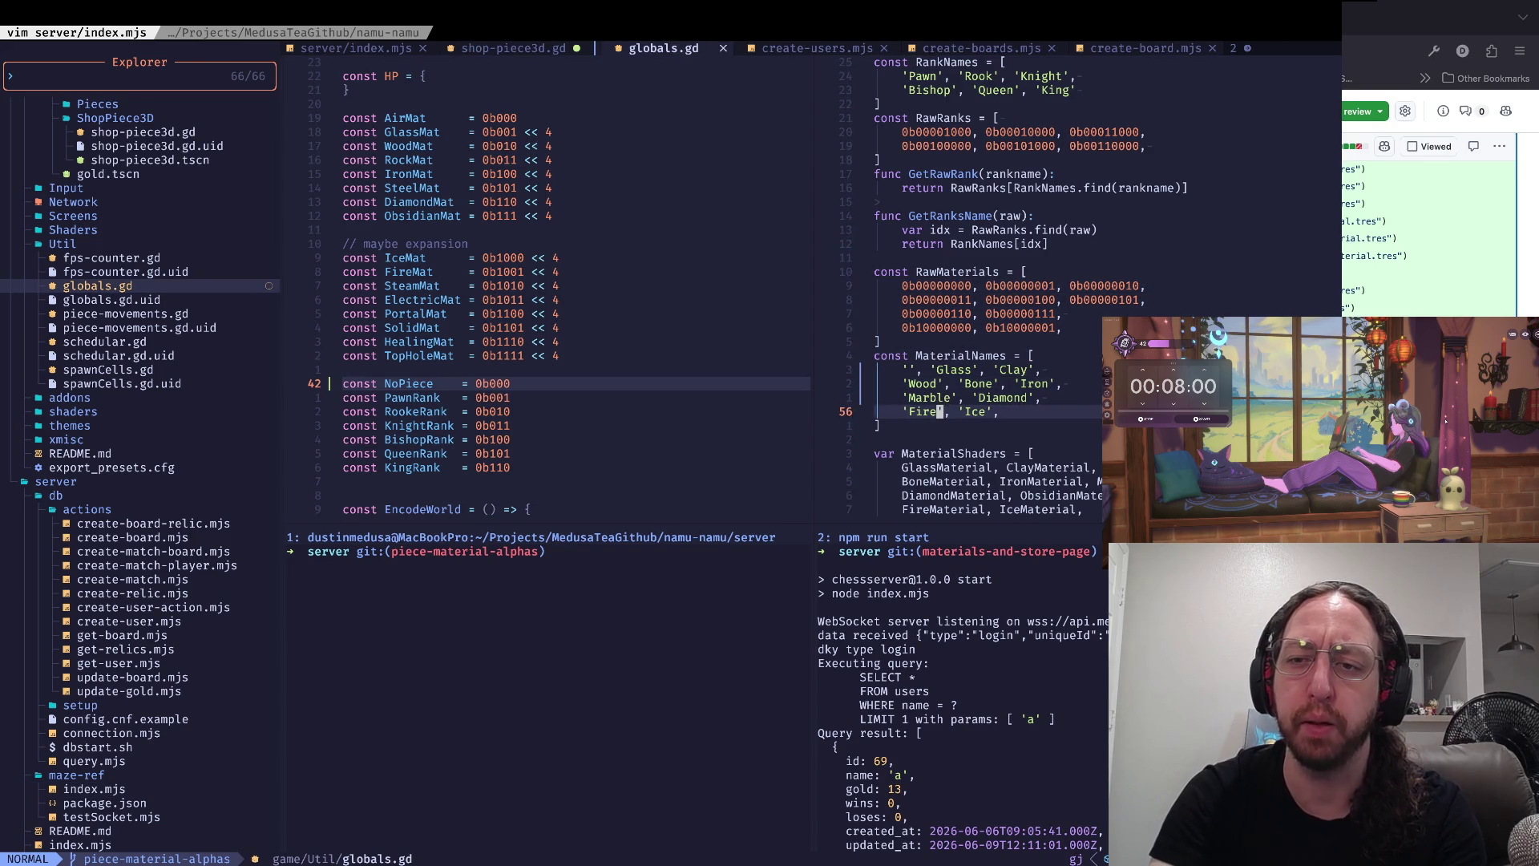
key("k")
key("k")
key("k")
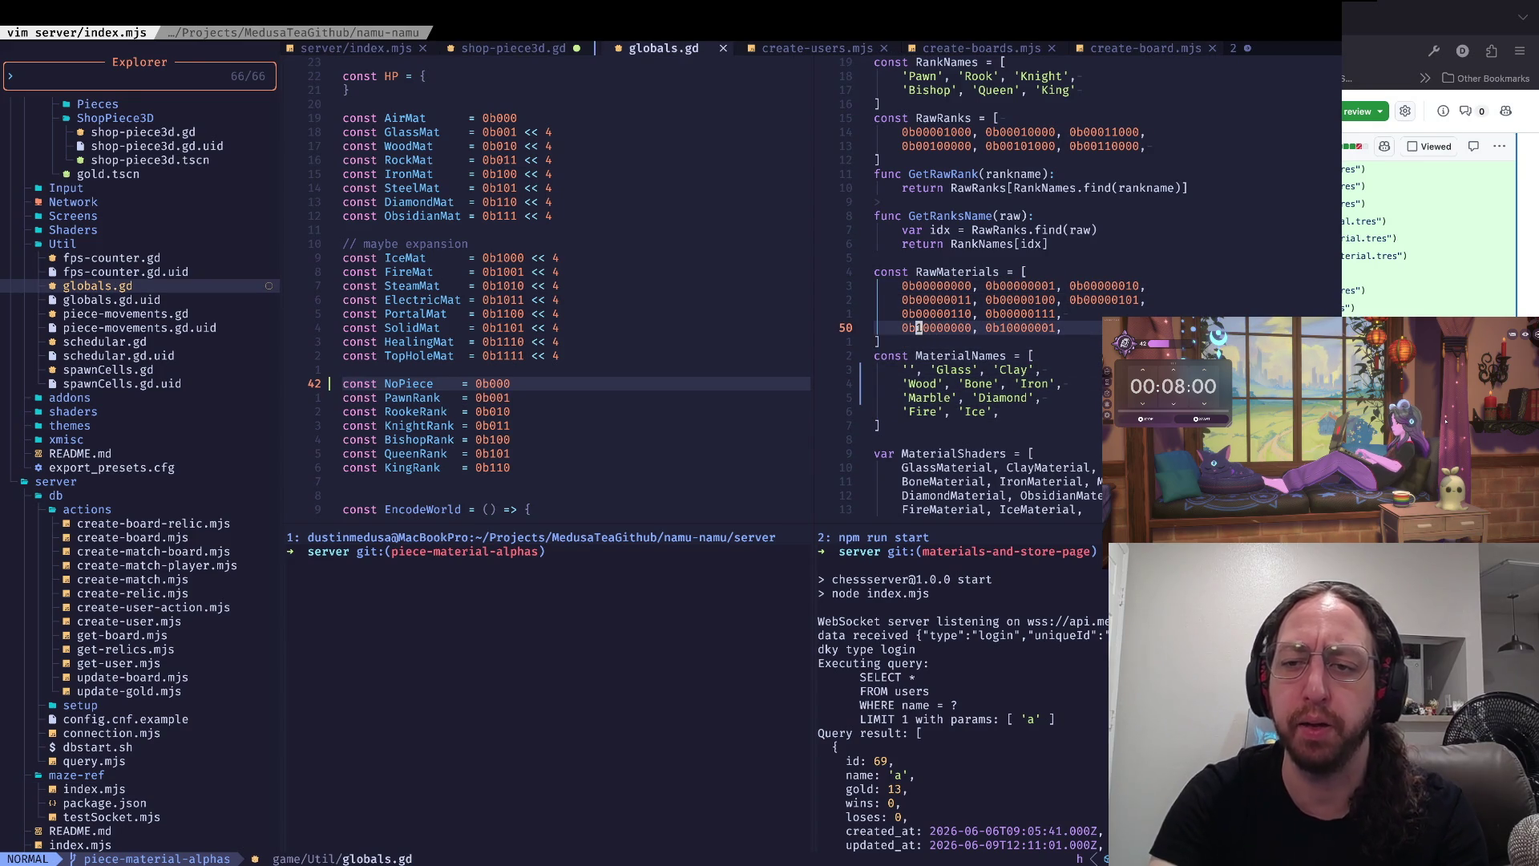
key("k")
key("k")
key("j")
key("j")
key("j")
key("k")
key("k")
key("k")
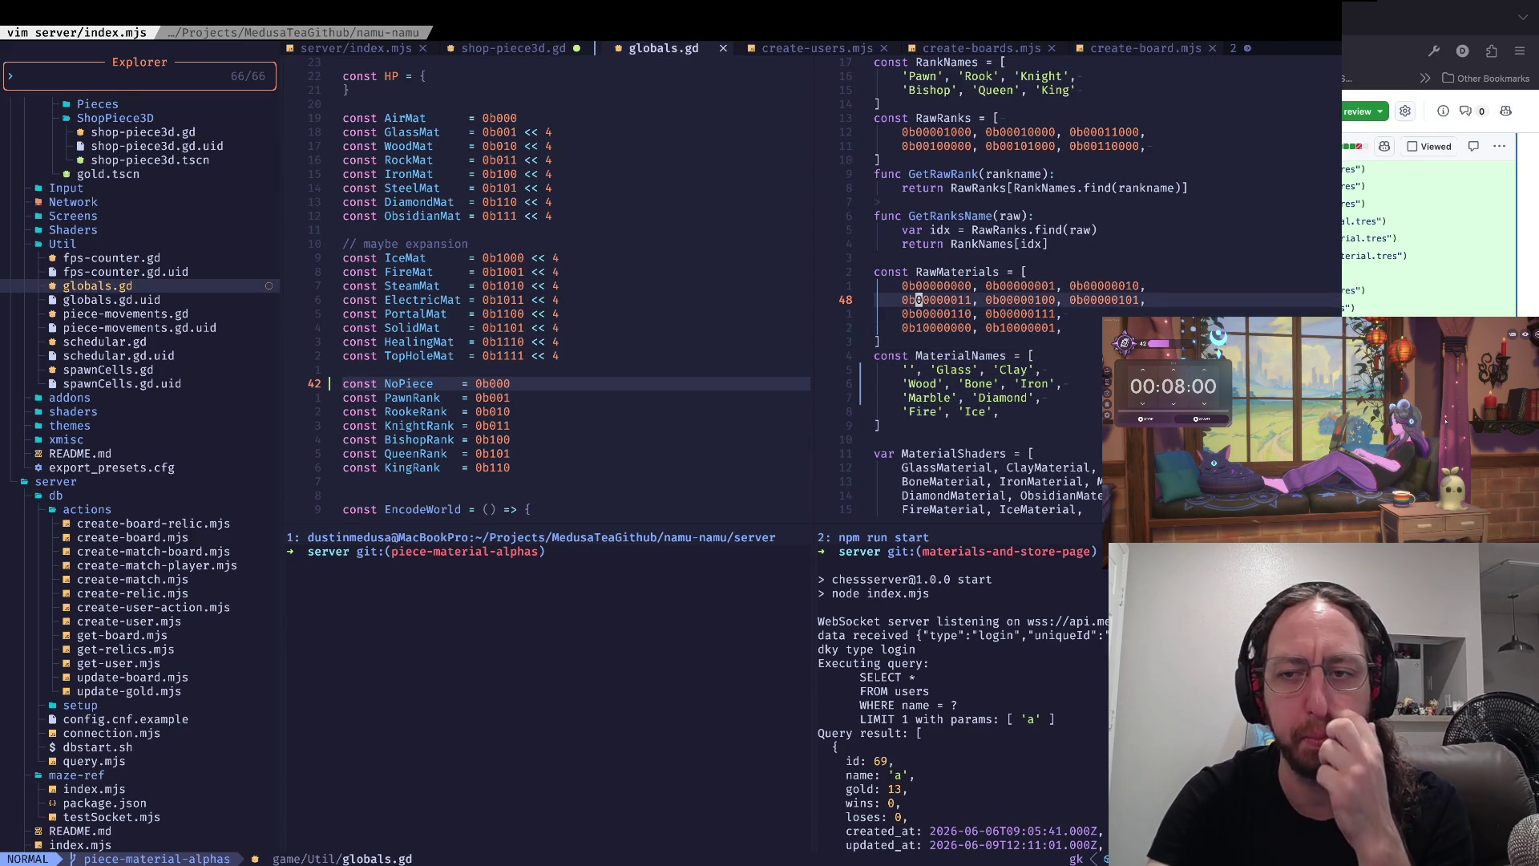
key("j")
key("j")
- Delete the trial NoPiece line, then recheck the Wood and Marble material name lines
key("ctrl+w")
key("h")
key("w")
key("d")
key("d")
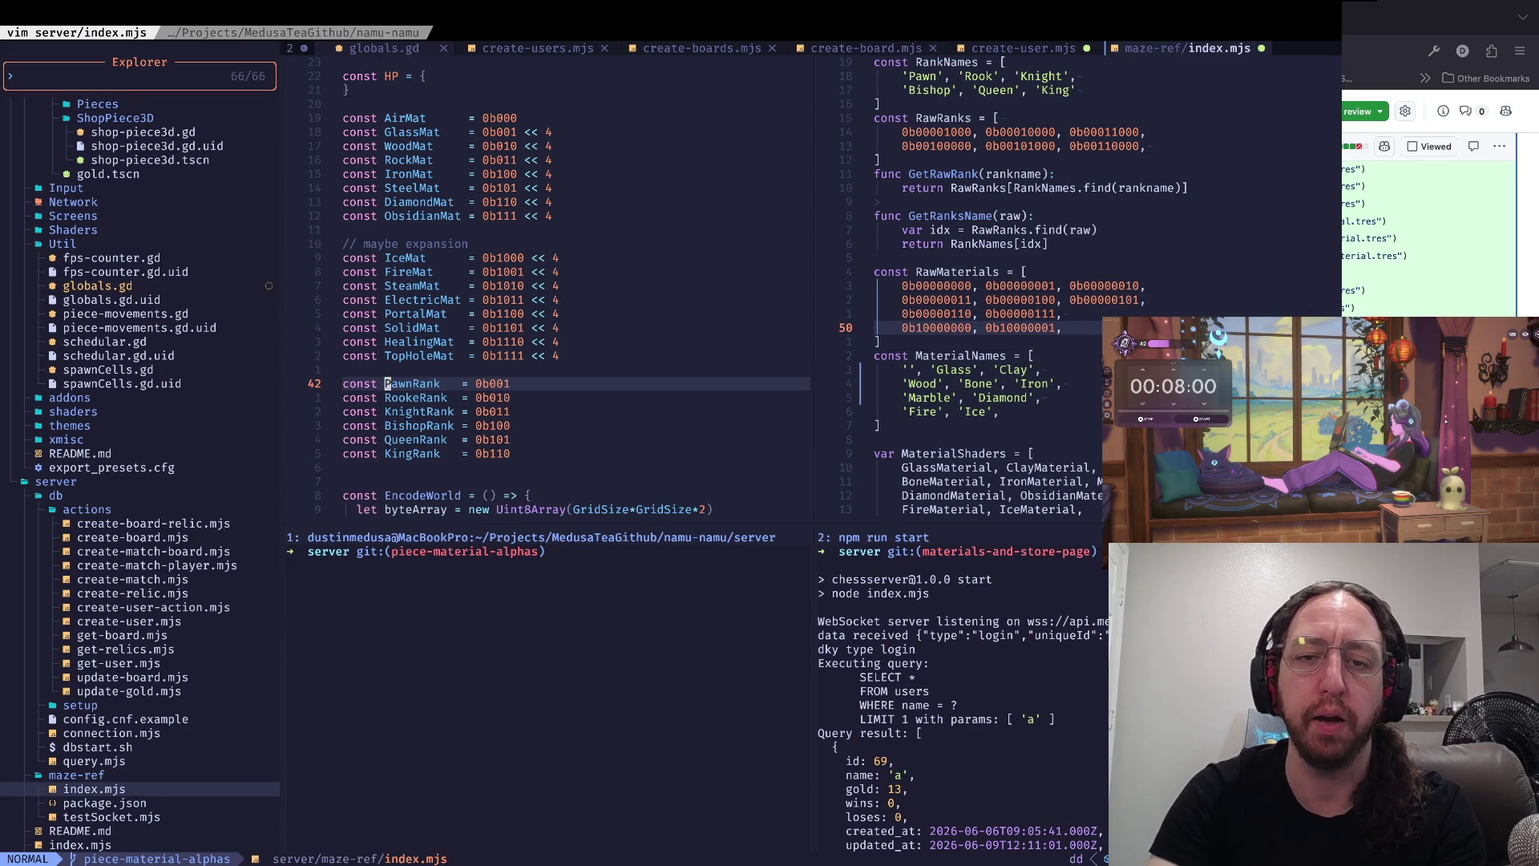
key("ctrl+w")
key("l")
key("j")
key("j")
key("j")
key("j")
key("0")
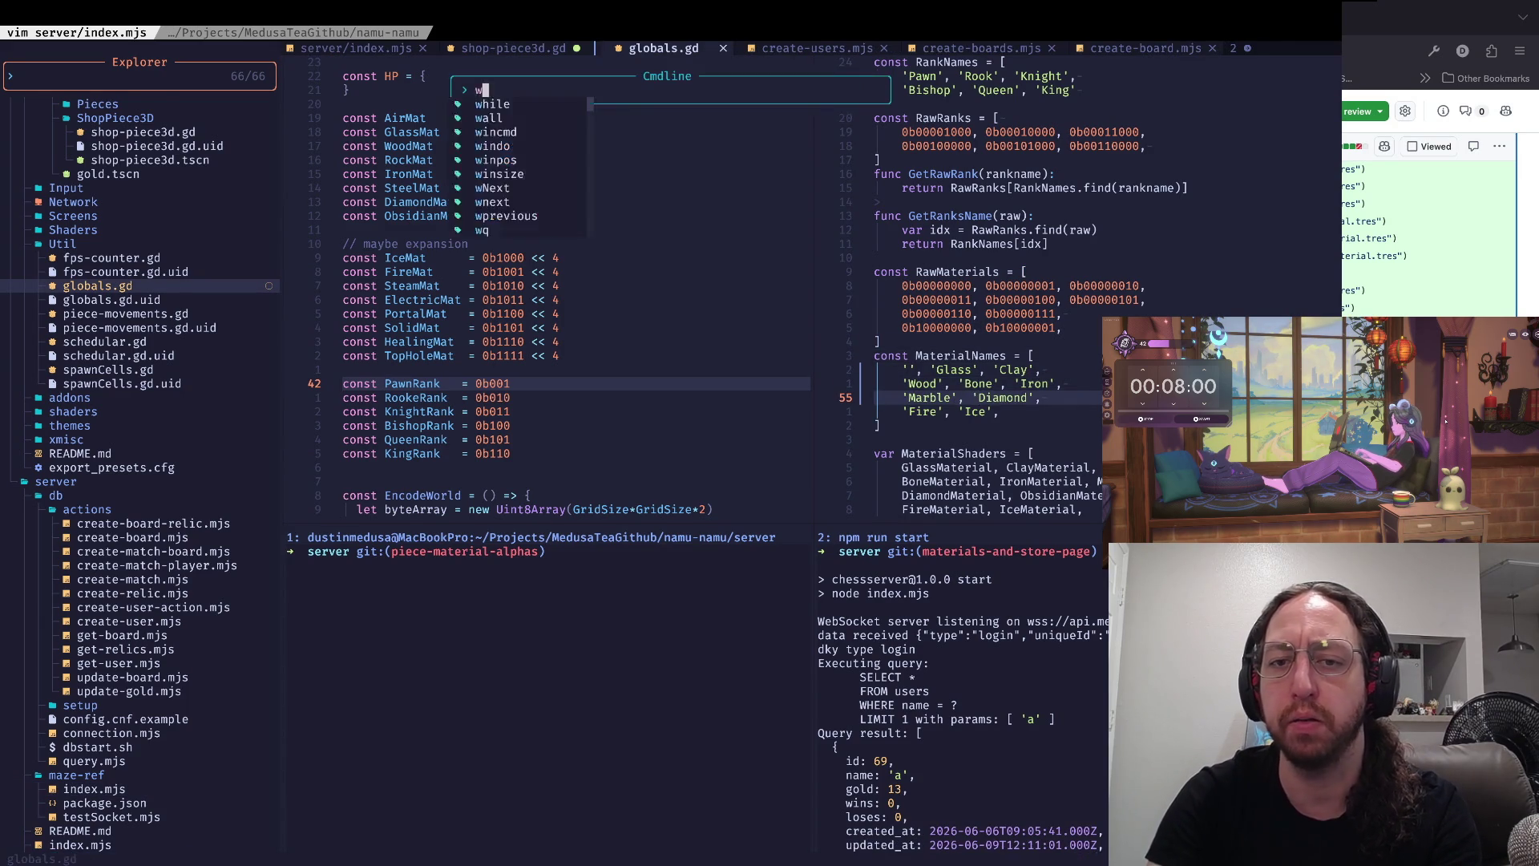
- Glance at the GitHub diff, then run the game project from Godot
key("super+Tab")
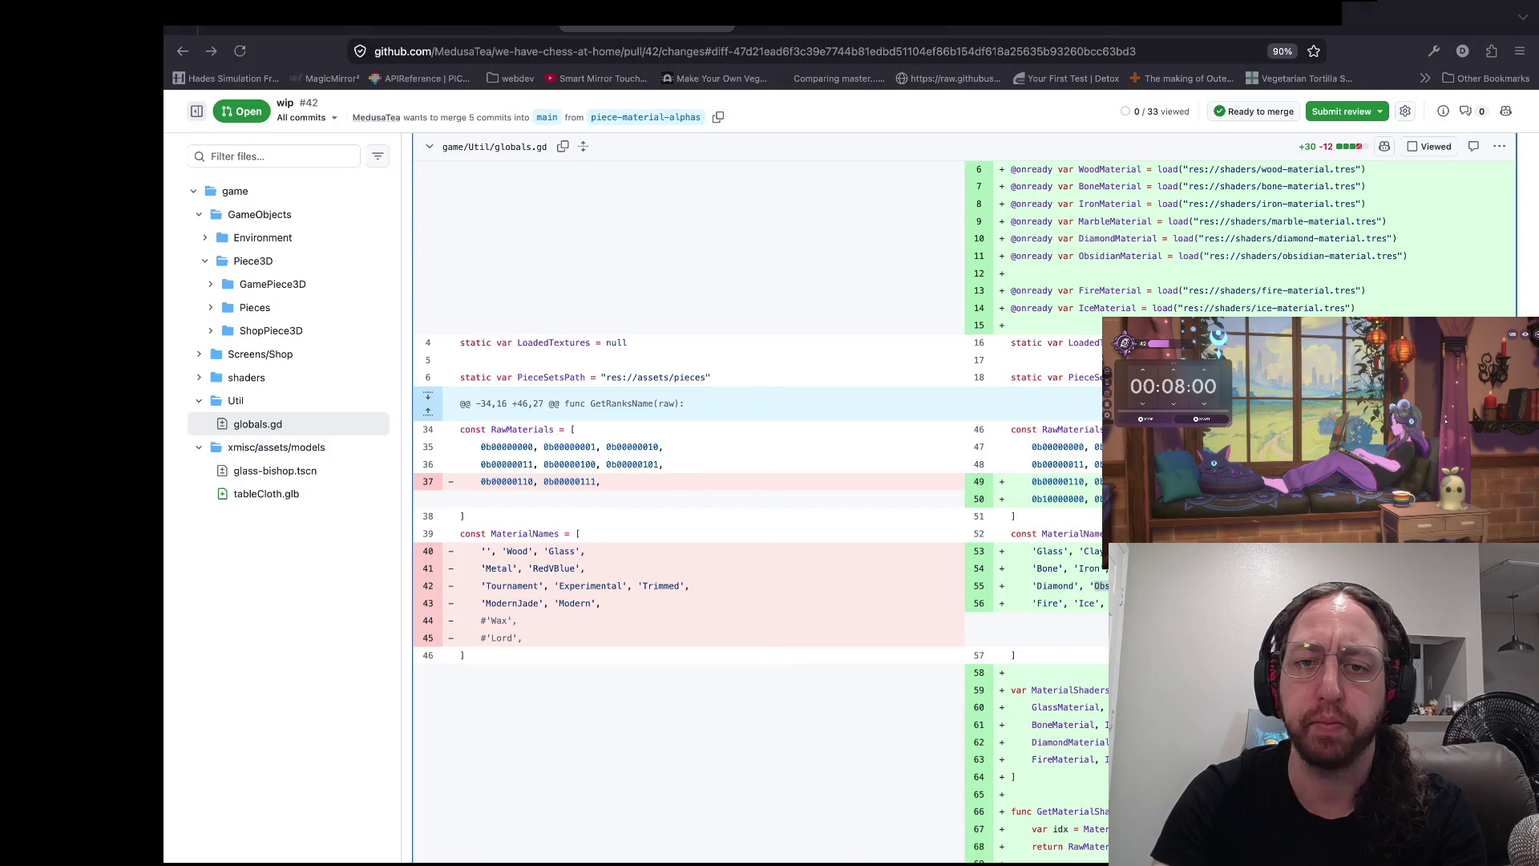
key("super+Tab")
key("super+b")
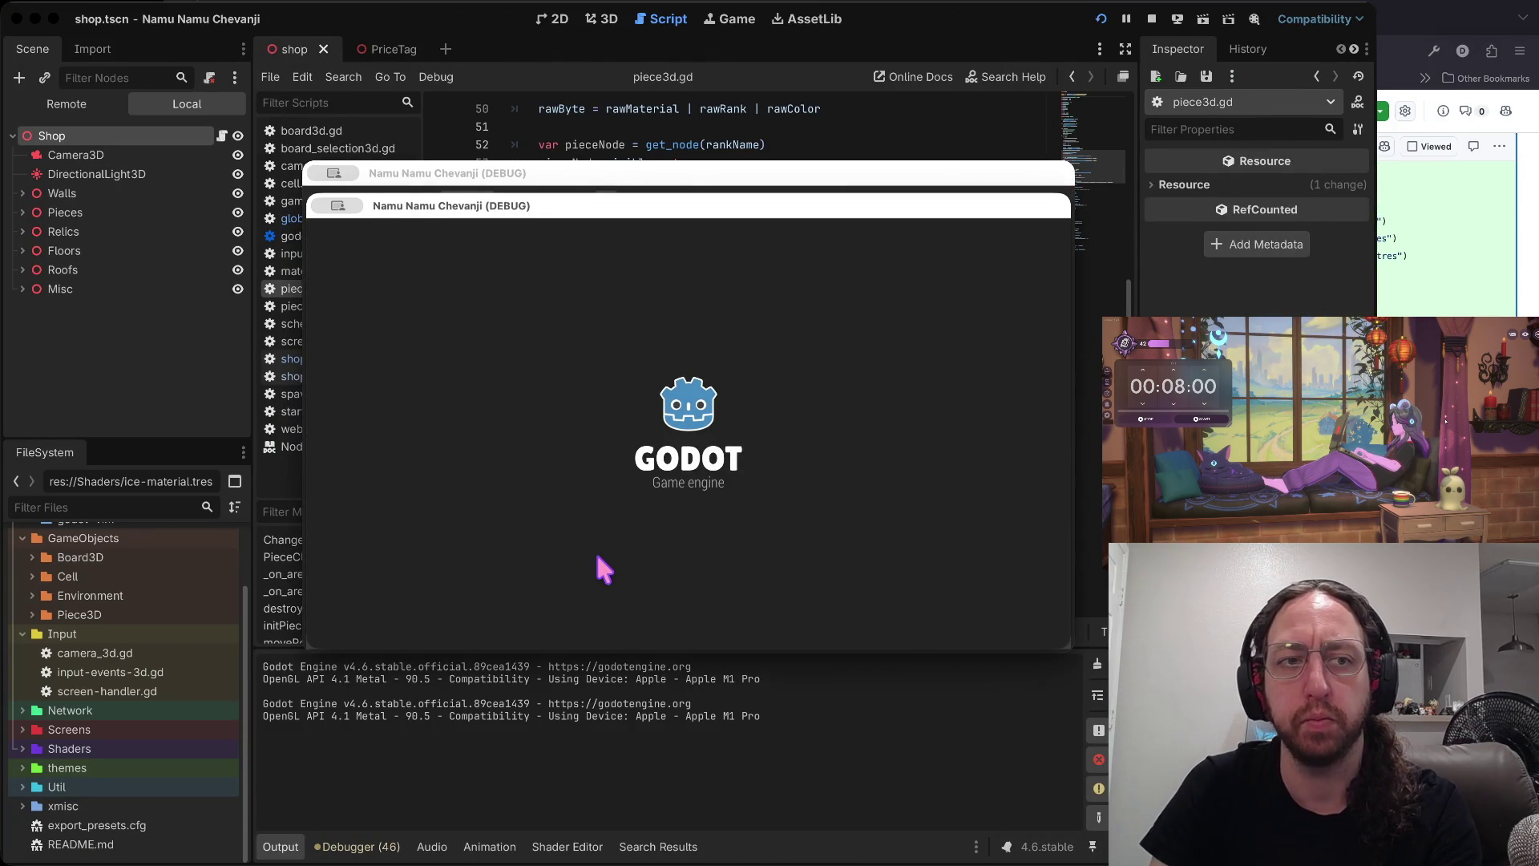
- Enter a username, choose Play, pick a board, and enter the 3D shop
type("a")
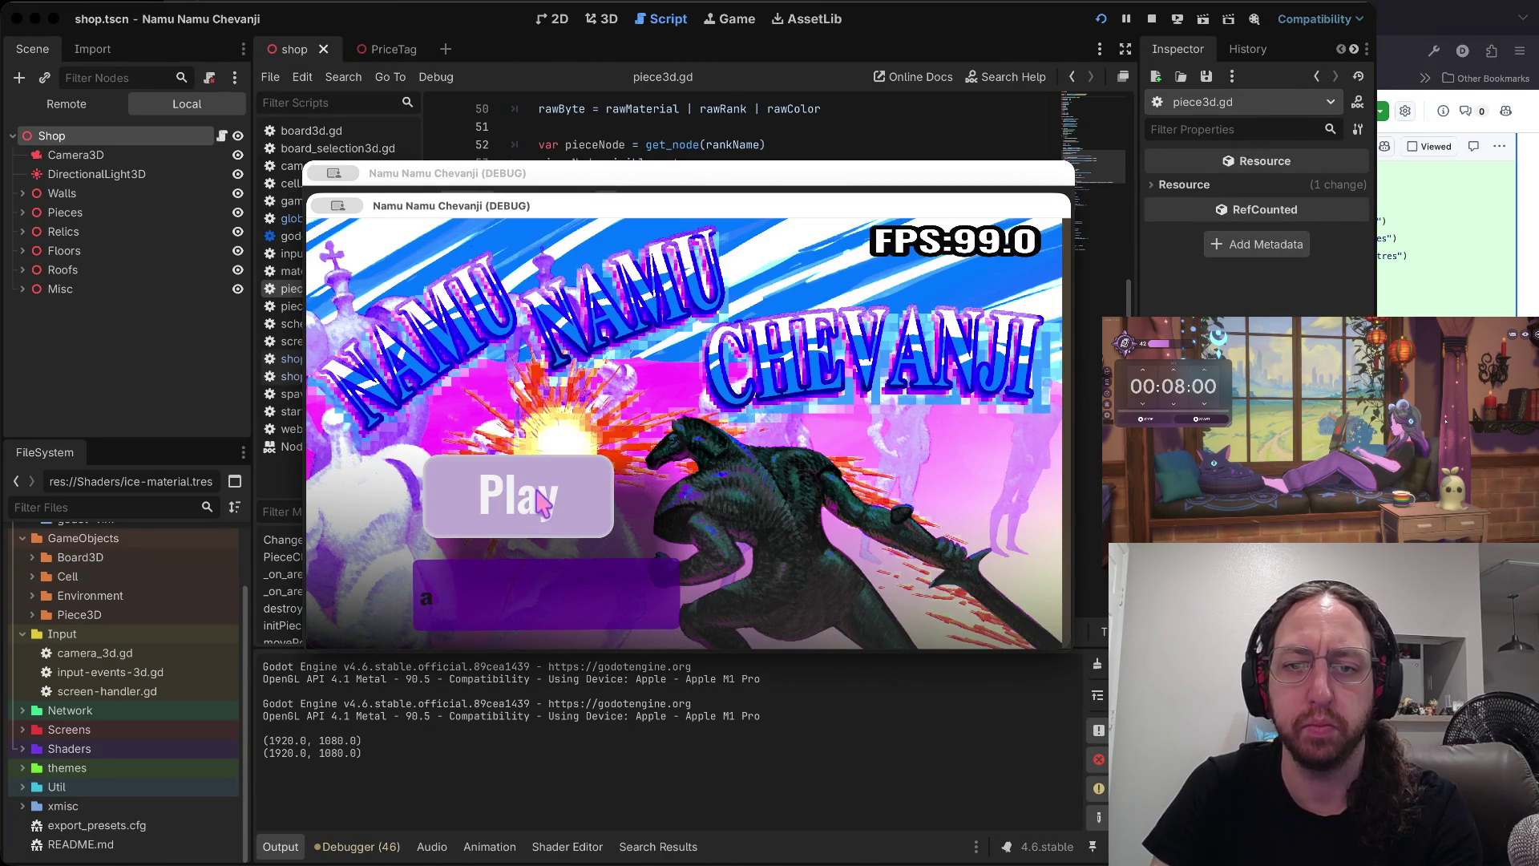
left_click(543, 503)
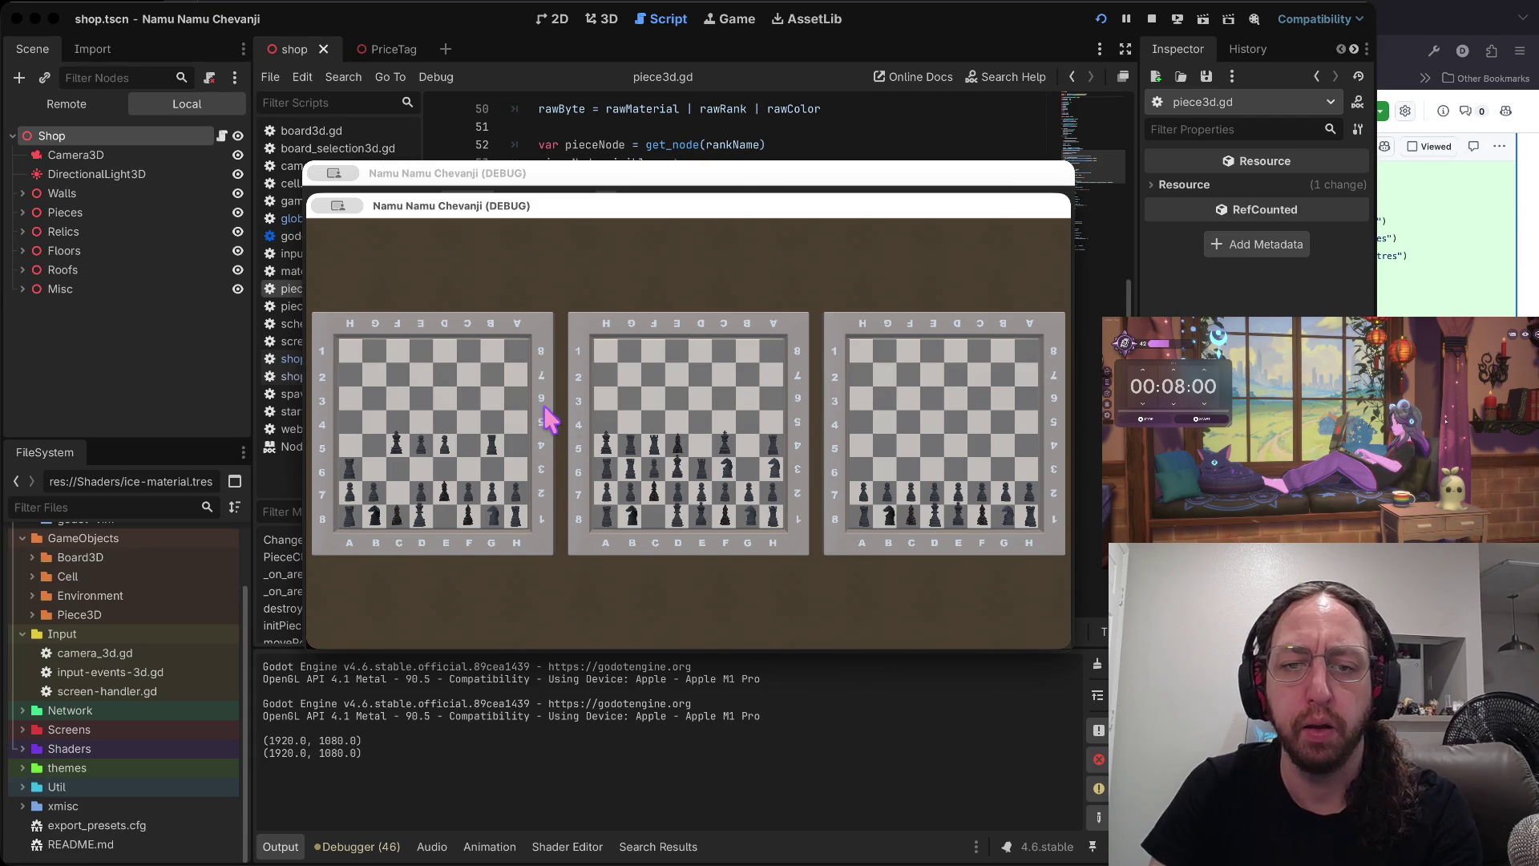
left_click(545, 414)
left_click(470, 584)
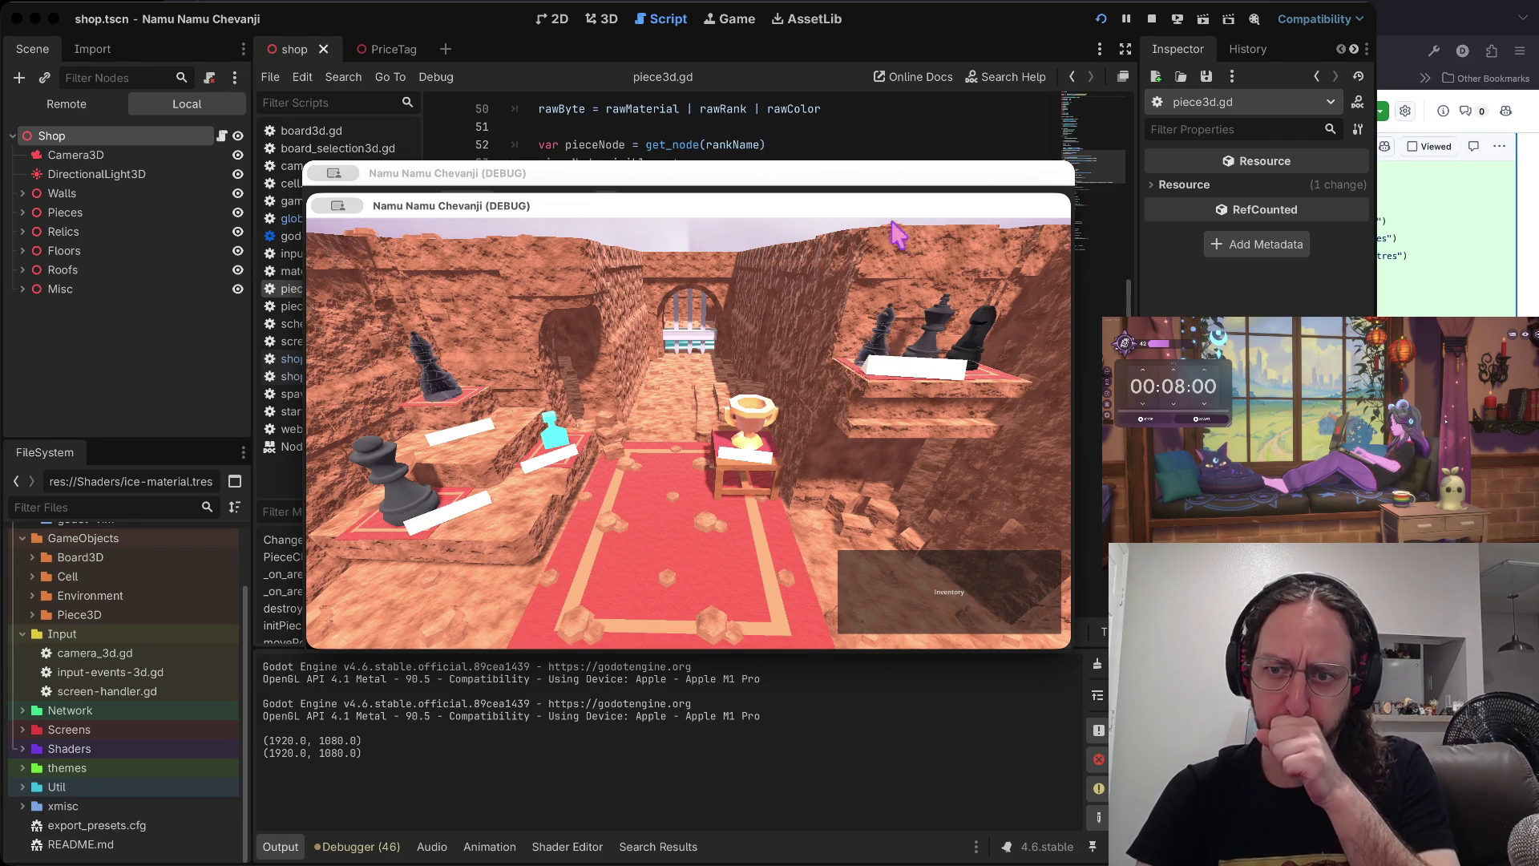
- Peek at the inventory board view, return to the shop, and shift the window left
left_click(942, 595)
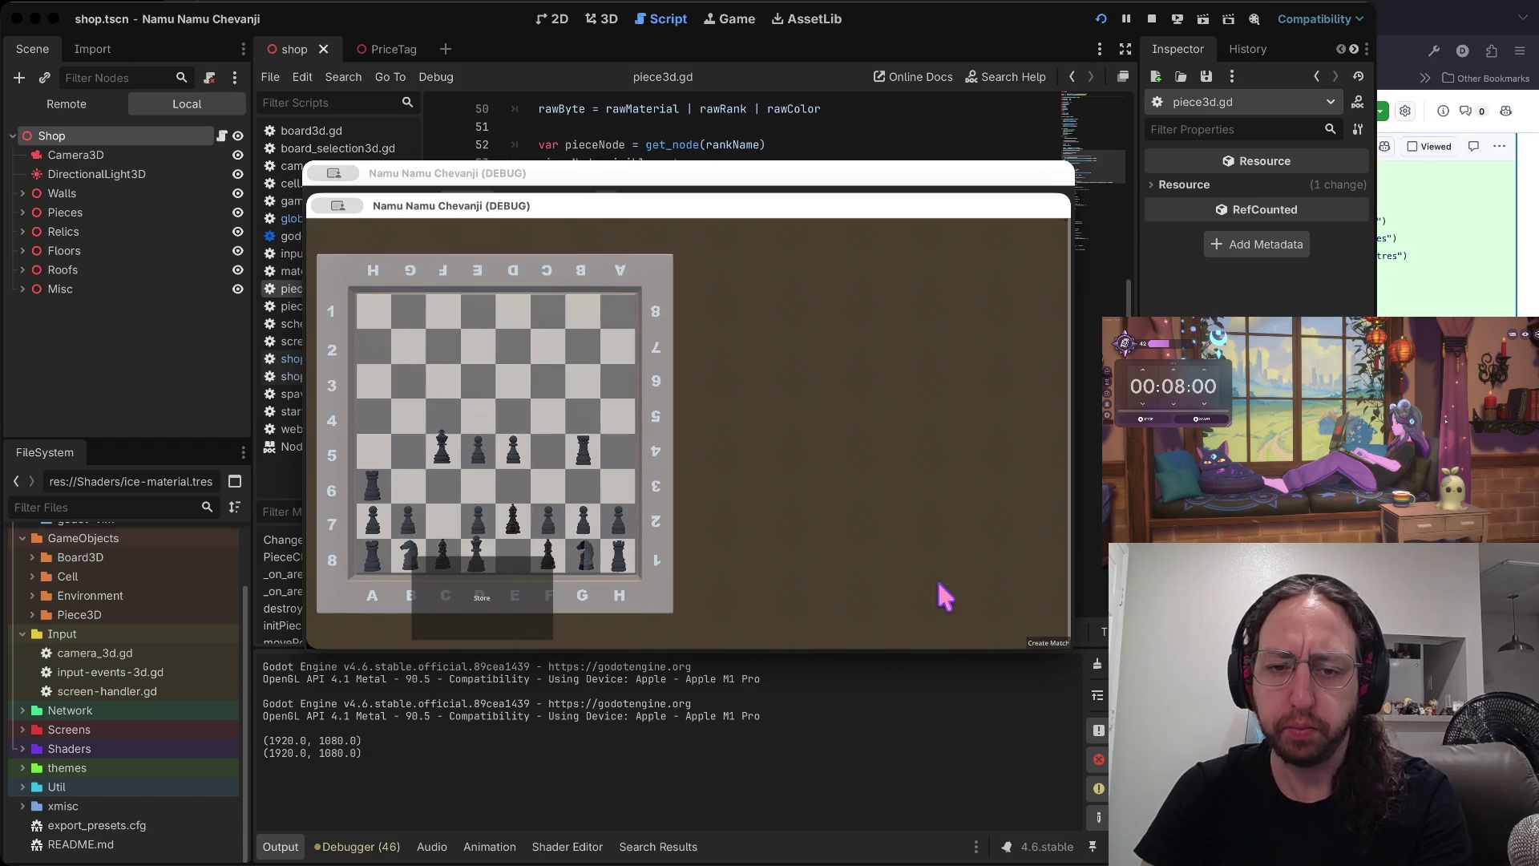
left_click(482, 597)
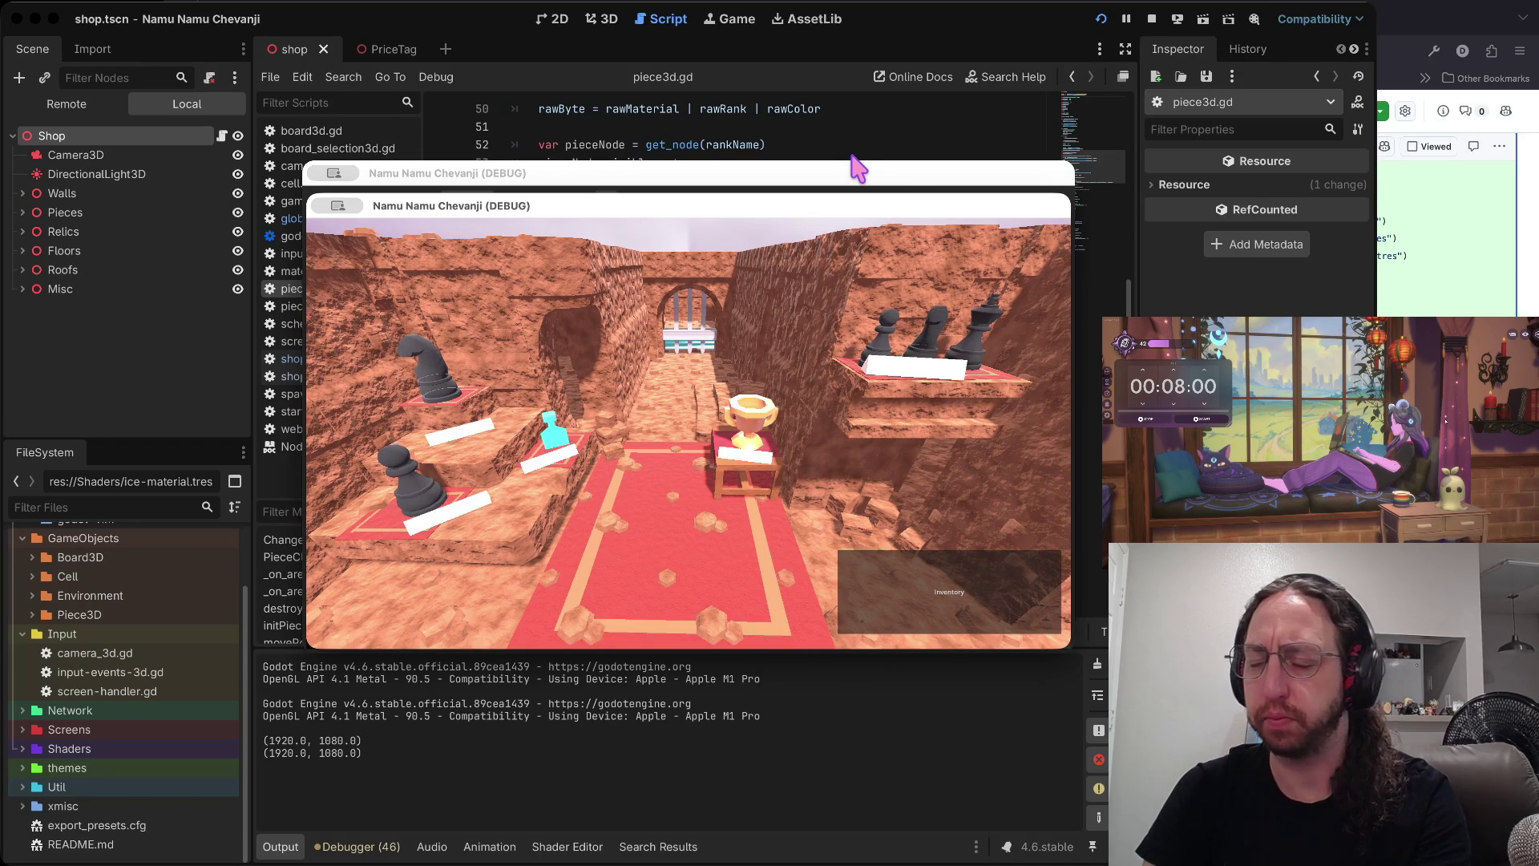
left_click_drag(856, 168, 602, 170)
- Stage globals.gd, check status, commit as 'wip', push, and clear the terminal
key("super+Tab")
type("a")
key("Return")
type("s")
key("Return")
type("x")
key("Return")
type("git push")
key("Return")
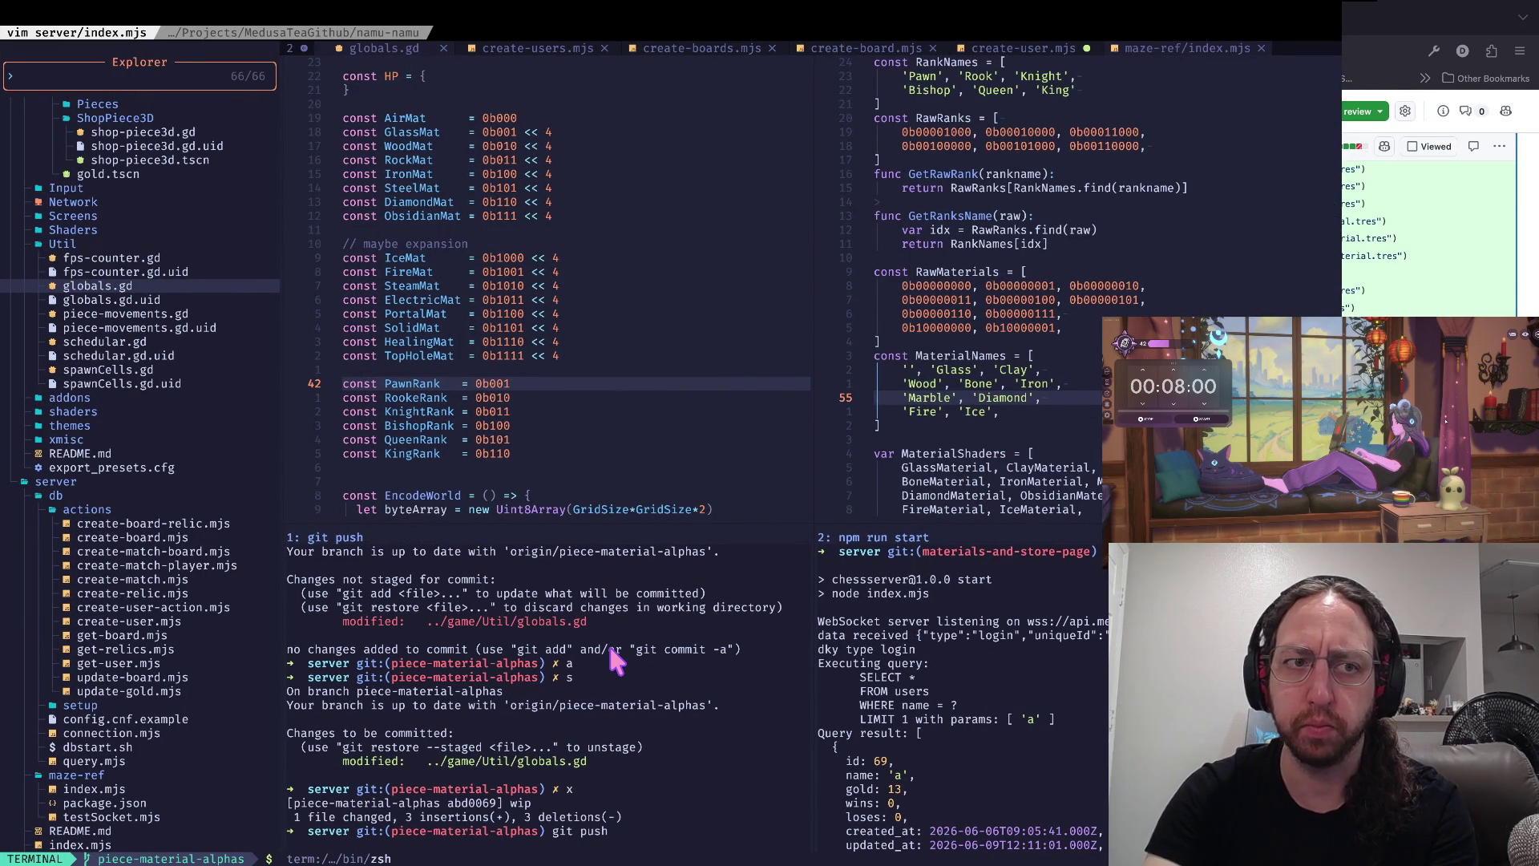
type("clear")
key("Return")
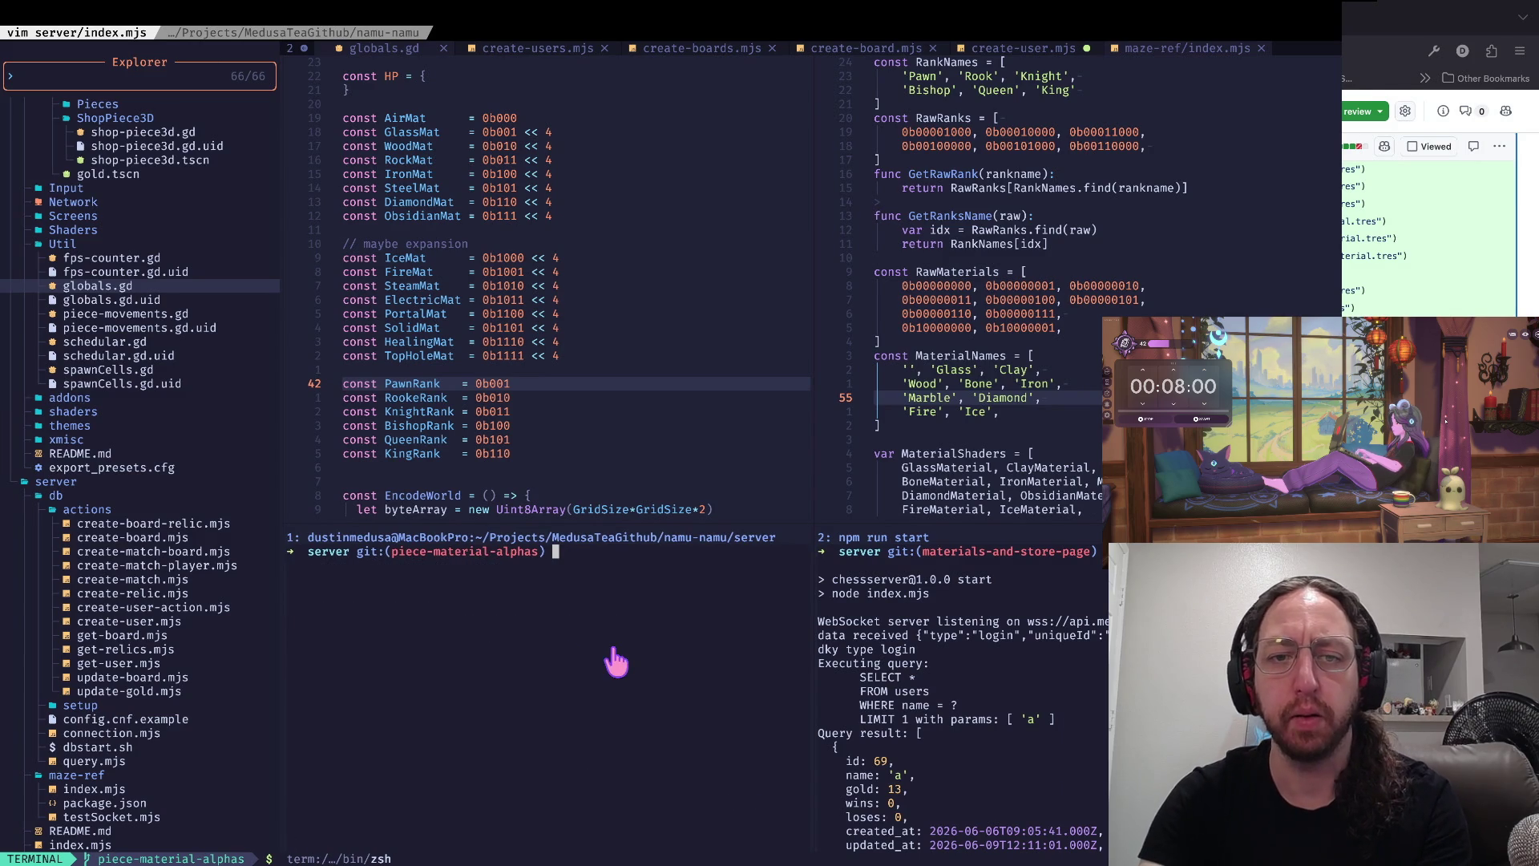
key("super+Tab")
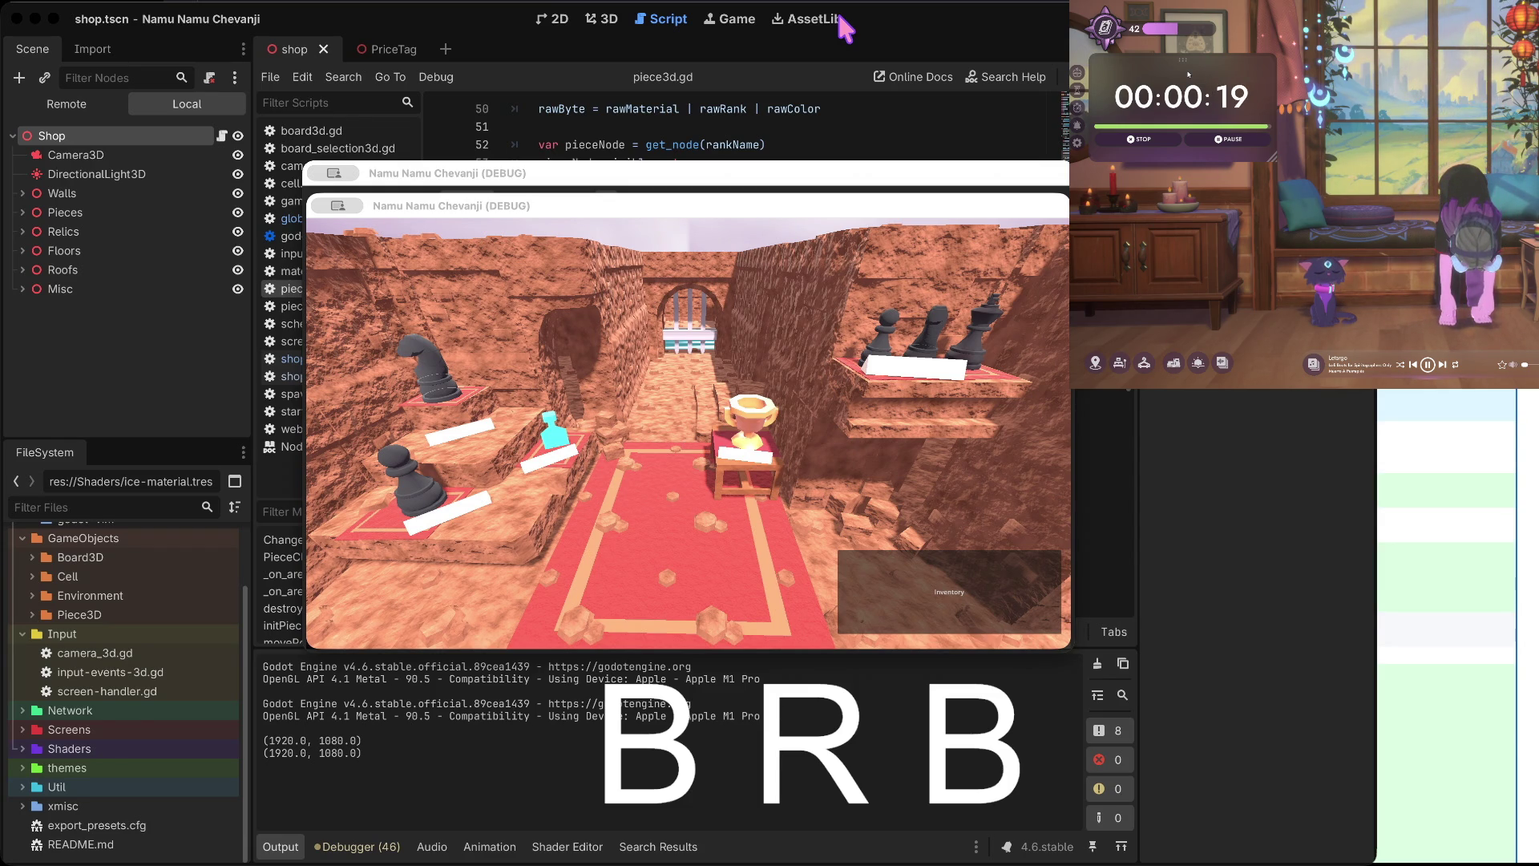
- Pause the focus timer, then reset it to 15 minutes
left_click(1231, 143)
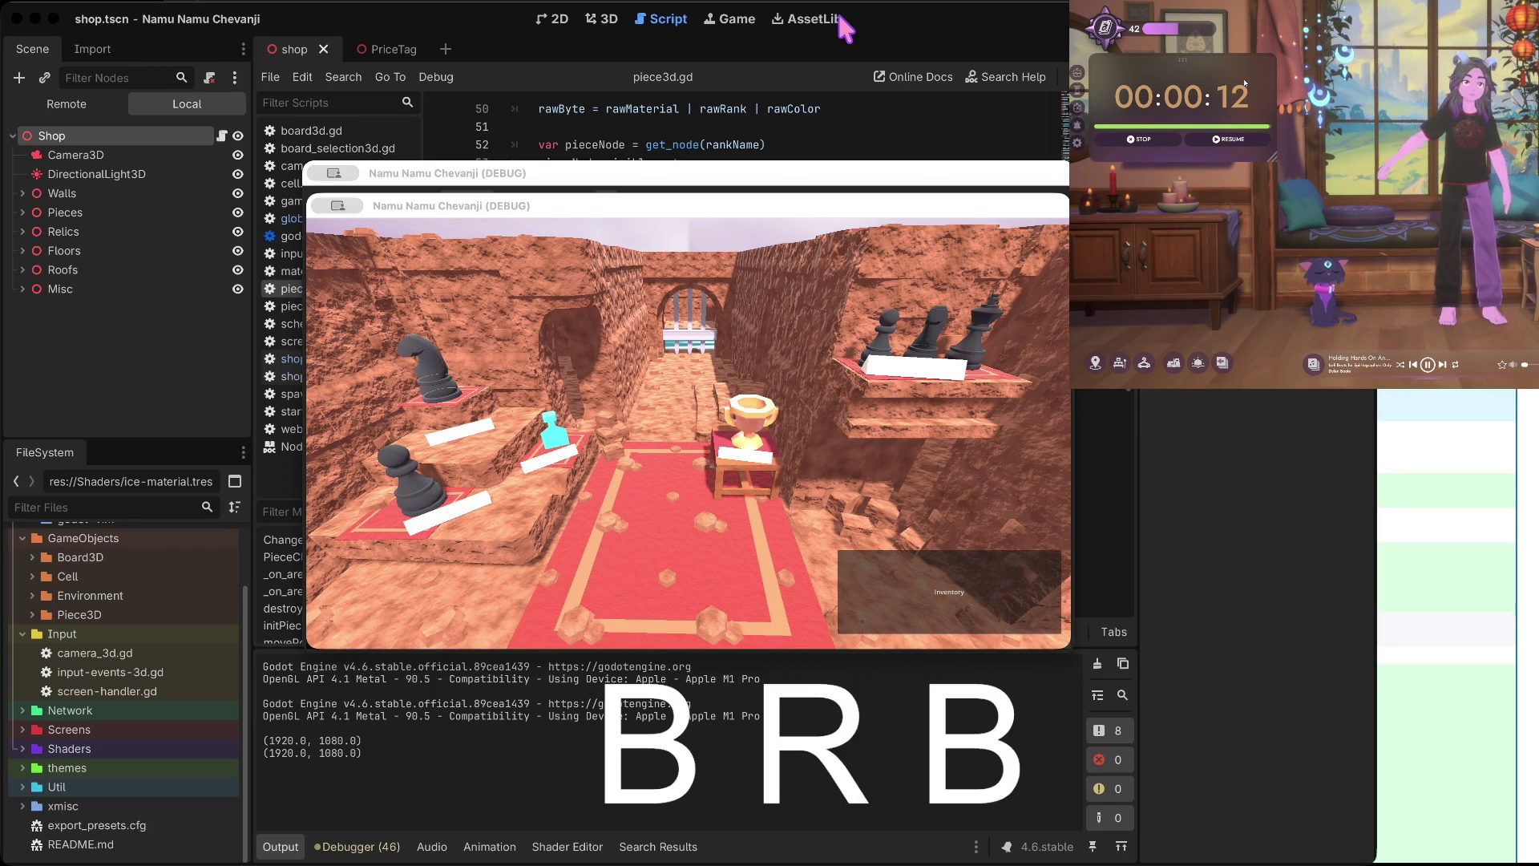
left_click(1163, 137)
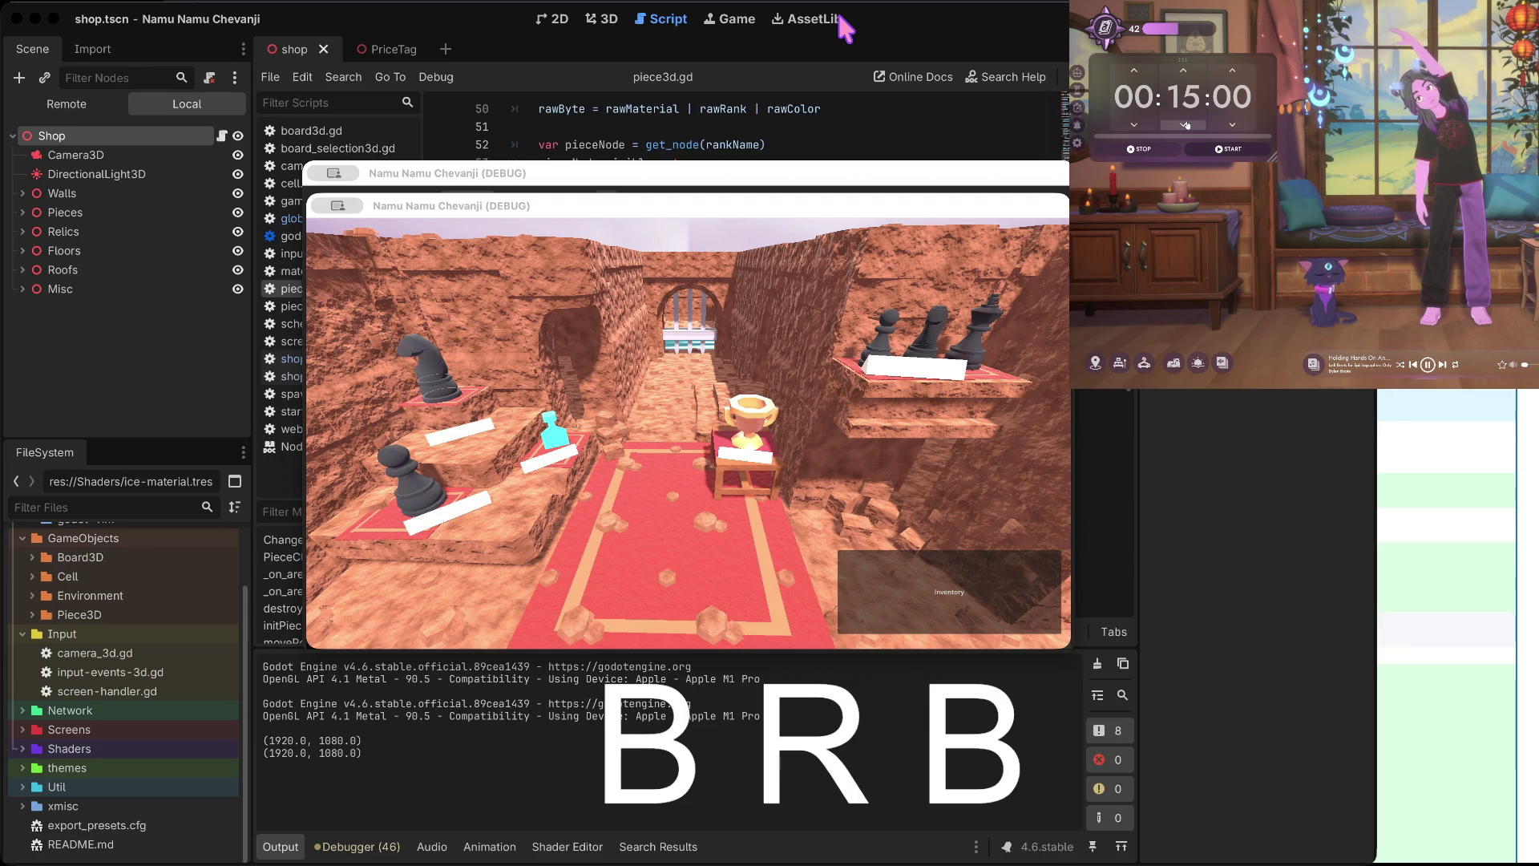
- Set the character's activity to Typing on the window seat
left_click(1179, 362)
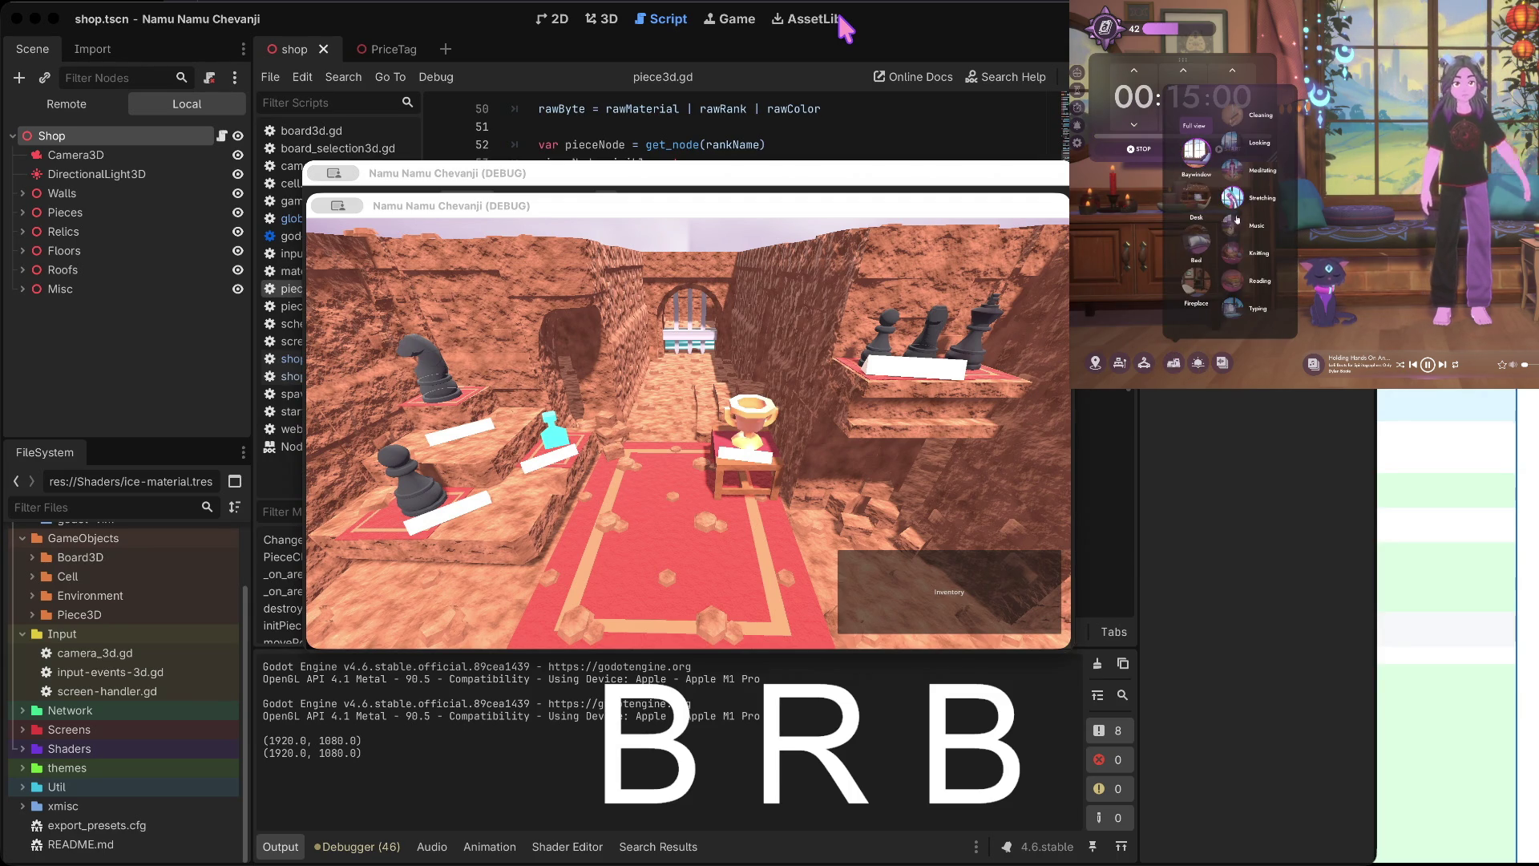
left_click(1238, 308)
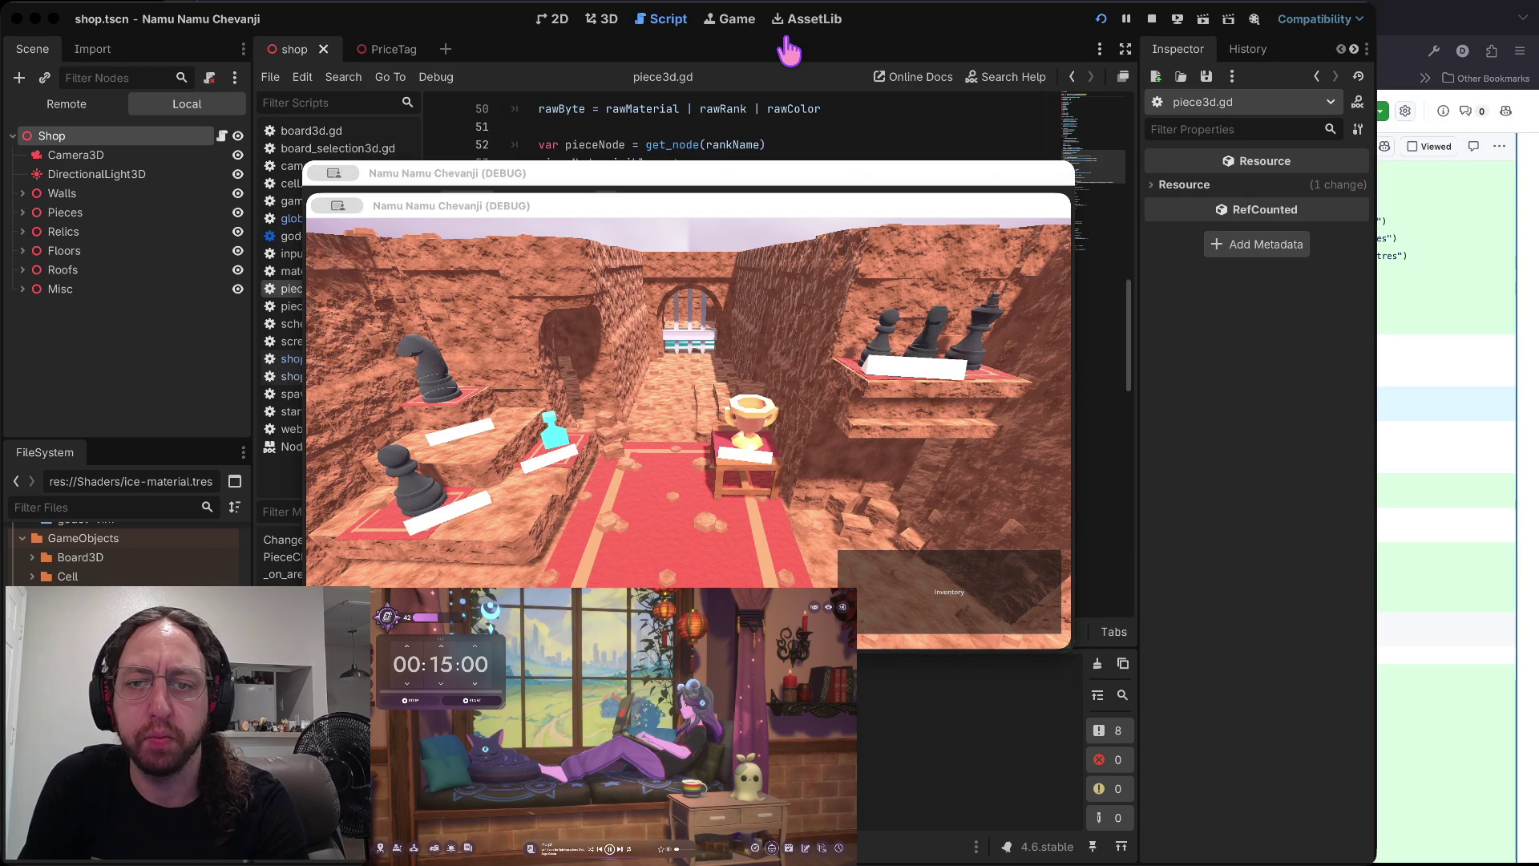
- Stop the running game with the editor's Stop button
left_click(1152, 18)
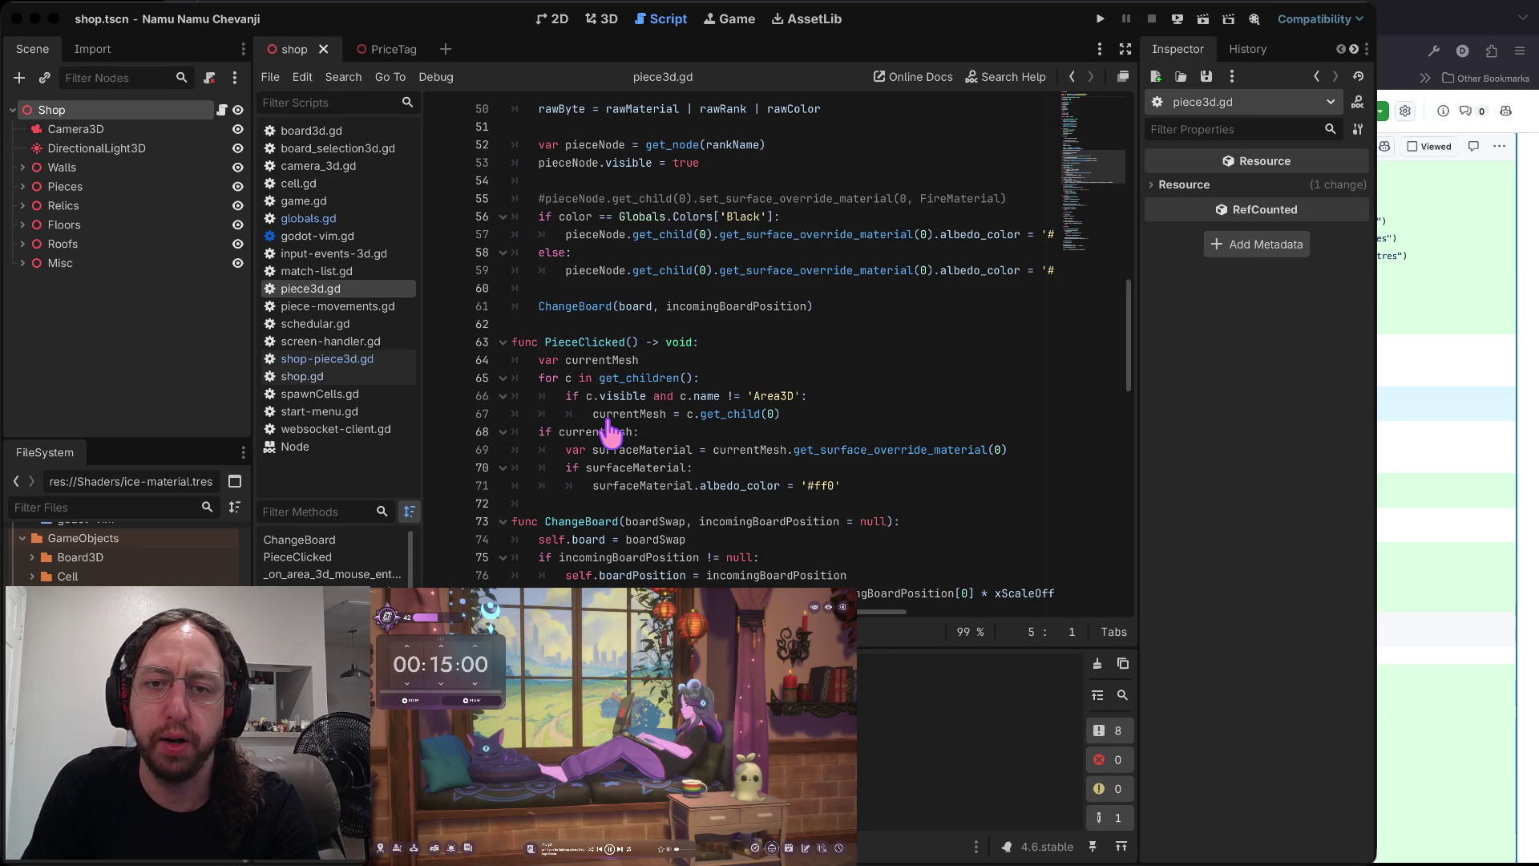
- Launch the game, choose Play, pick the middle board, and create a match
key("super+b")
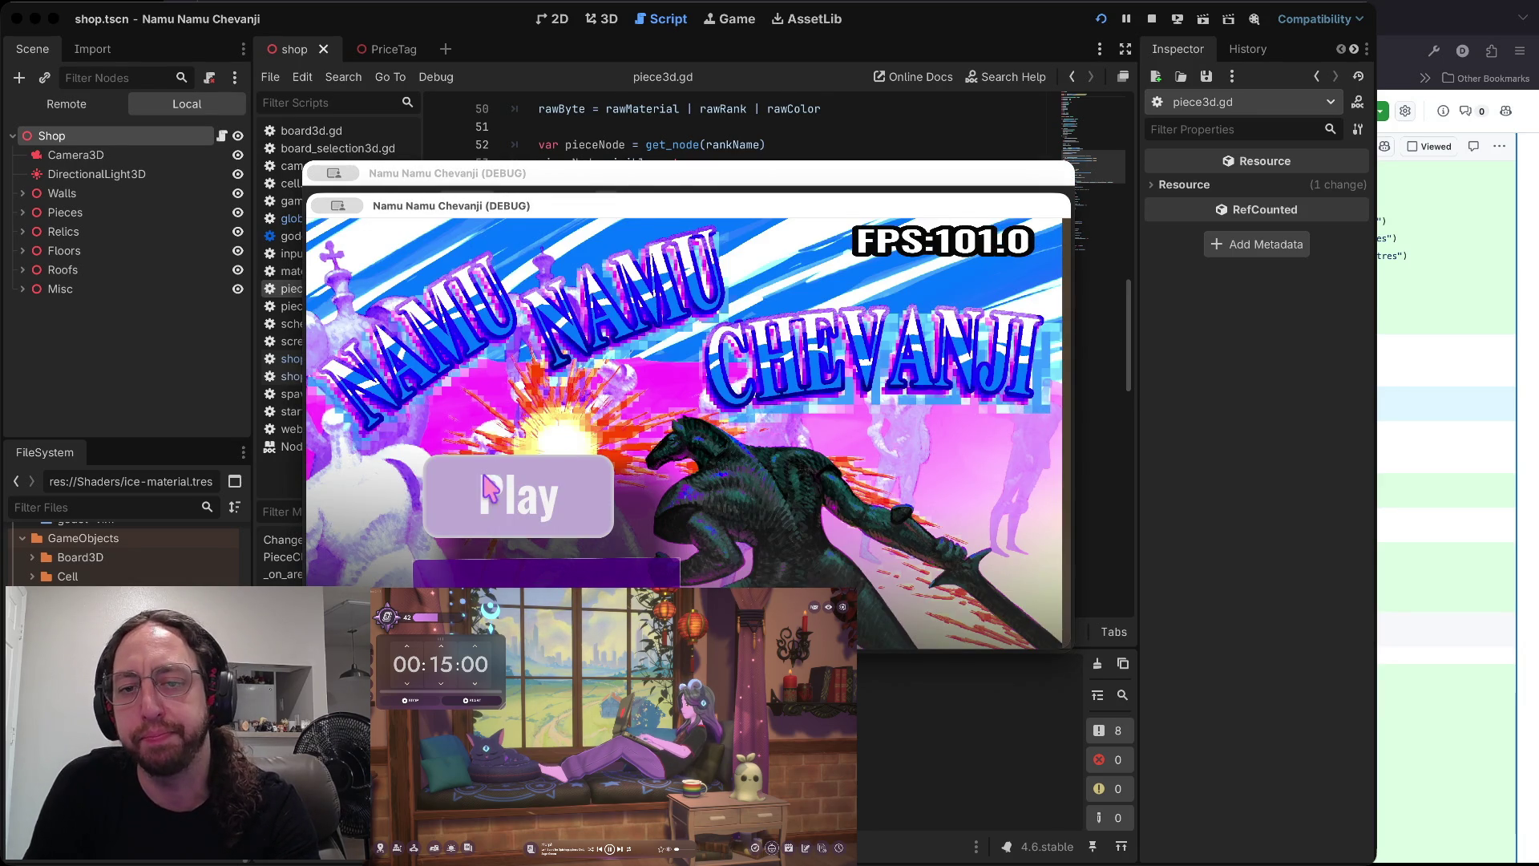
left_click(486, 498)
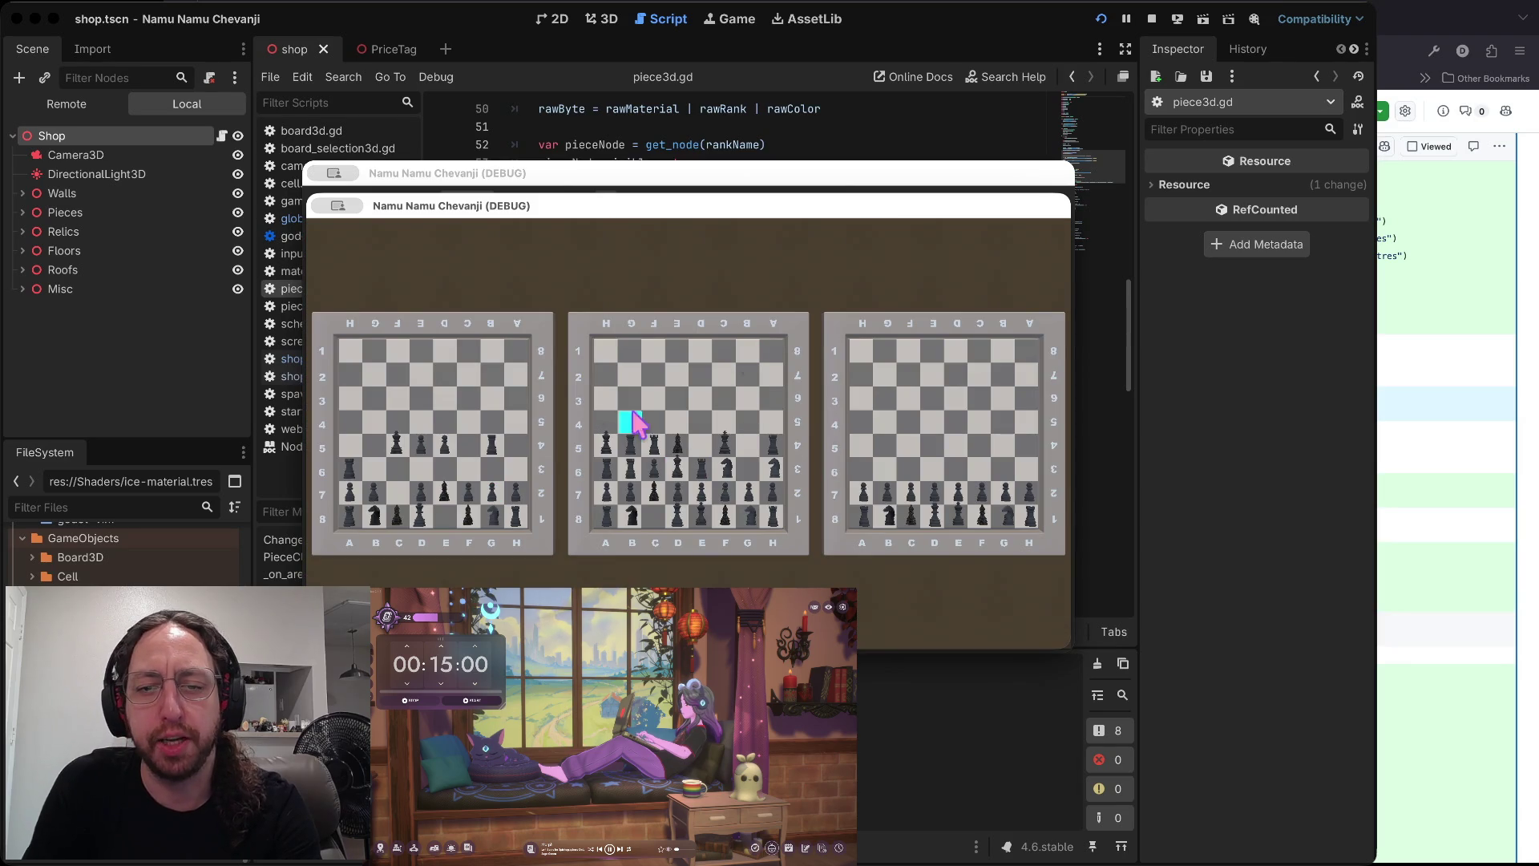
left_click(578, 345)
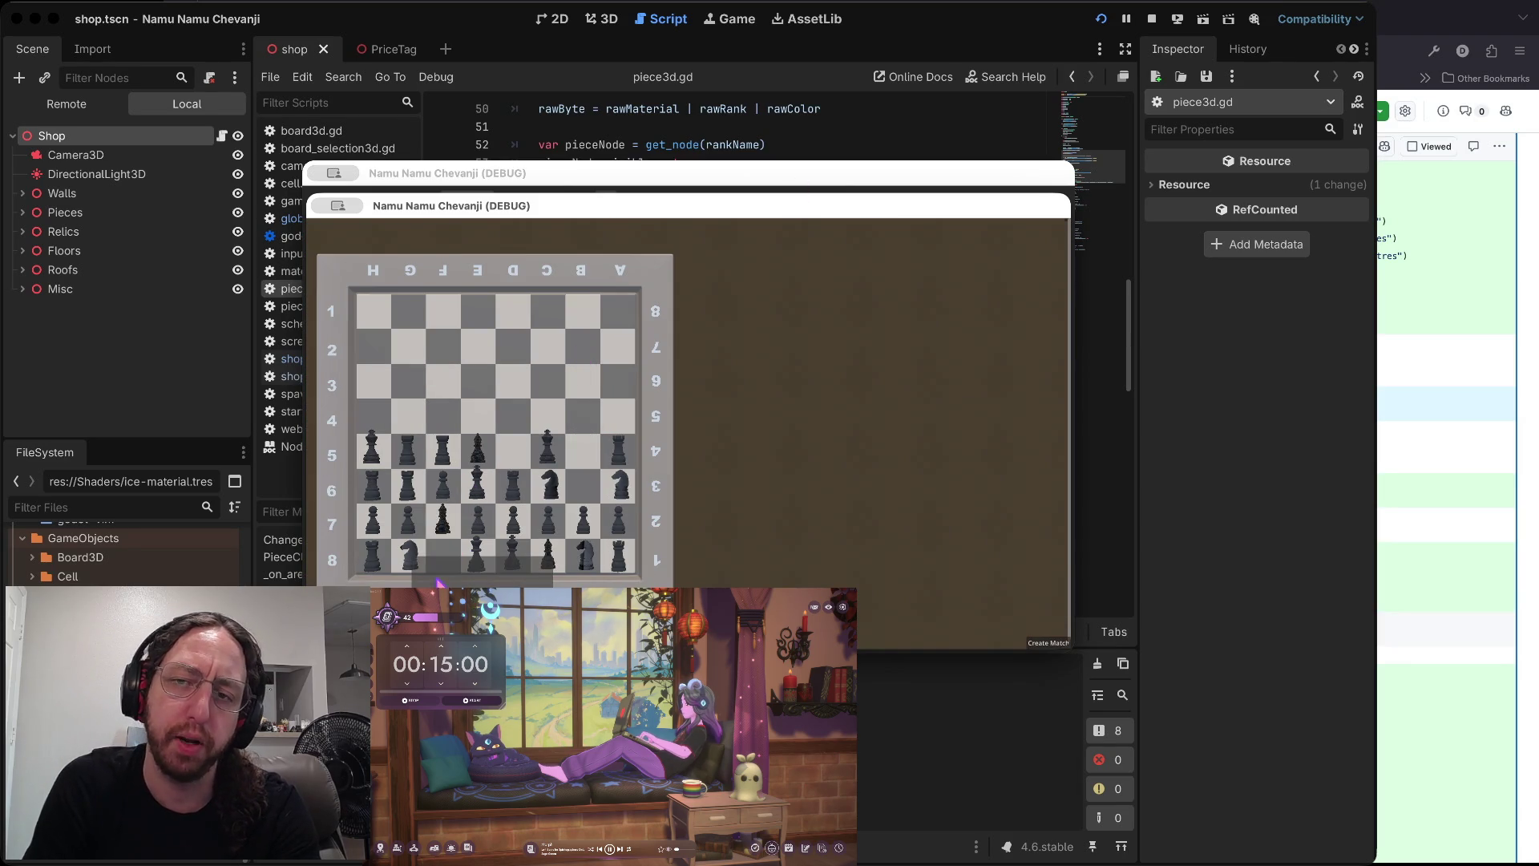
left_click(1046, 646)
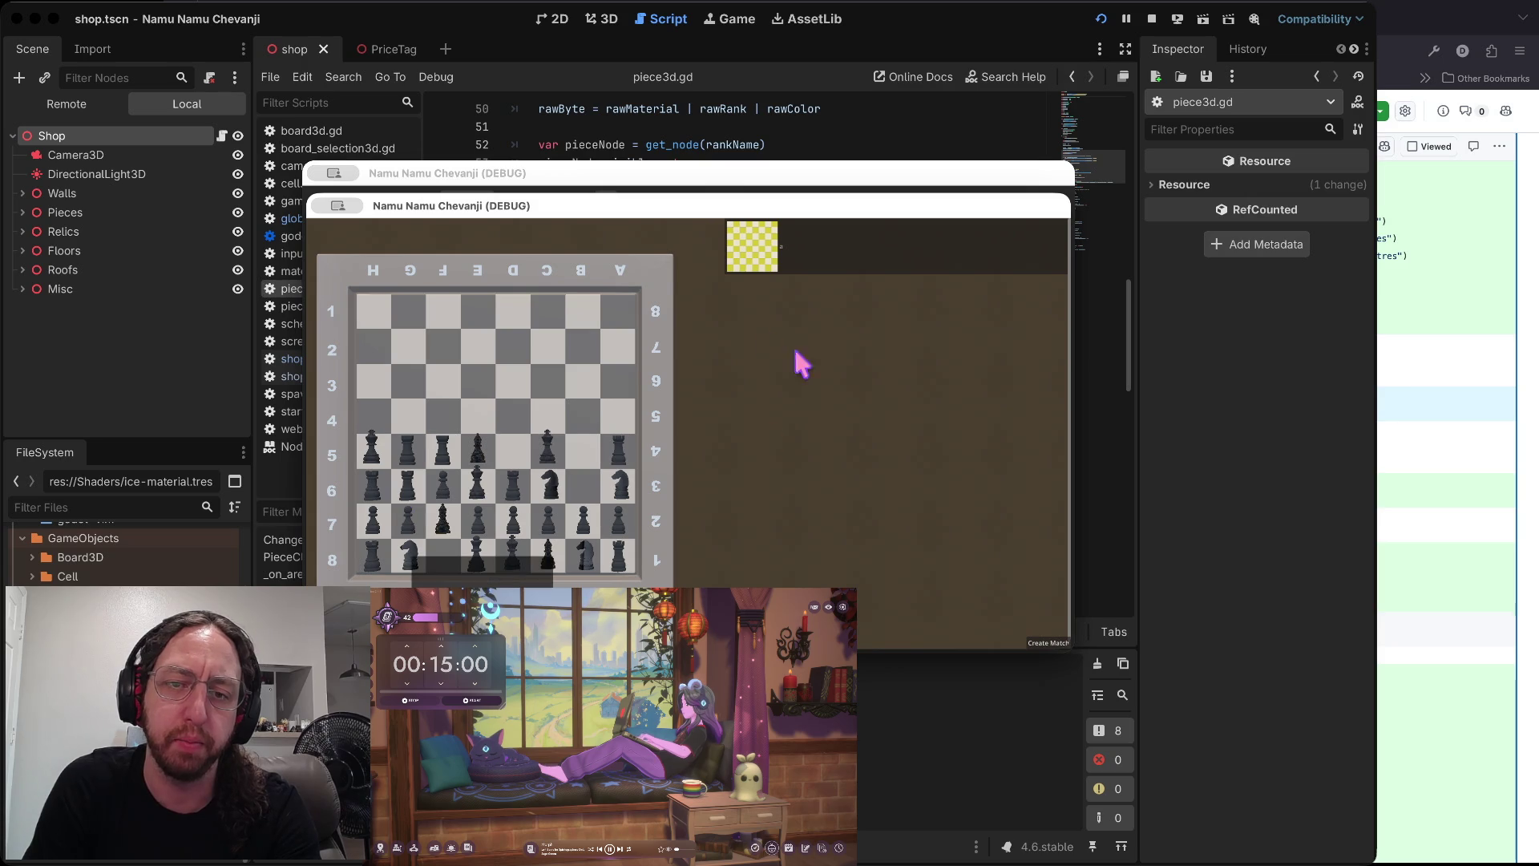
- Buy the yellow pawn and black rook, then place them on the inventory board
left_click(447, 350)
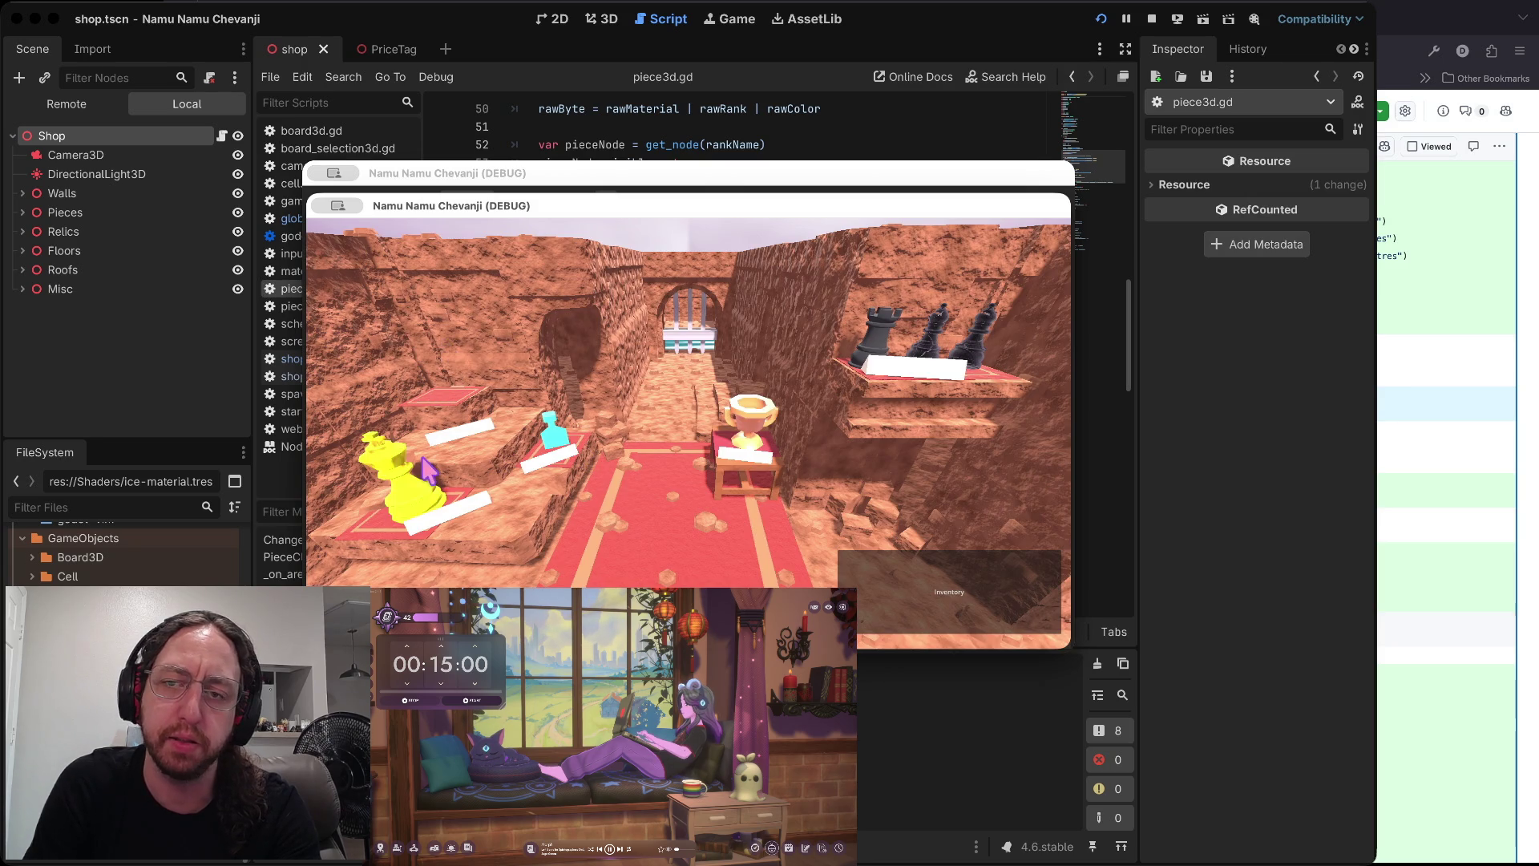
left_click(882, 336)
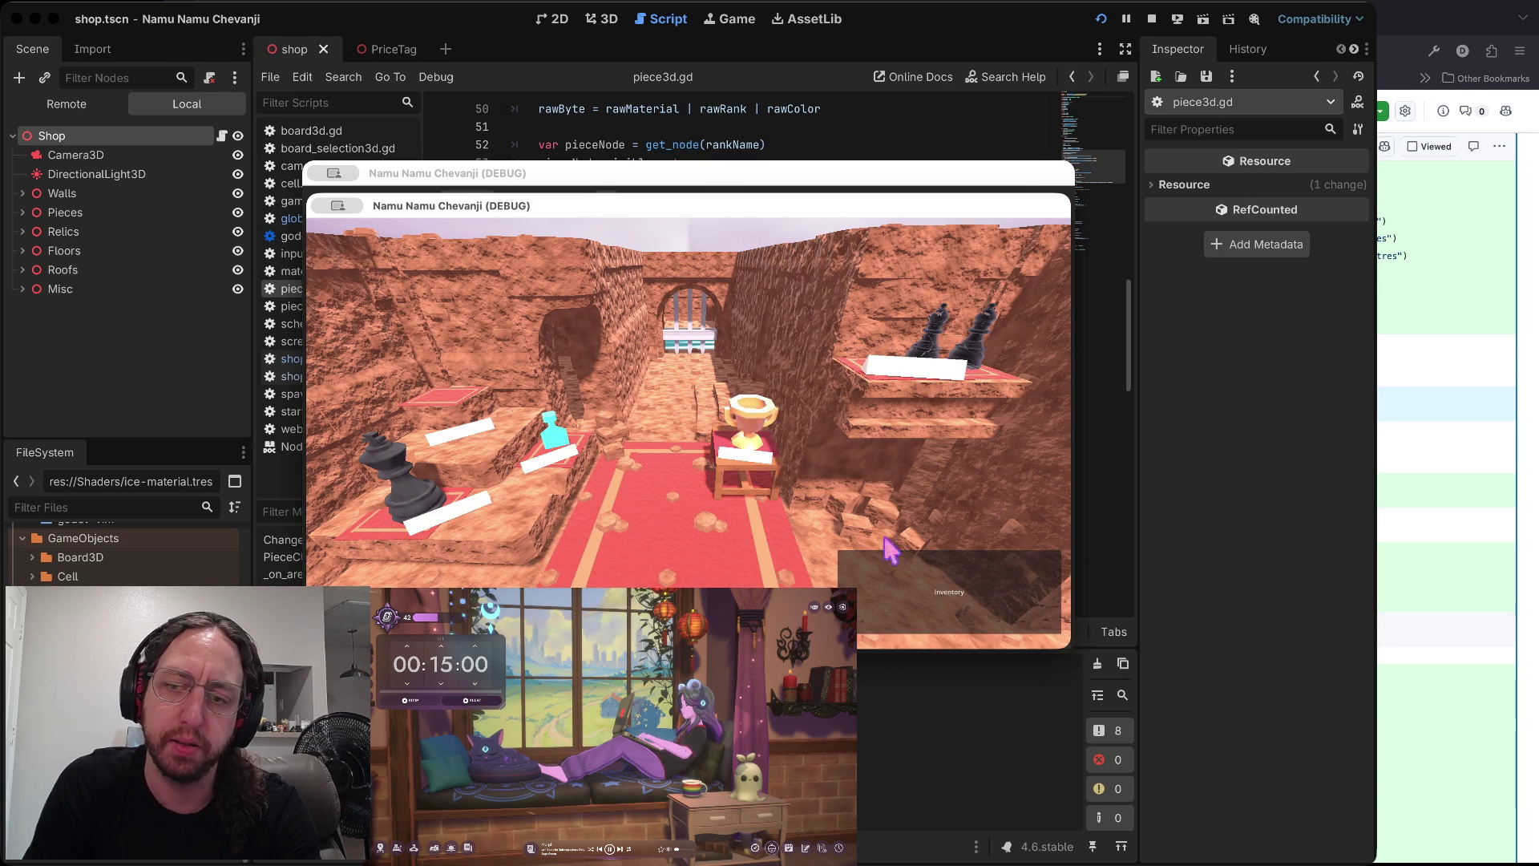
left_click(972, 619)
left_click_drag(800, 557, 522, 446)
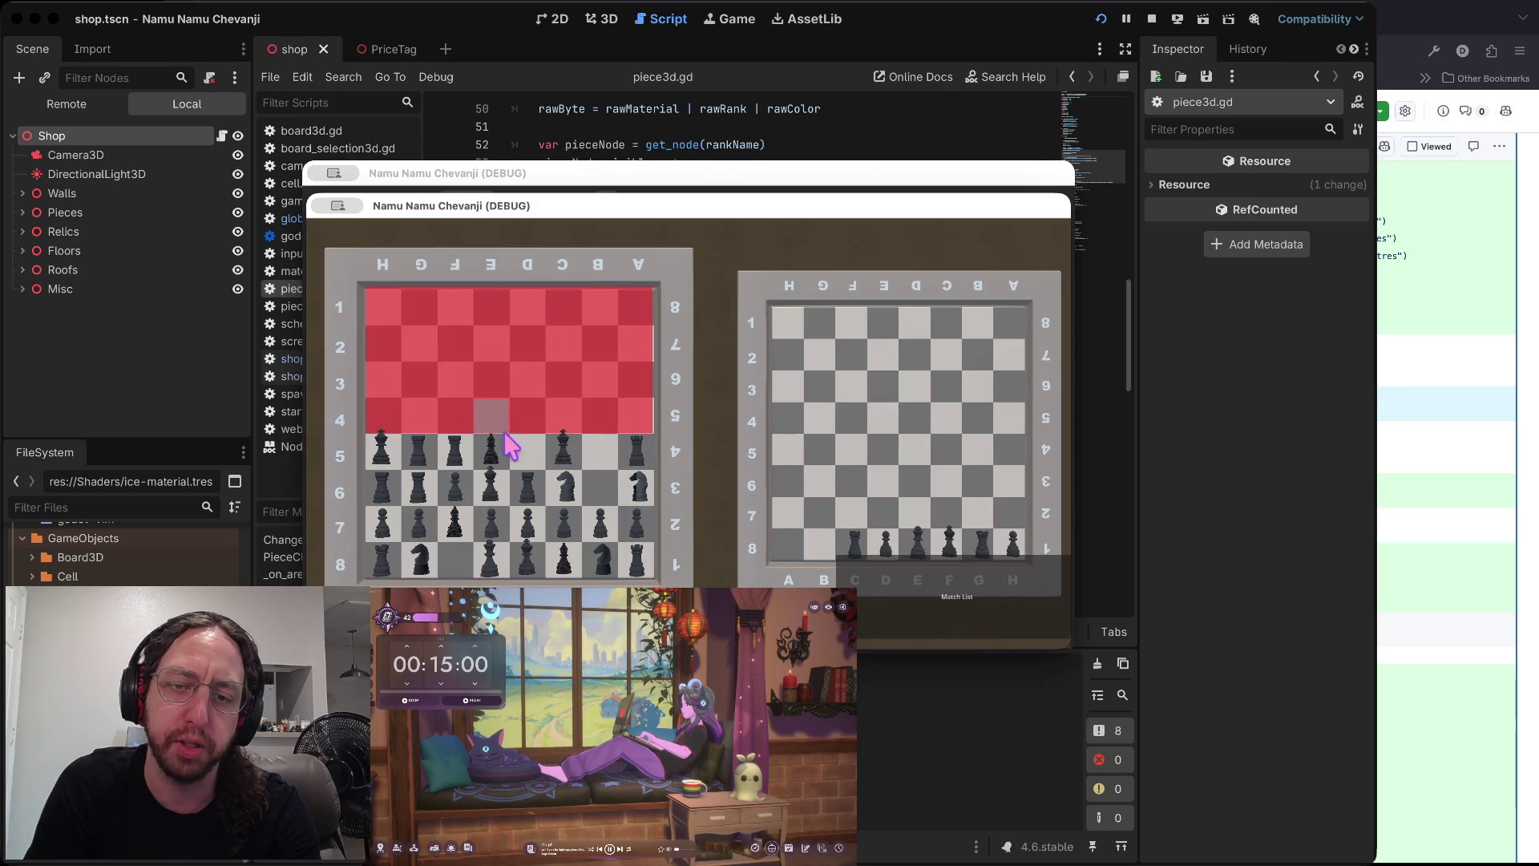
mouse_move(482, 575)
left_mouse_down()
mouse_move(564, 525)
mouse_move(600, 451)
left_mouse_up()
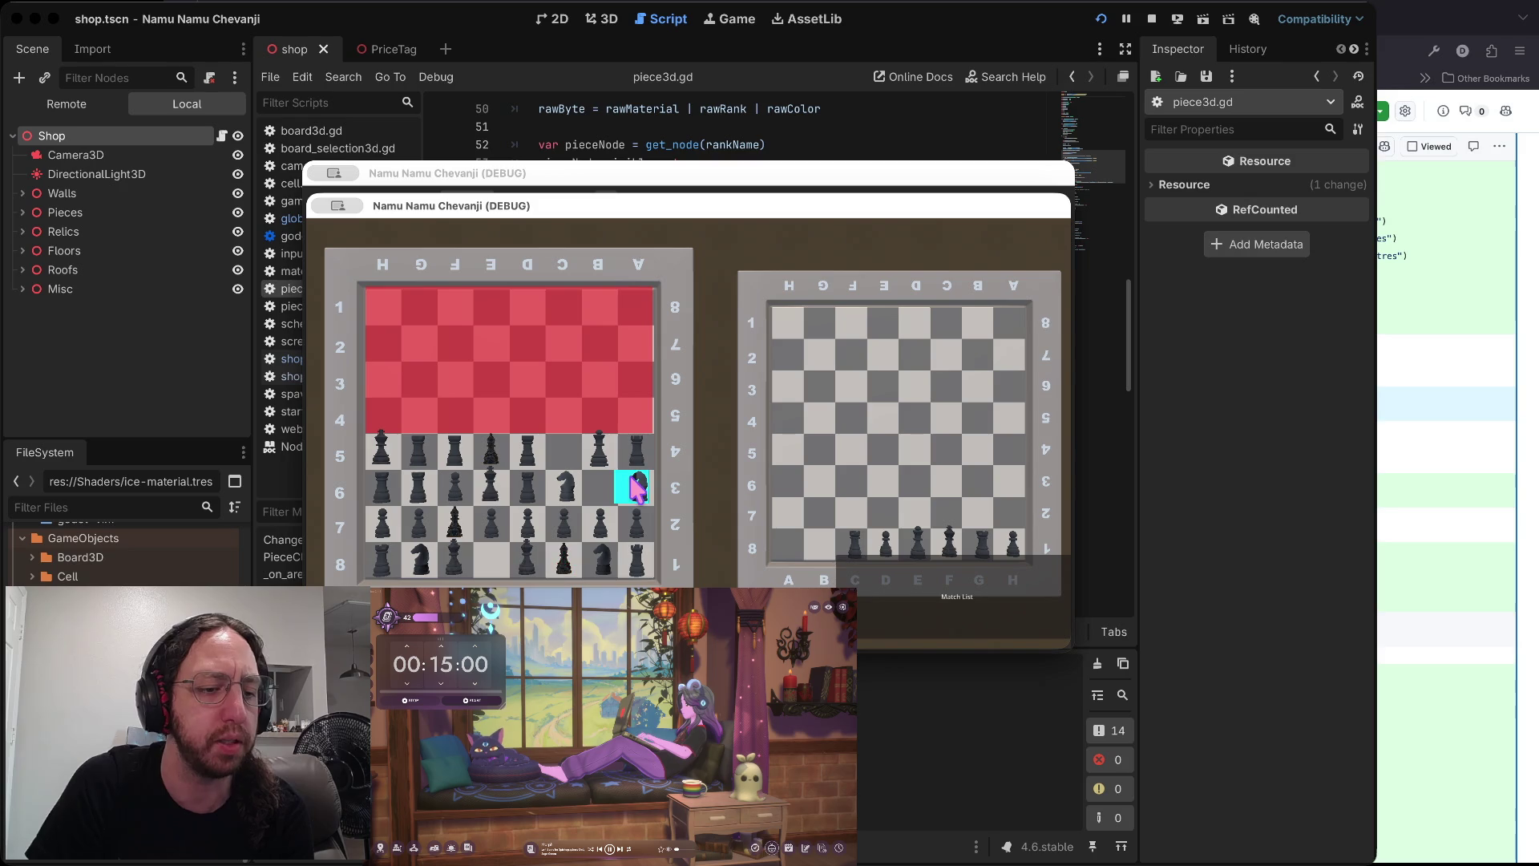
left_click(962, 628)
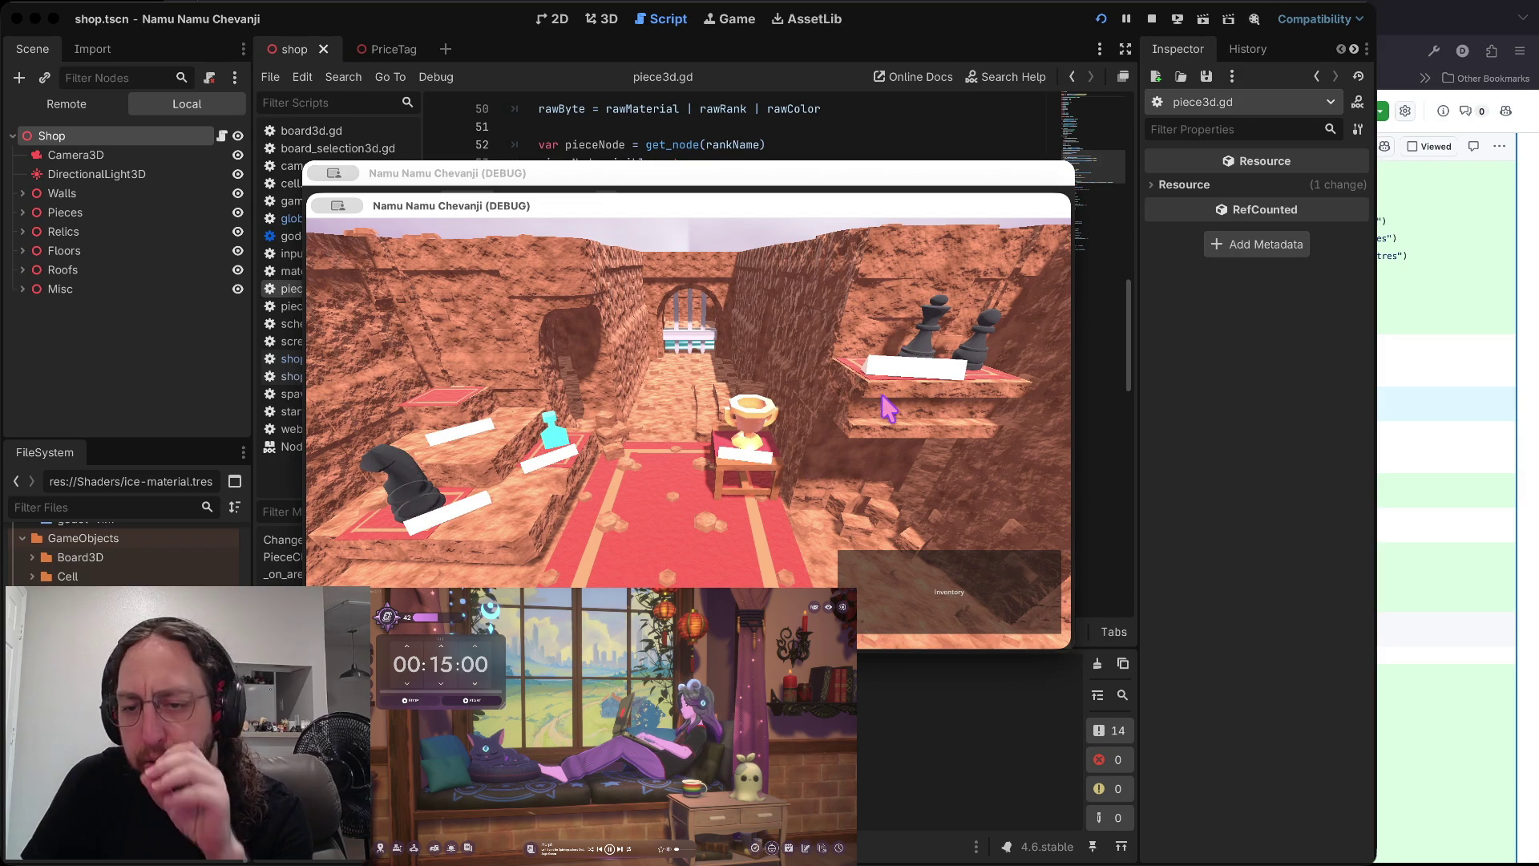
left_click(954, 562)
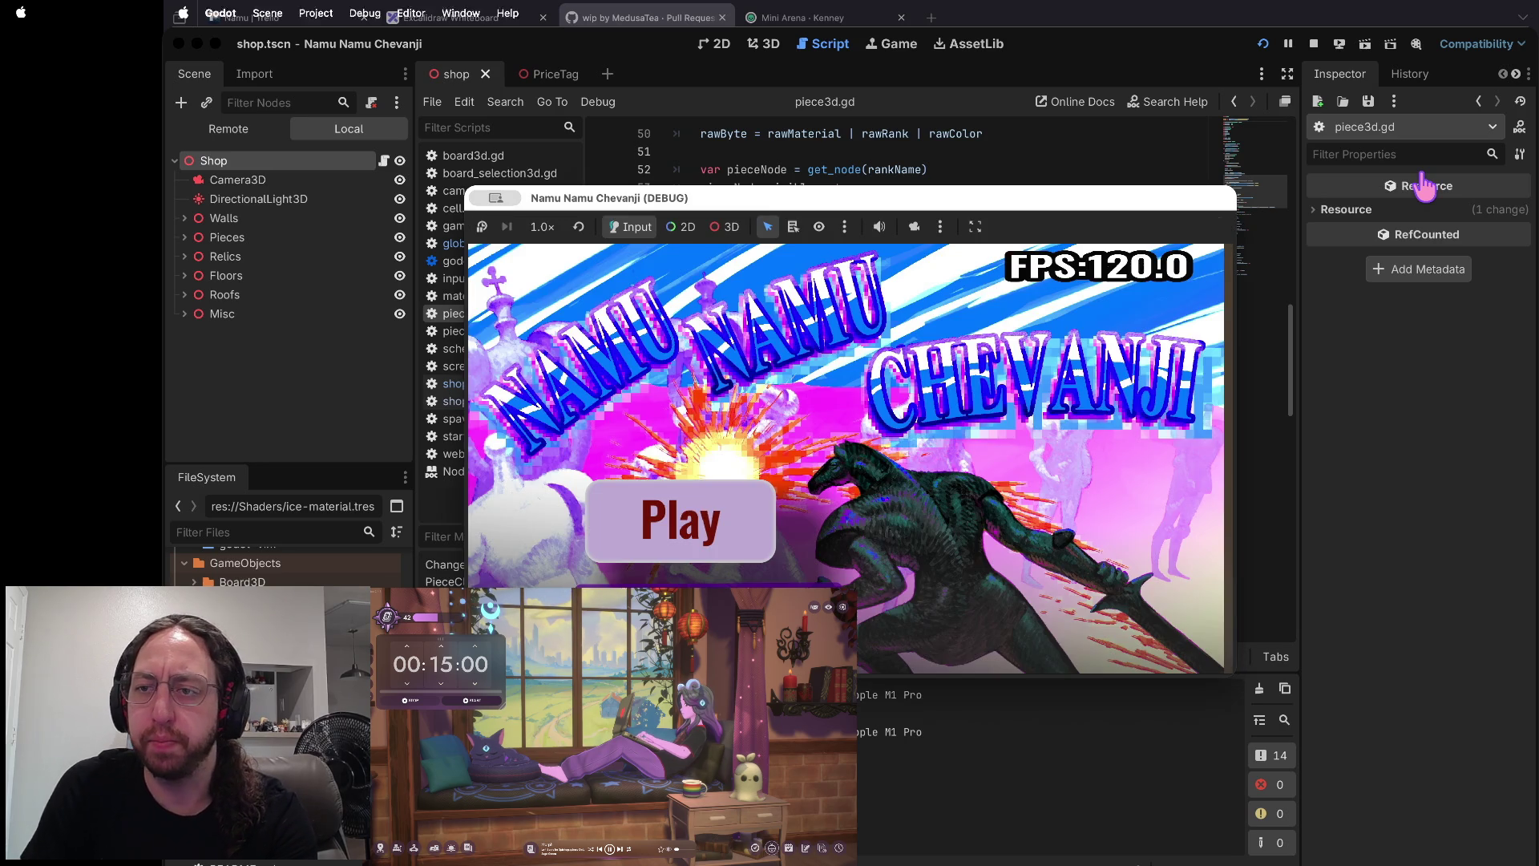
left_click(1315, 45)
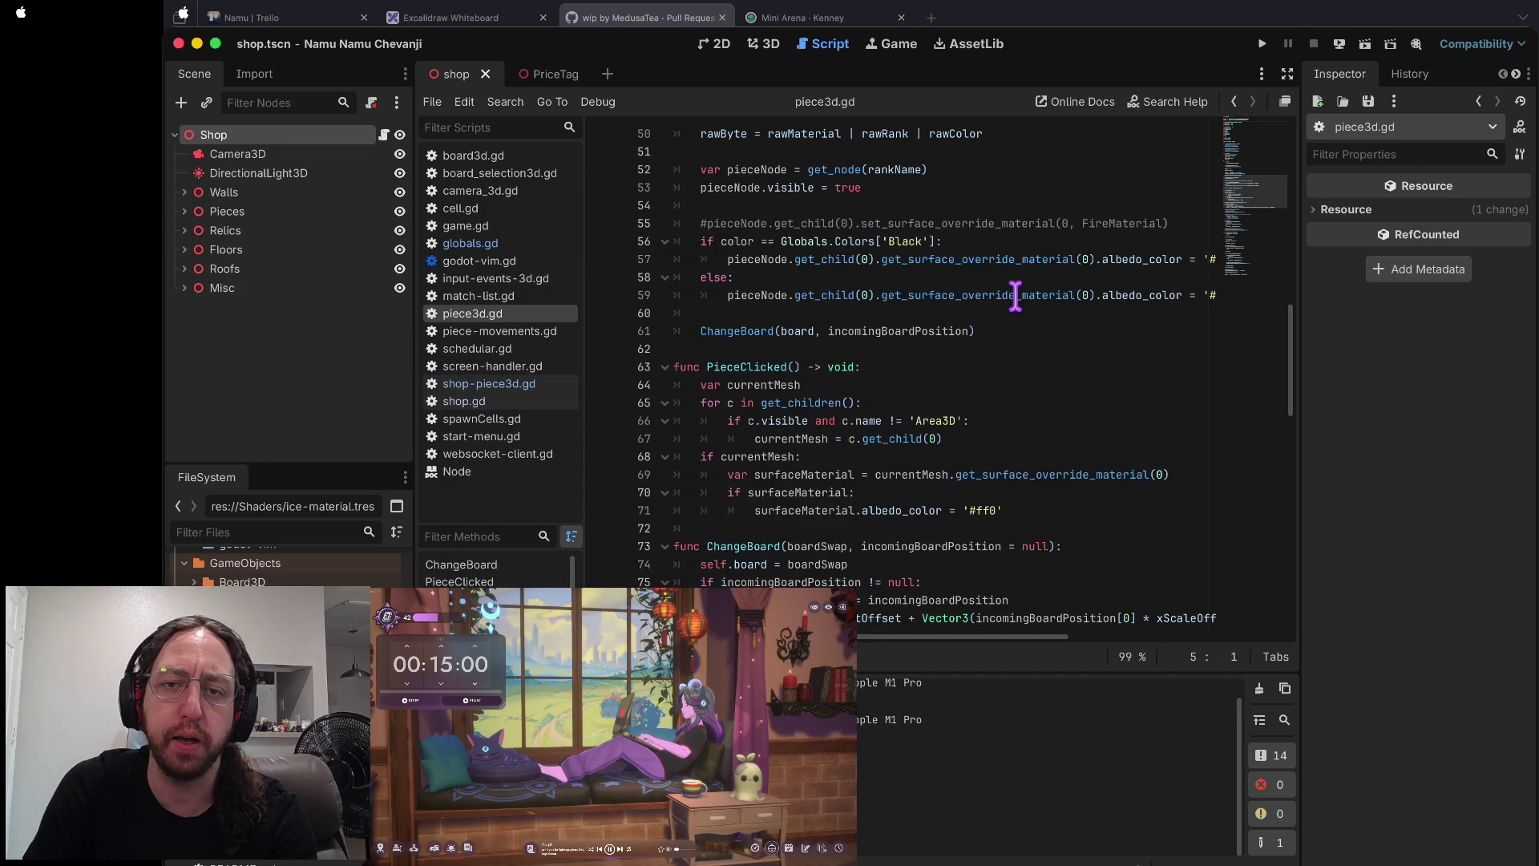
scroll(1027, 295, "up", 15)
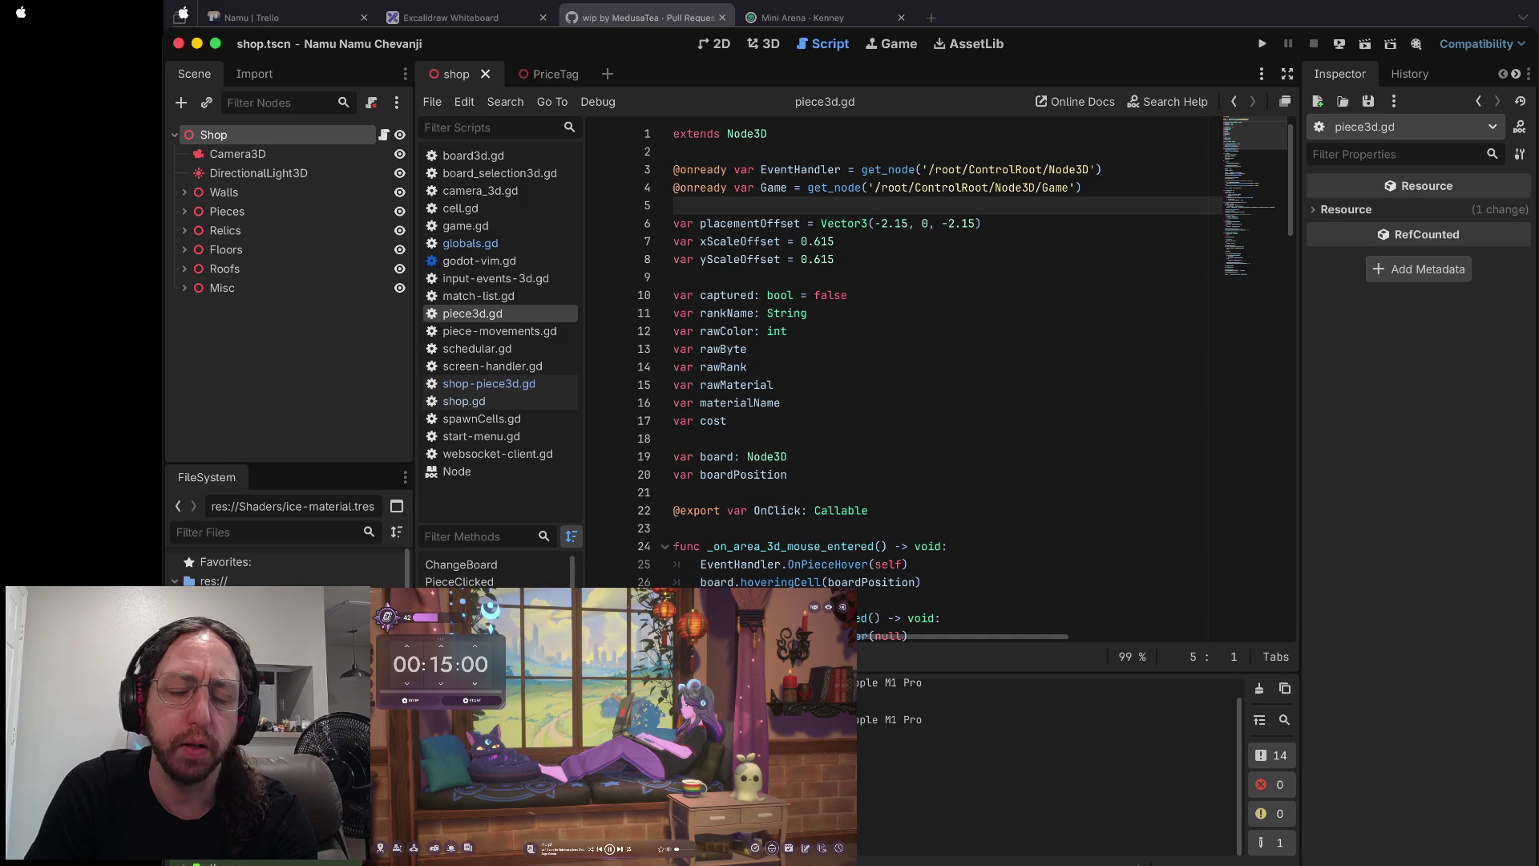
scroll(791, 450, "down", 2)
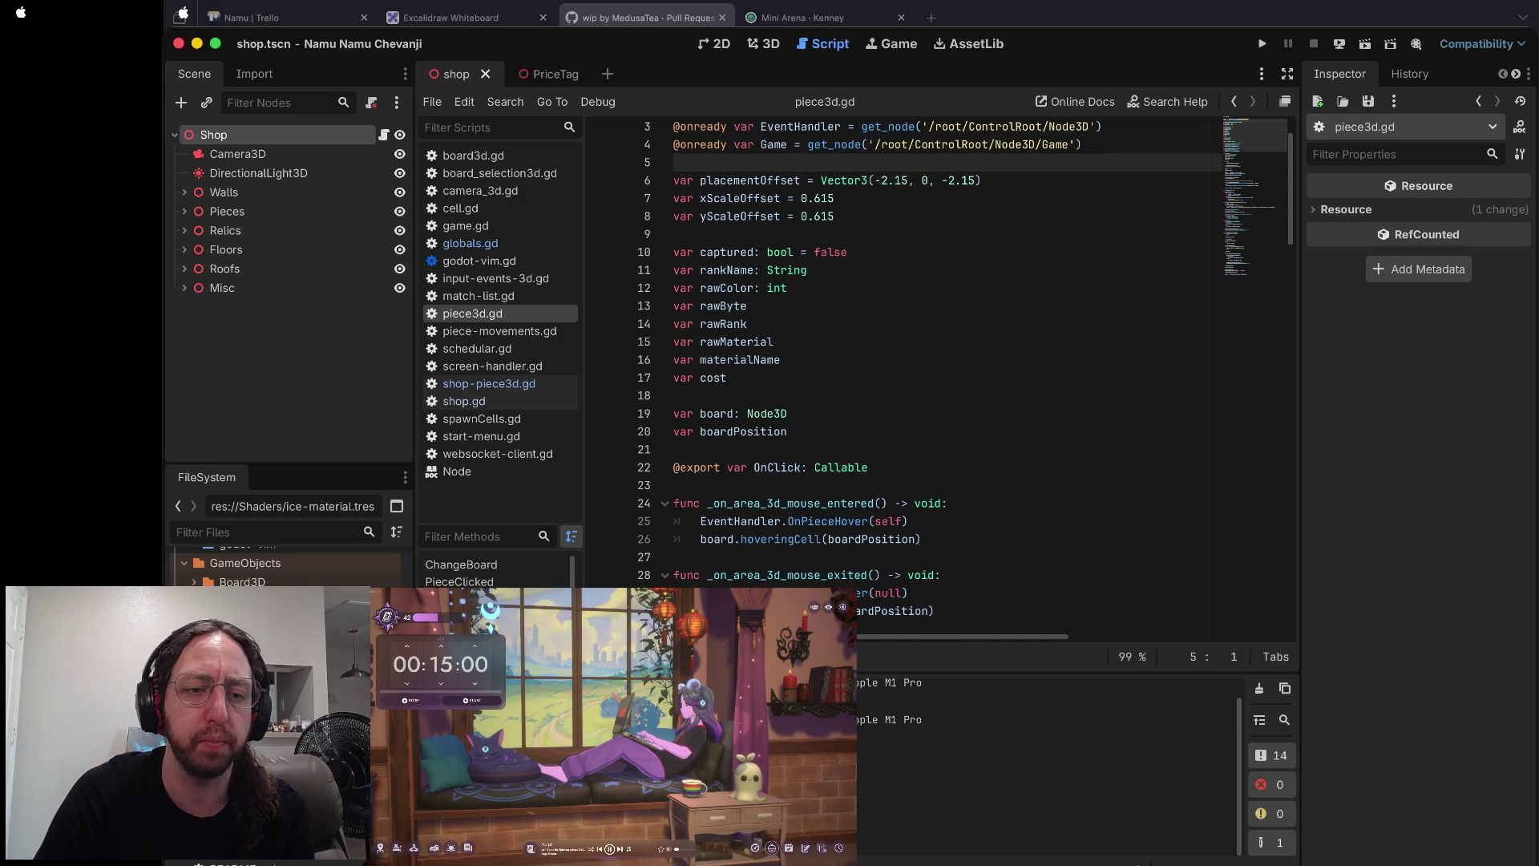
scroll(286, 566, "up", 5)
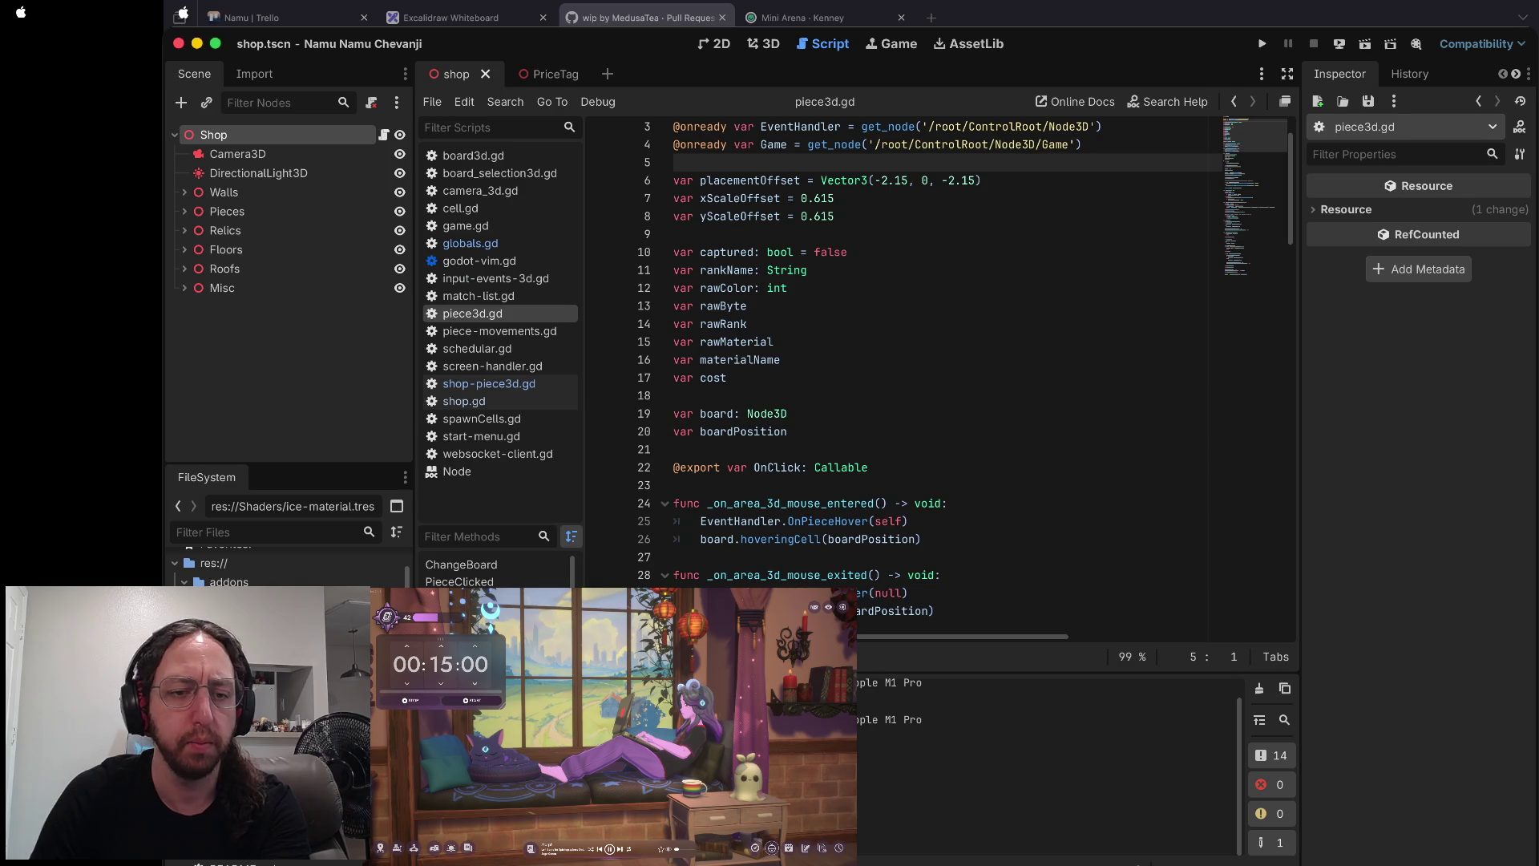
left_click(1047, 437)
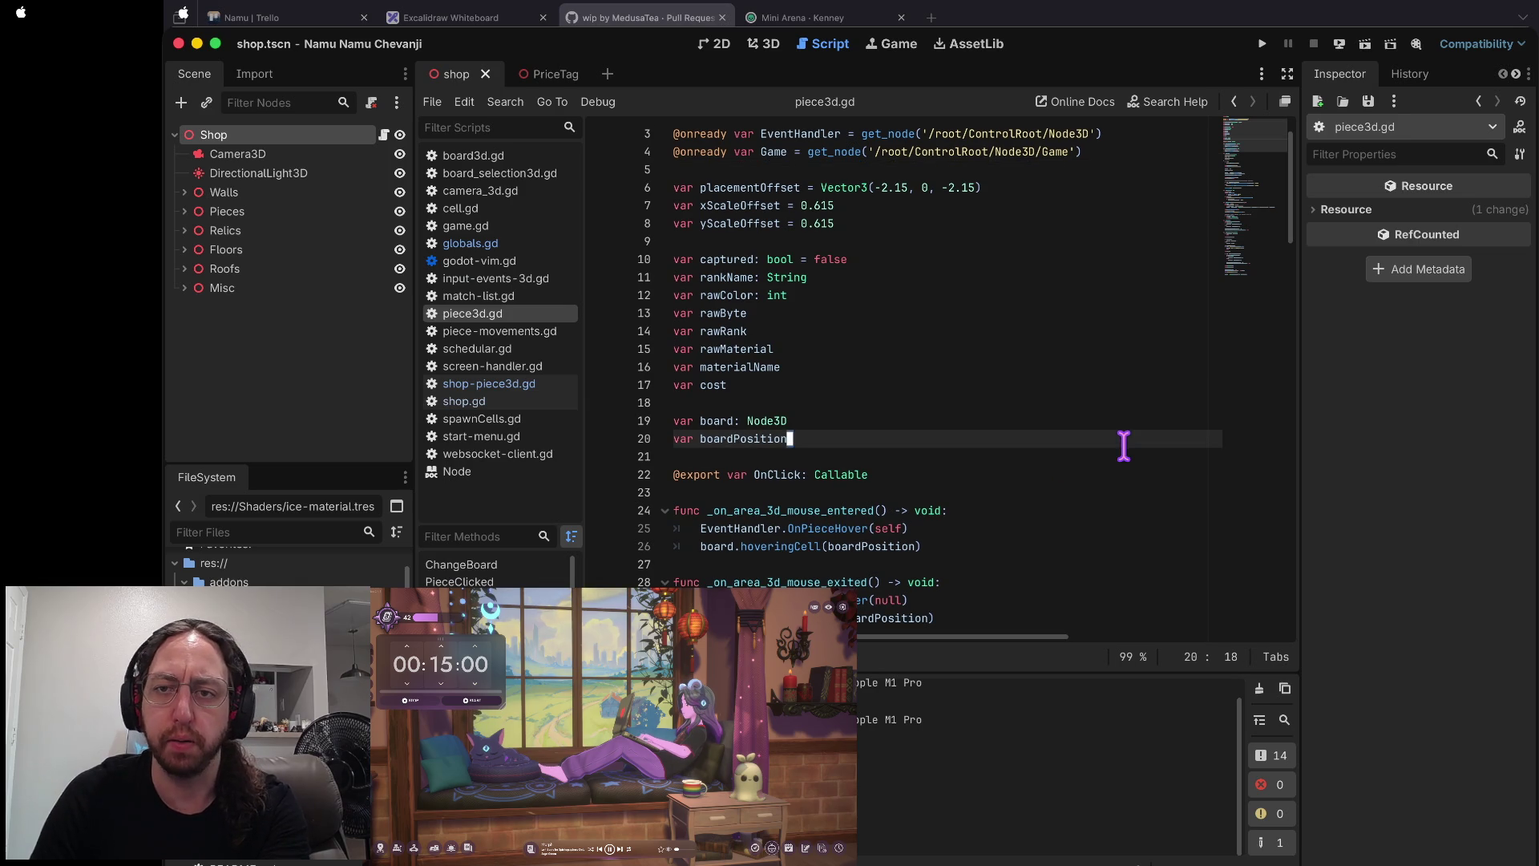
scroll(1054, 231, "up", 2)
scroll(1088, 251, "down", 20)
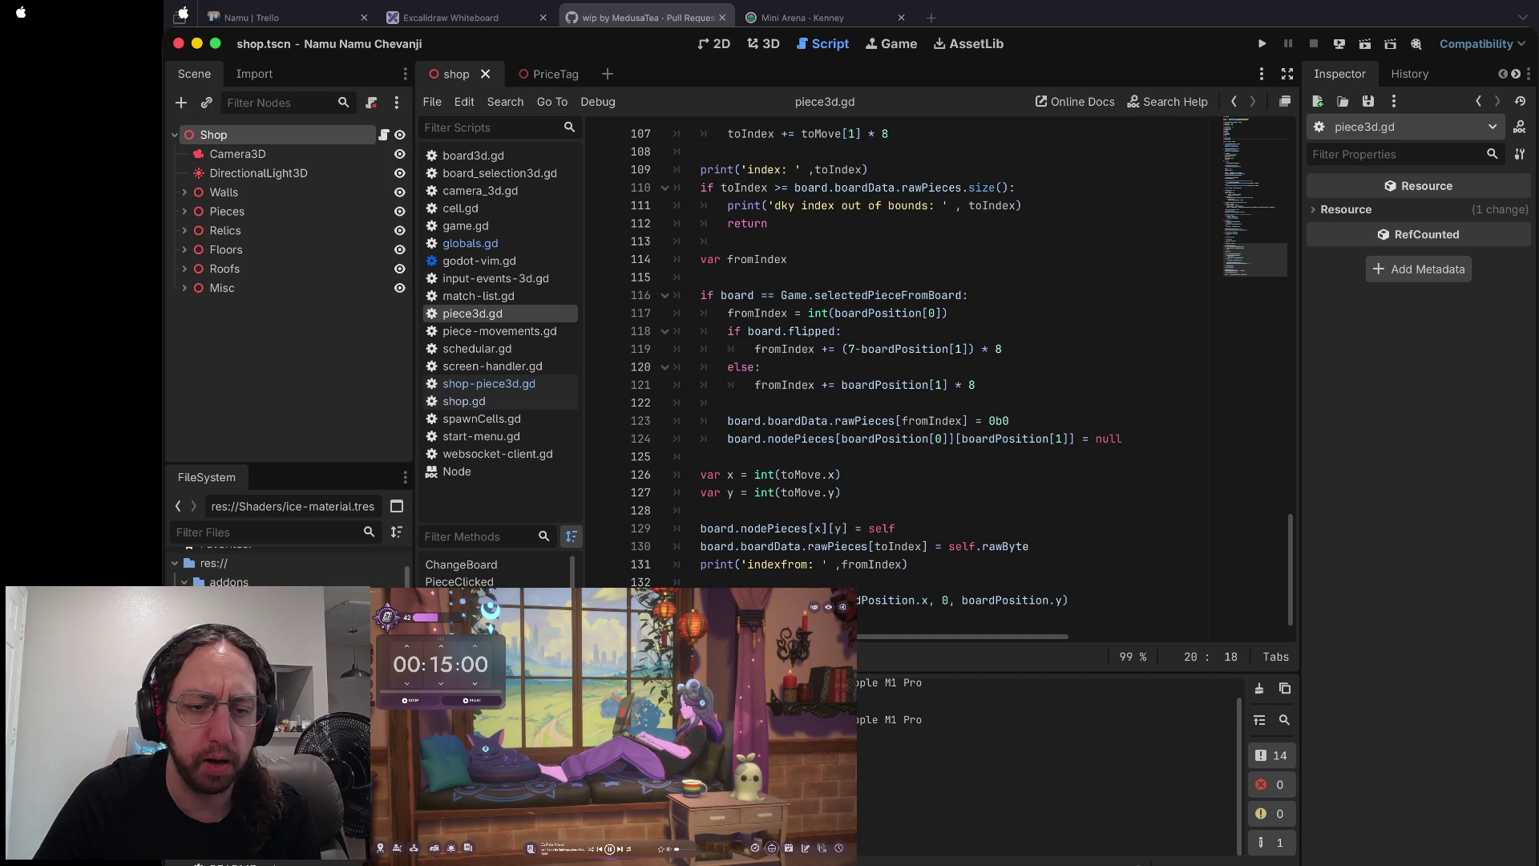
scroll(285, 566, "down", 5)
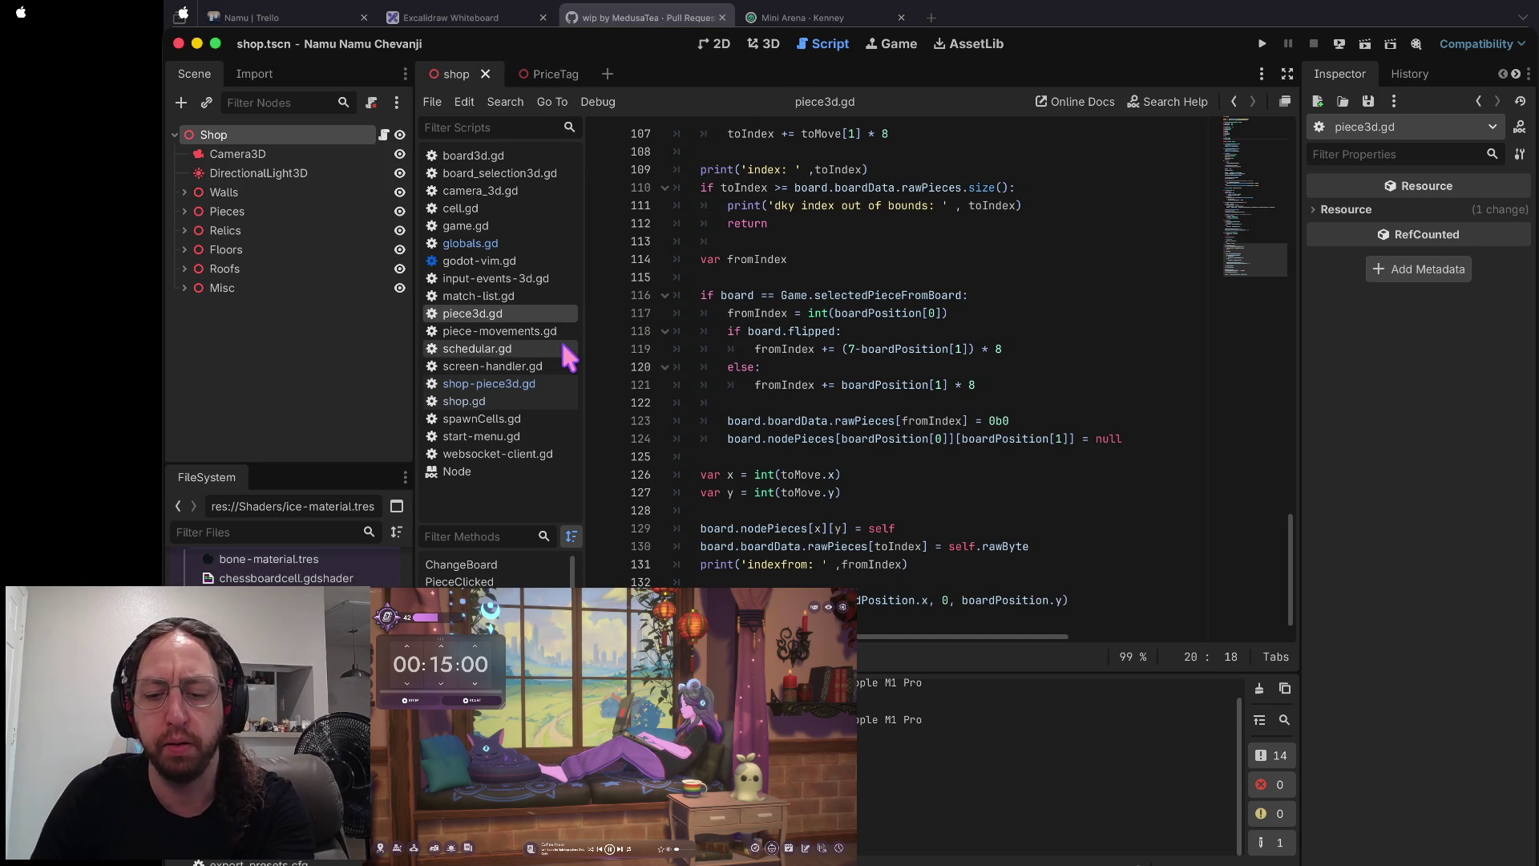
left_click(272, 693)
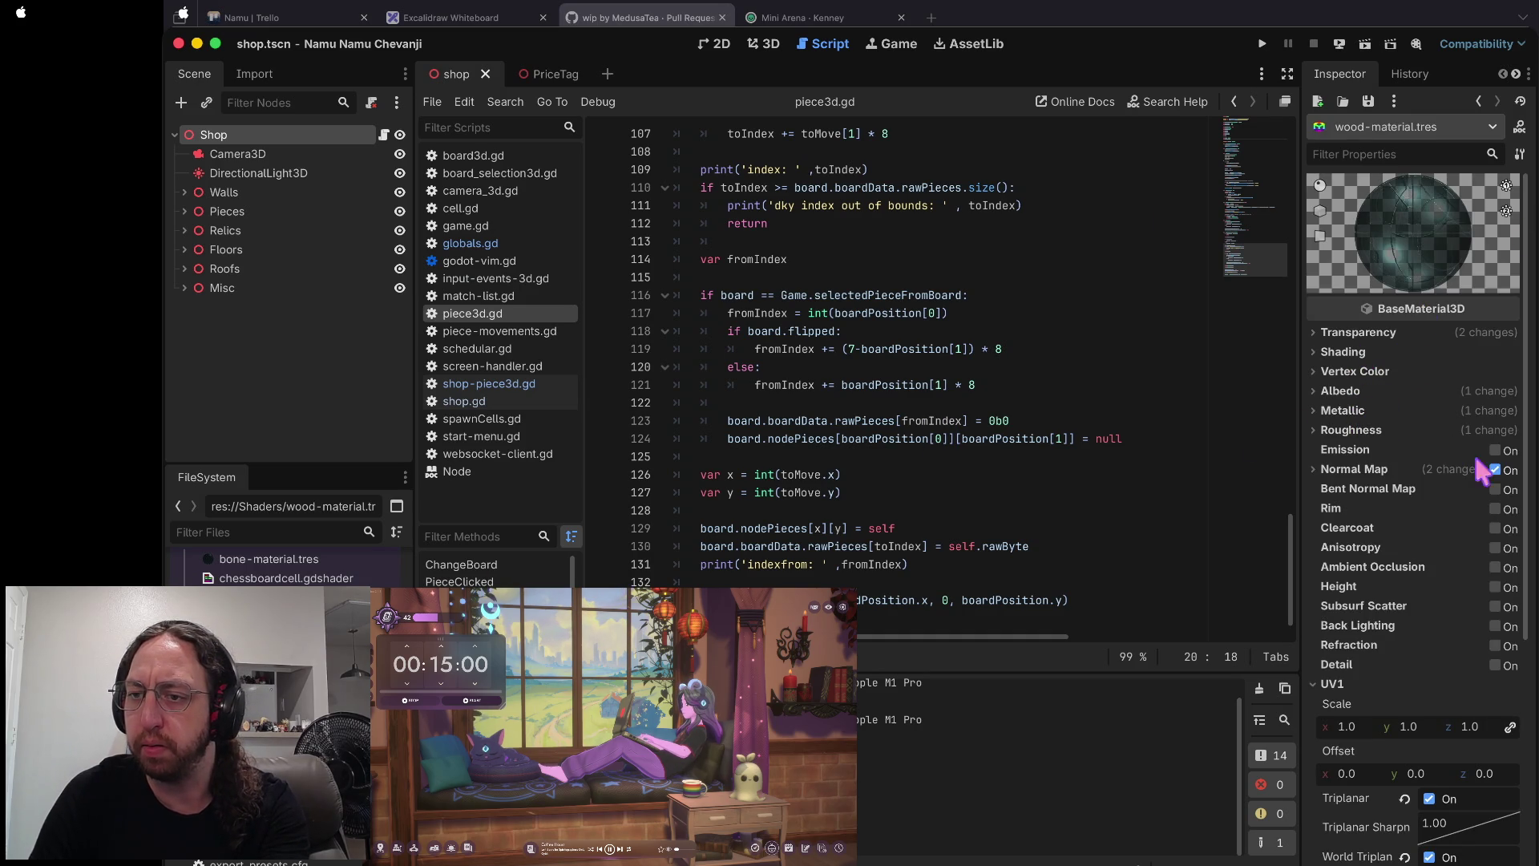
- Try darker, browner wood albedo colours, then discard the change to keep teal
left_click(1314, 472)
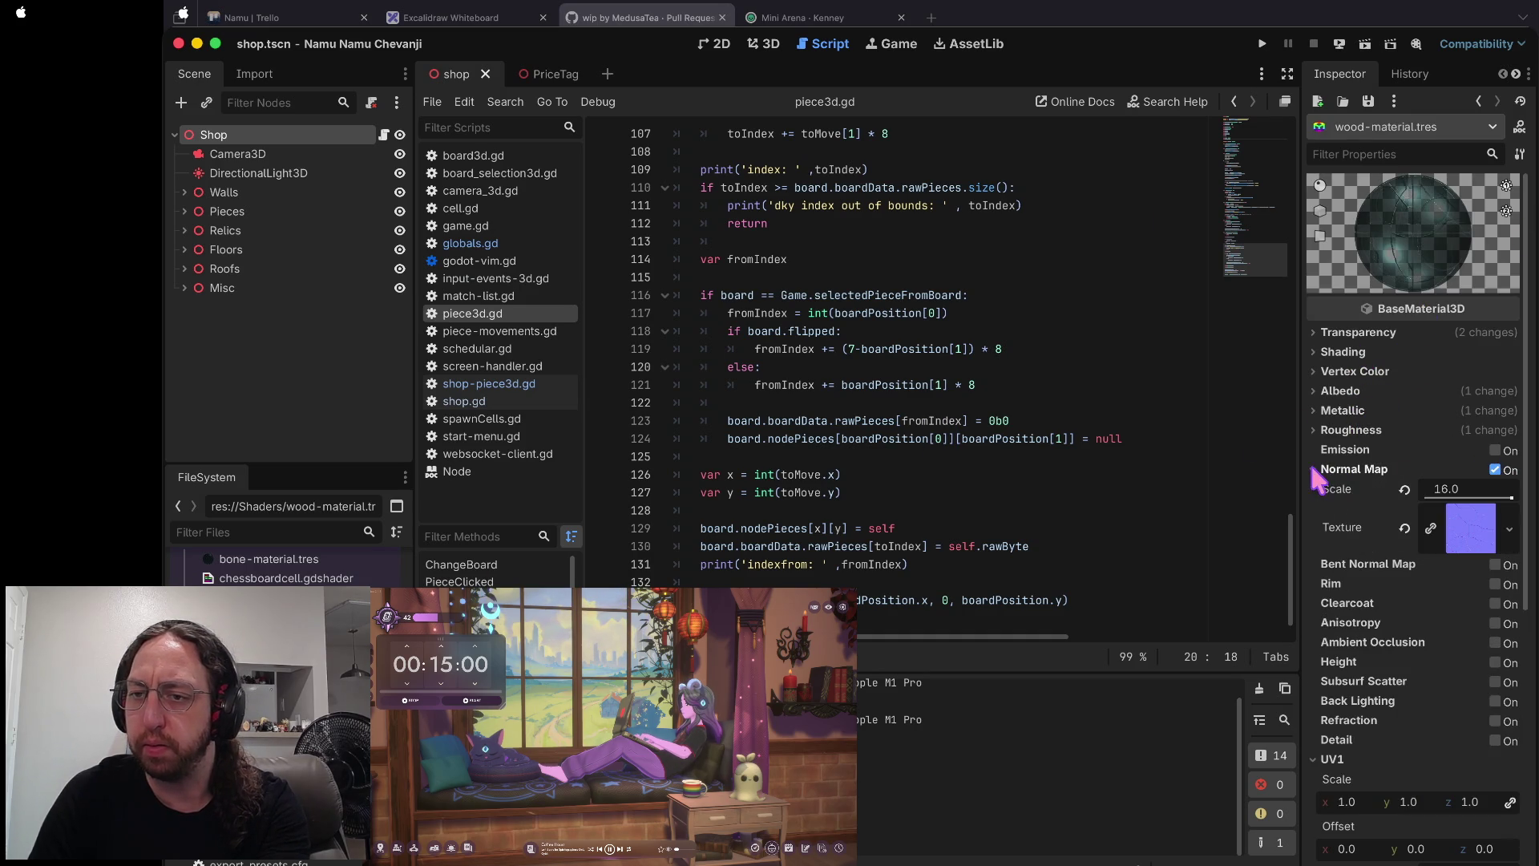
left_click(1311, 390)
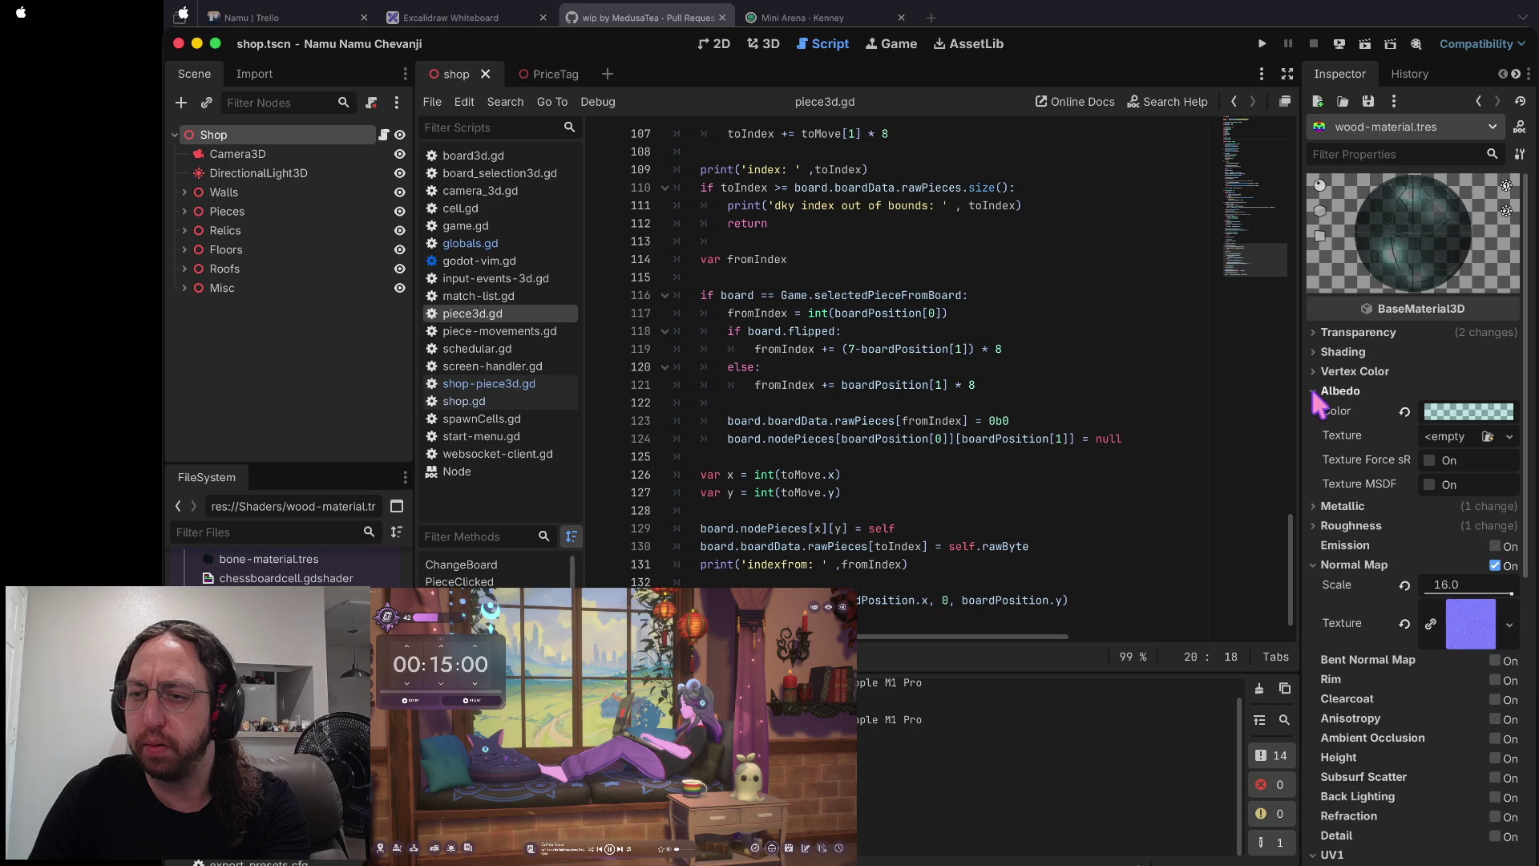
left_click(1454, 417)
left_click(1408, 512)
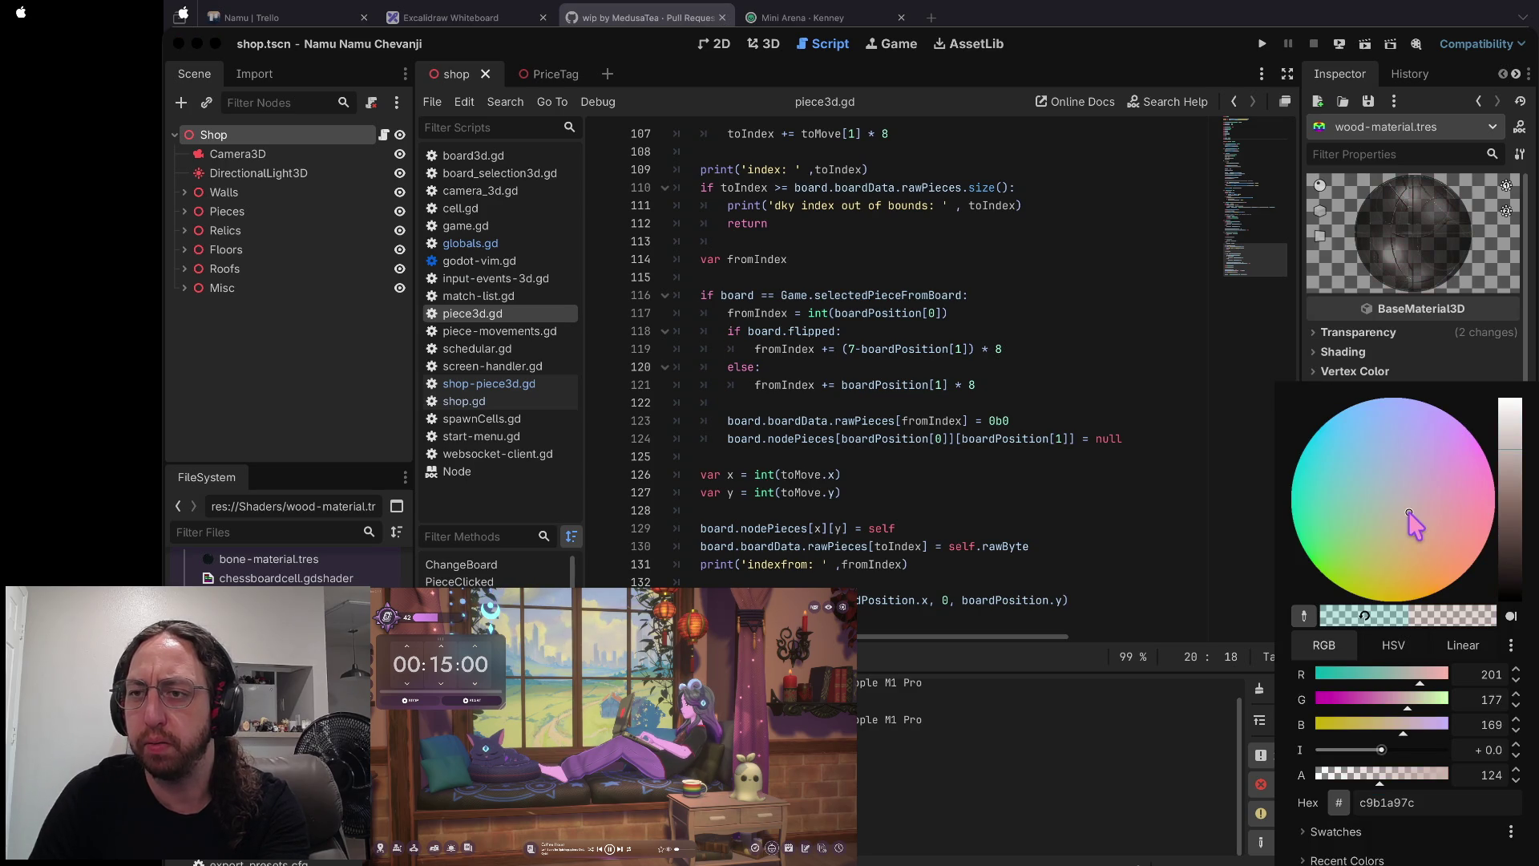
left_click_drag(1512, 450, 1516, 494)
left_click(1438, 545)
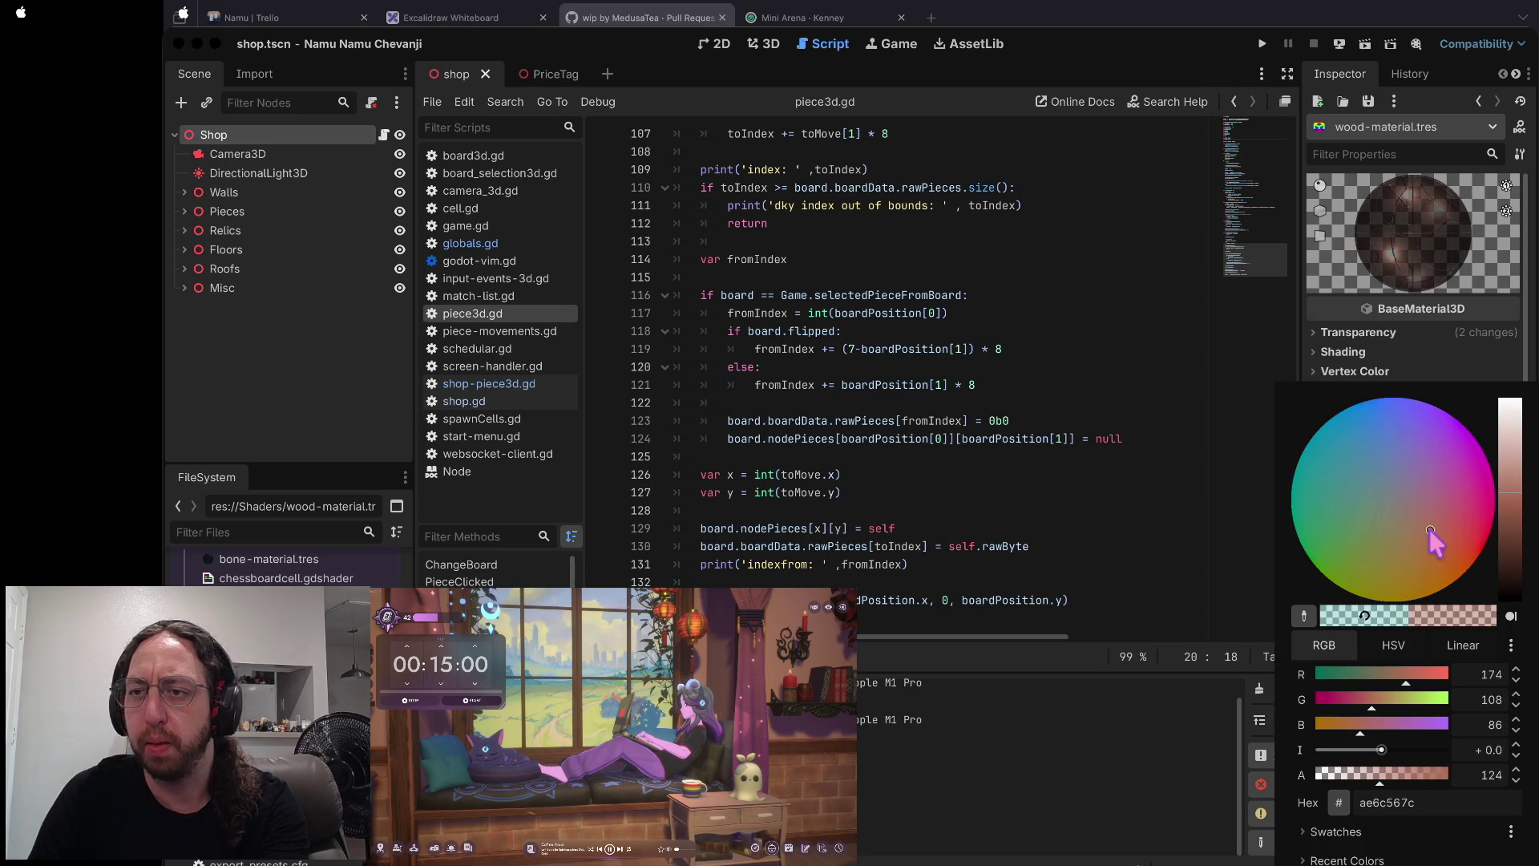
left_click(1407, 557)
key("Escape")
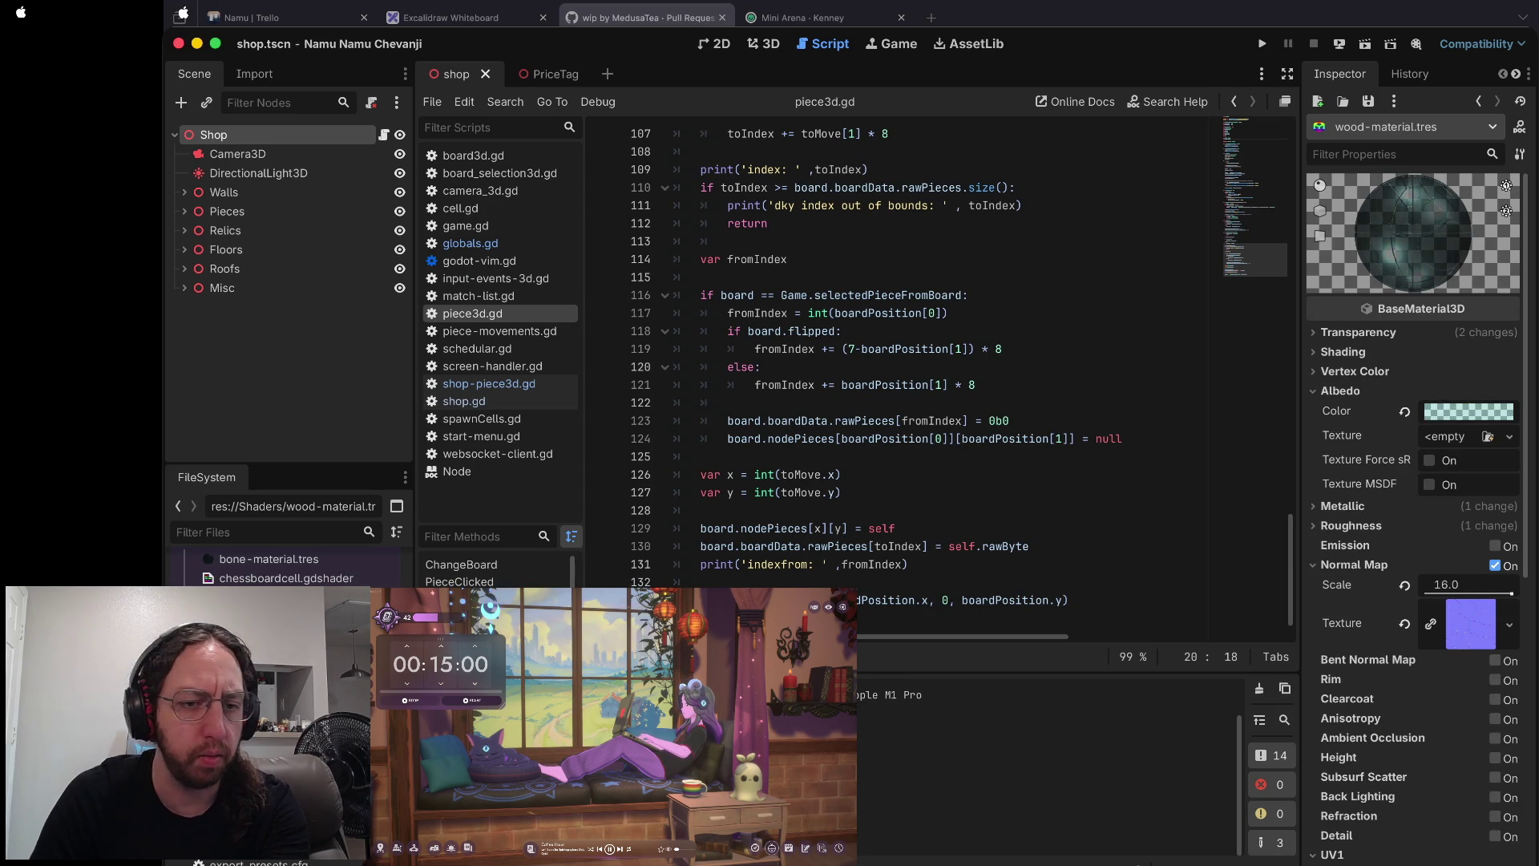
- Set the clay material's albedo colour to brown a56b1b and save the scene
left_click(265, 597)
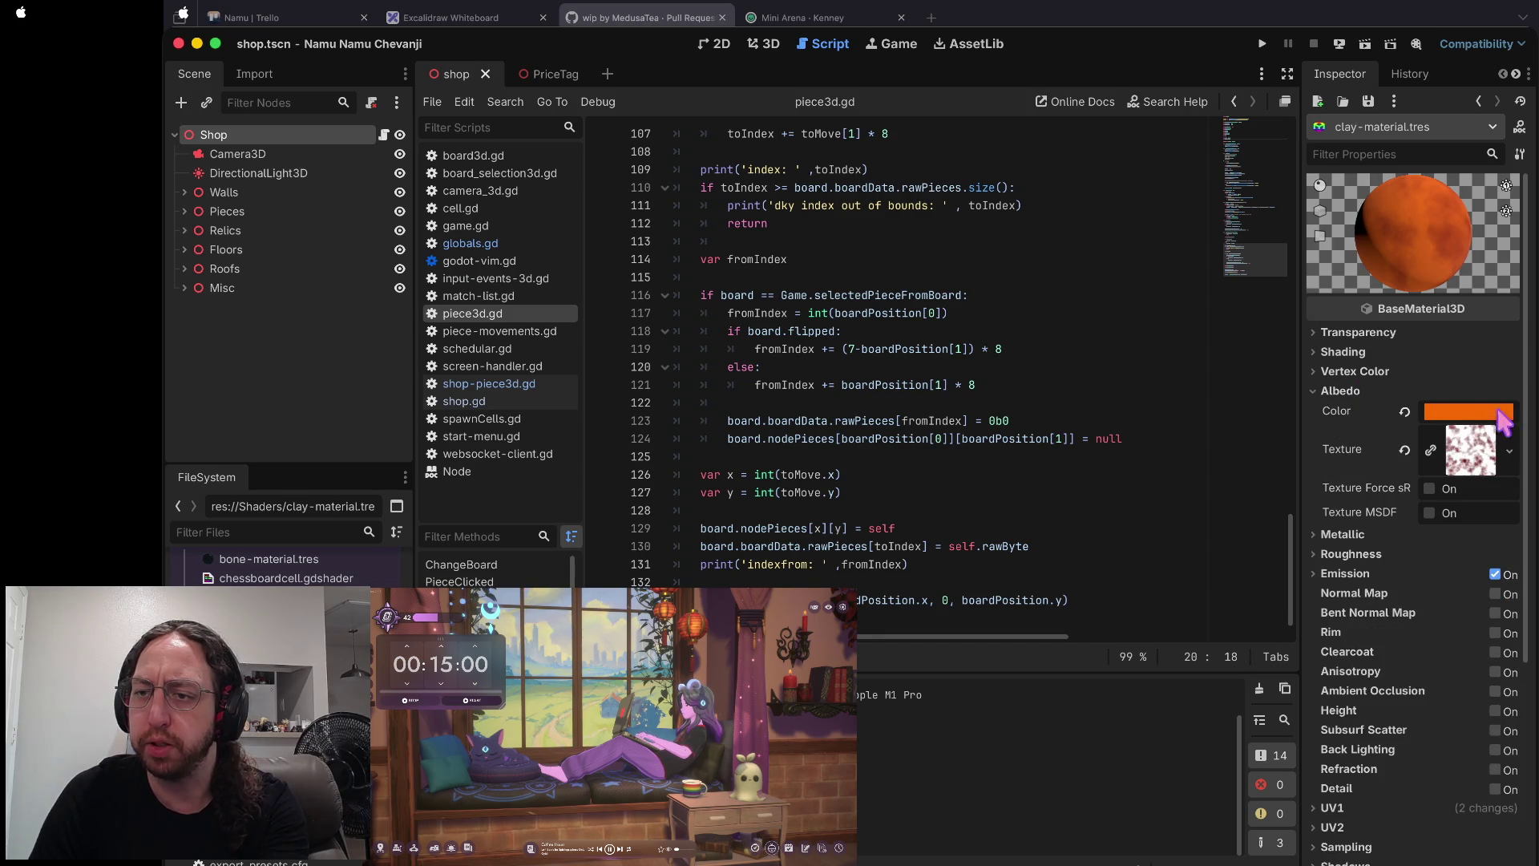
left_click(1487, 412)
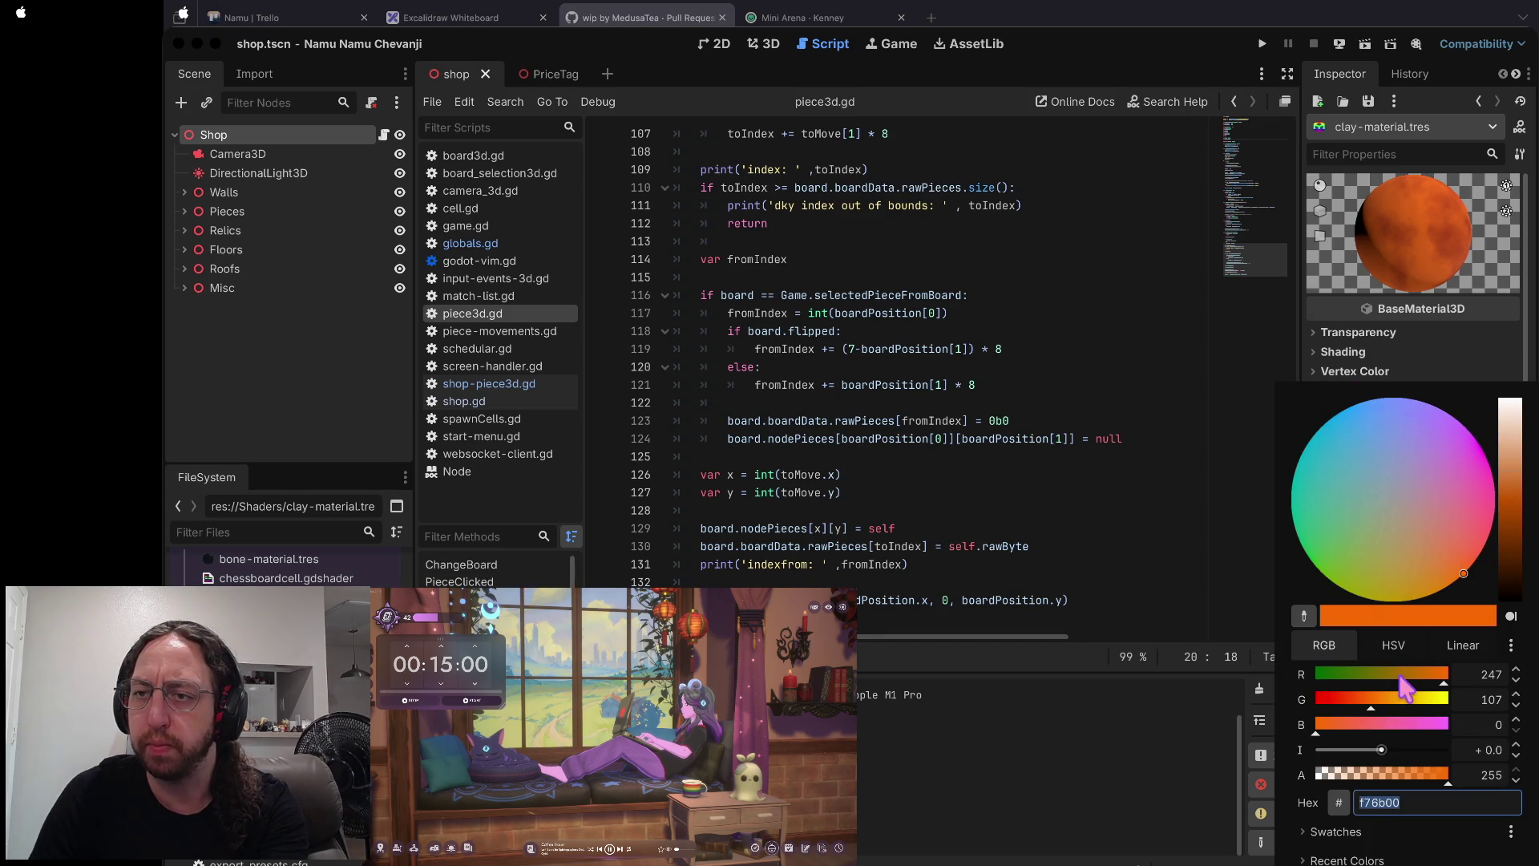
left_click(1399, 676)
left_click(1330, 725)
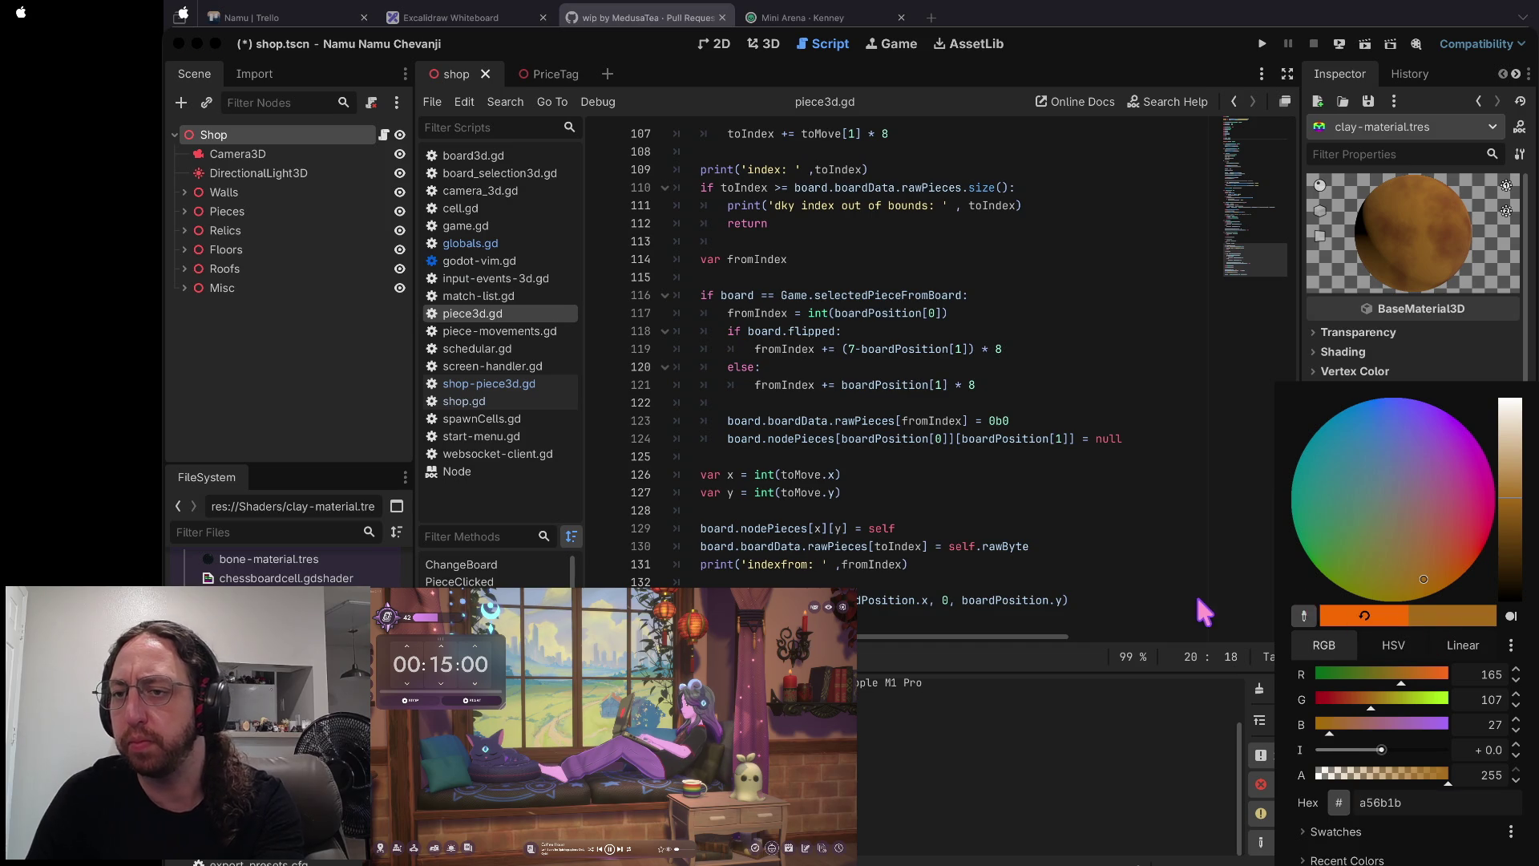
left_click(1194, 593)
key("super+s")
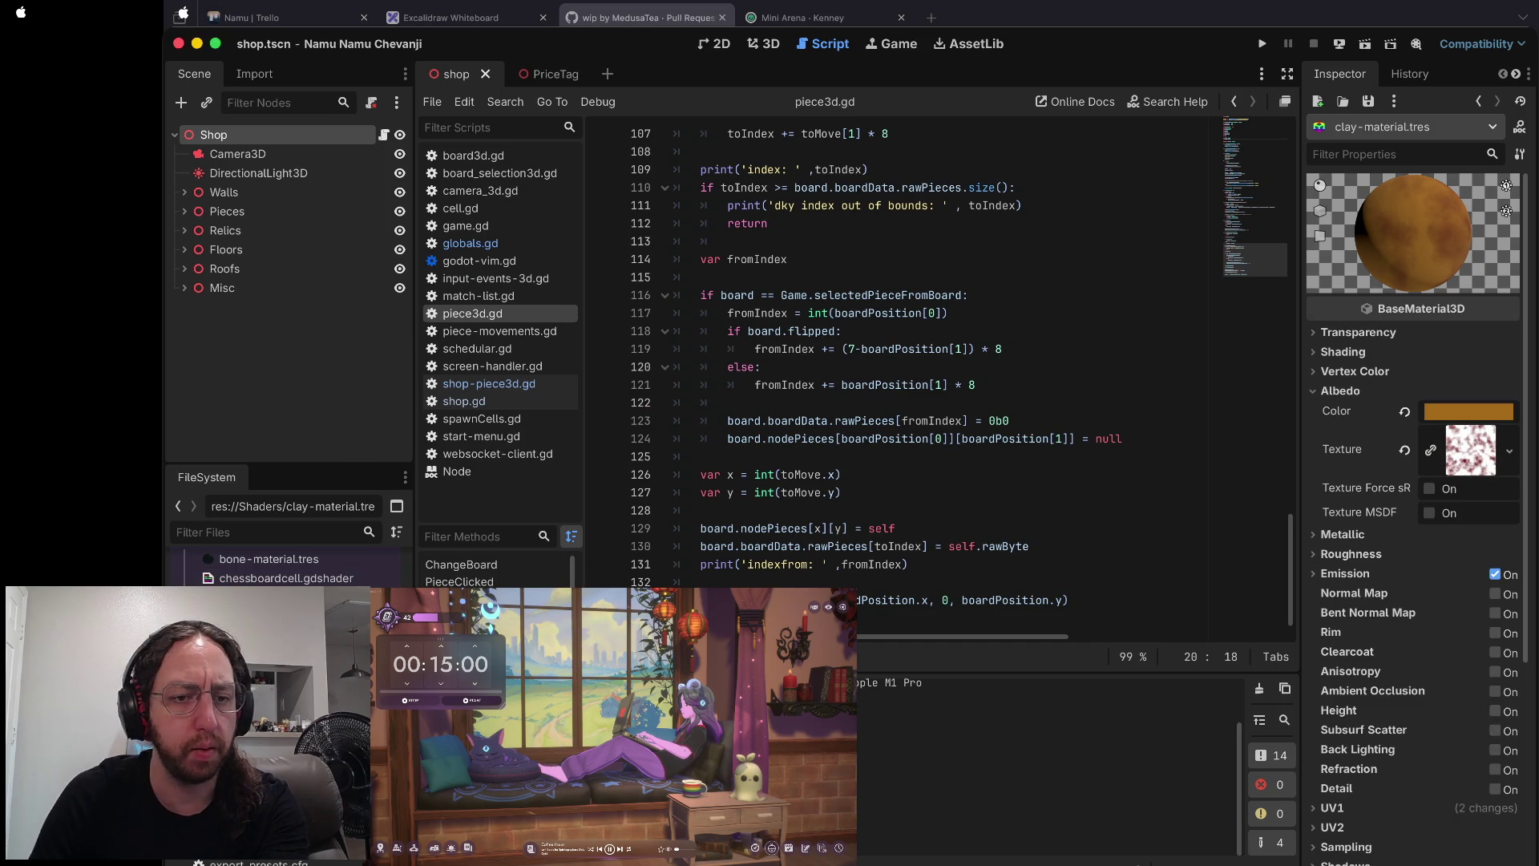
- Return to the clay material and enable its Normal Map
key("Down")
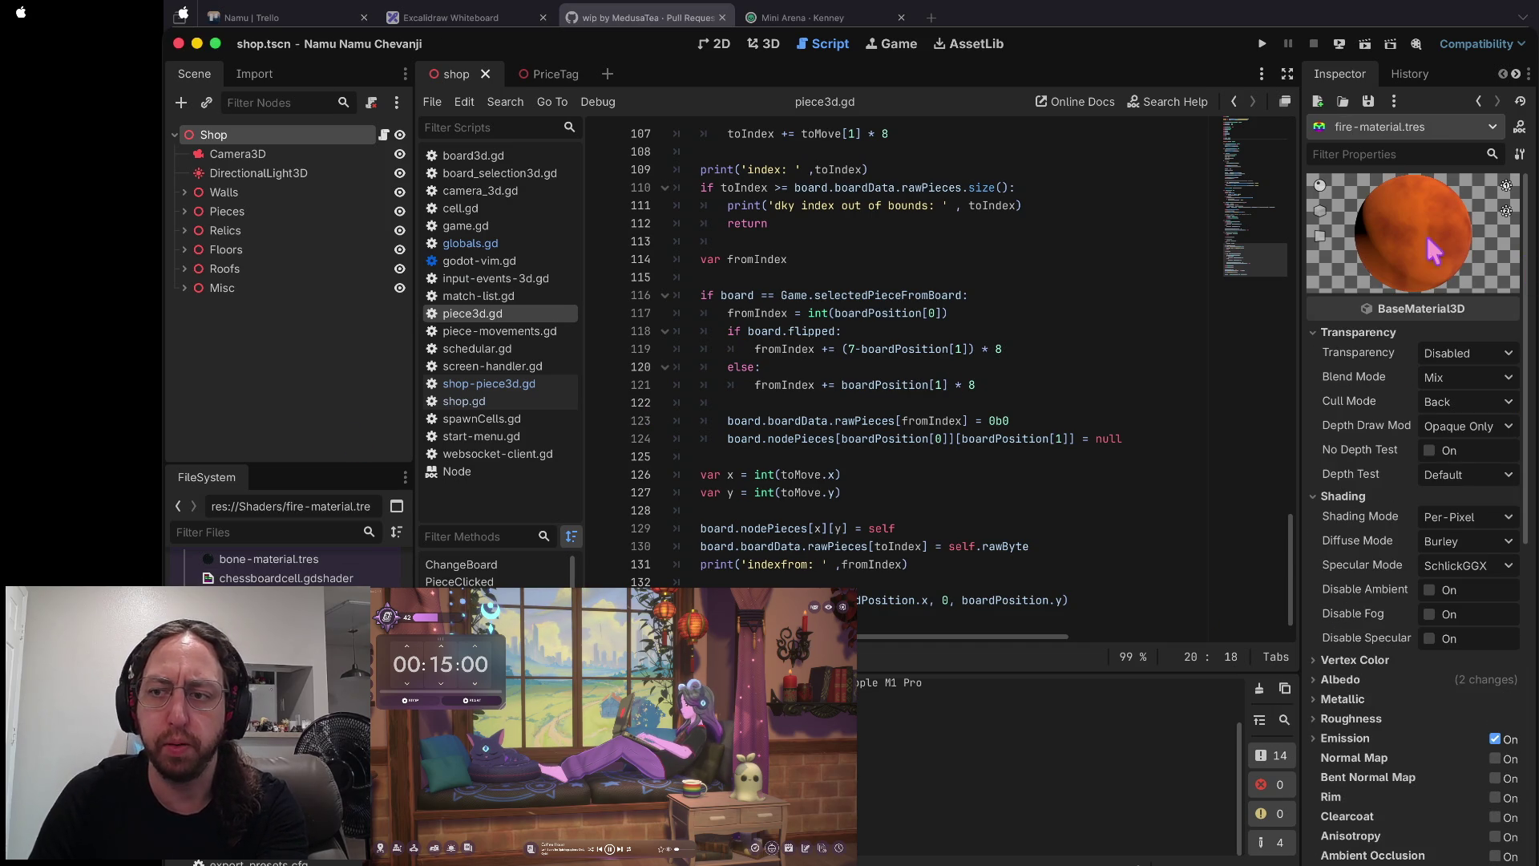
key("Down")
key("Up")
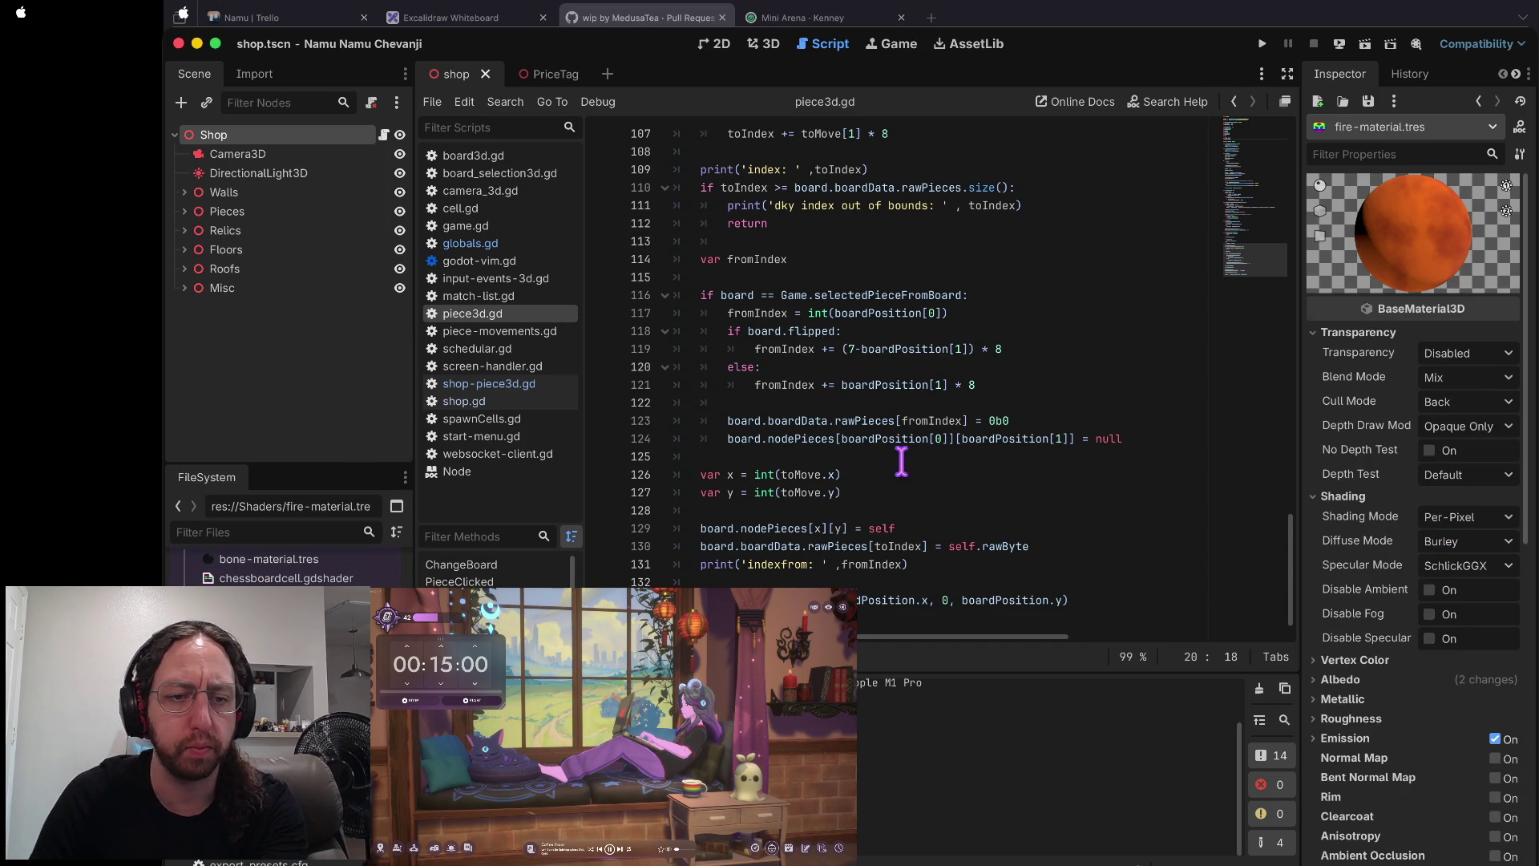
key("Up")
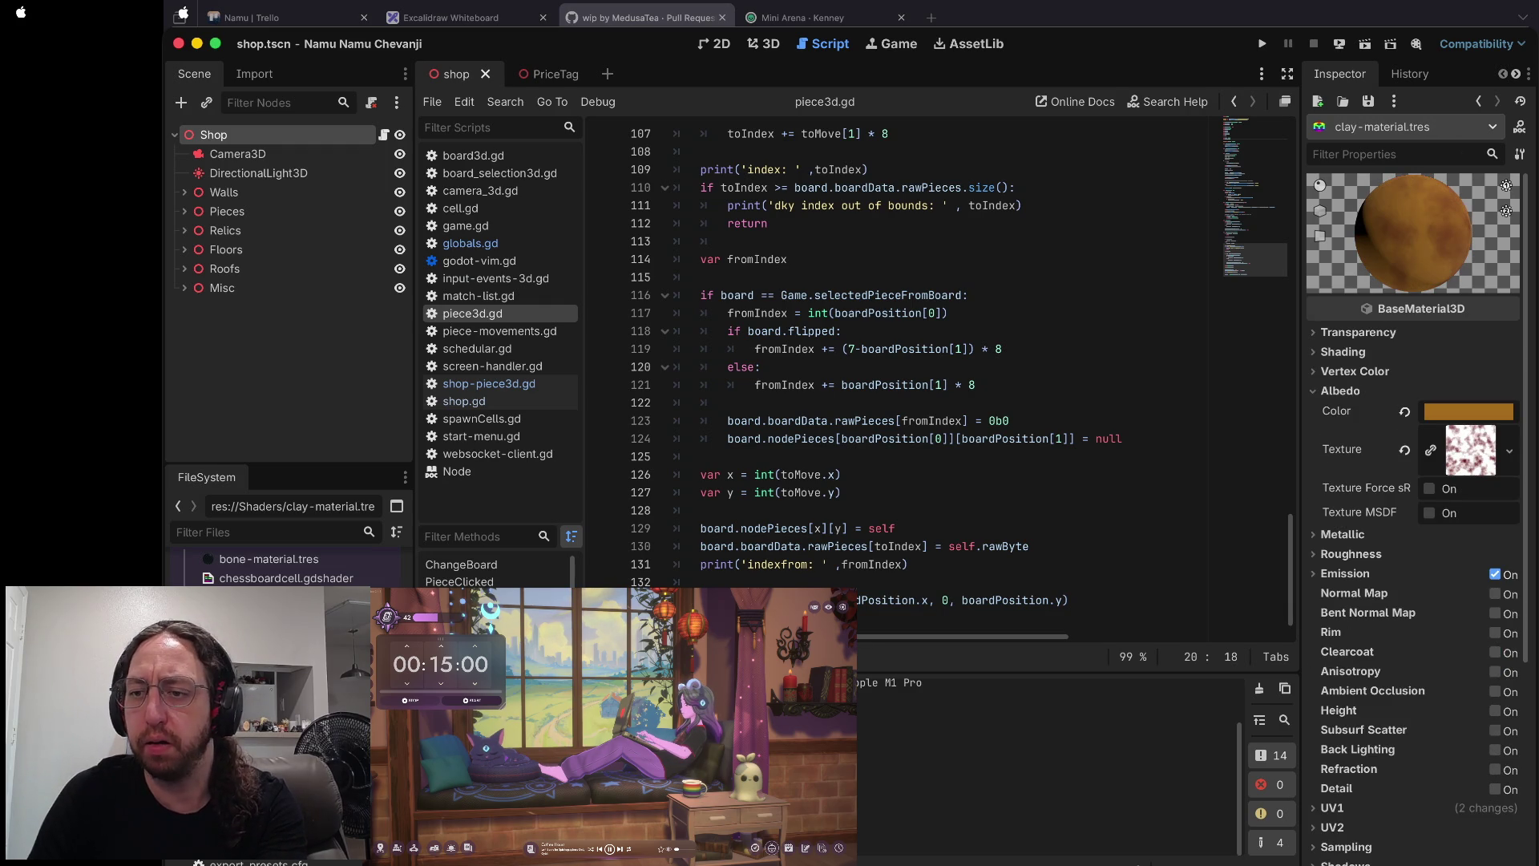
left_click(1494, 594)
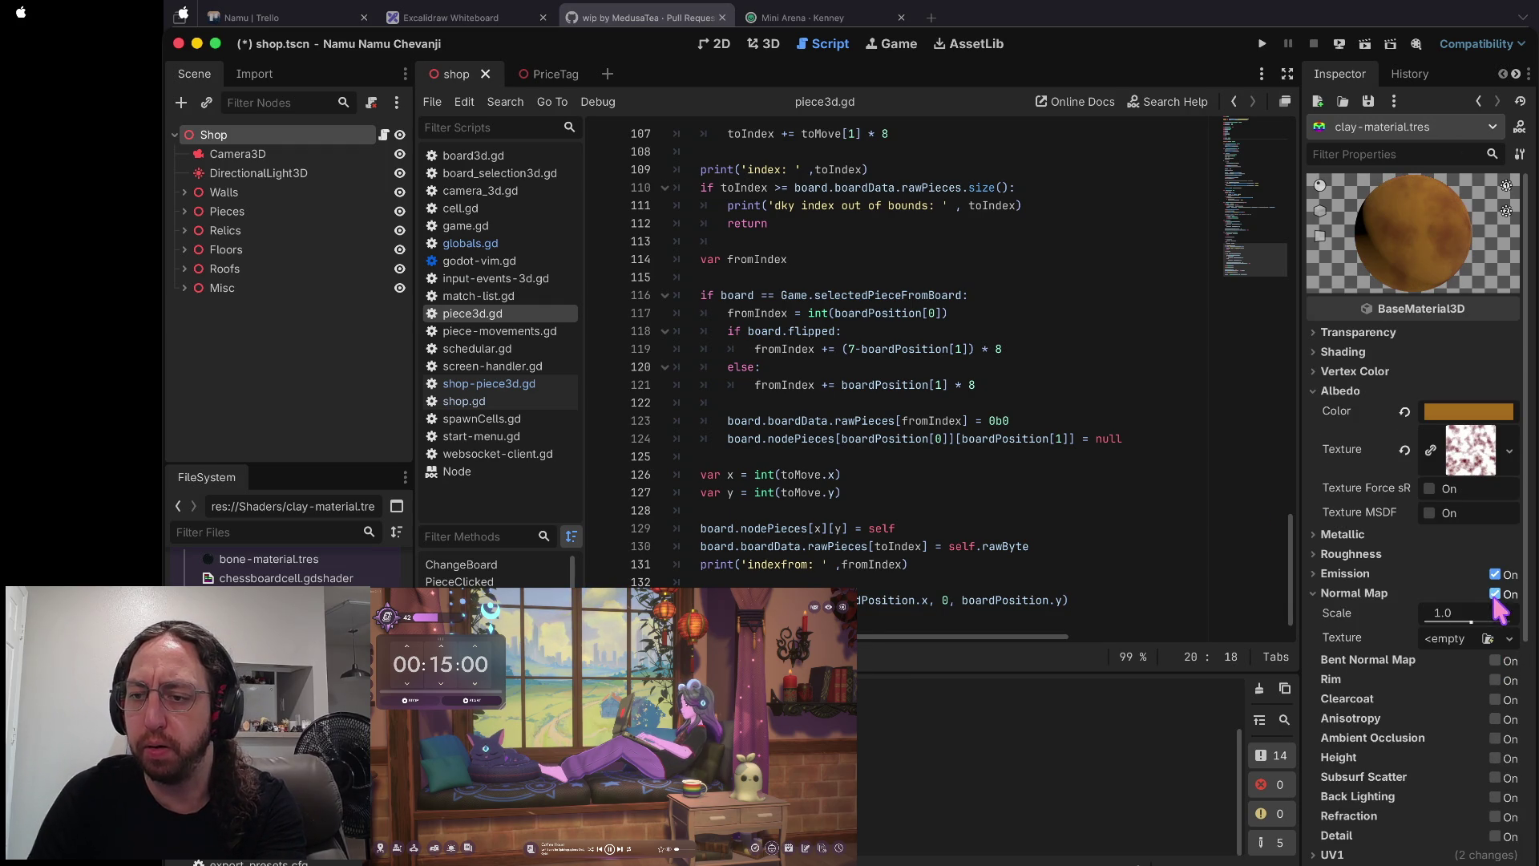
- Give the clay normal map a new NoiseTexture2D using a FastNoiseLite generator
left_click(1455, 638)
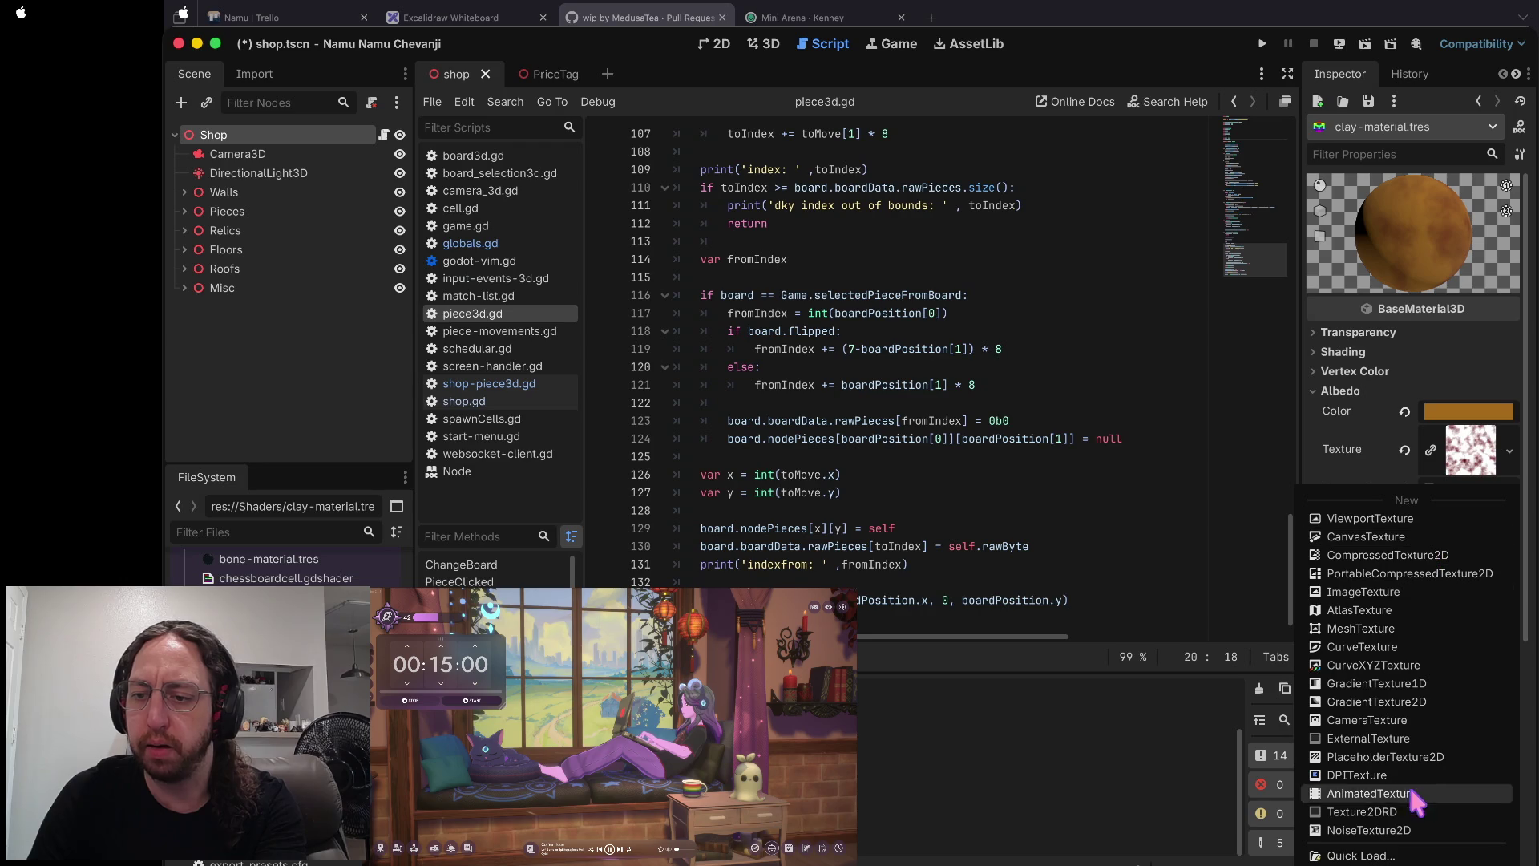
left_click(1395, 831)
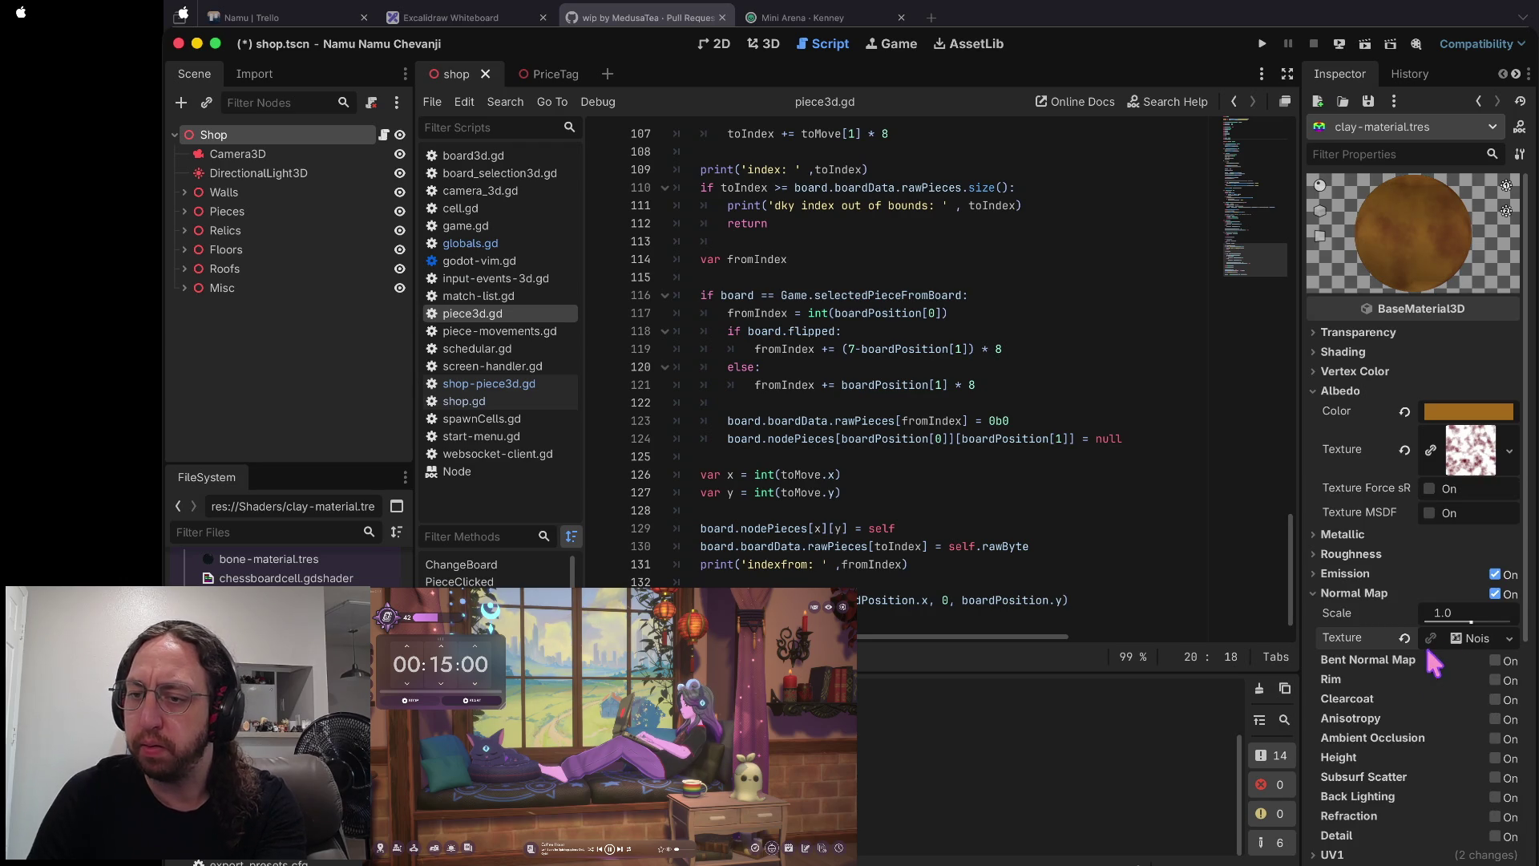
left_click(1475, 639)
scroll(1474, 625, "down", 1)
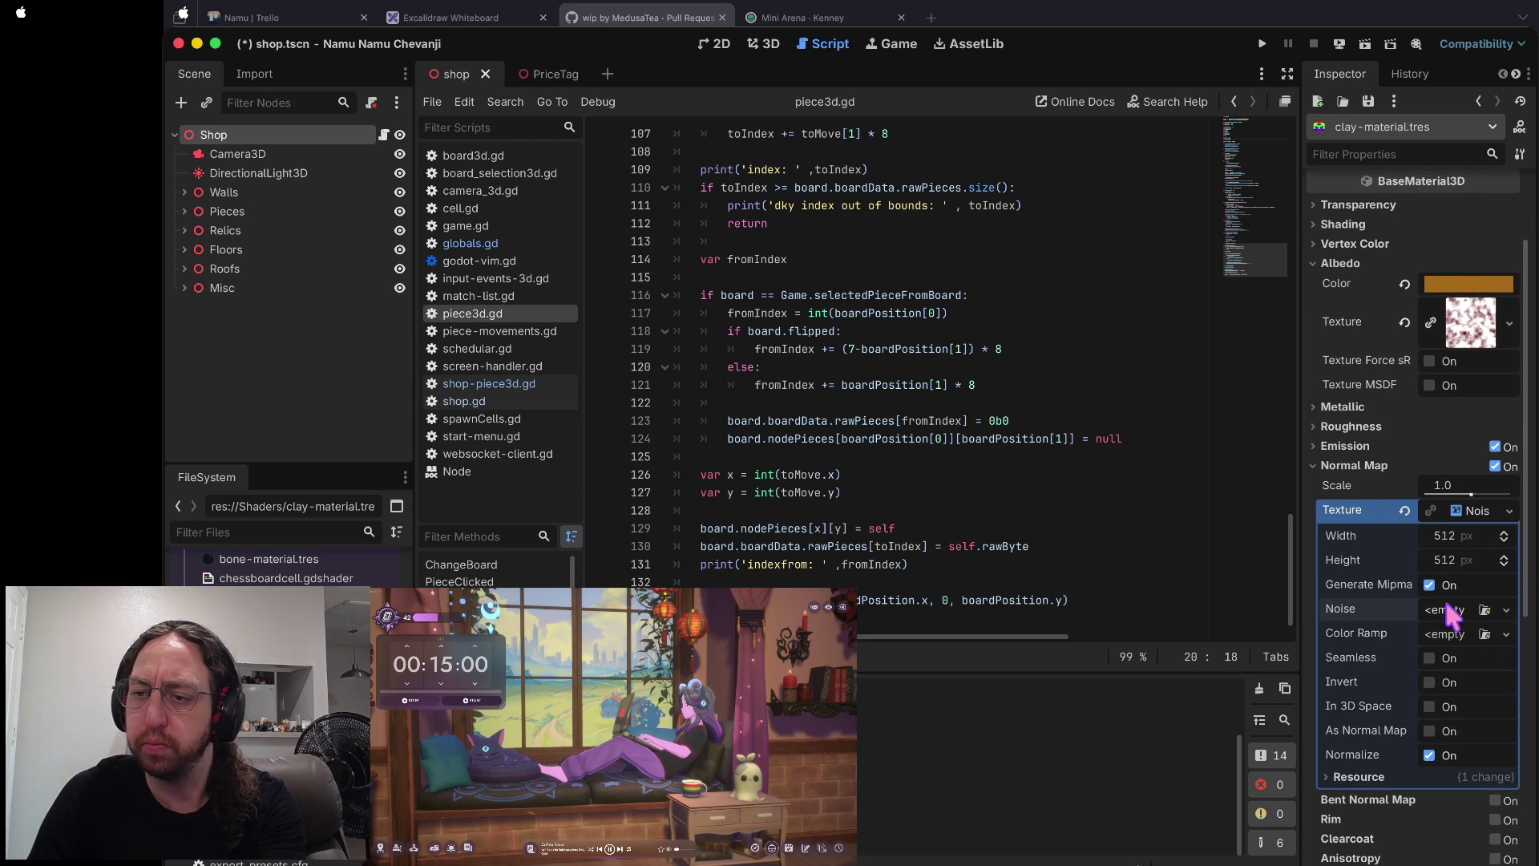
left_click(1506, 609)
left_click(1446, 657)
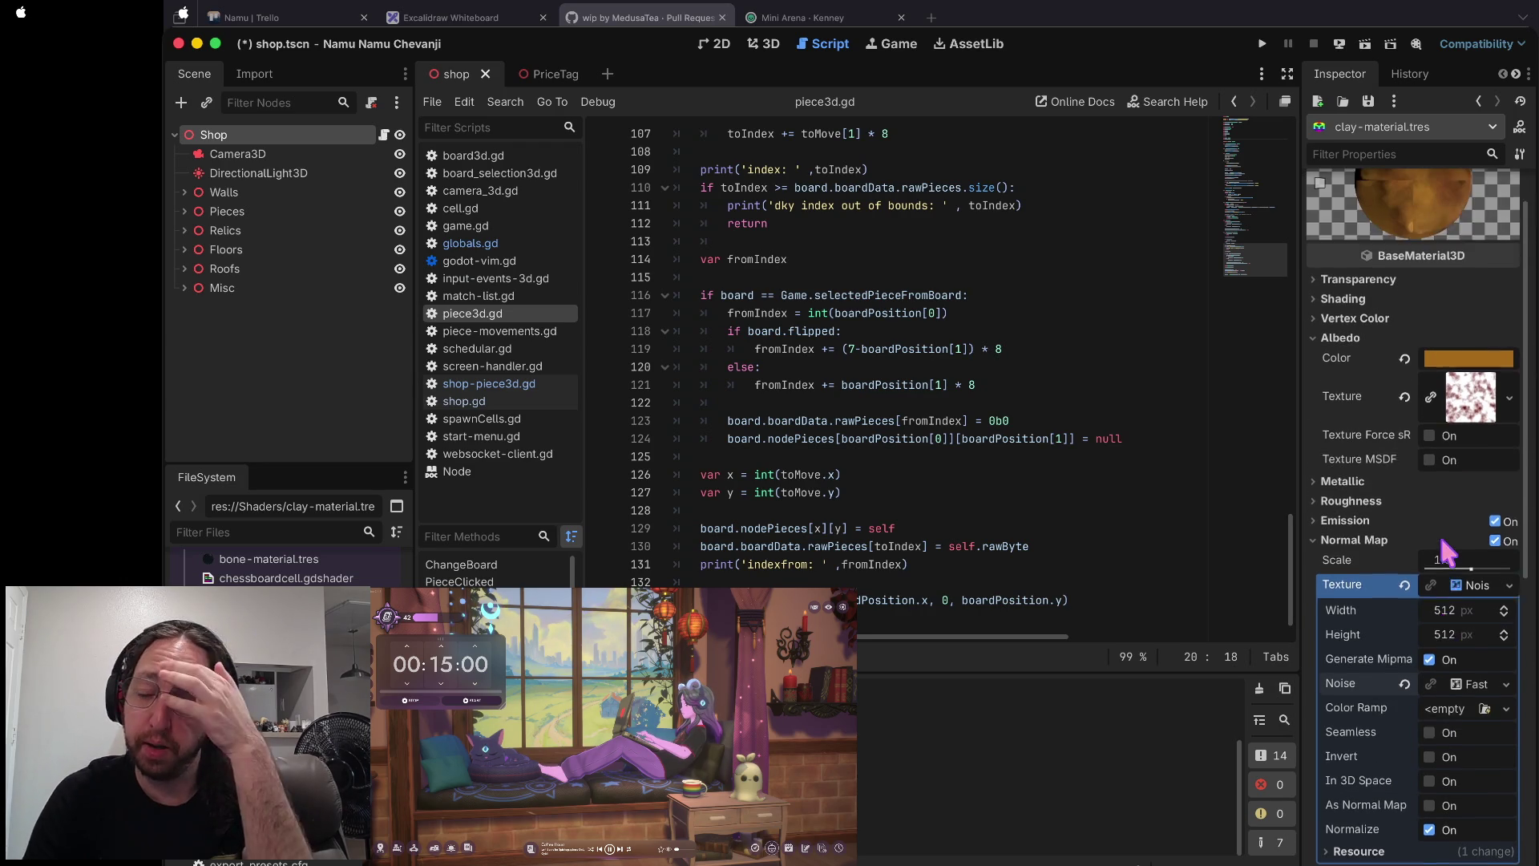
mouse_move(1301, 505)
left_mouse_down()
mouse_move(1202, 505)
mouse_move(1220, 507)
left_mouse_up()
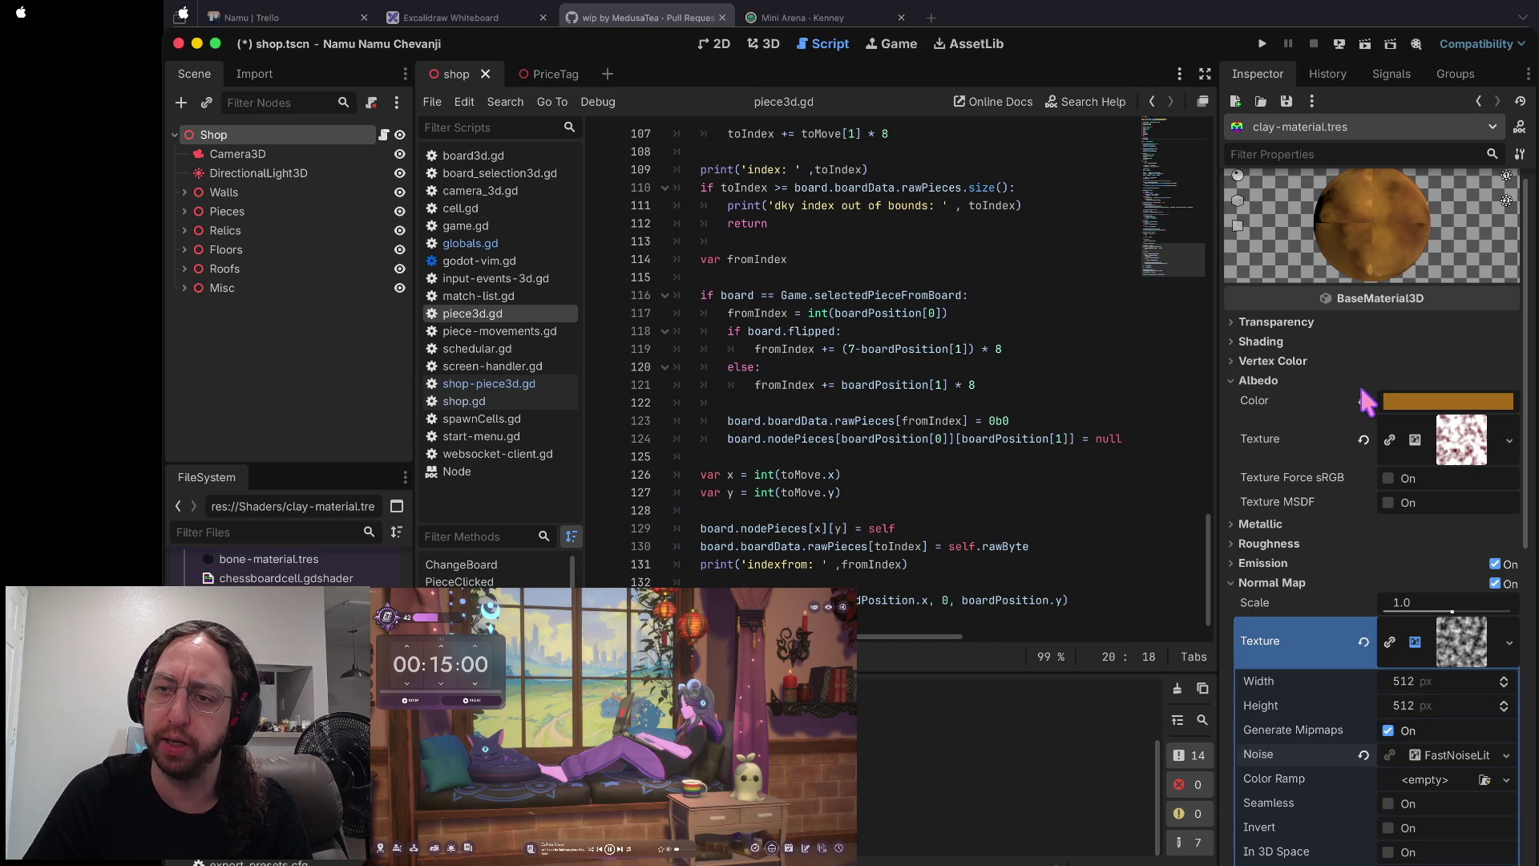
- Turn on As Normal Map for the clay's noise texture
scroll(1451, 401, "up", 1)
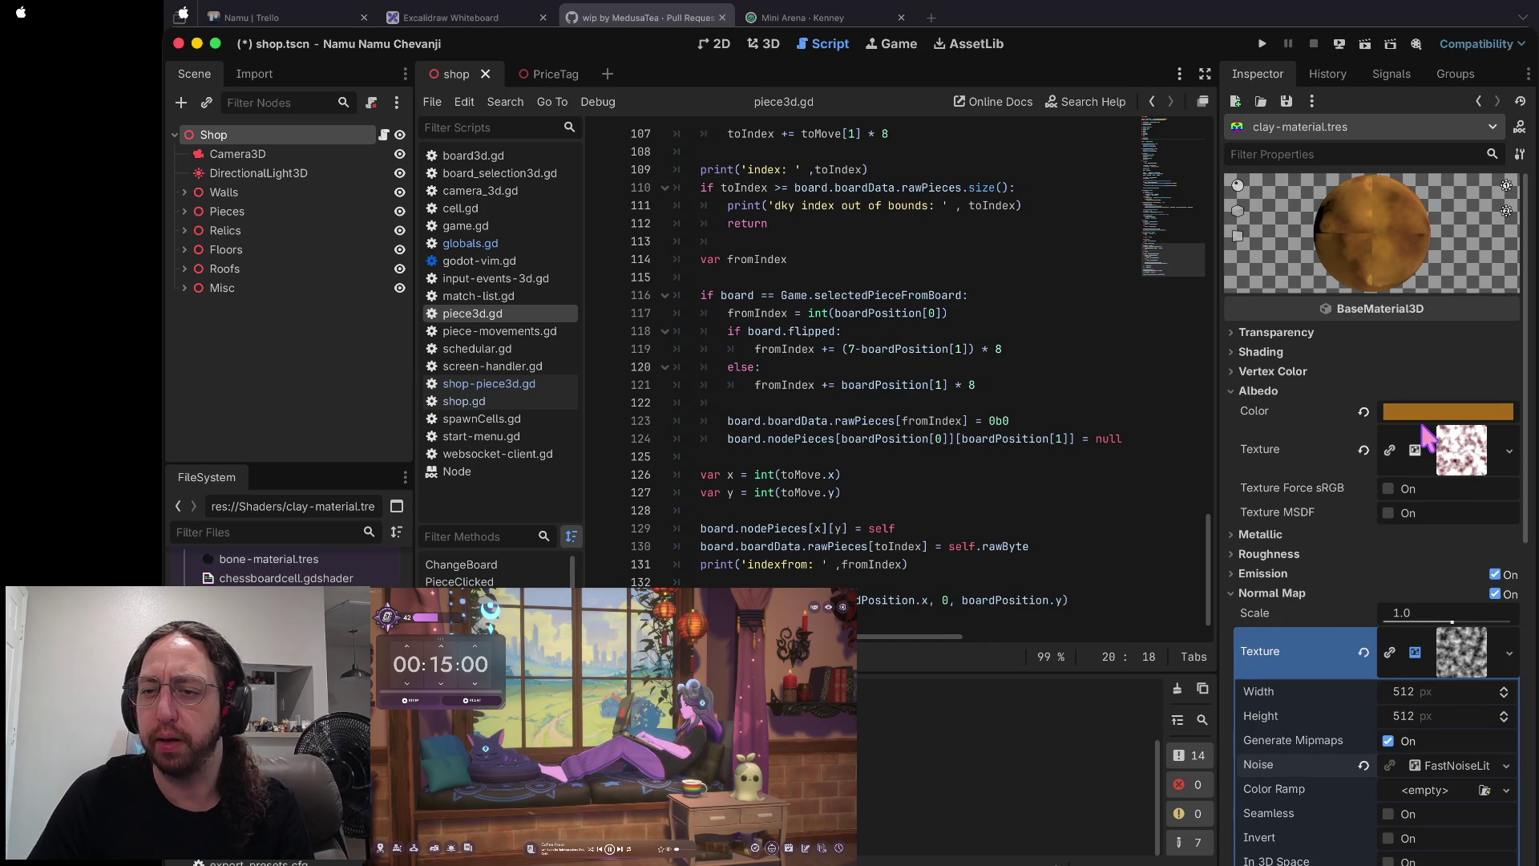
scroll(1426, 466, "down", 3)
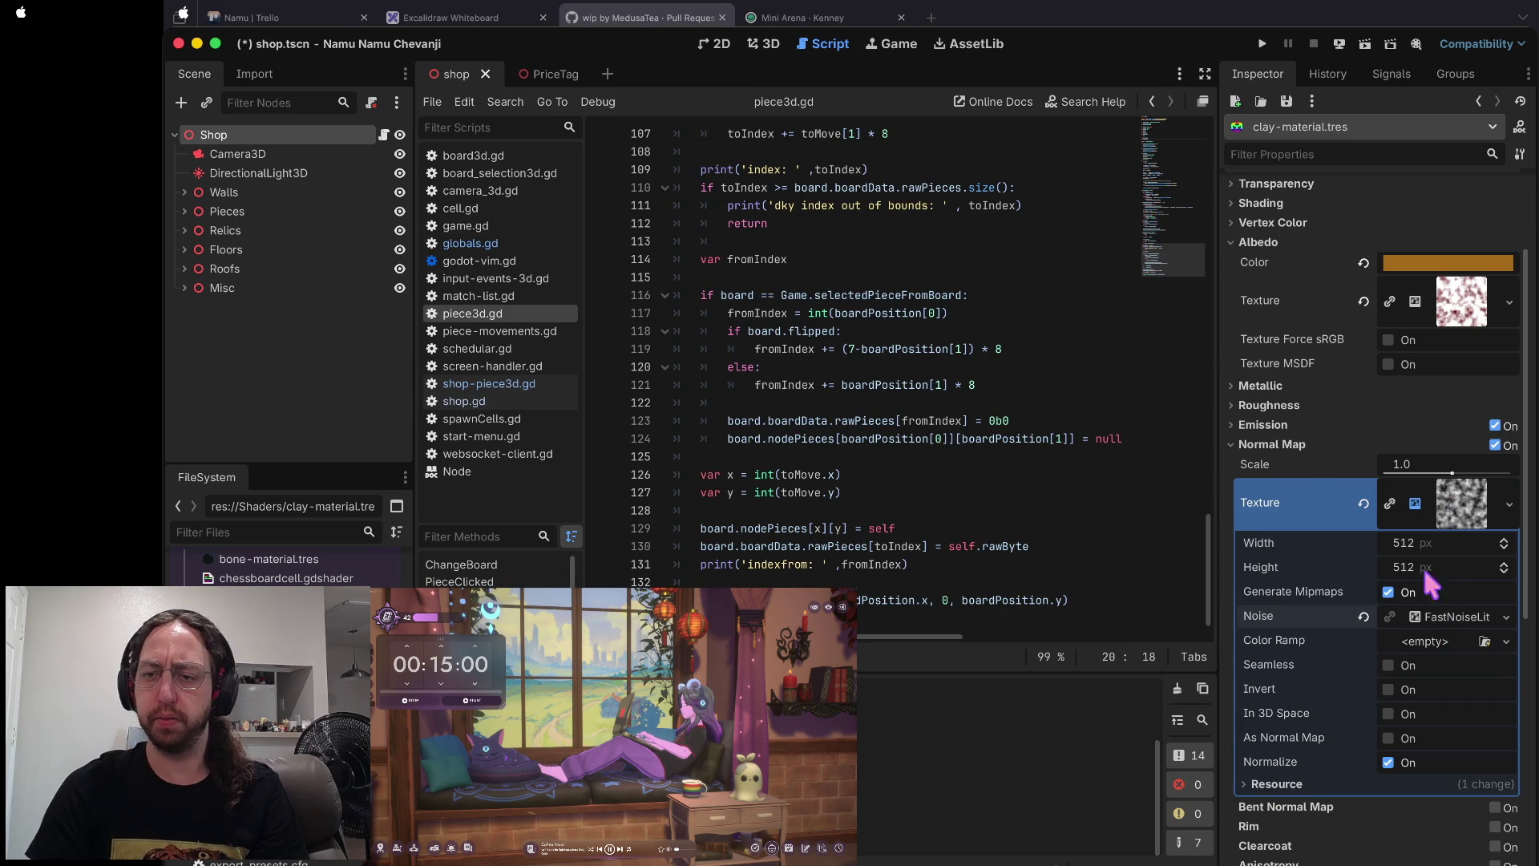
left_click(1452, 513)
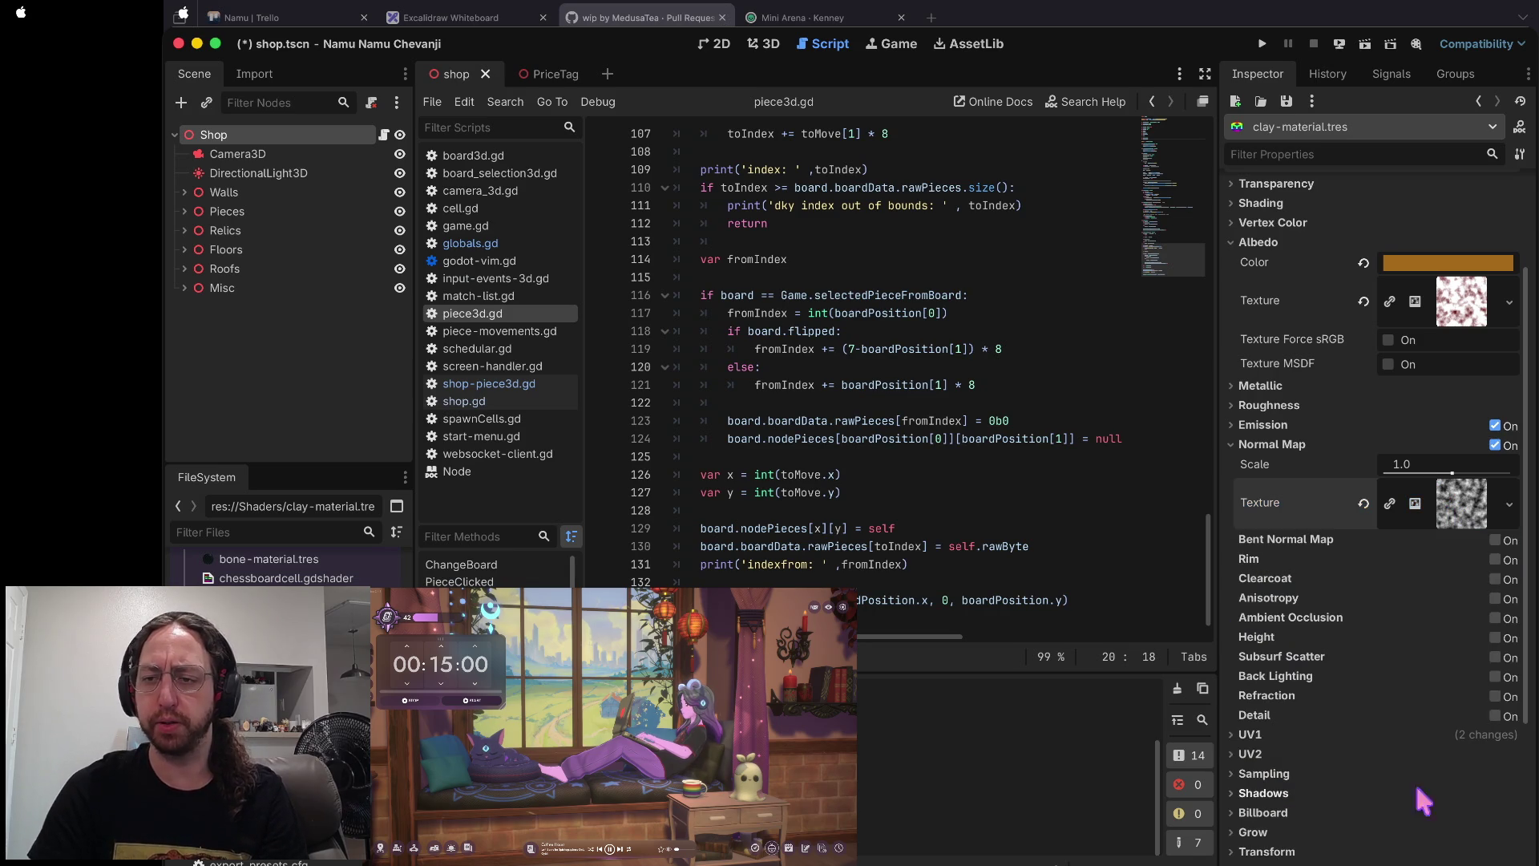
left_click(1453, 507)
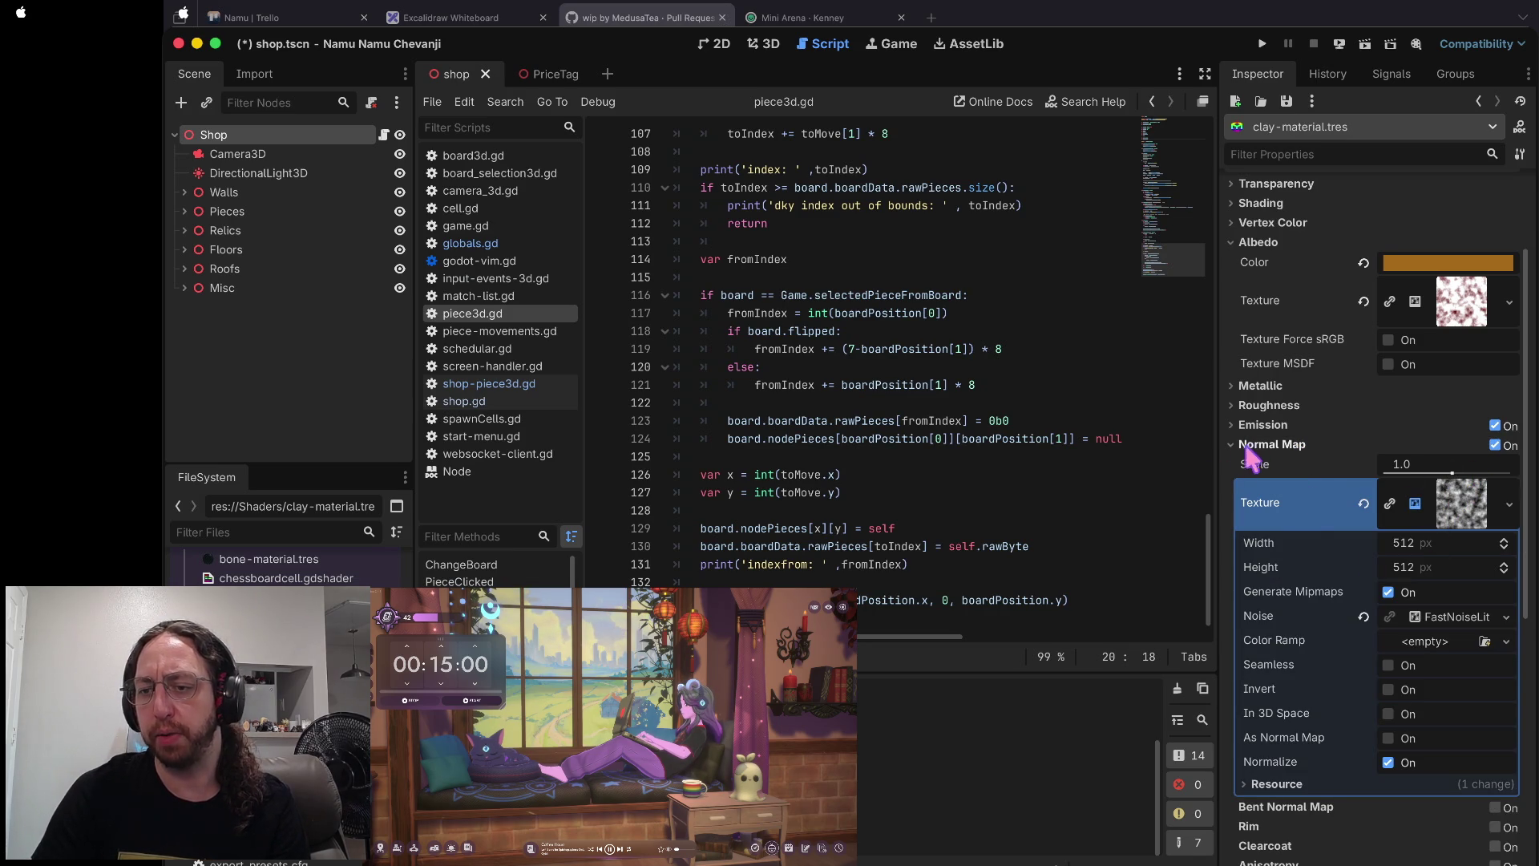
left_click(1387, 738)
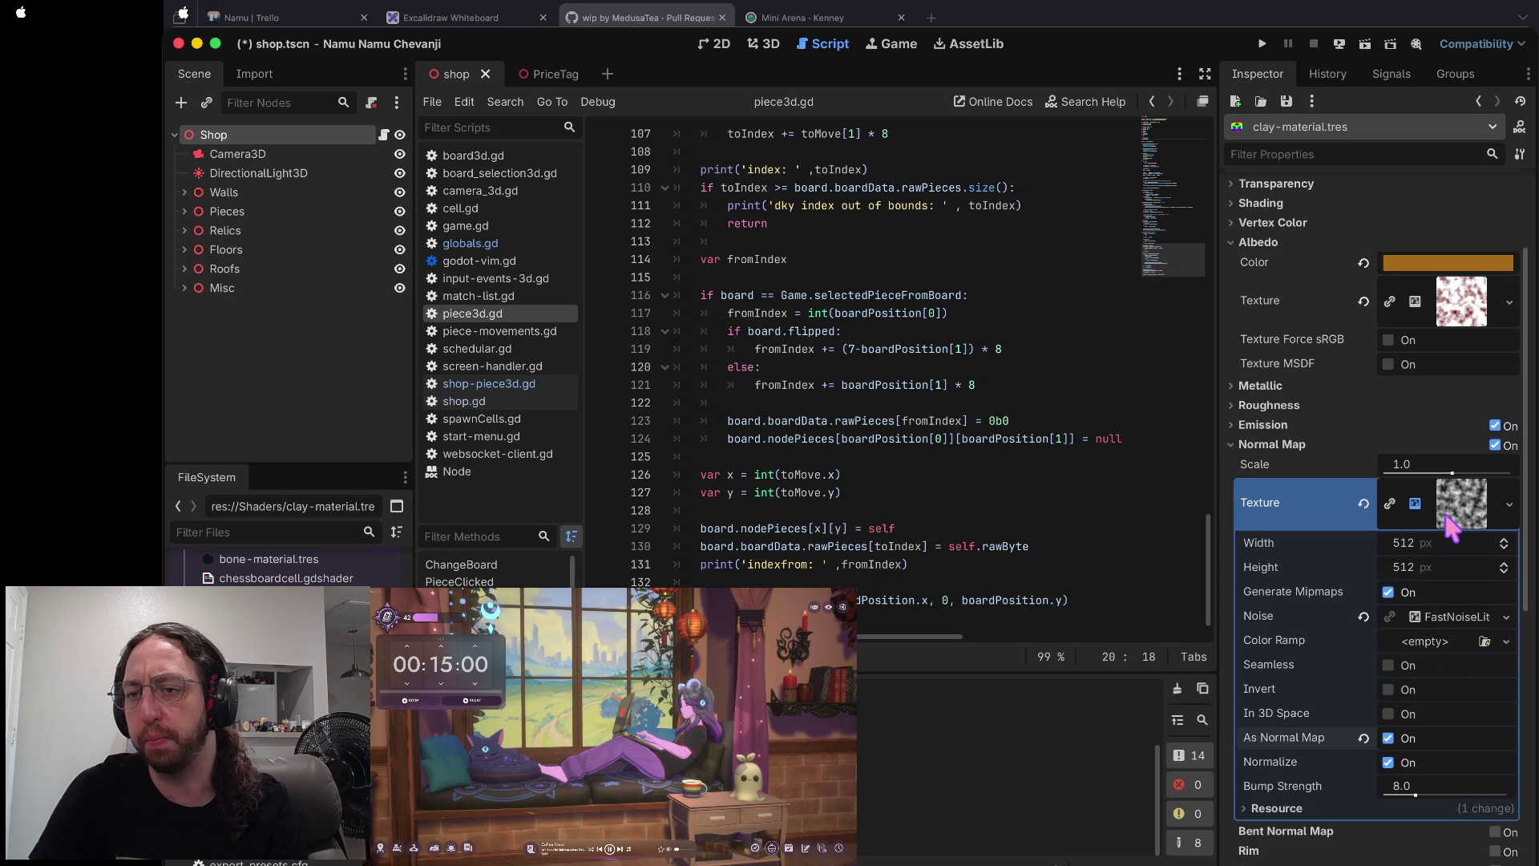
scroll(1394, 472, "up", 3)
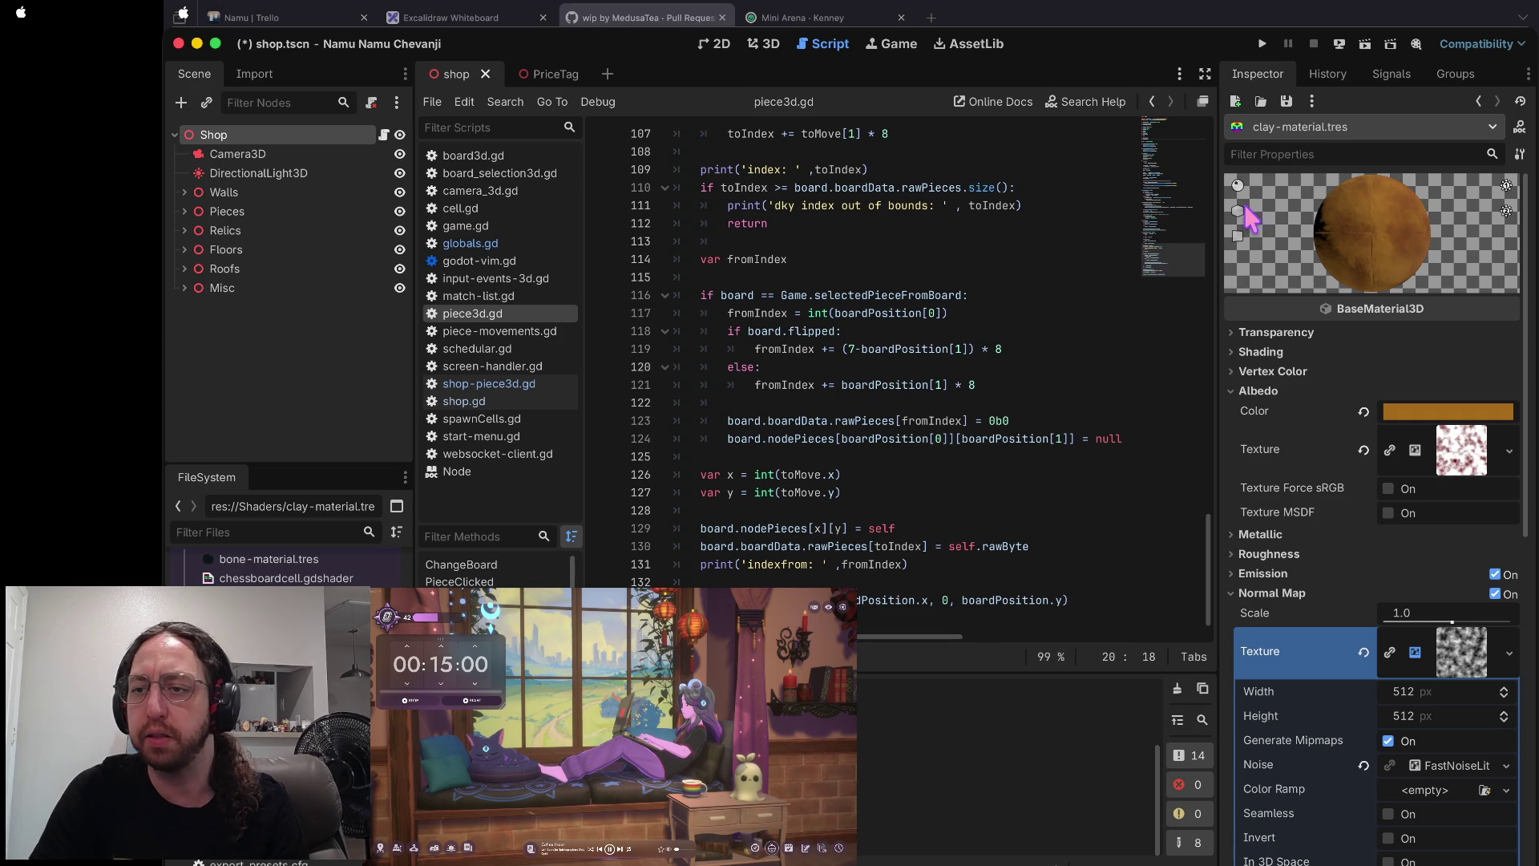
- Review the FastNoiseLite noise settings, save the scene, and select the diamond material
scroll(1371, 421, "down", 3)
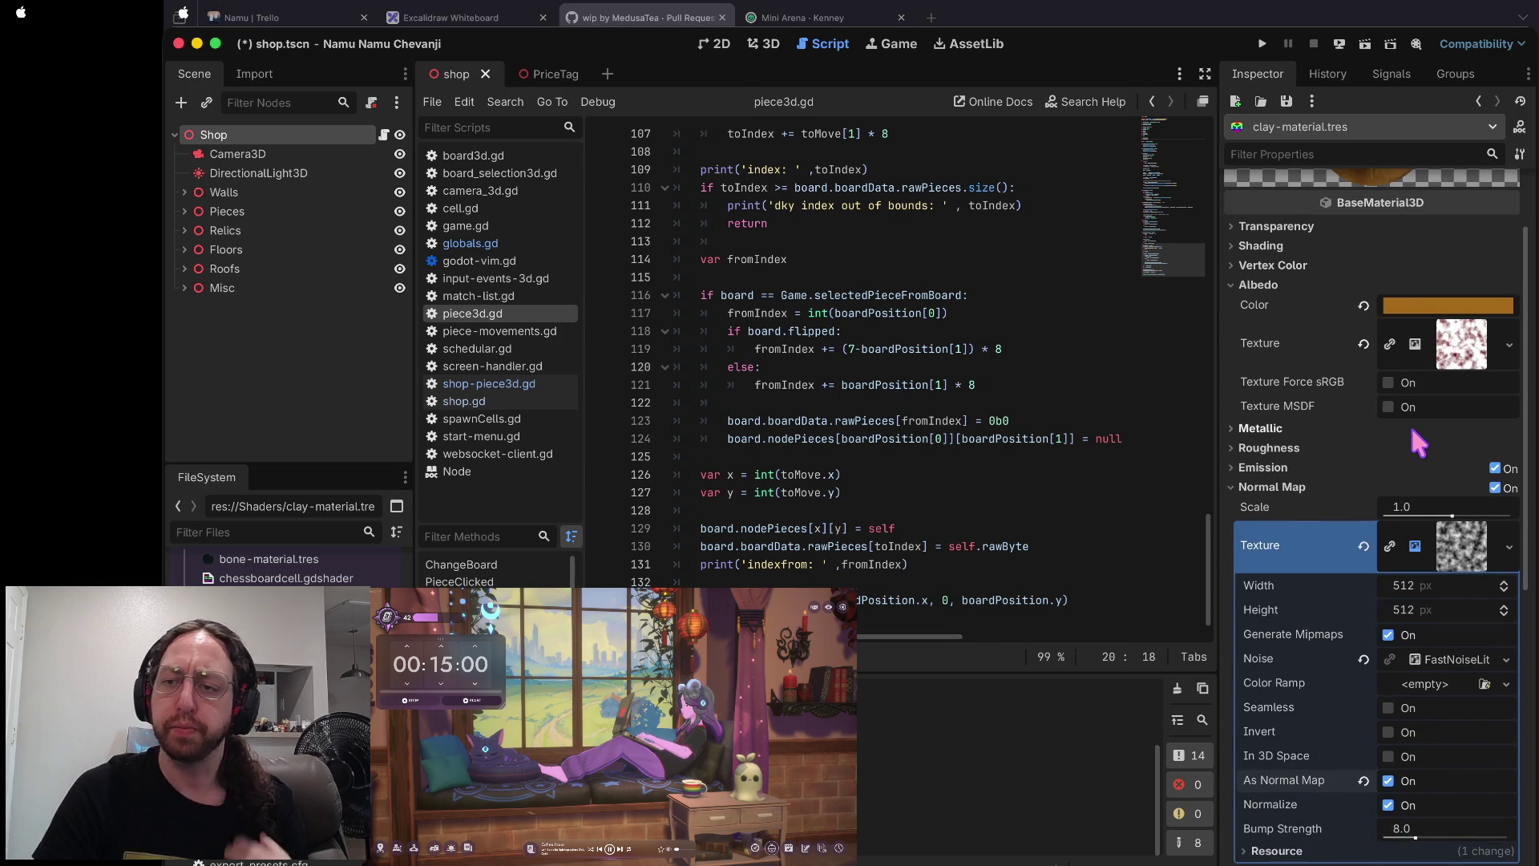
scroll(1367, 486, "up", 3)
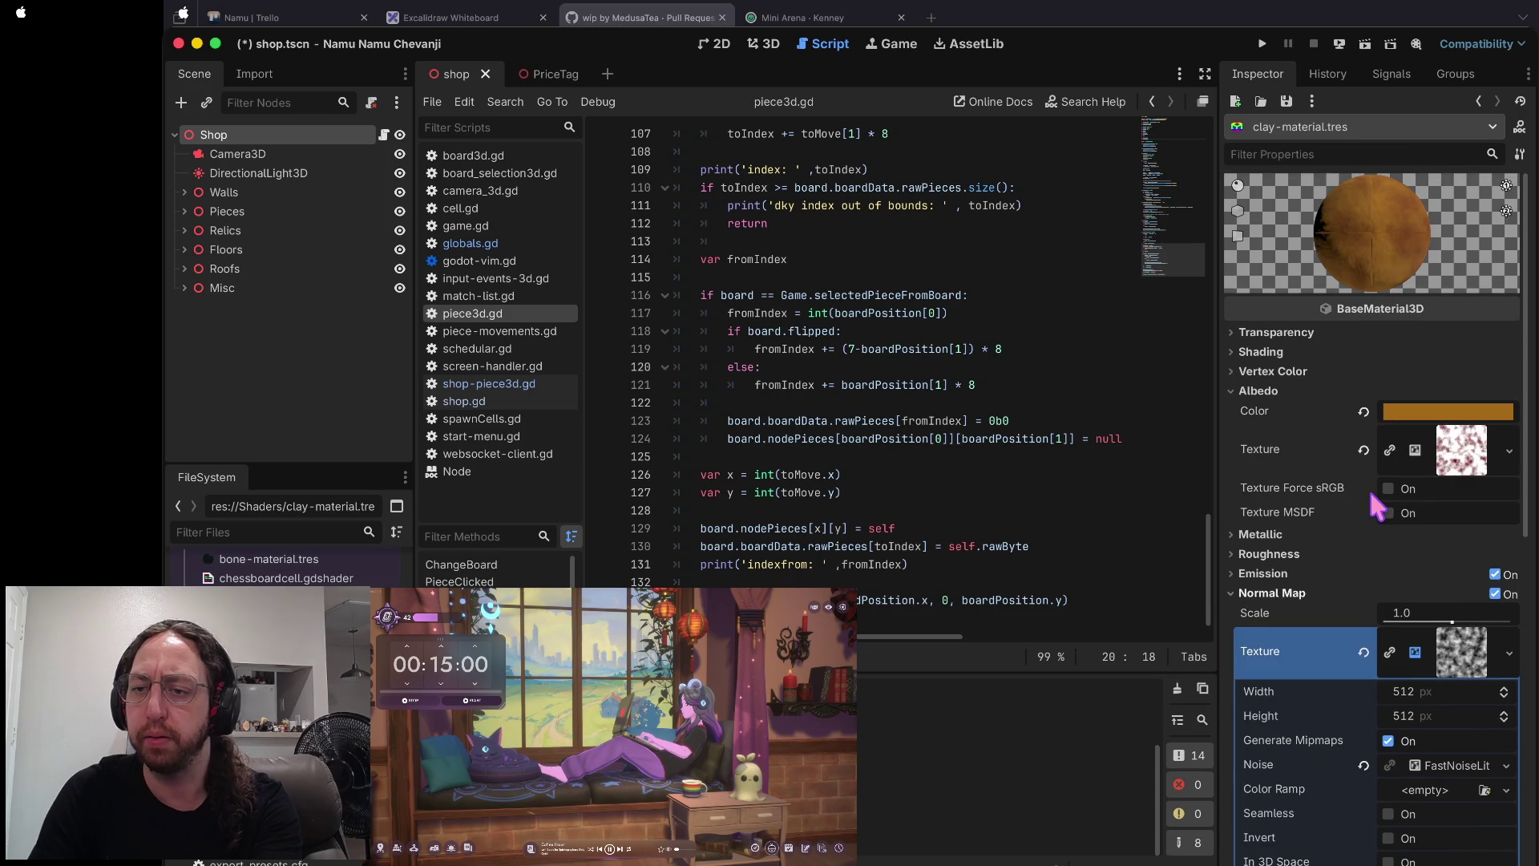
scroll(1370, 579, "down", 5)
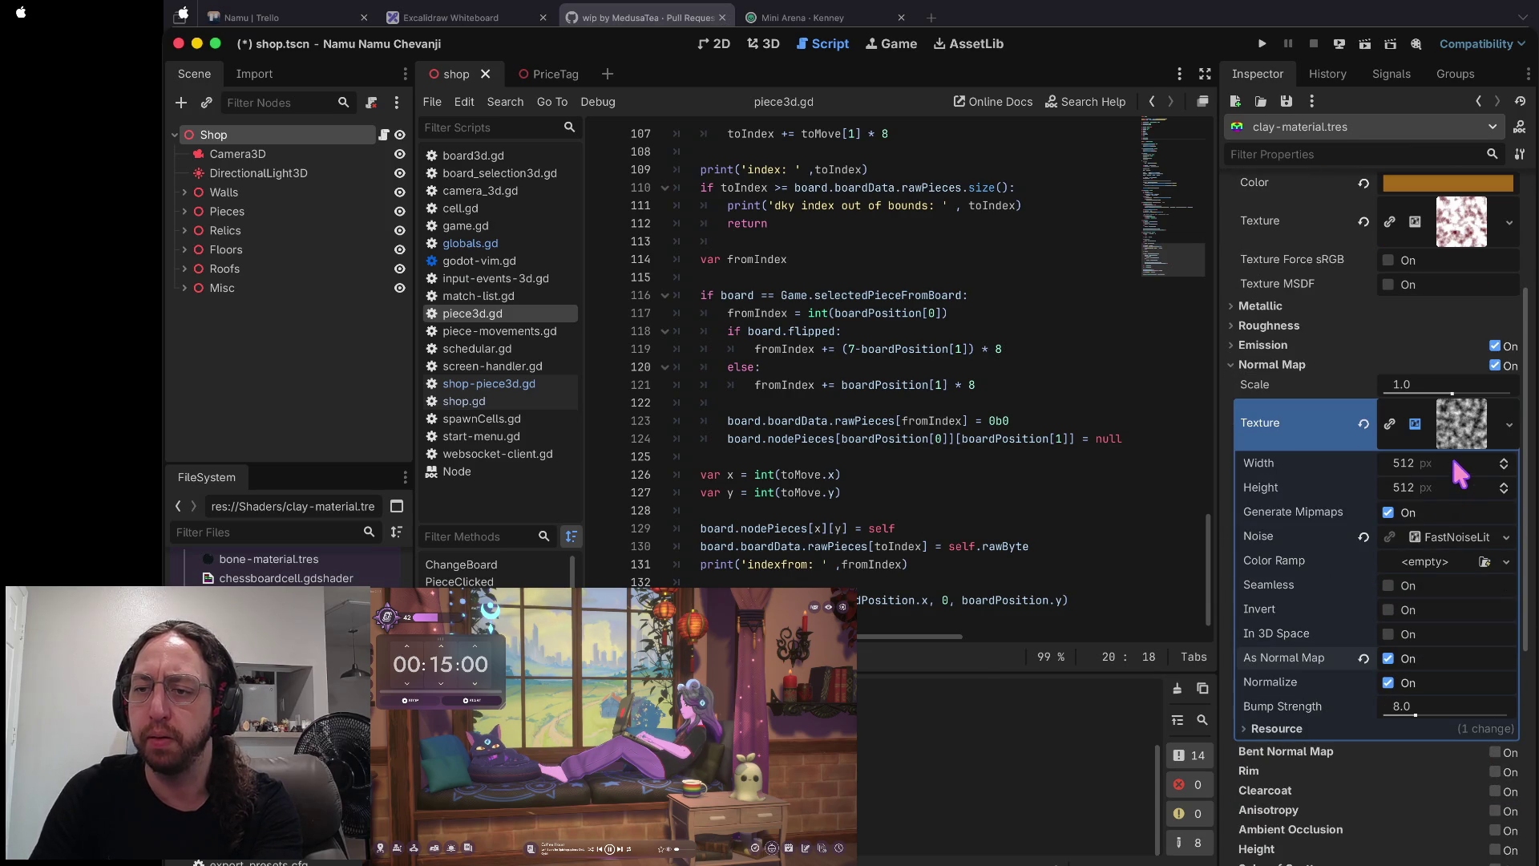
left_click(1442, 538)
scroll(1357, 641, "down", 4)
scroll(1357, 641, "down", 1)
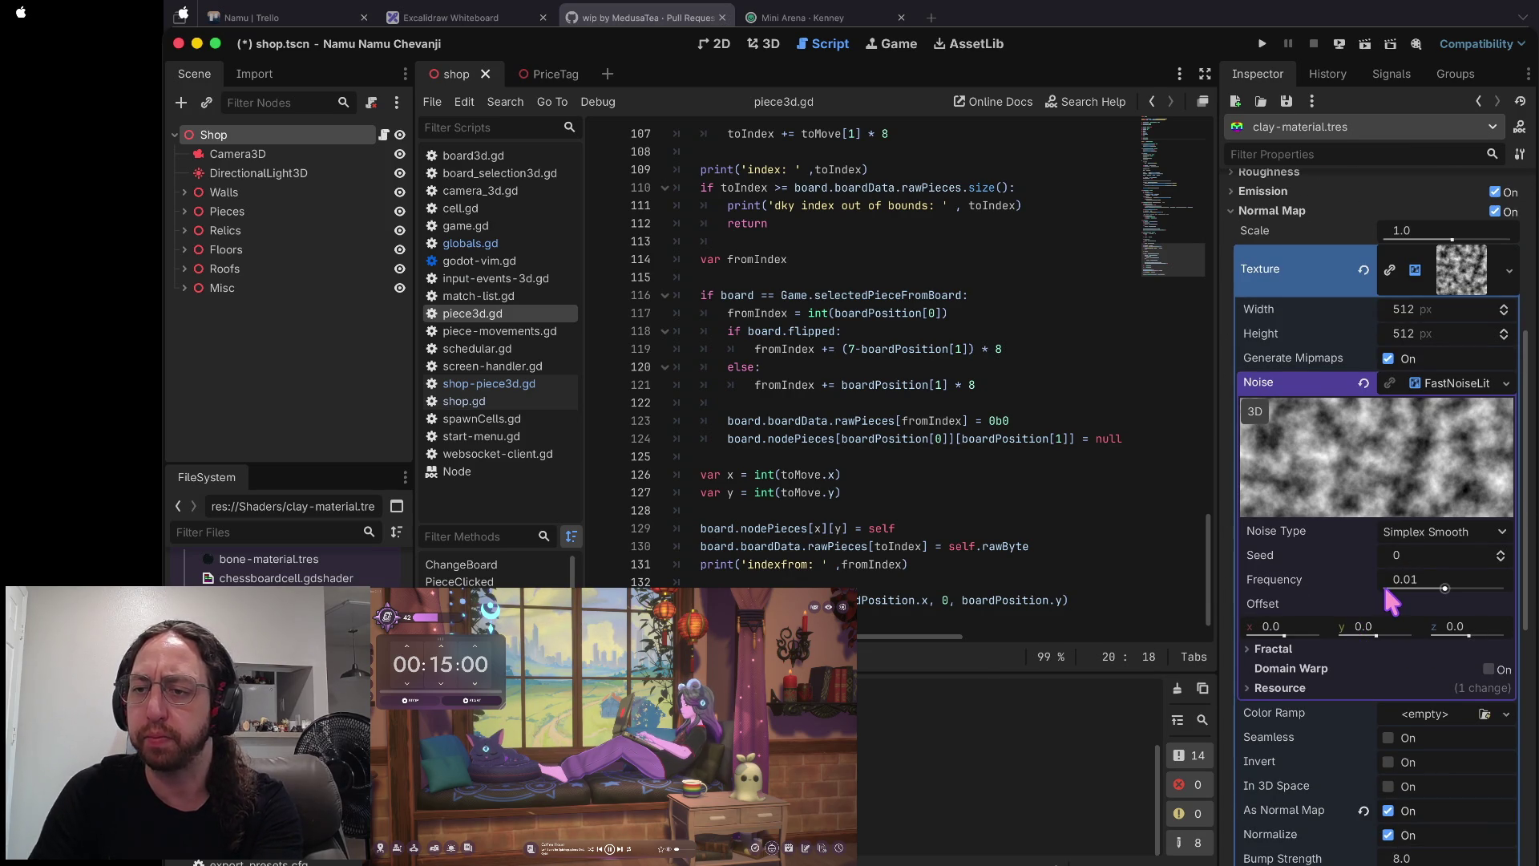
scroll(1382, 580, "up", 3)
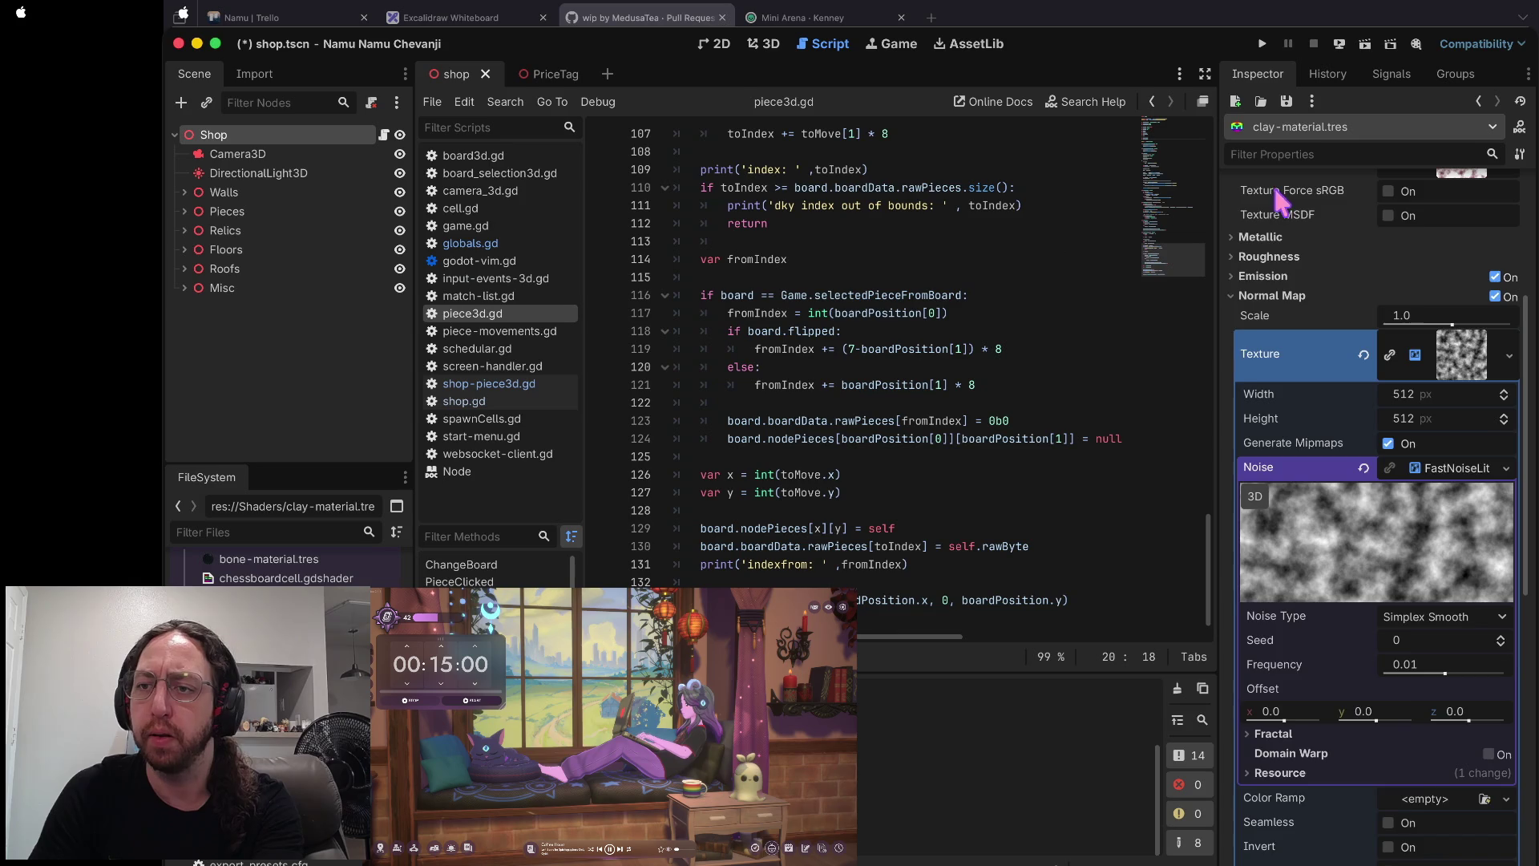
scroll(1363, 232, "up", 5)
key("super+s")
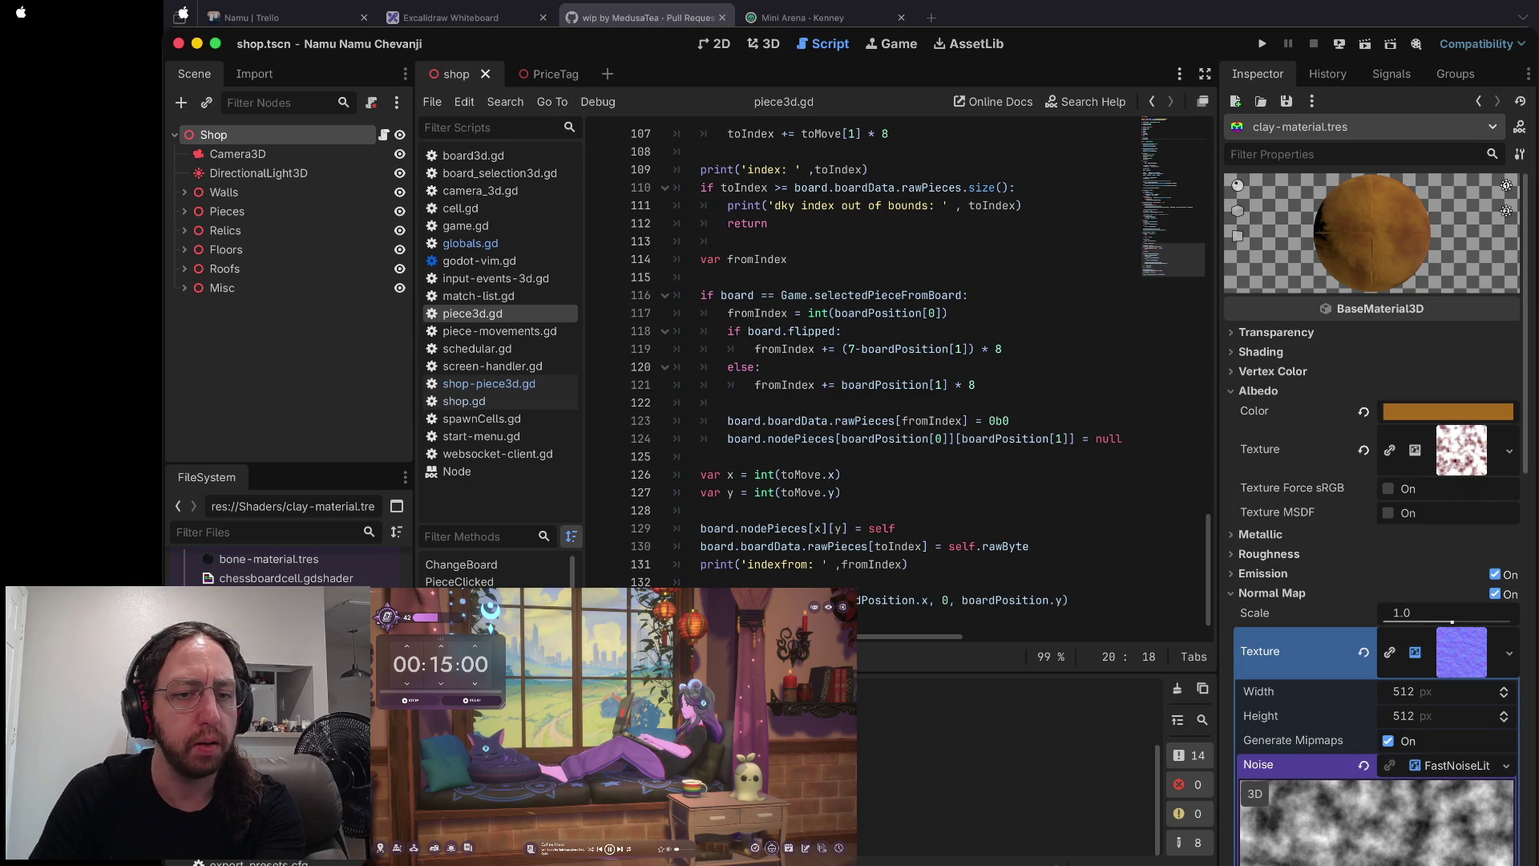
key("Down")
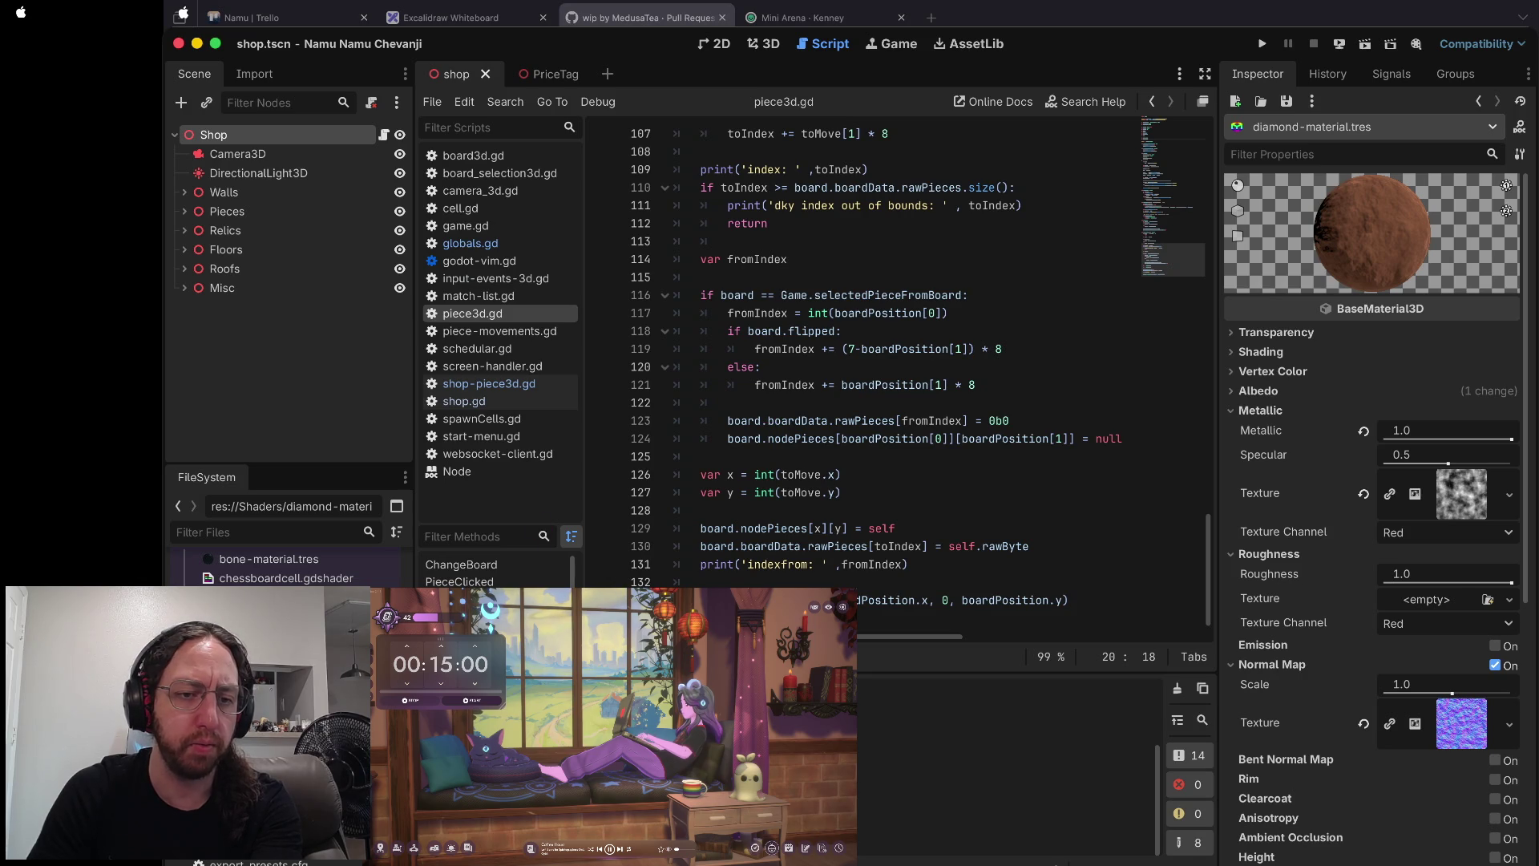
- Delete diamond-material.tres from the FileSystem
key("shift+F10")
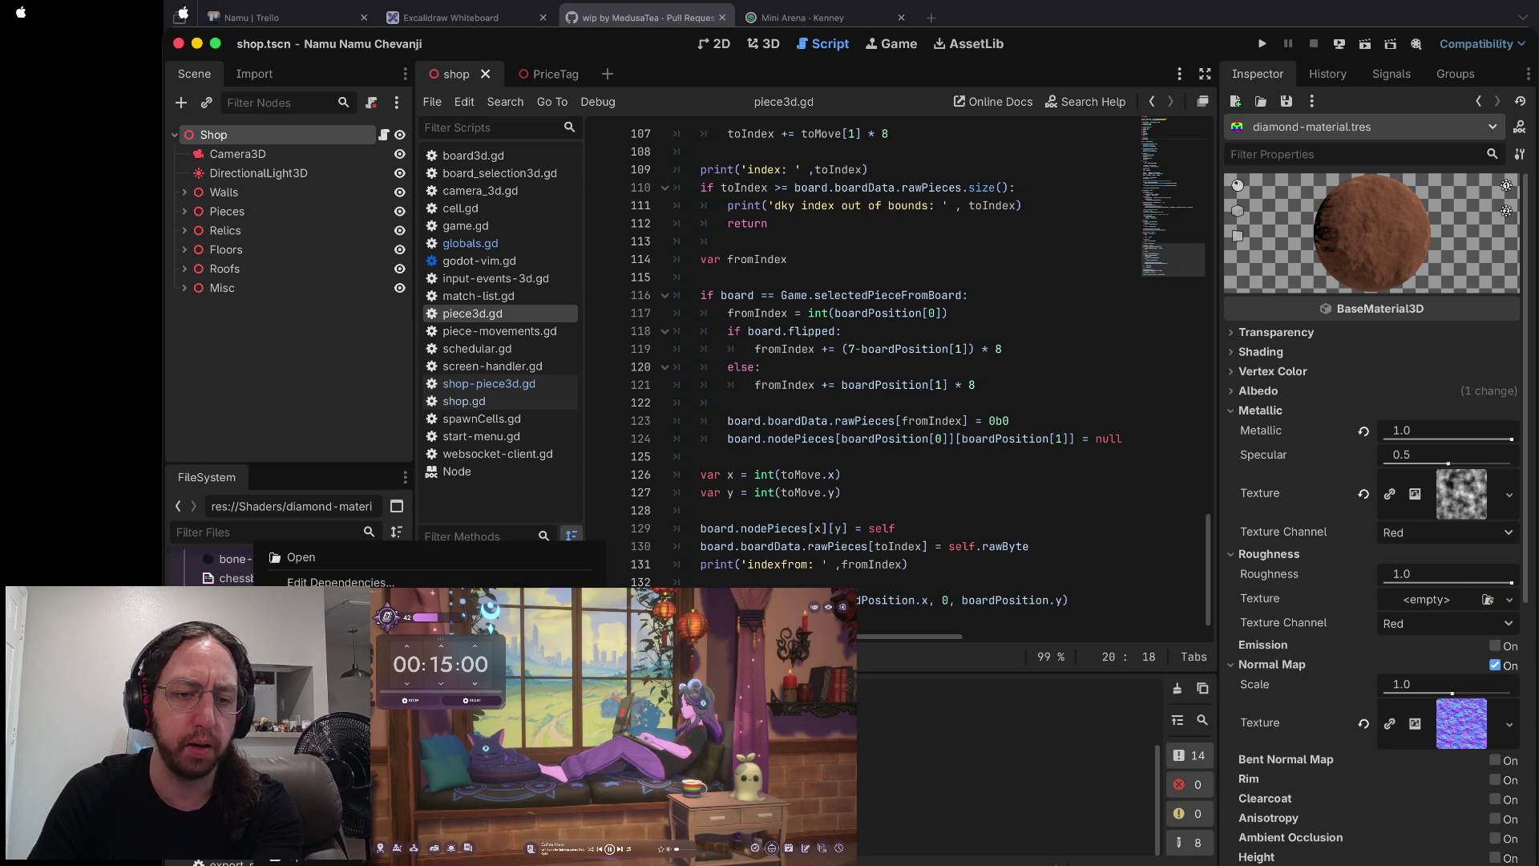
key("Delete")
left_click(972, 522)
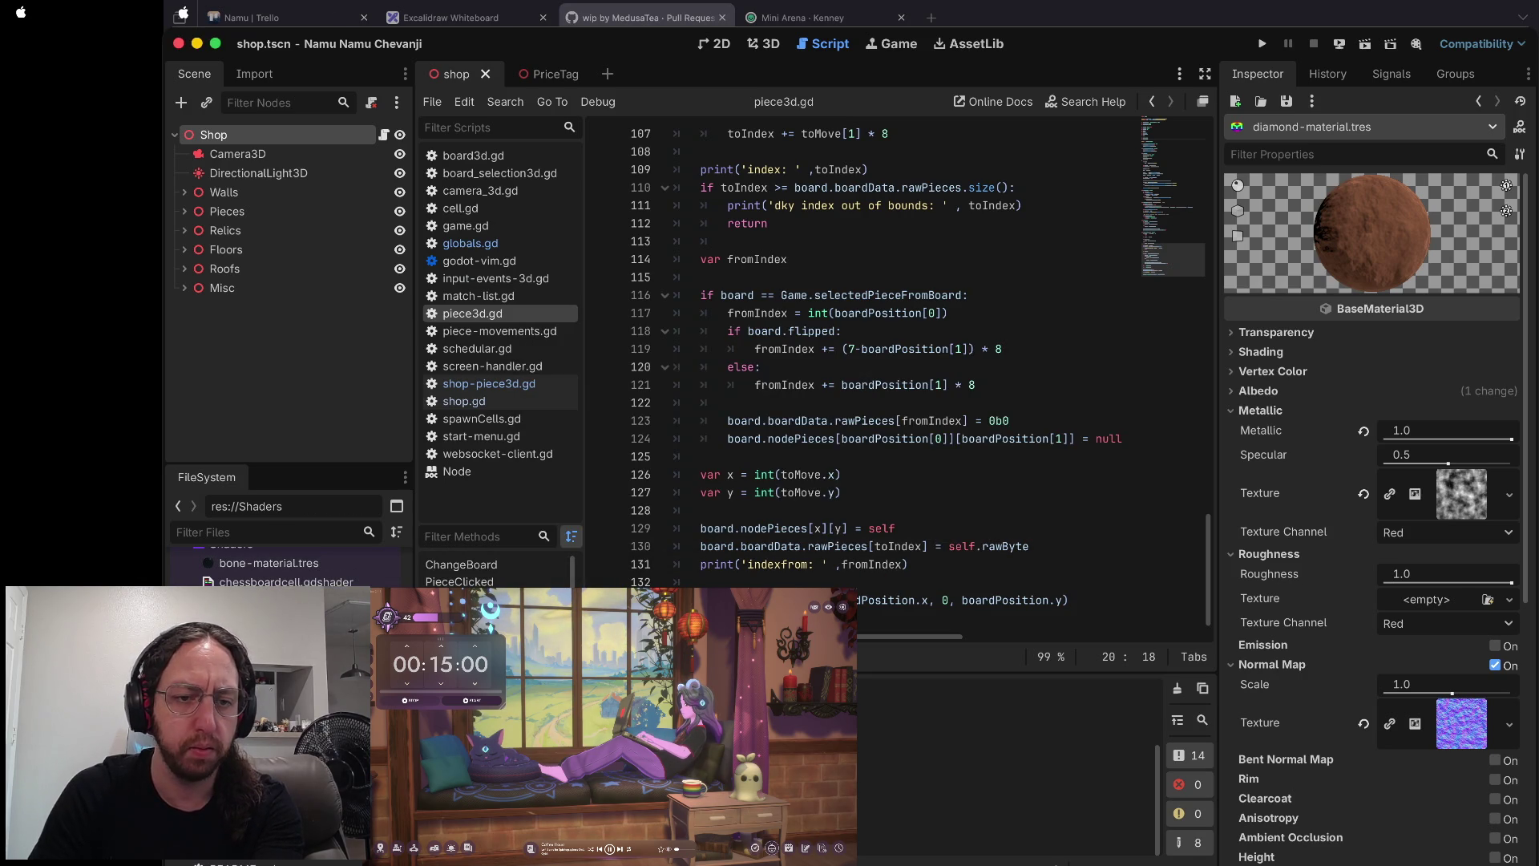
- Duplicate glass-material.tres and rename the copy, typing 'frosted' into its name
key("Down")
key("Down")
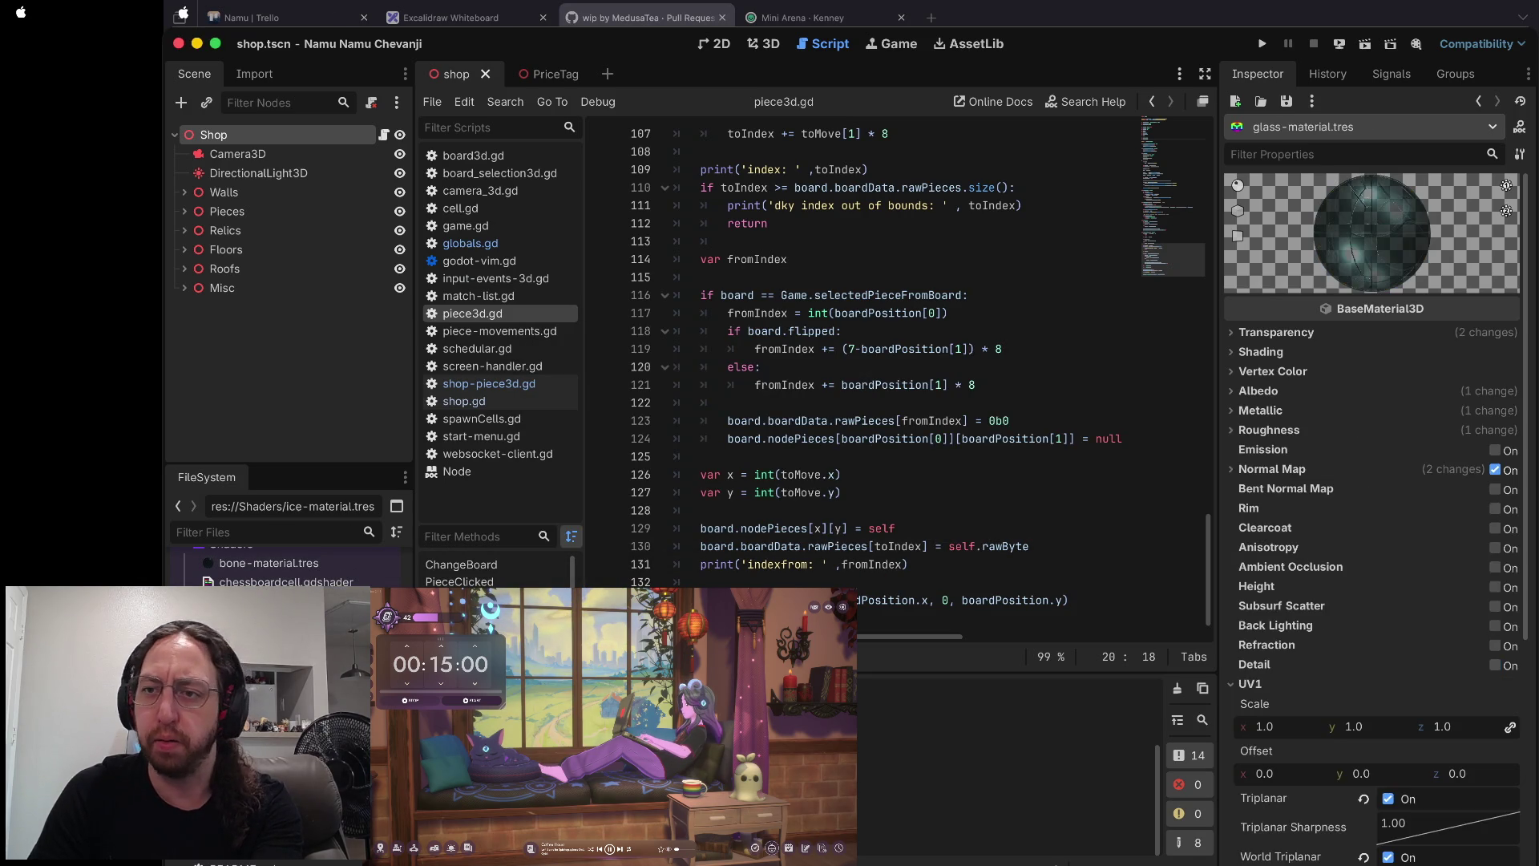
key("Down")
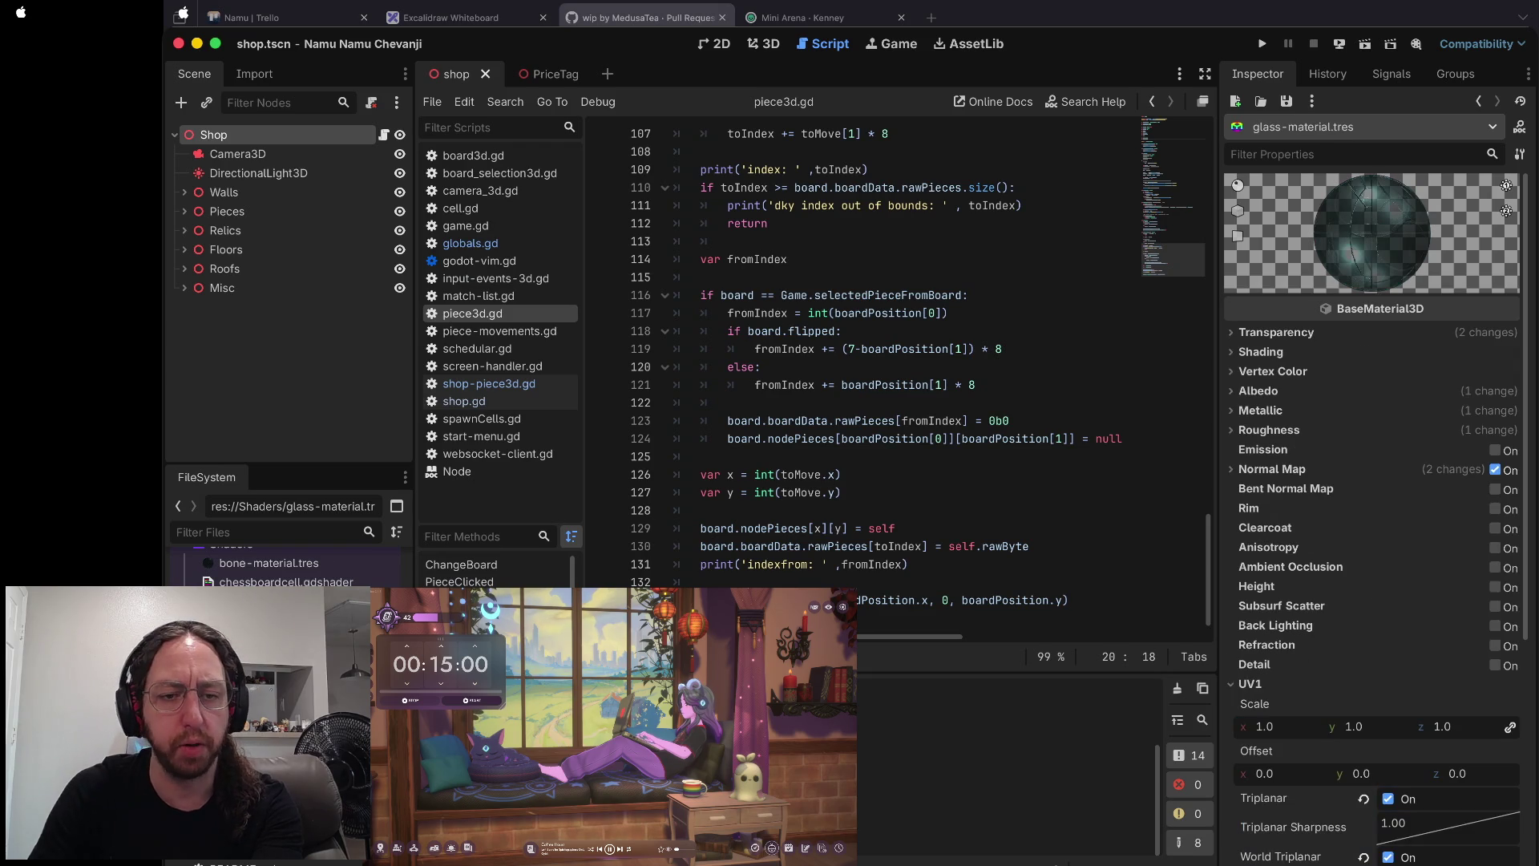
key("shift+F10")
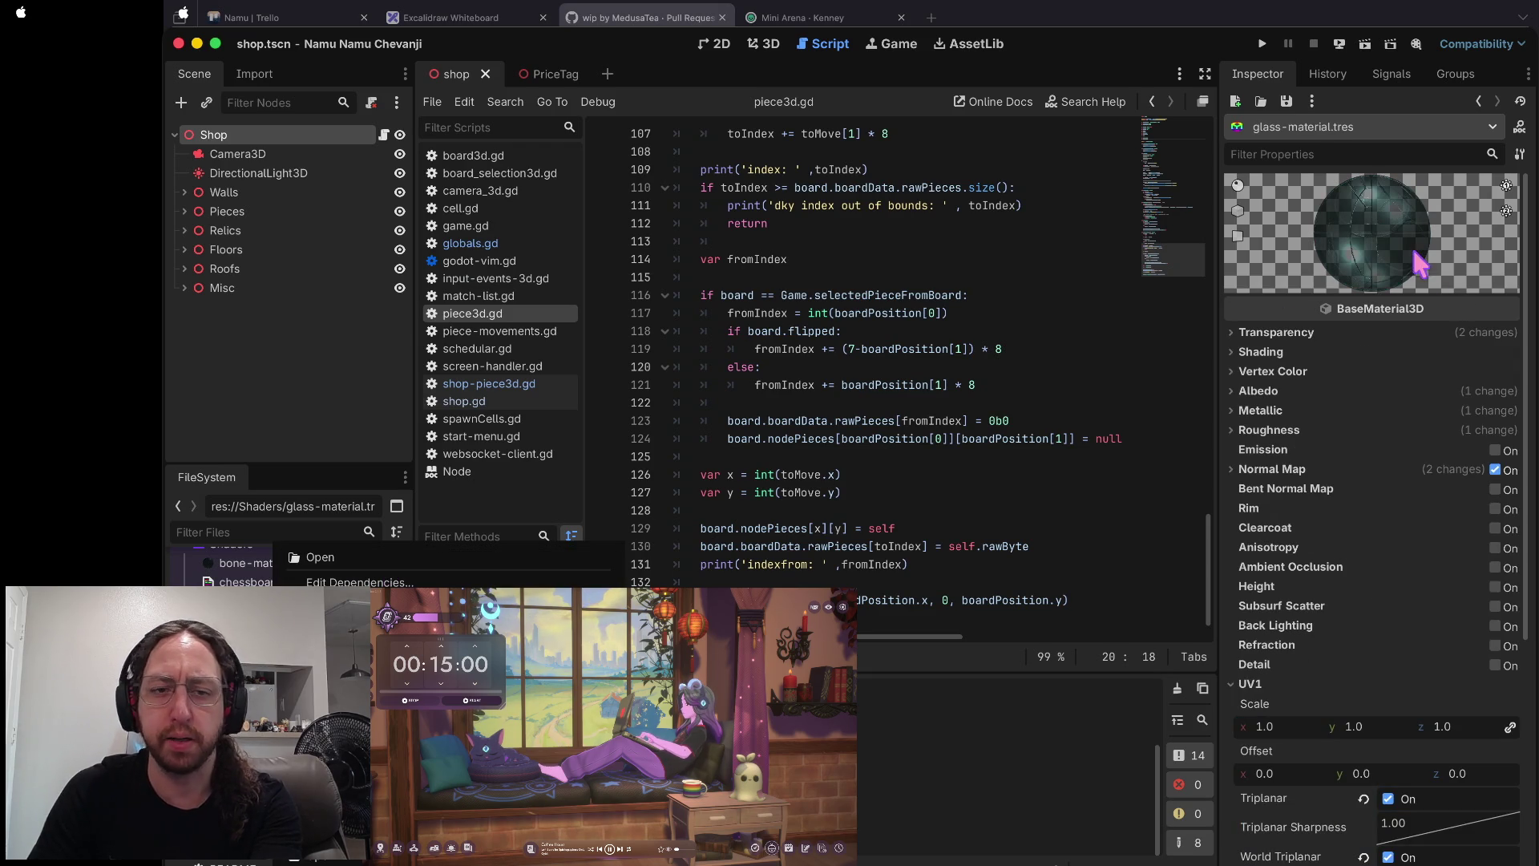
key("Escape")
key("Down")
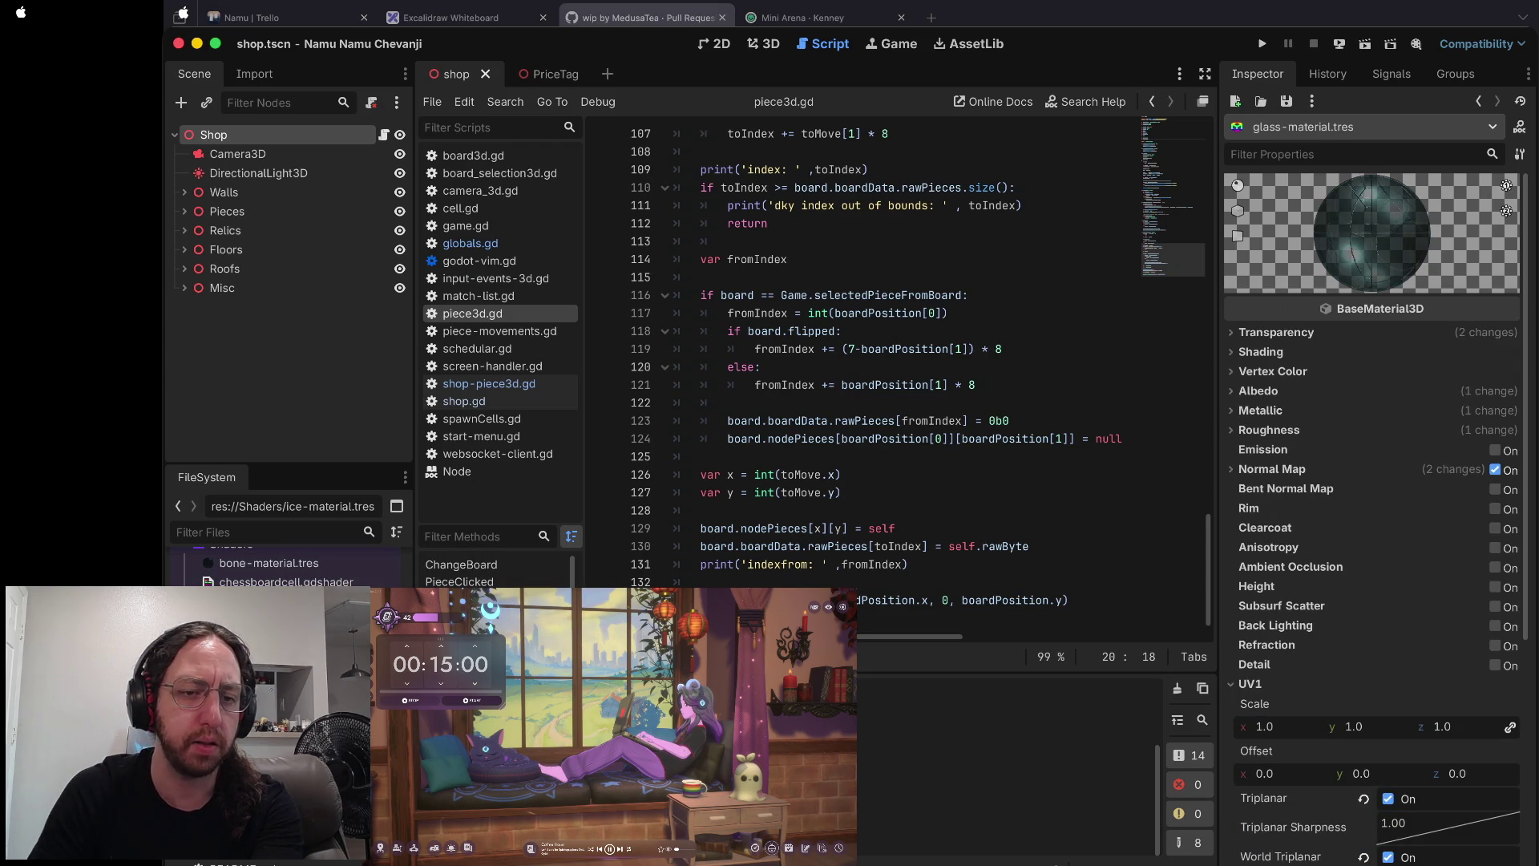
key("Up")
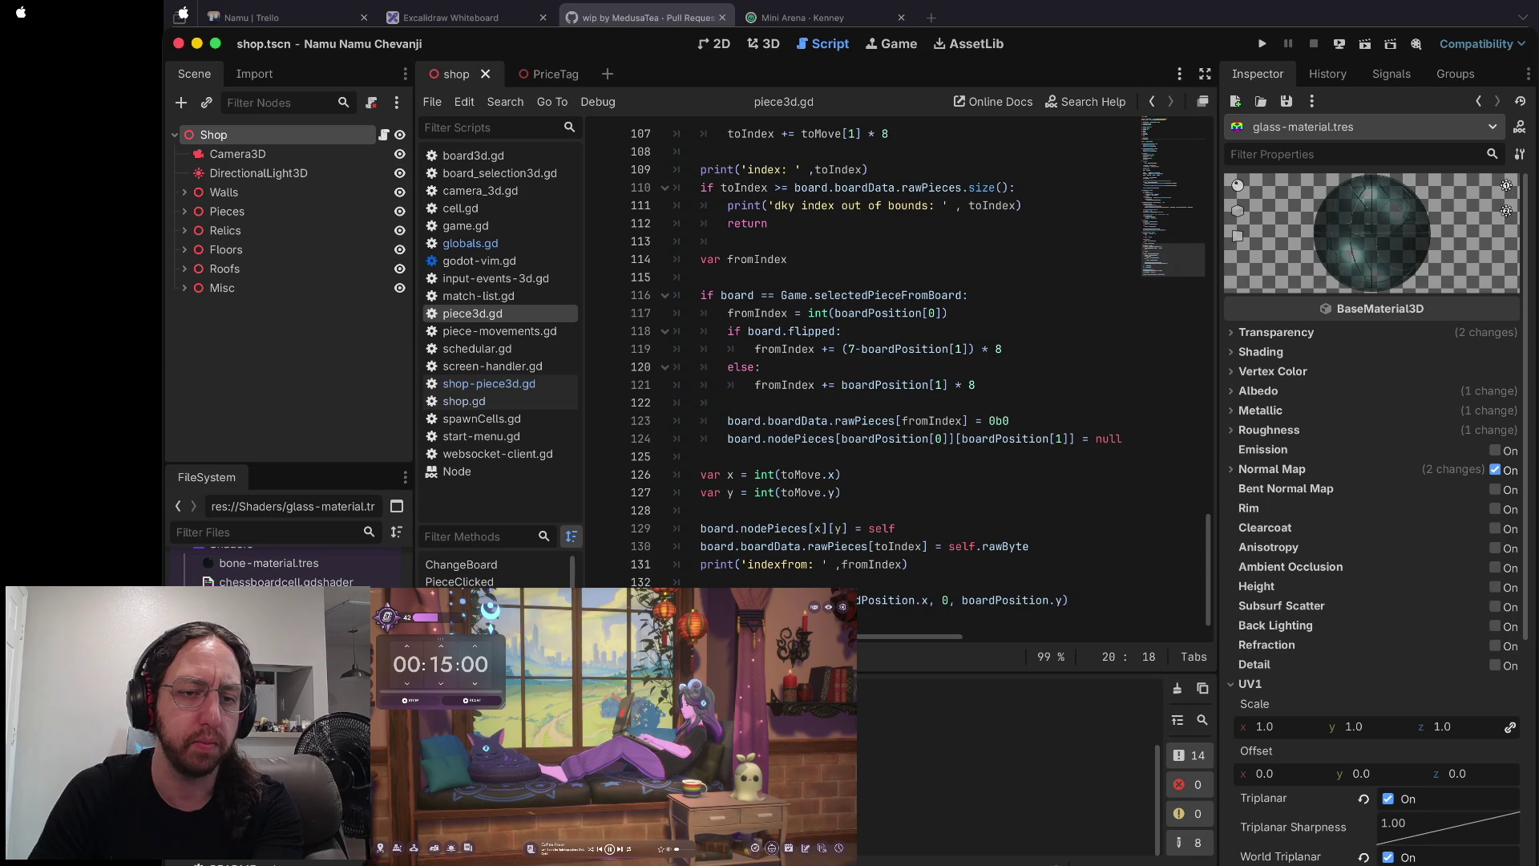
right_click(255, 542)
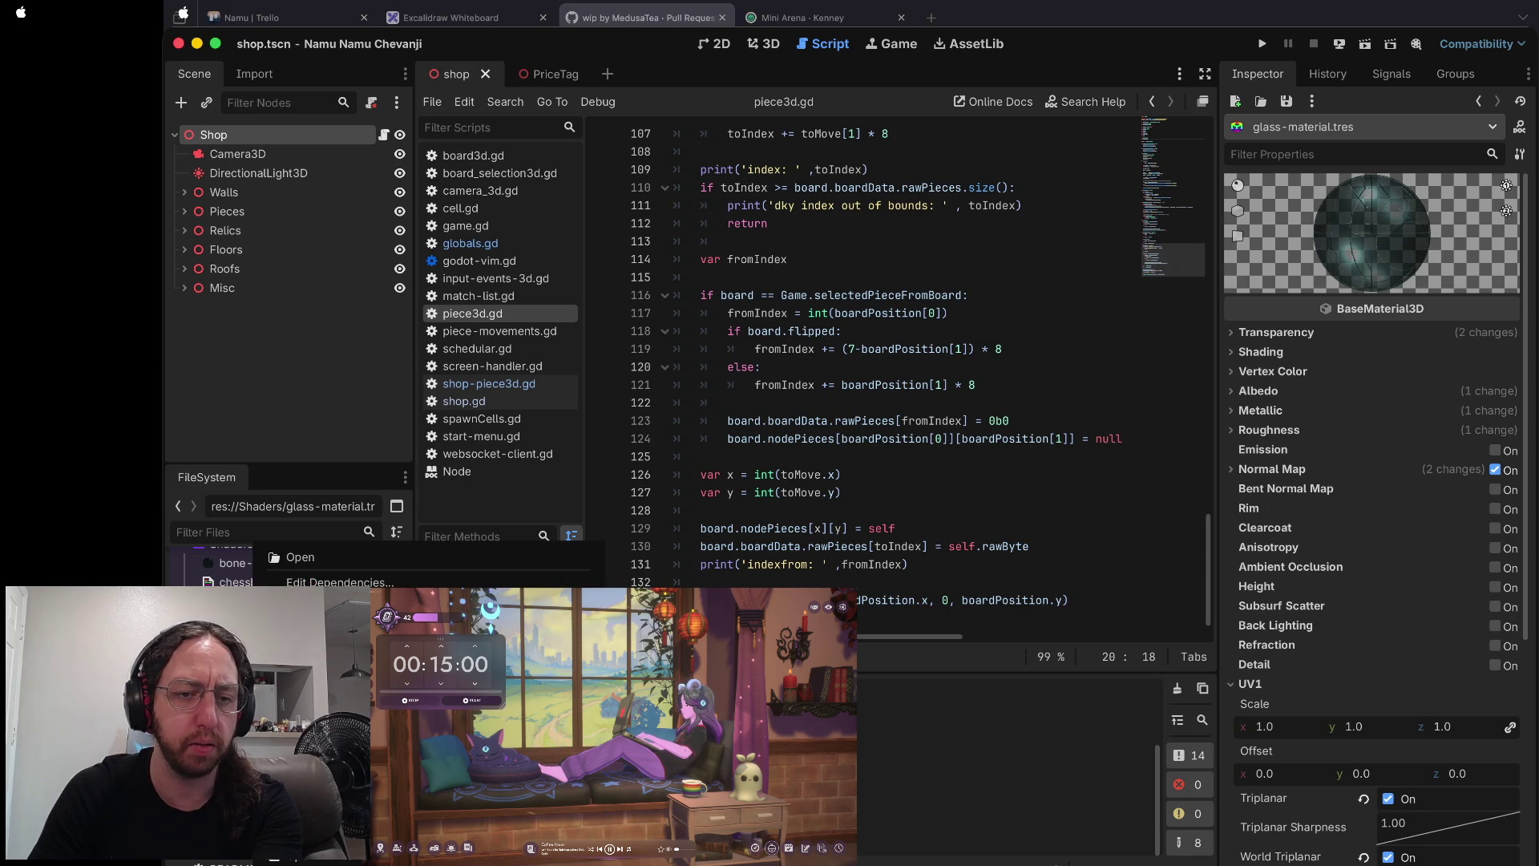
left_click(337, 681)
key("Left")
key("alt+Right")
key("BackSpace")
key("BackSpace")
key("BackSpace")
type("frosted")
key("Return")
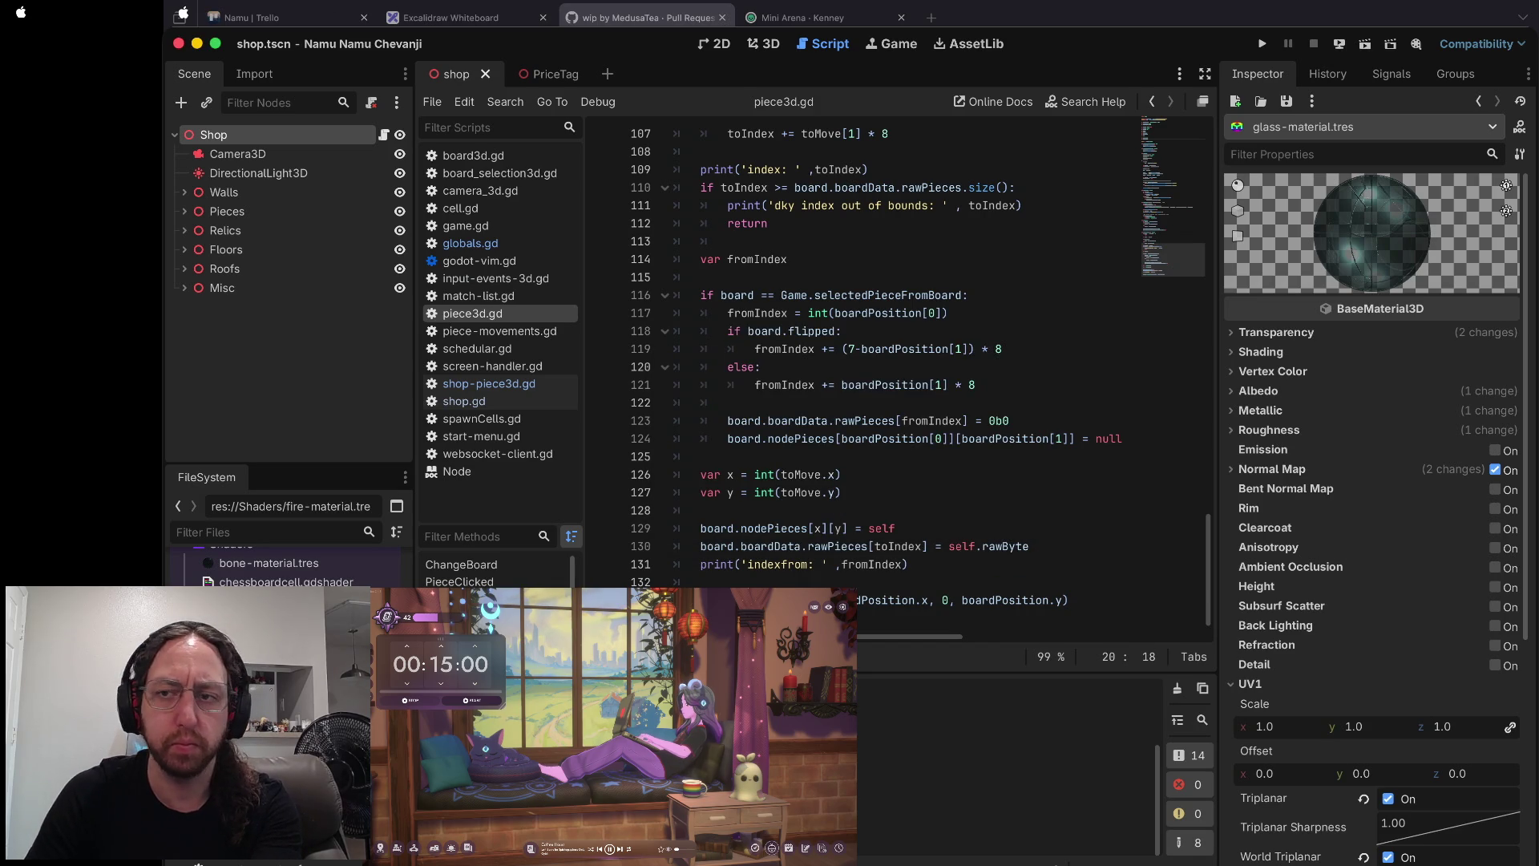
- Inspect the new material's normal map noise texture, collapsing its transparency settings
left_click(1307, 329)
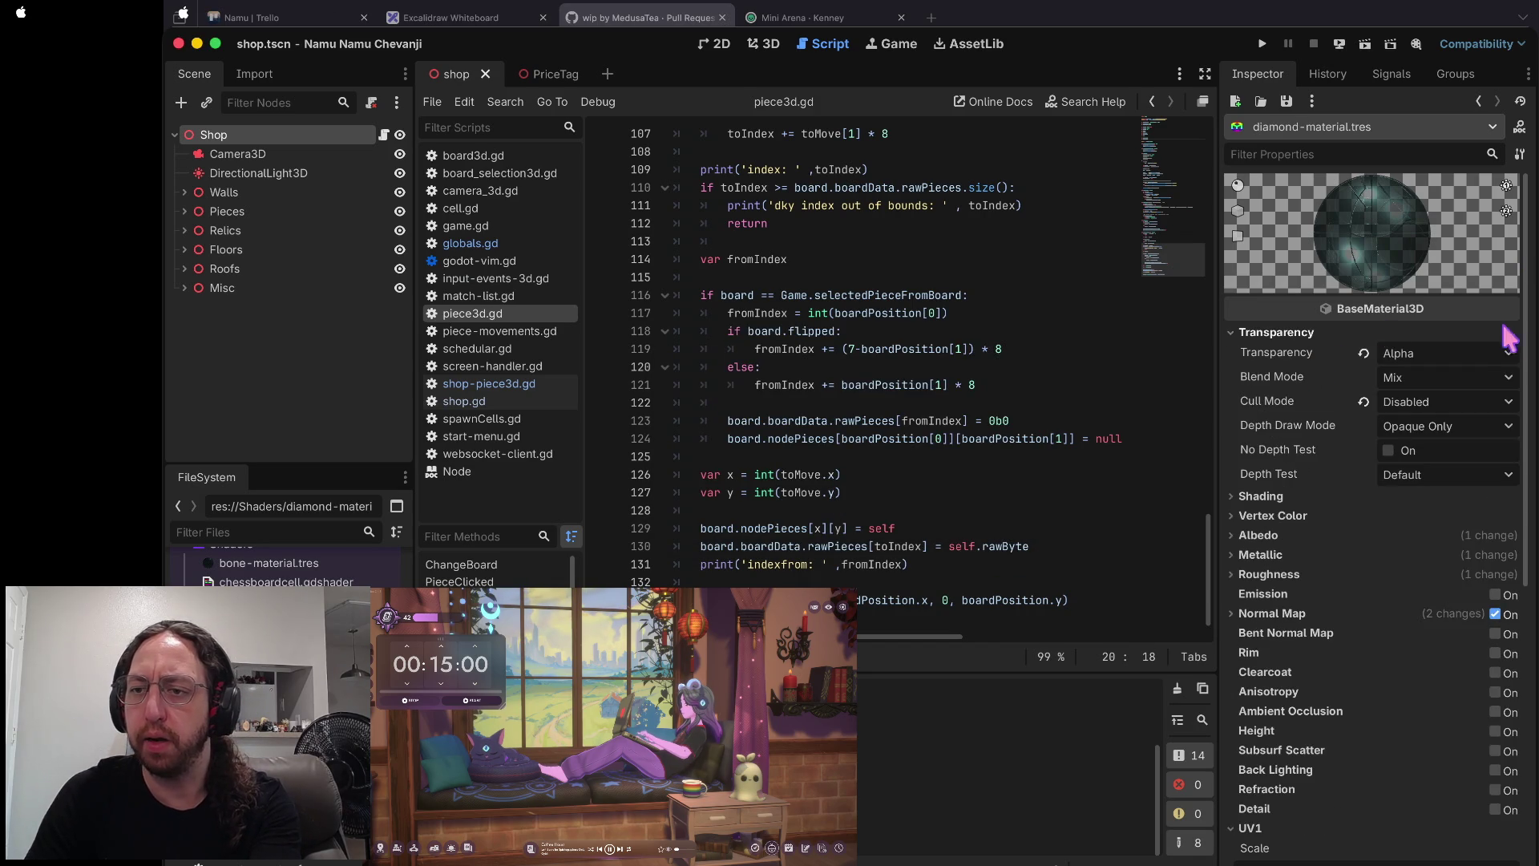
left_click(1315, 333)
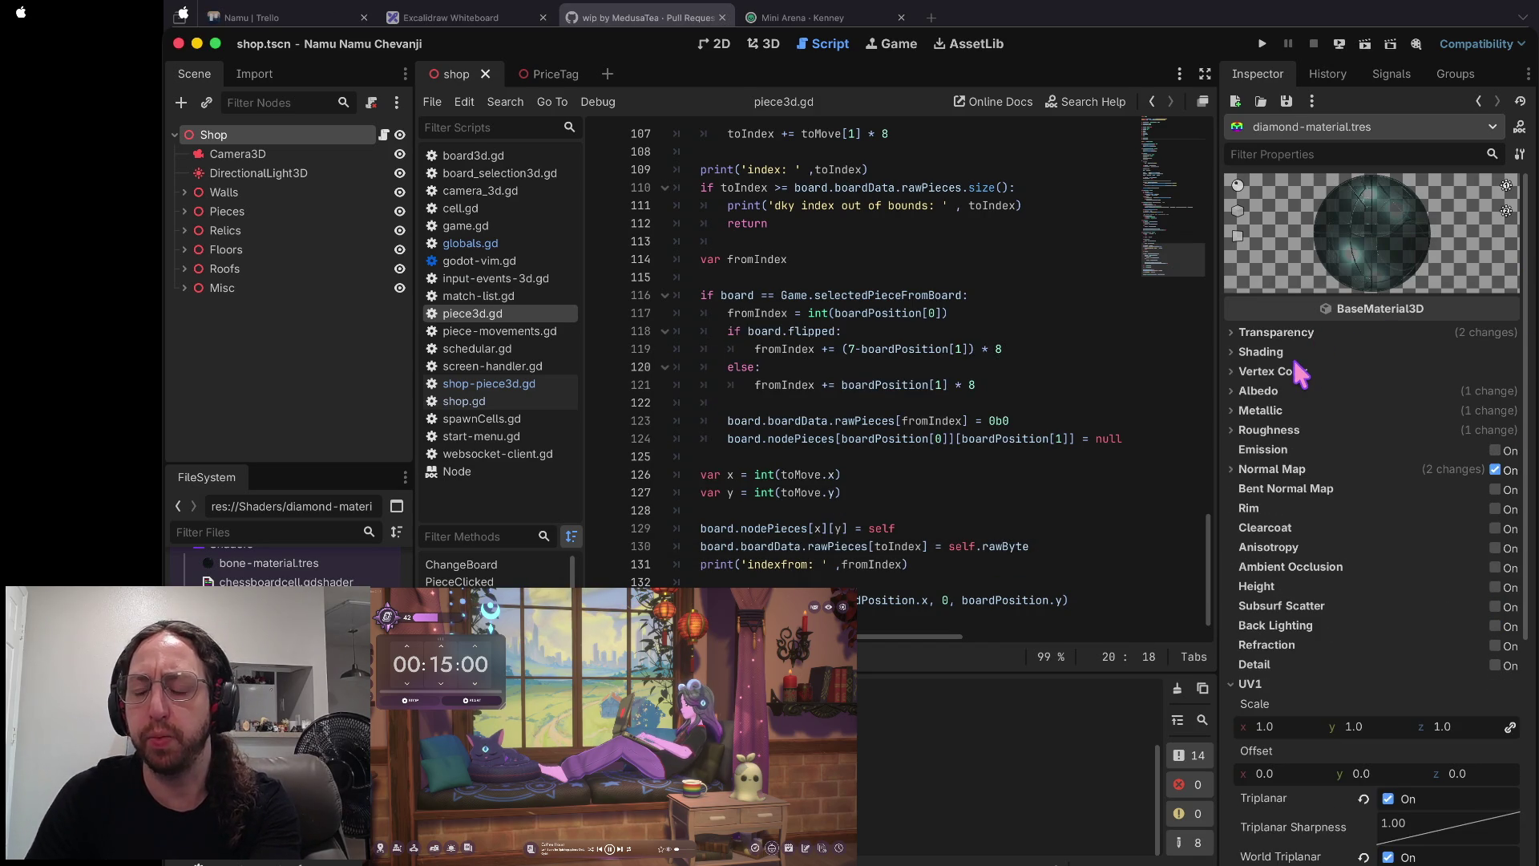
left_click(1278, 470)
left_click(1471, 533)
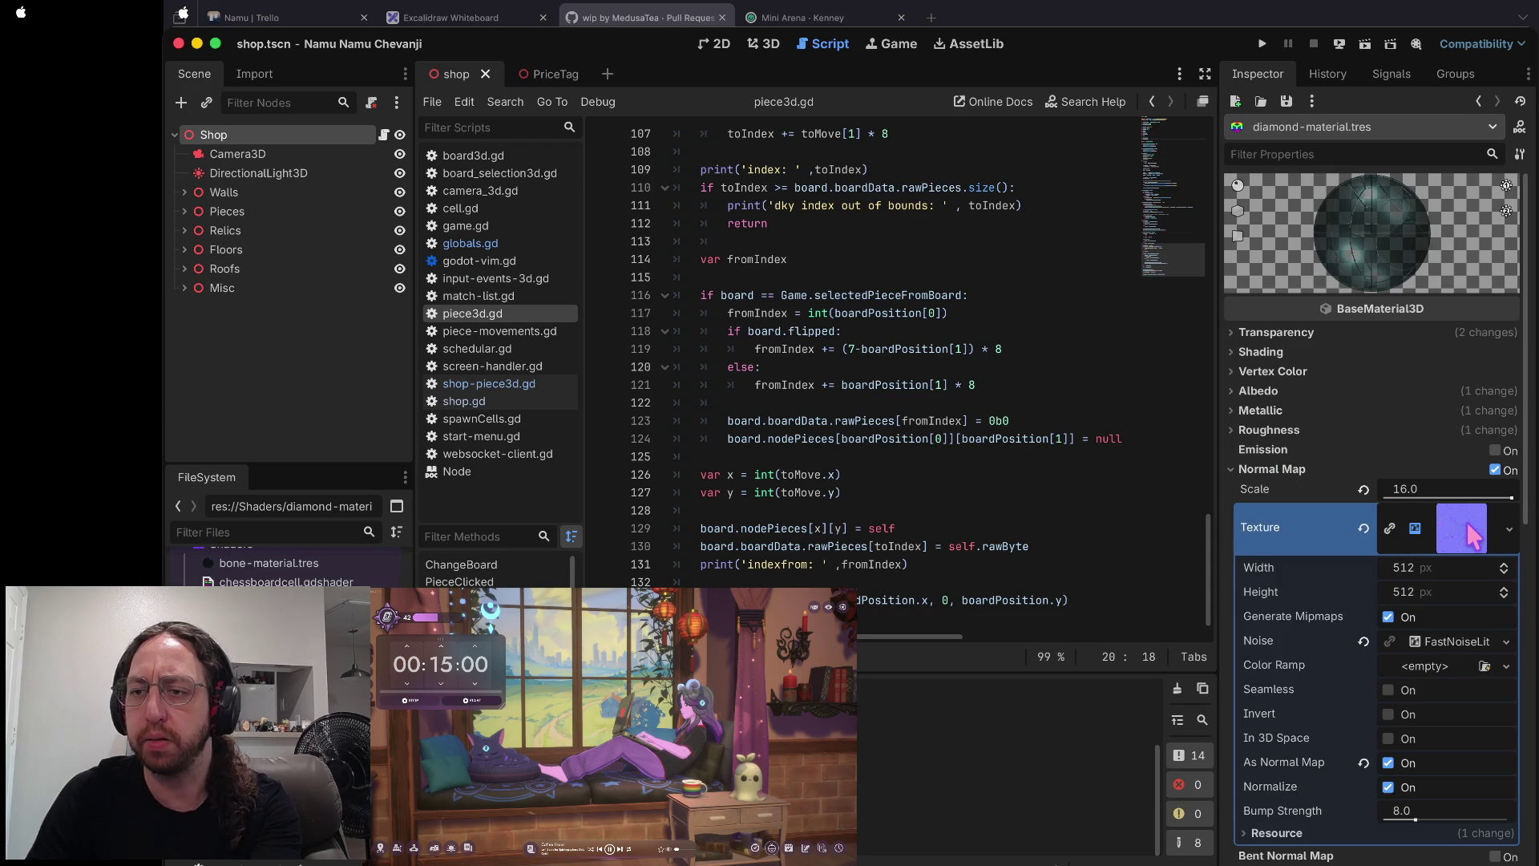
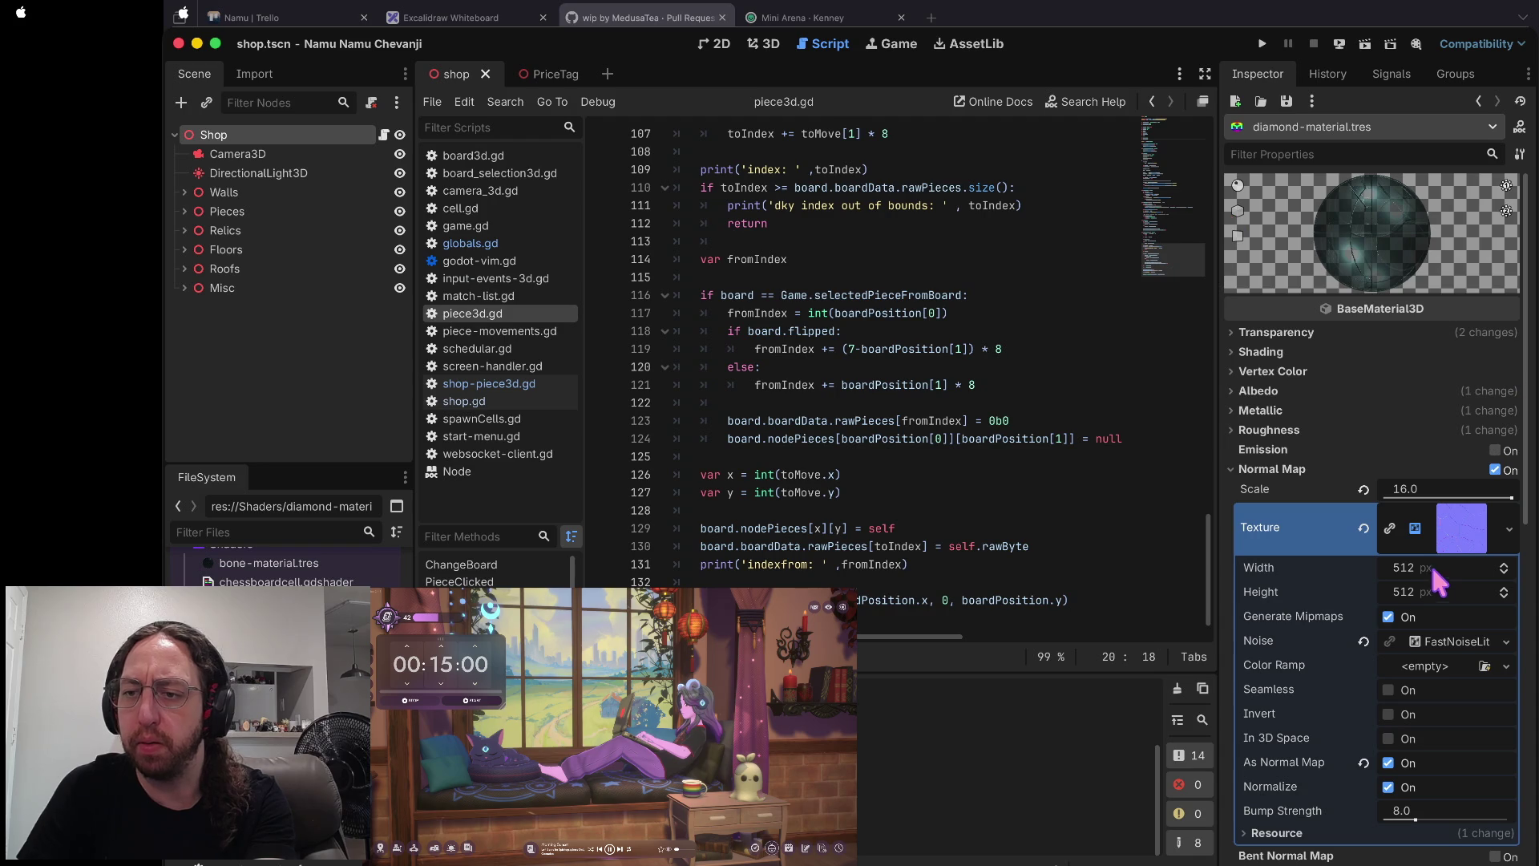
- Clear the normal map texture, undo it, and expand the noise resource's settings
left_click(1364, 527)
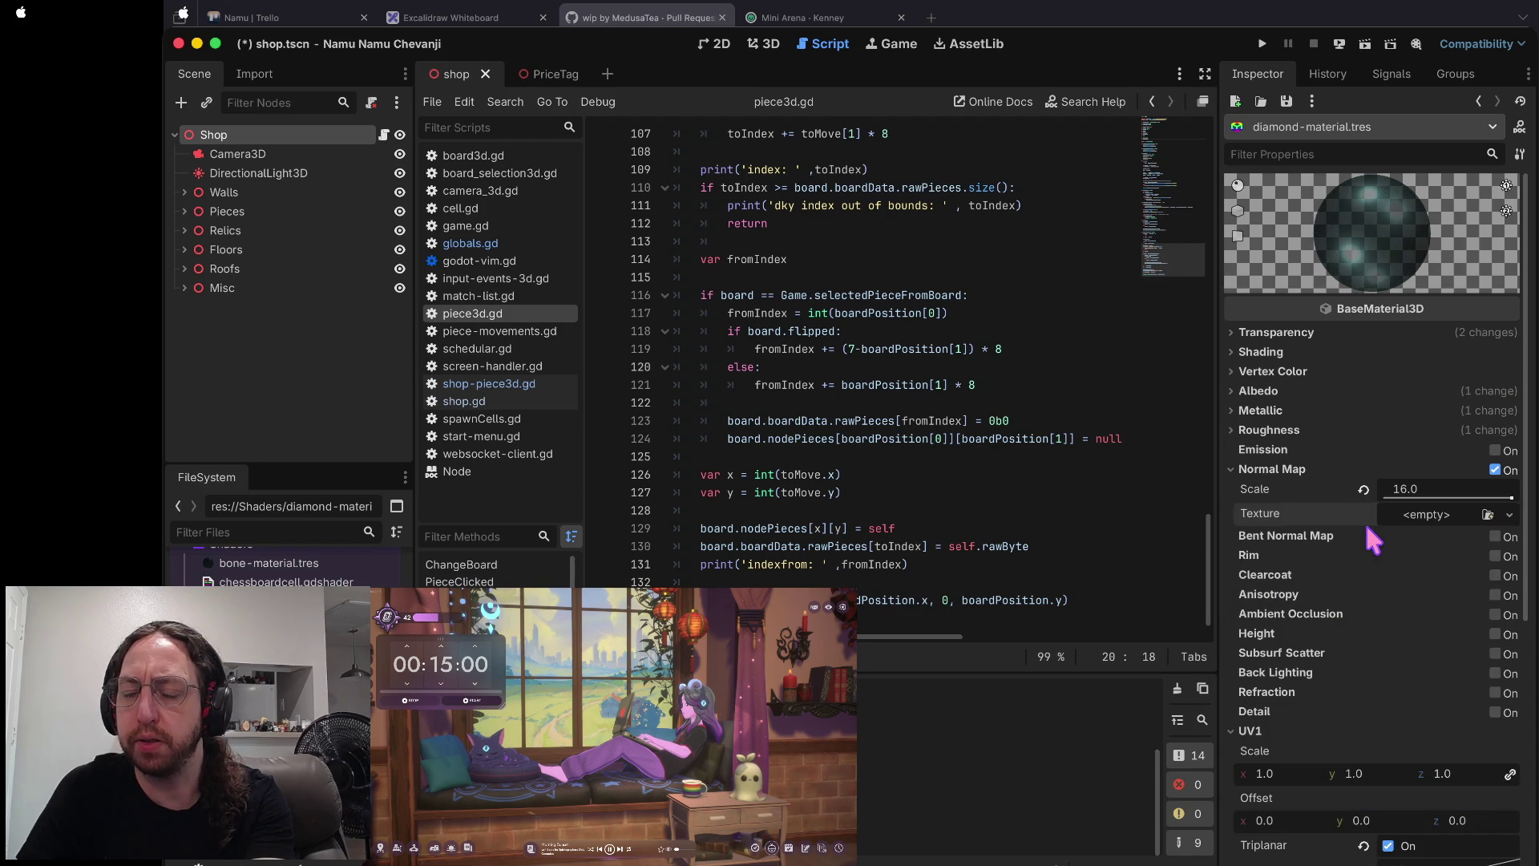
key("ctrl+z")
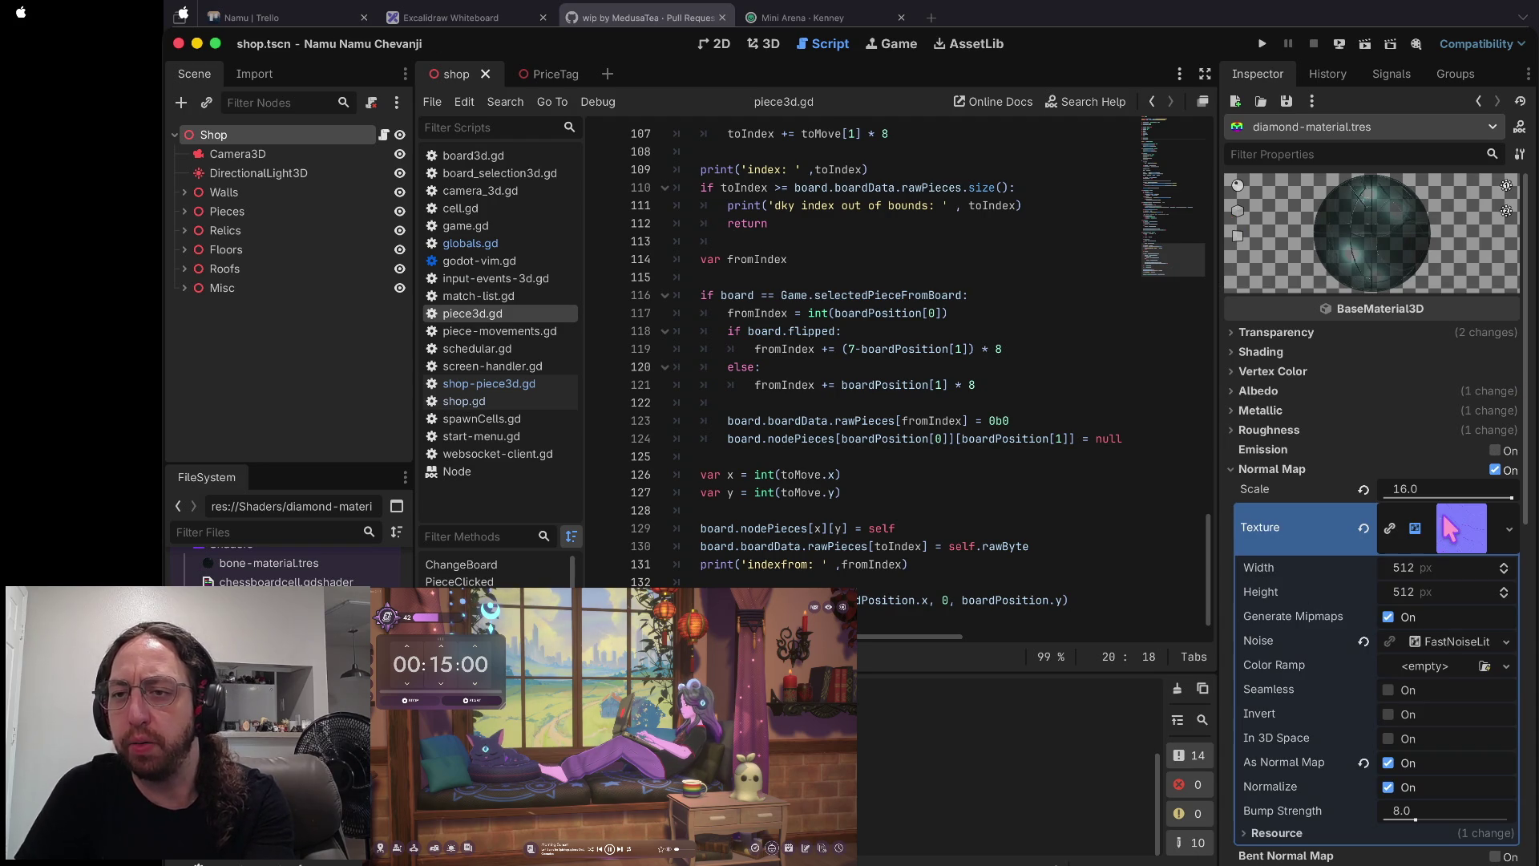
left_click(1451, 541)
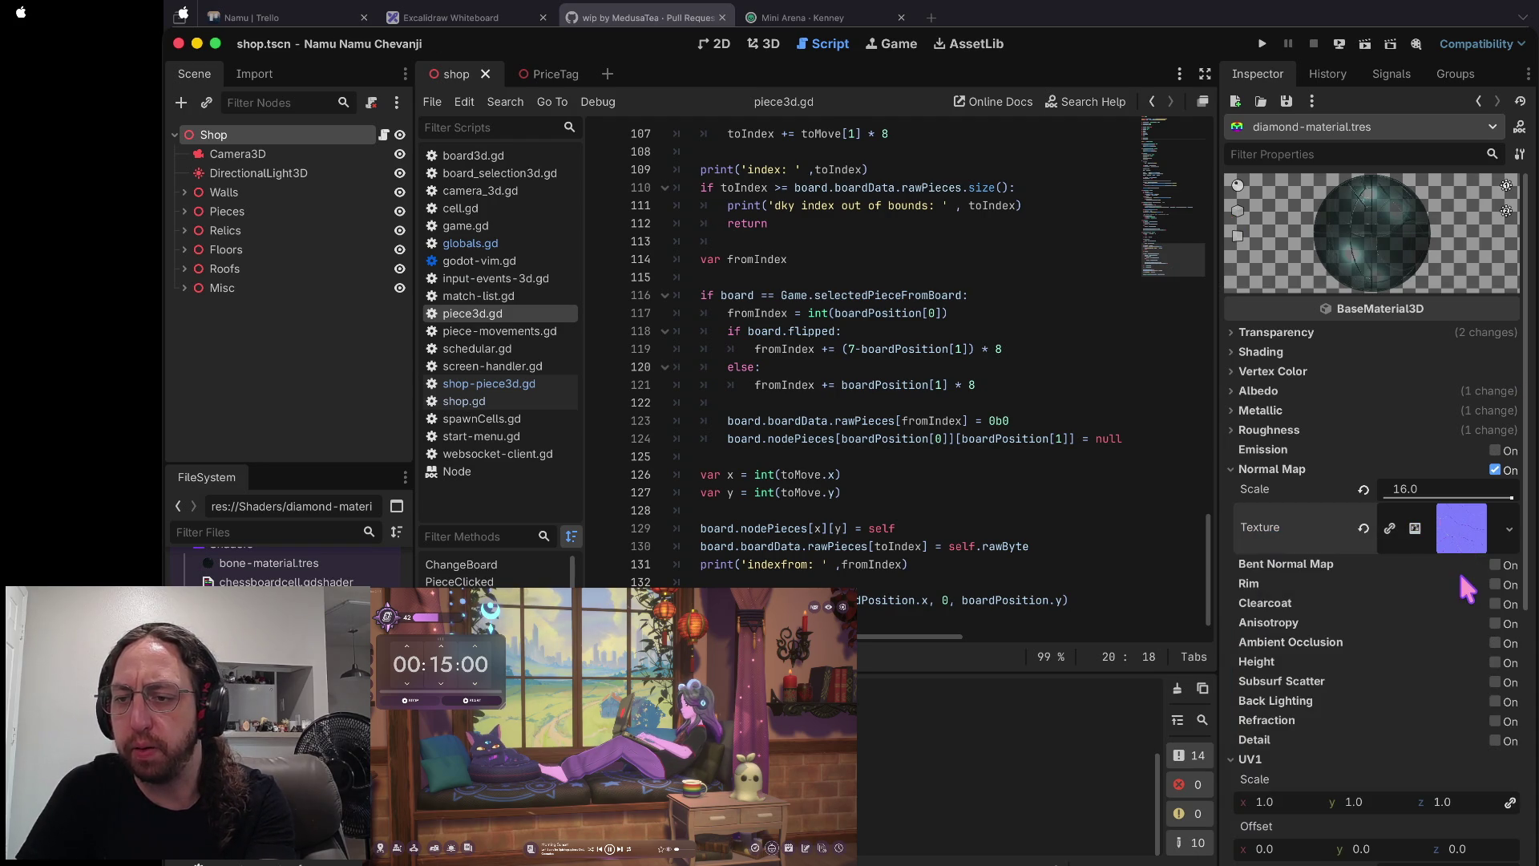
left_click(1464, 547)
left_click(1449, 640)
scroll(1446, 625, "down", 4)
scroll(1427, 497, "up", 2)
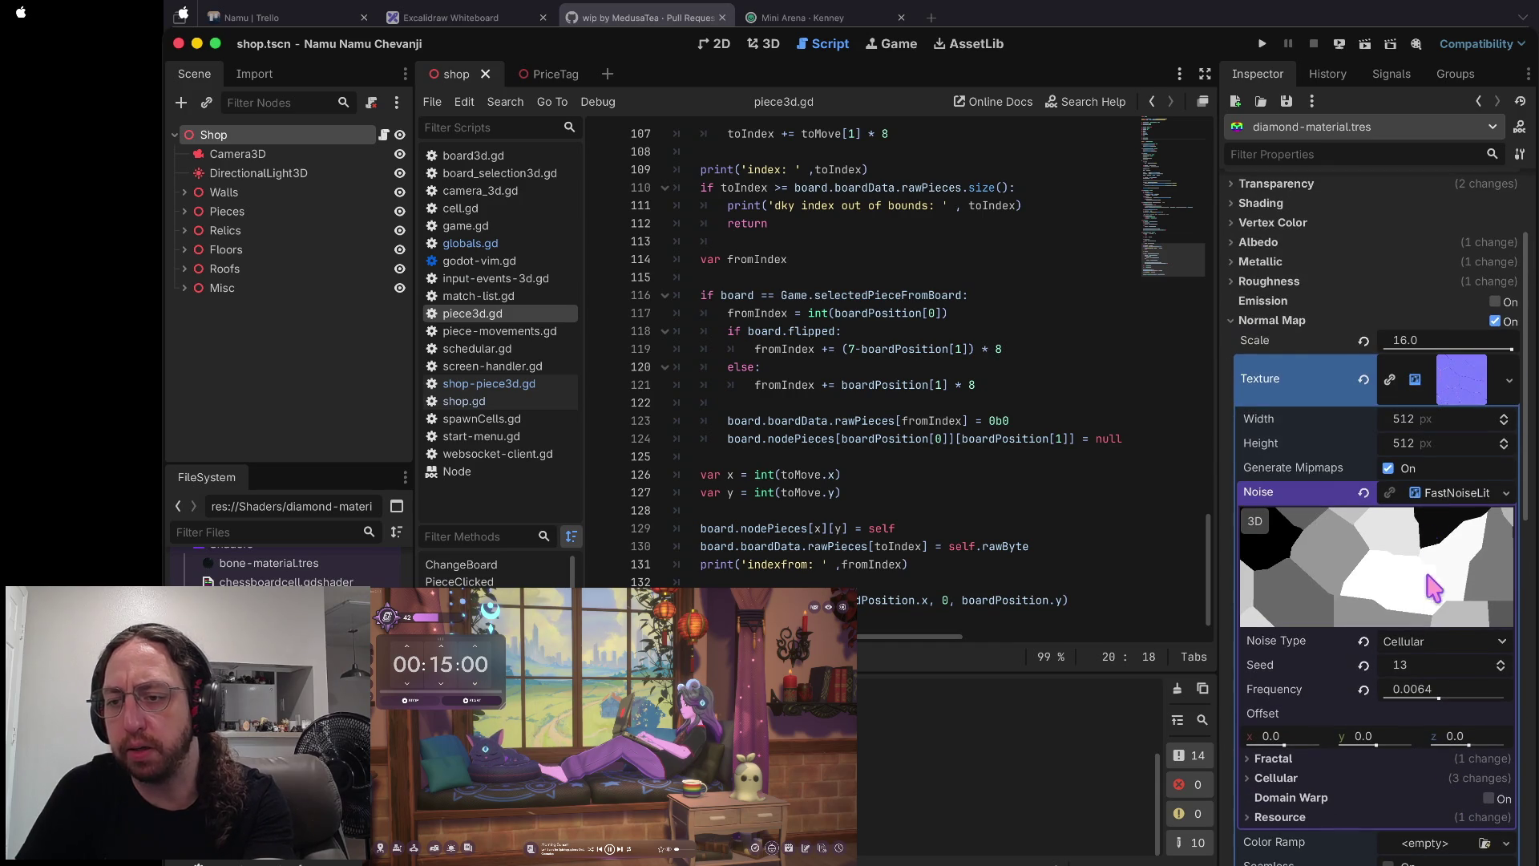
scroll(1404, 589, "up", 3)
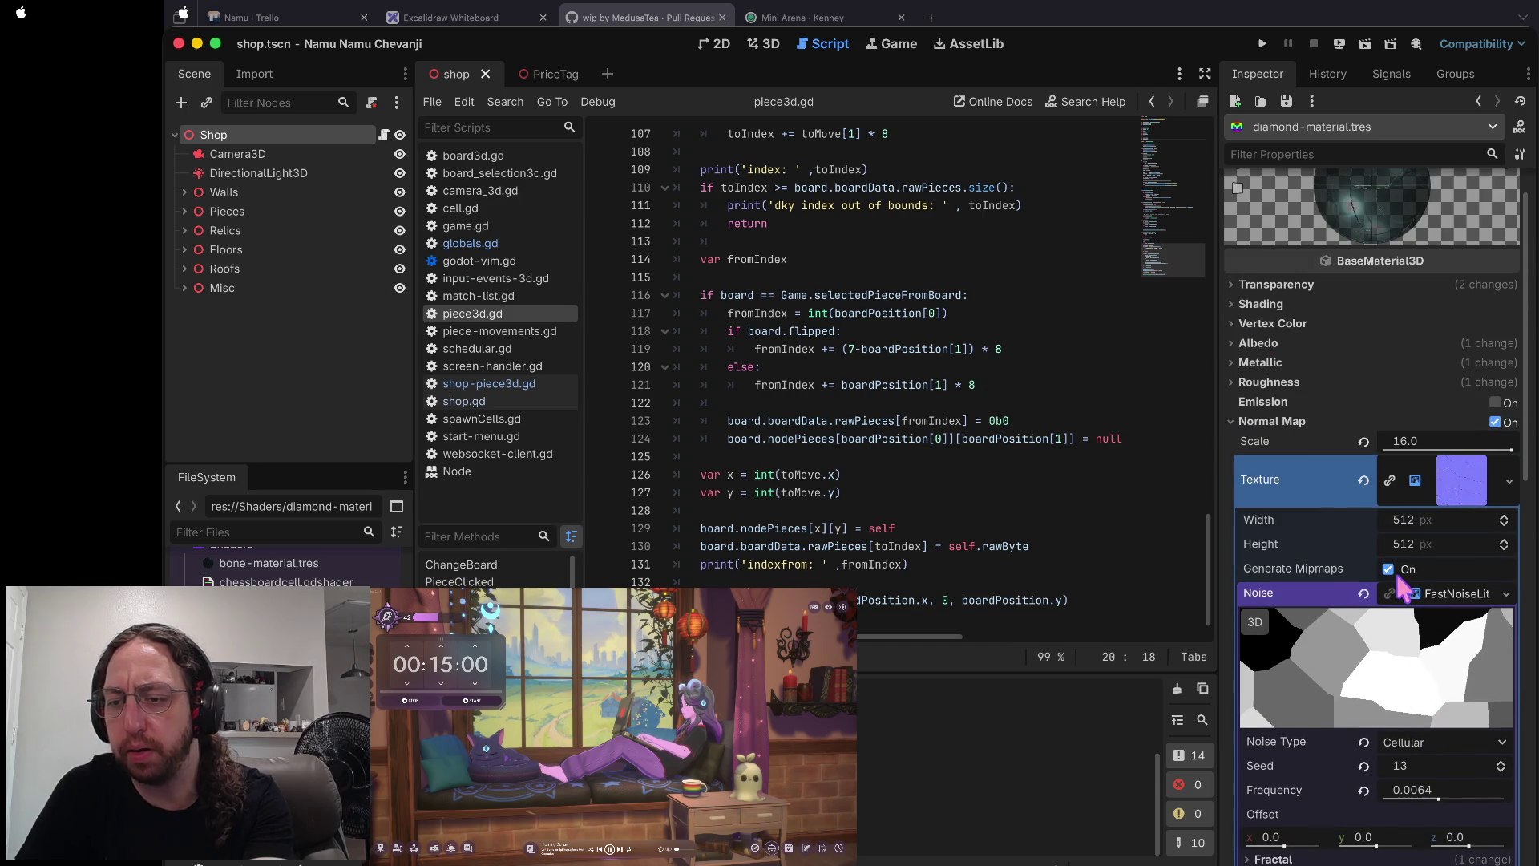
- Try Value Cubic as the noise type, then return it to Cellular
left_click(1417, 742)
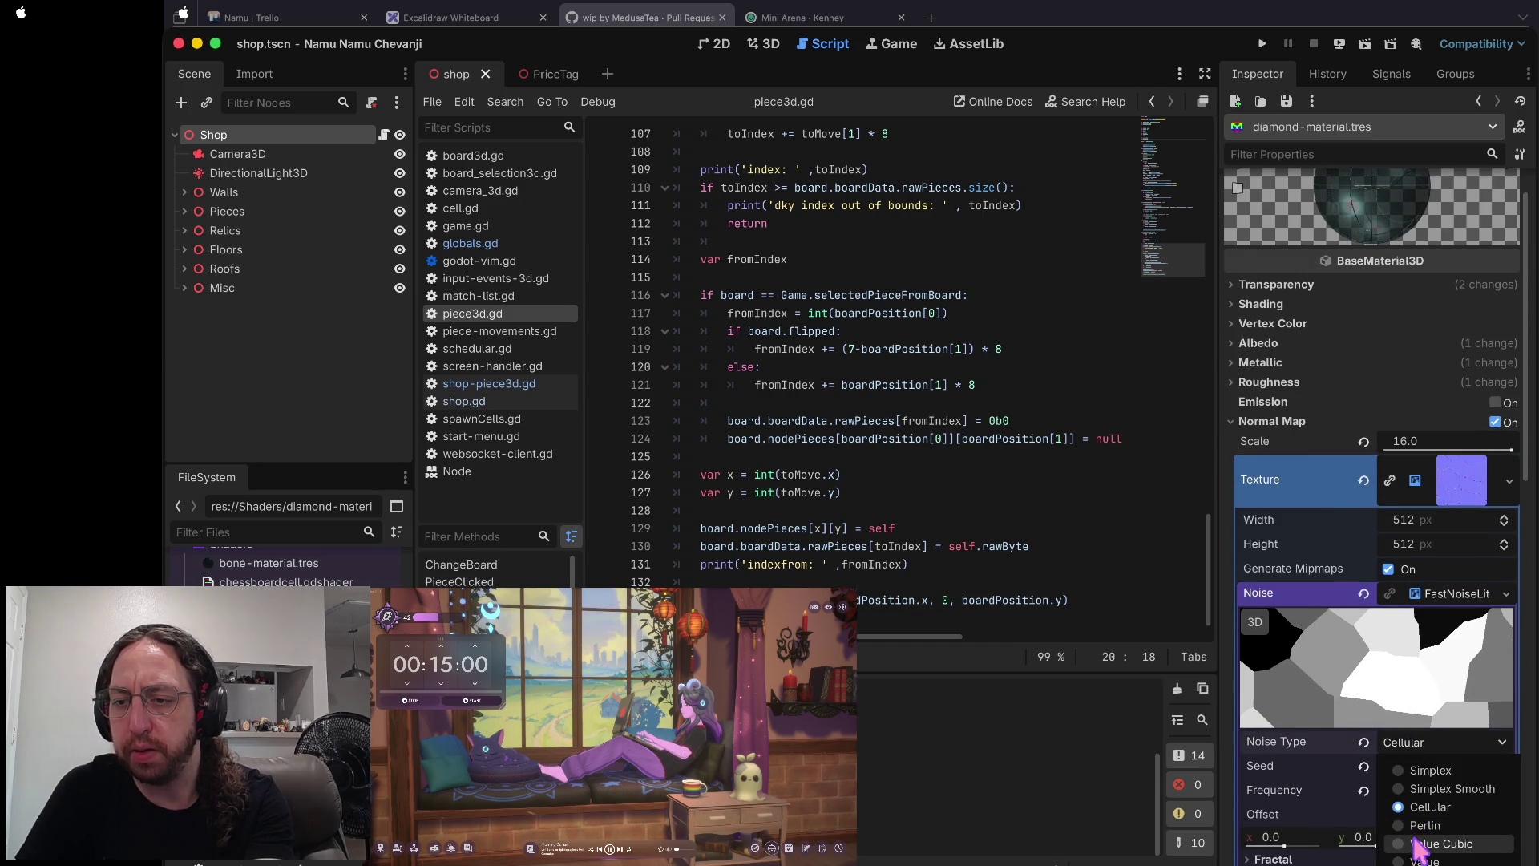
left_click(1420, 843)
left_click(1431, 744)
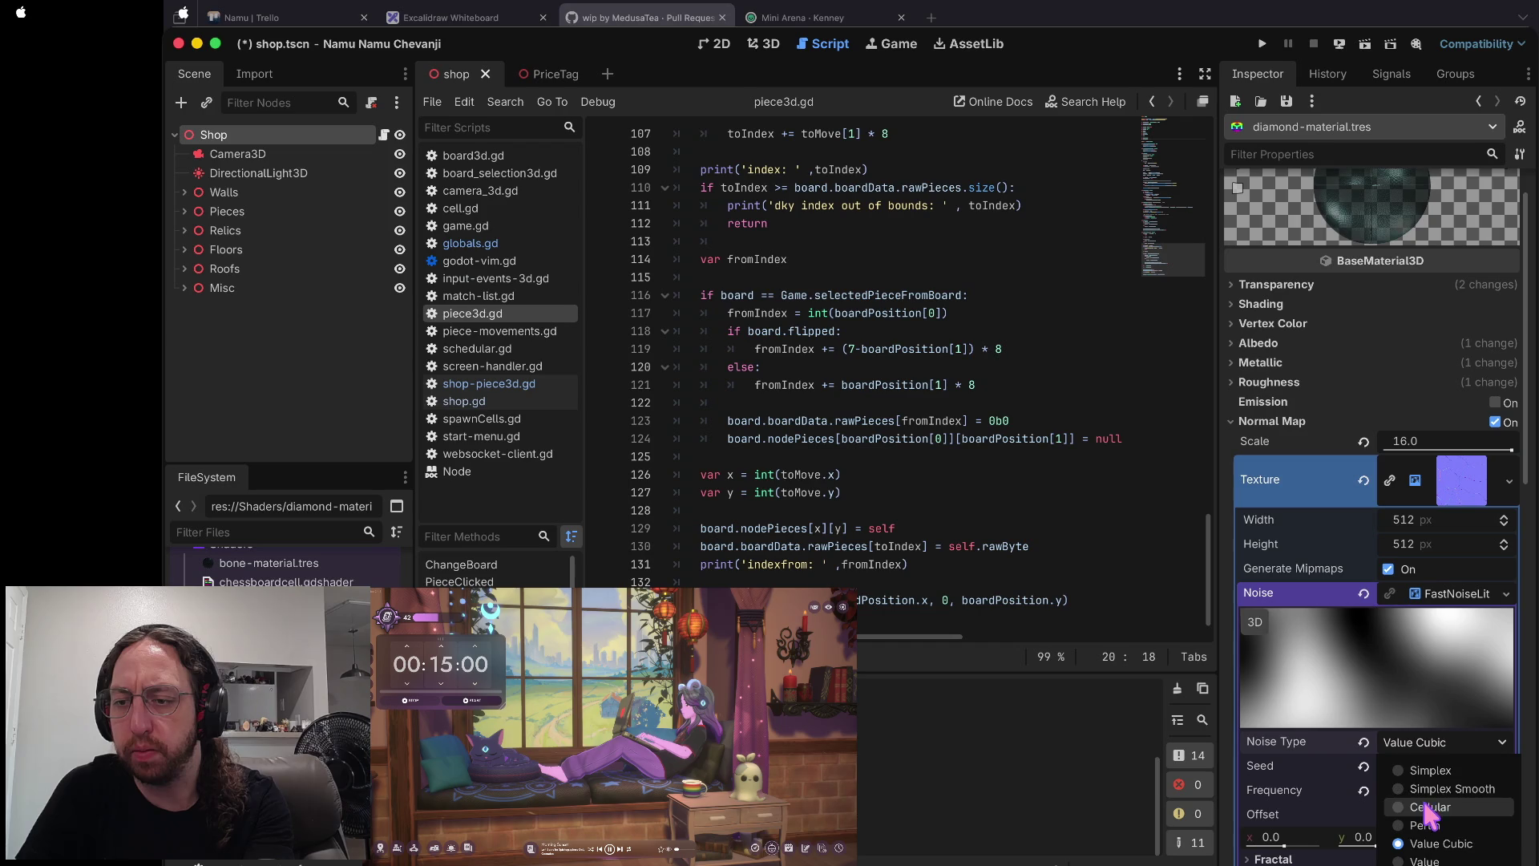
left_click(1430, 807)
left_click(1423, 747)
left_click(1363, 771)
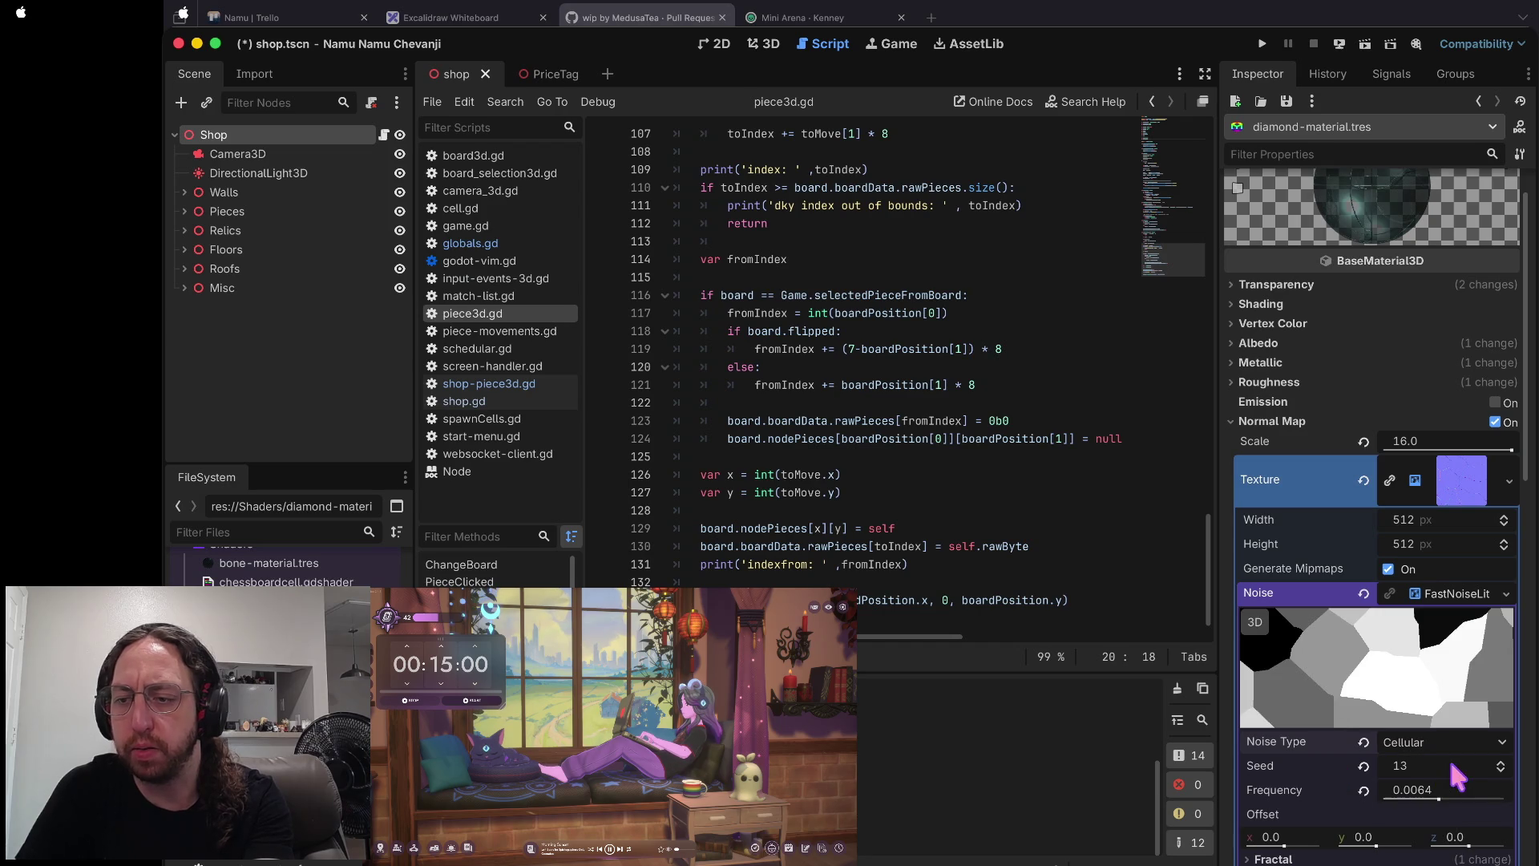
- Lower the noise seed to 8 and the frequency to 0.001 for larger cells
left_click(1499, 767)
left_click(1500, 768)
left_click(1501, 770)
left_click(1500, 770)
left_click(1501, 770)
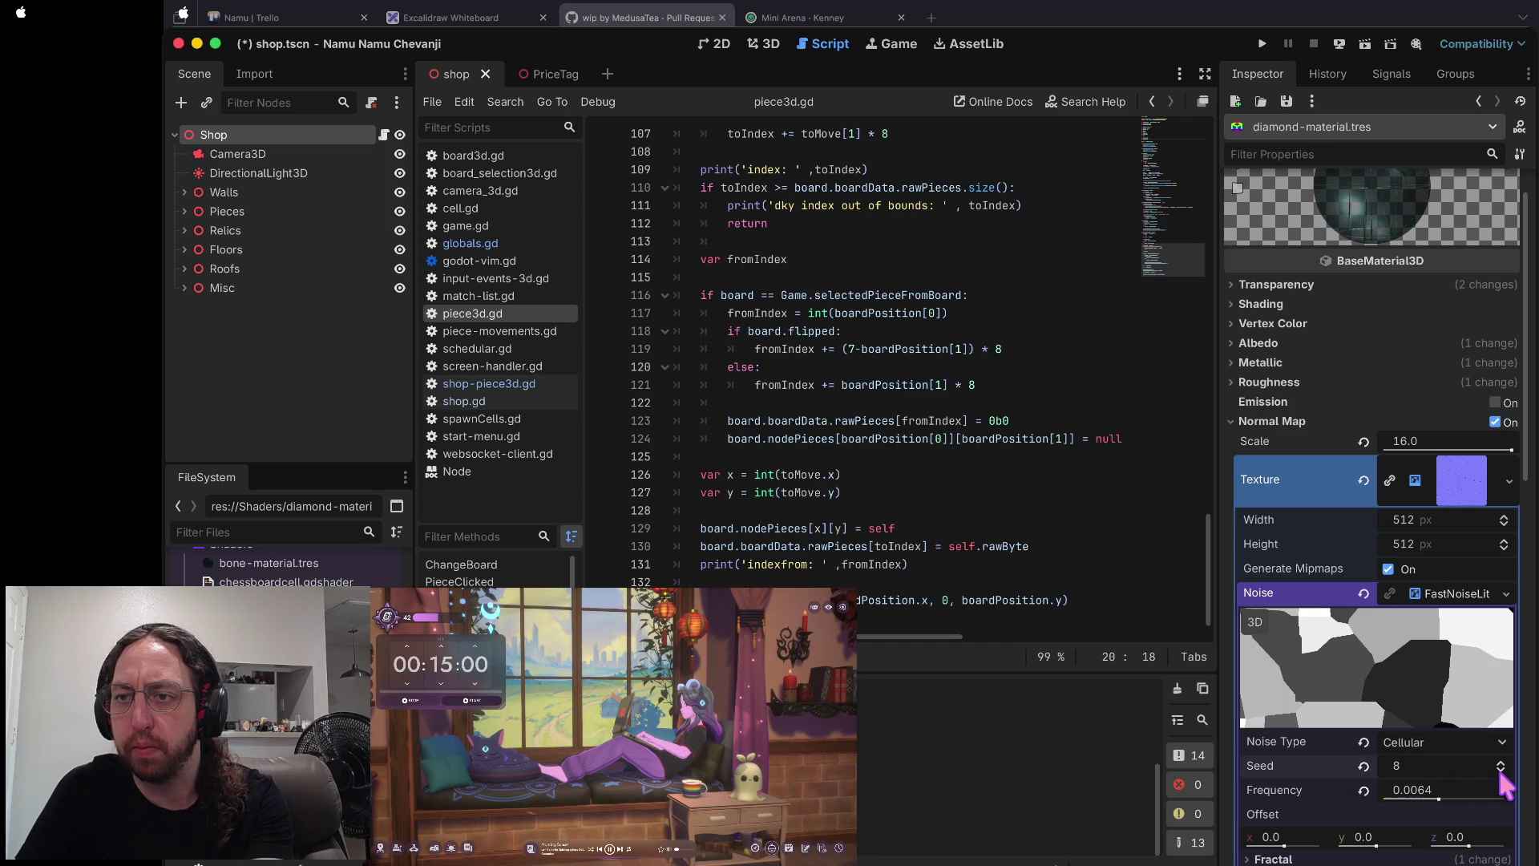
scroll(1430, 489, "up", 1)
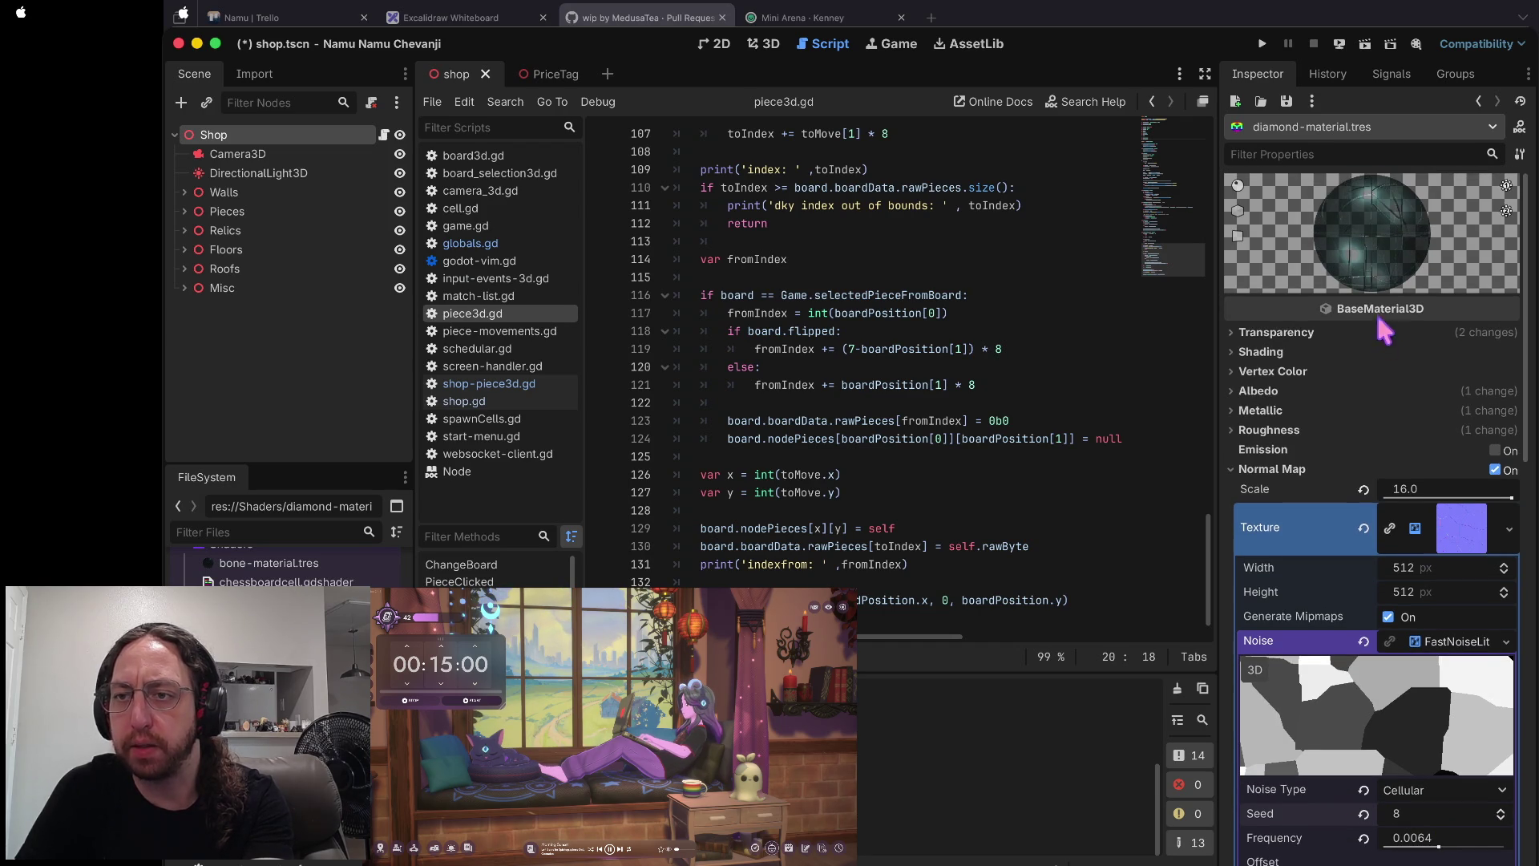
scroll(1362, 448, "down", 6)
scroll(1383, 481, "up", 4)
scroll(1411, 561, "up", 2)
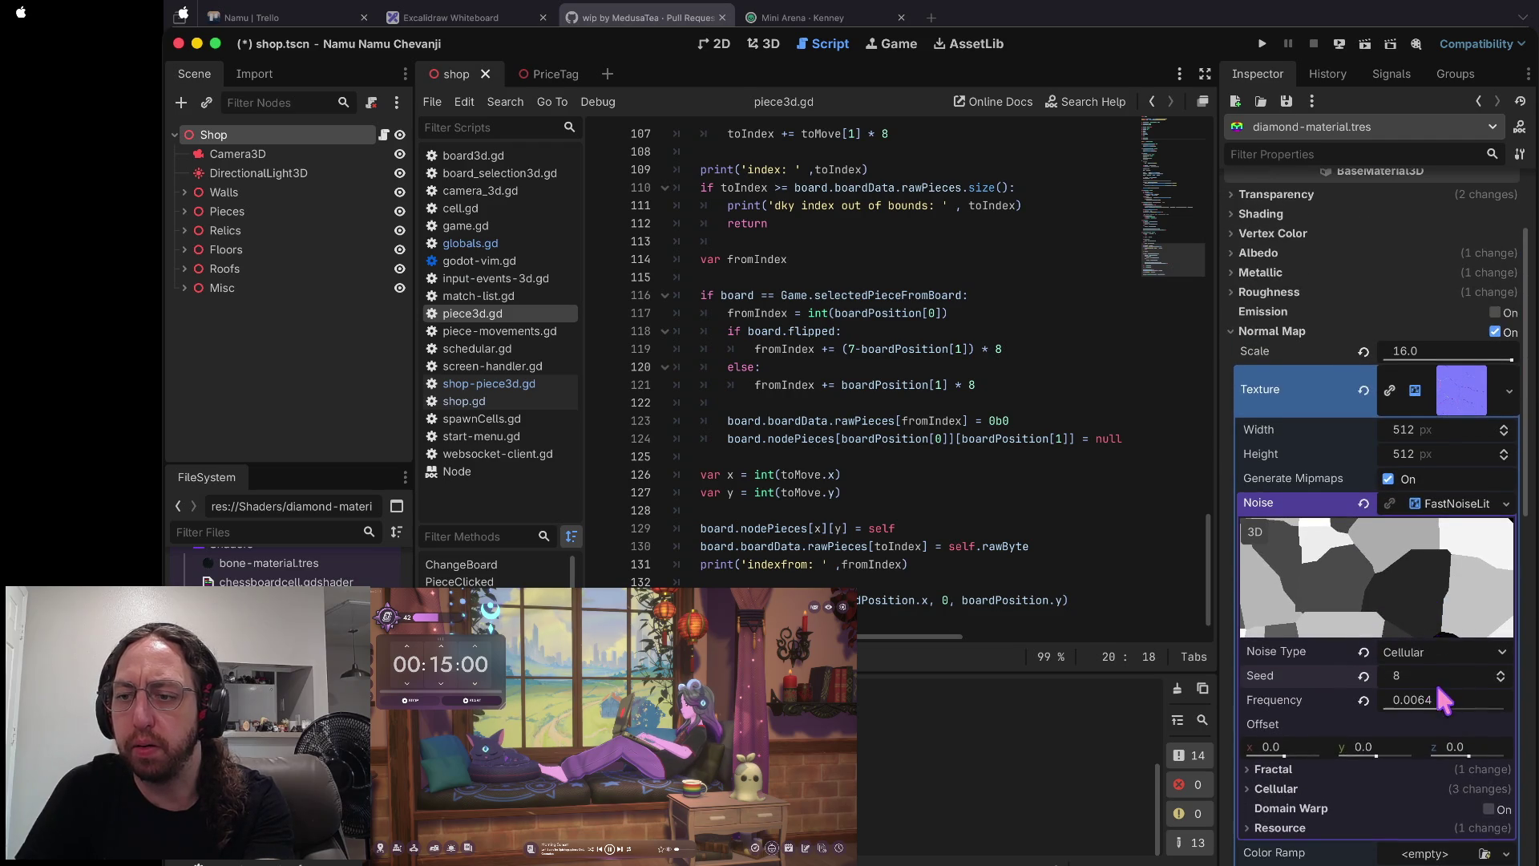
scroll(1435, 680, "up", 1)
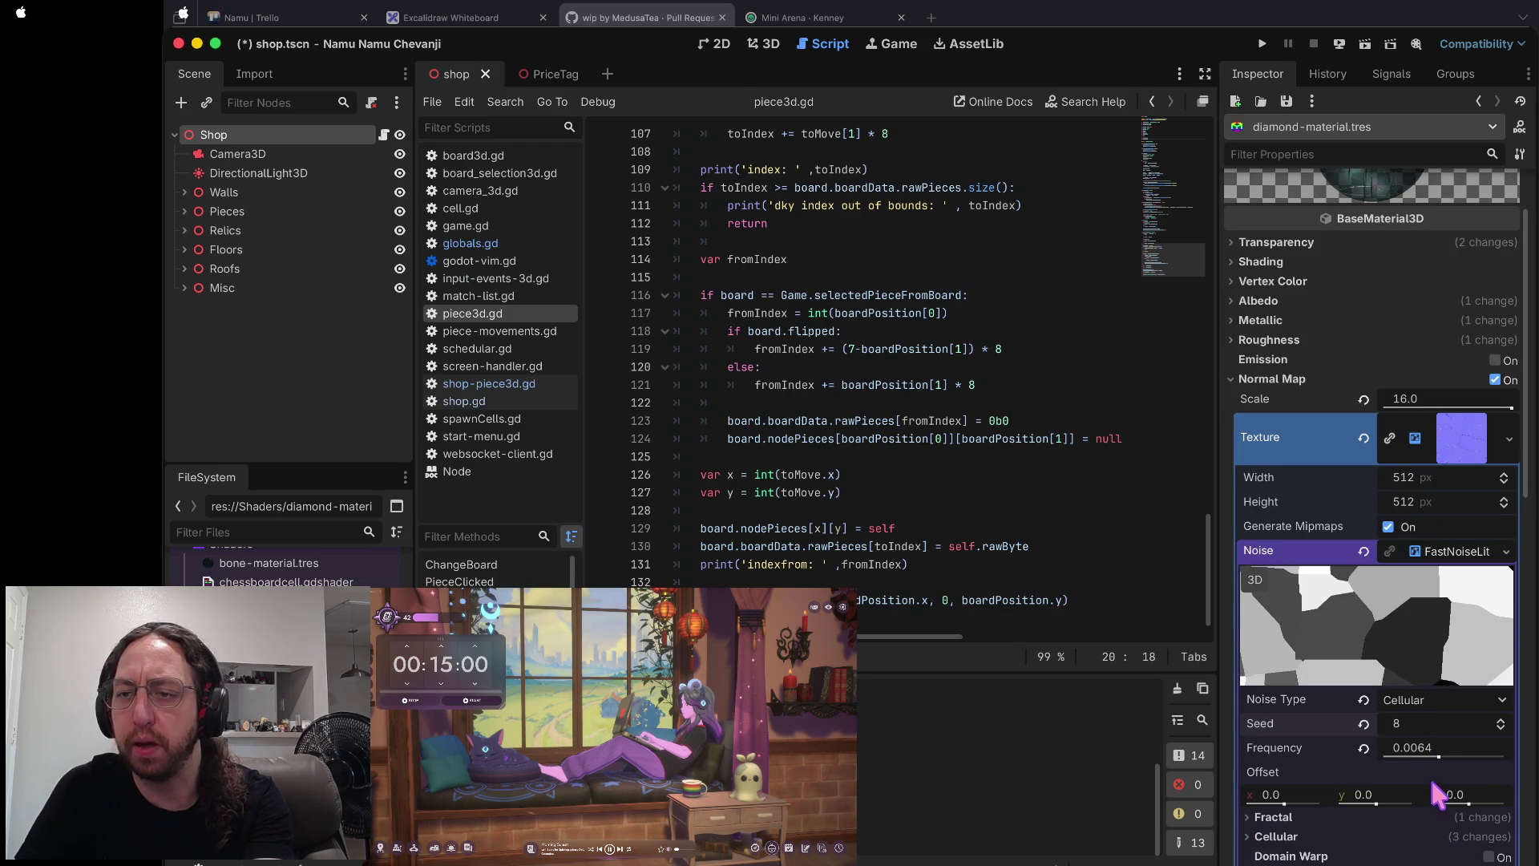
mouse_move(1437, 761)
left_mouse_down()
mouse_move(1454, 761)
mouse_move(1415, 758)
left_mouse_up()
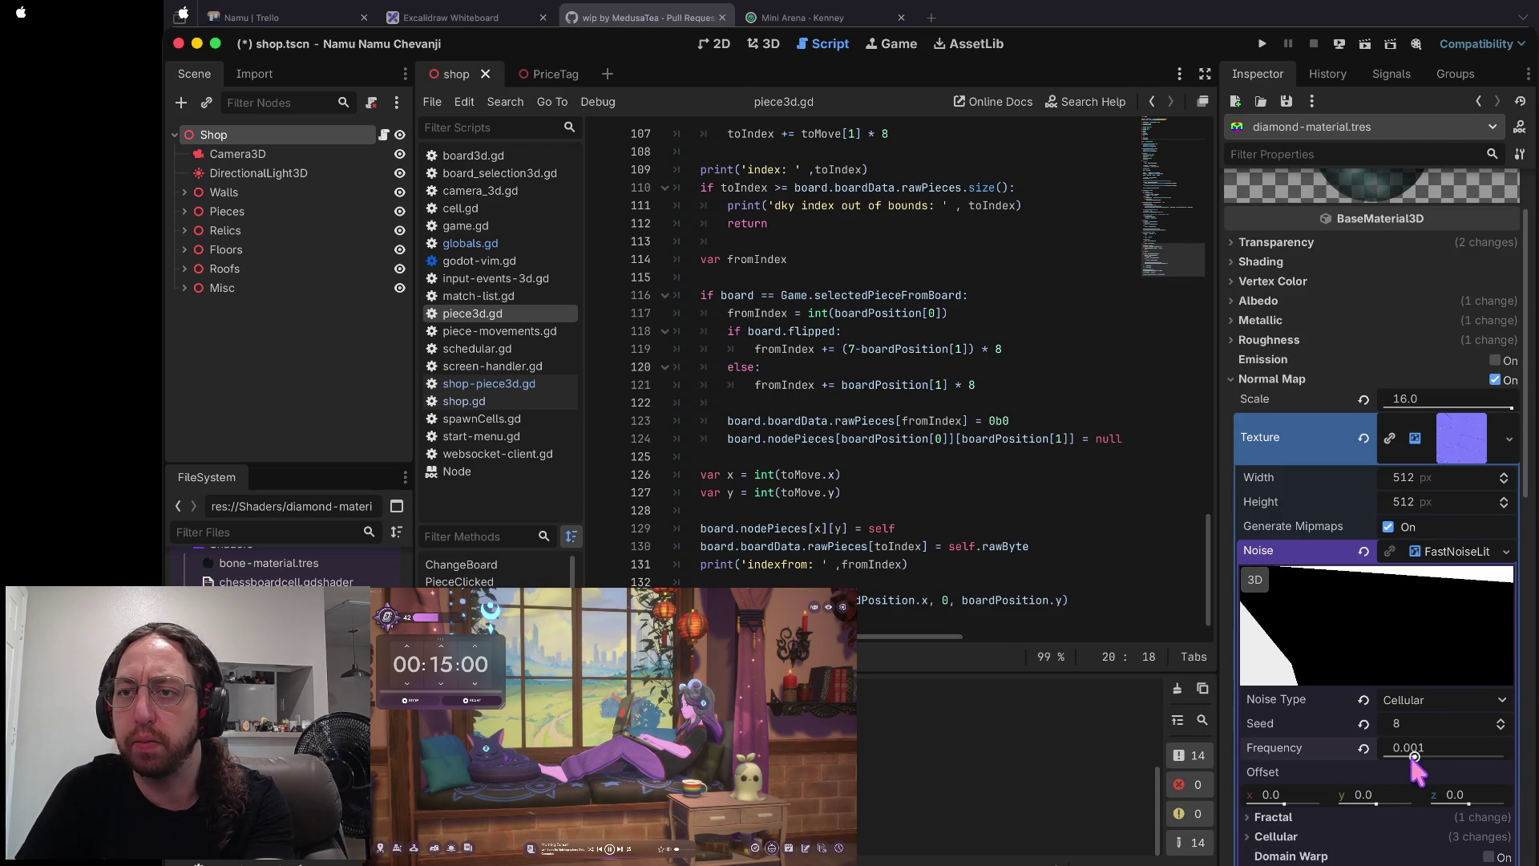
- Clear the noise texture from the normal map so it reads <empty>
scroll(1398, 529, "up", 2)
scroll(1398, 529, "down", 8)
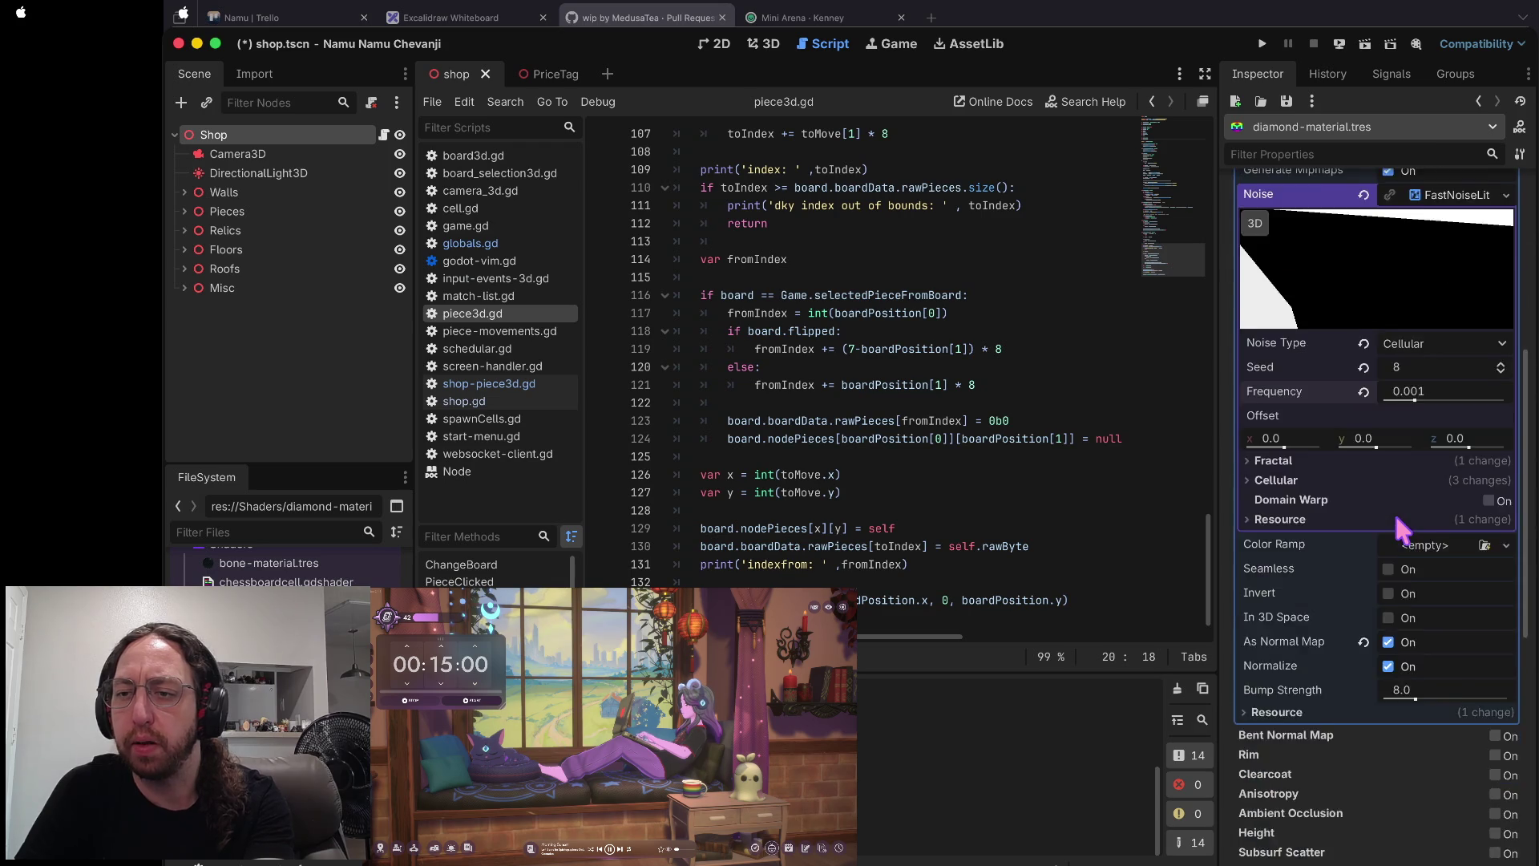
scroll(1393, 510, "up", 3)
left_click(1364, 318)
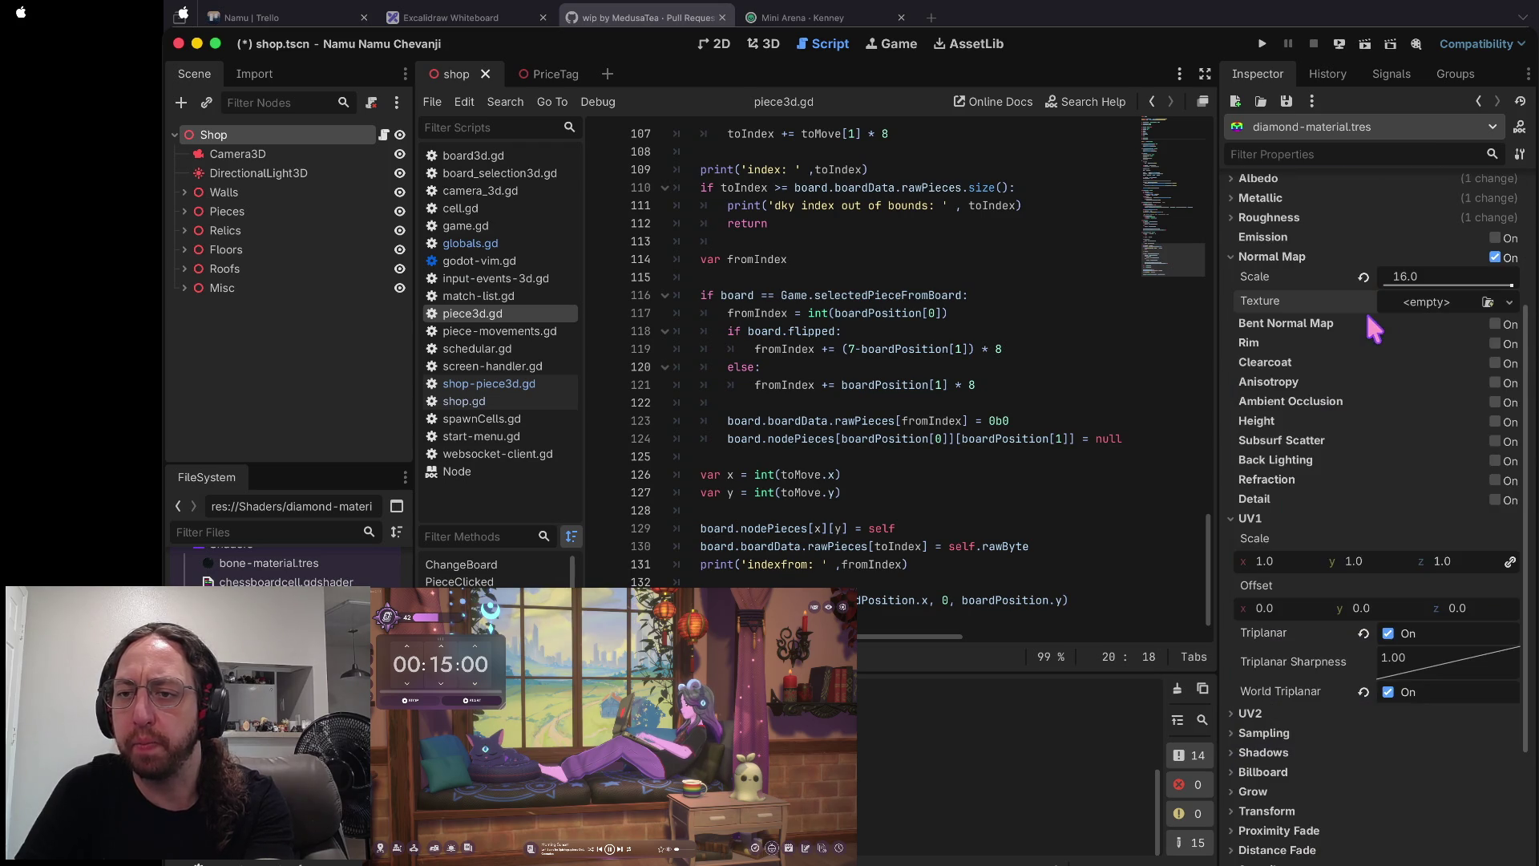
- On the diamond material, drag Specular up to 1.0 and Roughness down to 0.45
scroll(1500, 321, "up", 4)
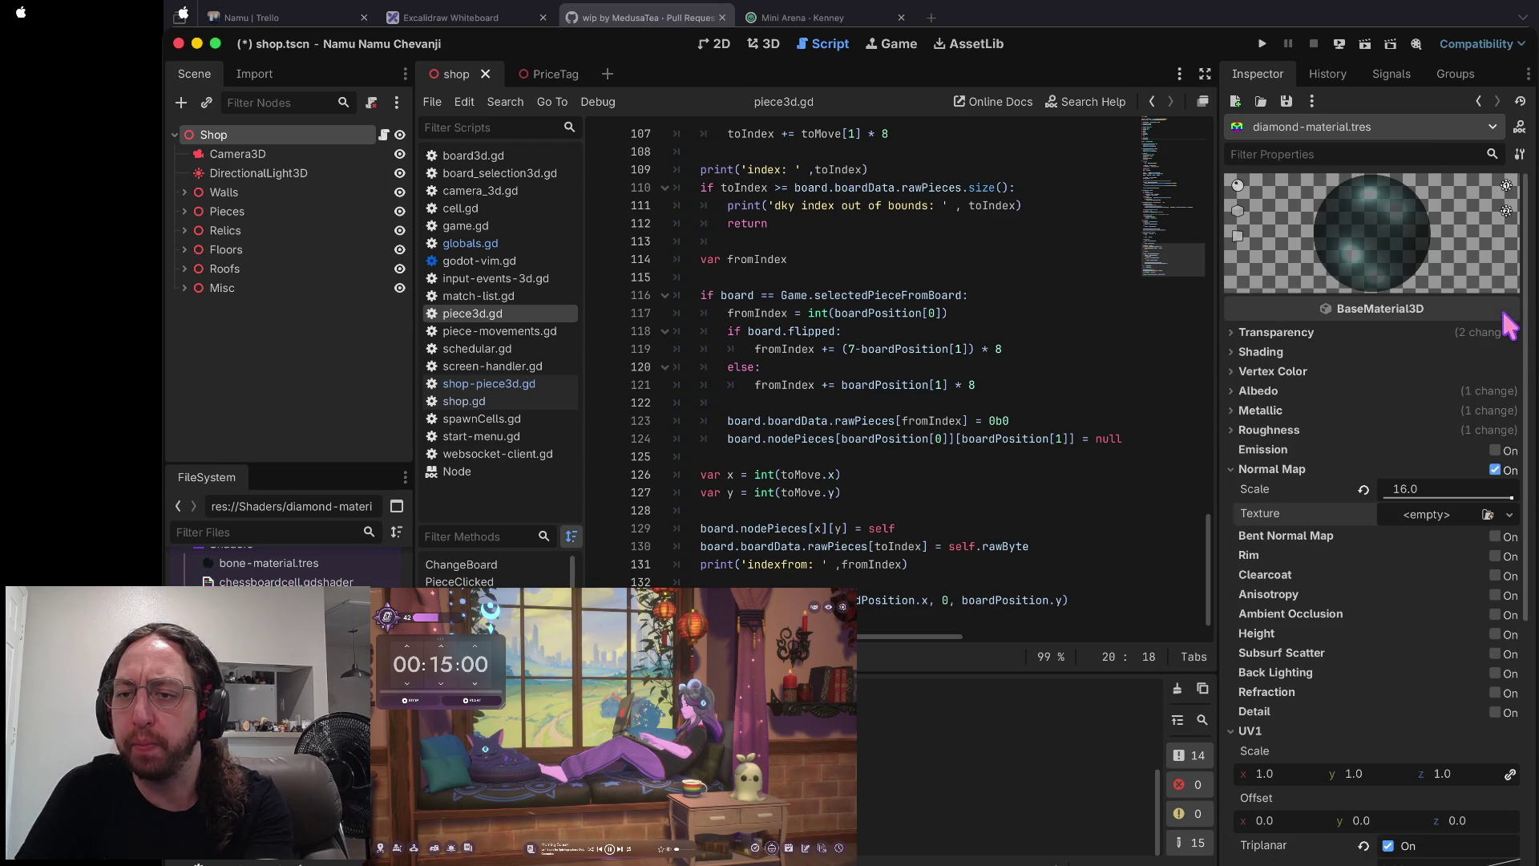
left_click(1282, 410)
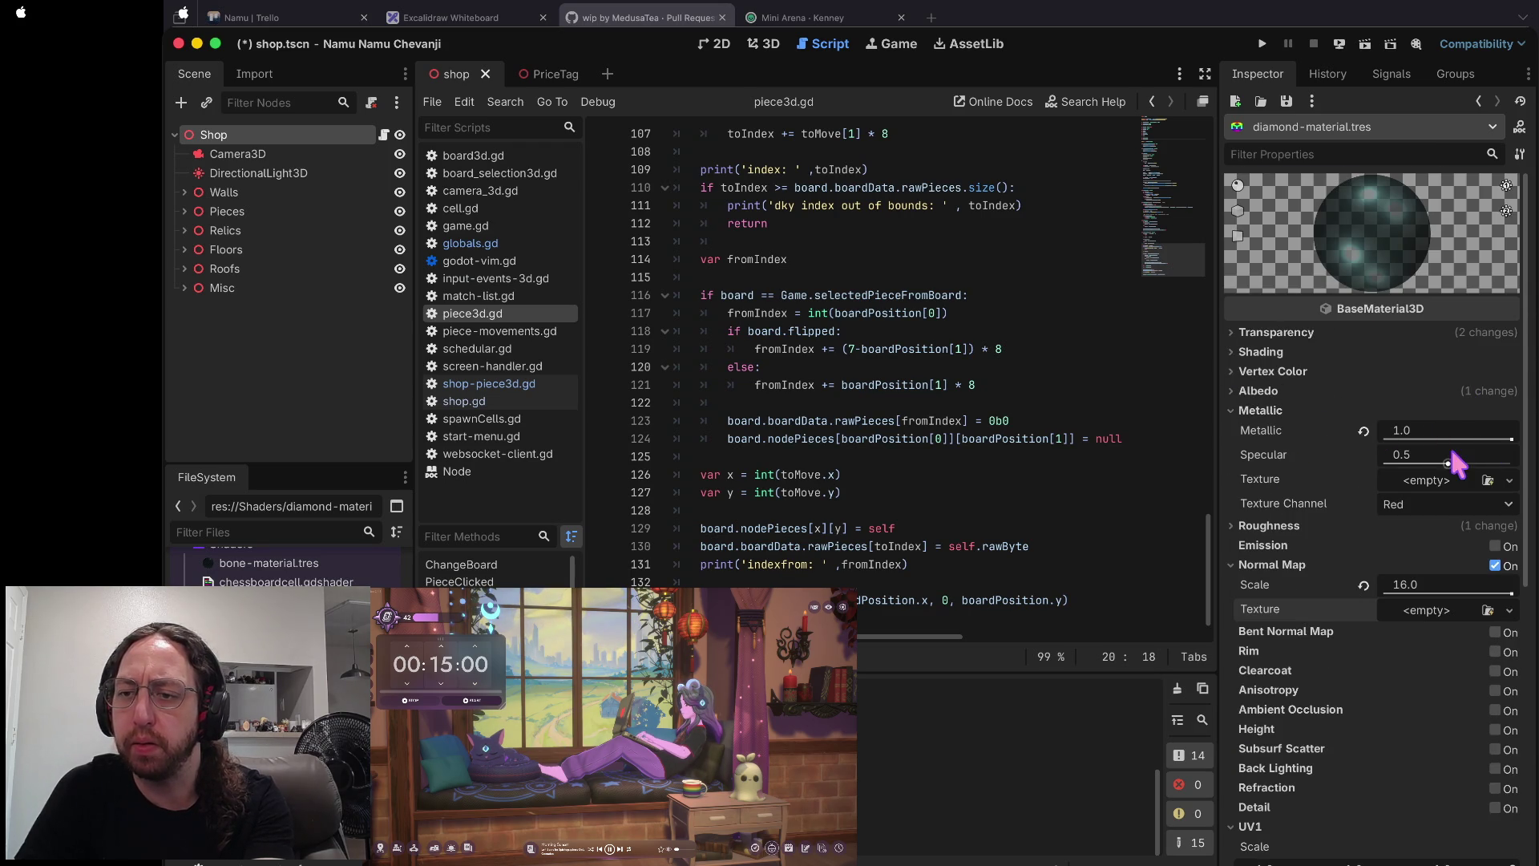
left_click_drag(1449, 465, 1511, 463)
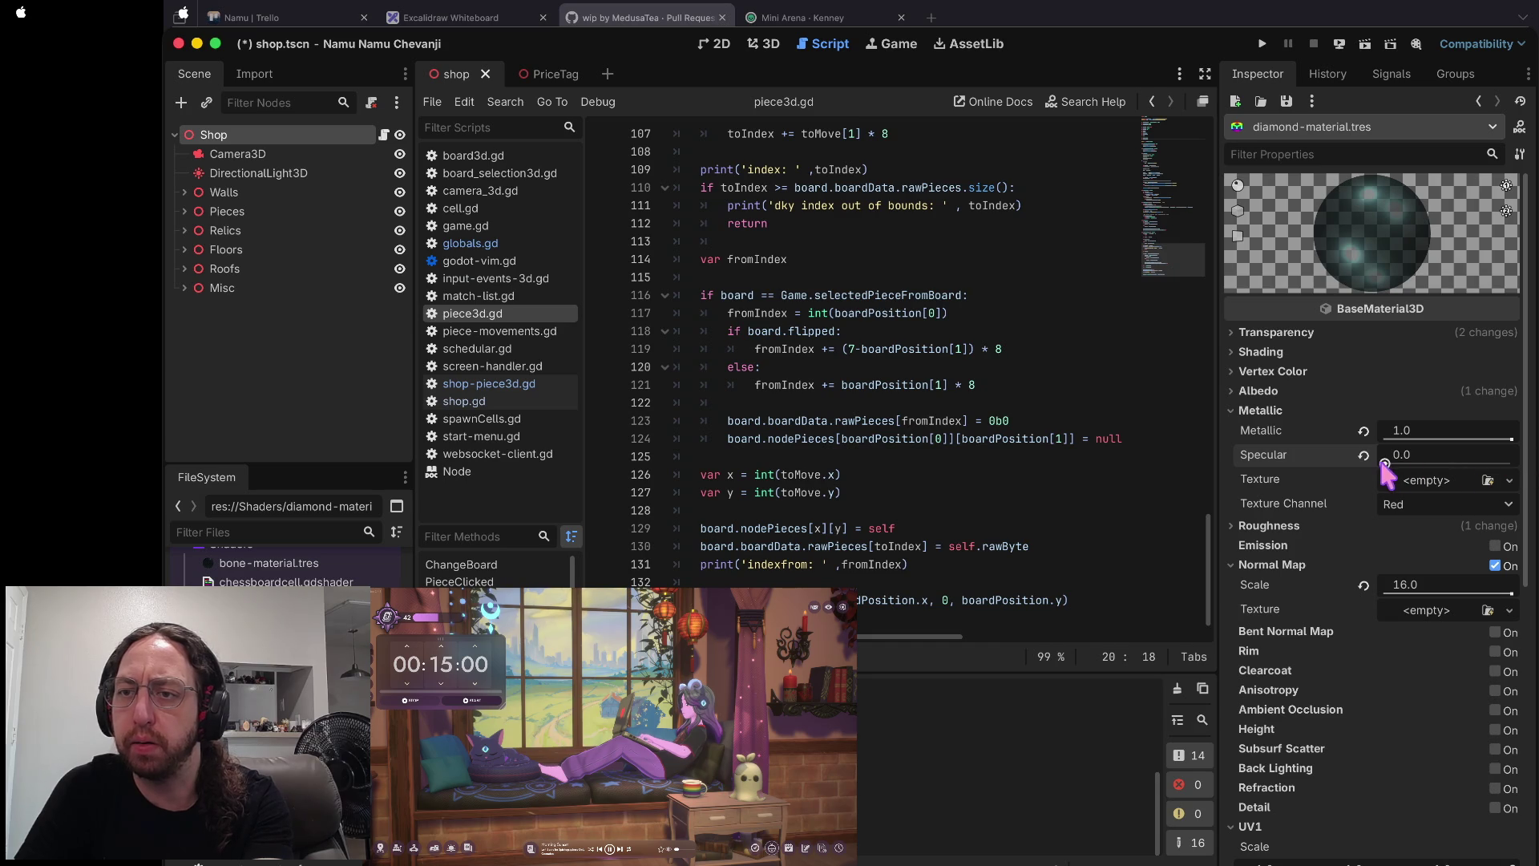
left_click(1282, 525)
mouse_move(1422, 553)
left_mouse_down()
mouse_move(1393, 559)
mouse_move(1477, 553)
mouse_move(1443, 555)
left_mouse_up()
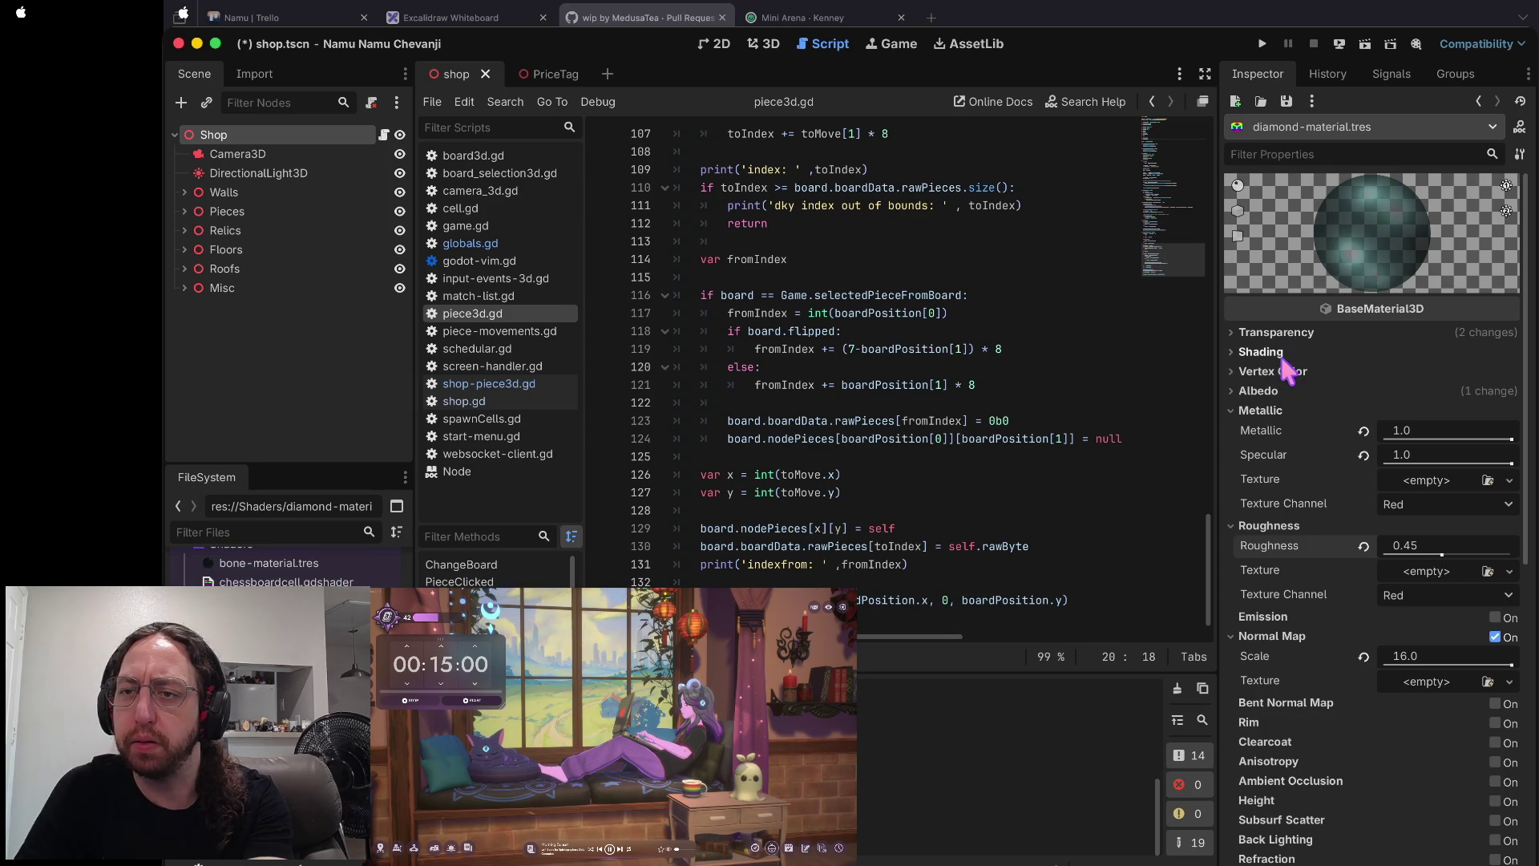
left_click(1292, 370)
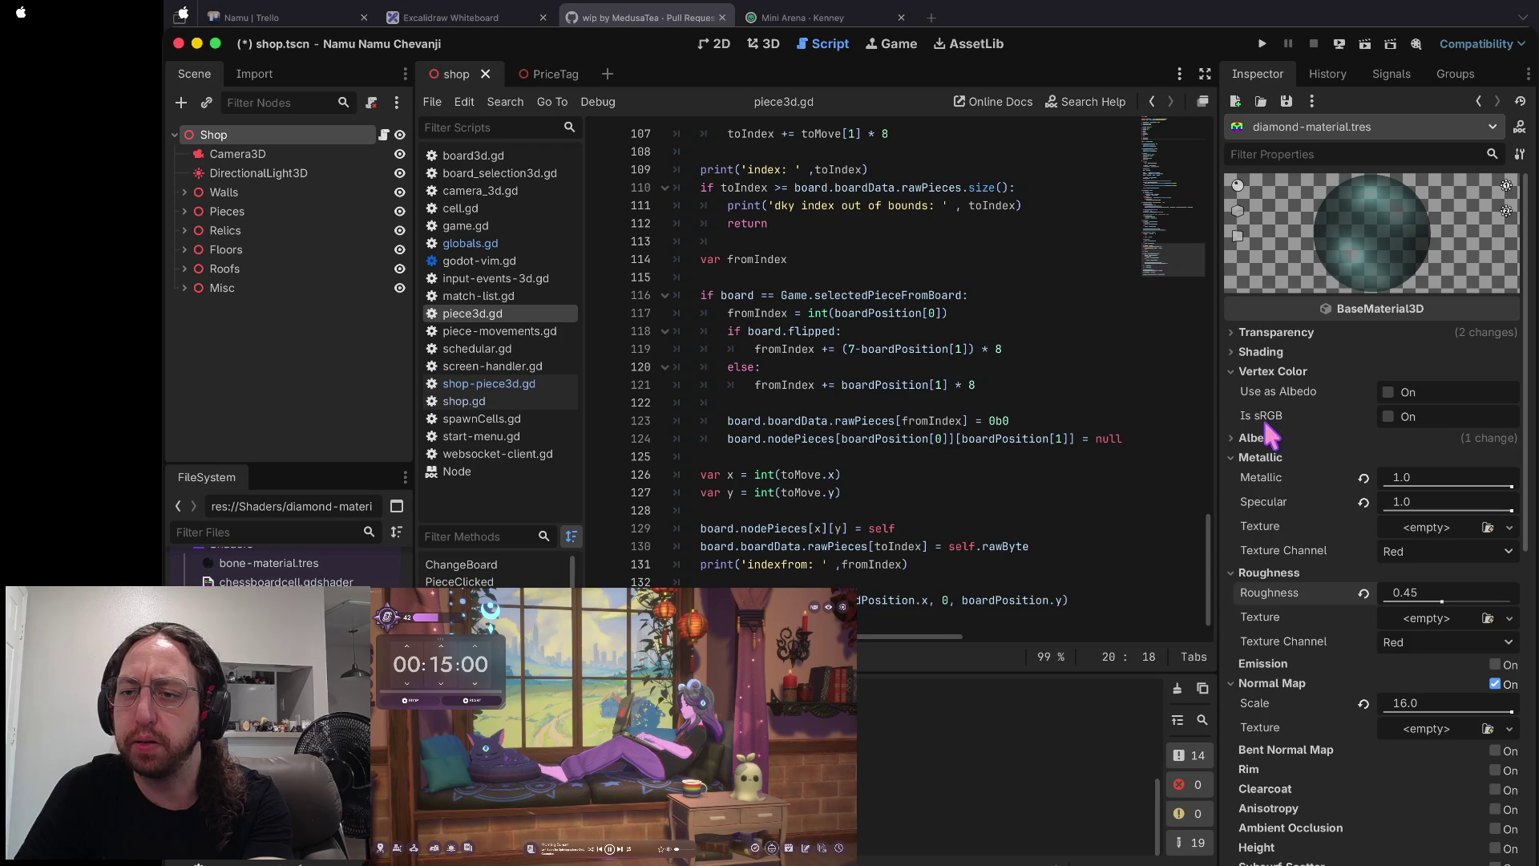
left_click(1258, 437)
left_click(1446, 454)
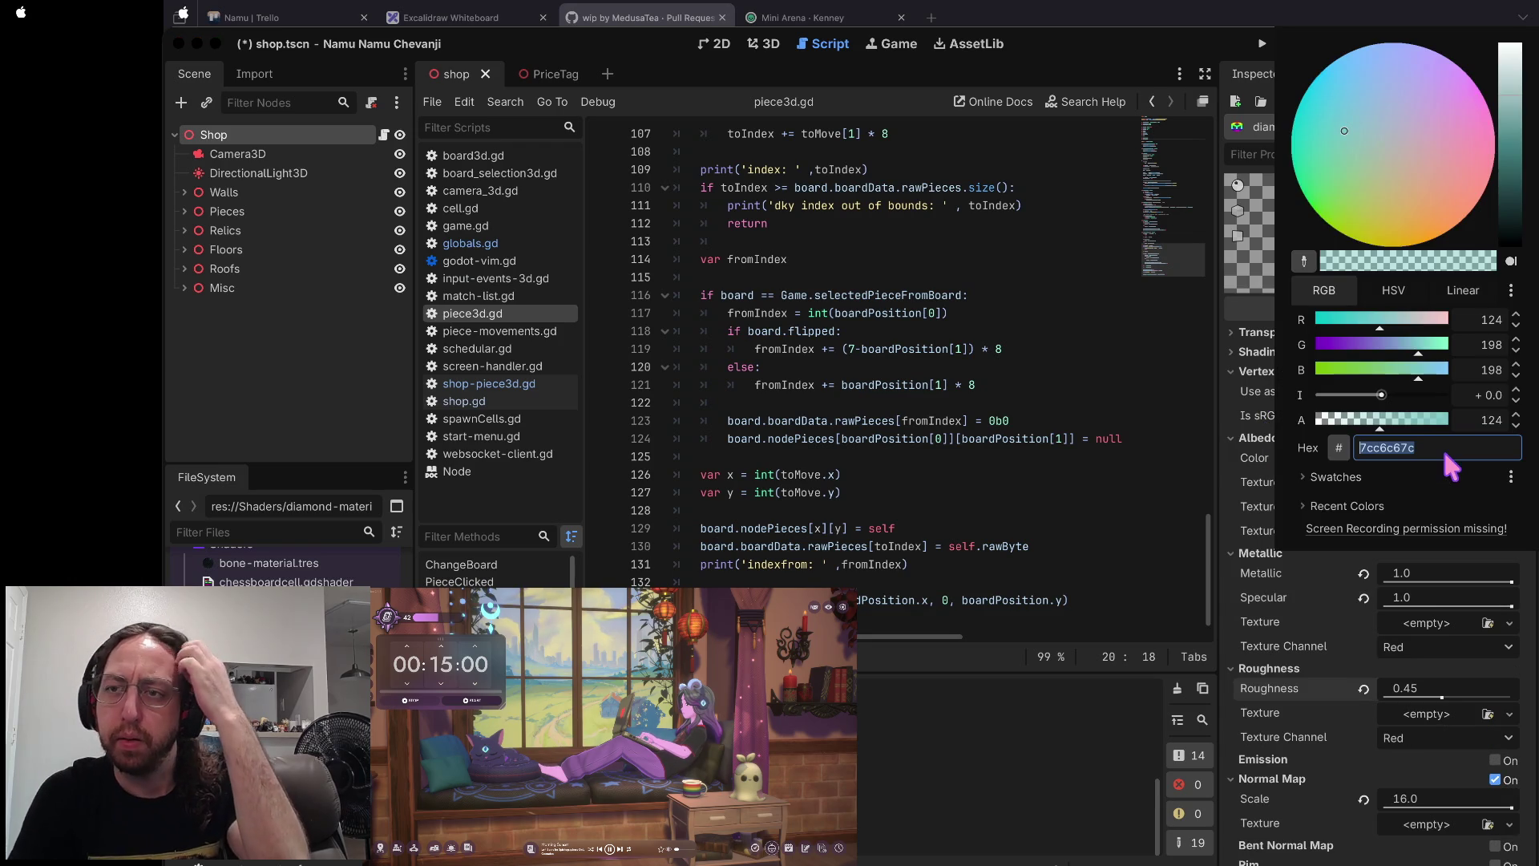
left_click(1400, 418)
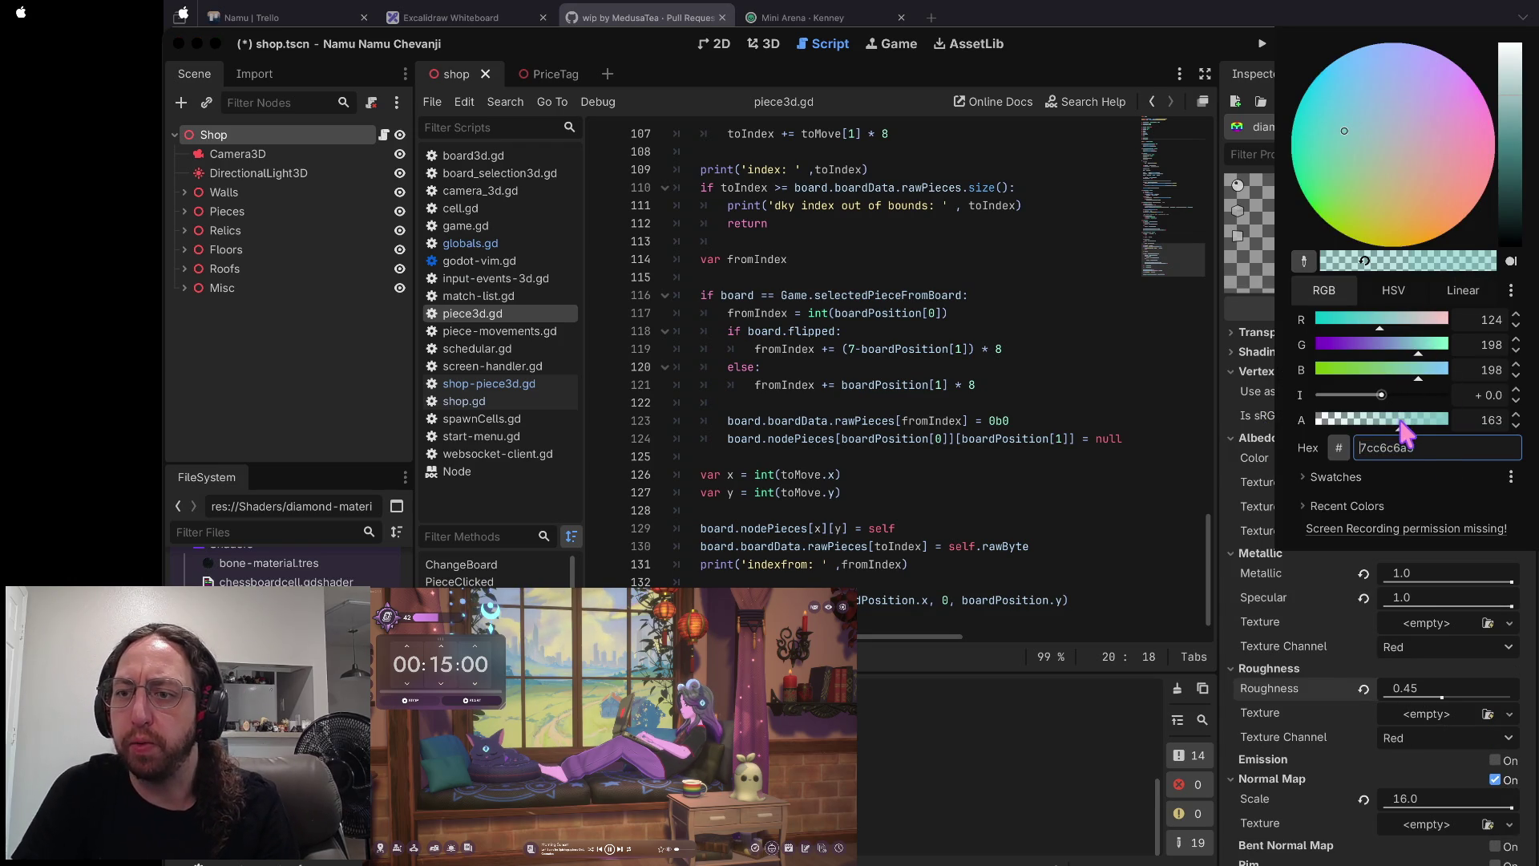
left_click(1266, 562)
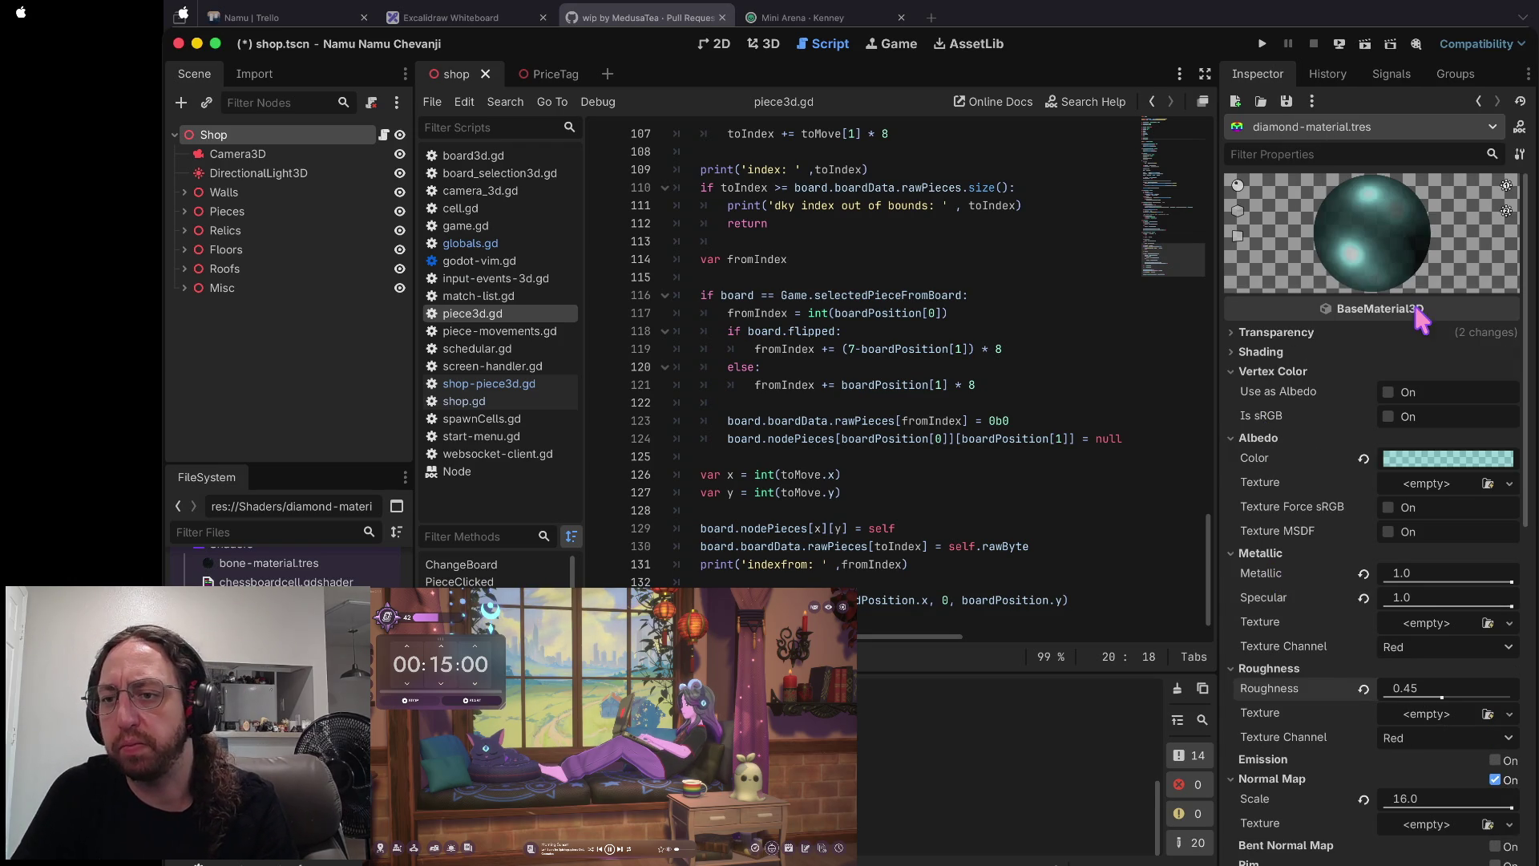
left_click(1431, 459)
left_click_drag(1420, 420, 1408, 422)
left_click(1310, 563)
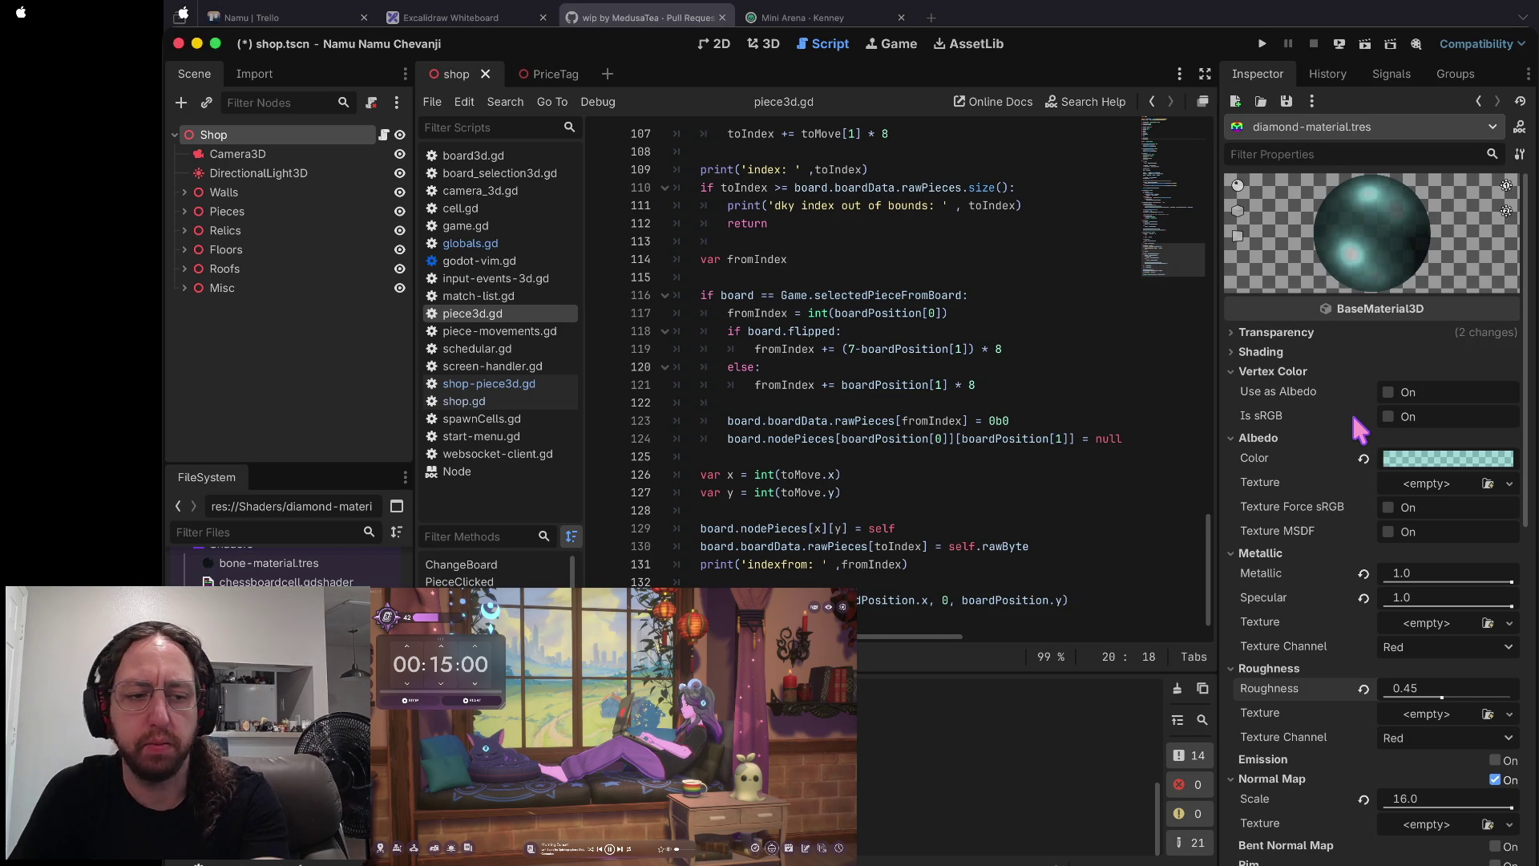
key("ctrl+s")
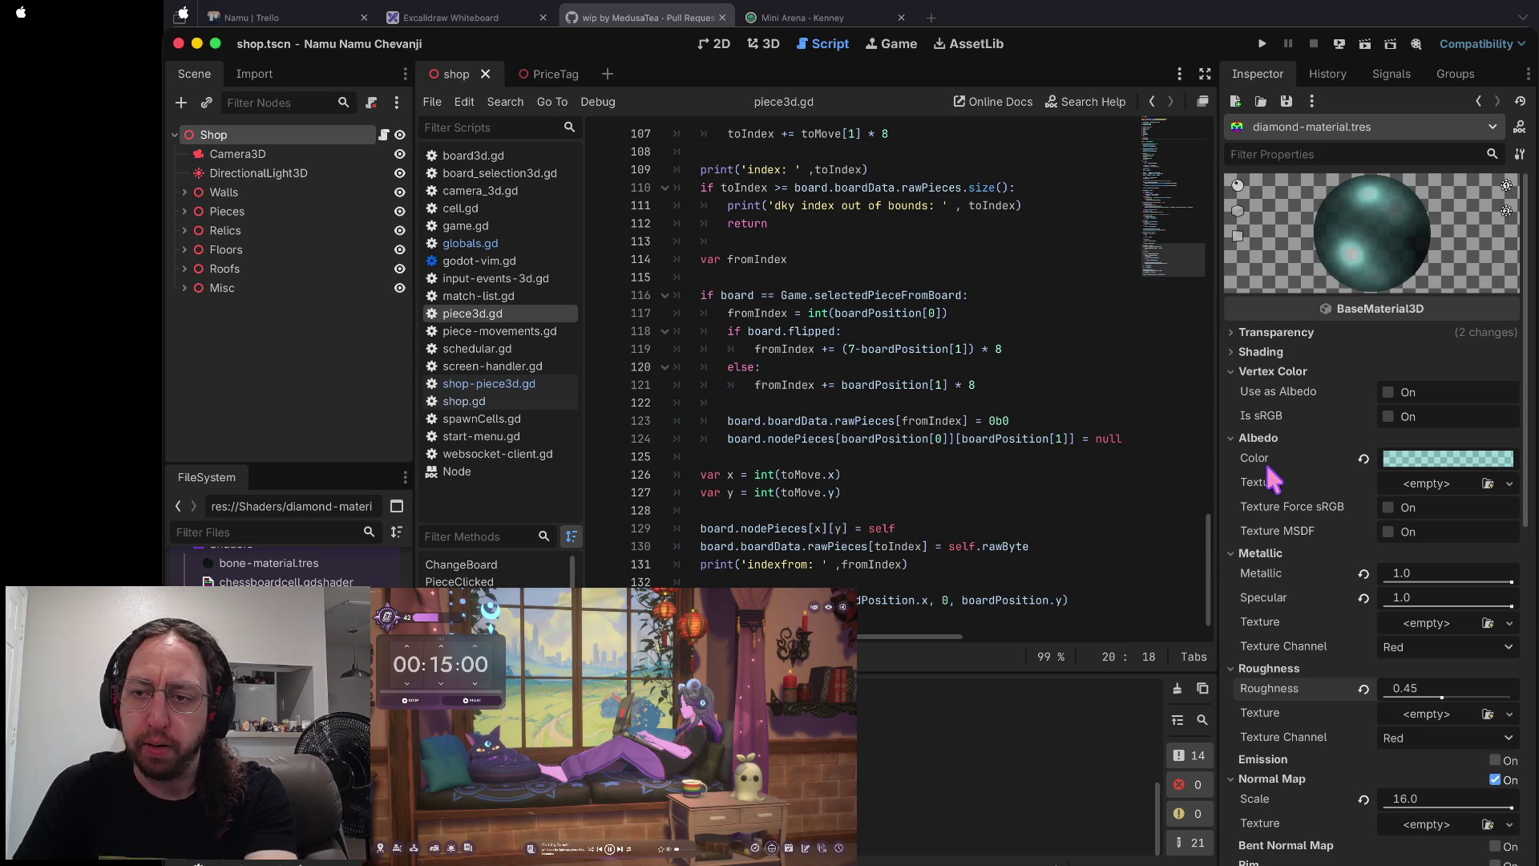
mouse_move(1510, 580)
left_mouse_down()
mouse_move(1370, 577)
mouse_move(1507, 589)
mouse_move(1400, 591)
mouse_move(1443, 590)
mouse_move(1412, 590)
left_mouse_up()
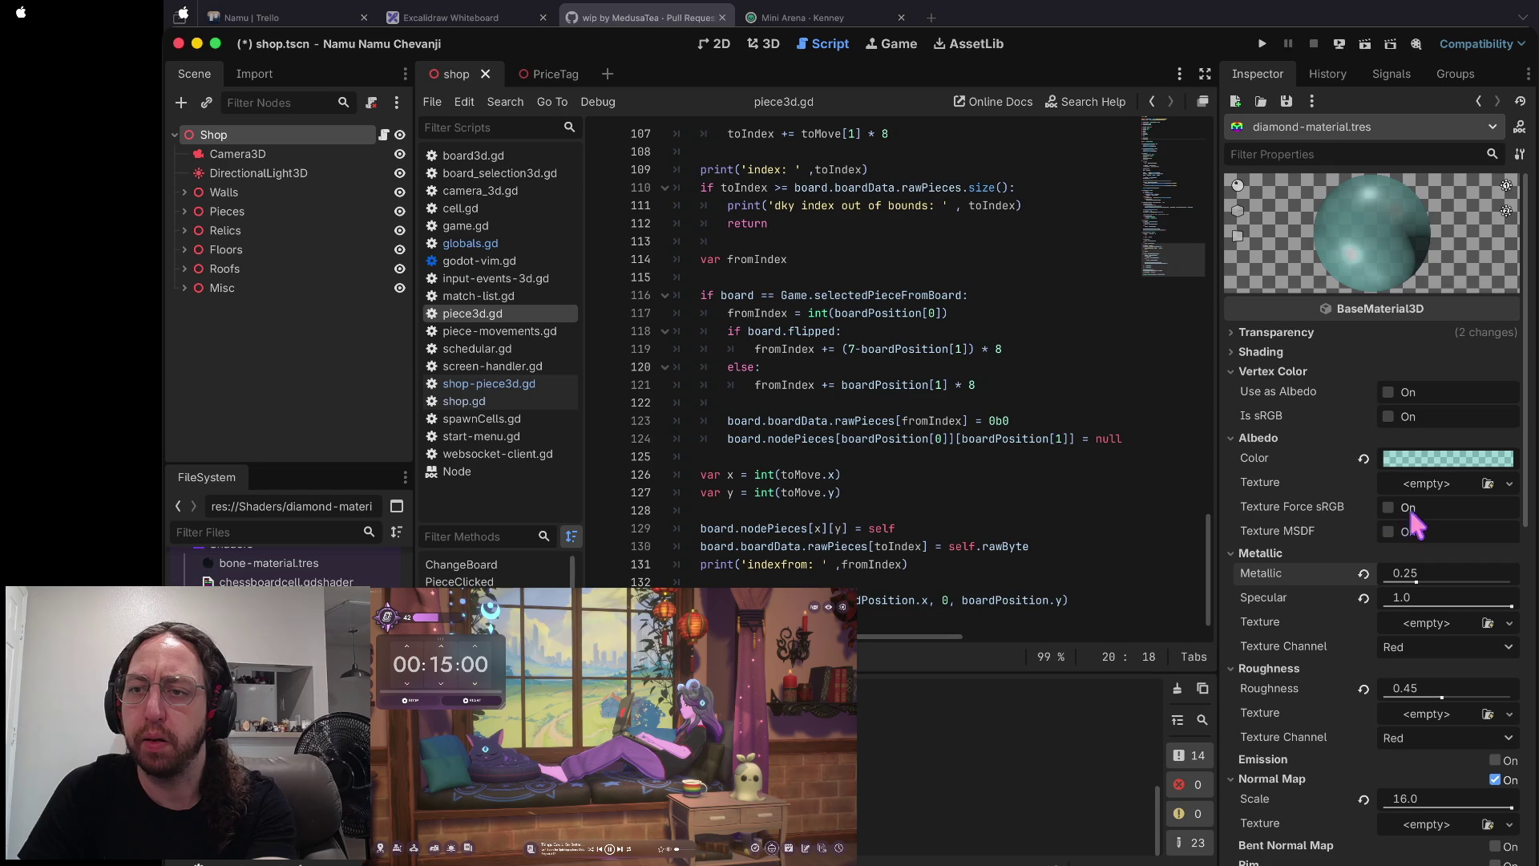
left_click(1434, 459)
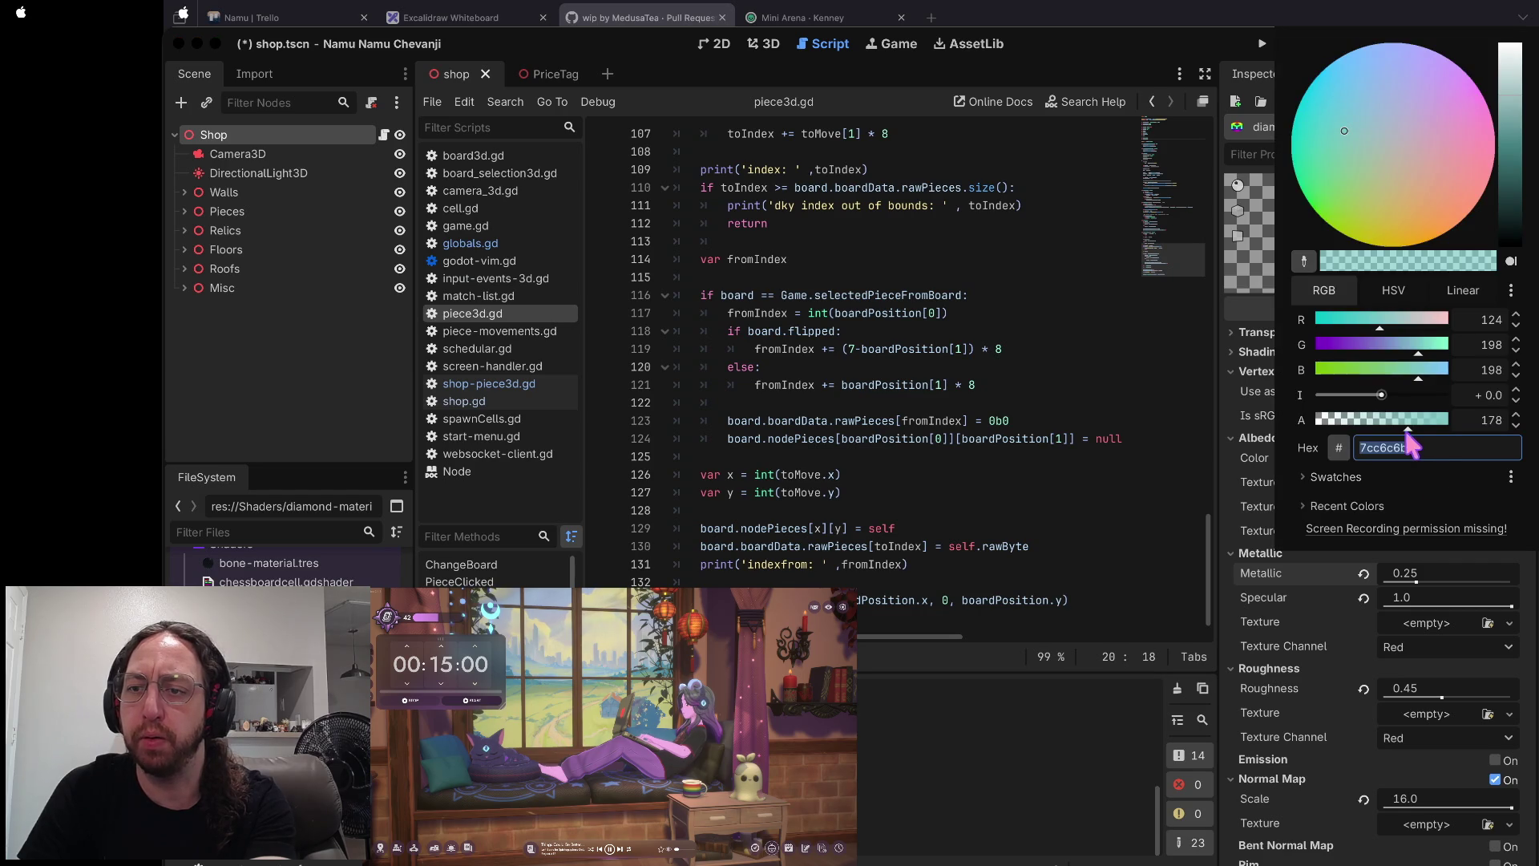
left_click(1244, 526)
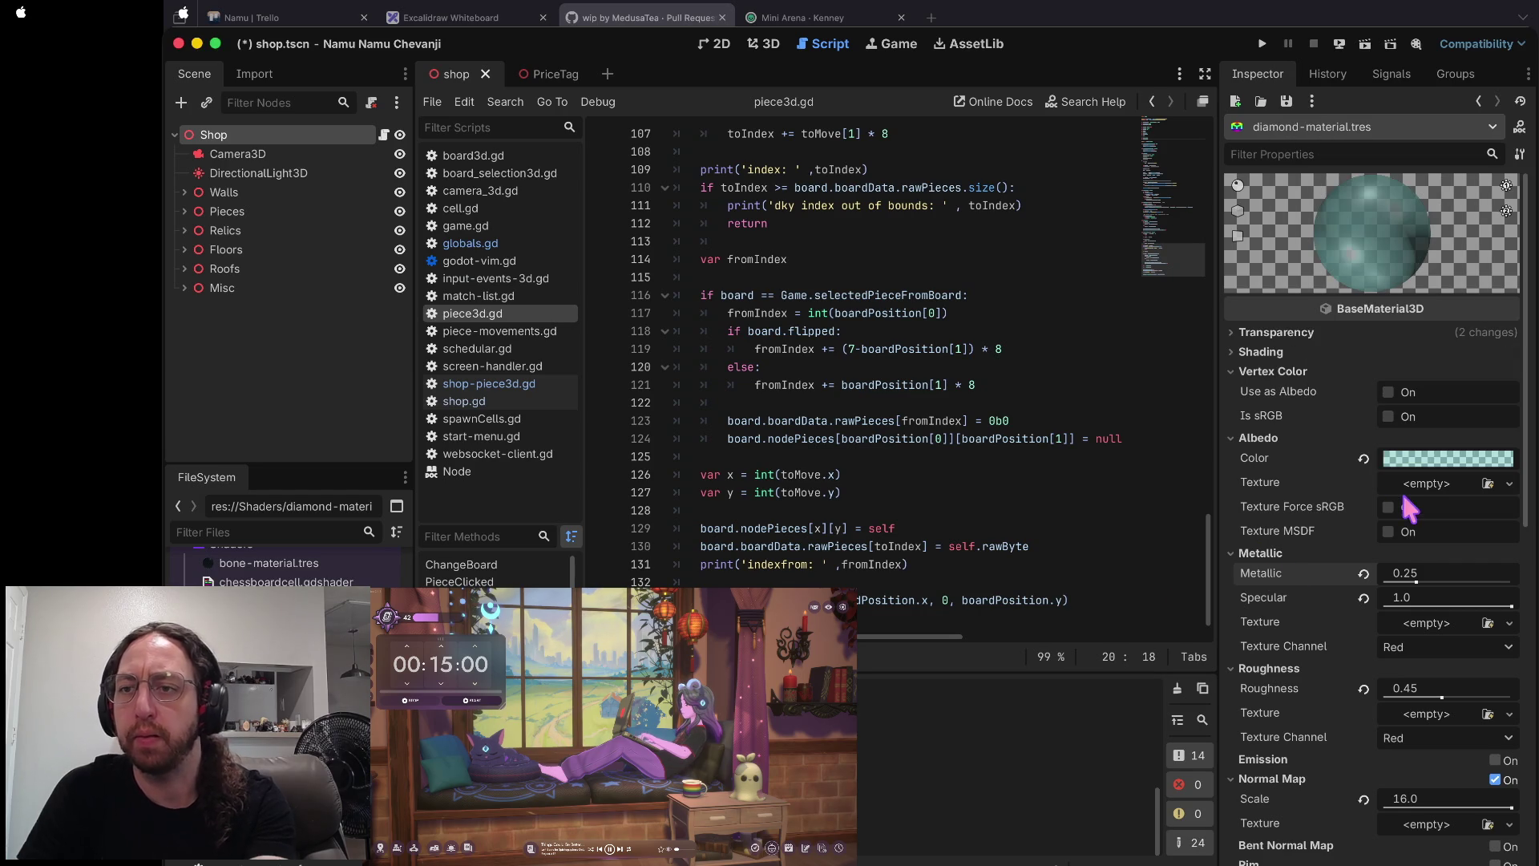
key("ctrl+s")
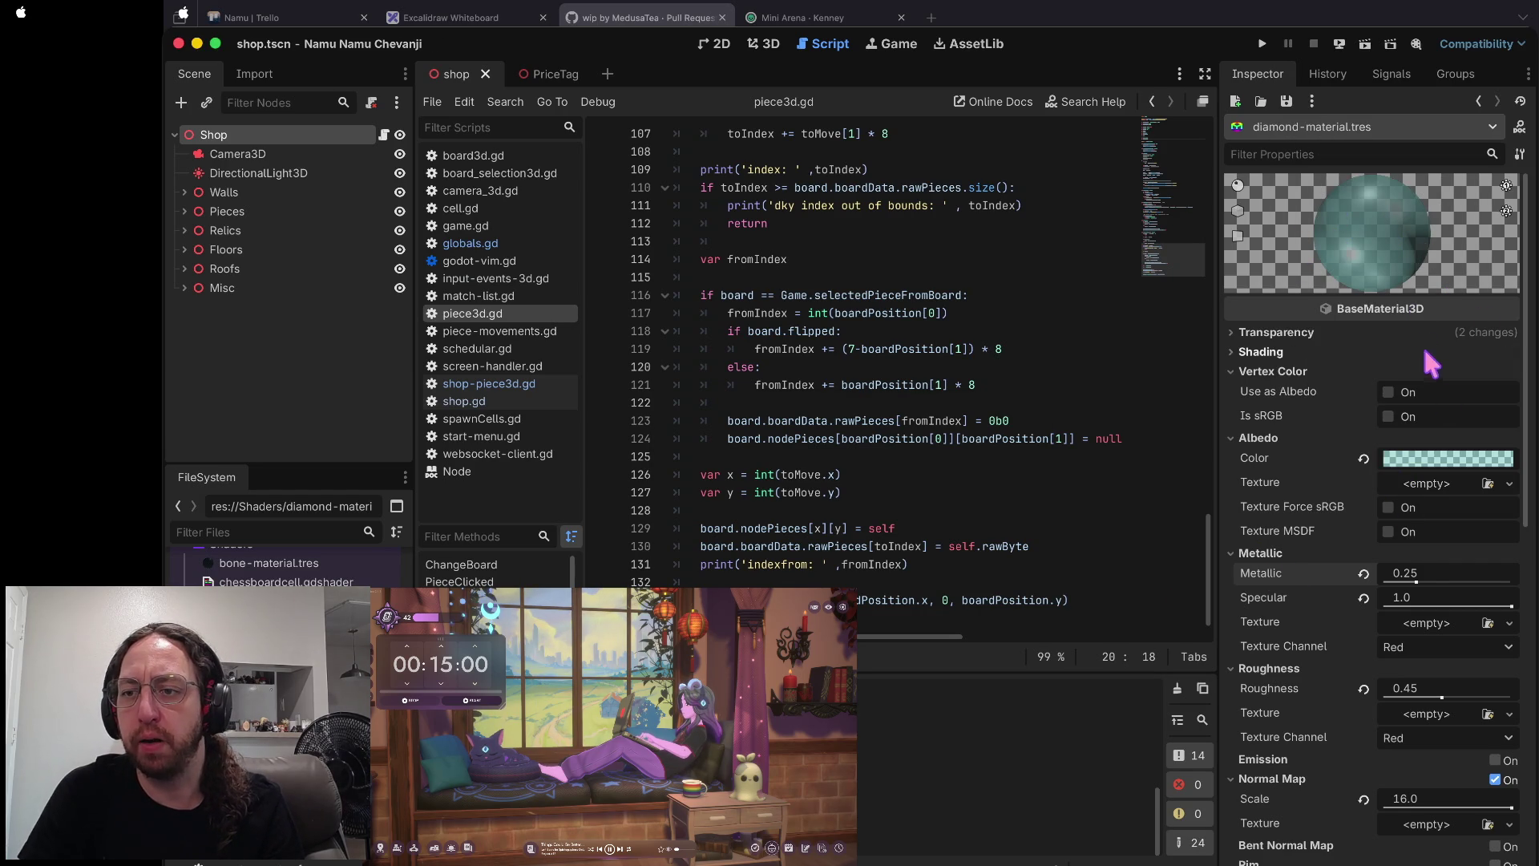
mouse_move(1404, 476)
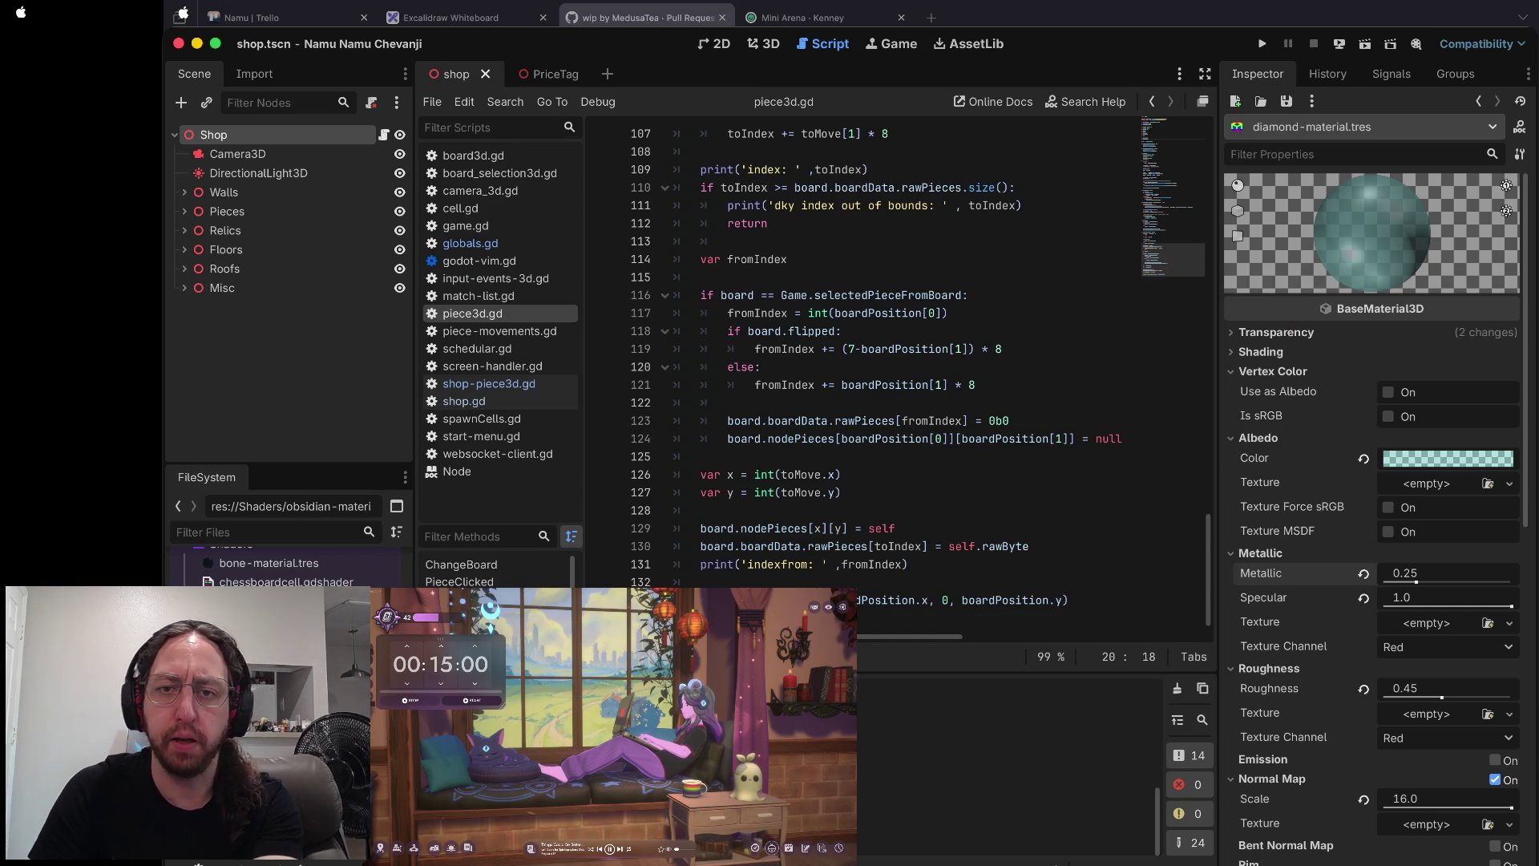
scroll(783, 282, "up", 20)
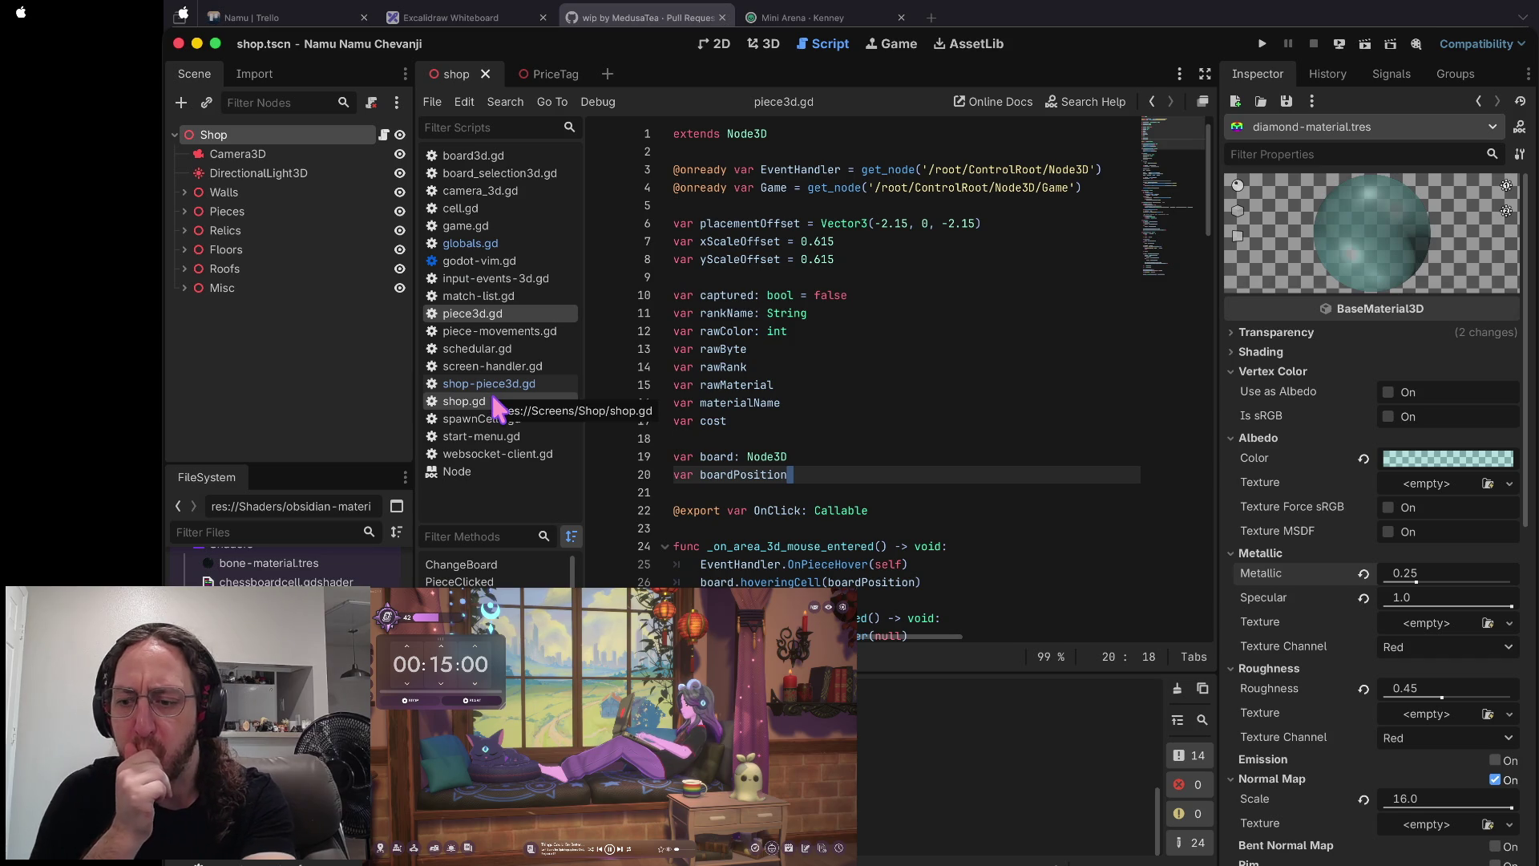
- Dismiss the bone-material.tres file menu and load wood-material.tres into the Inspector
right_click(269, 557)
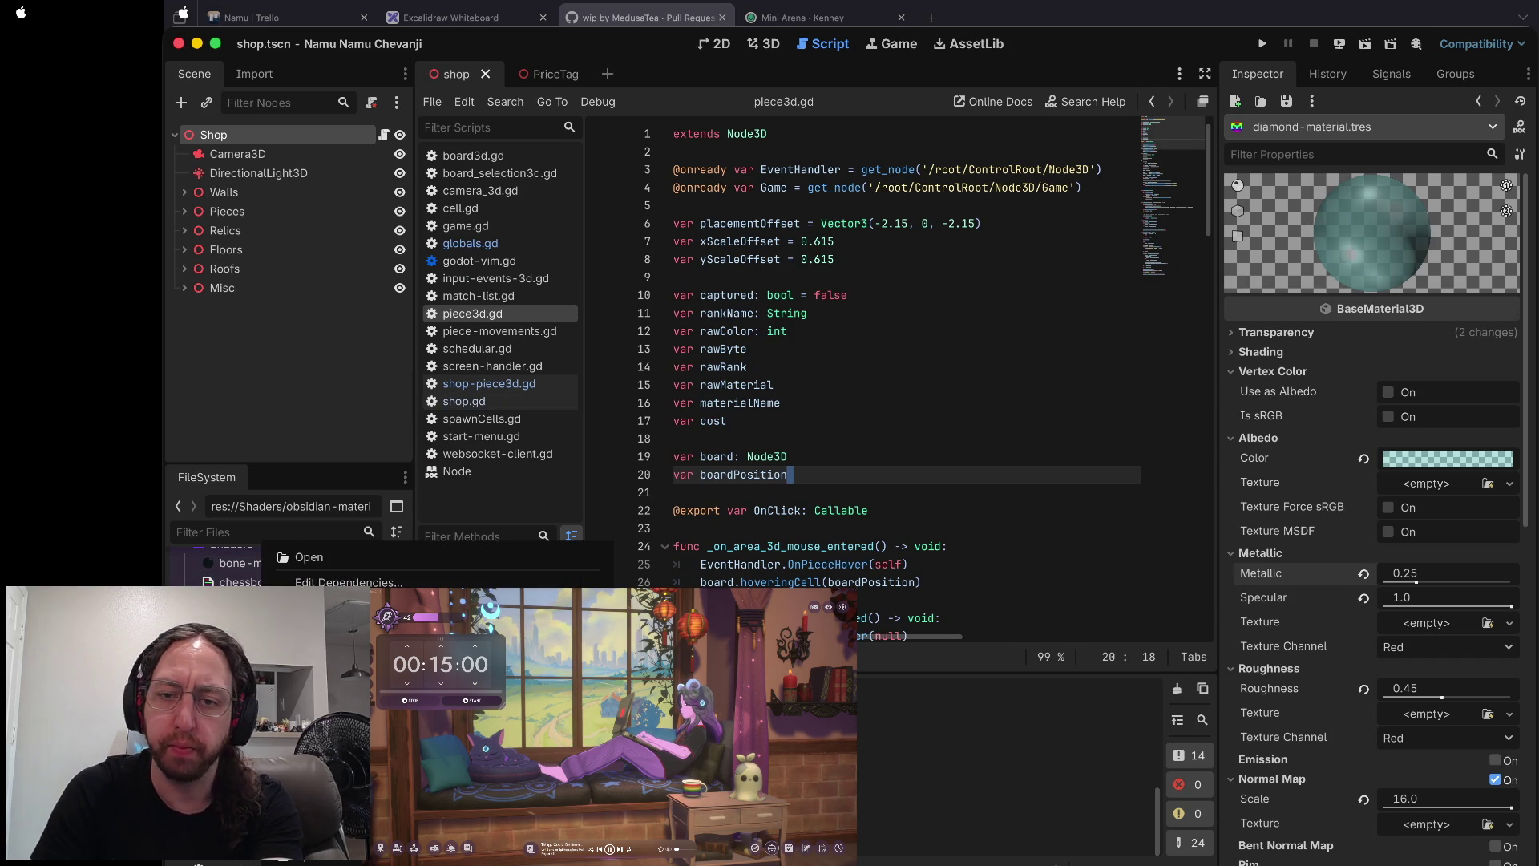
key("Delete")
left_click(955, 526)
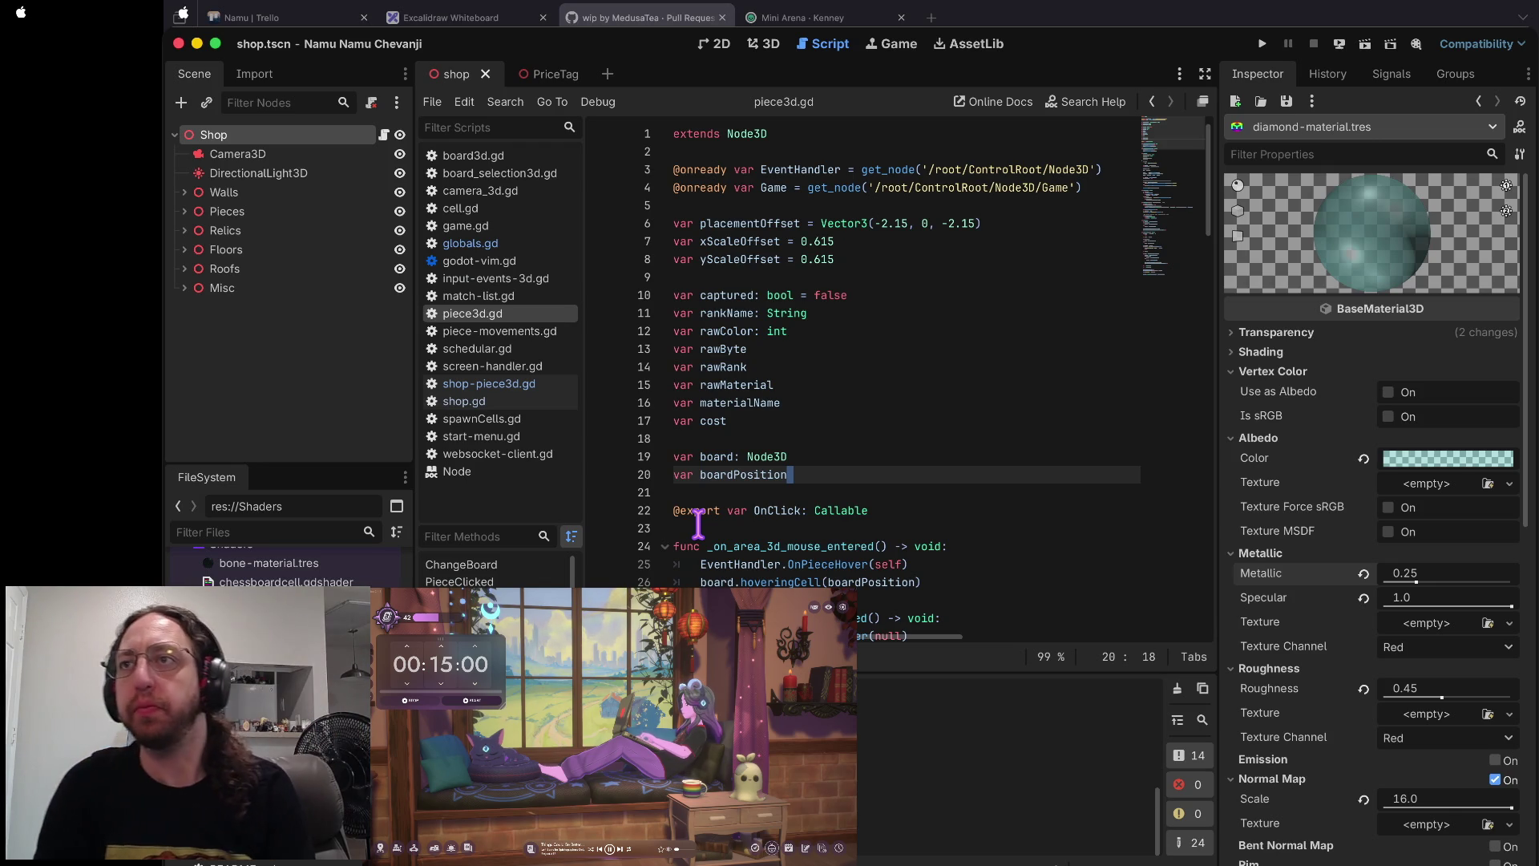
left_click(865, 436)
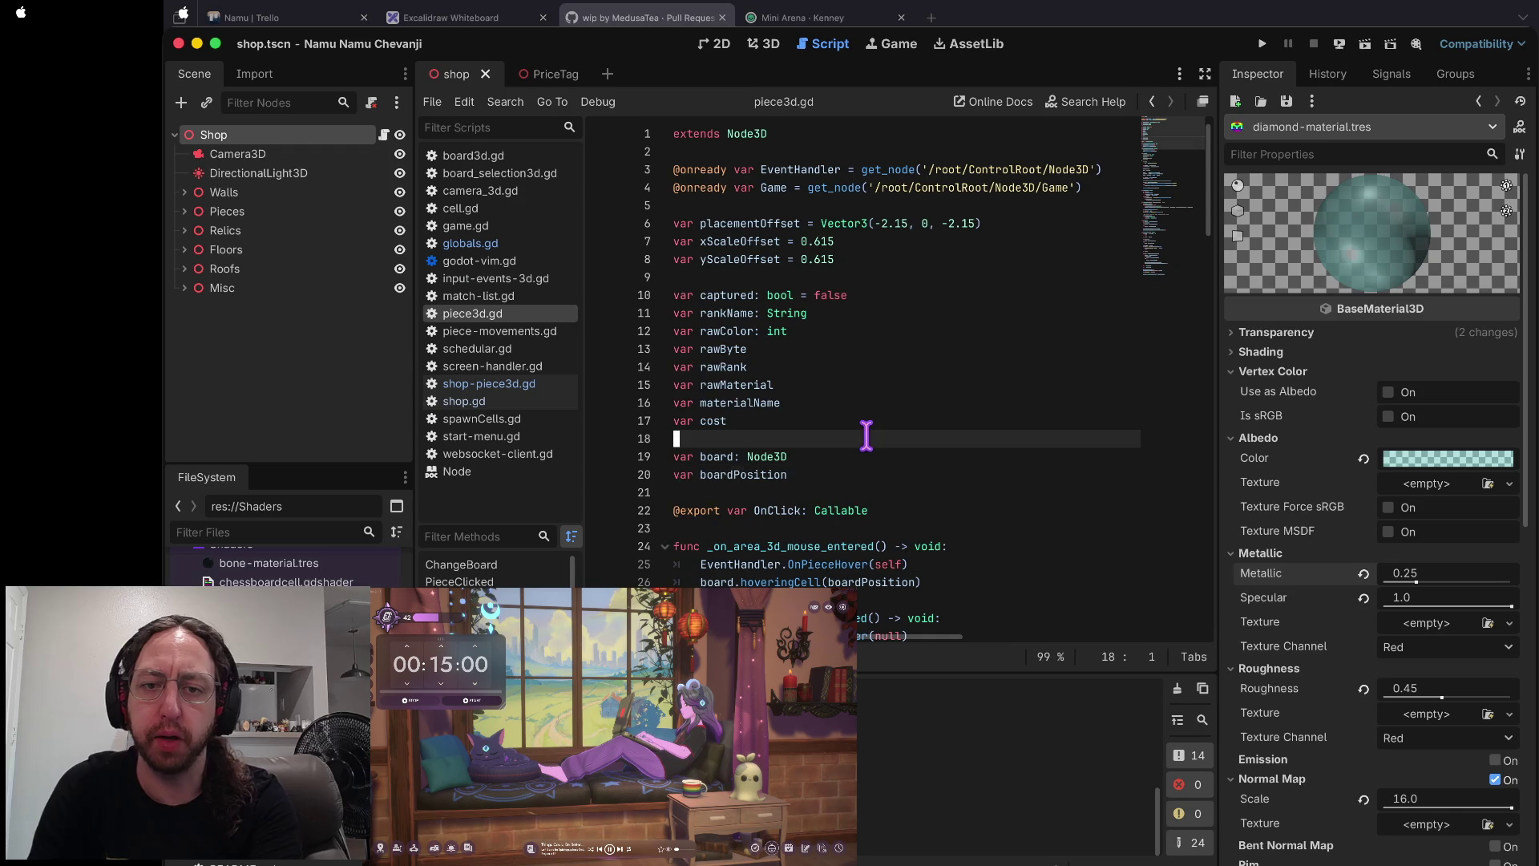
scroll(802, 425, "down", 1)
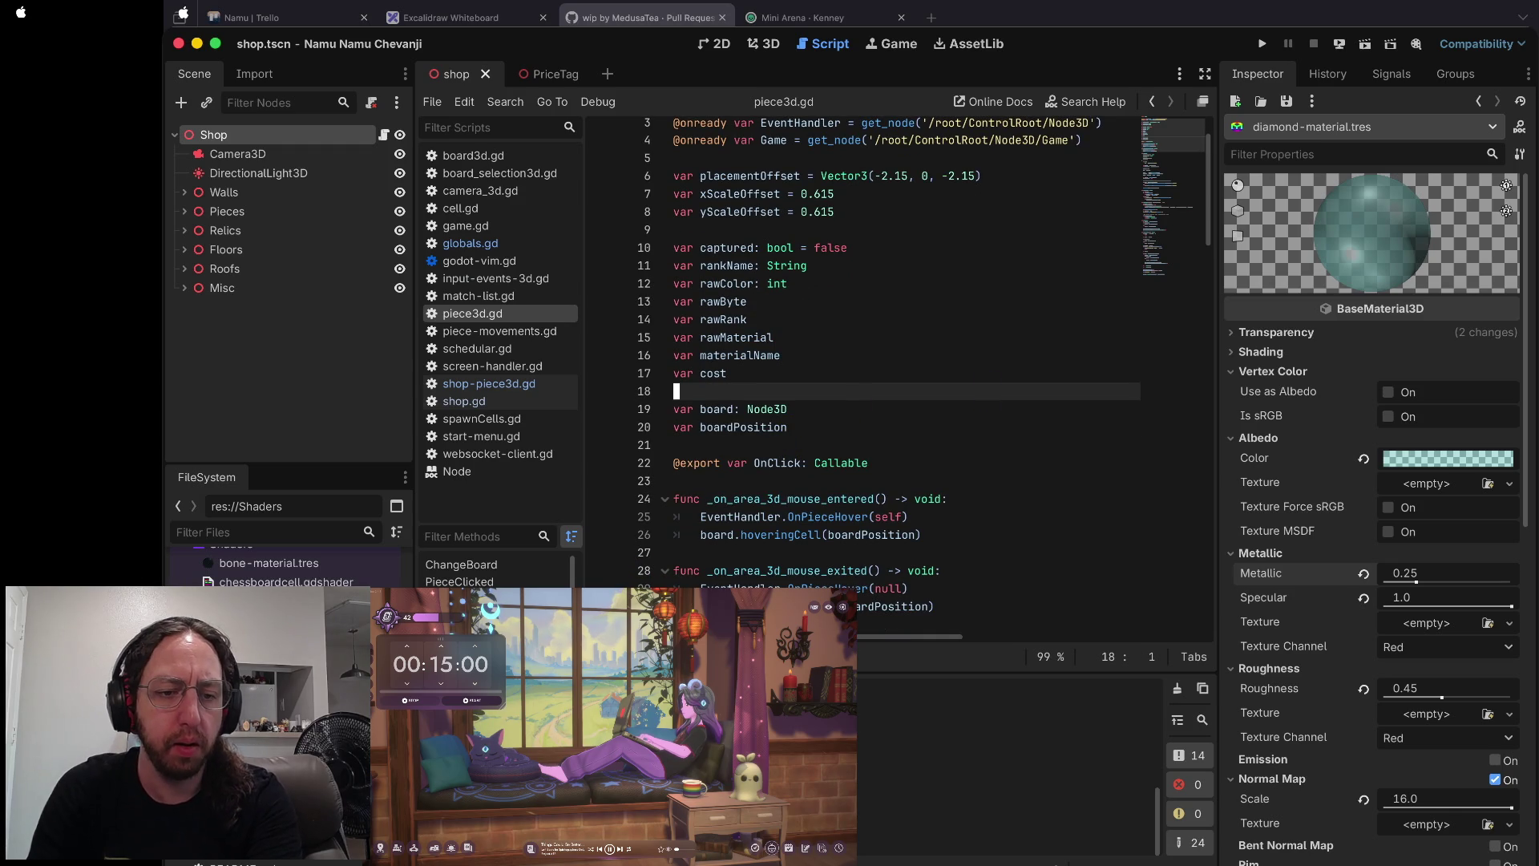
scroll(280, 561, "down", 2)
left_click(264, 858)
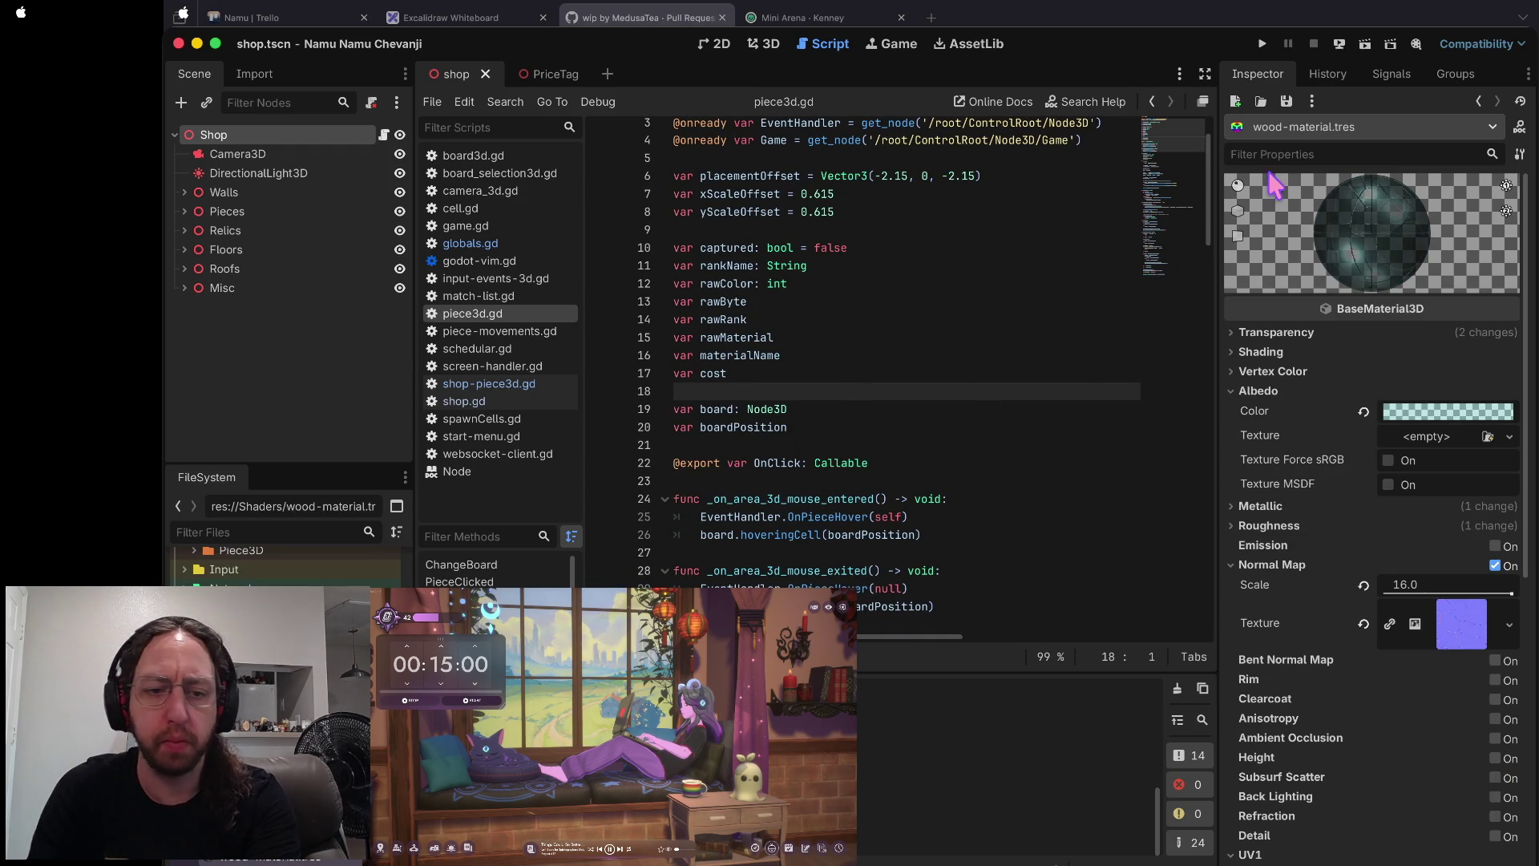
- Set the albedo colour to tan daaf73 with alpha 255
left_click(1431, 422)
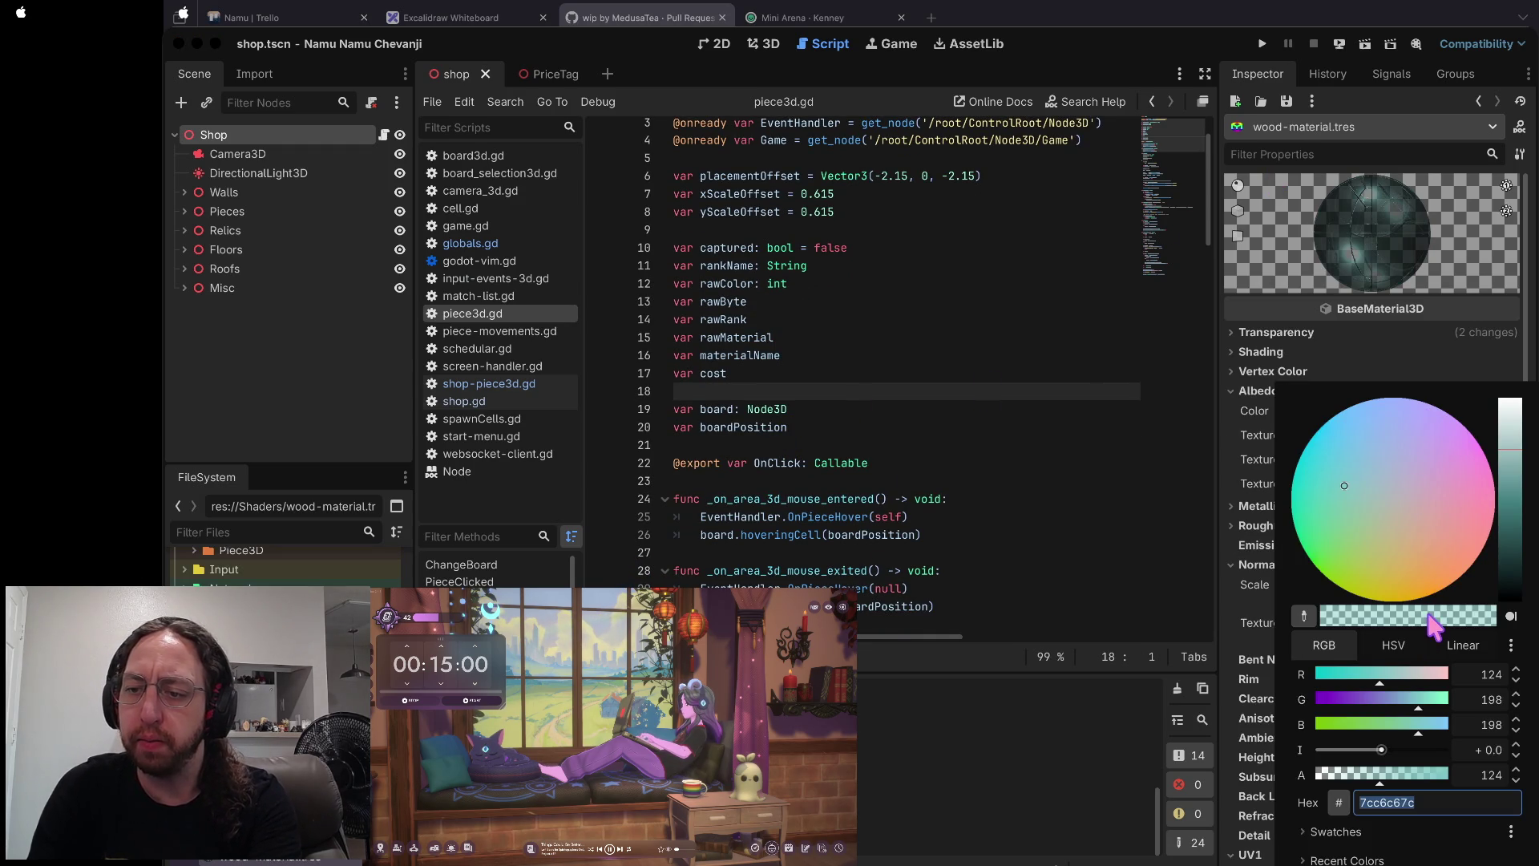
left_click_drag(1393, 775, 1483, 776)
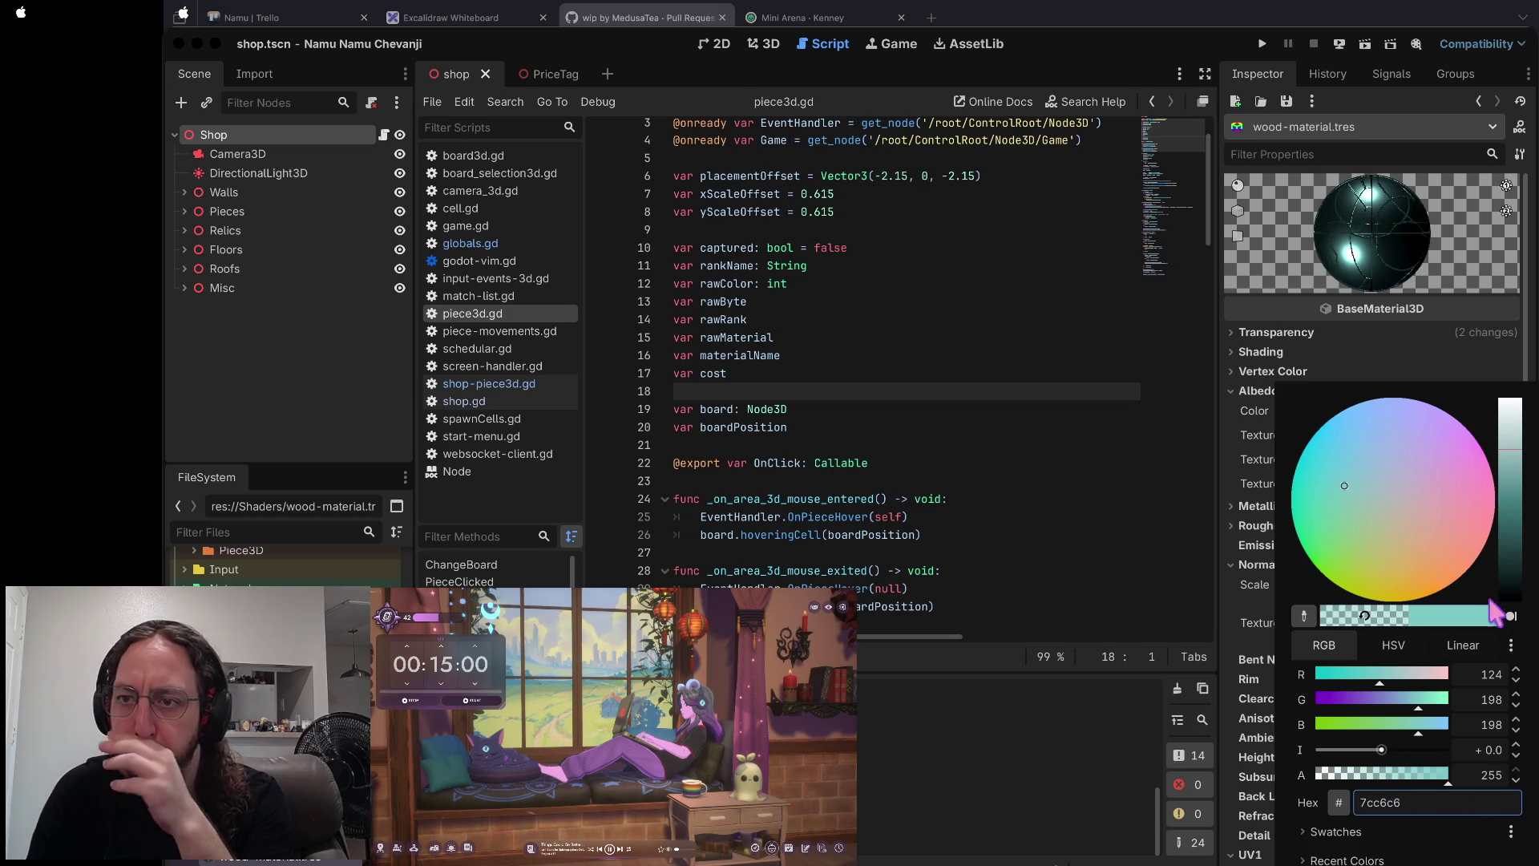
left_click(1408, 554)
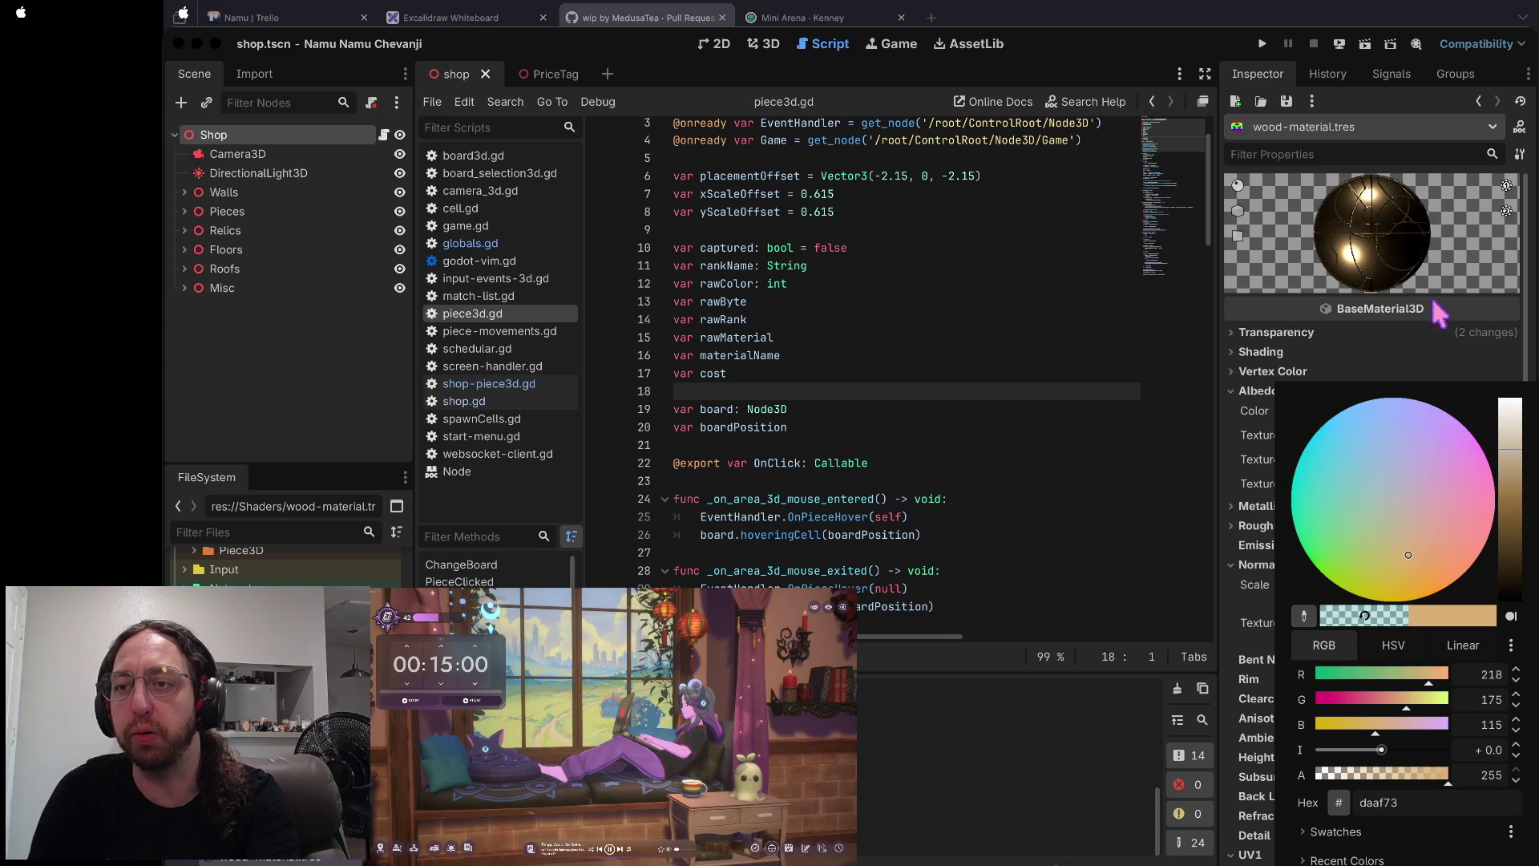
left_click(1433, 330)
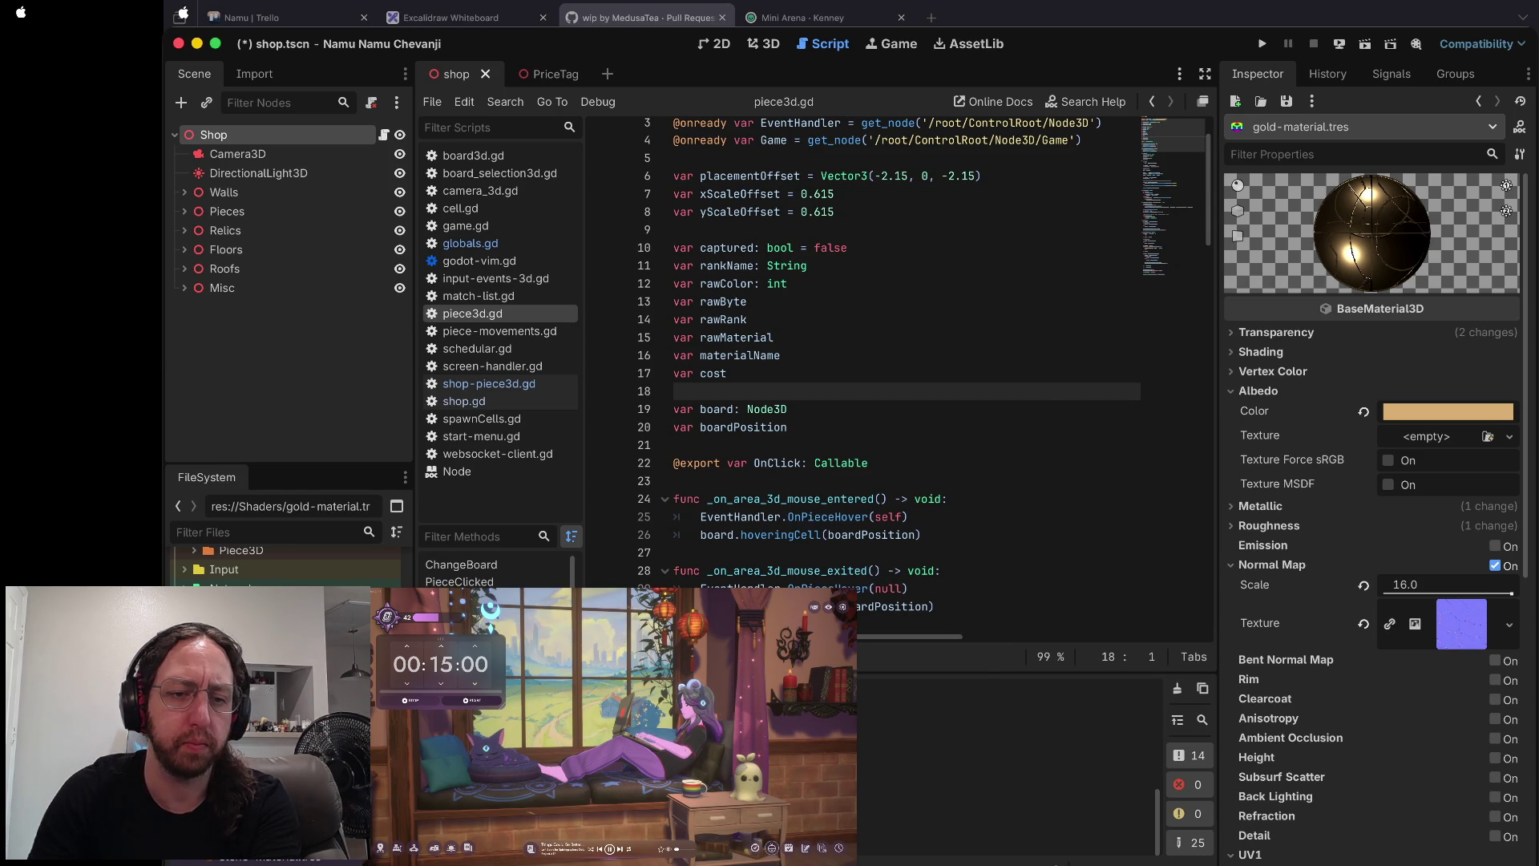
- Duplicate gold-material.tres as silver-material
right_click(282, 540)
left_click(352, 666)
type("silver-material")
key("Return")
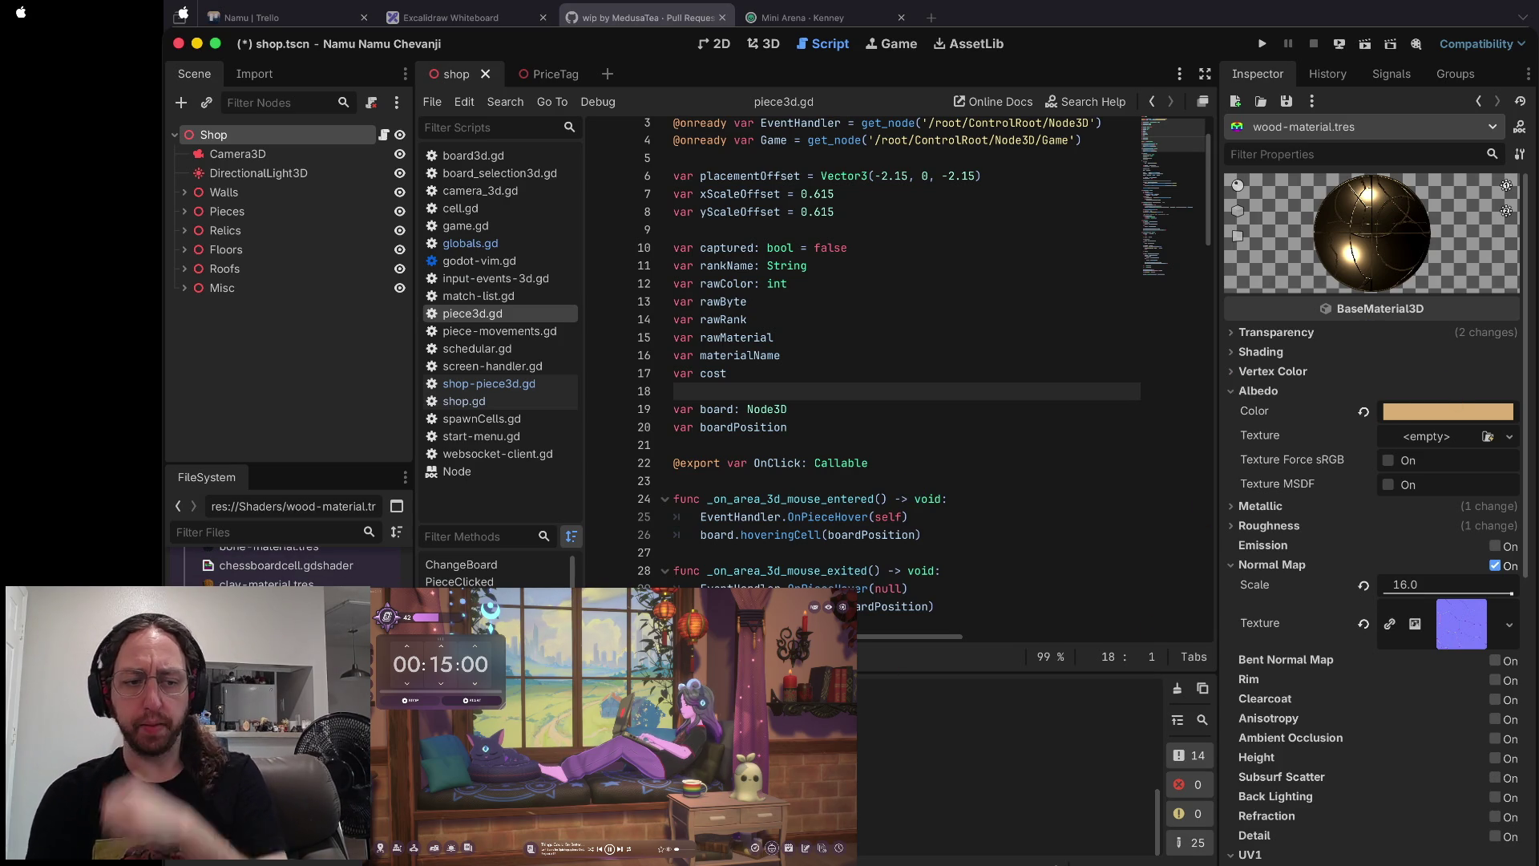
- Give wood-material roughness 1.0 with metallic and specular at 0.0
left_click(1460, 415)
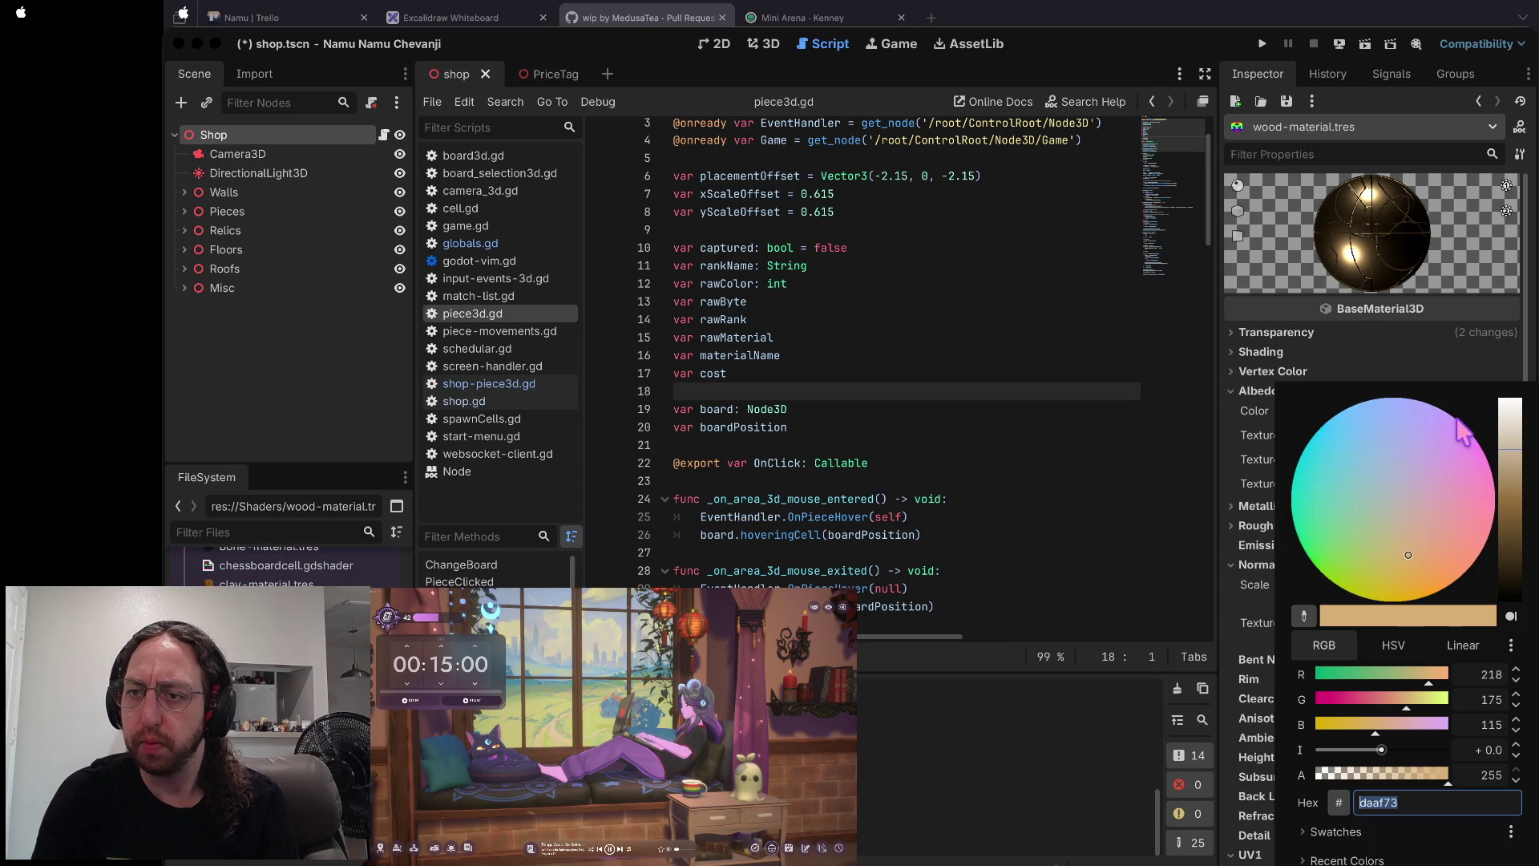
left_click(1382, 325)
left_click(1271, 526)
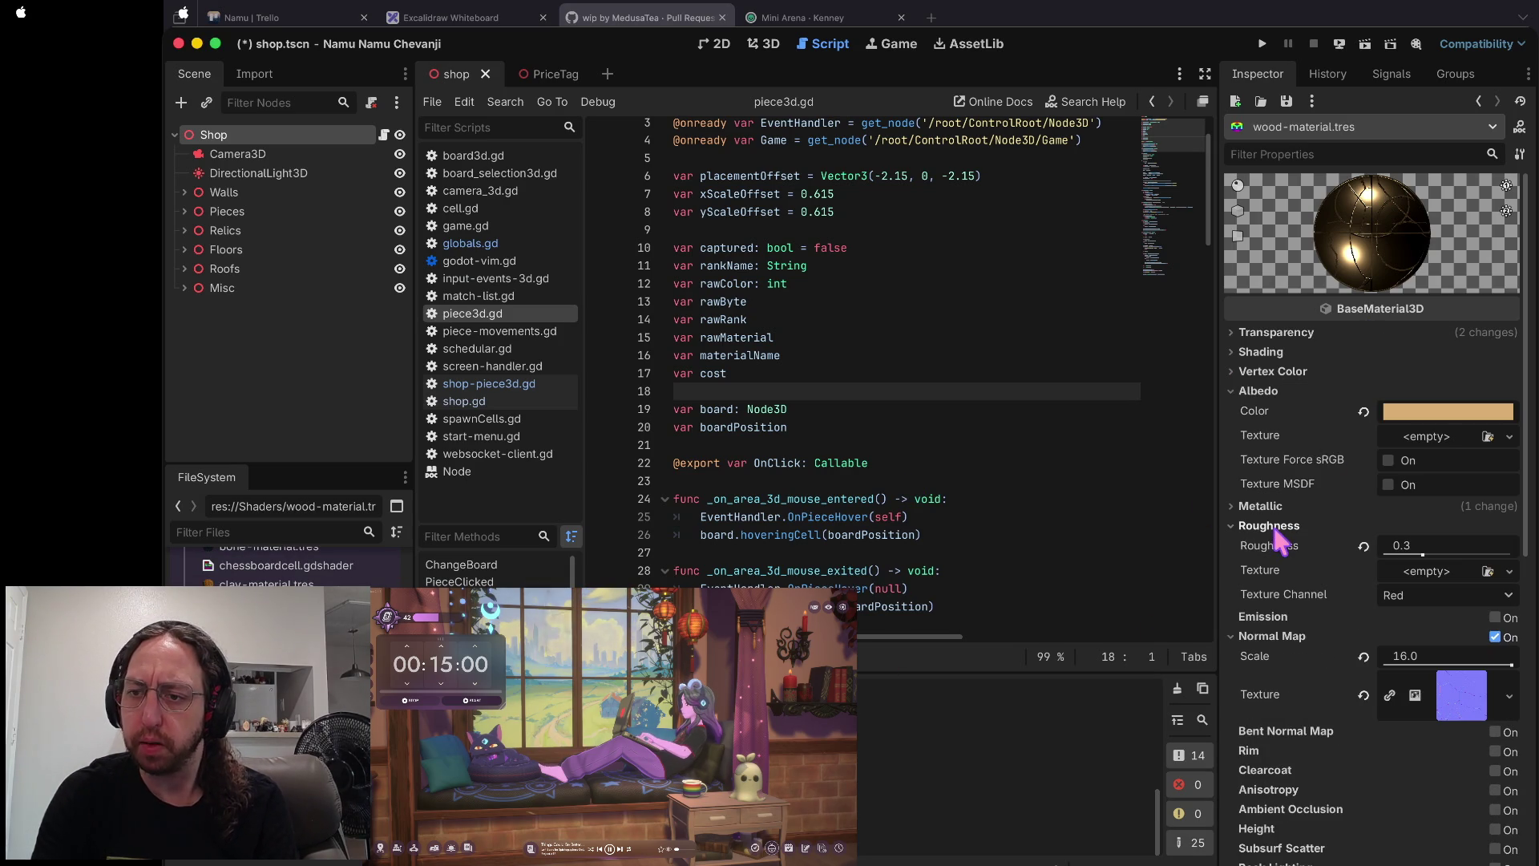
mouse_move(1435, 549)
left_mouse_down()
mouse_move(1519, 558)
mouse_move(1350, 539)
mouse_move(1417, 559)
mouse_move(1390, 565)
left_mouse_up()
left_click(1348, 508)
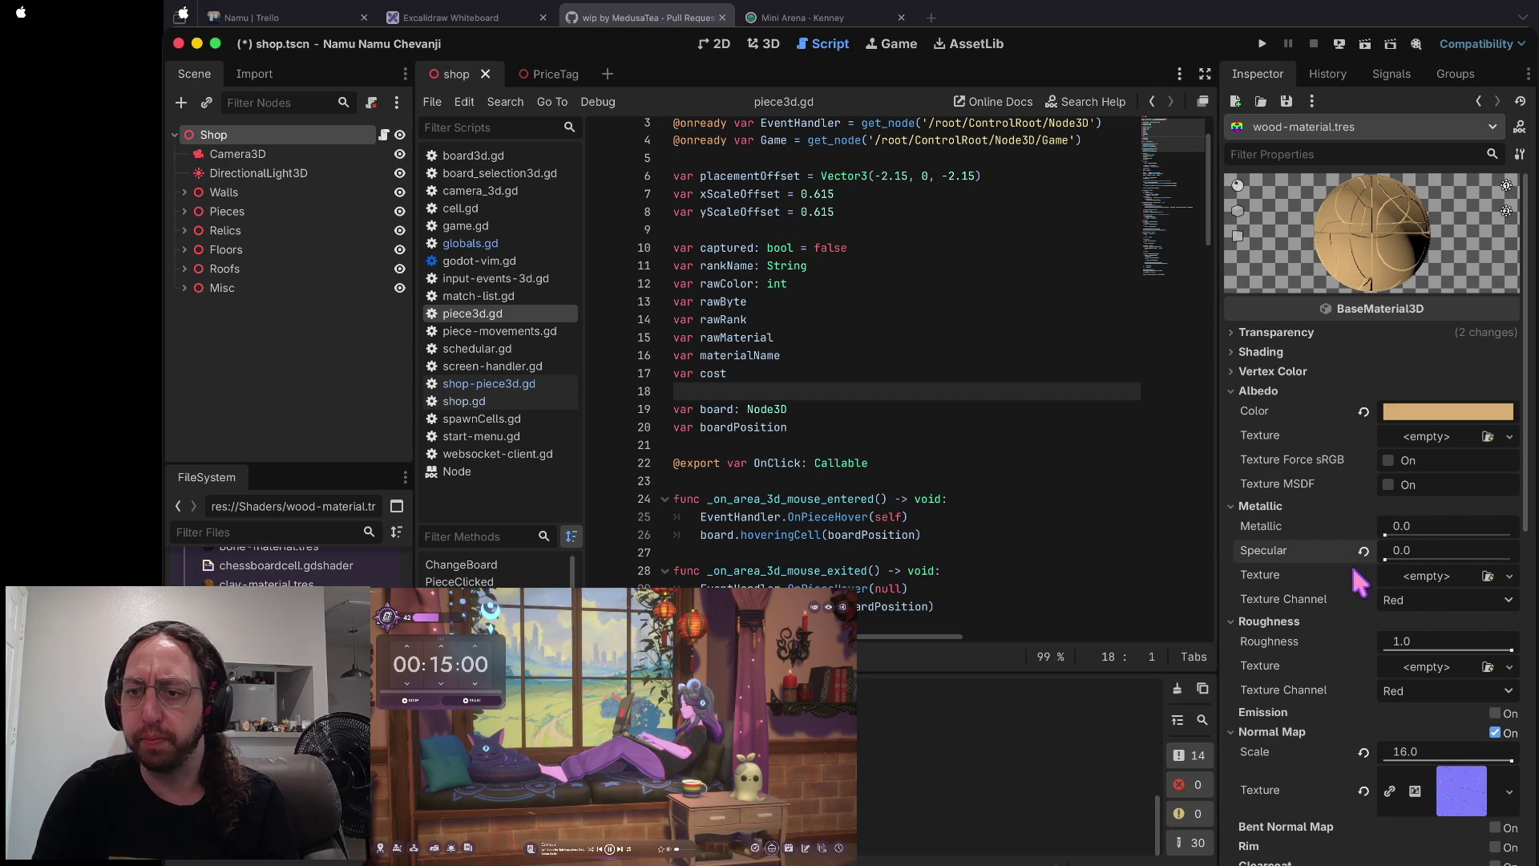
left_click(1262, 506)
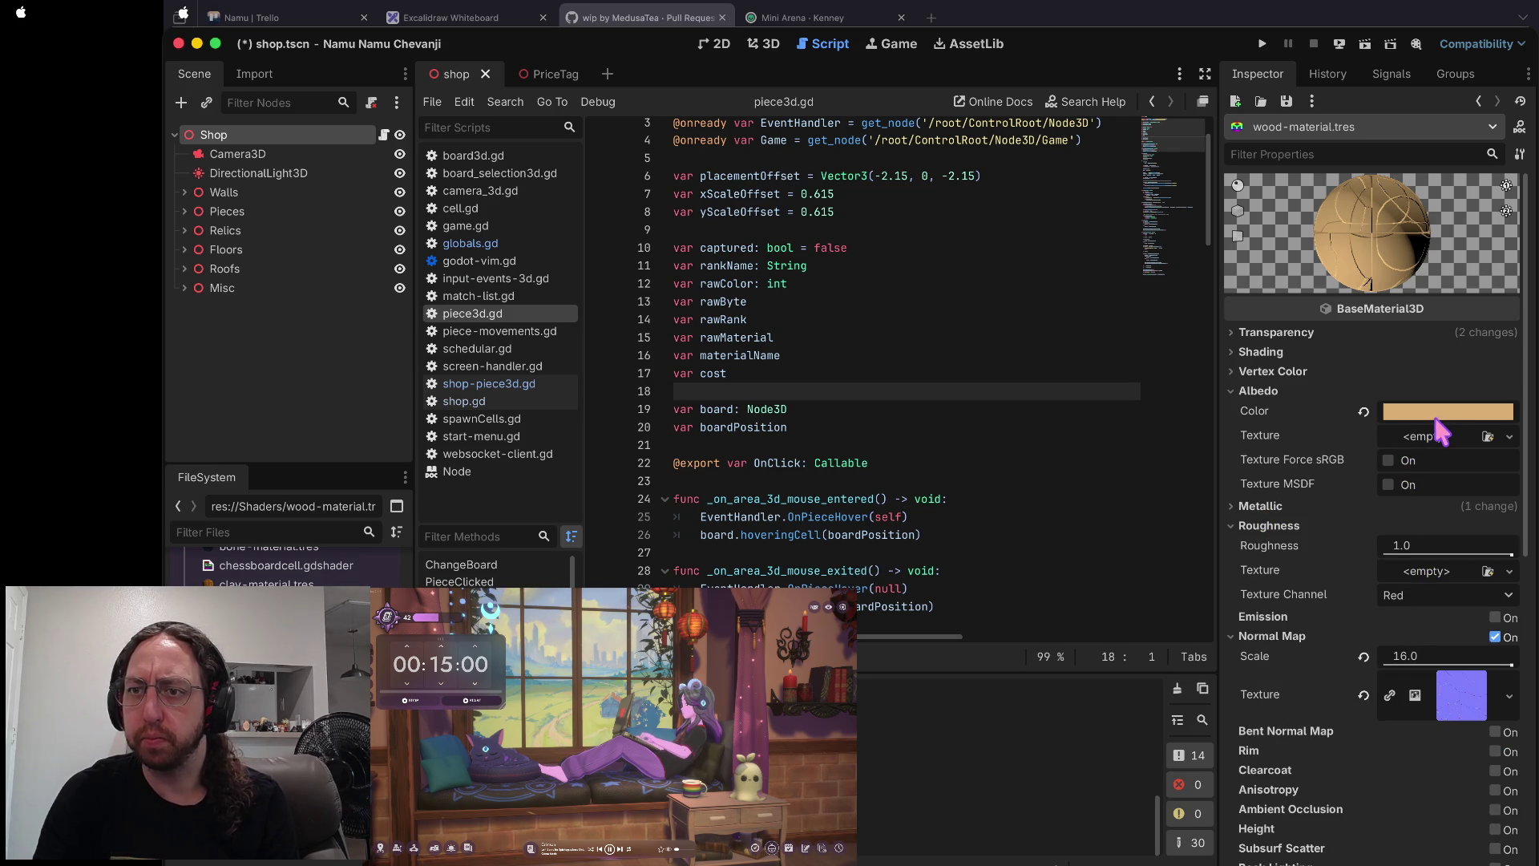
- Expand the normal map's NoiseTexture and FastNoiseLite to show Cellular noise, seed 13, frequency 0.0064
mouse_move(1439, 425)
left_click(1461, 691)
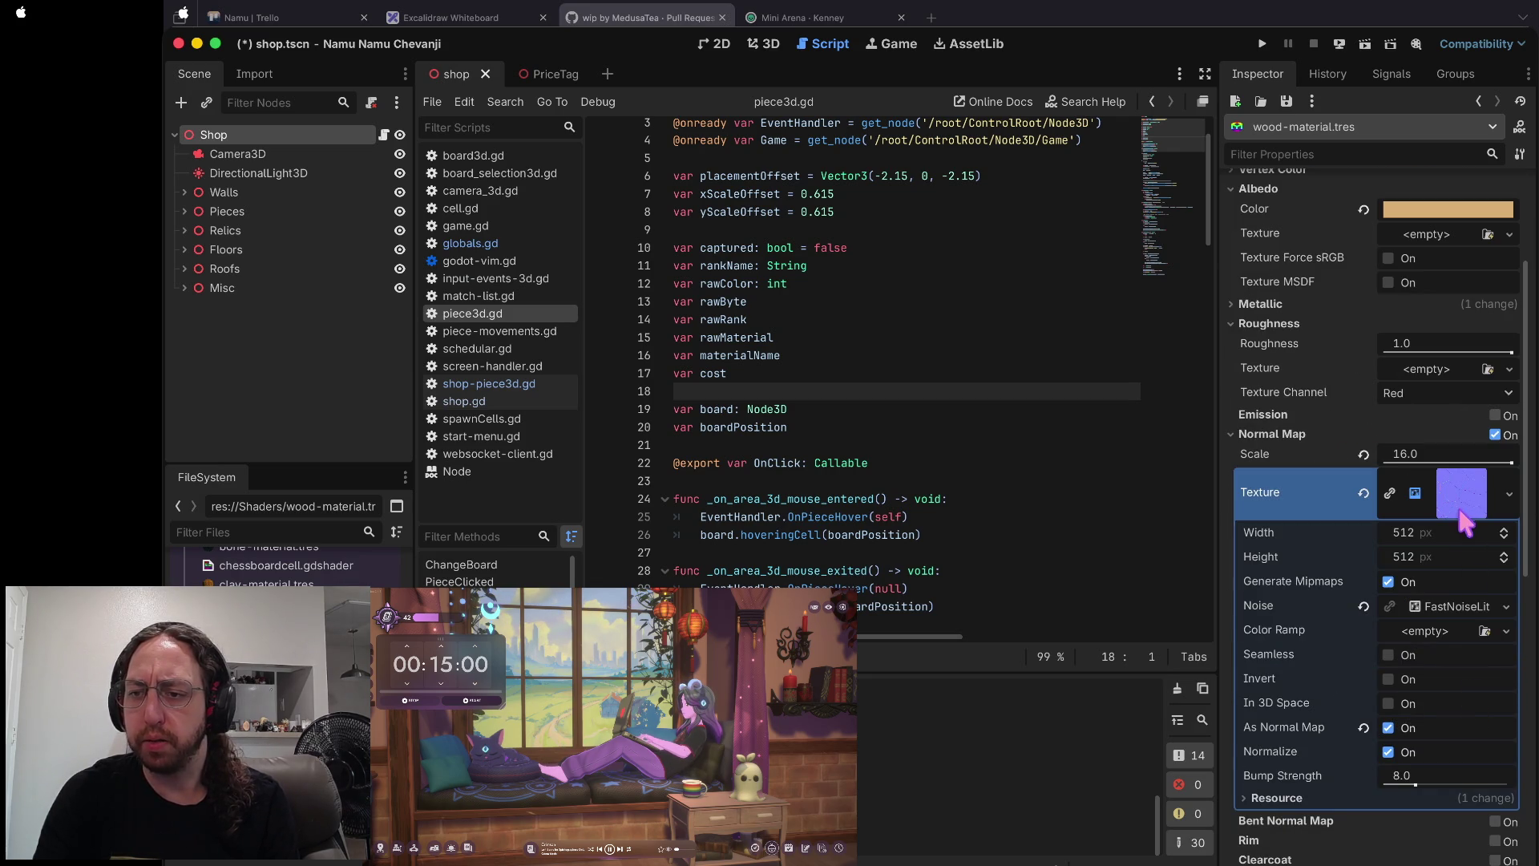
left_click(1444, 607)
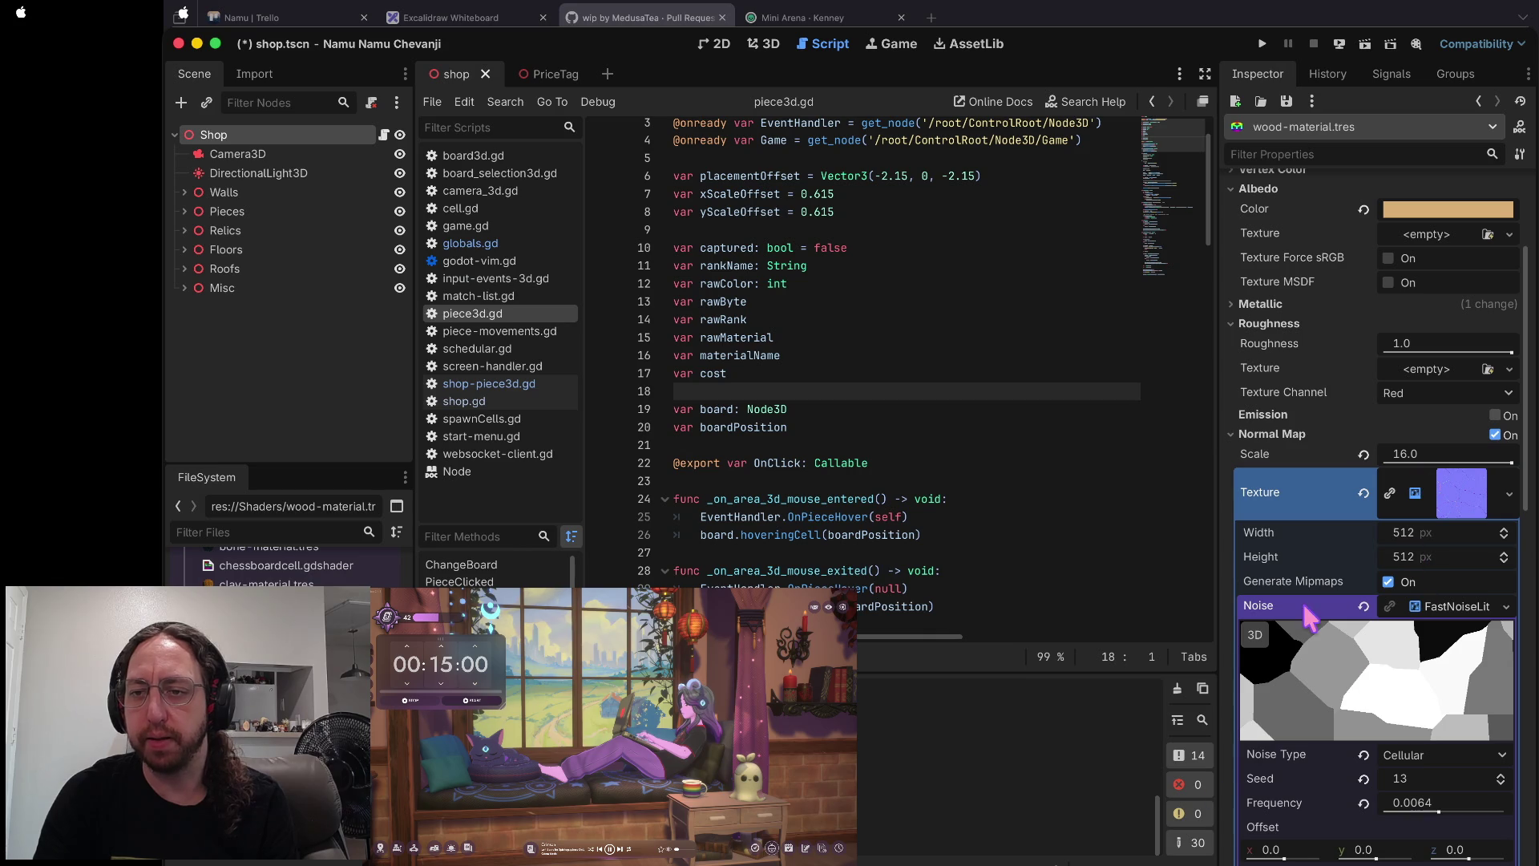
scroll(1430, 550, "up", 10)
scroll(1387, 362, "down", 12)
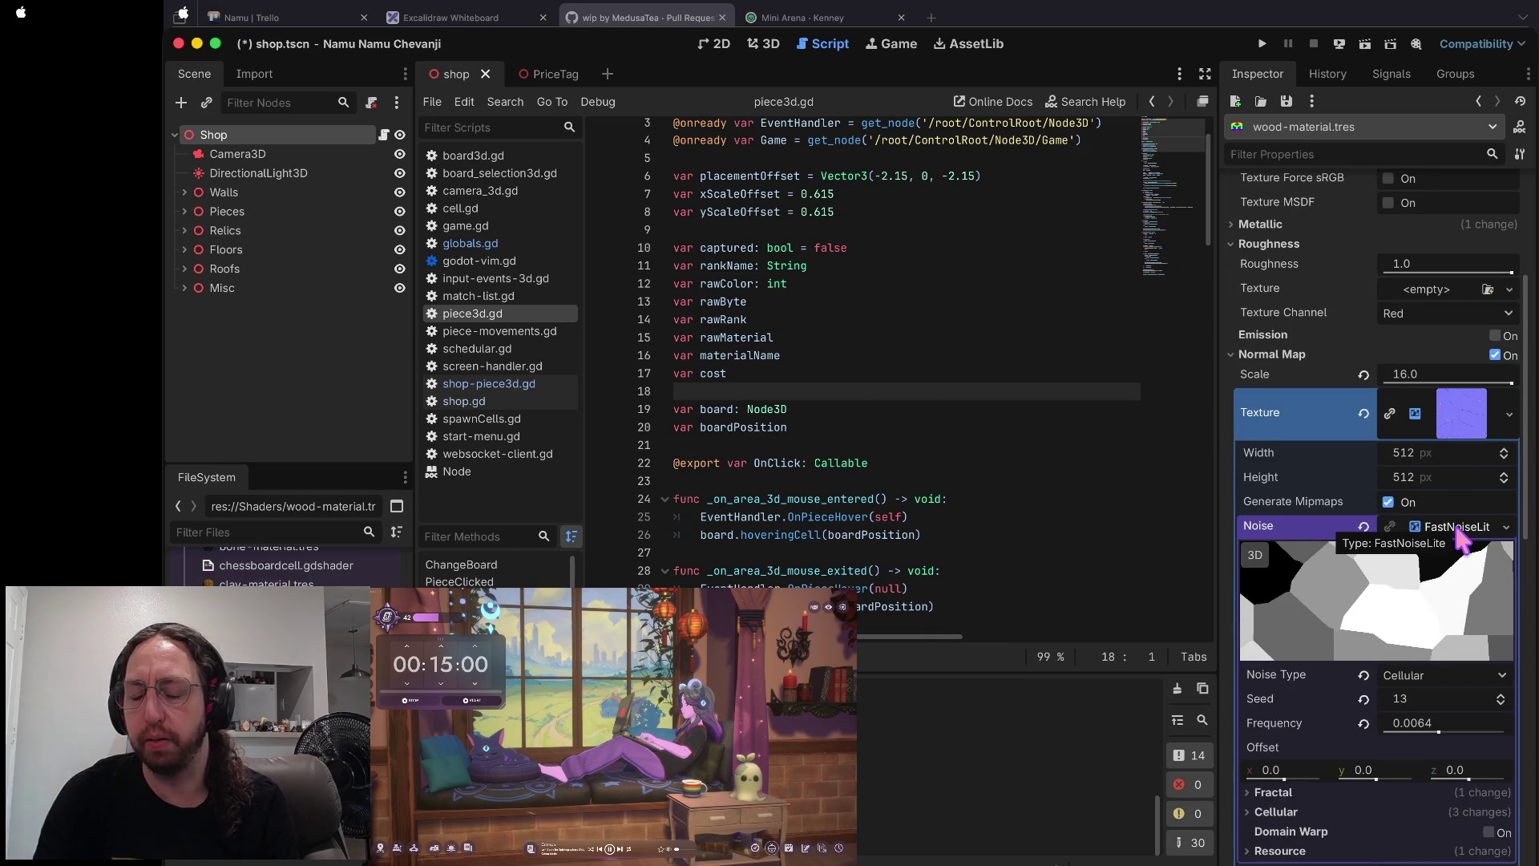
scroll(1461, 537, "up", 10)
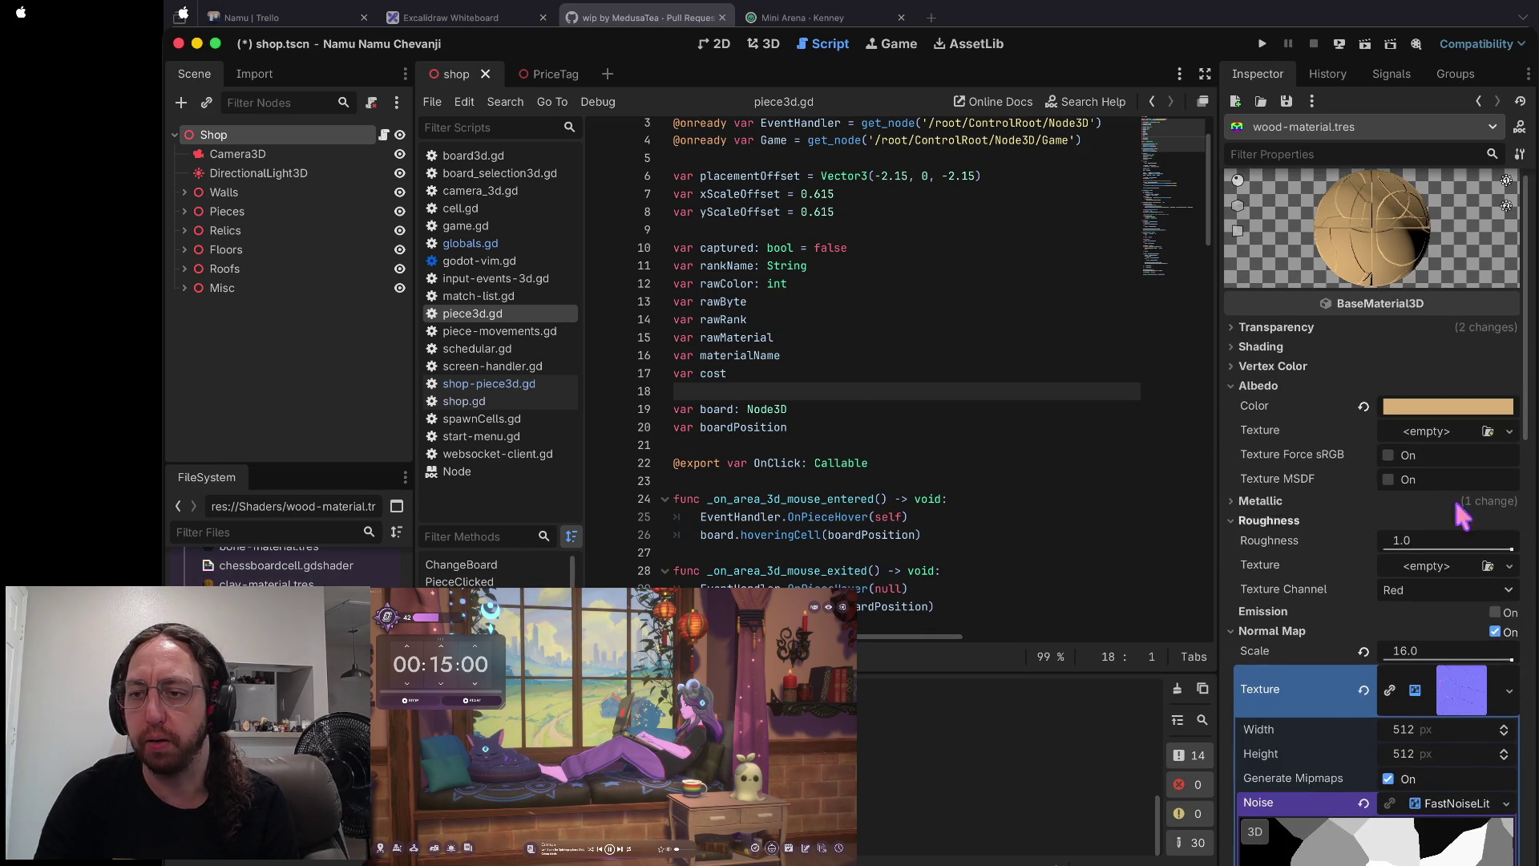
scroll(1462, 545, "down", 9)
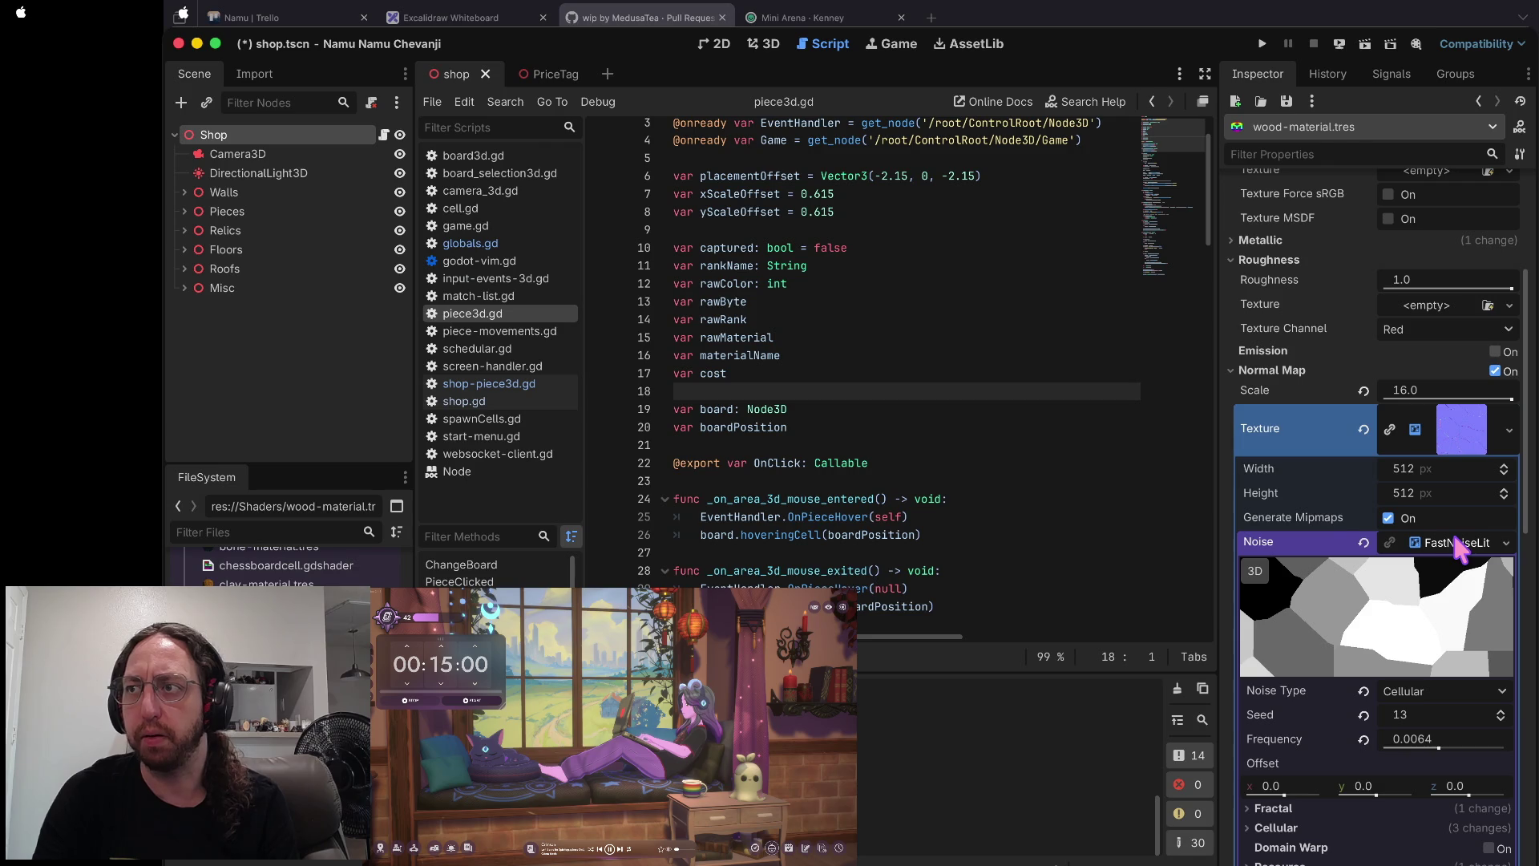
scroll(1460, 553, "up", 5)
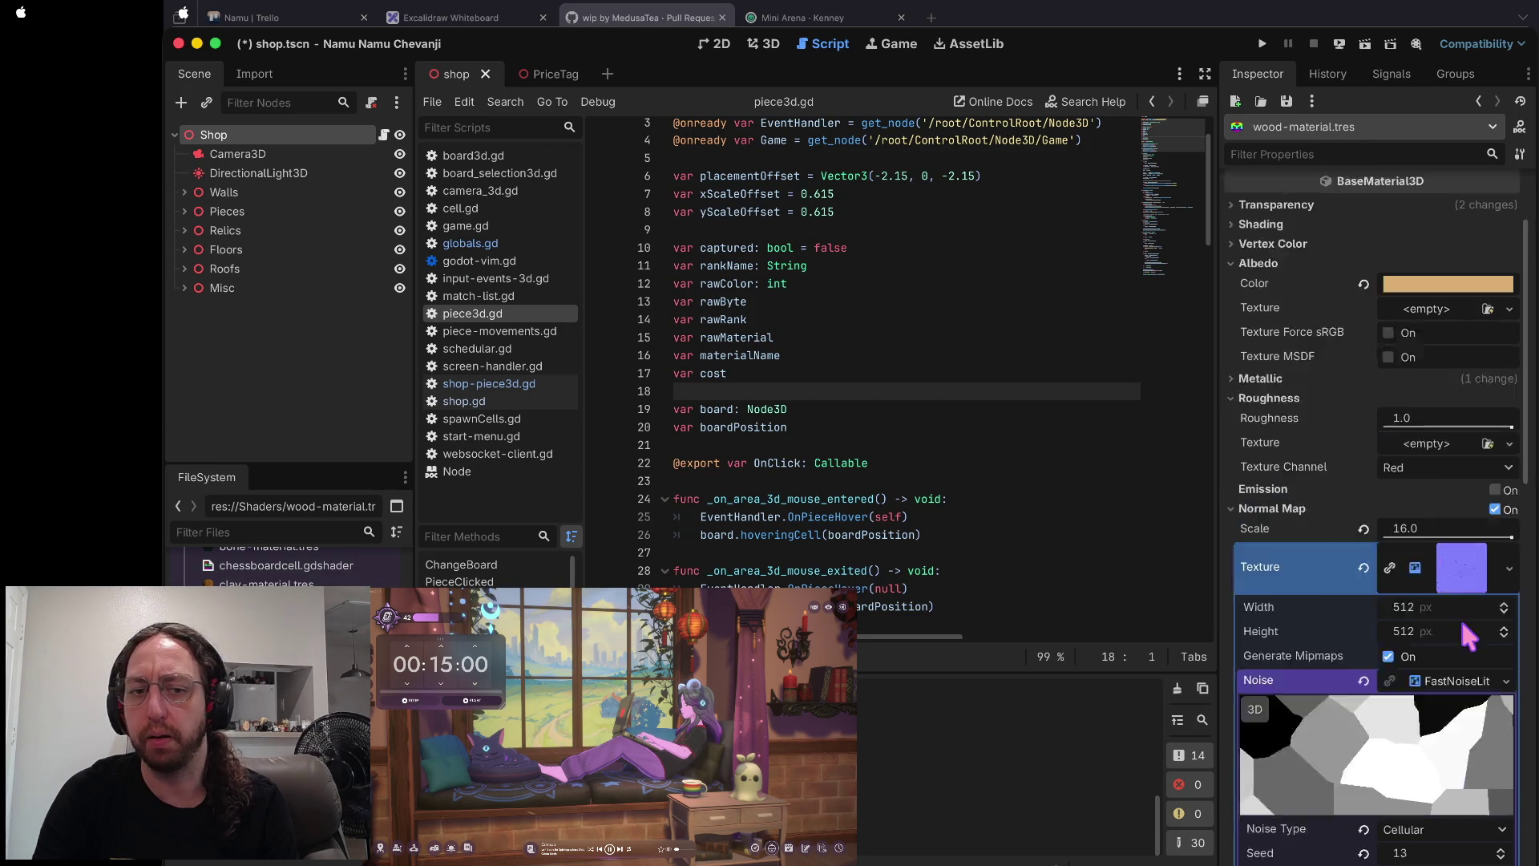
scroll(284, 561, "up", 5)
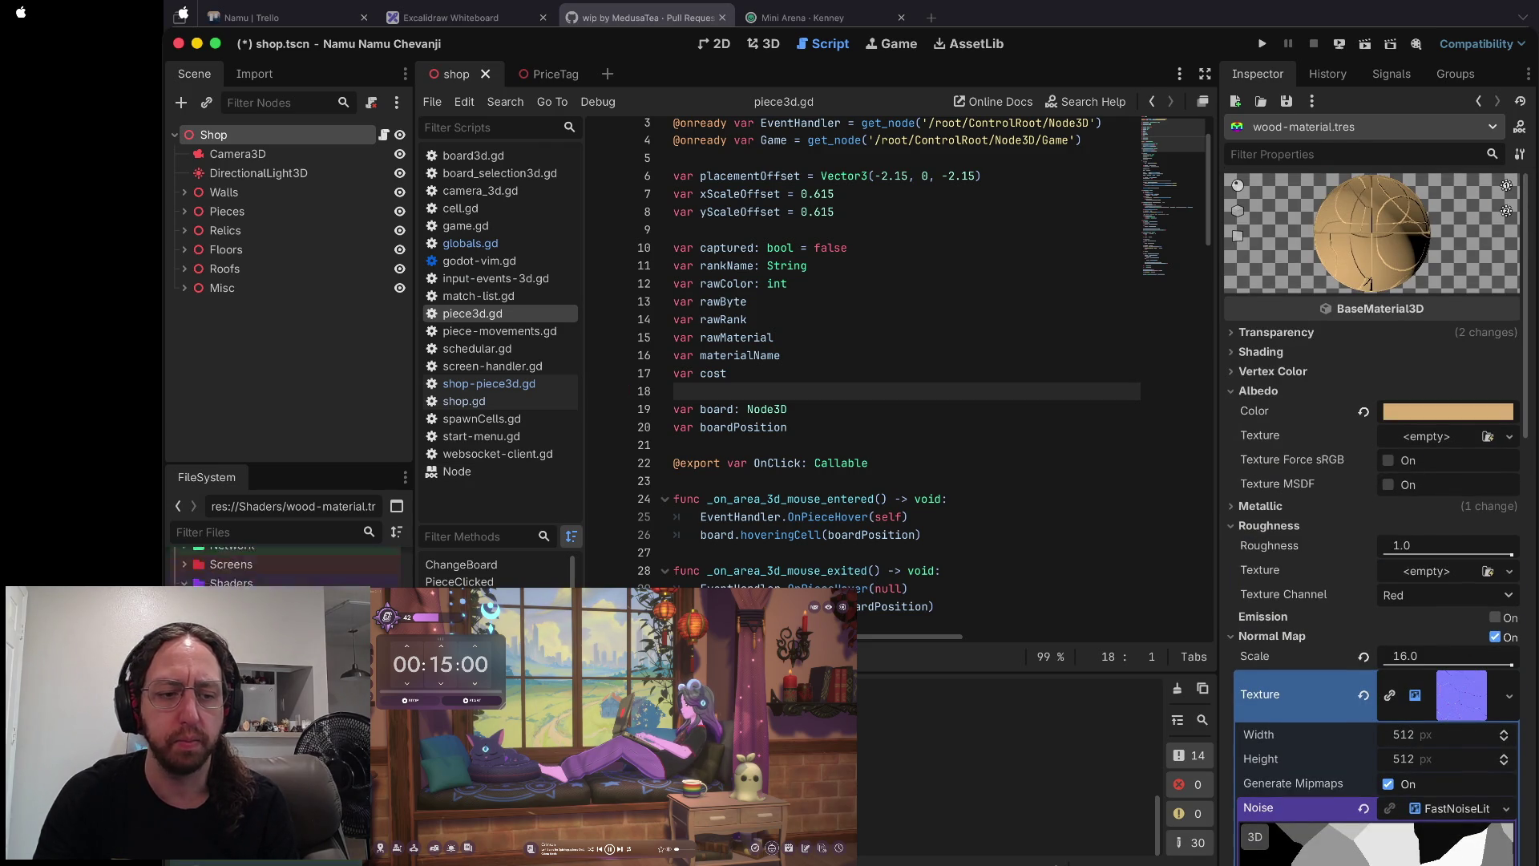
scroll(1415, 602, "down", 7)
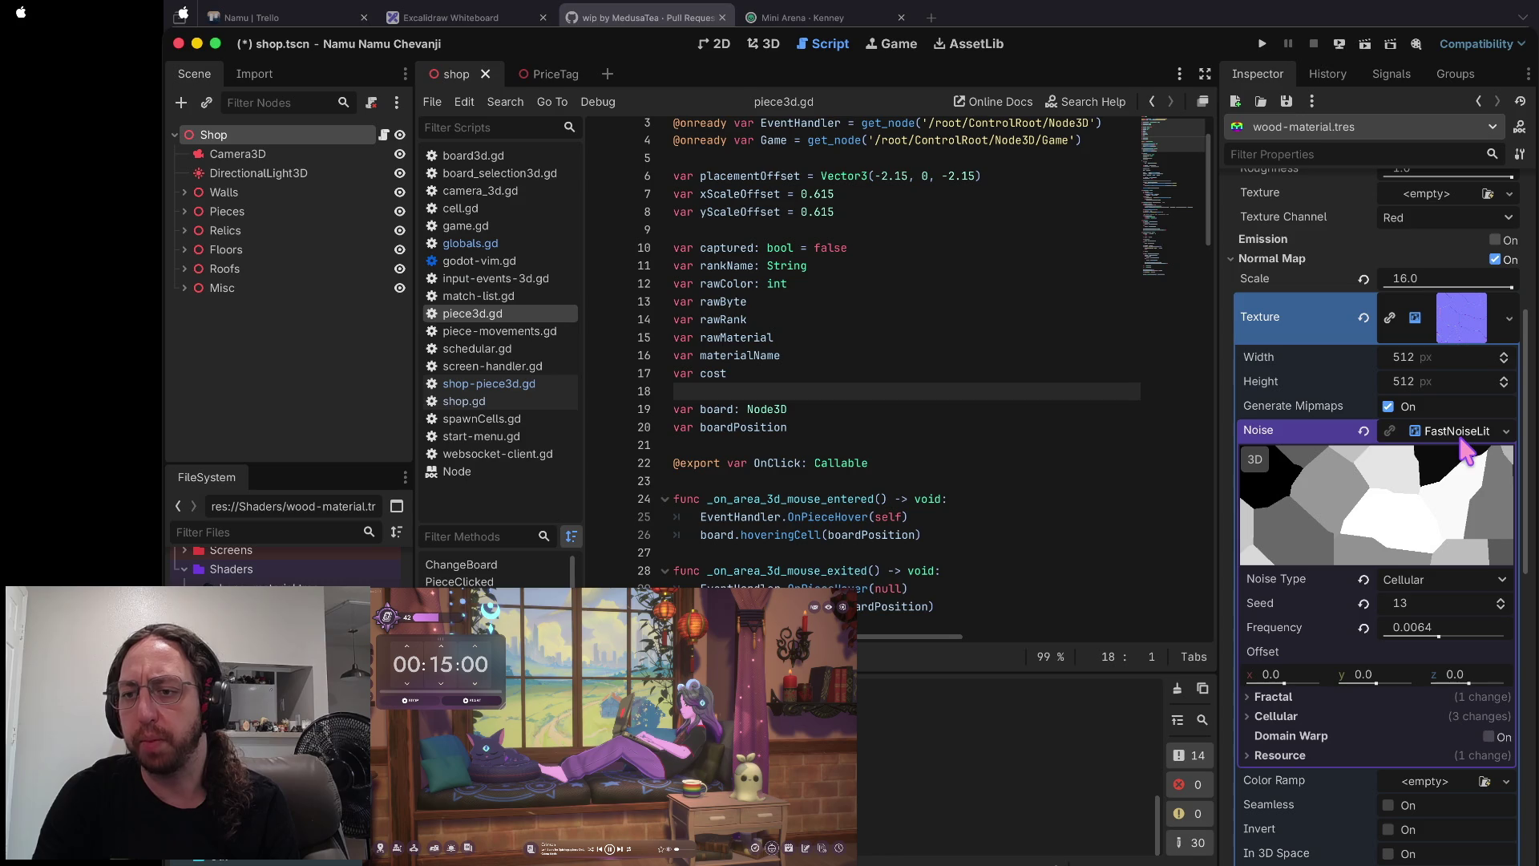
- Try Simplex and Simplex Smooth noise types, settling back on Simplex
left_click(1432, 573)
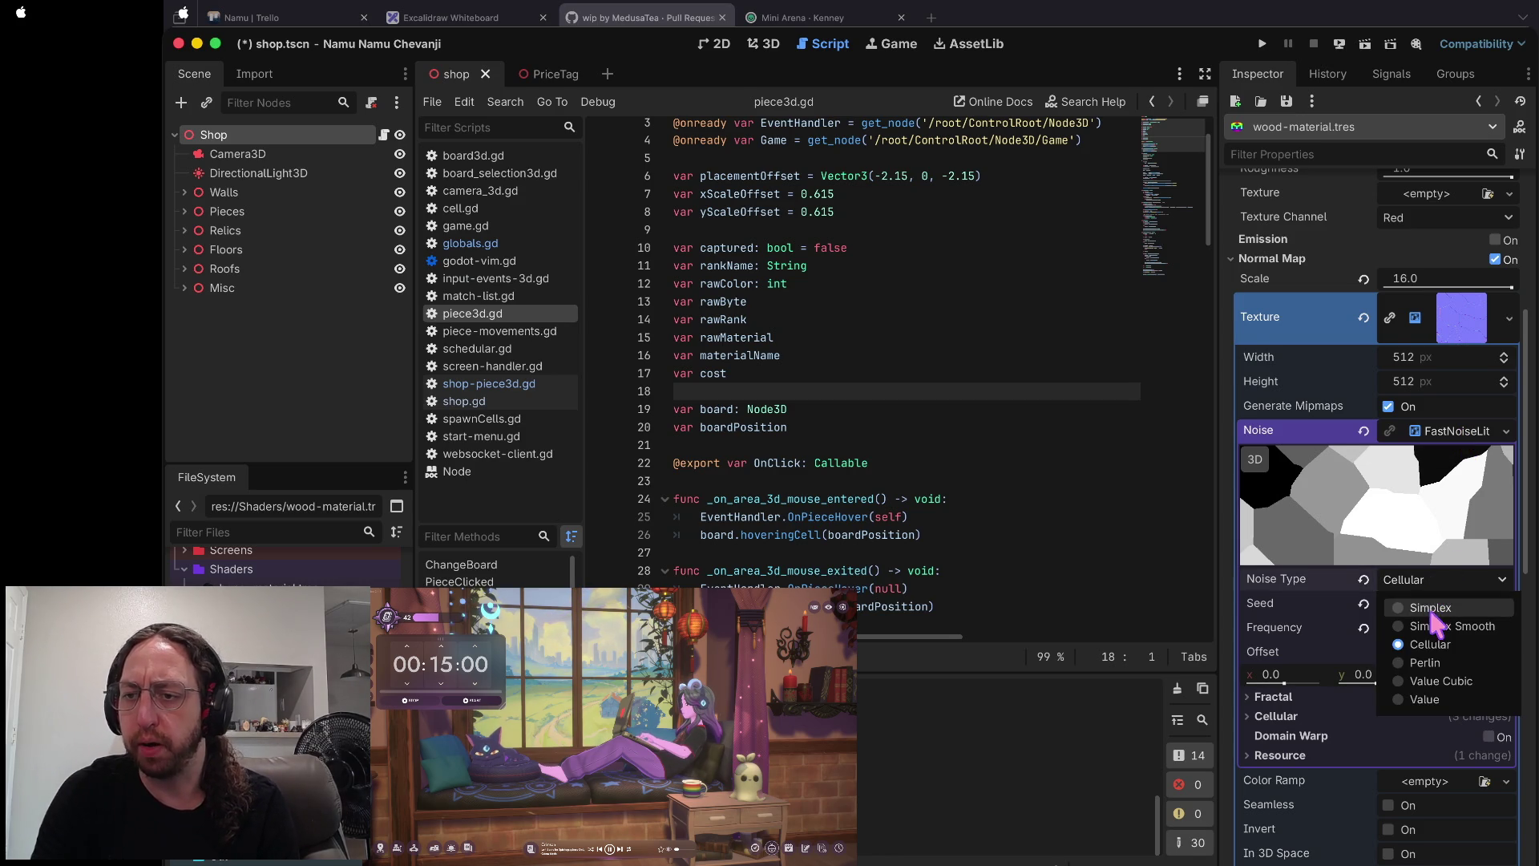
left_click(1435, 603)
left_click(1435, 589)
left_click(1431, 621)
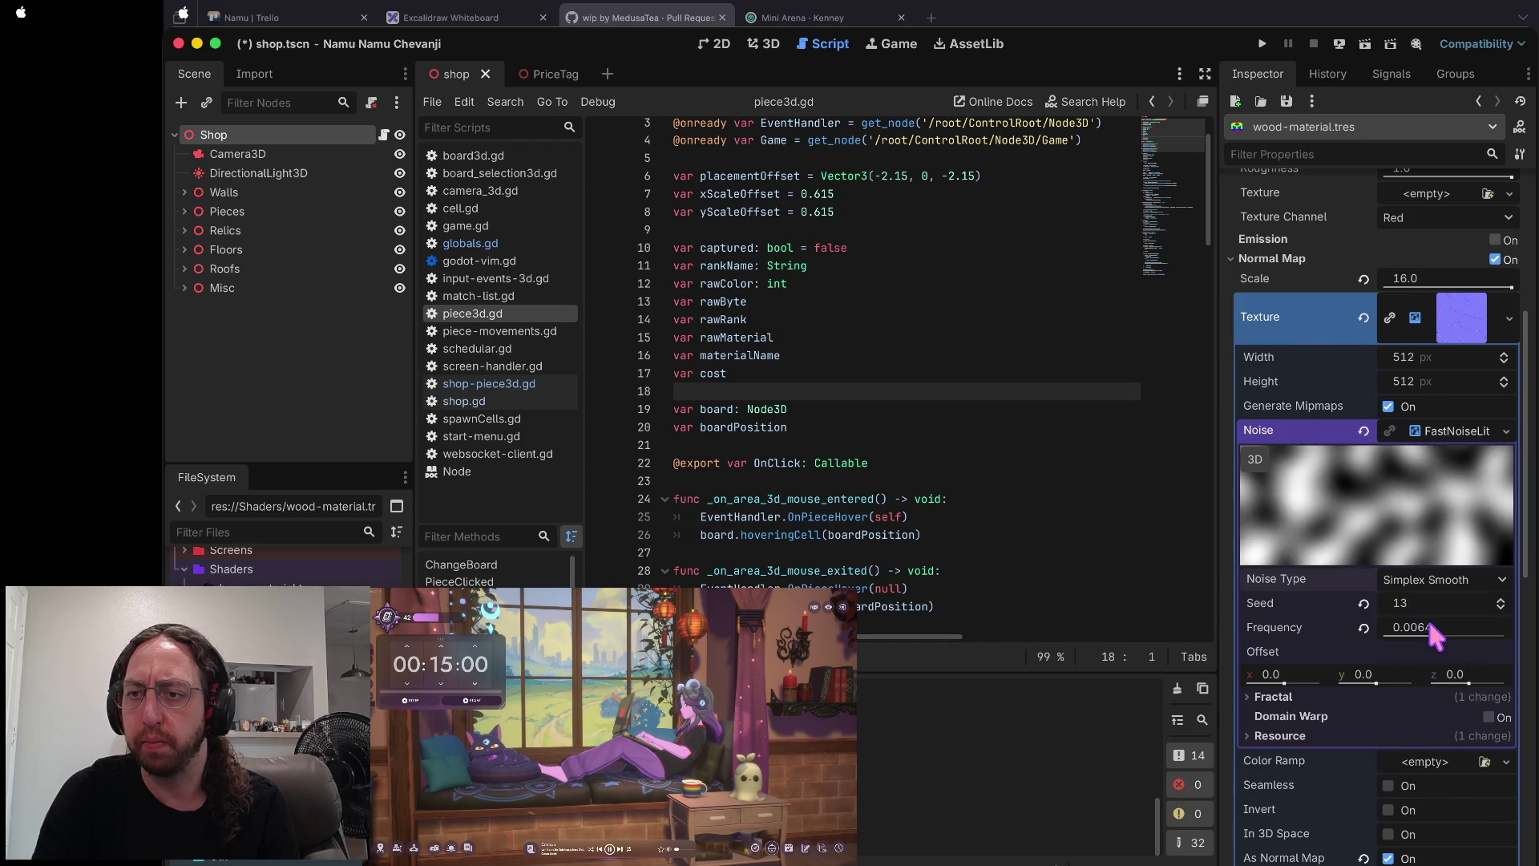
left_click(1431, 732)
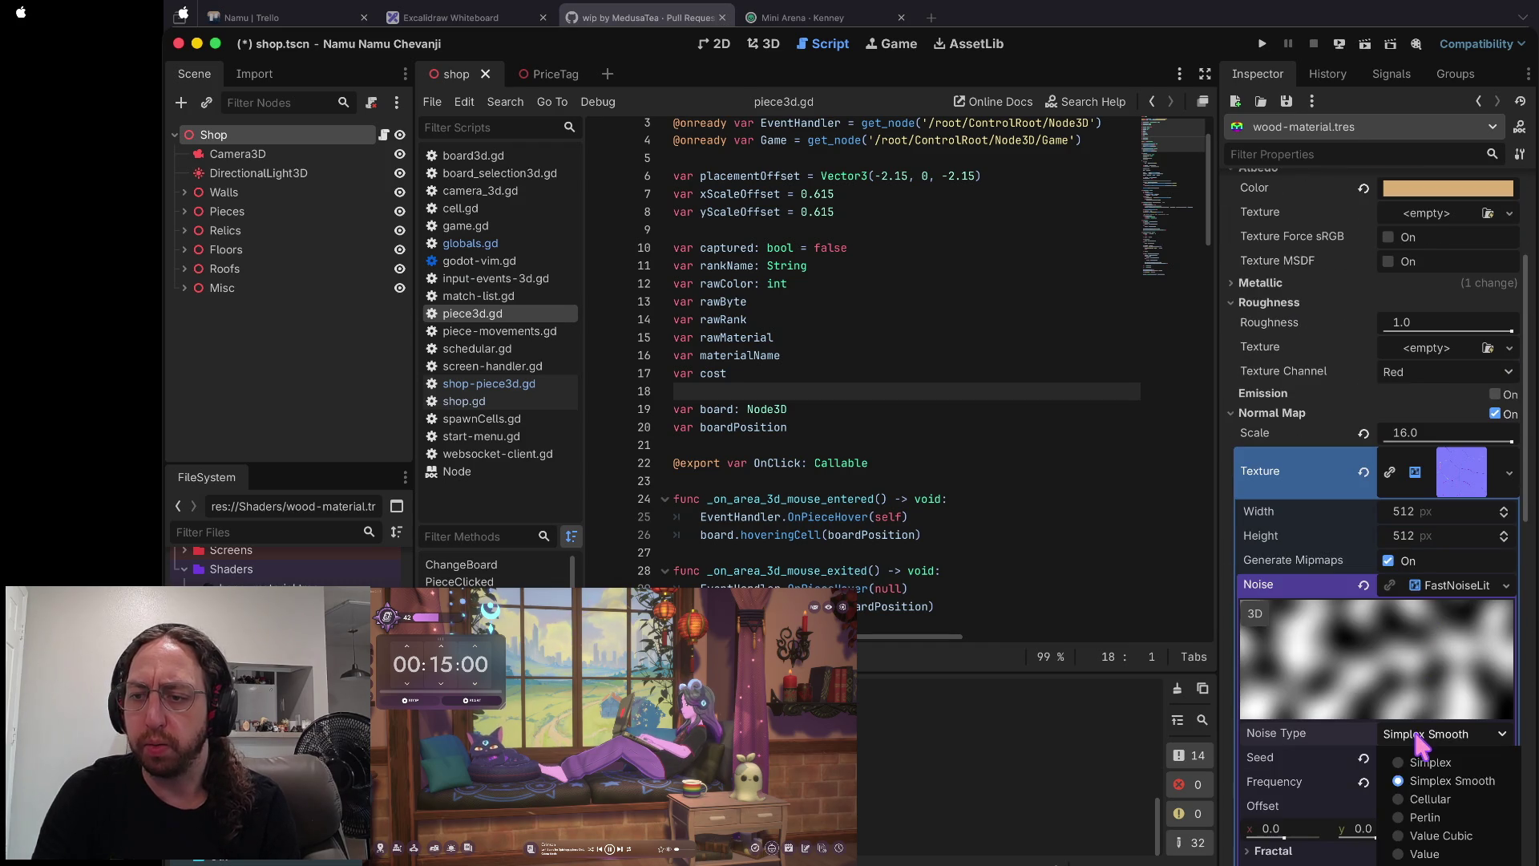
left_click(1419, 755)
left_click(1421, 579)
left_click(1362, 554)
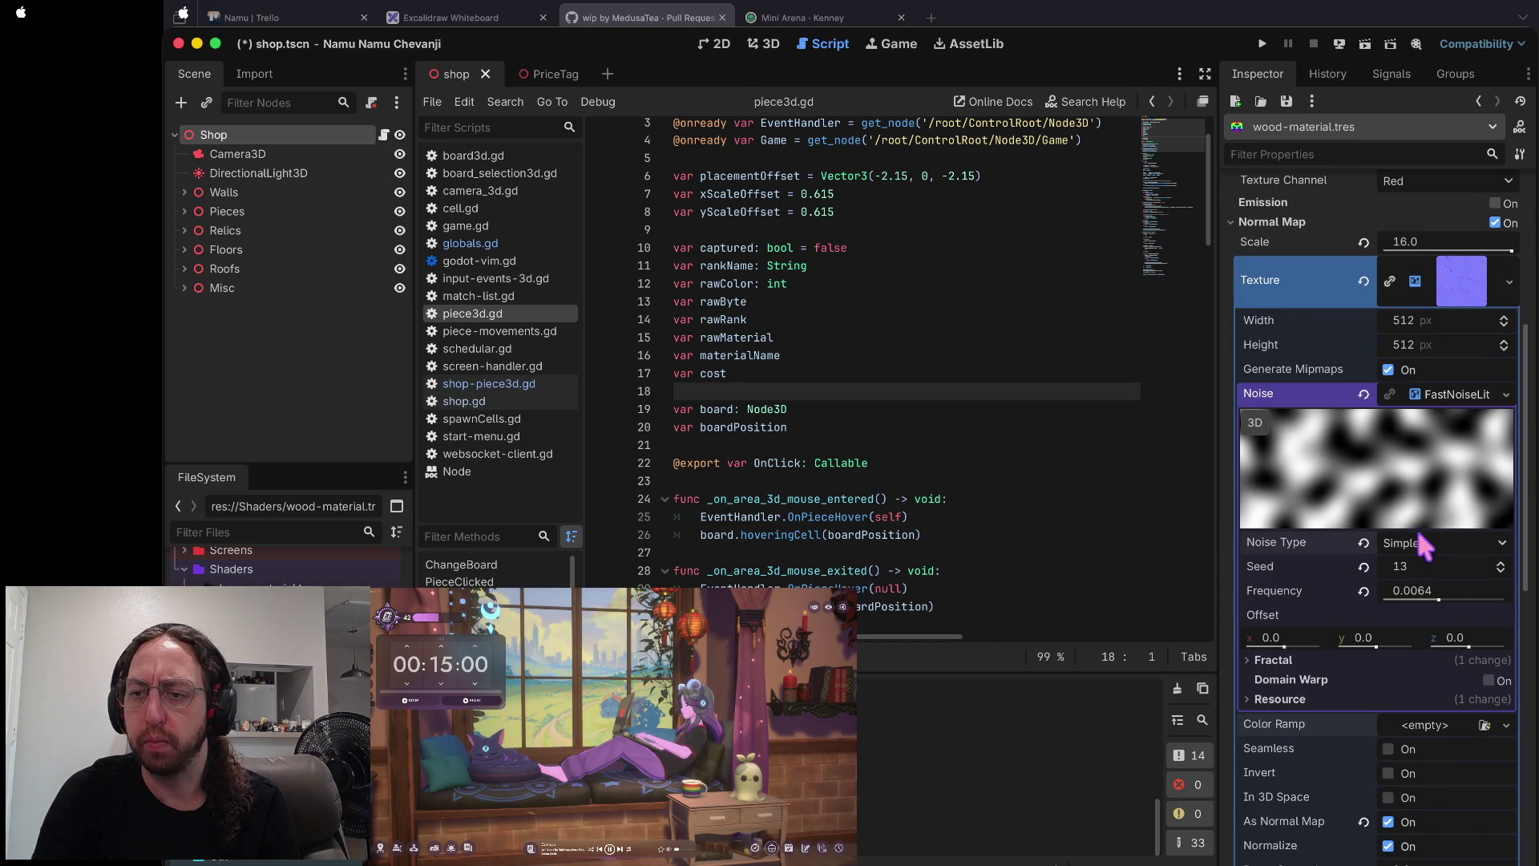
- Try Perlin, Value Cubic and Value noise, then return to Cellular
left_click(1419, 542)
left_click(1424, 623)
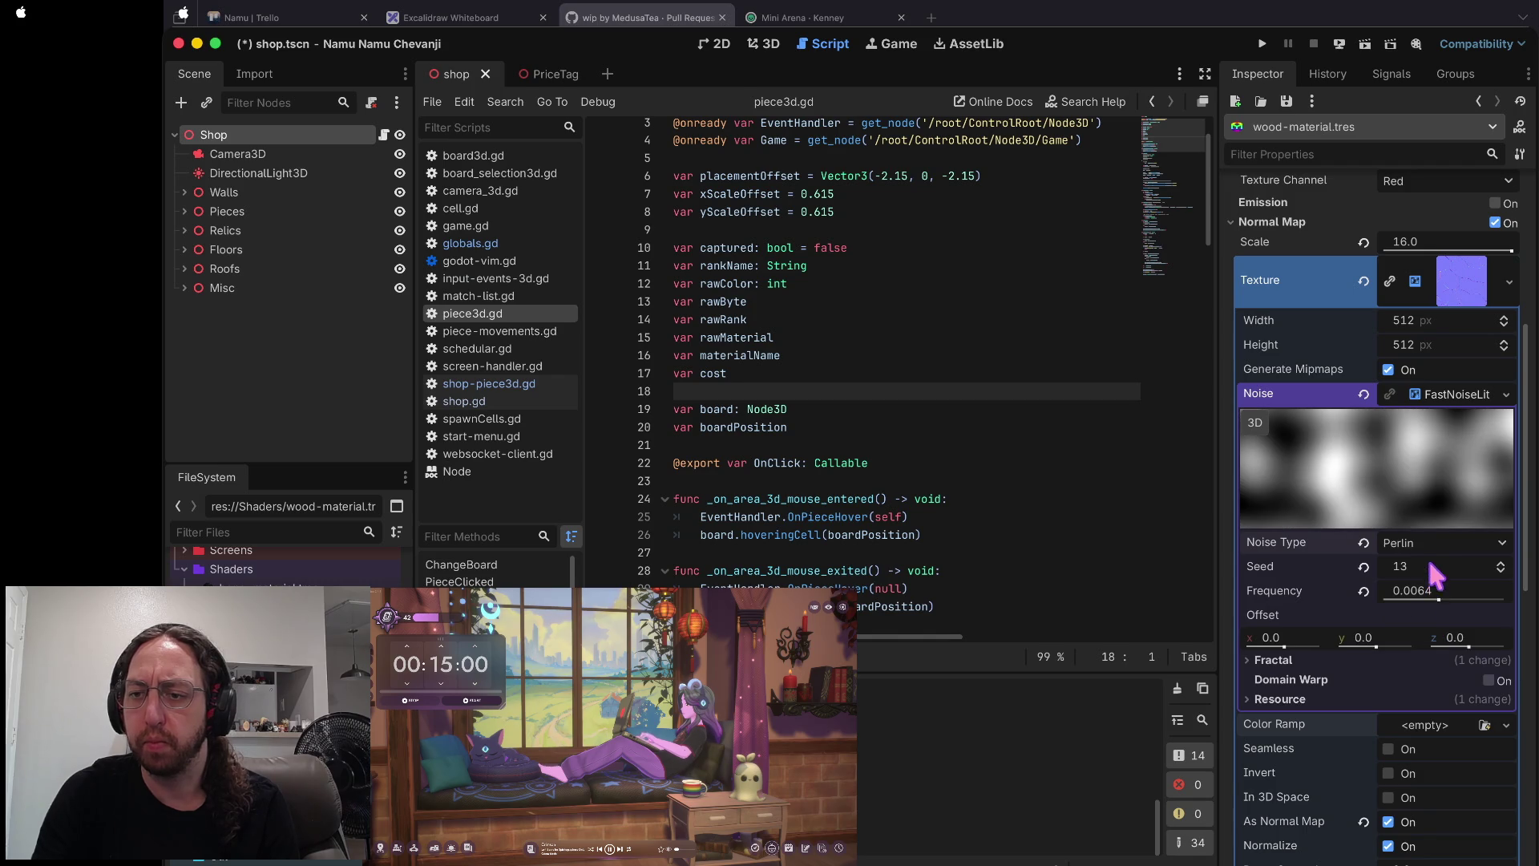
left_click(1436, 543)
left_click(1429, 607)
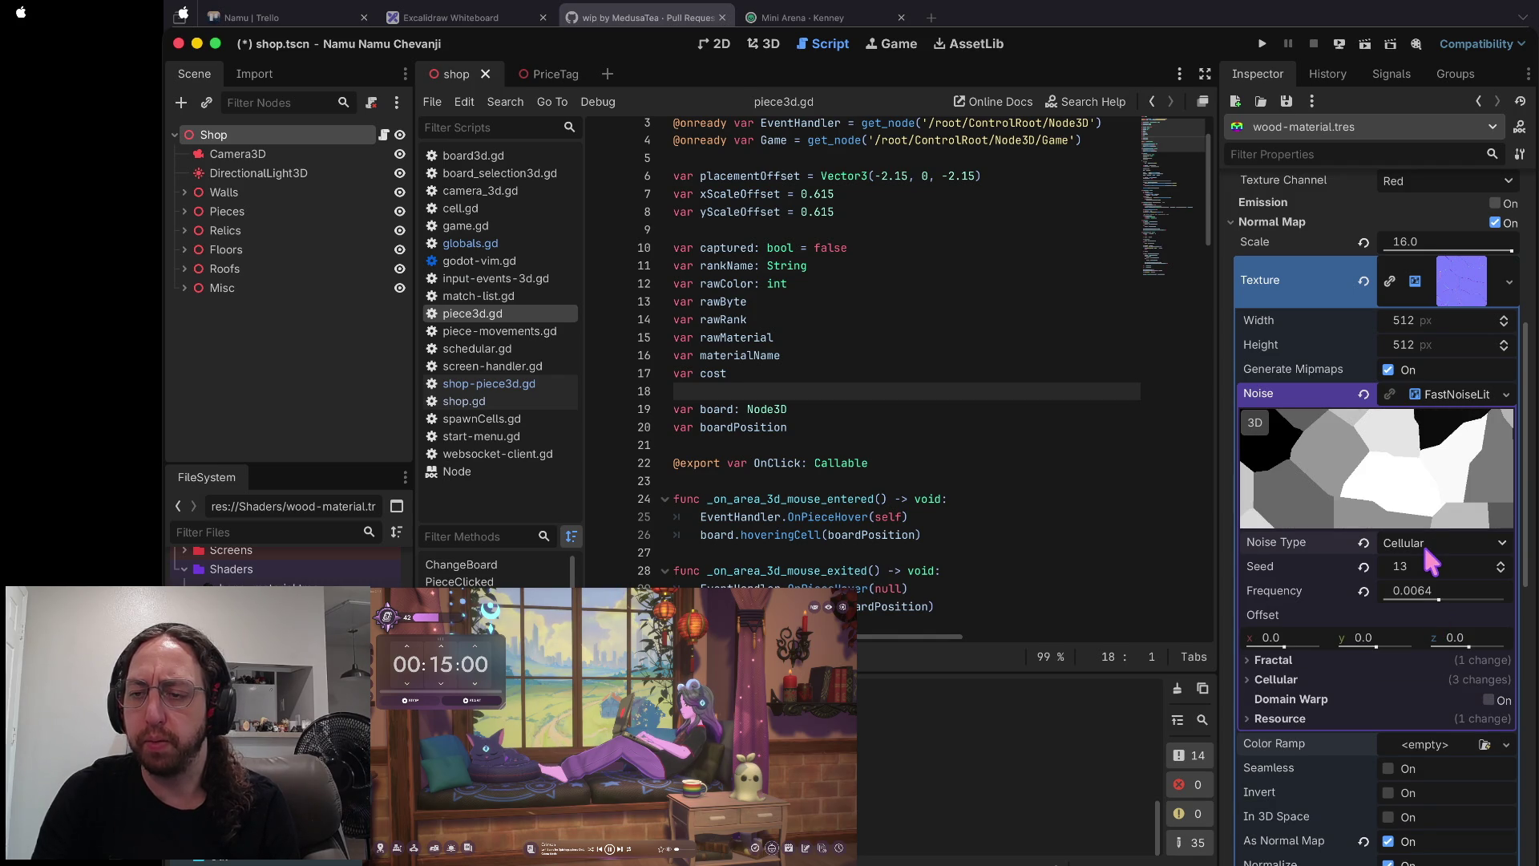
left_click(1430, 545)
left_click(1432, 646)
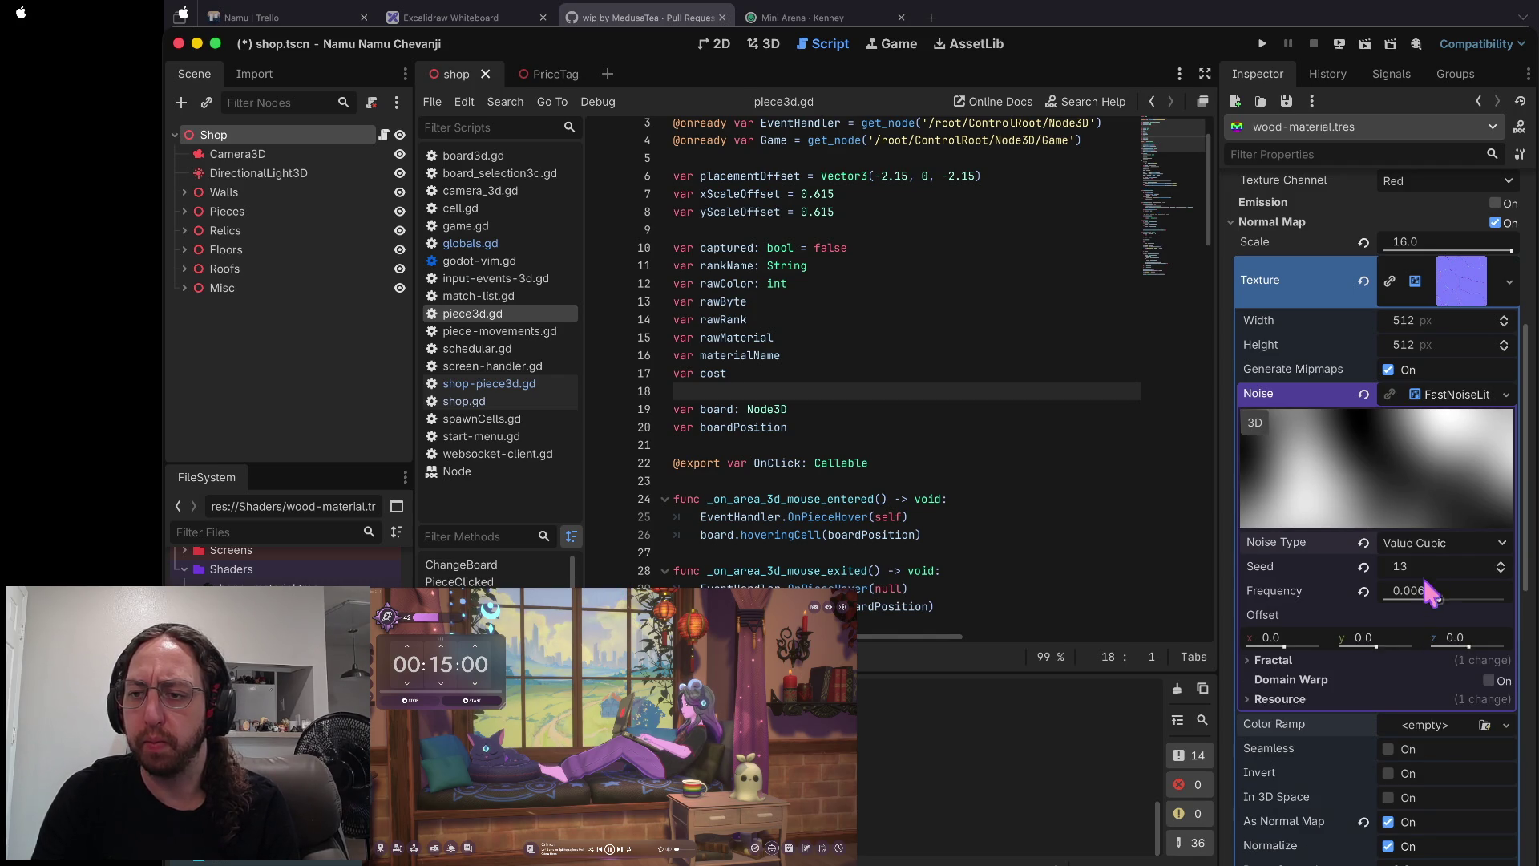
left_click(1418, 543)
left_click(1427, 665)
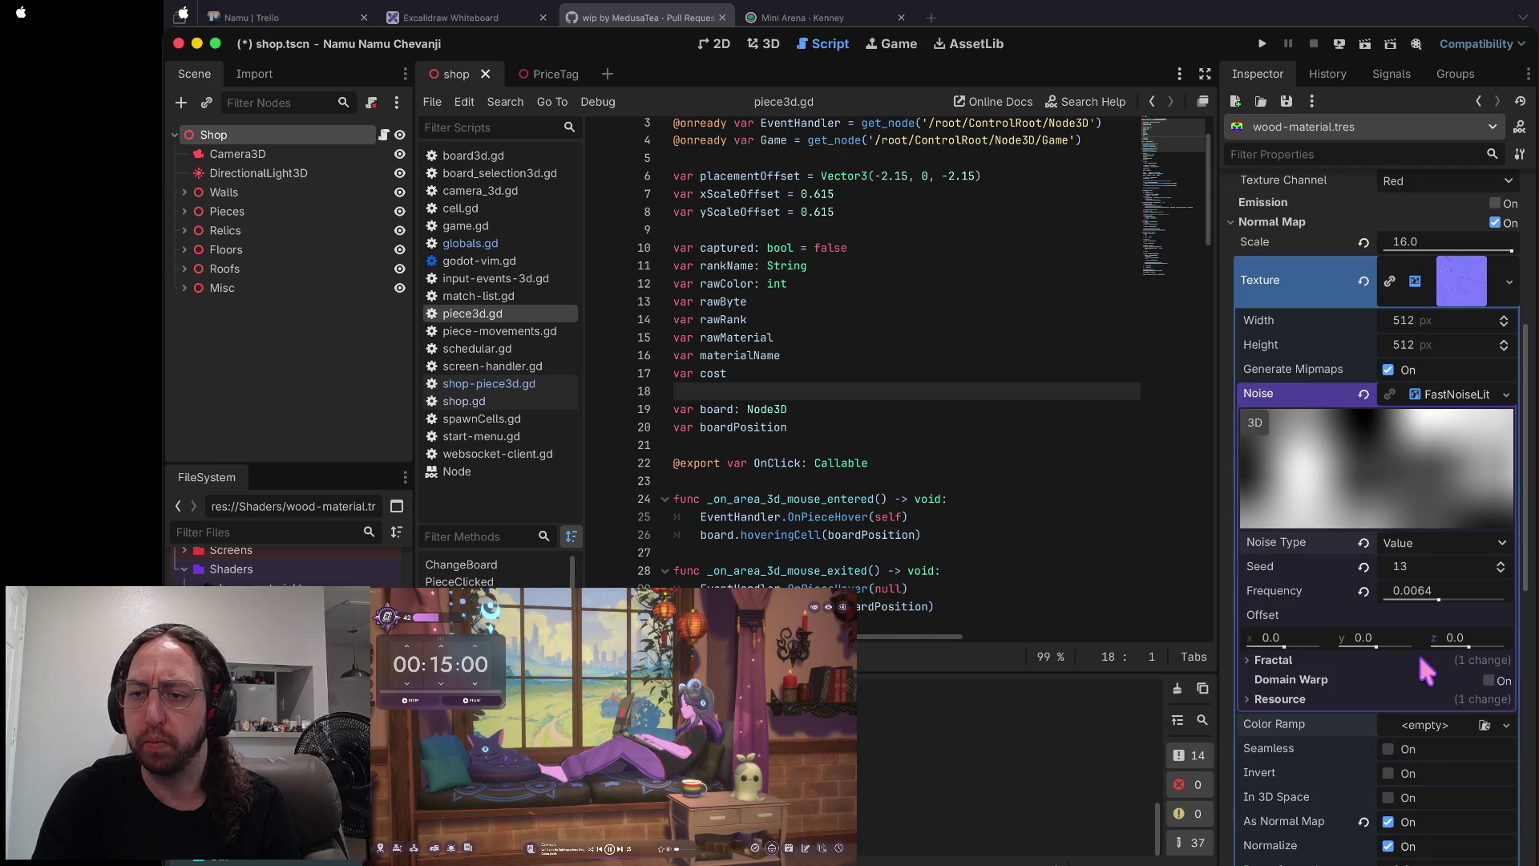
left_click(1427, 548)
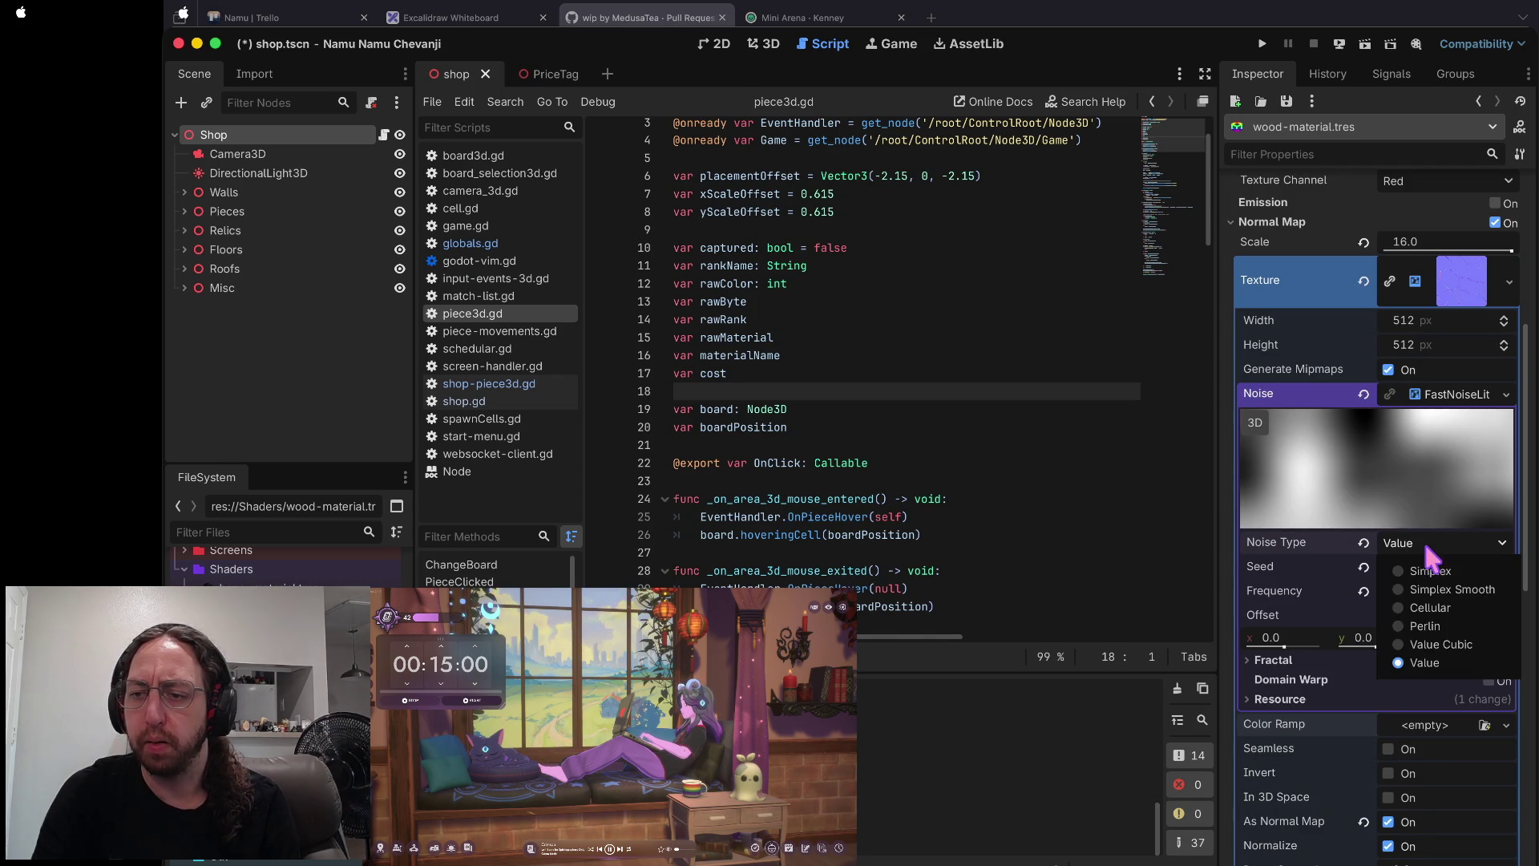
left_click(1426, 609)
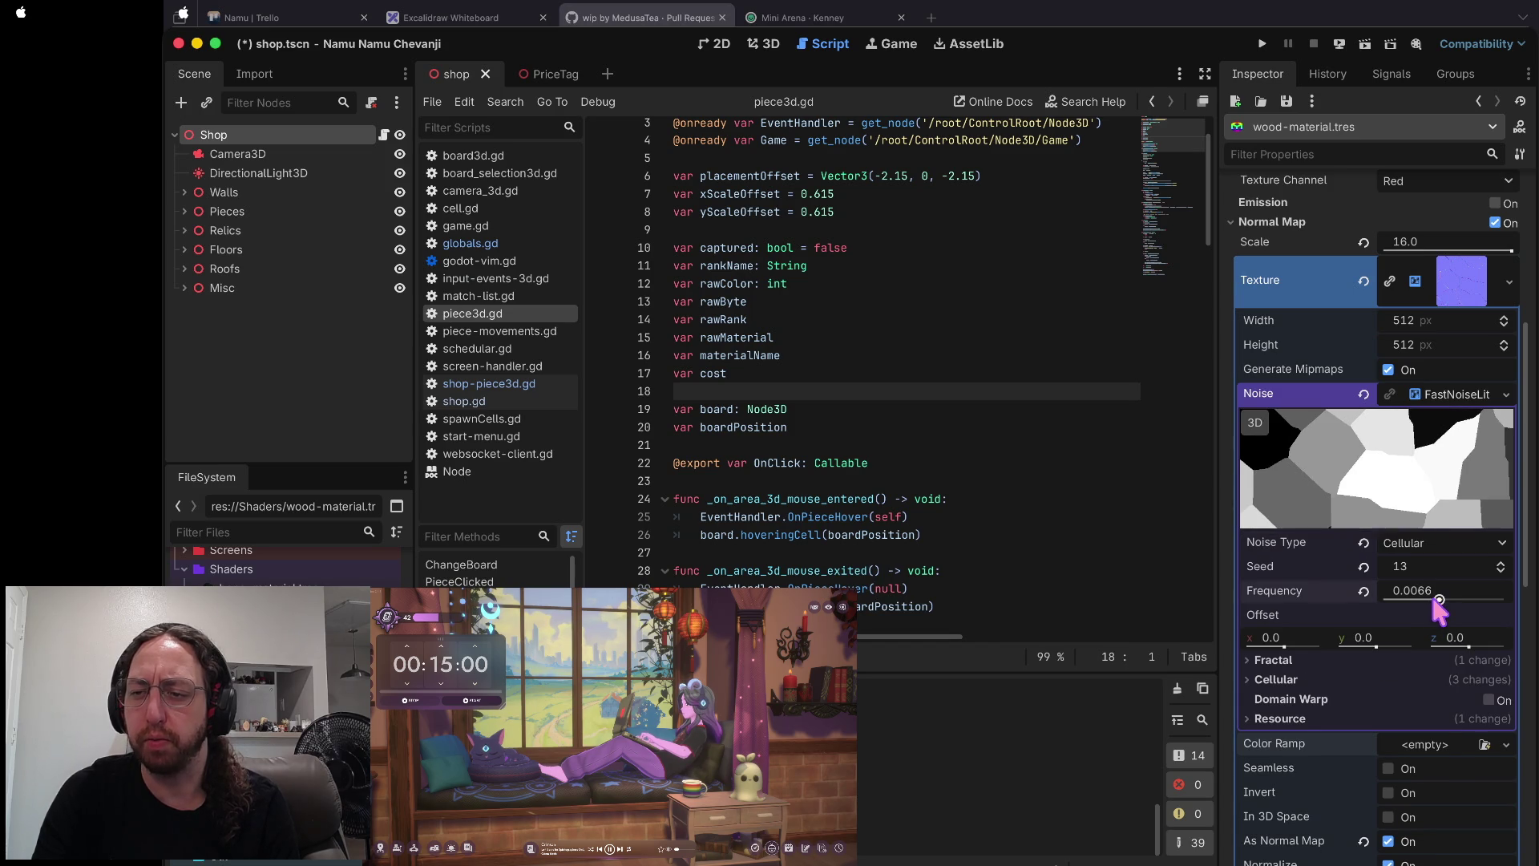
- Reset the noise frequency to 0.01 and switch the noise type to Simplex
left_click(1362, 591)
left_click(1431, 543)
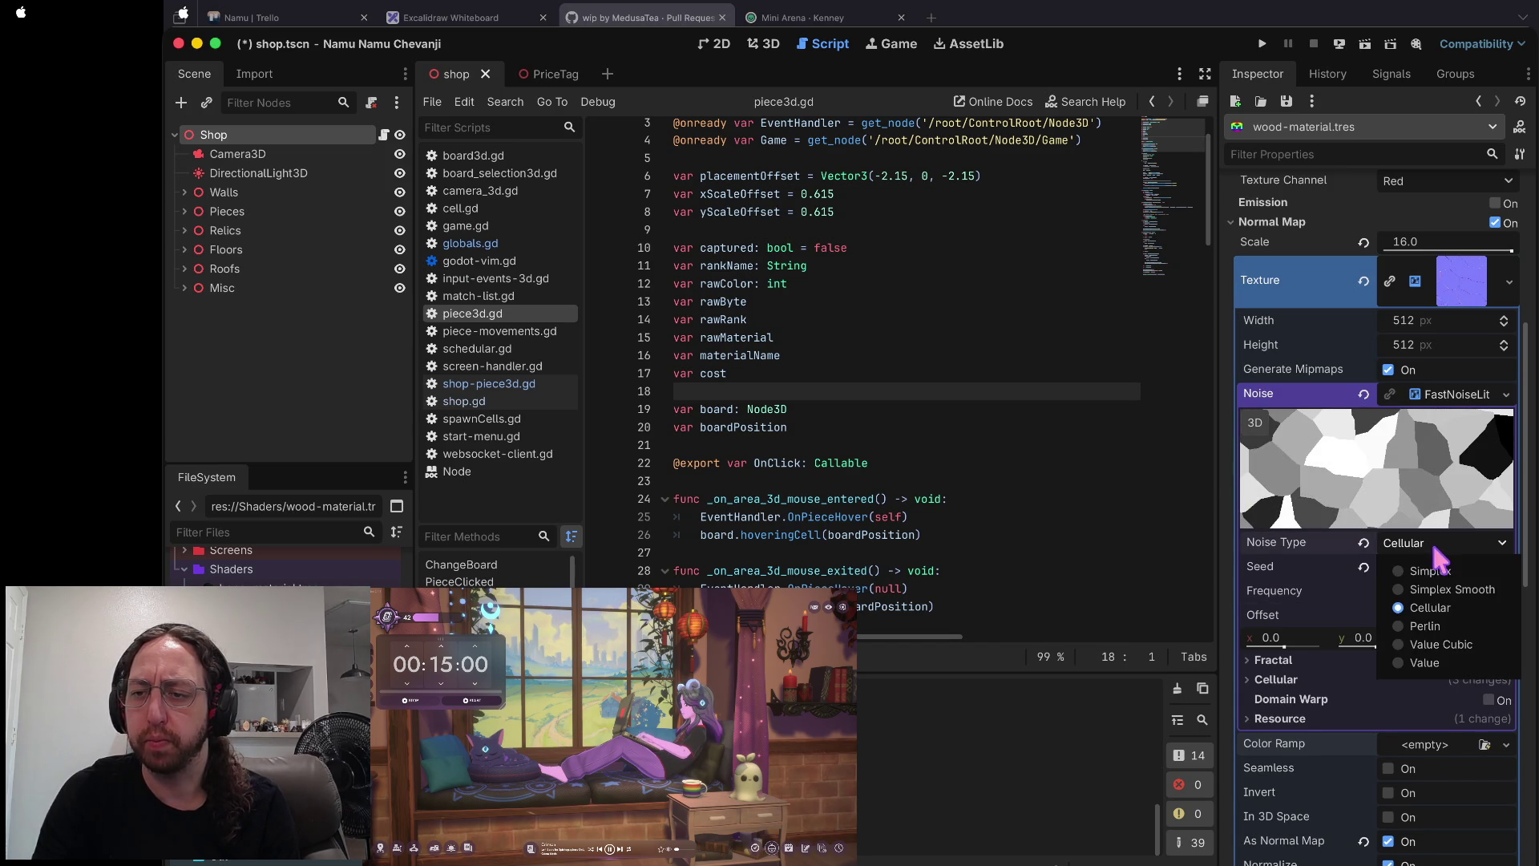
left_click(1429, 570)
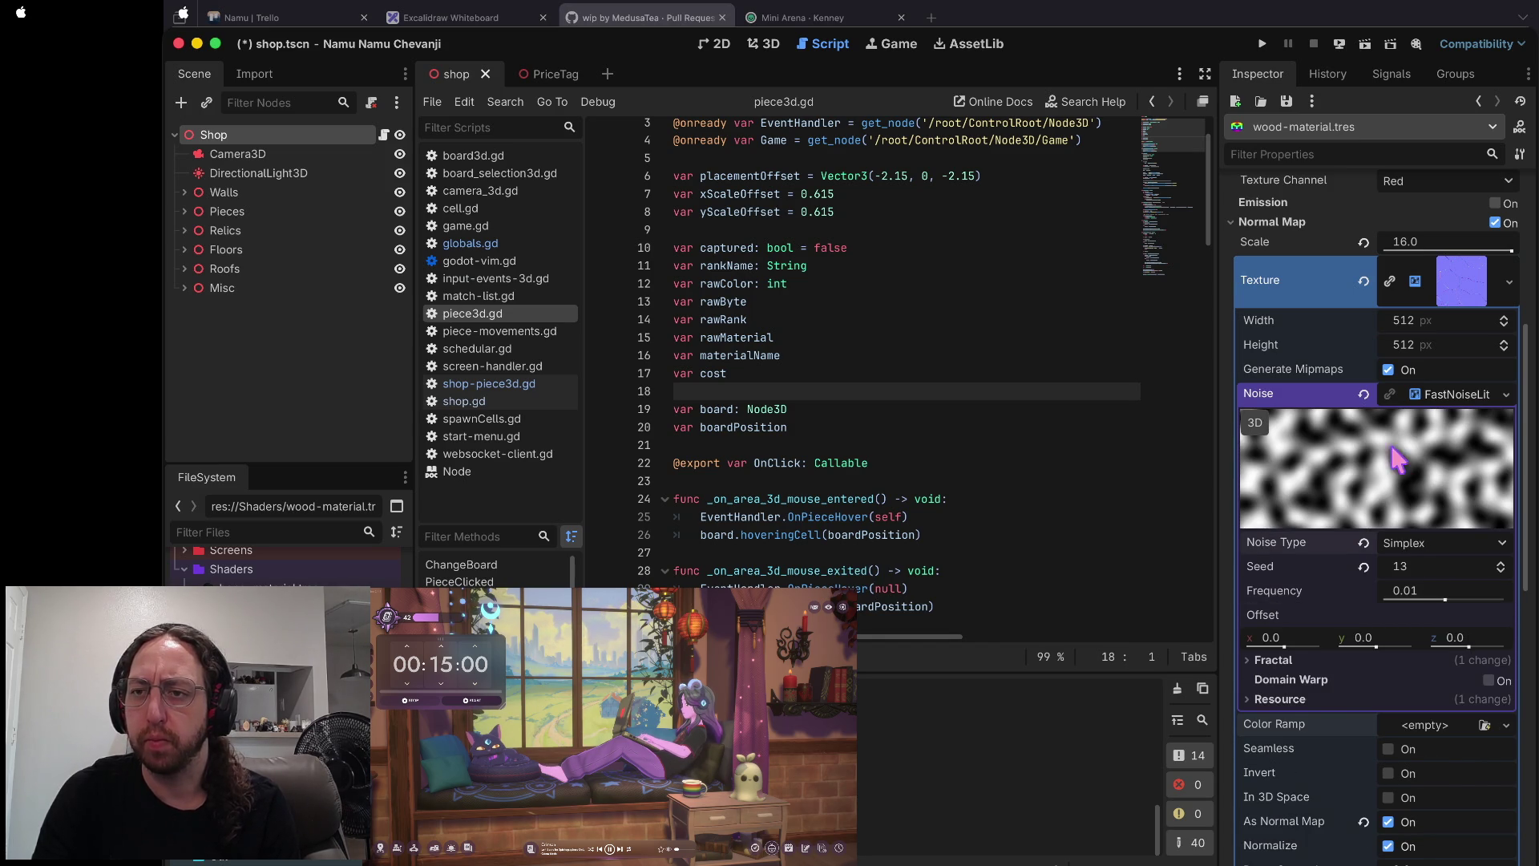
scroll(1397, 461, "up", 5)
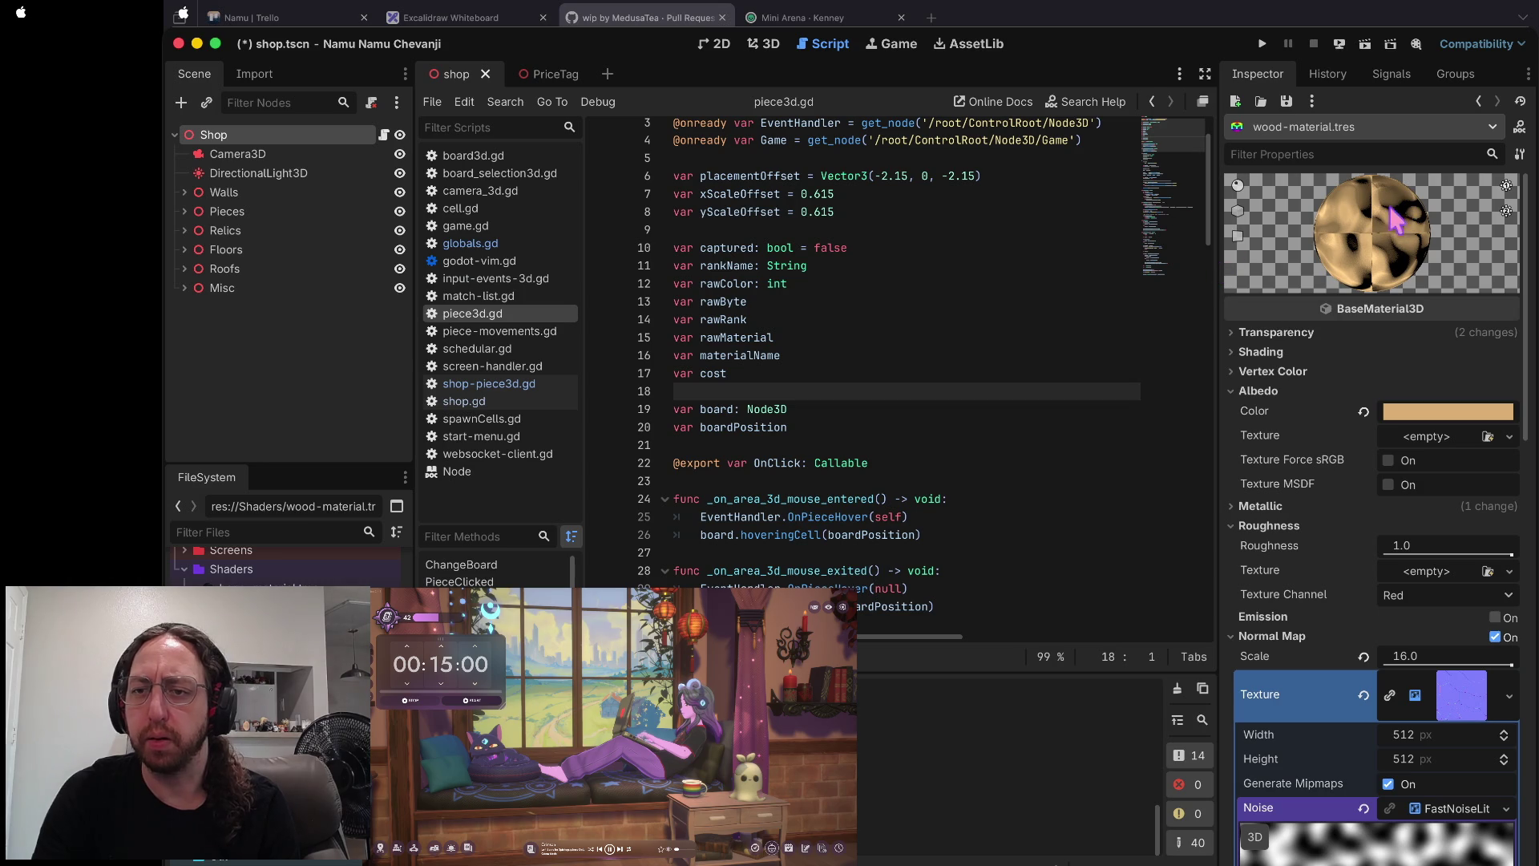
- Set the wood material's Transparency to Disabled so it renders opaque
left_click(1277, 334)
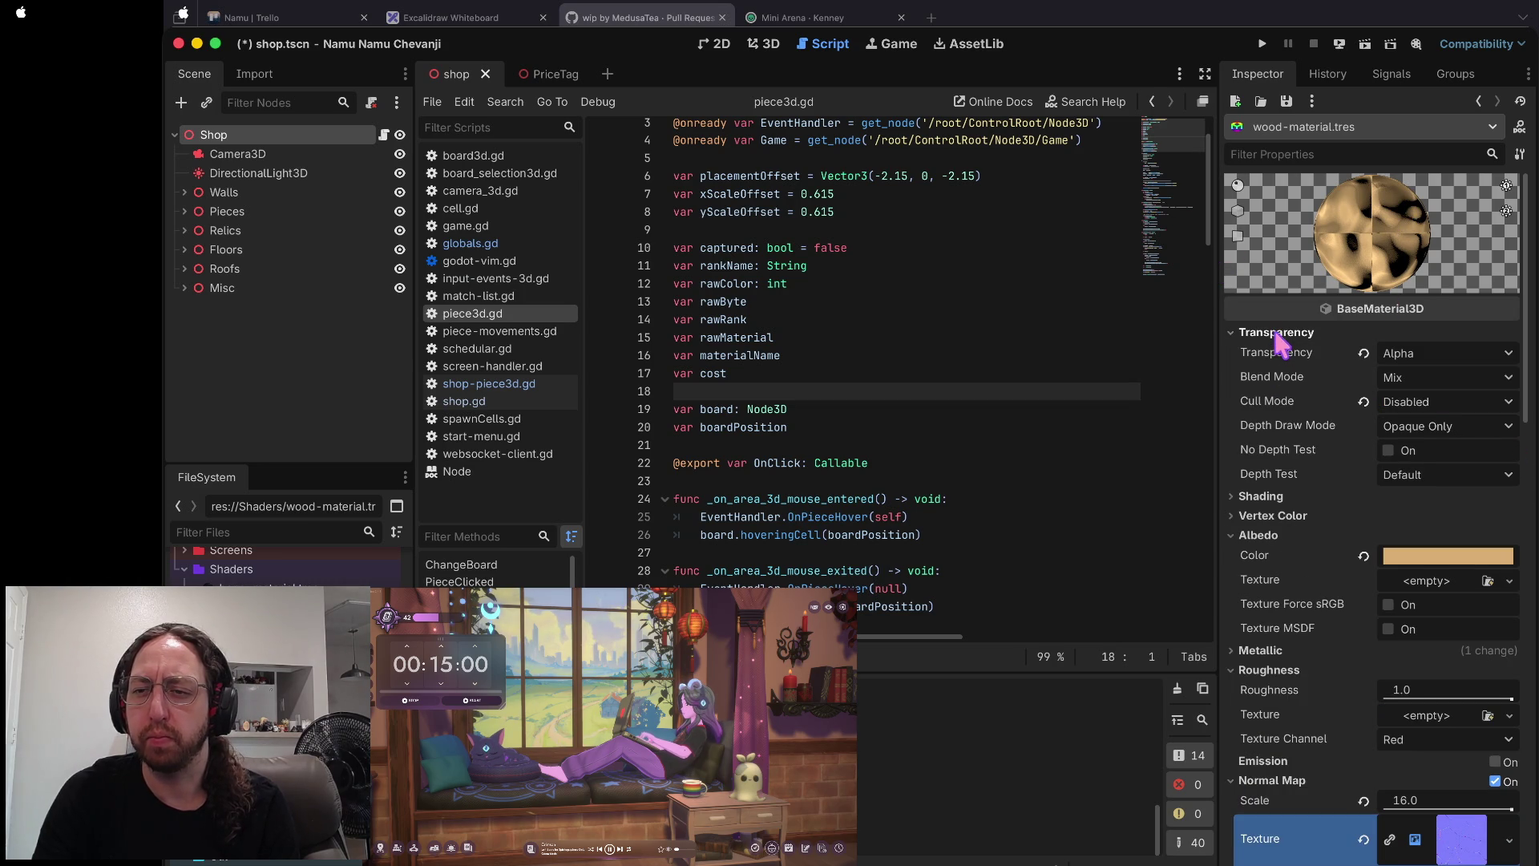
left_click(1363, 352)
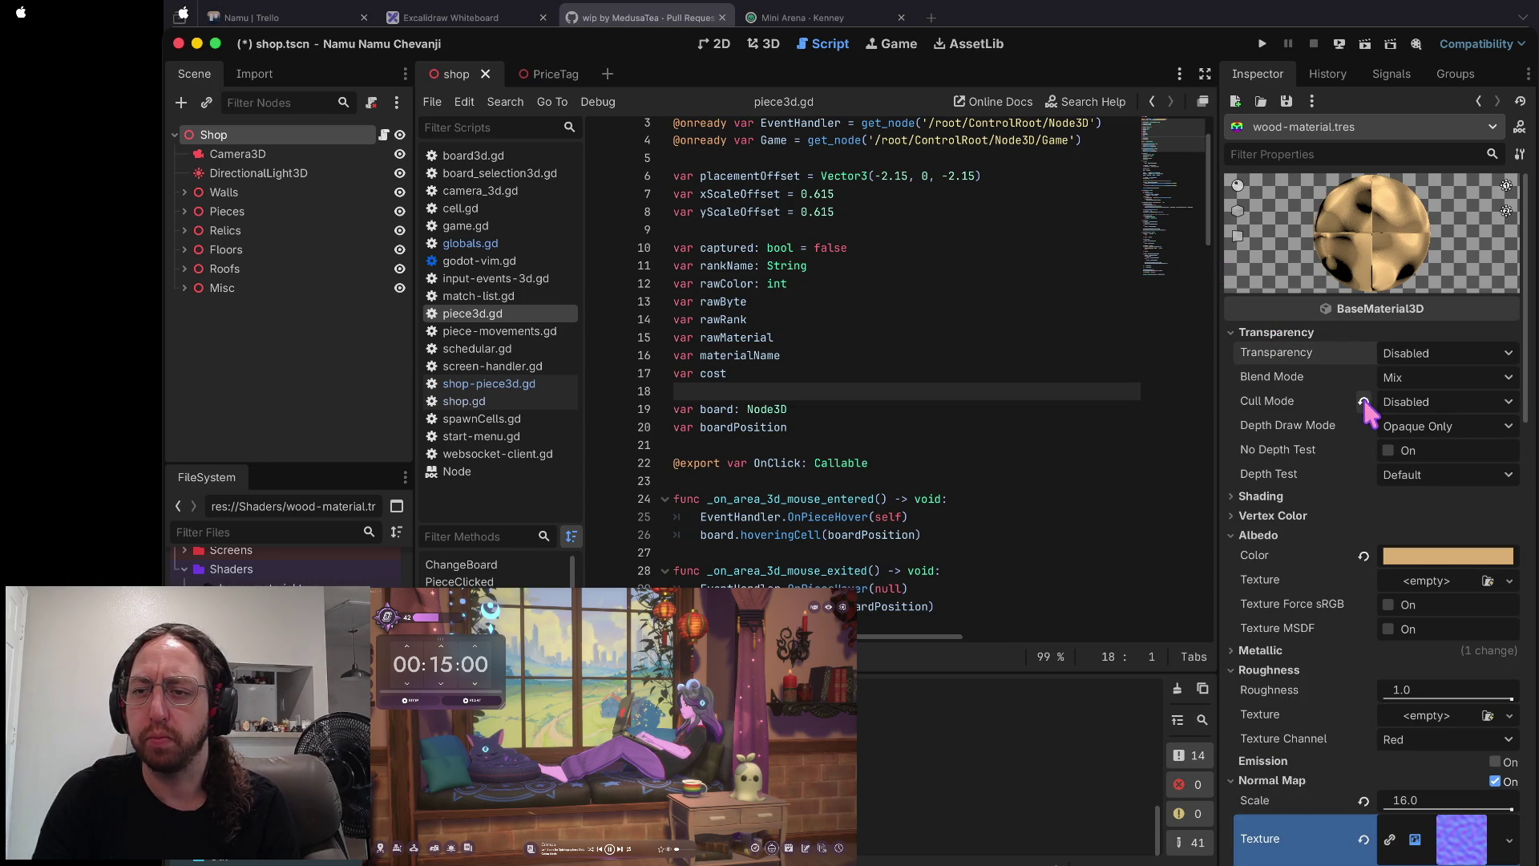
left_click(1283, 334)
left_click(1275, 356)
left_click(1274, 356)
- Darken the albedo colour to b3894e
left_click(1278, 389)
left_click(1277, 390)
left_click(1449, 415)
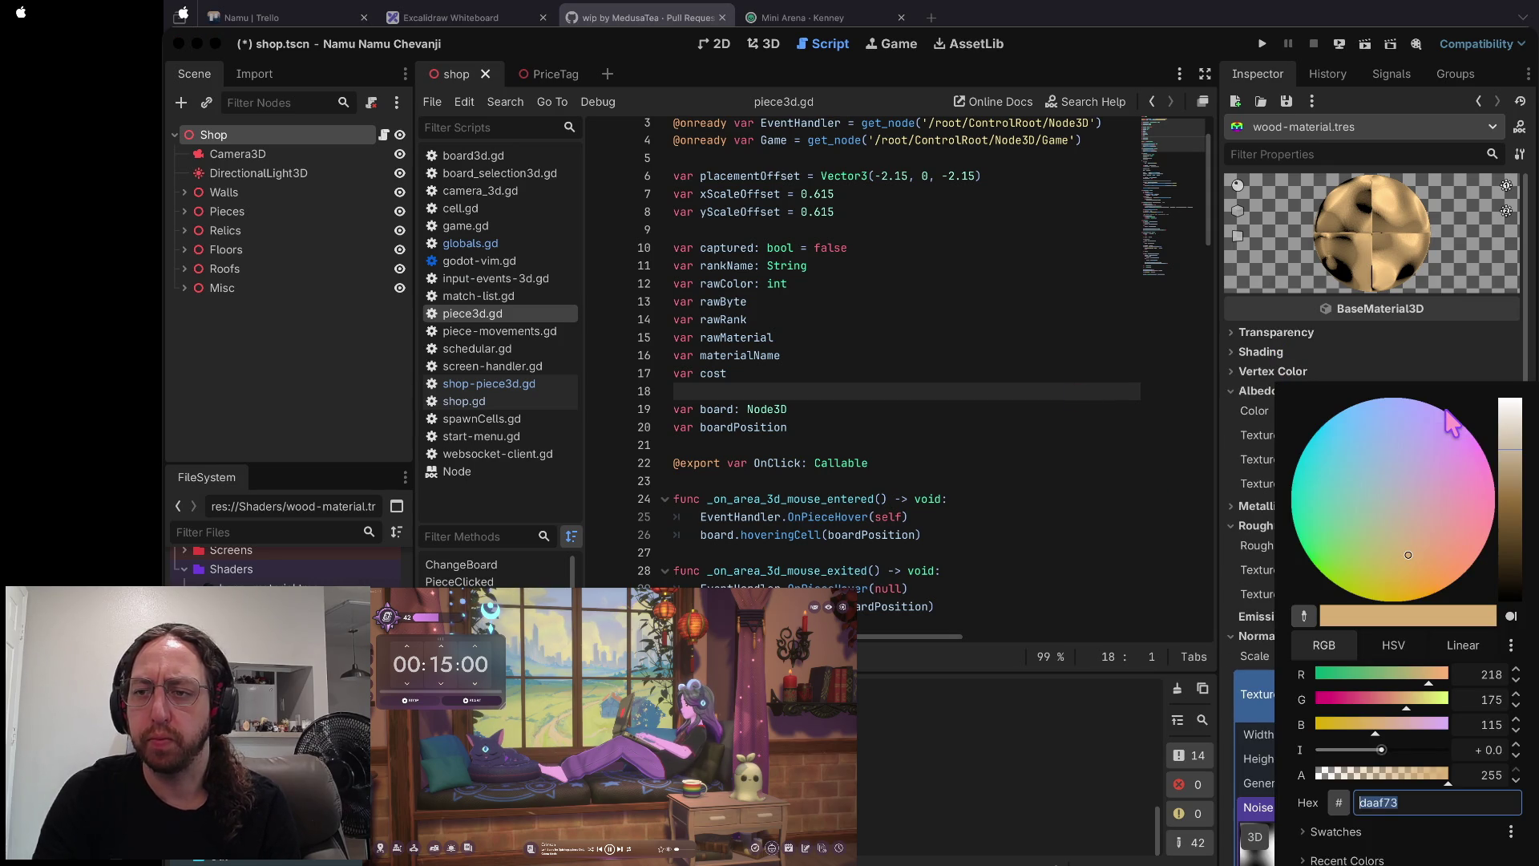
left_click(1509, 479)
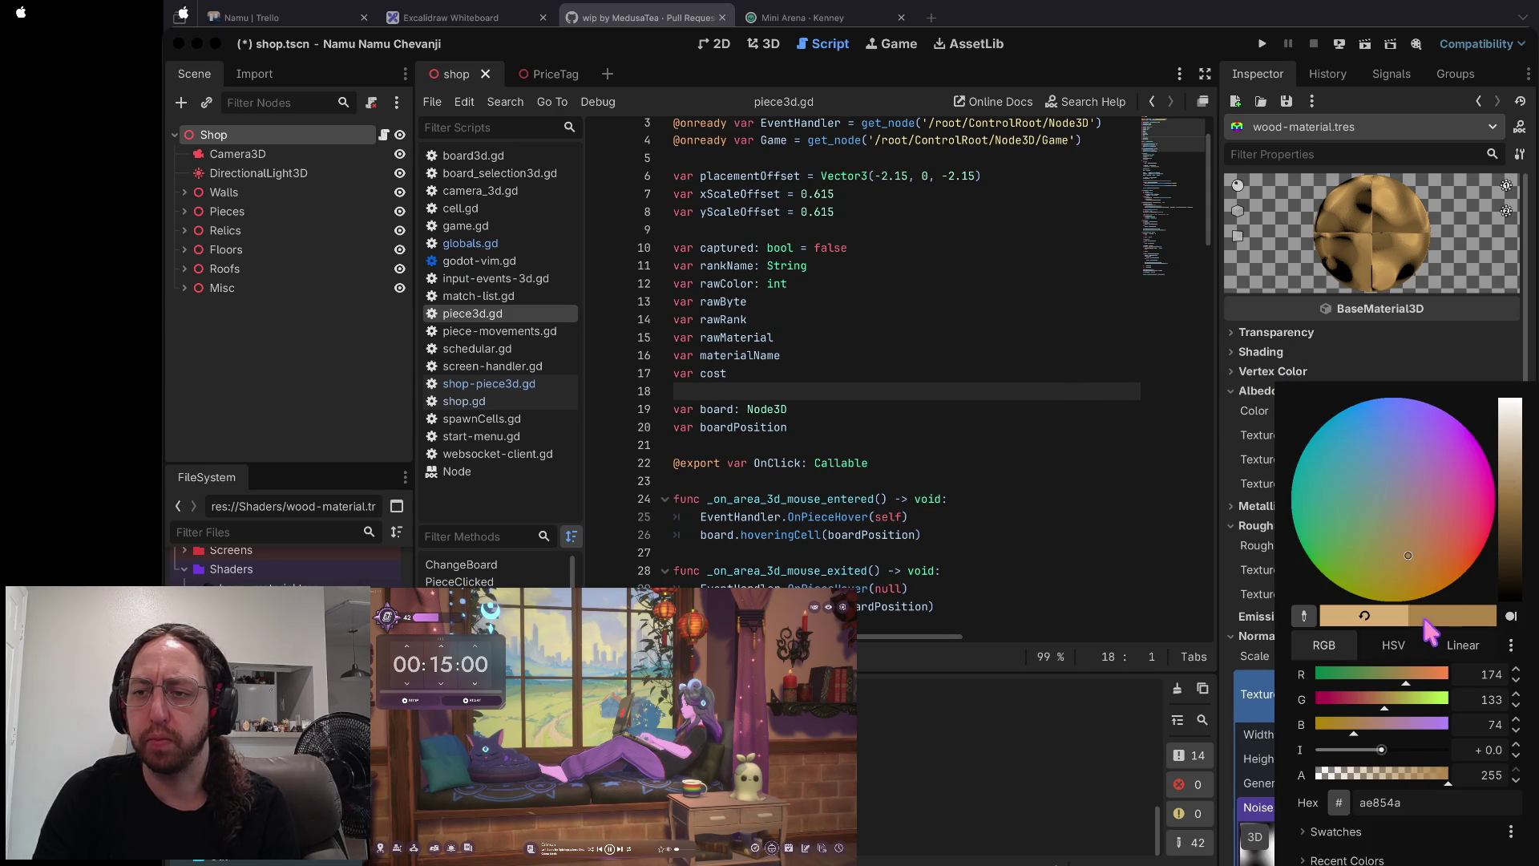
left_click_drag(1512, 541, 1510, 480)
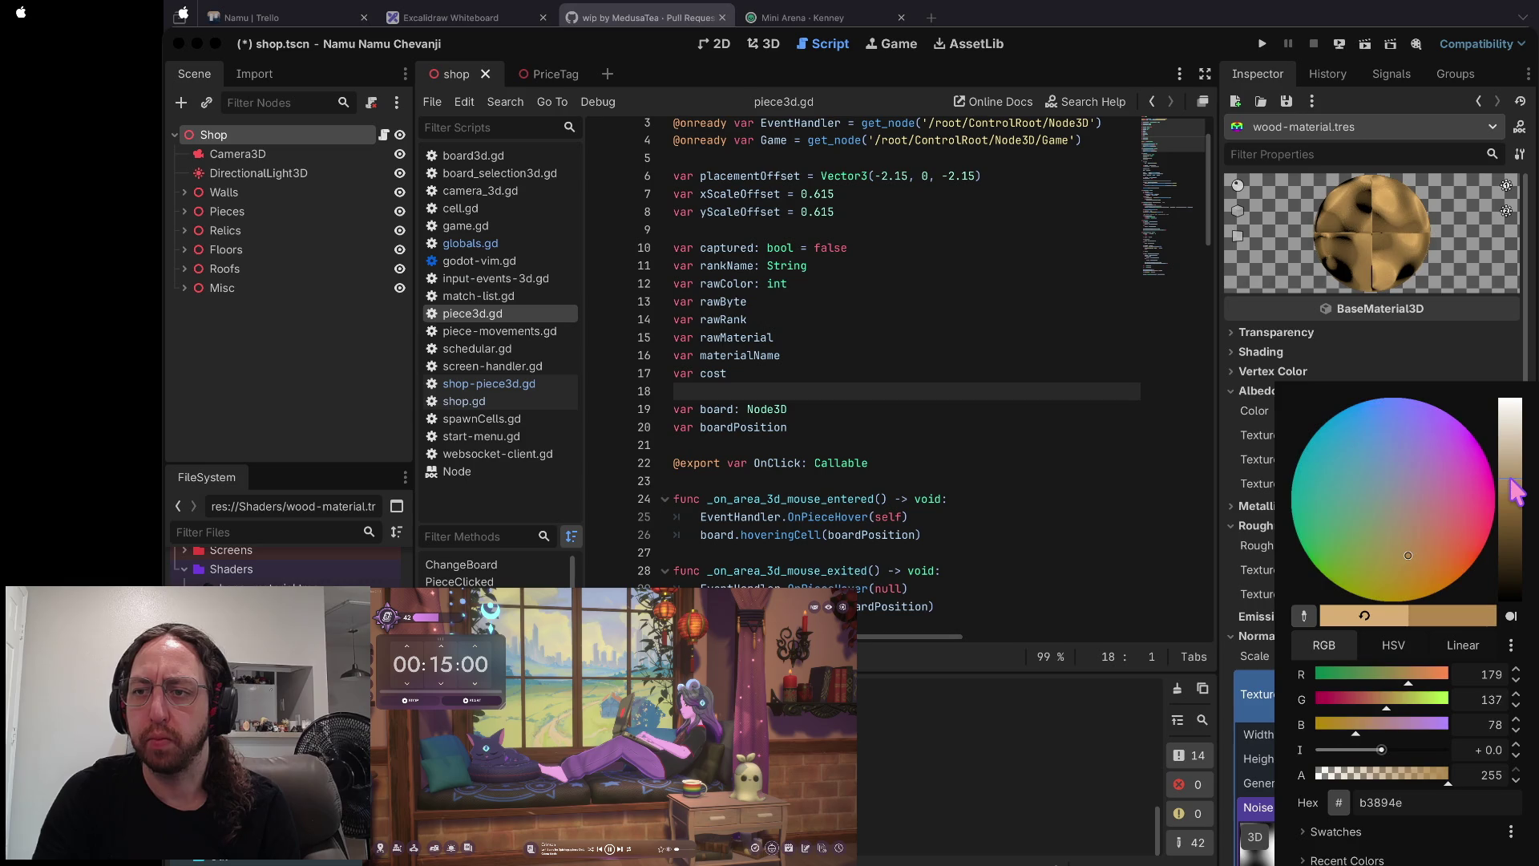
left_click(1348, 345)
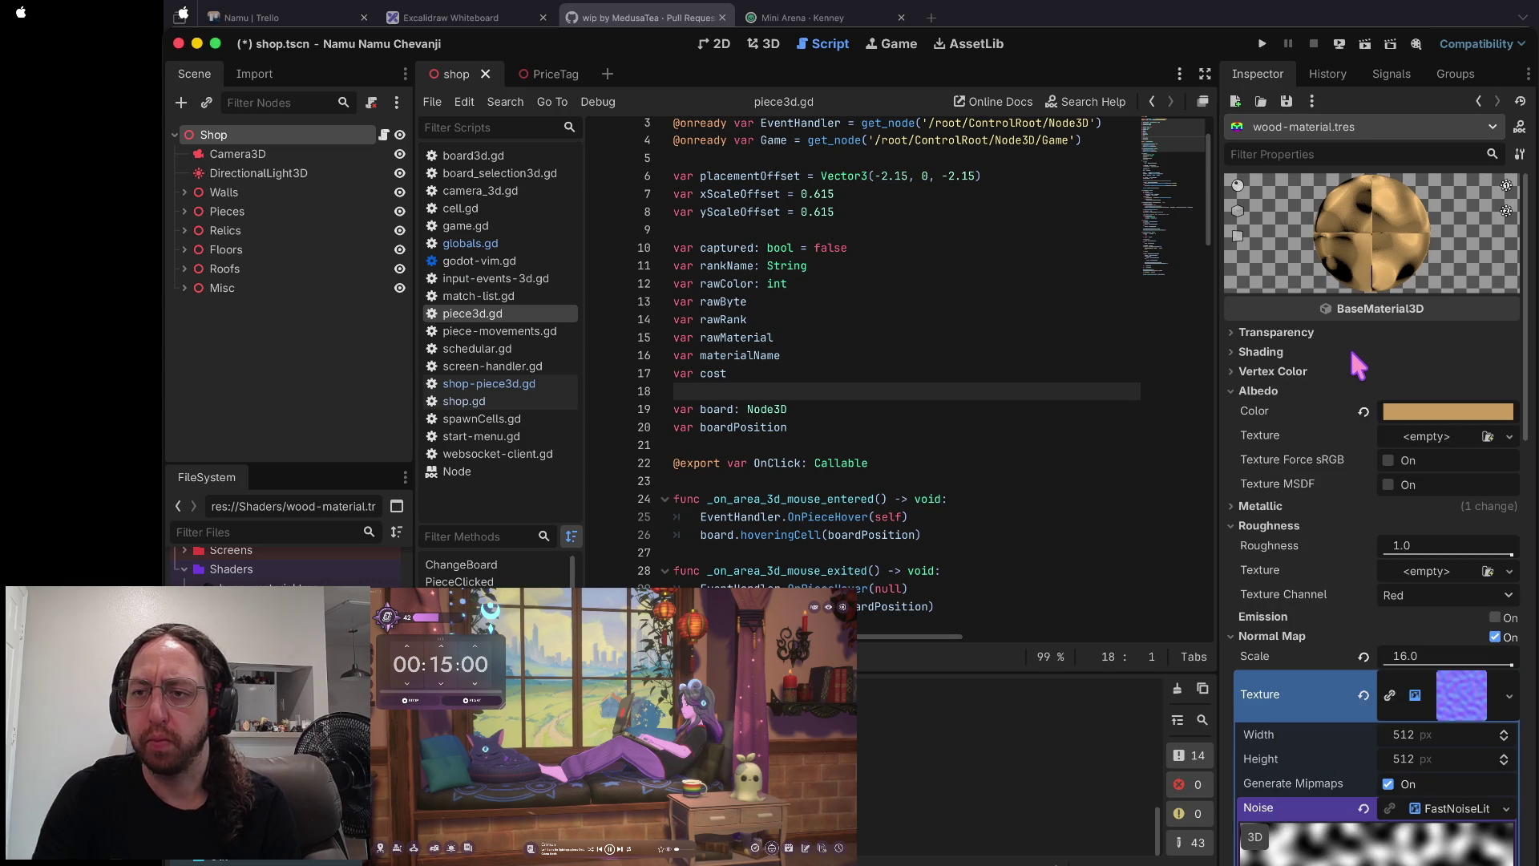
- Sample the normal-map noise in 3D space and raise its frequency for a fine, grainy bump
scroll(1365, 630, "down", 4)
scroll(1364, 630, "down", 1)
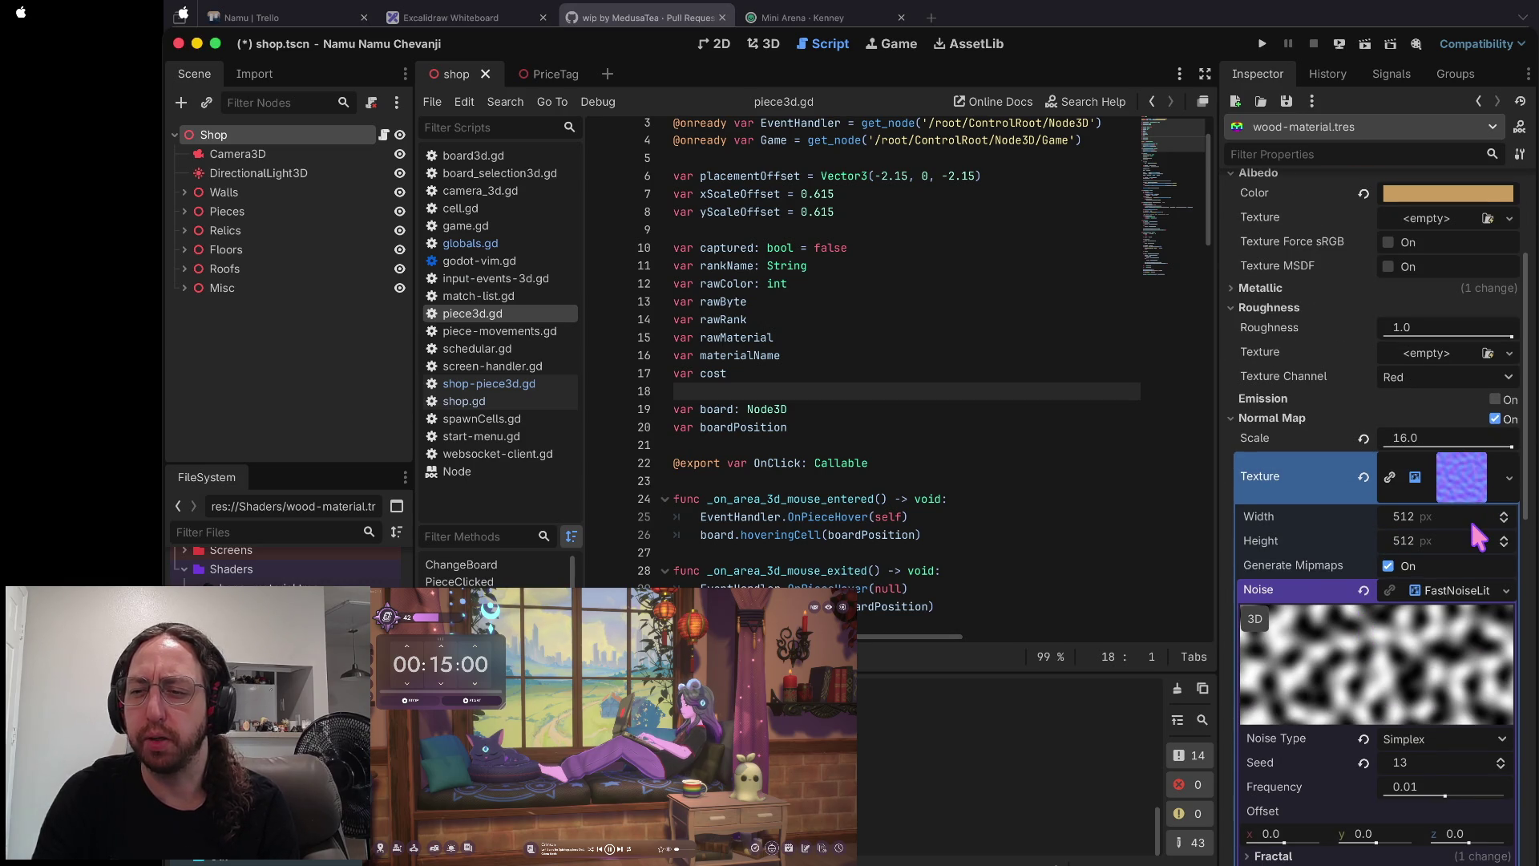
scroll(1474, 517, "down", 8)
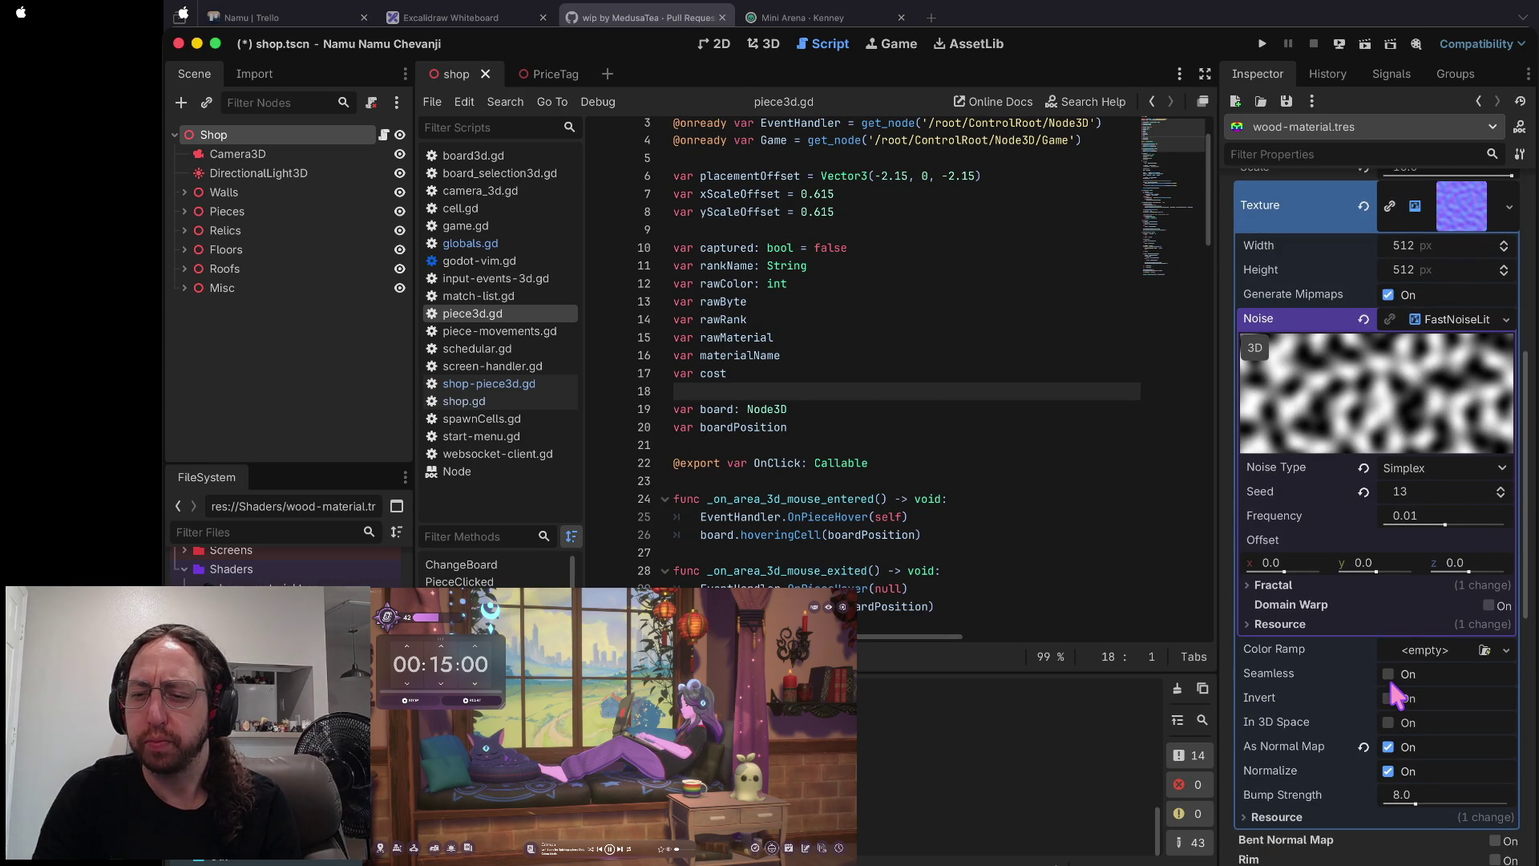
left_click(1388, 722)
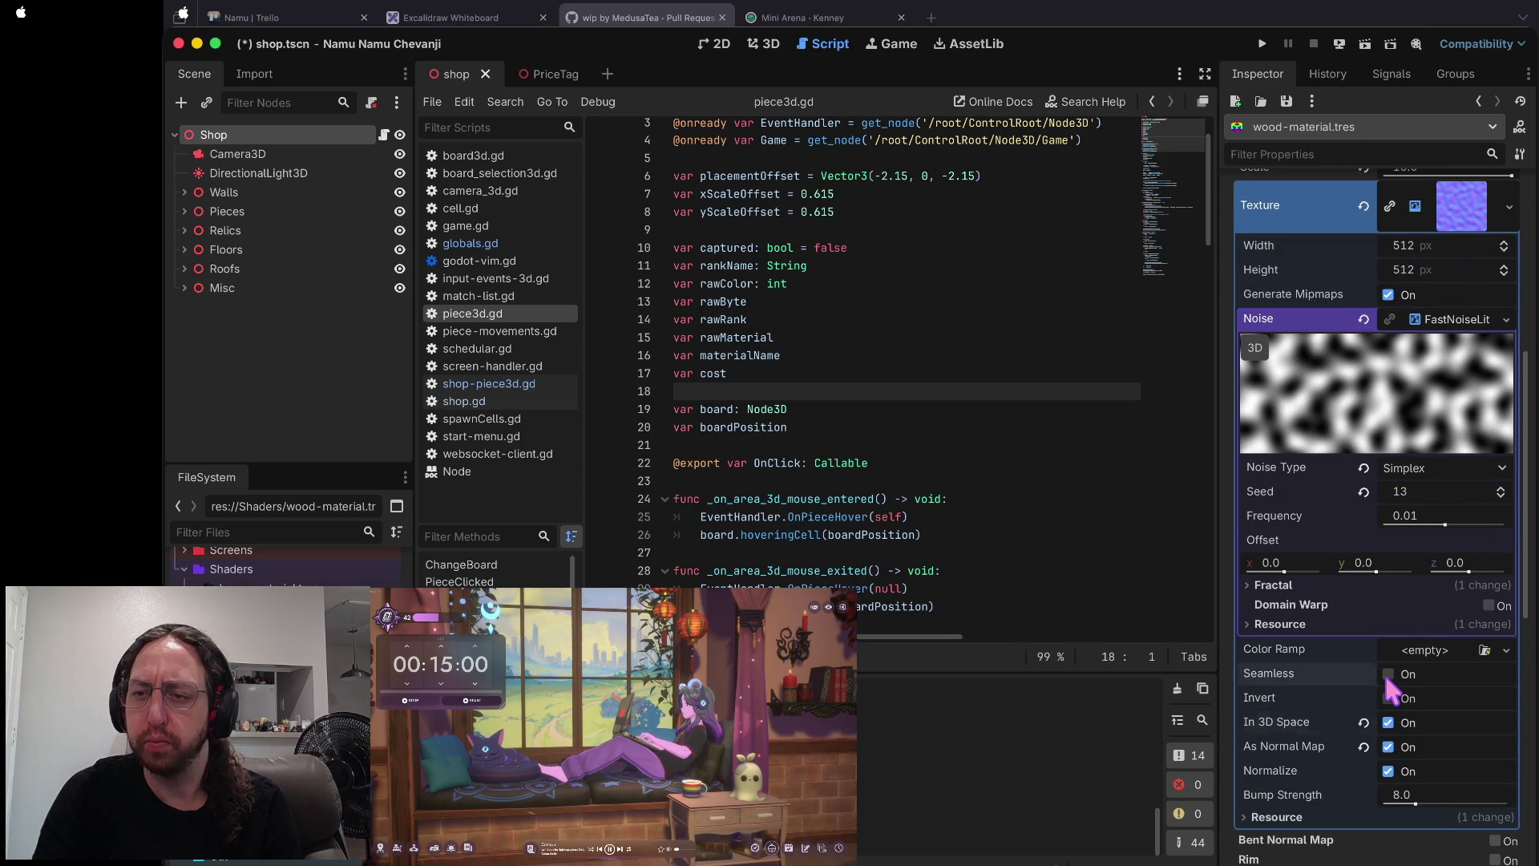
scroll(1391, 687, "up", 15)
scroll(1392, 691, "down", 15)
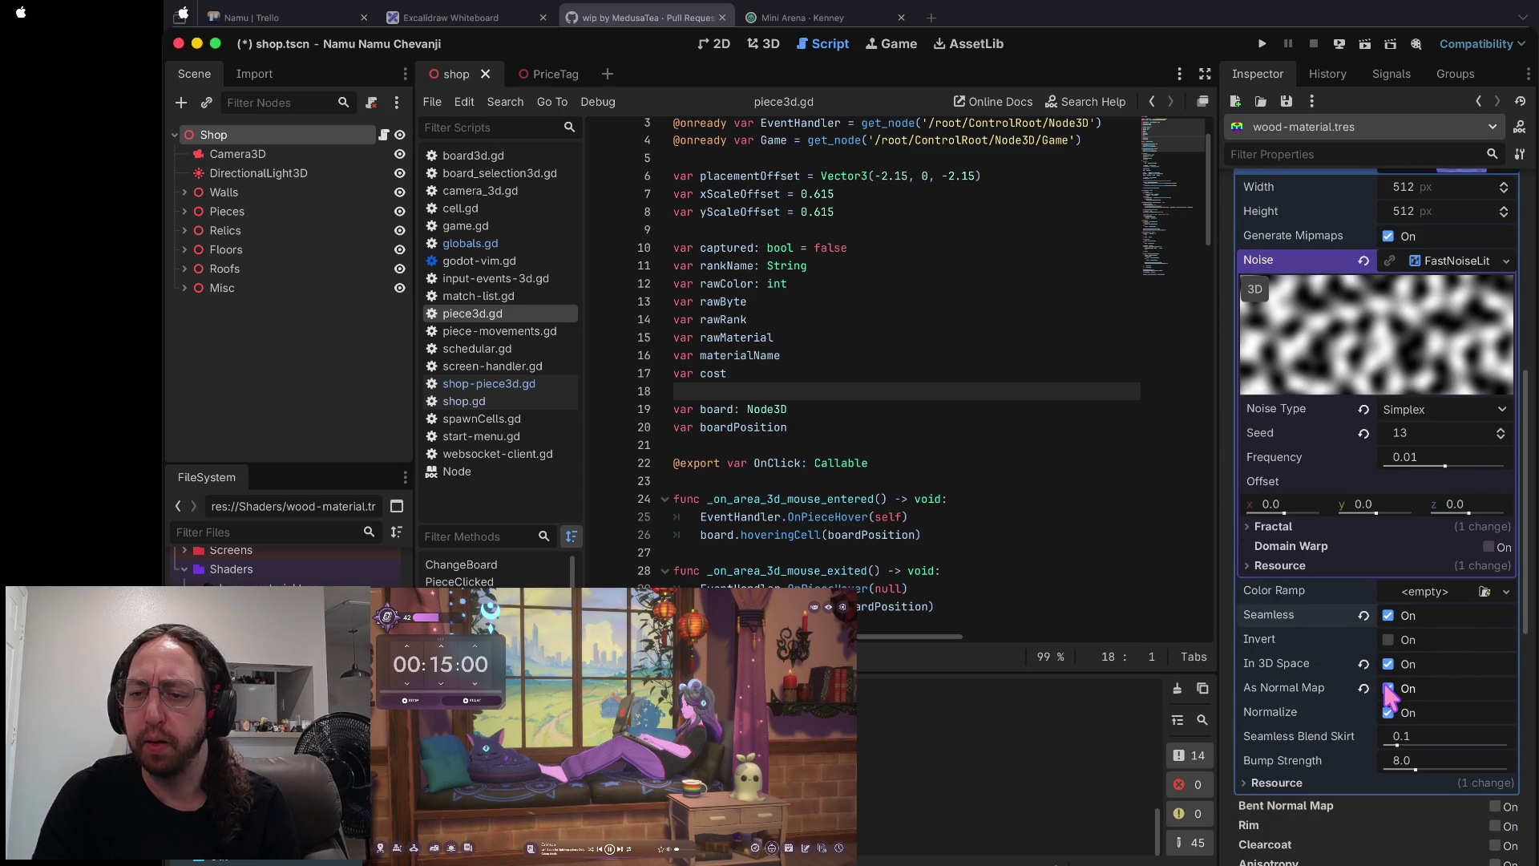
scroll(1392, 689, "down", 10)
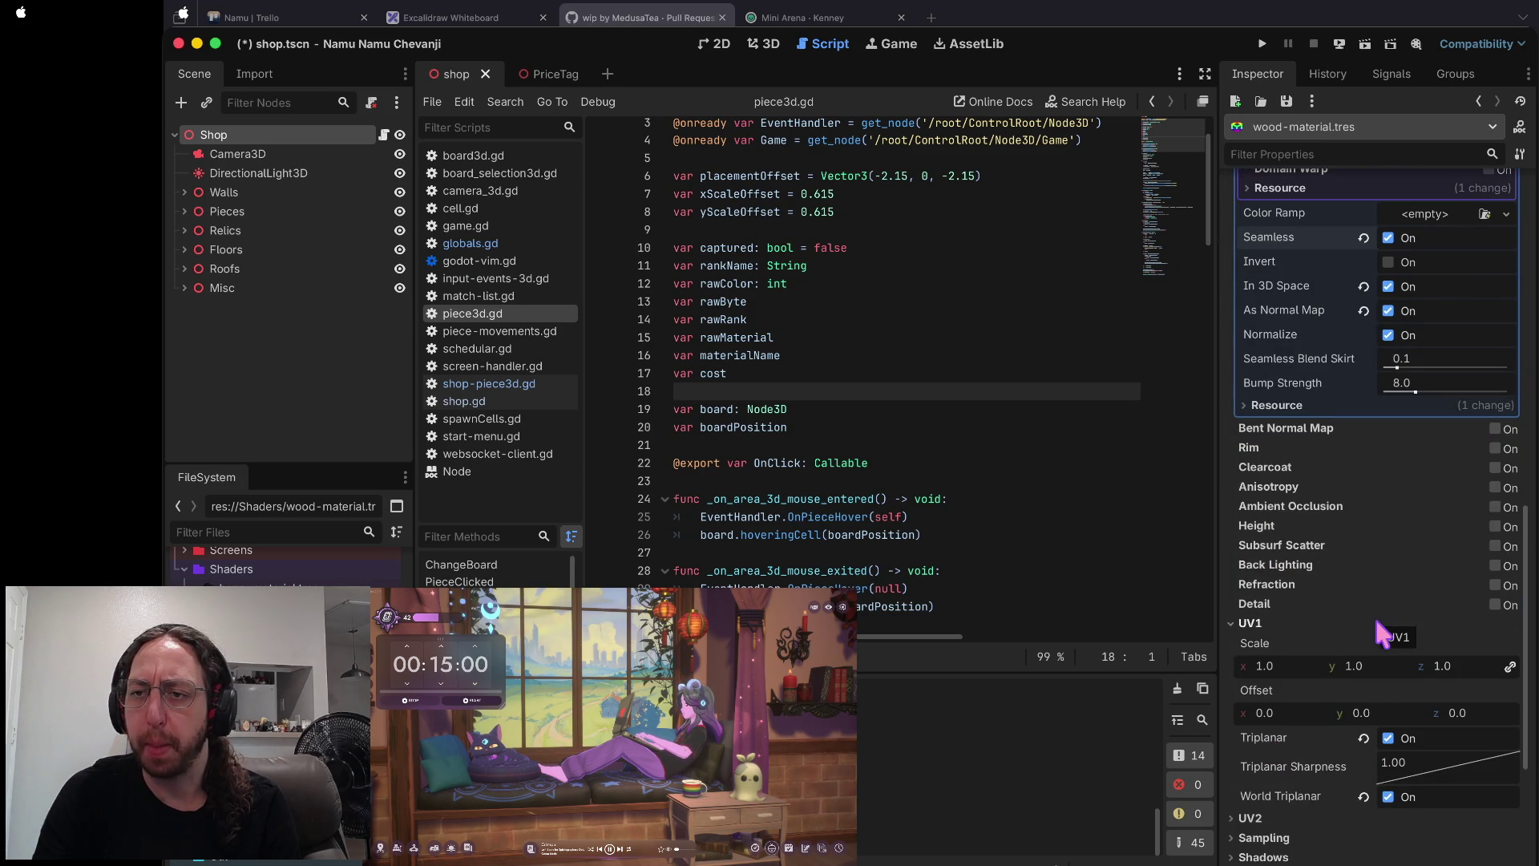
scroll(1377, 620, "up", 13)
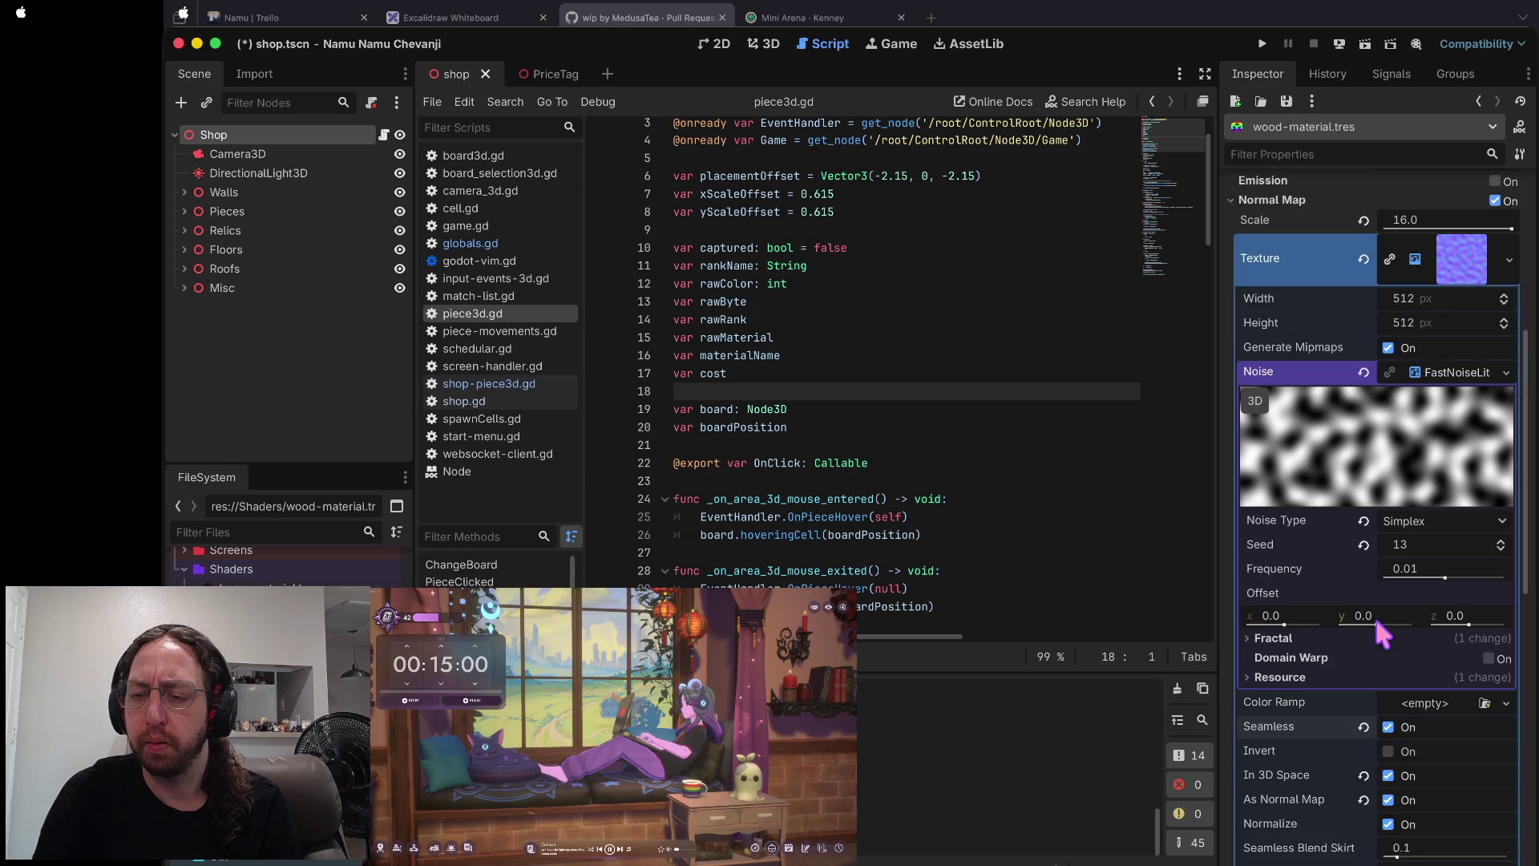
scroll(1373, 613, "up", 2)
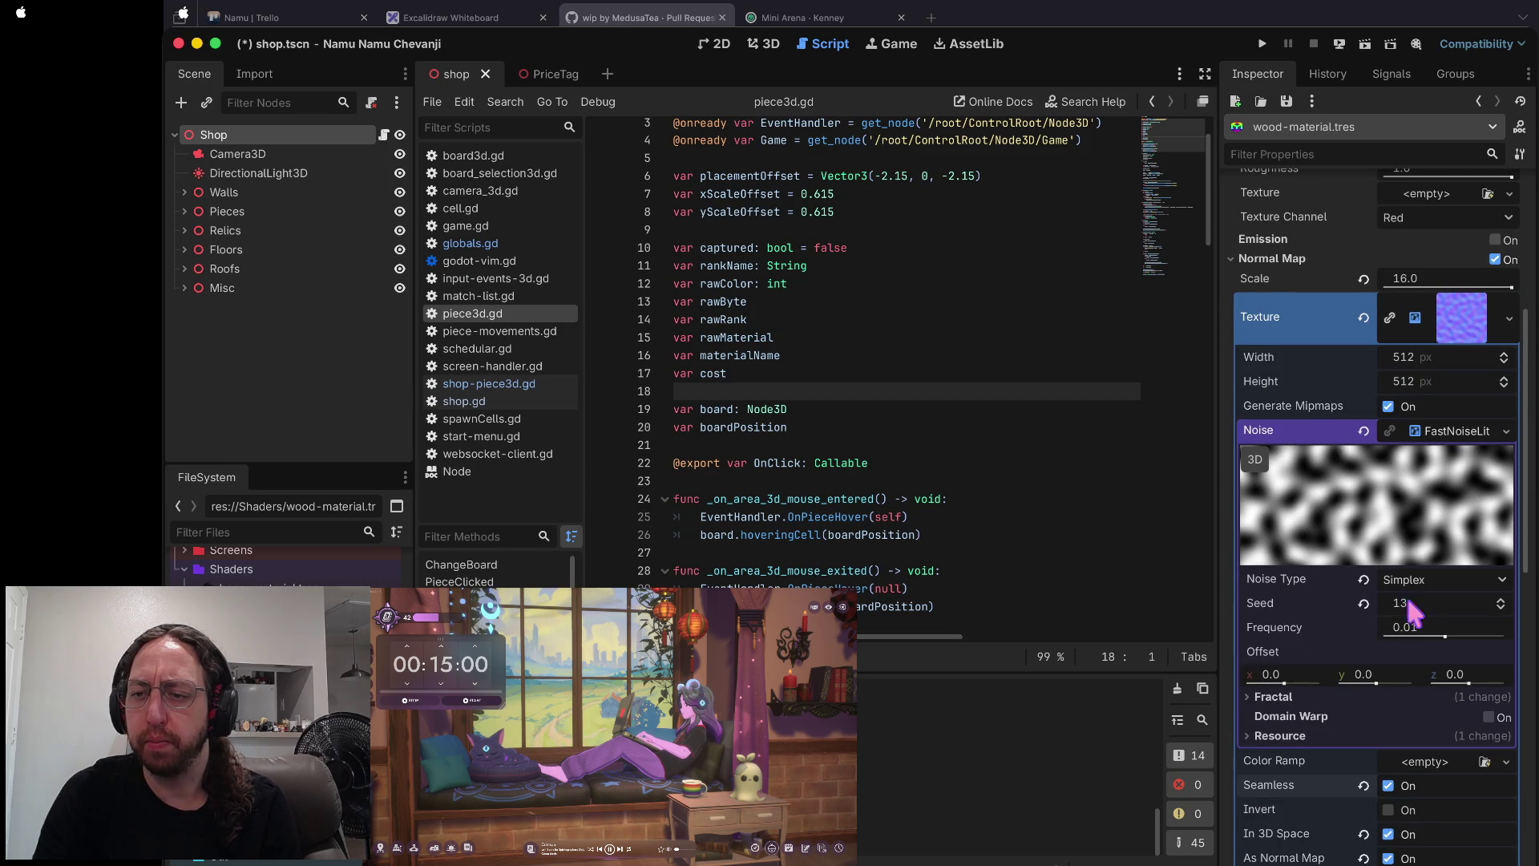
mouse_move(1443, 622)
left_mouse_down()
mouse_move(1476, 627)
mouse_move(1416, 637)
mouse_move(1468, 630)
left_mouse_up()
- Save the scene and nudge the wood normal-map noise frequency
scroll(1380, 506, "up", 10)
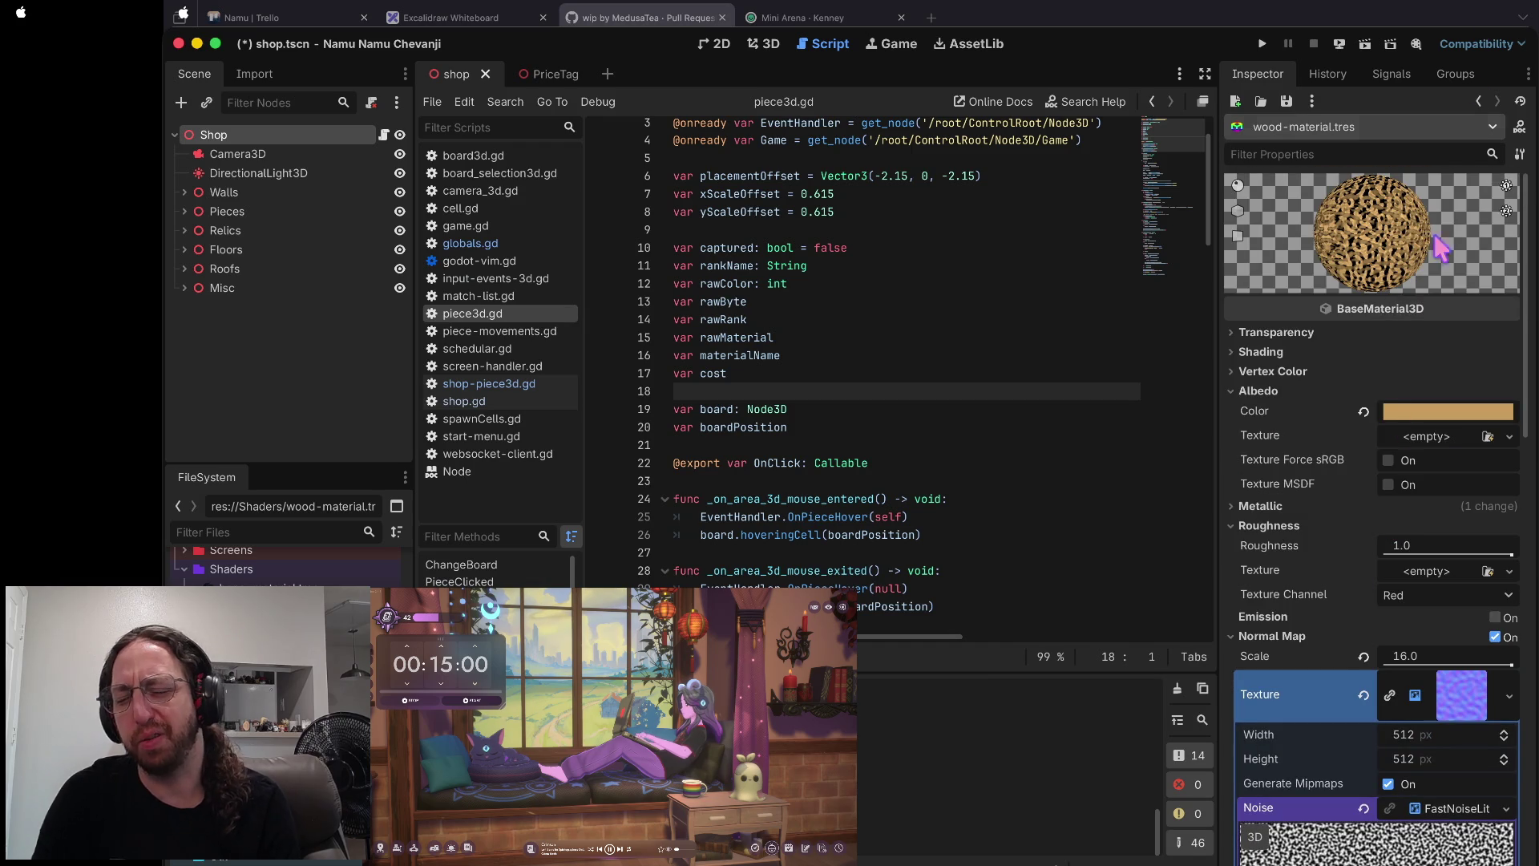
key("ctrl+s")
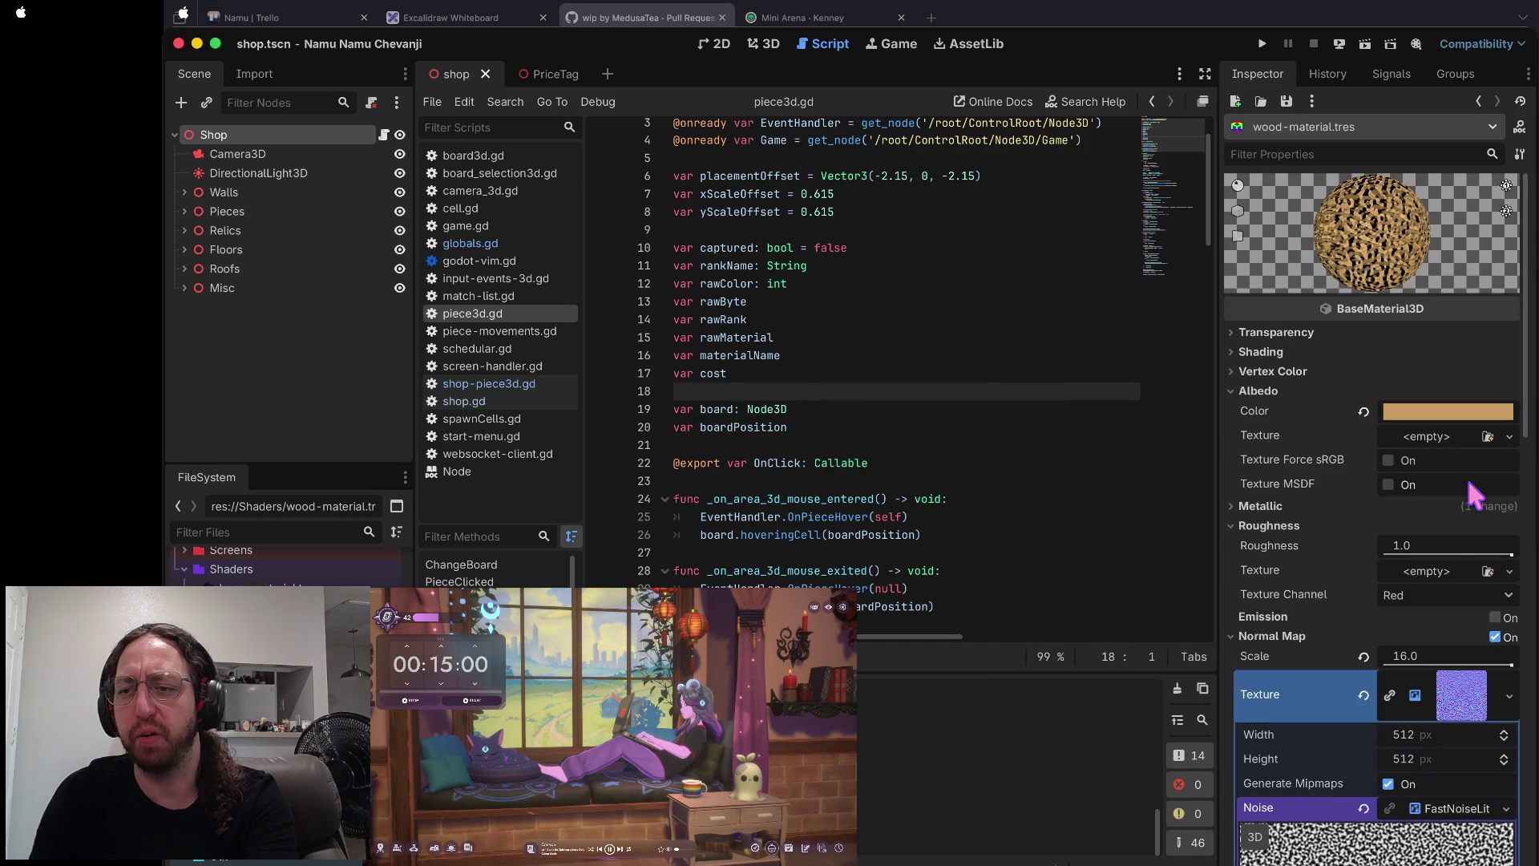
scroll(1469, 481, "down", 8)
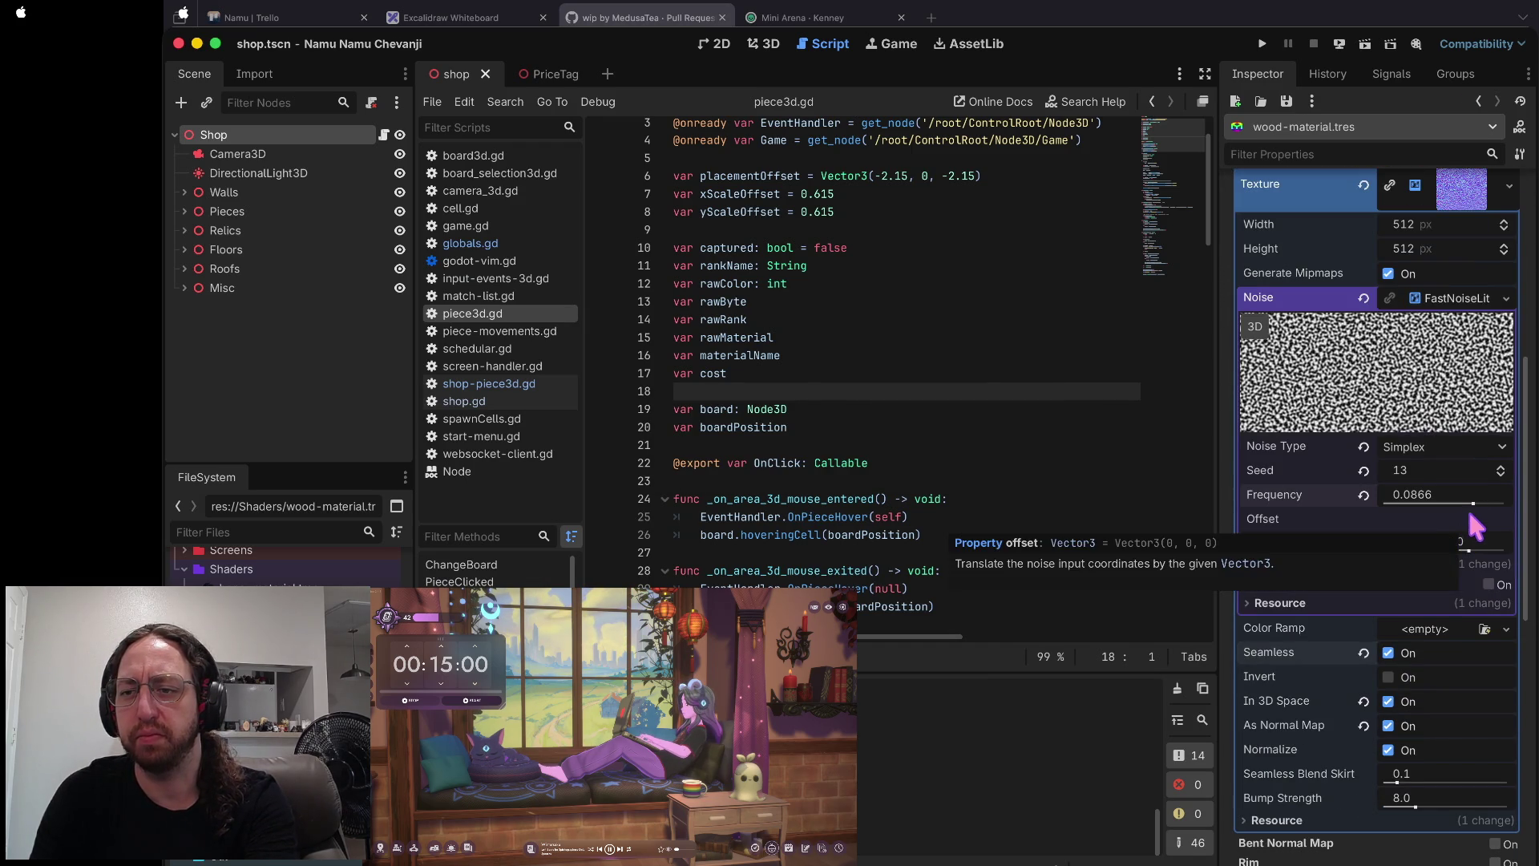
left_click(1473, 503)
scroll(1467, 513, "up", 8)
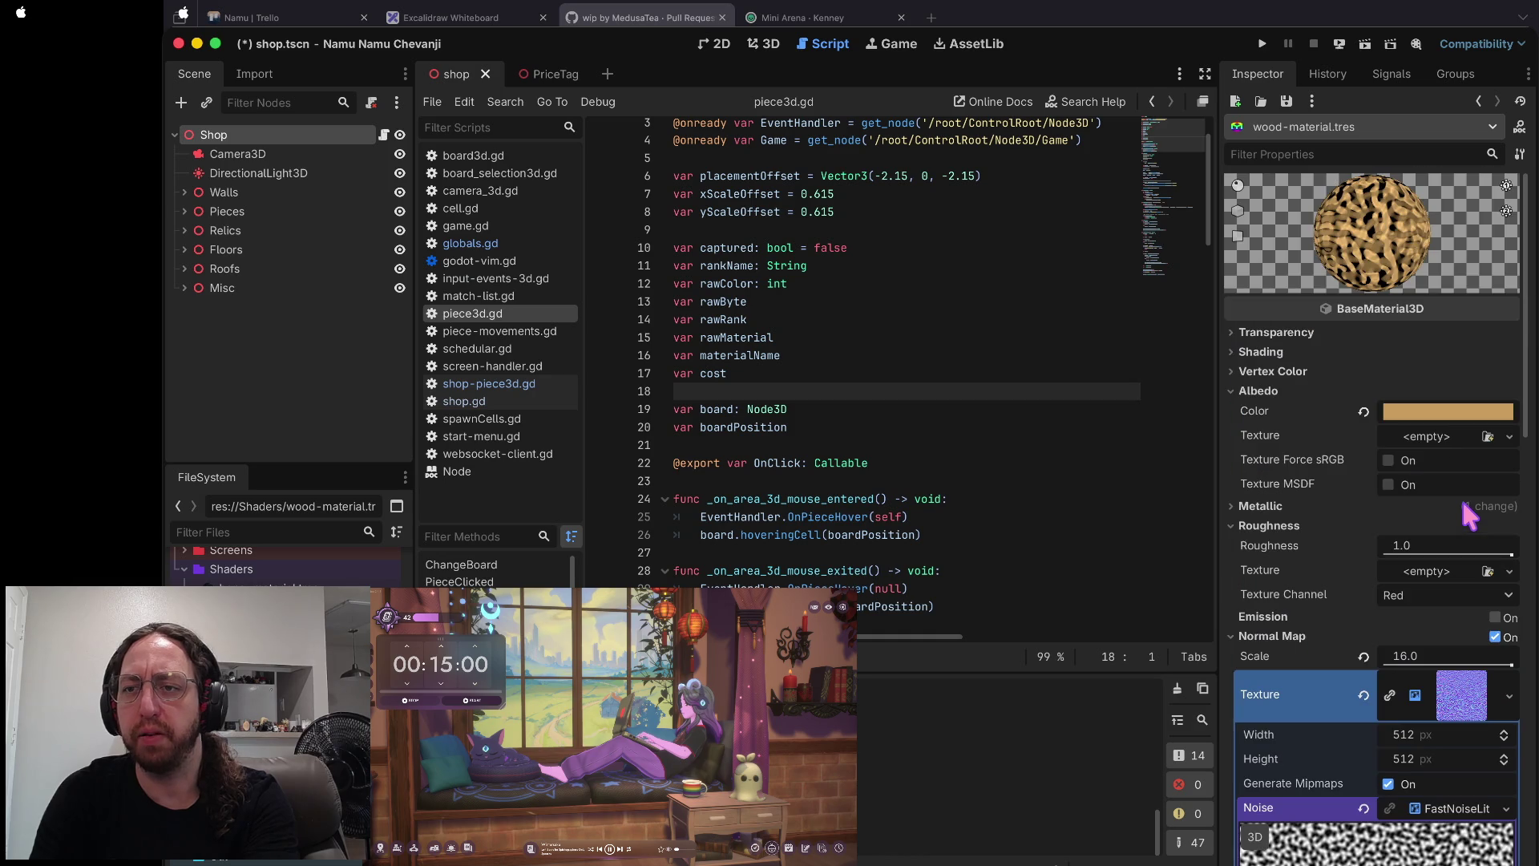
scroll(1460, 505, "down", 8)
left_click_drag(1464, 541, 1458, 541)
scroll(1459, 549, "up", 7)
scroll(1454, 545, "down", 7)
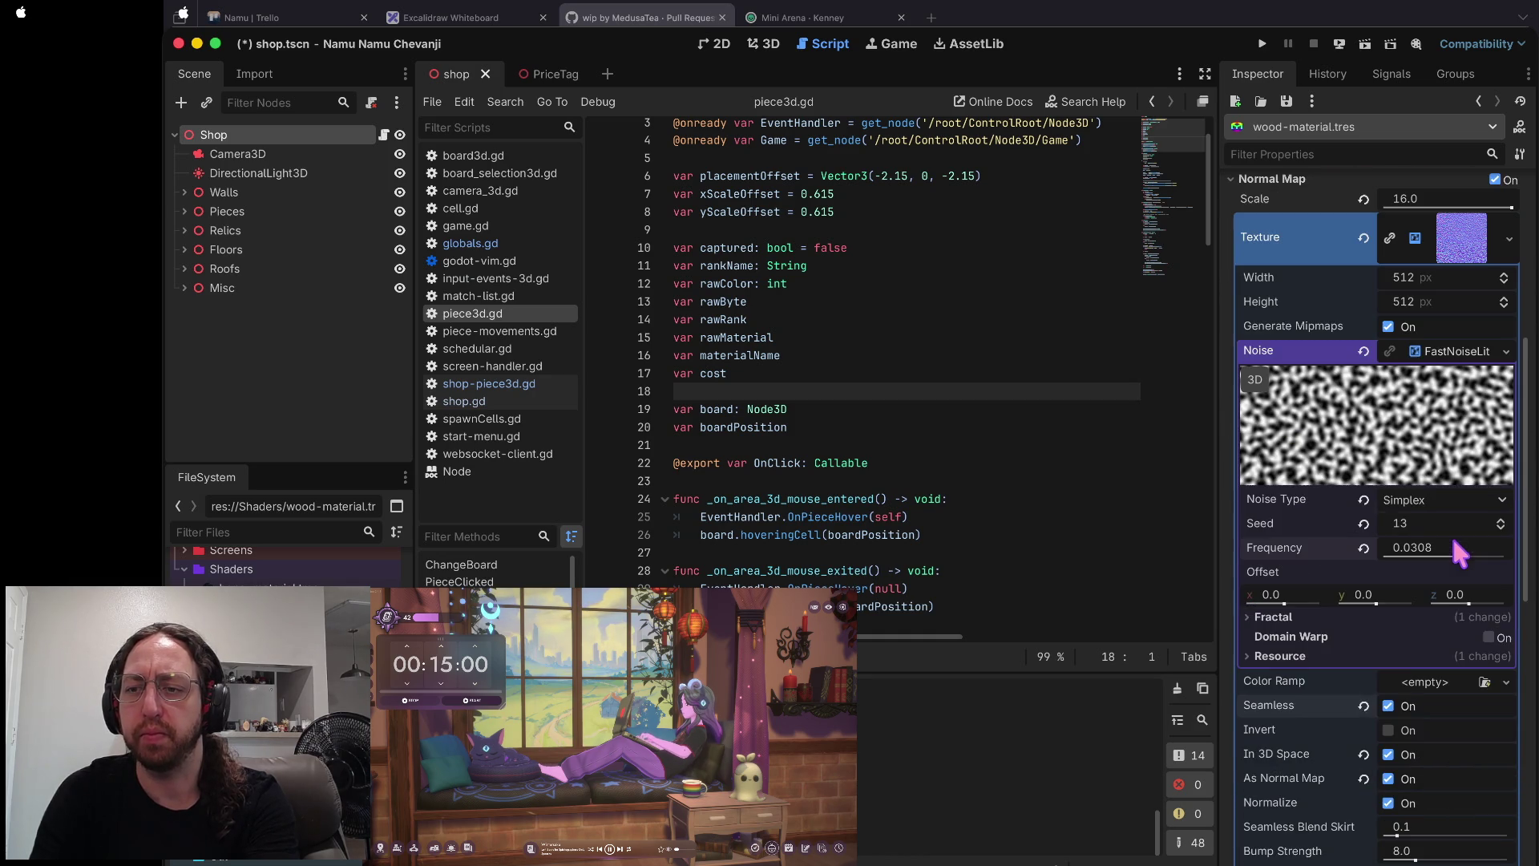
left_click_drag(1458, 557, 1470, 559)
scroll(1505, 477, "up", 7)
scroll(1430, 469, "down", 10)
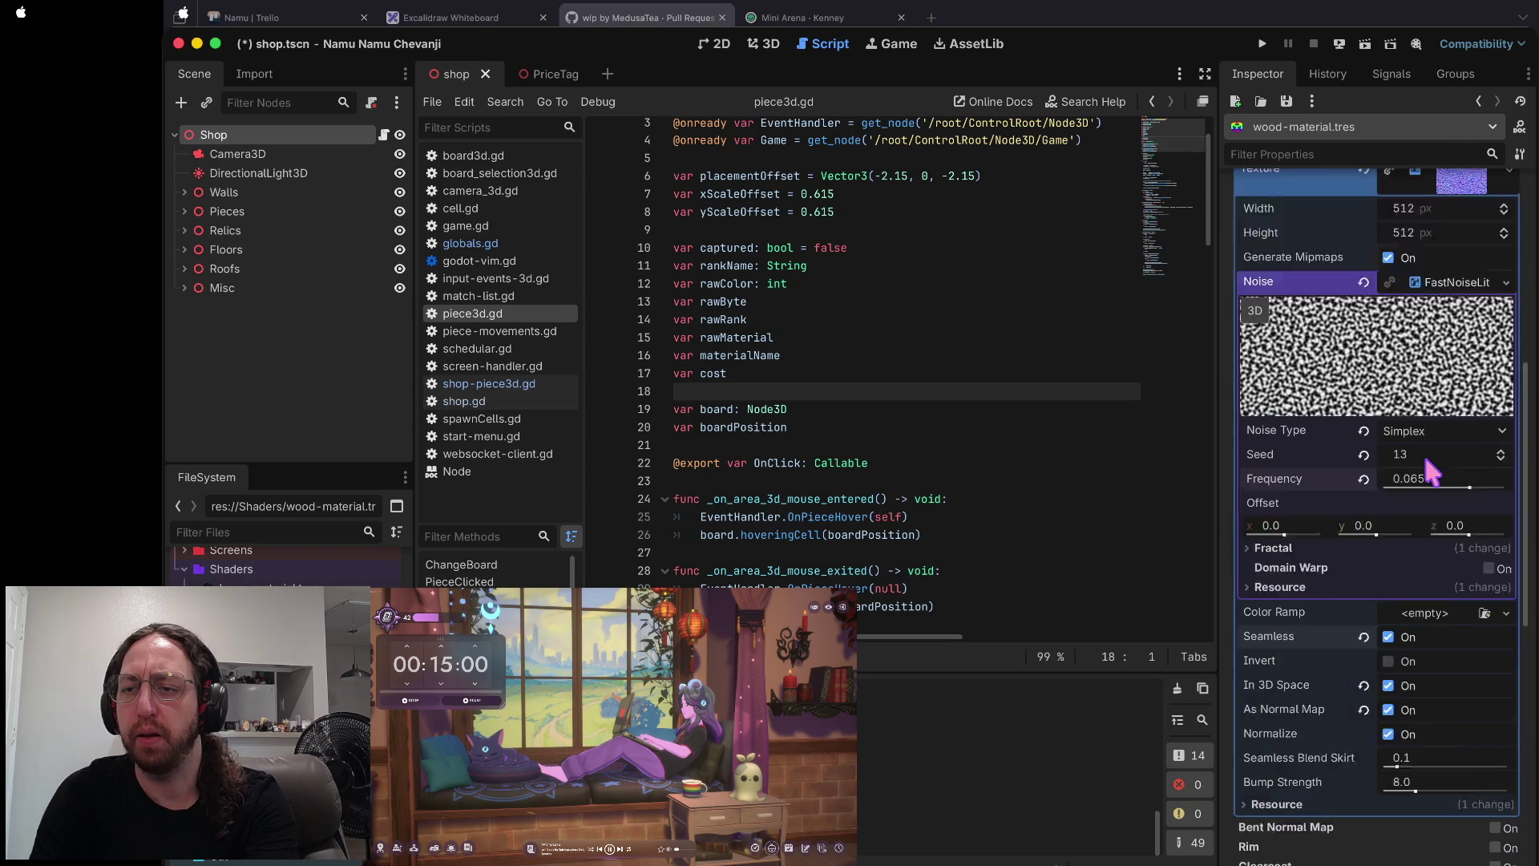
scroll(1433, 497, "up", 2)
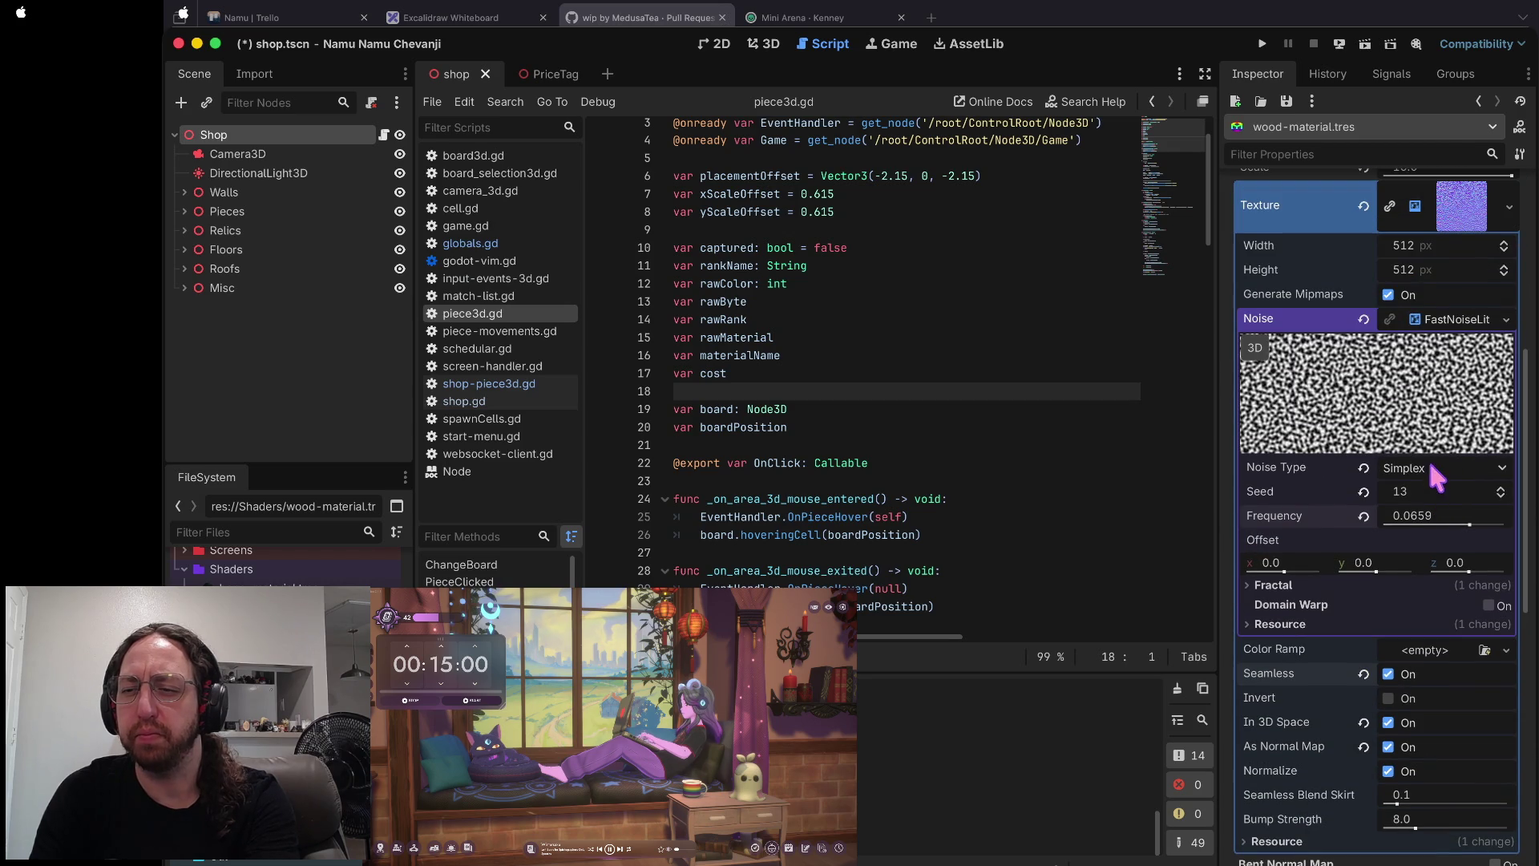
- Try Simplex Smooth, Cellular and Perlin noise, settling on Value Cubic for the normal map
left_click(1427, 463)
left_click(1434, 515)
left_click(1431, 472)
left_click(1433, 533)
scroll(1432, 473, "up", 3)
scroll(1430, 472, "up", 4)
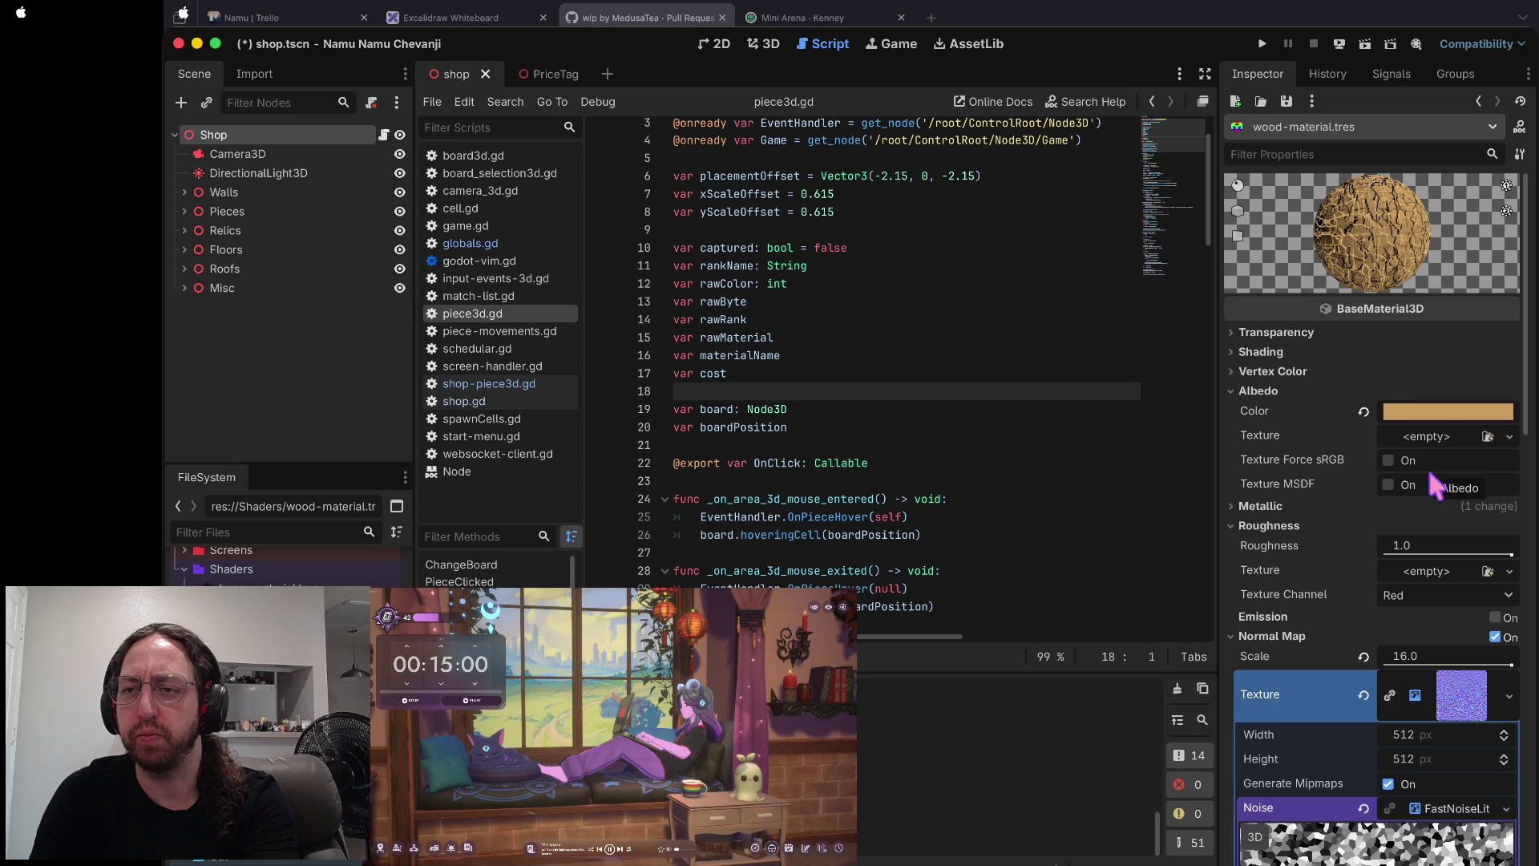
scroll(1435, 485, "down", 1)
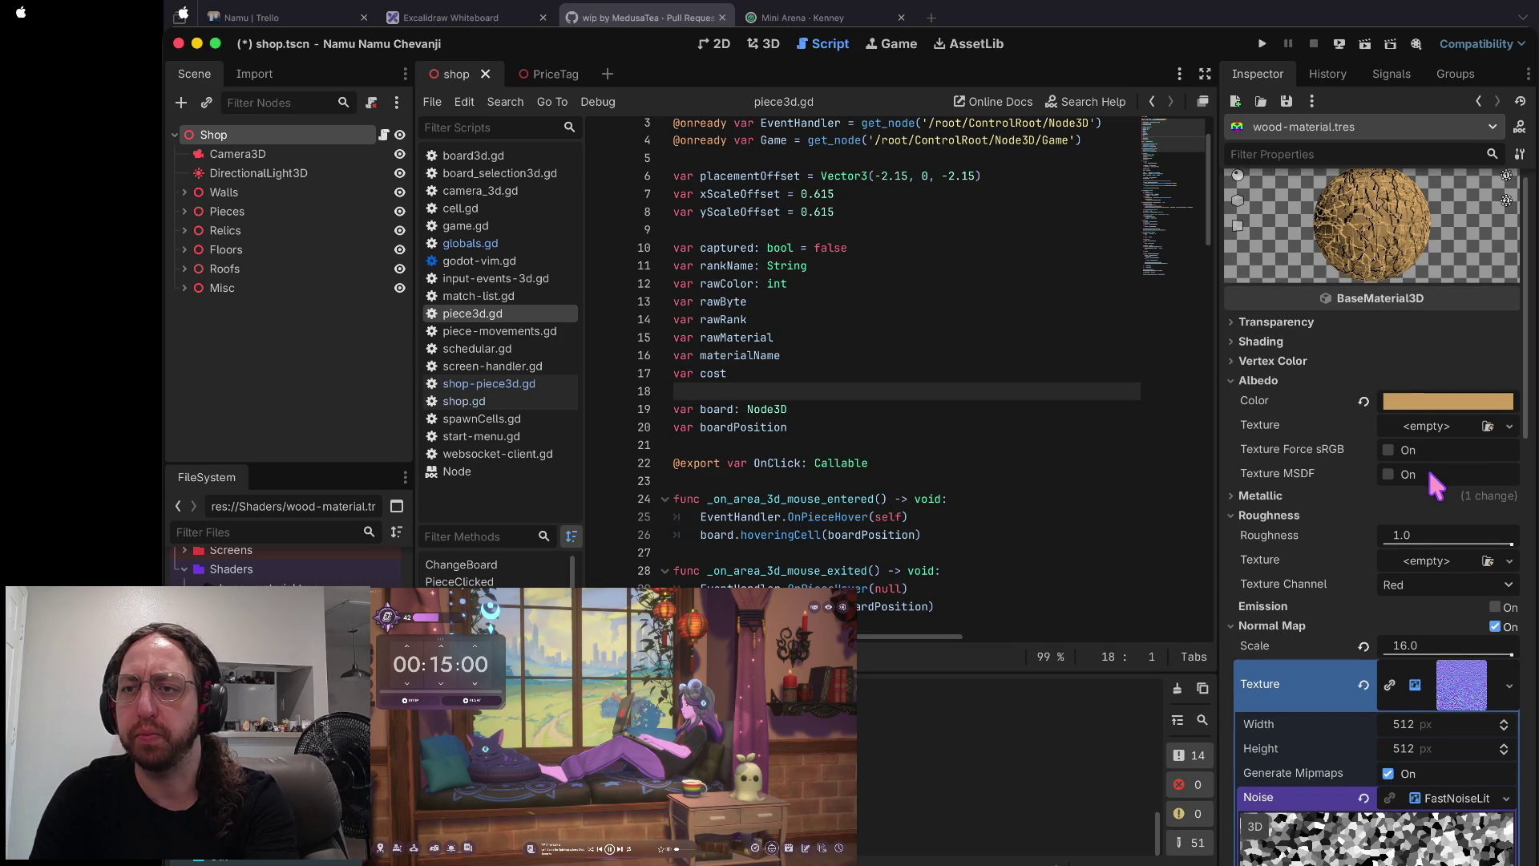
scroll(1436, 483, "down", 5)
left_click(1434, 580)
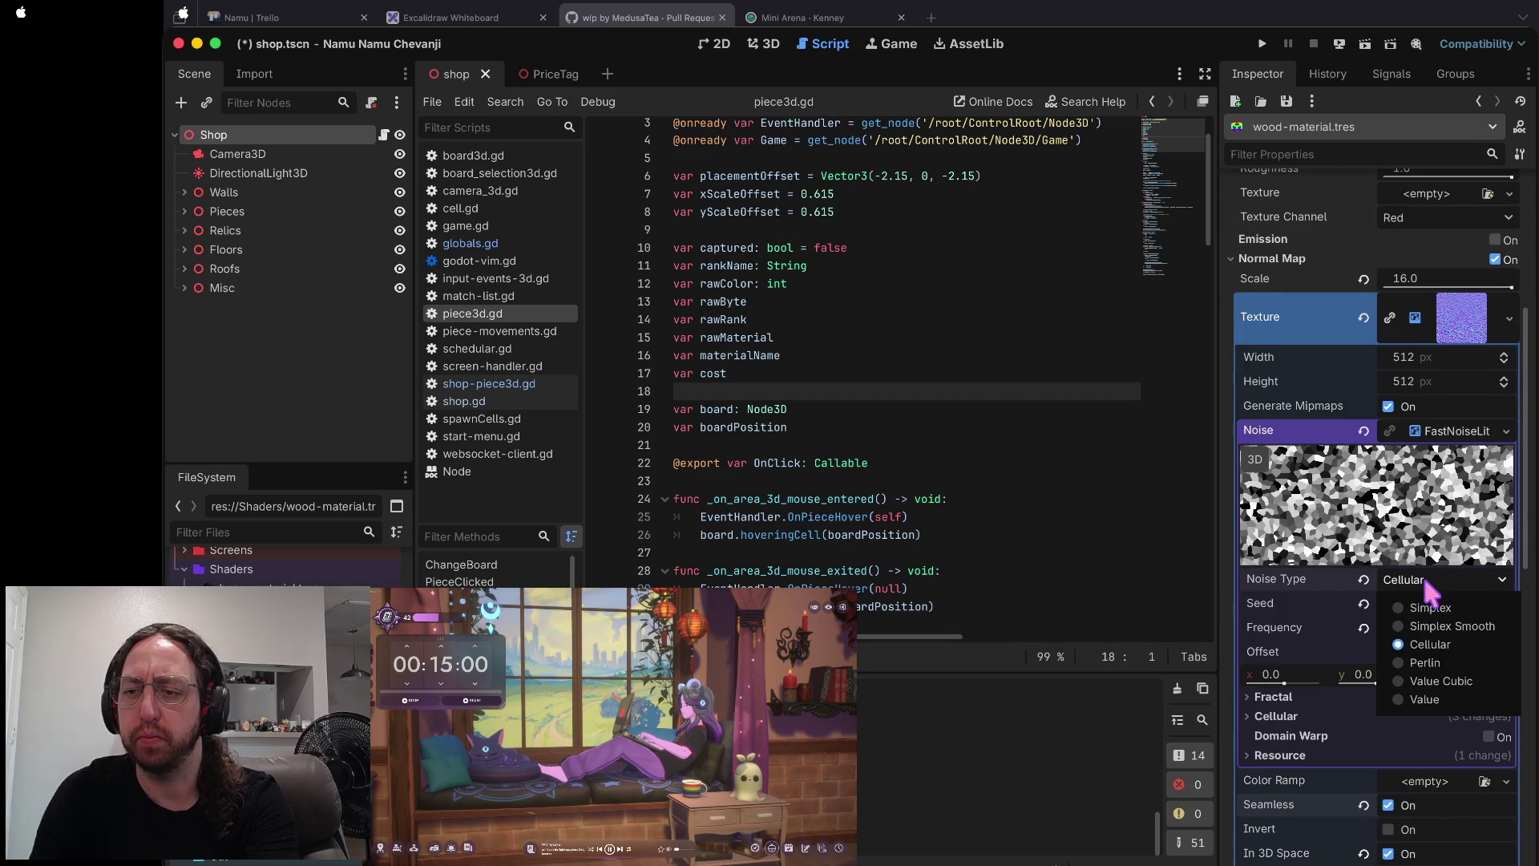
left_click(1424, 661)
scroll(1426, 593, "up", 5)
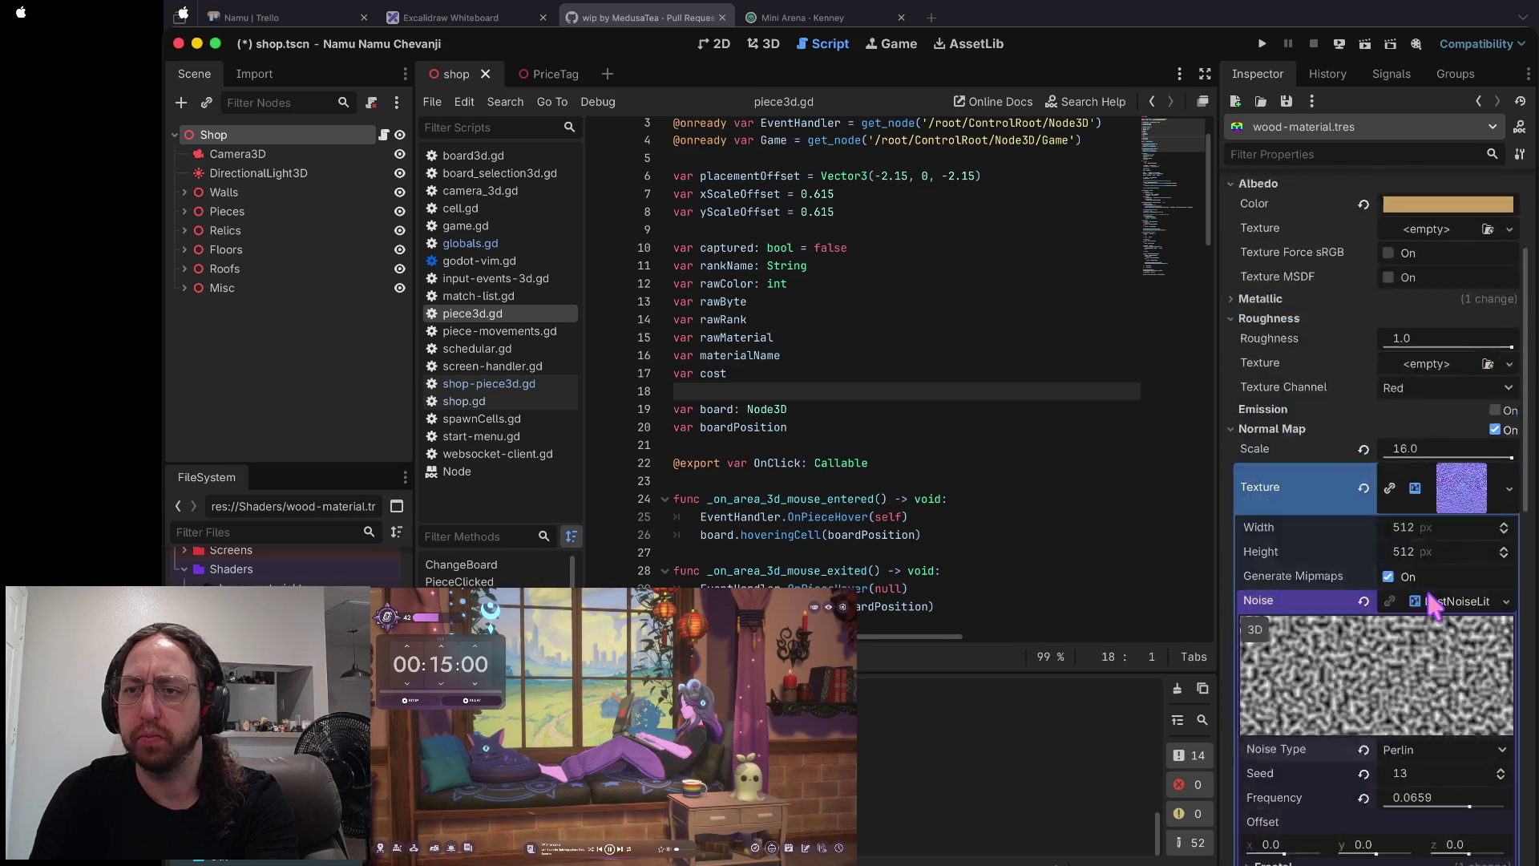
scroll(1426, 593, "down", 3)
left_click(1422, 710)
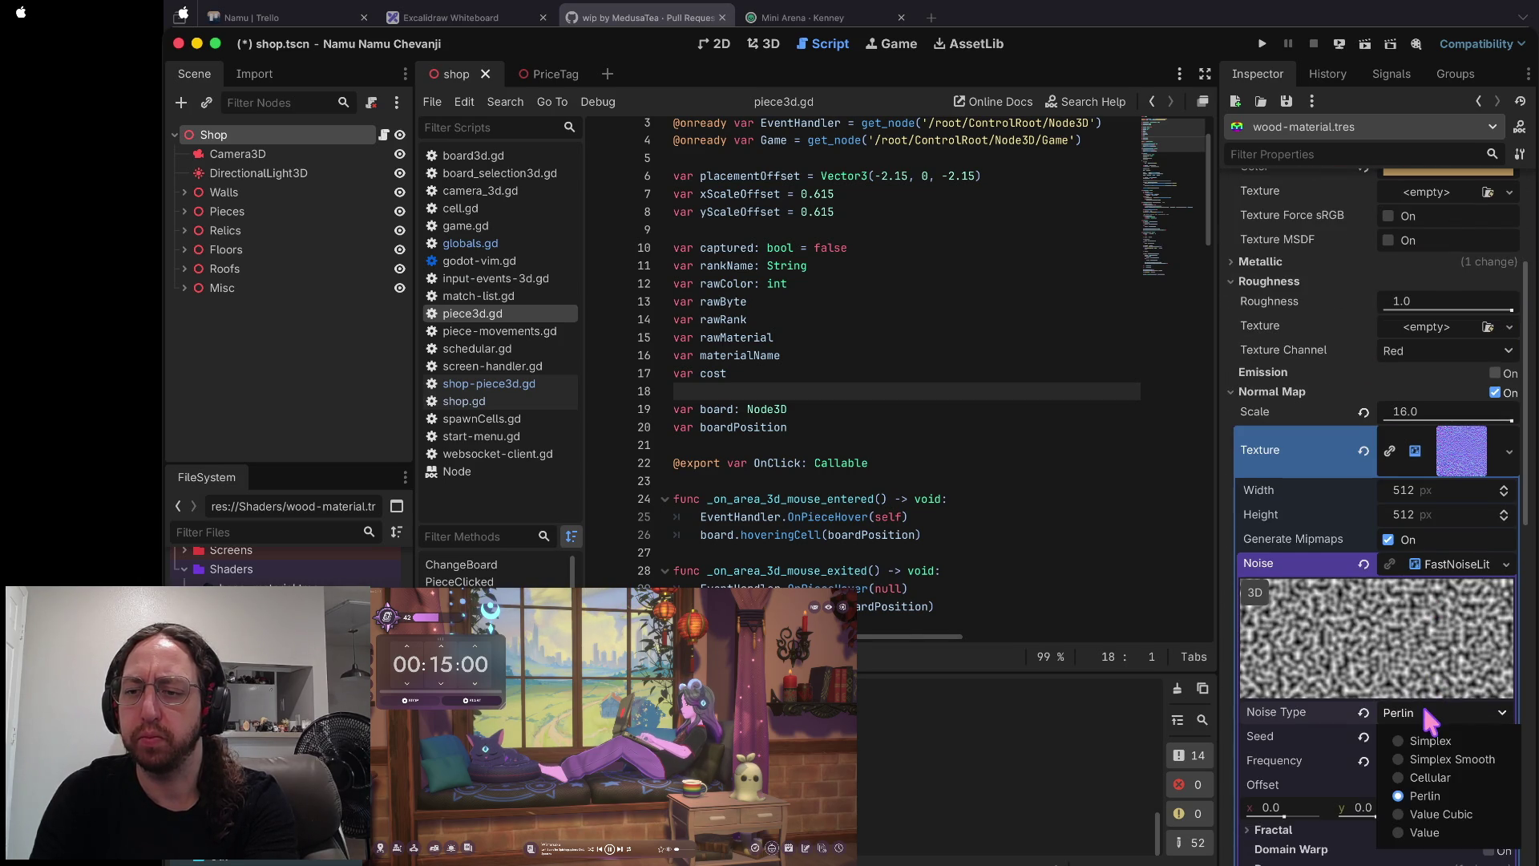
left_click(1416, 798)
- Set the normal map's Bump Strength to 32.0
scroll(1420, 757, "up", 3)
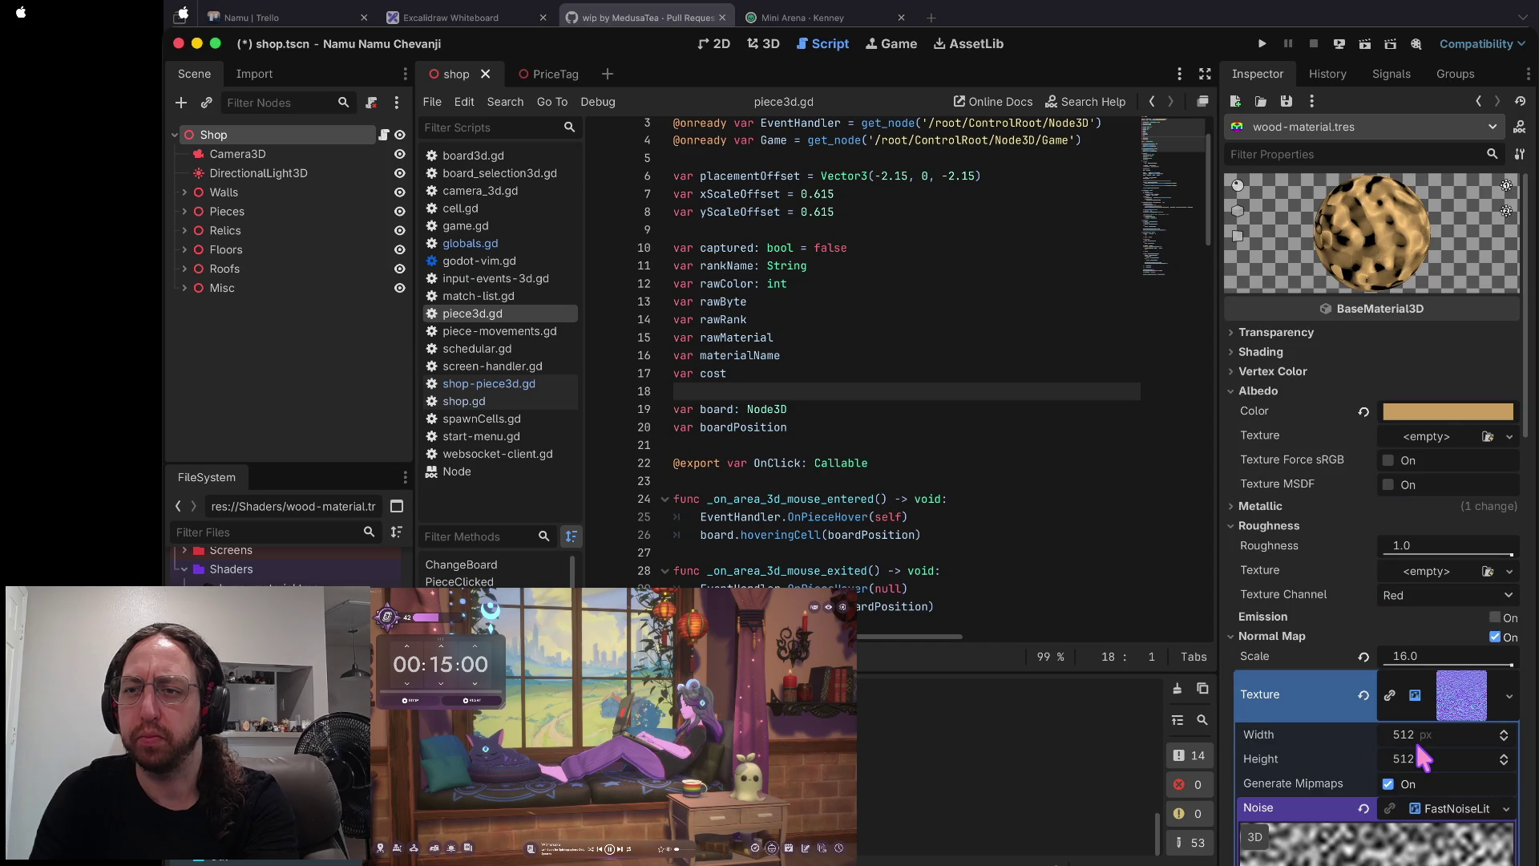
scroll(1420, 757, "down", 4)
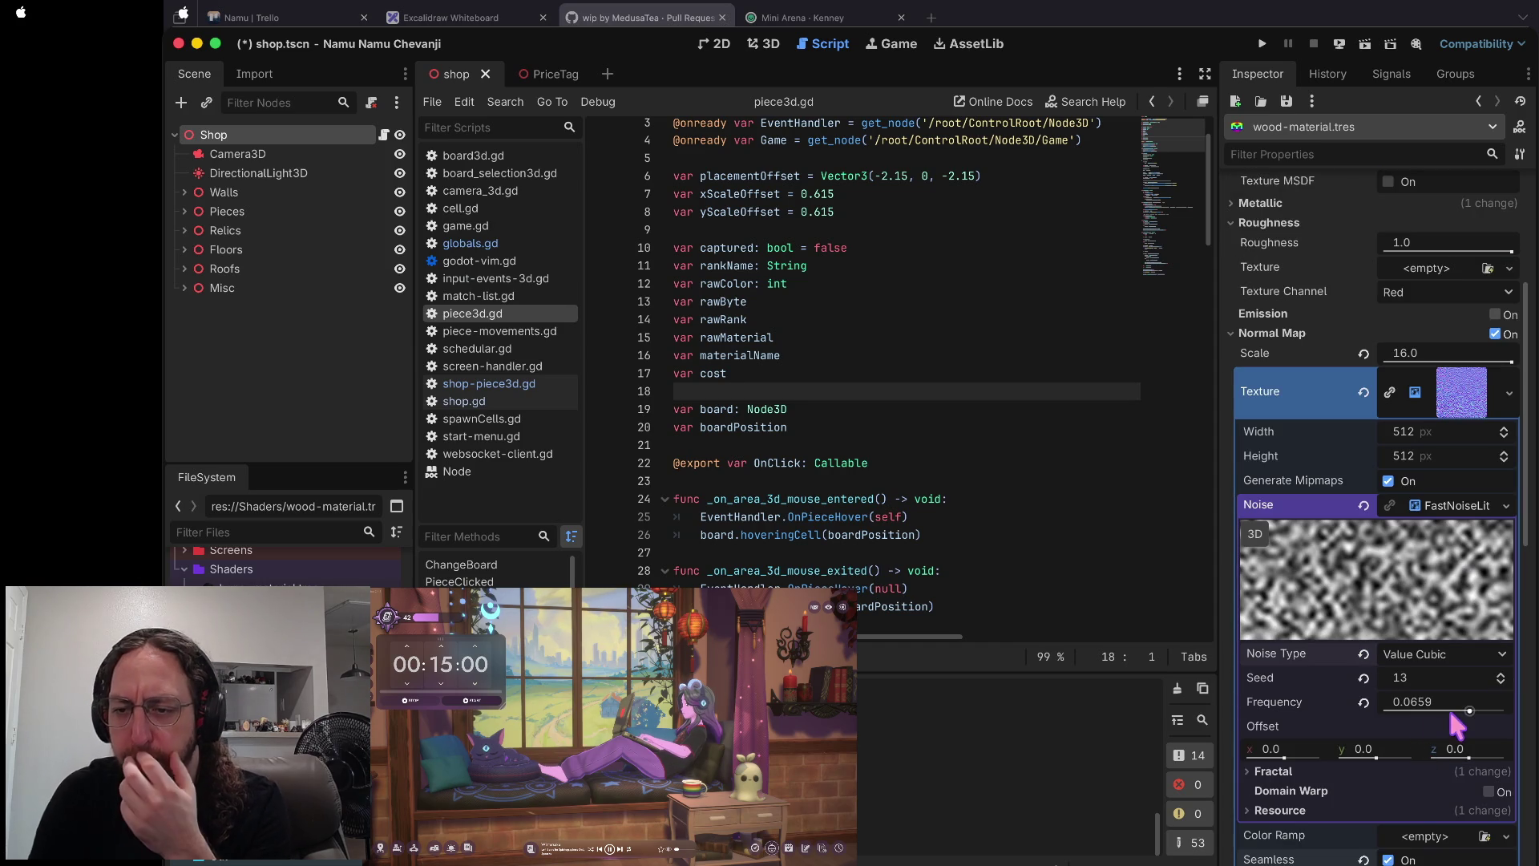
scroll(1372, 687, "up", 4)
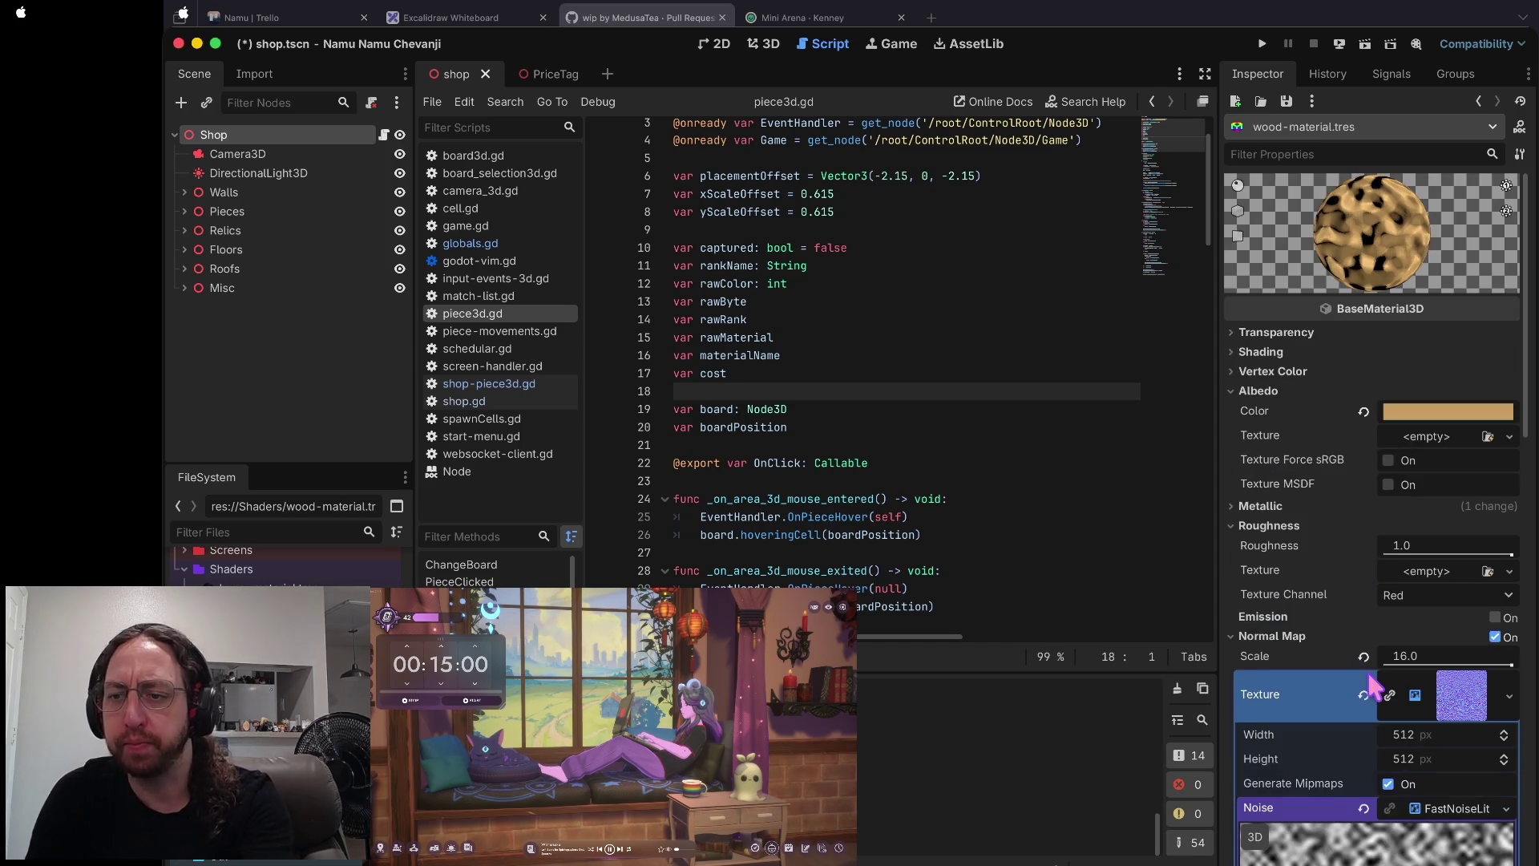
scroll(1372, 687, "down", 4)
scroll(1478, 678, "down", 2)
scroll(1475, 678, "down", 2)
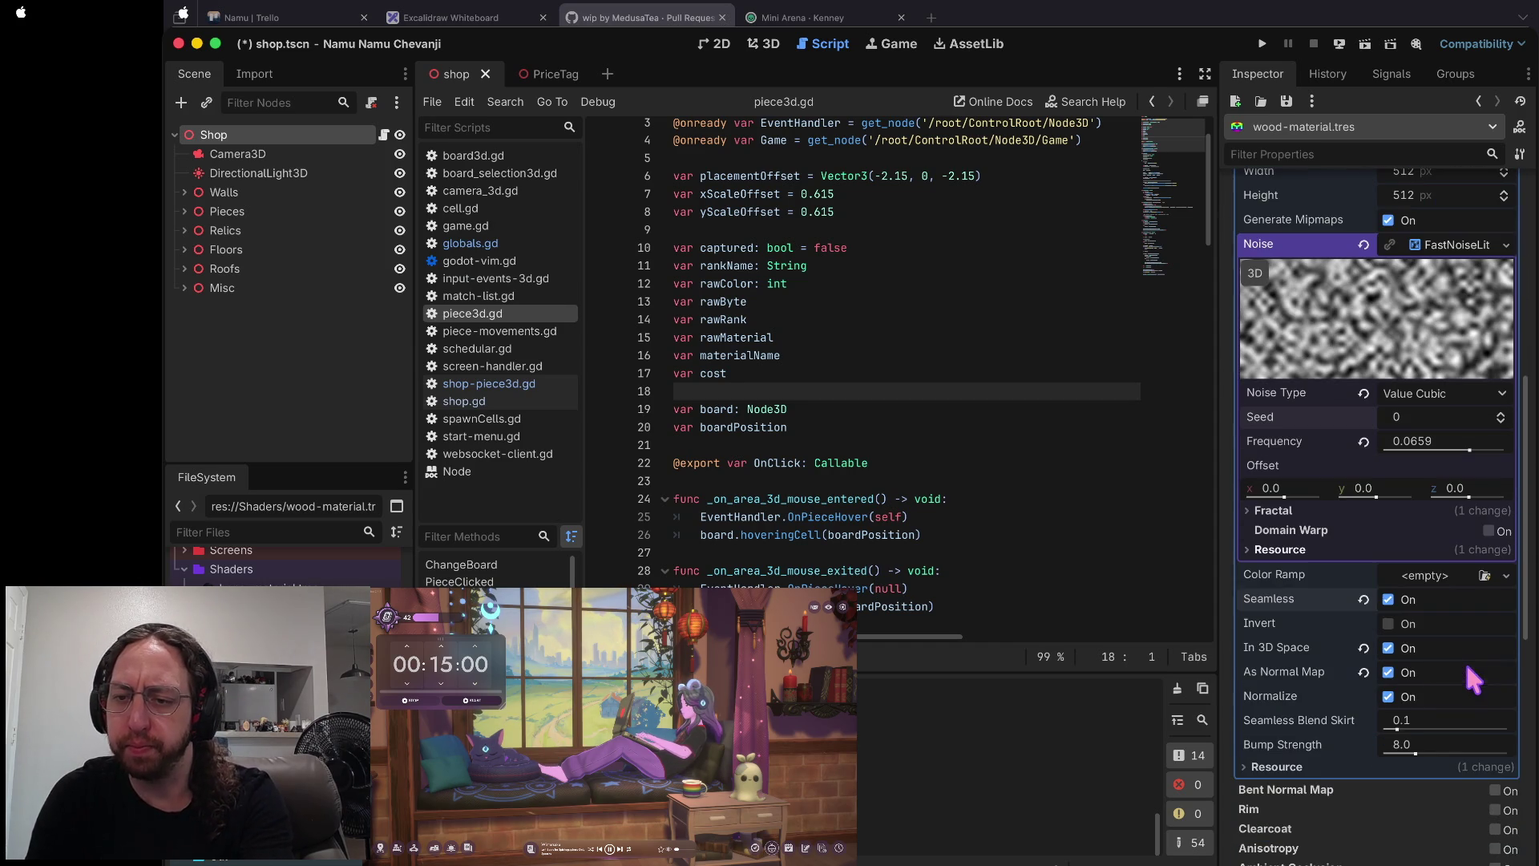
left_click(1415, 744)
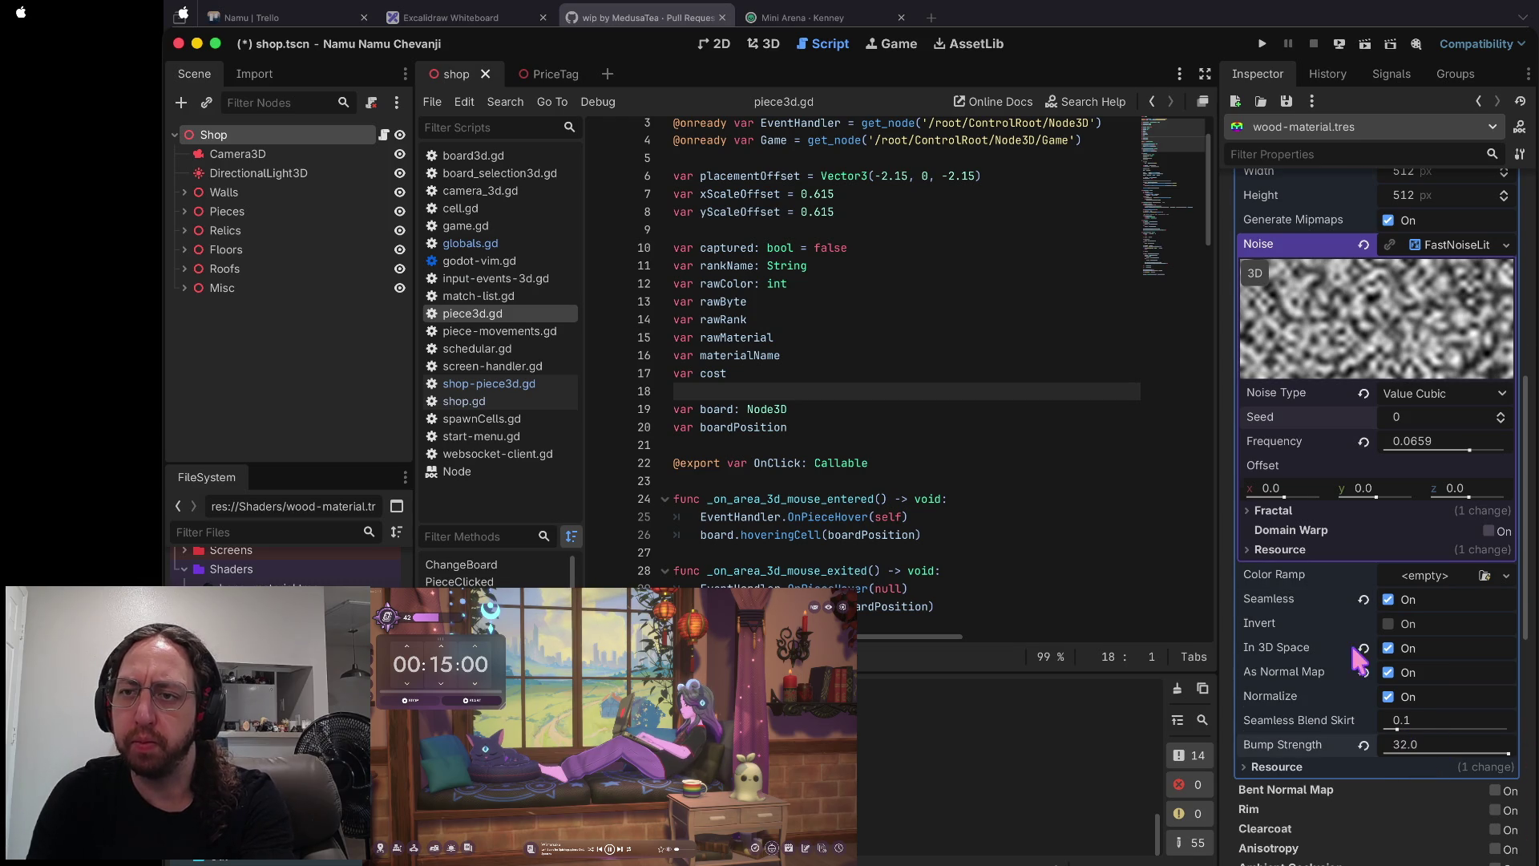
- Change the normal-map Bump Strength from 32 to 8, then to 1.5
scroll(1350, 642, "up", 5)
scroll(1350, 642, "down", 7)
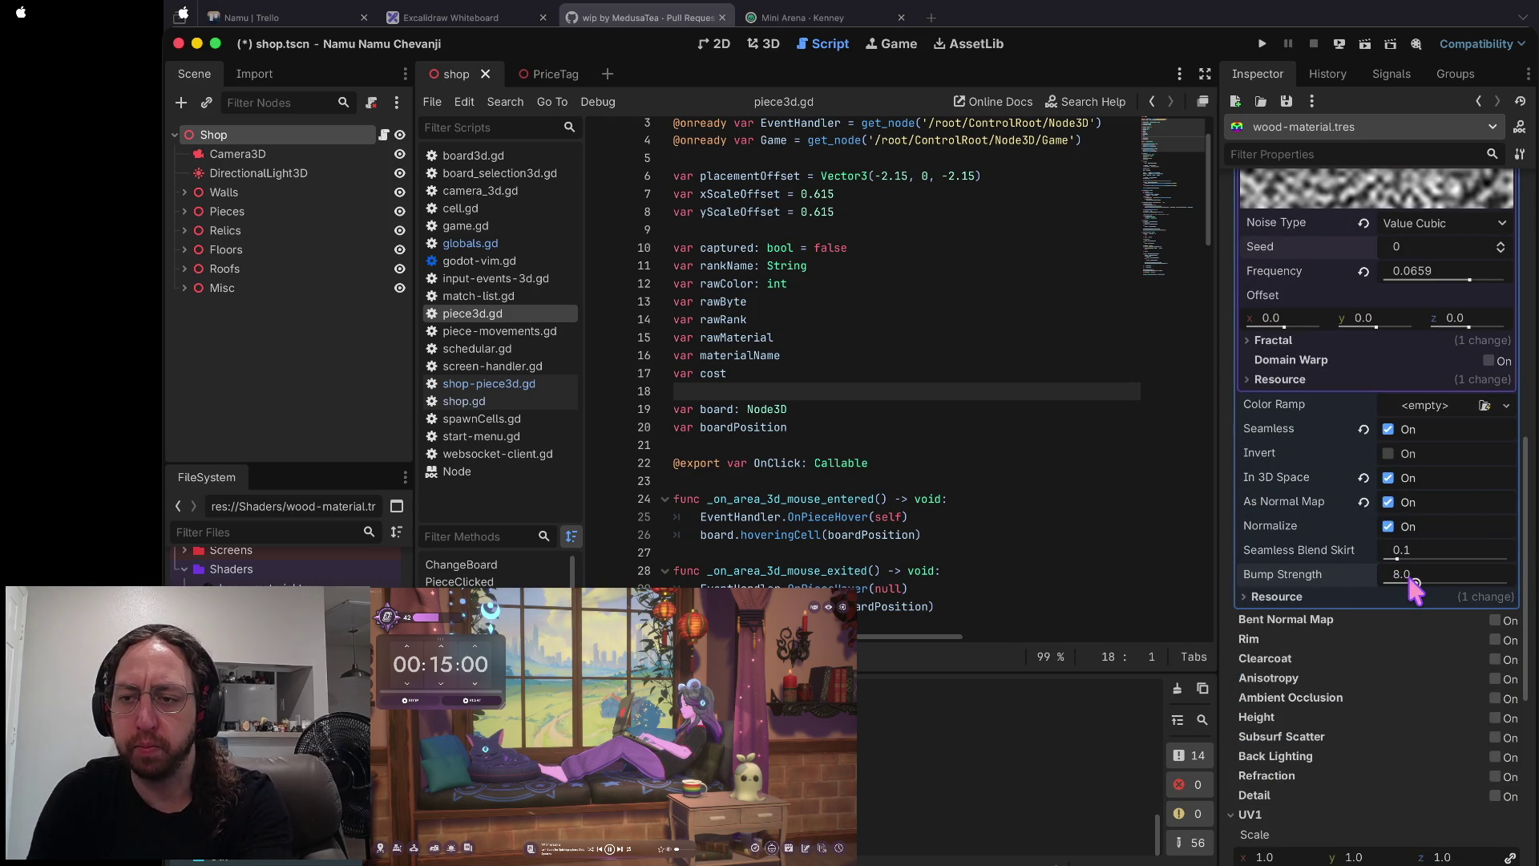
scroll(1312, 481, "up", 10)
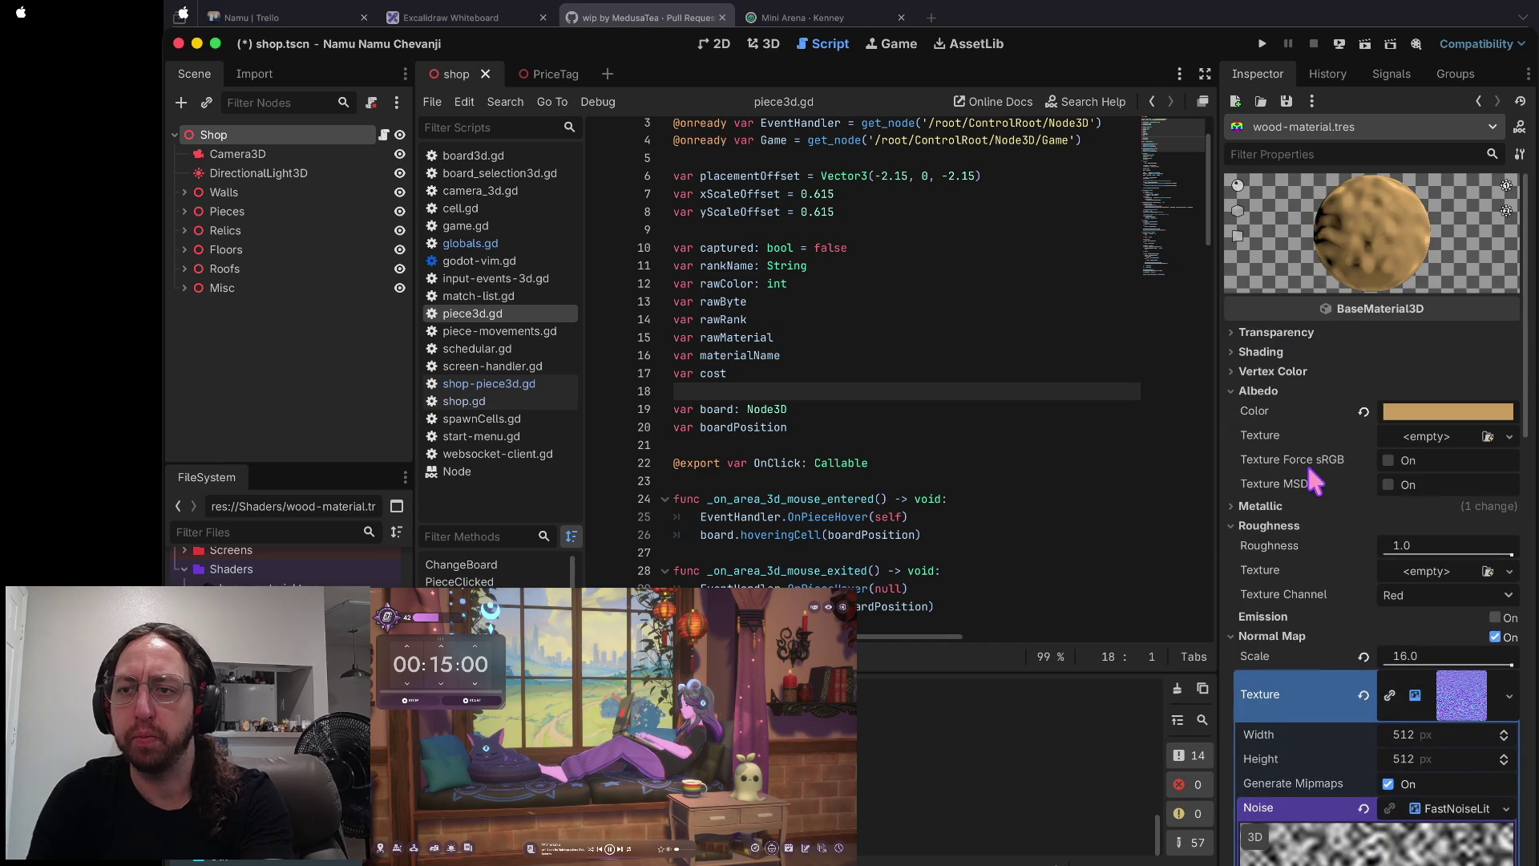
scroll(1308, 467, "down", 7)
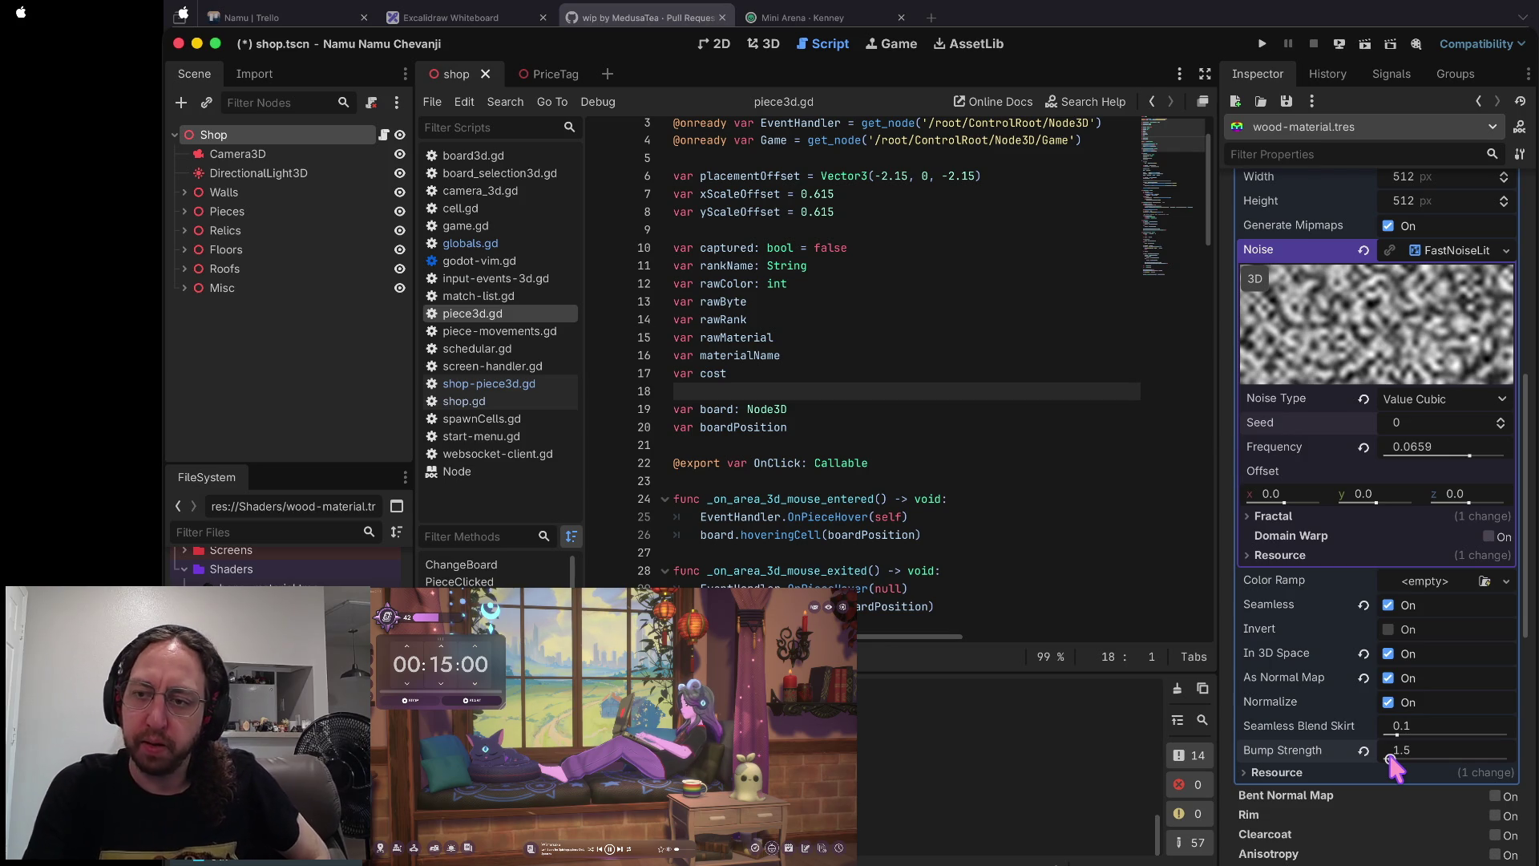
scroll(1366, 705, "up", 10)
scroll(1365, 699, "down", 10)
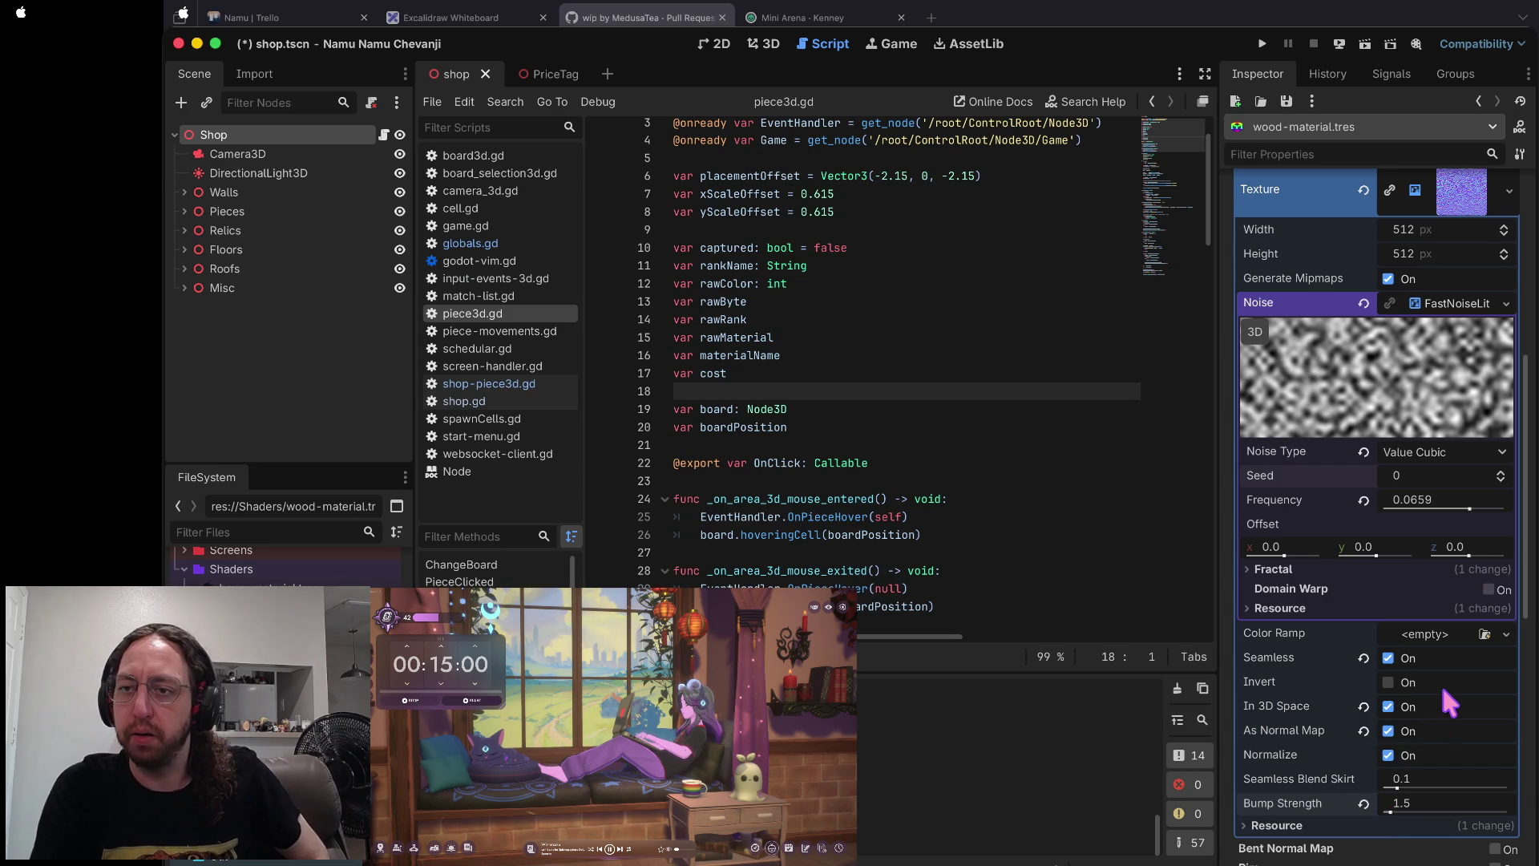
scroll(1441, 656, "up", 3)
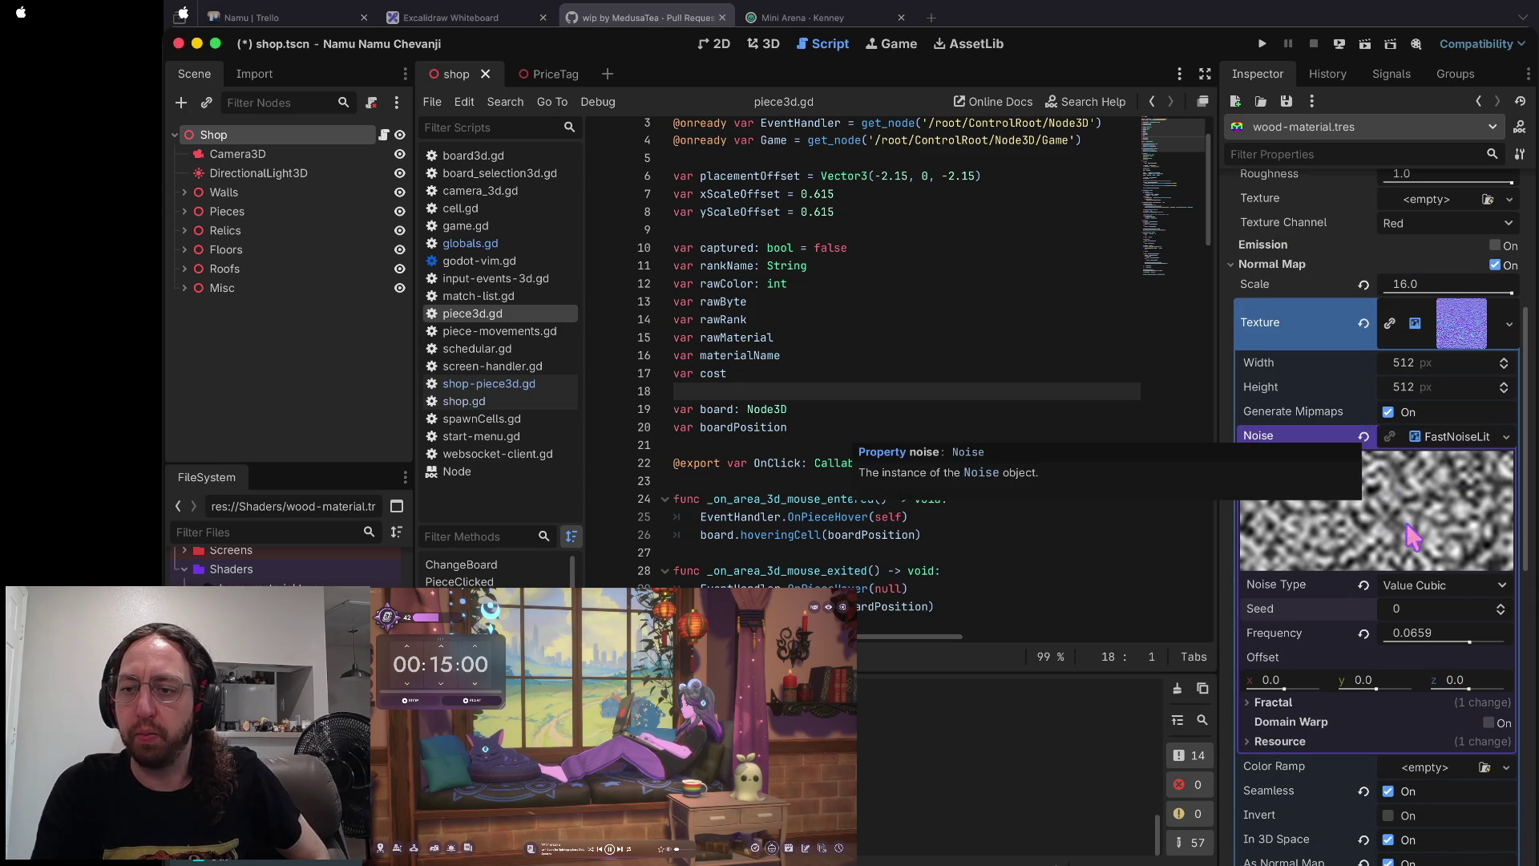
scroll(1432, 648, "down", 6)
scroll(1381, 641, "up", 10)
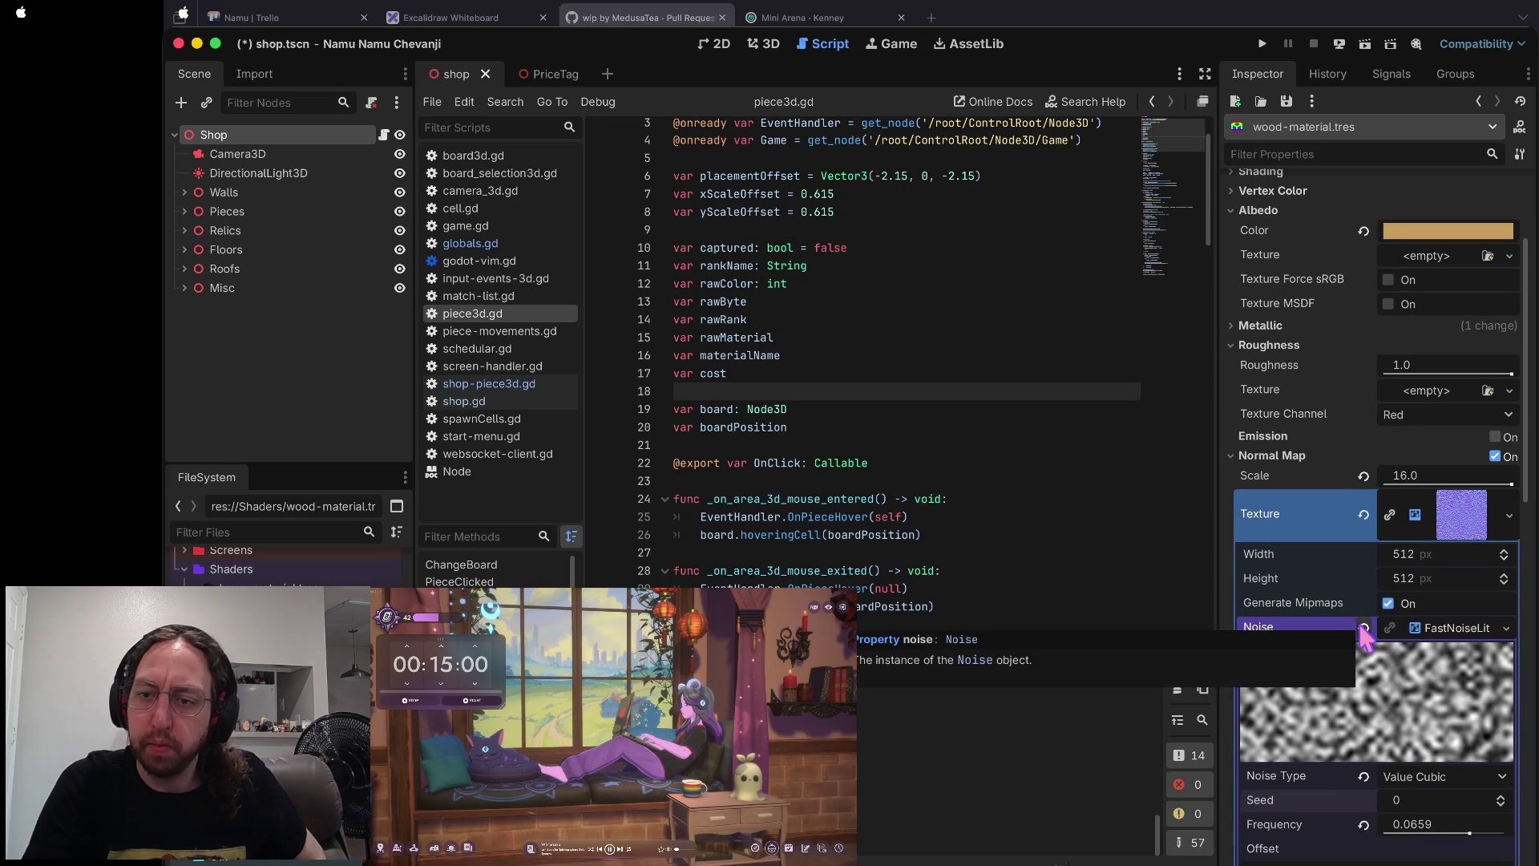
- Revert the normal map's noise, uncheck Normal Map, and save with Ctrl+S
left_click(1363, 628)
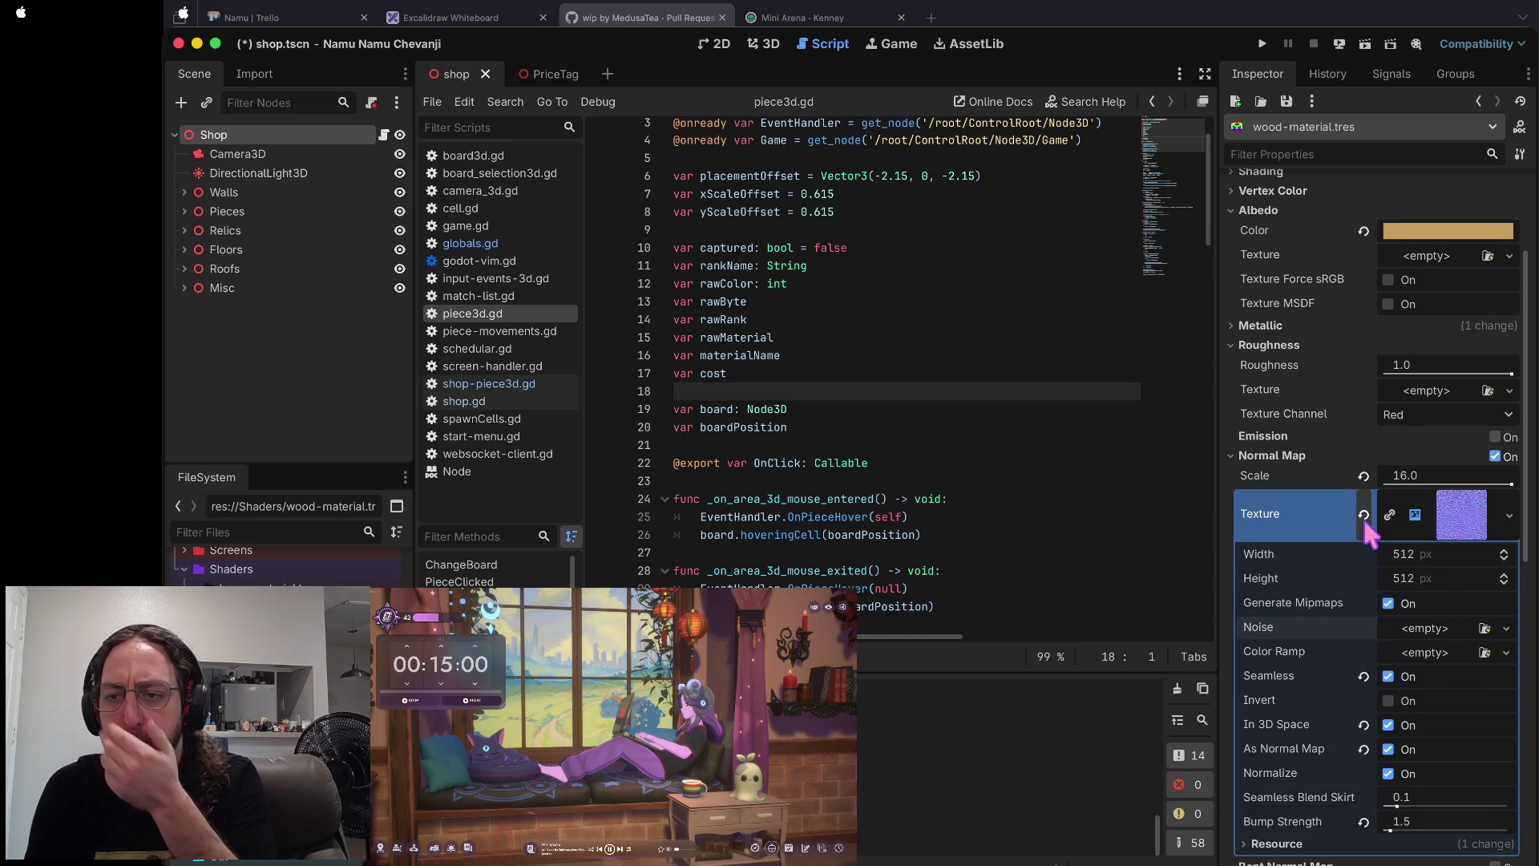
left_click(1495, 457)
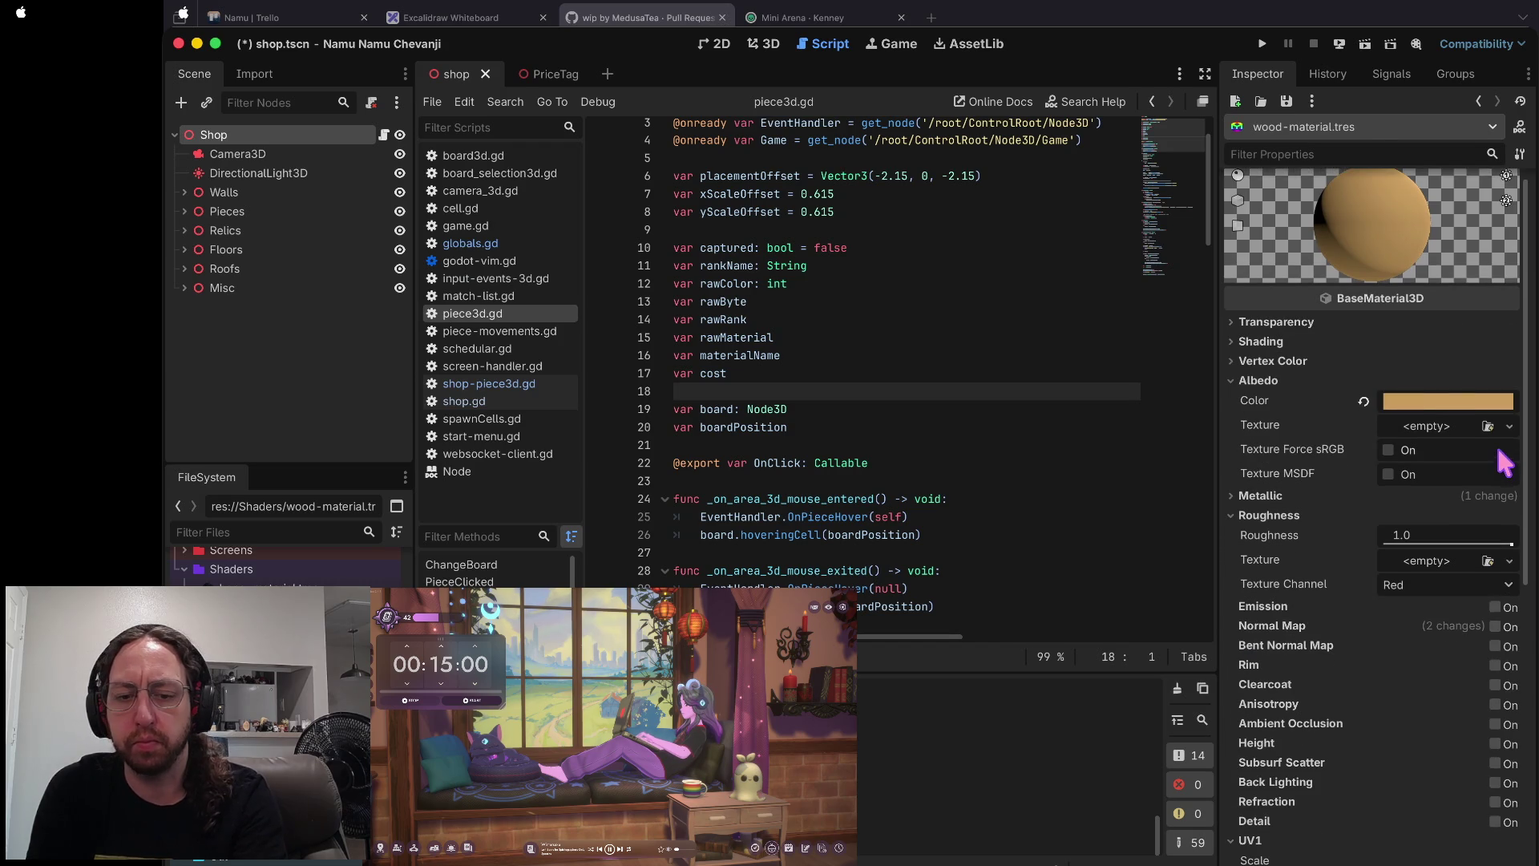
key("ctrl+s")
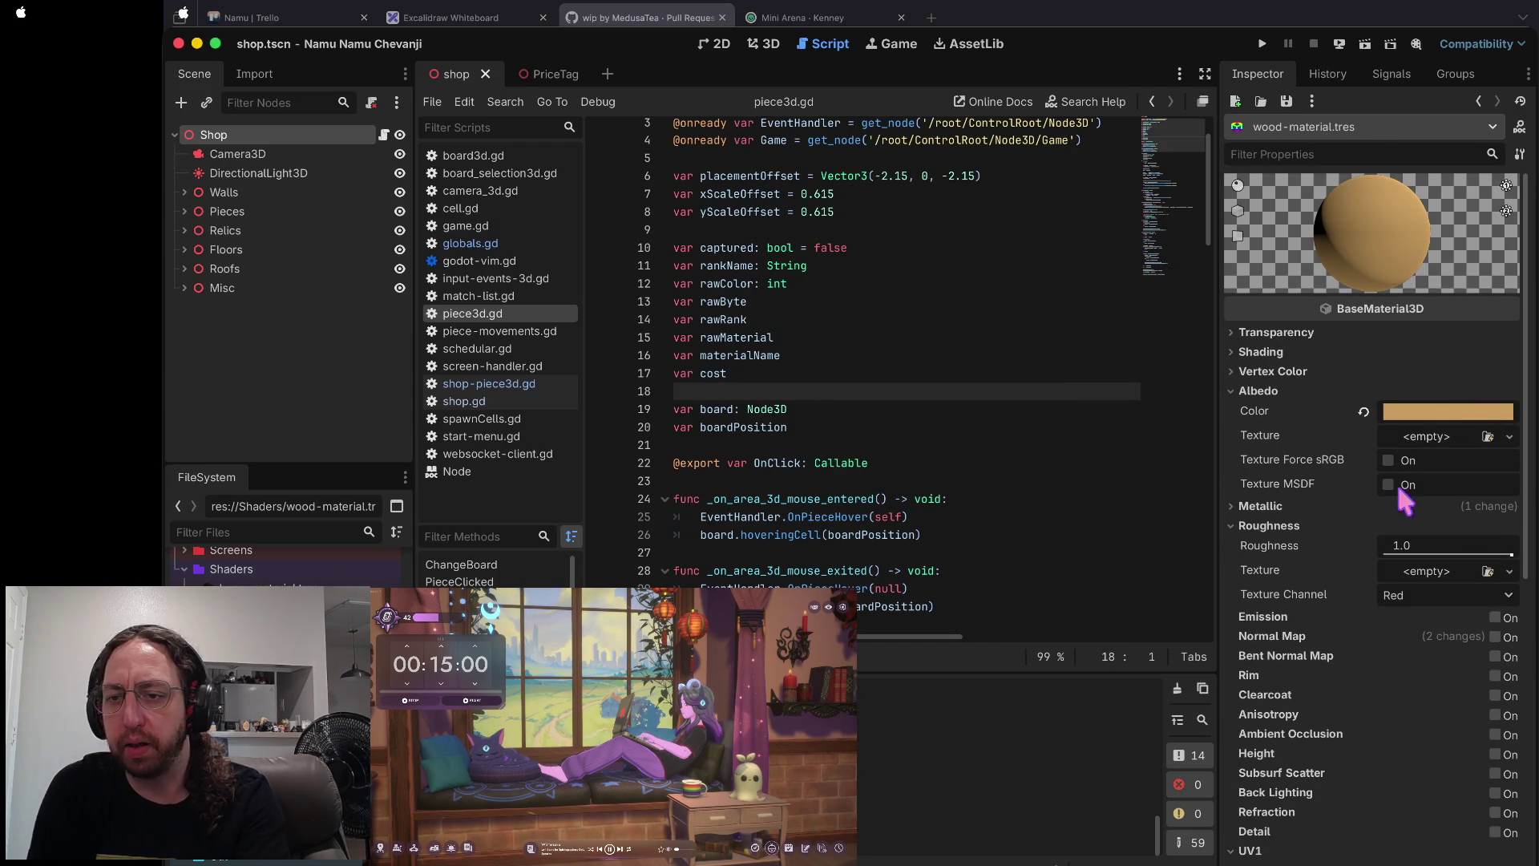
left_click(1280, 508)
- Give roughness a new NoiseTexture2D with FastNoiseLite and lower its frequency
left_click(1281, 510)
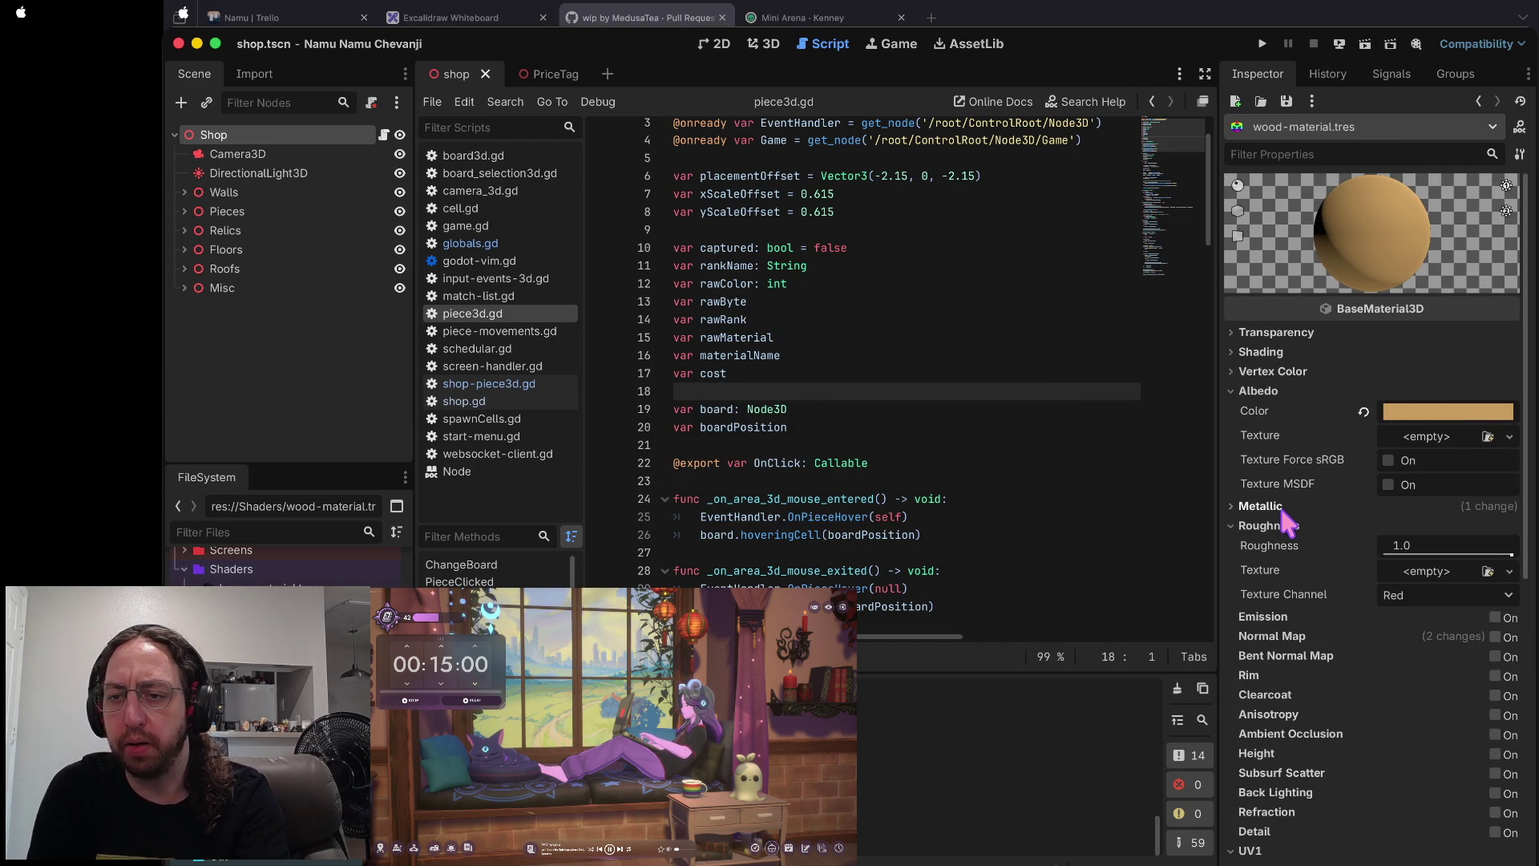
left_click(1435, 571)
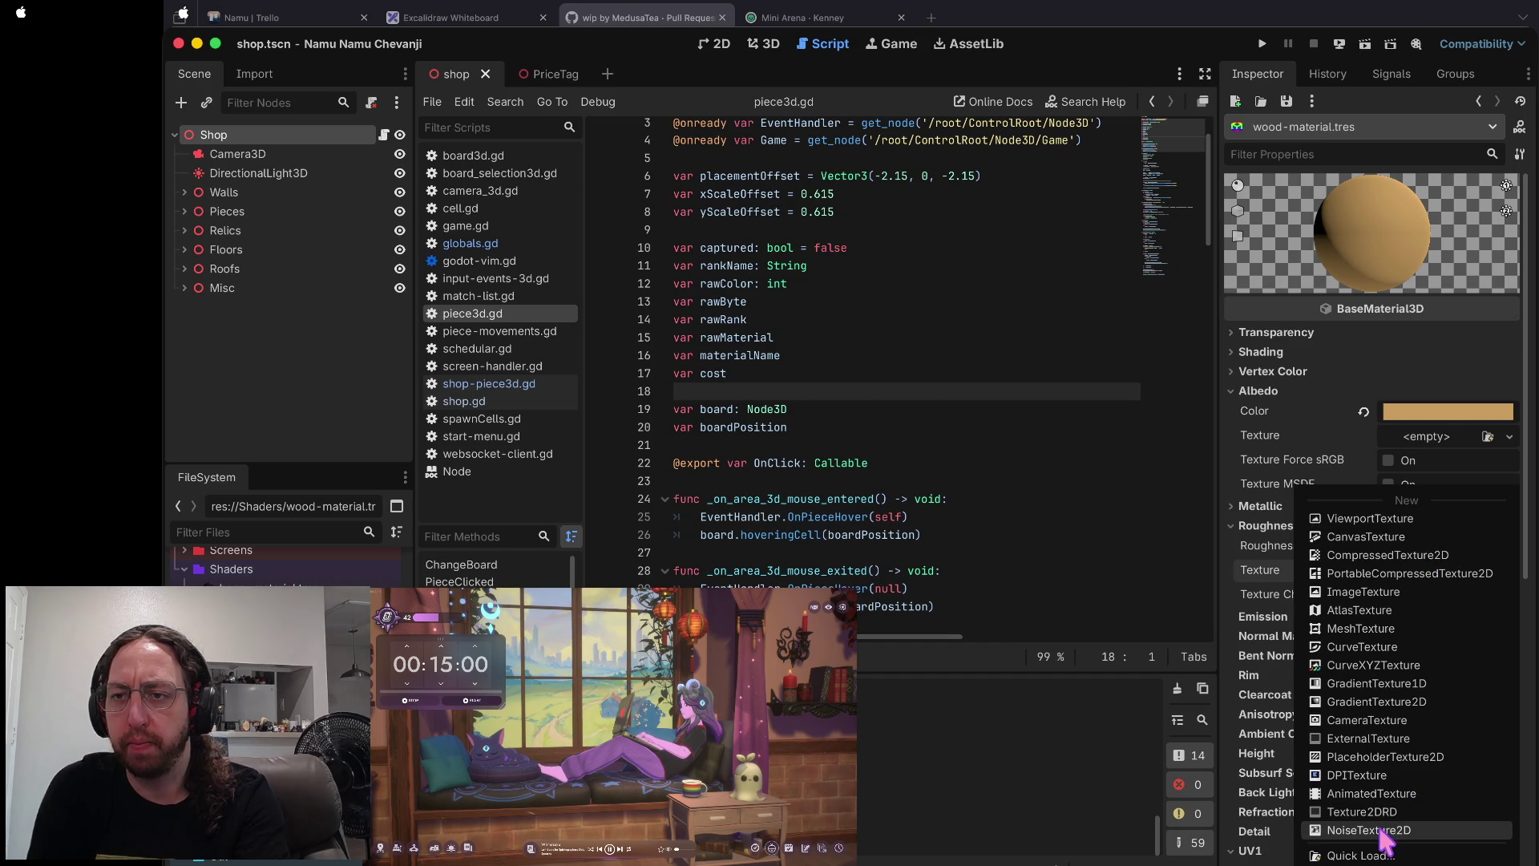
left_click(1384, 832)
left_click(1440, 571)
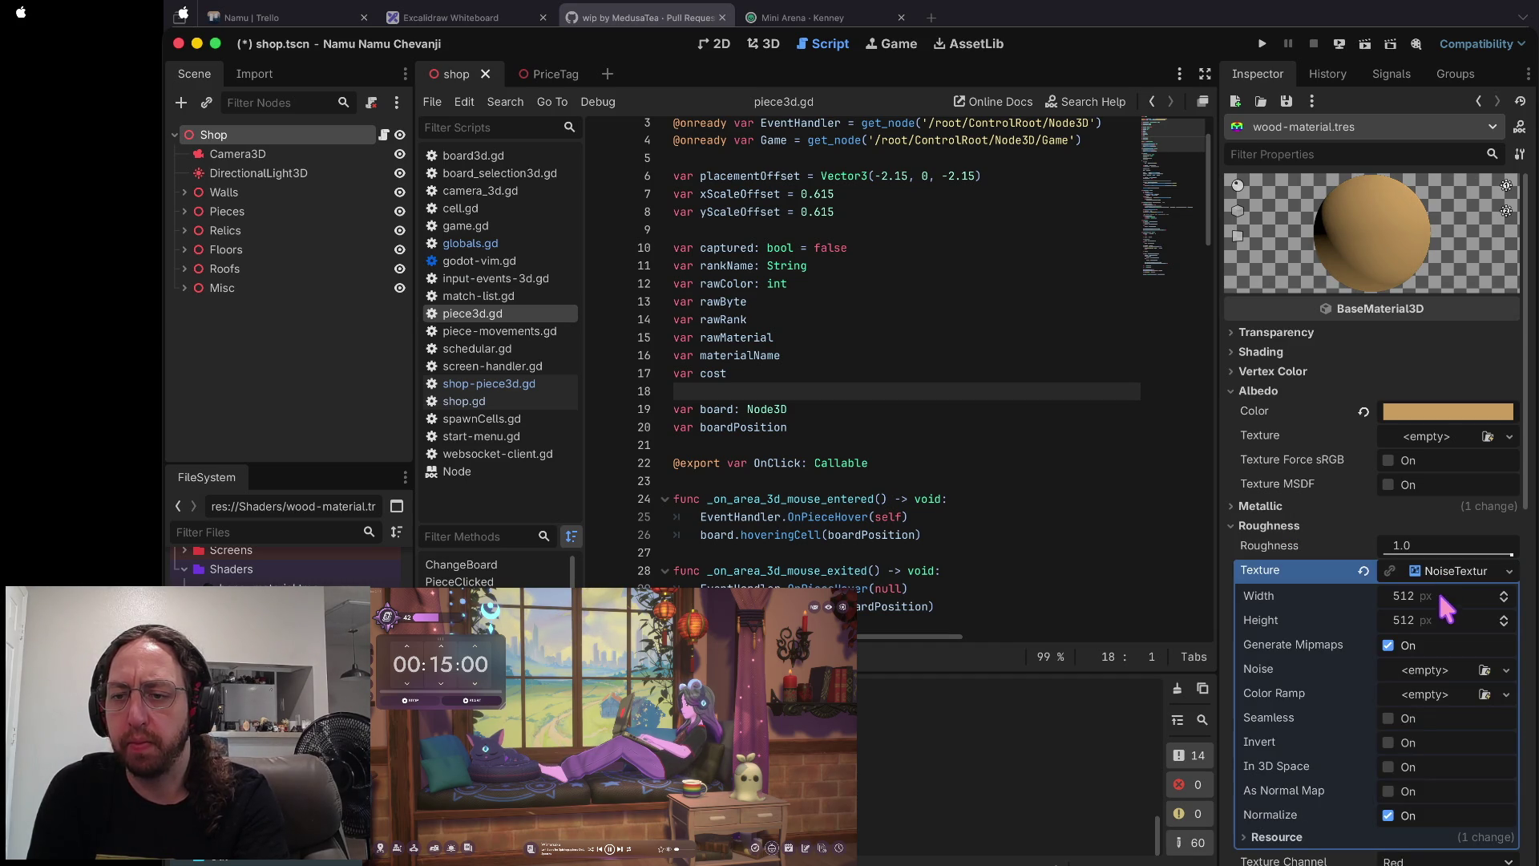
left_click(1432, 671)
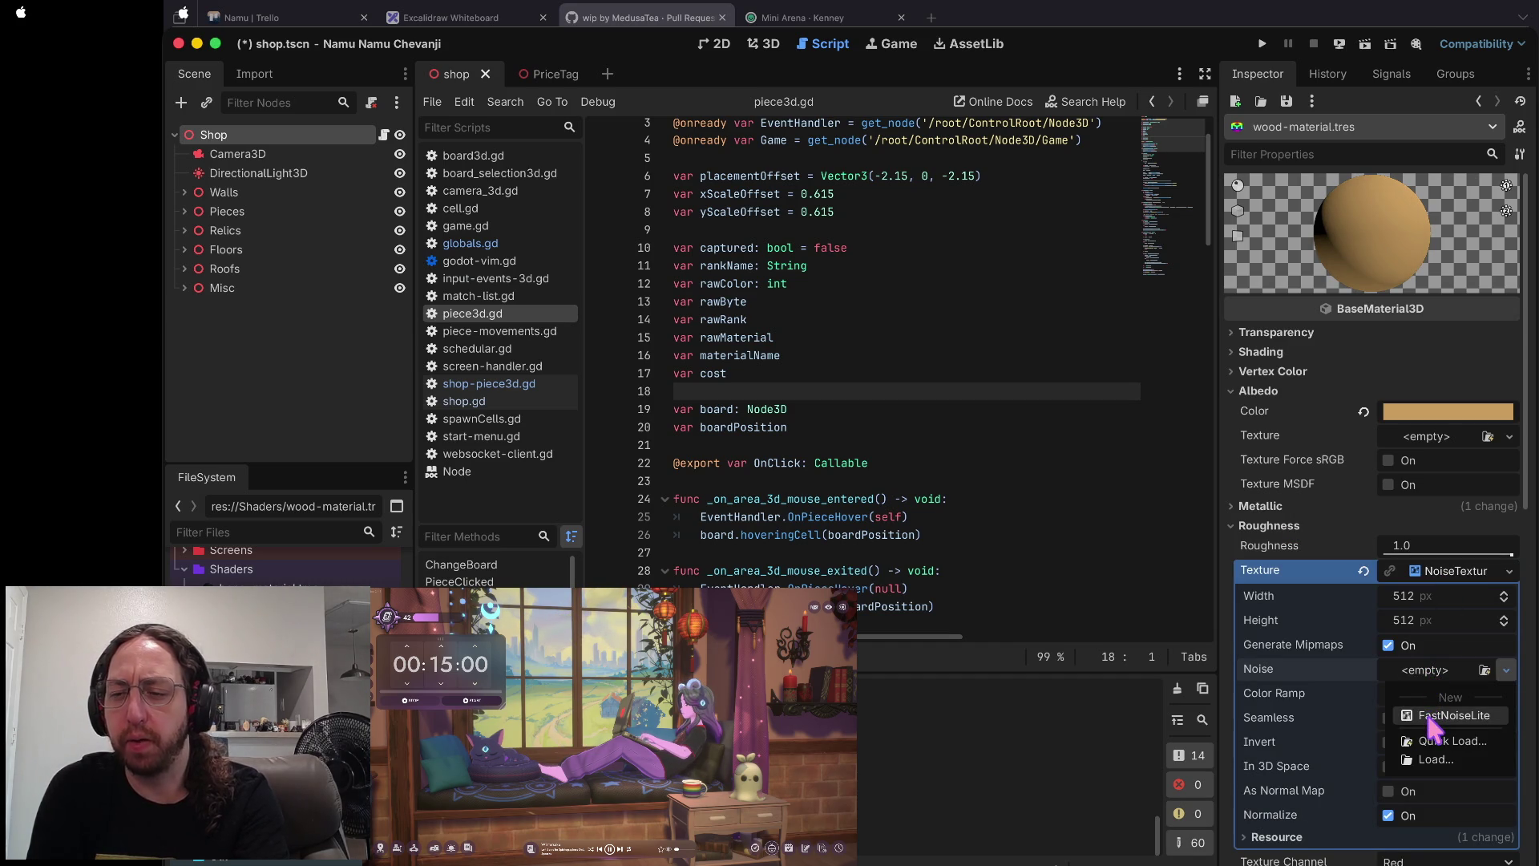
left_click(1429, 716)
left_click(1439, 673)
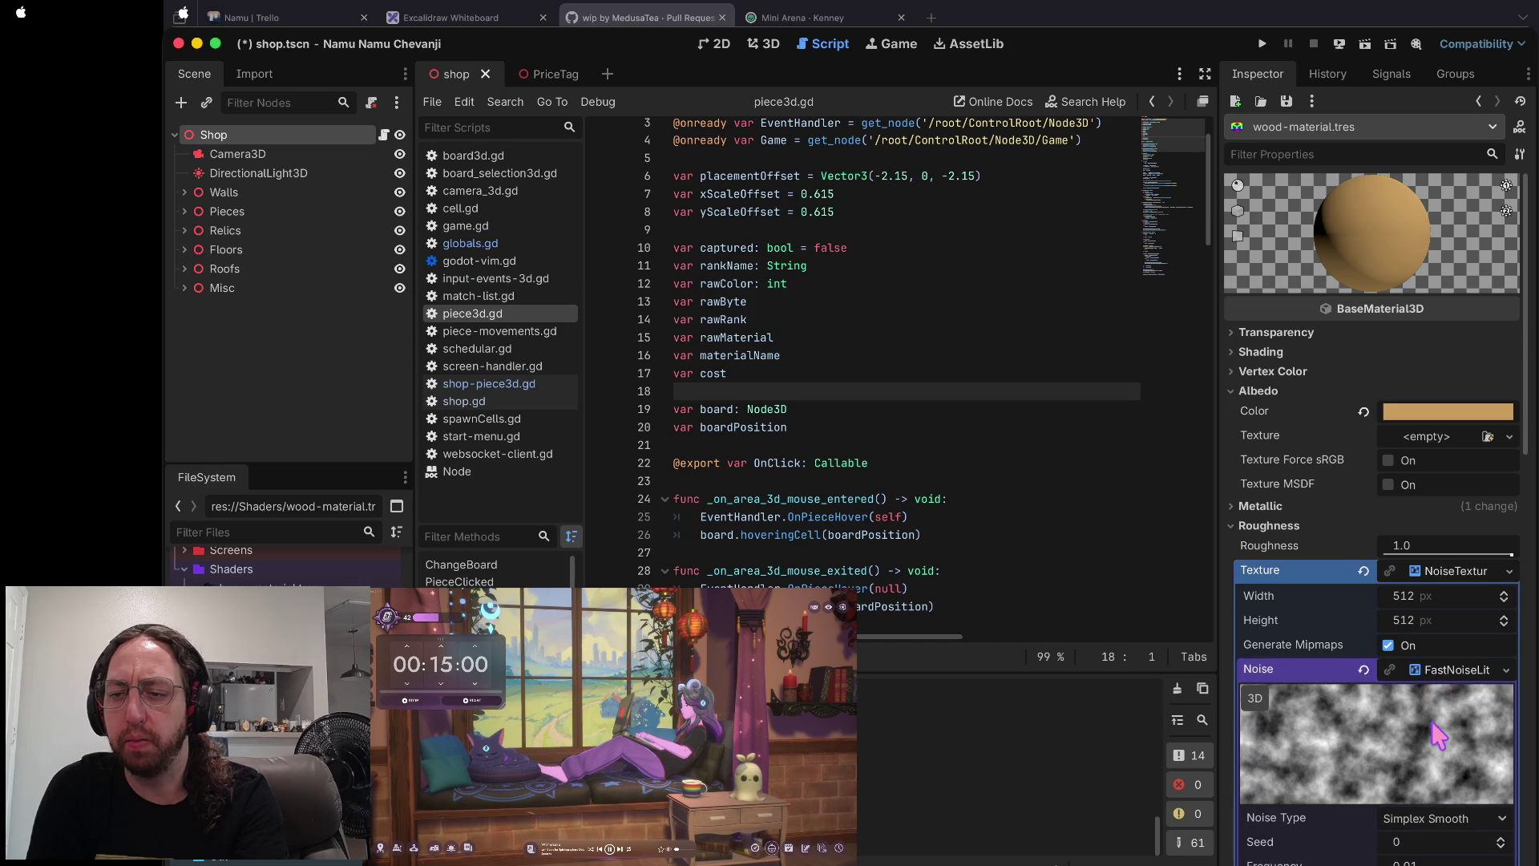
mouse_move(1451, 862)
left_mouse_down()
mouse_move(1483, 861)
mouse_move(1443, 862)
left_mouse_up()
scroll(1443, 783, "down", 8)
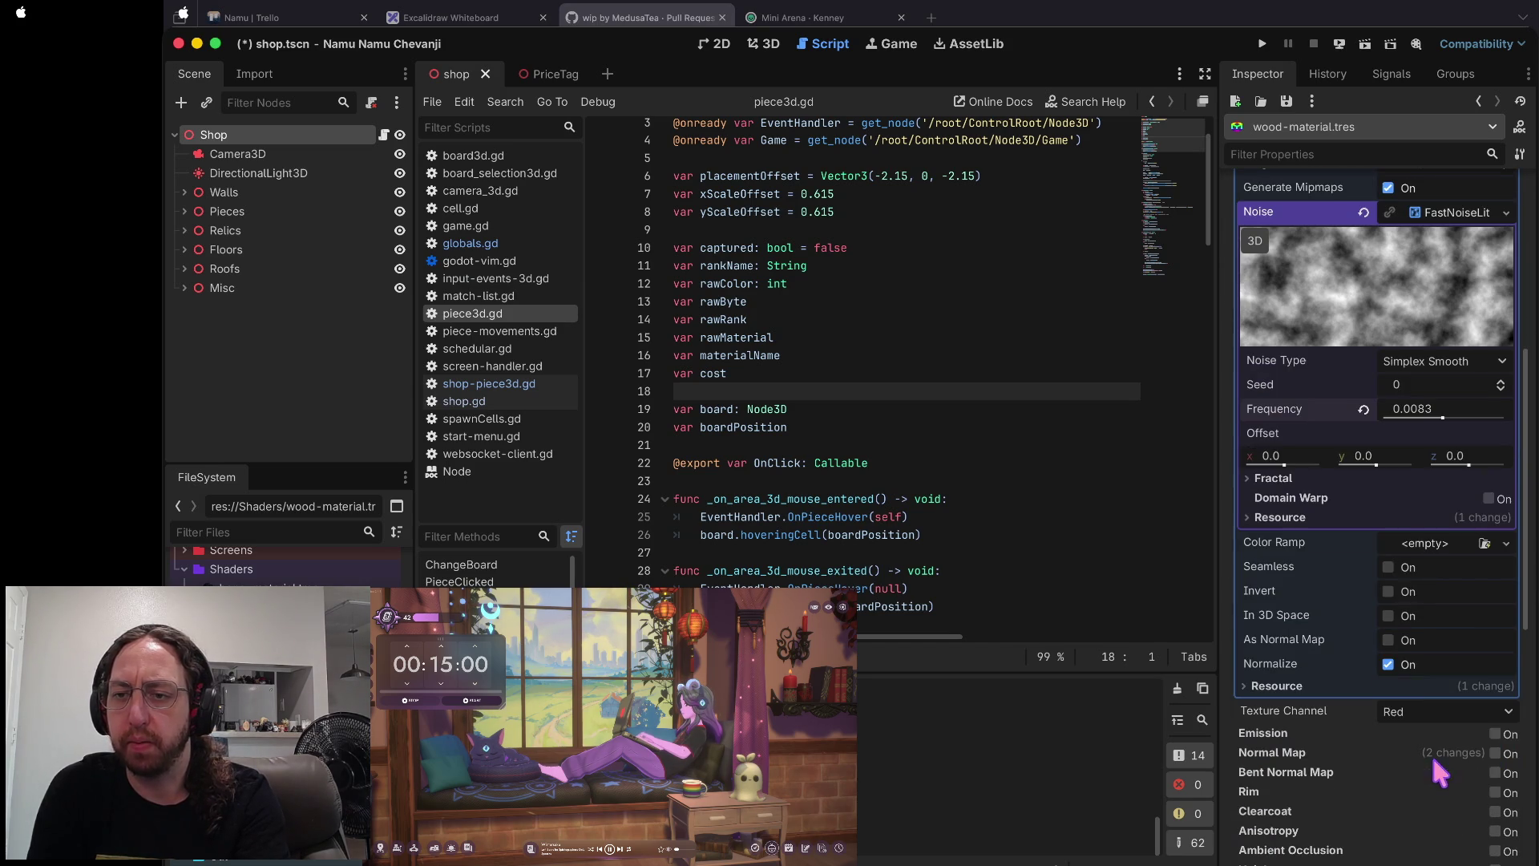
- Add a new Gradient color ramp and raise the roughness noise frequency to 0.0131
left_click(1425, 543)
left_click(1433, 597)
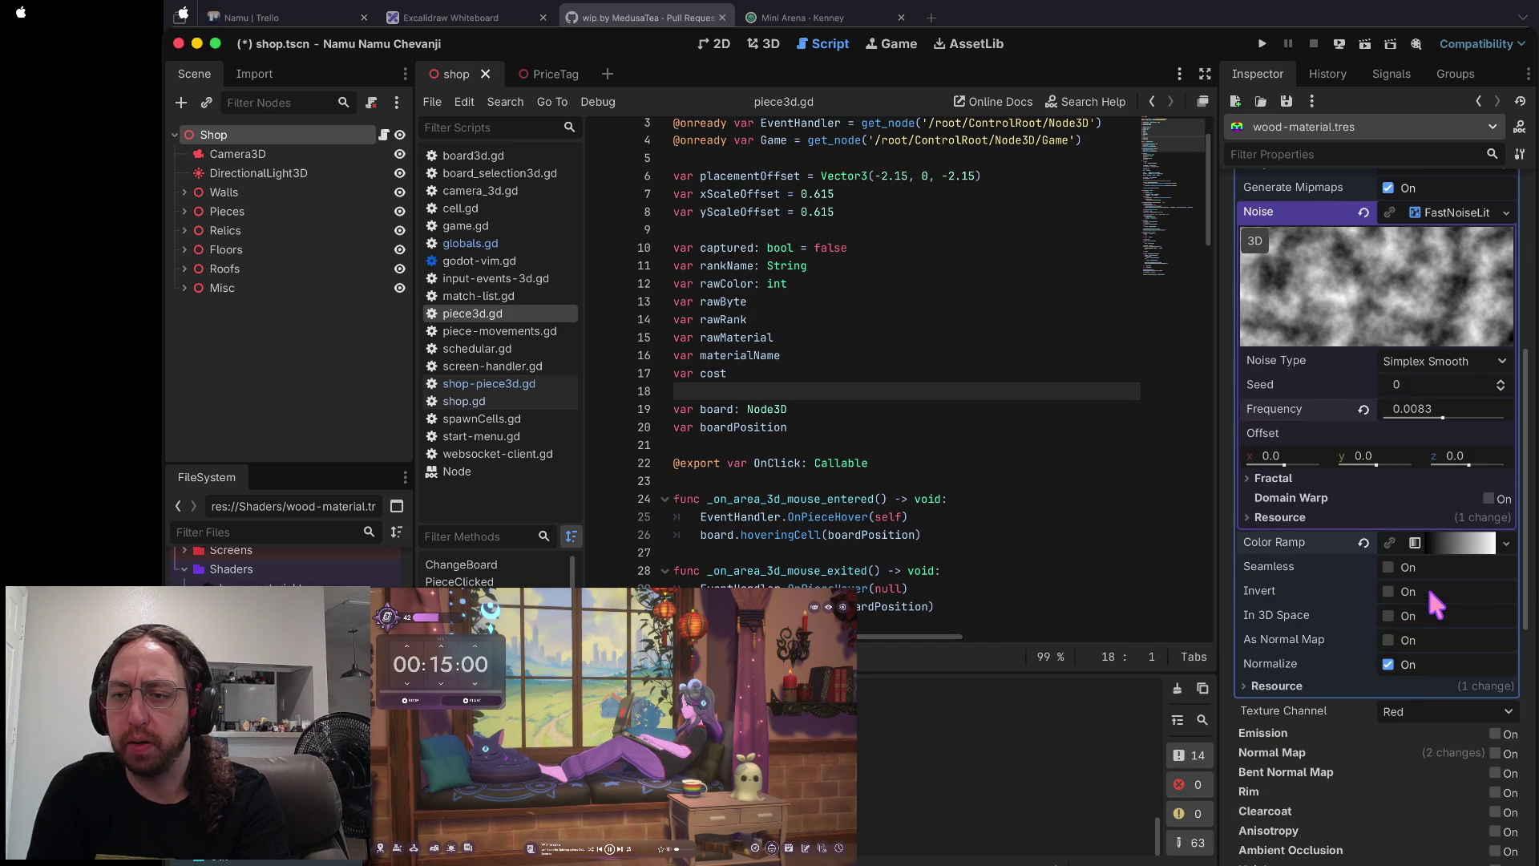
left_click(1449, 545)
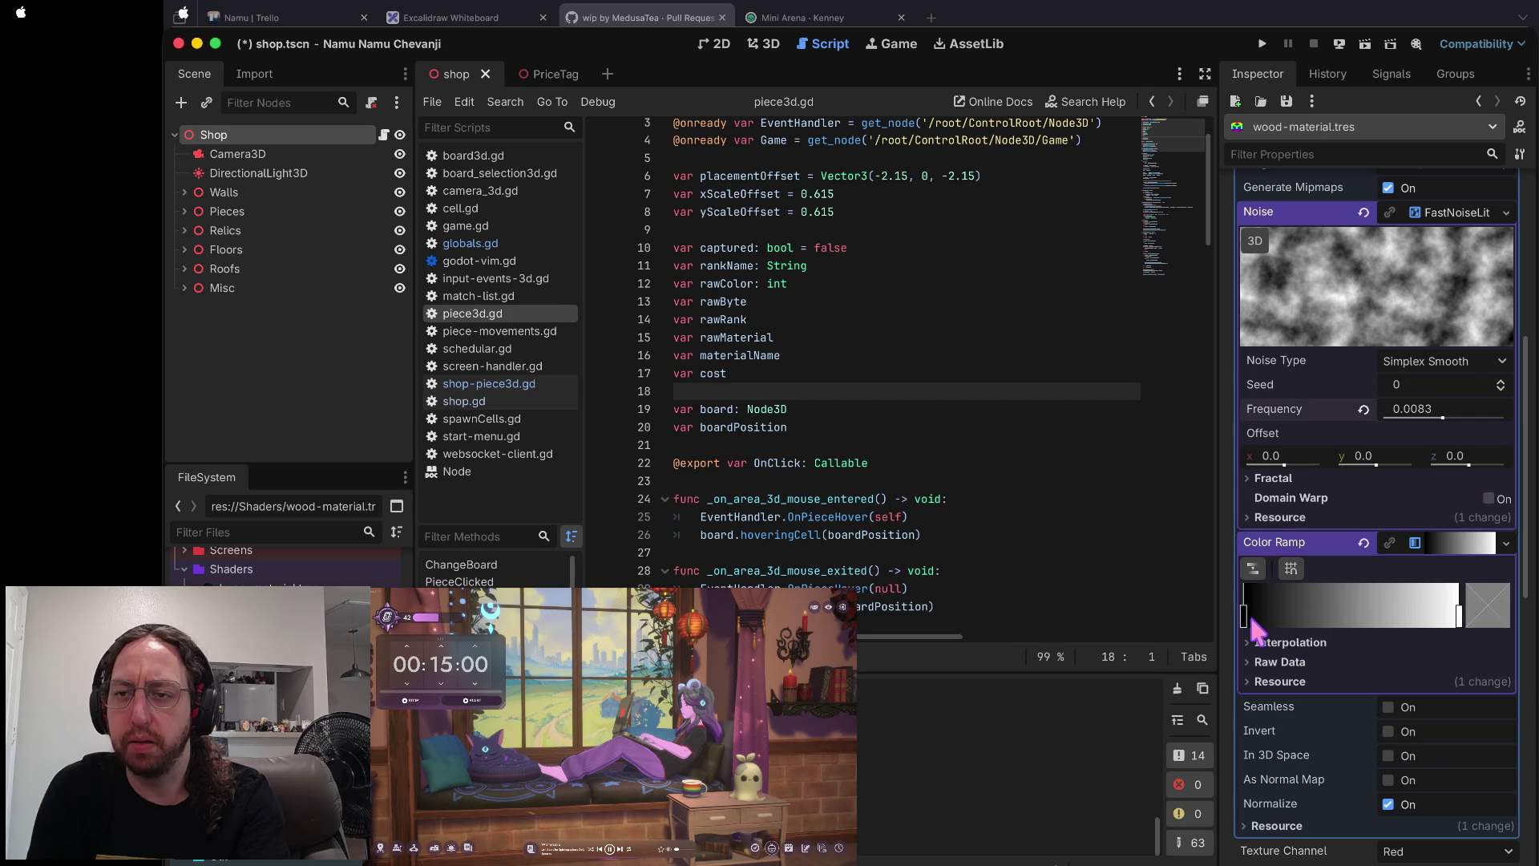
scroll(1301, 539, "up", 5)
scroll(1305, 542, "down", 5)
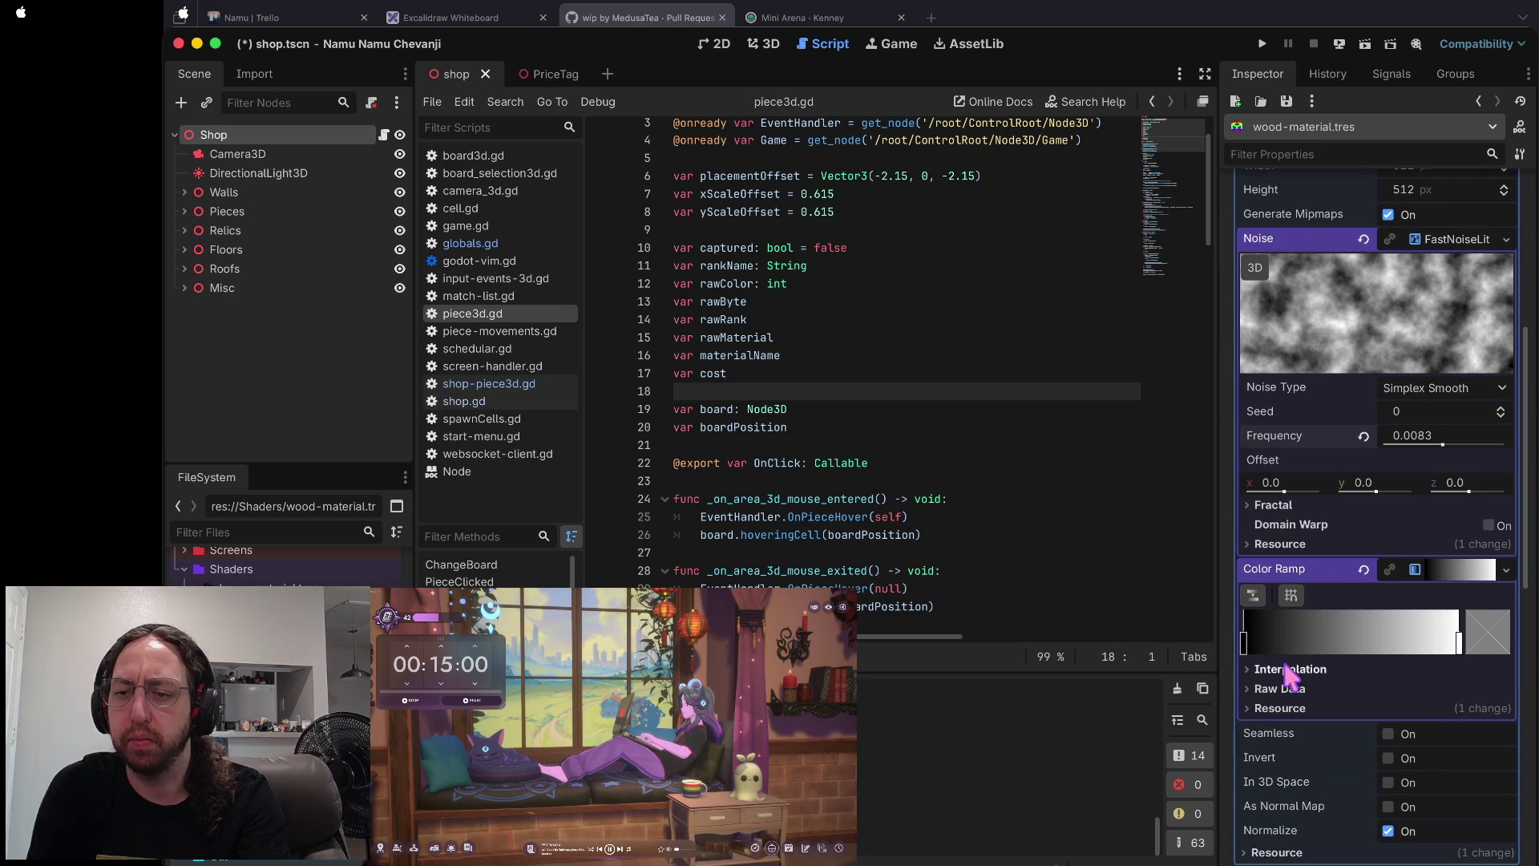
scroll(1387, 818, "up", 5)
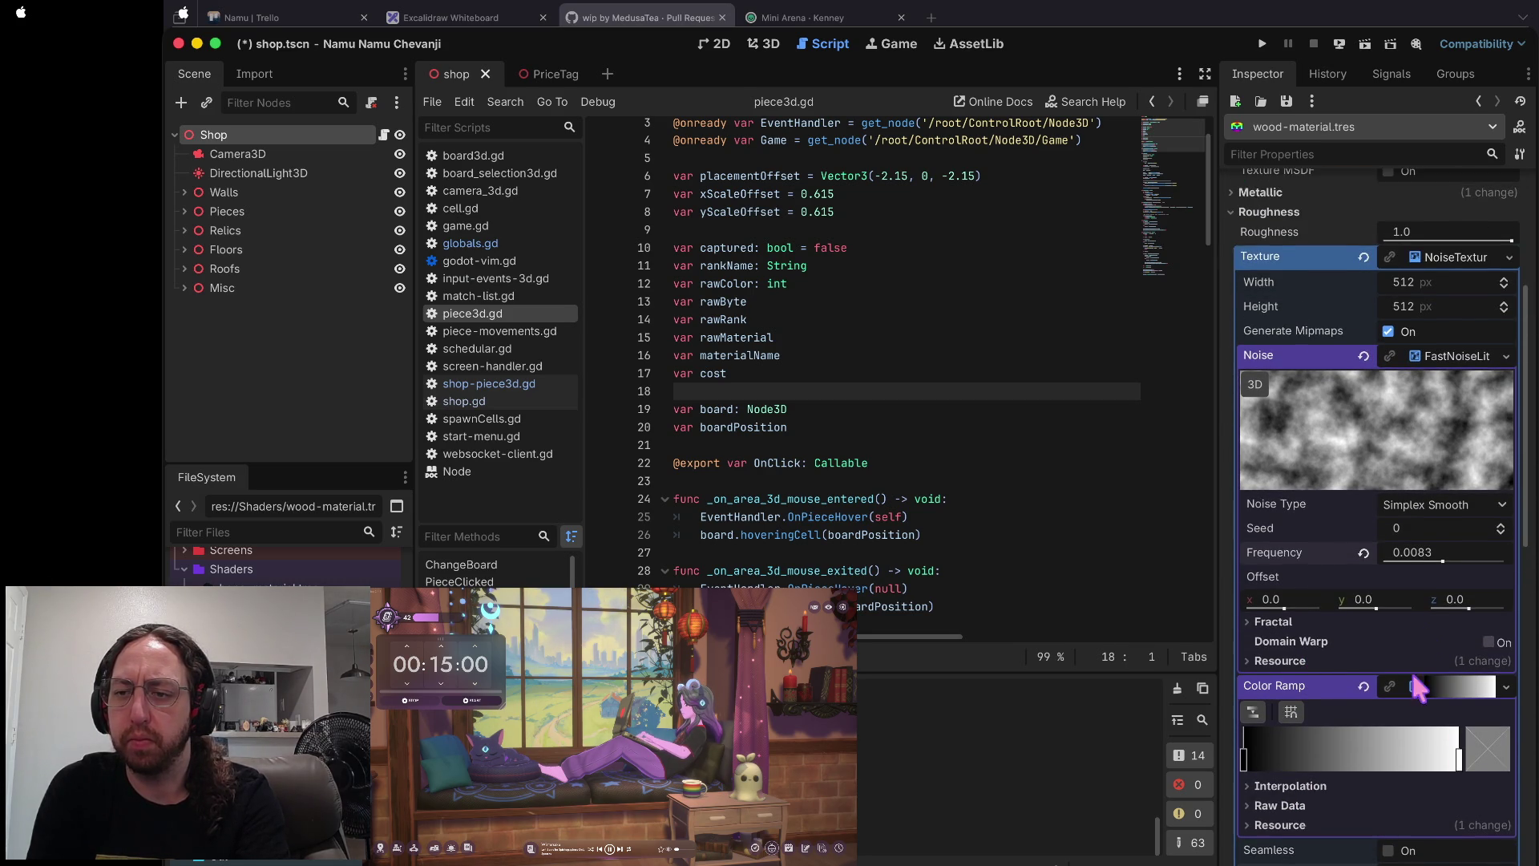
mouse_move(1444, 834)
left_mouse_down()
mouse_move(1482, 837)
mouse_move(1427, 837)
mouse_move(1450, 838)
left_mouse_up()
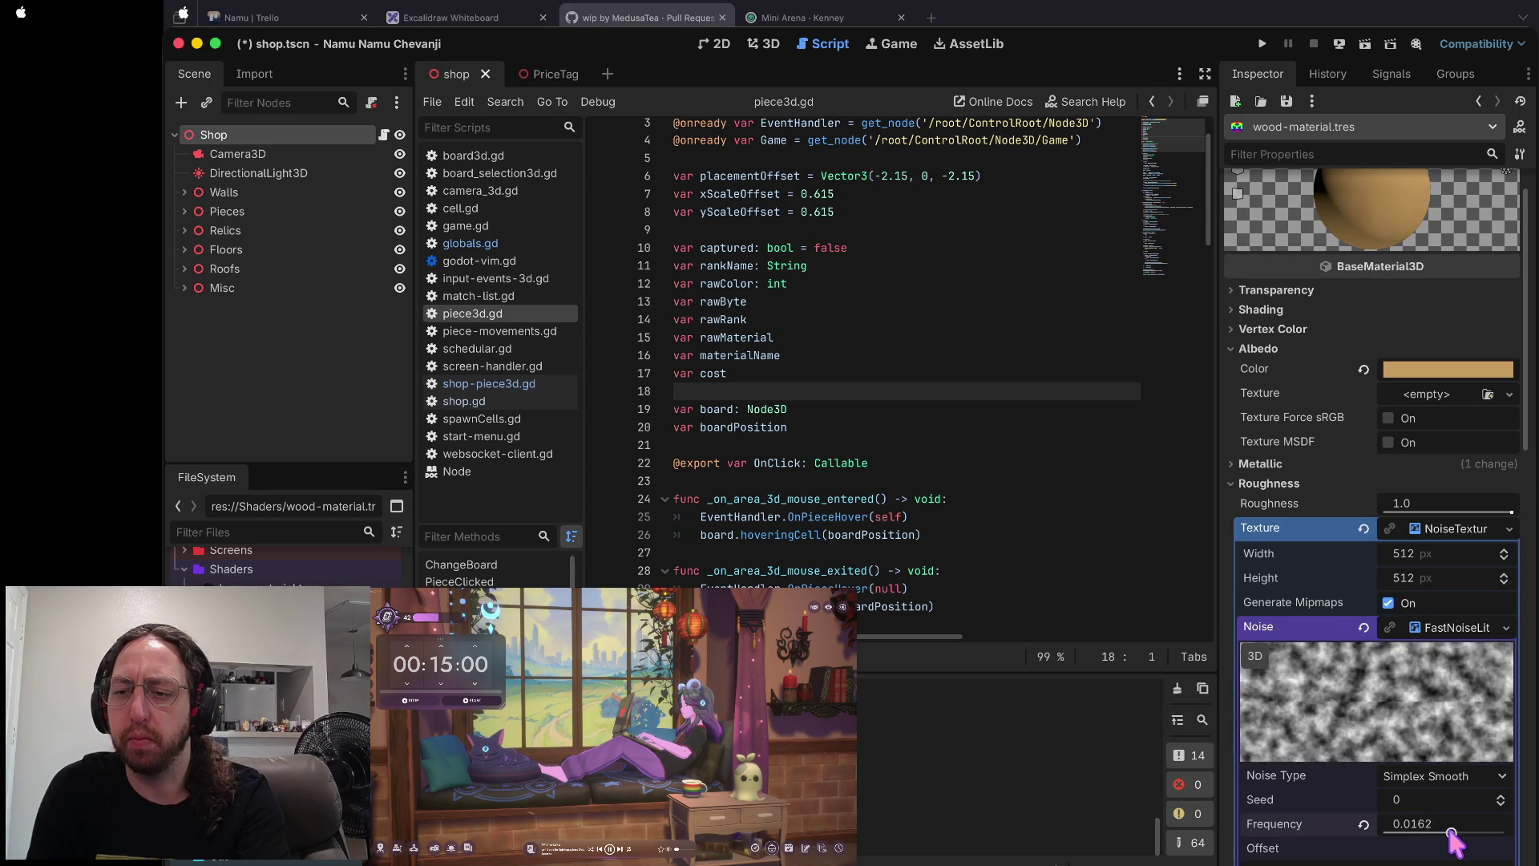
- Try Cellular for the roughness noise, then return it to Simplex Smooth
left_click(1501, 776)
left_click(1447, 818)
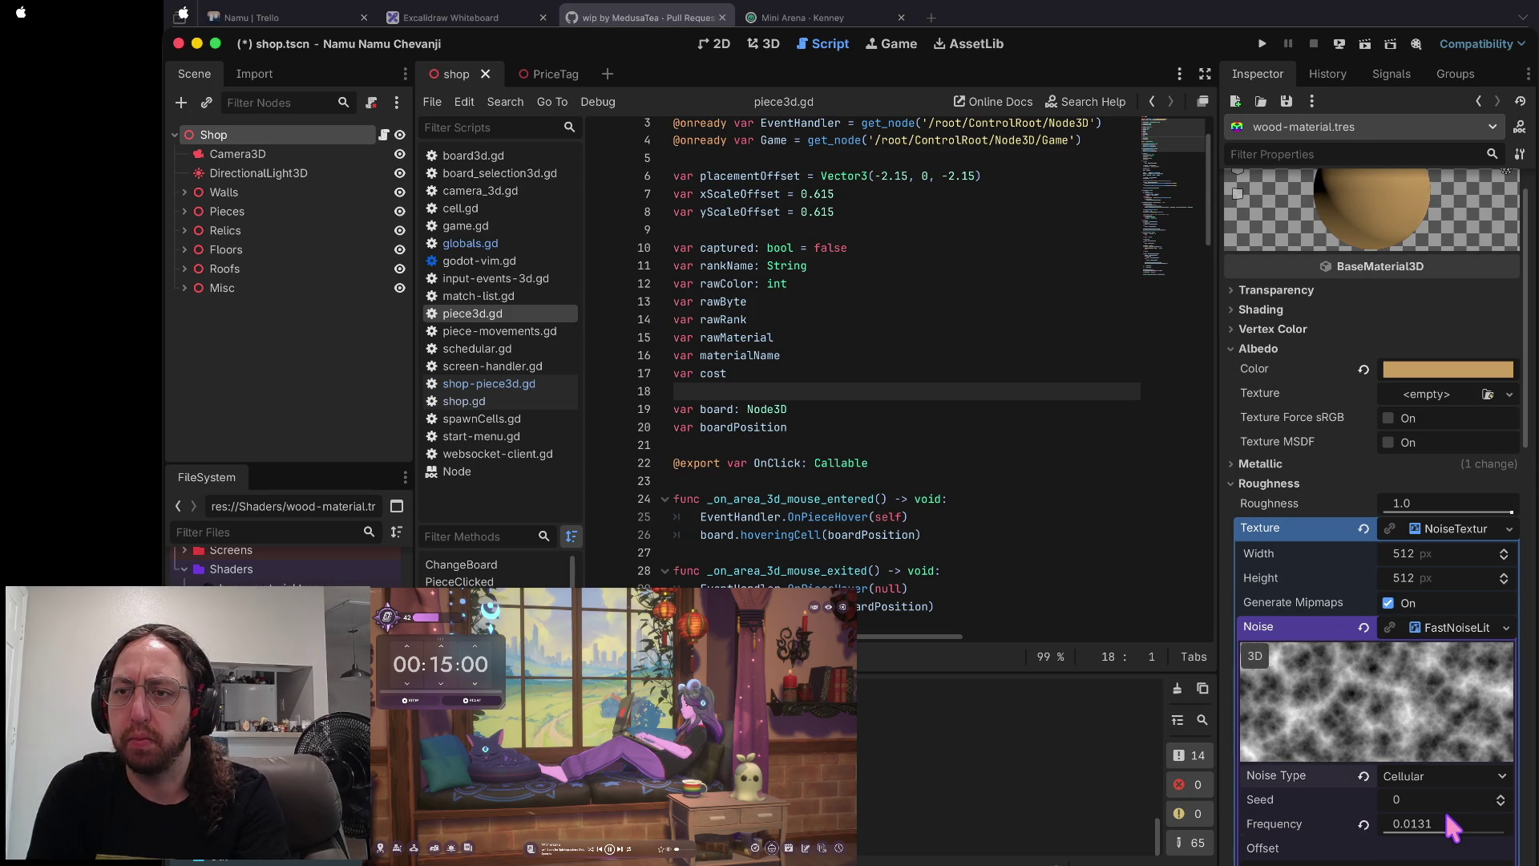
left_click(1493, 776)
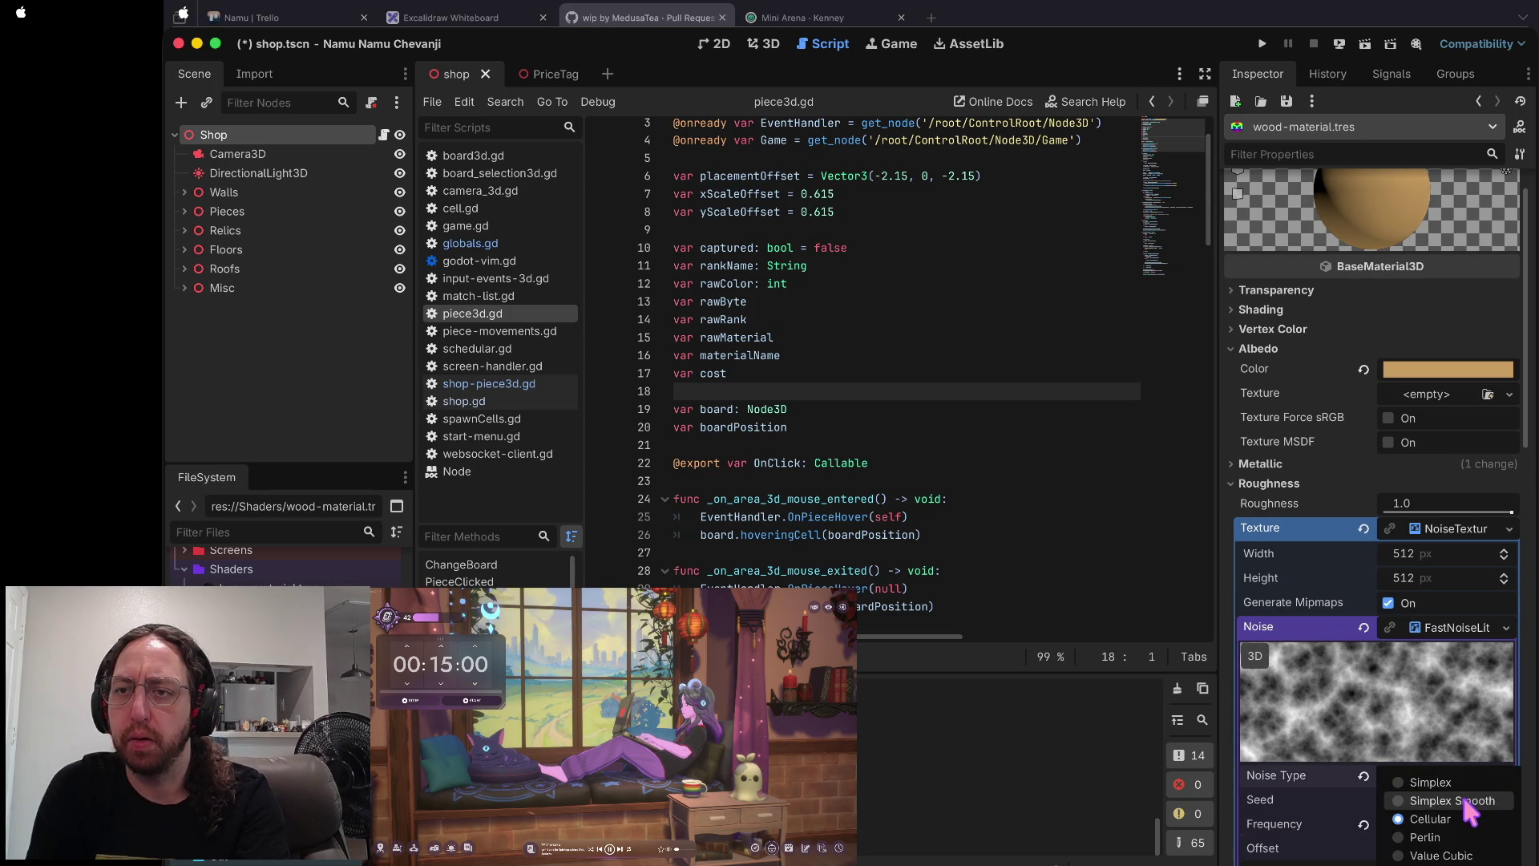
left_click(1462, 798)
scroll(1460, 791, "down", 5)
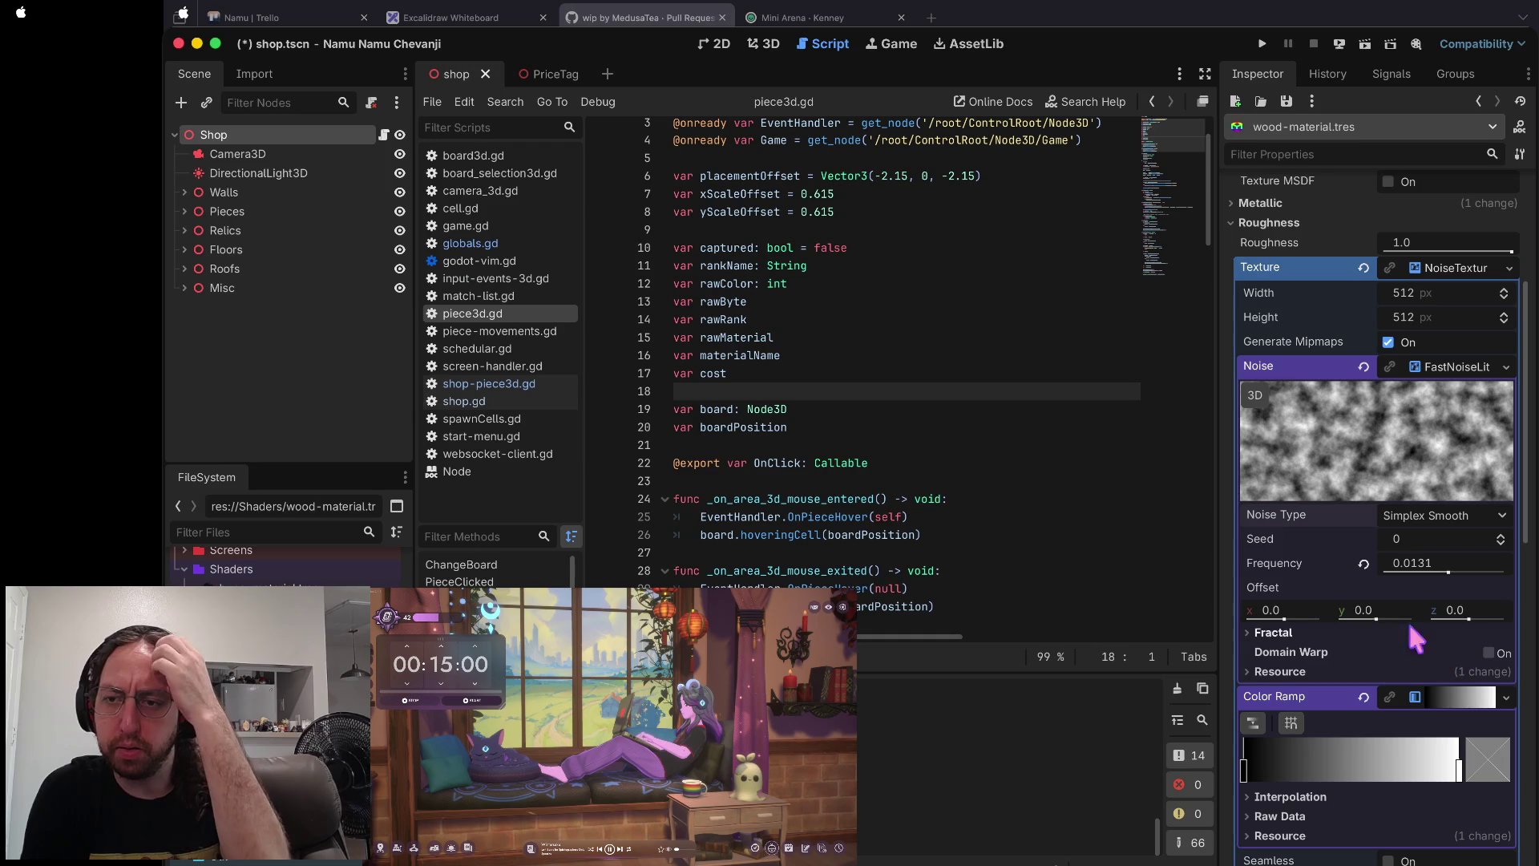
scroll(1433, 343, "up", 4)
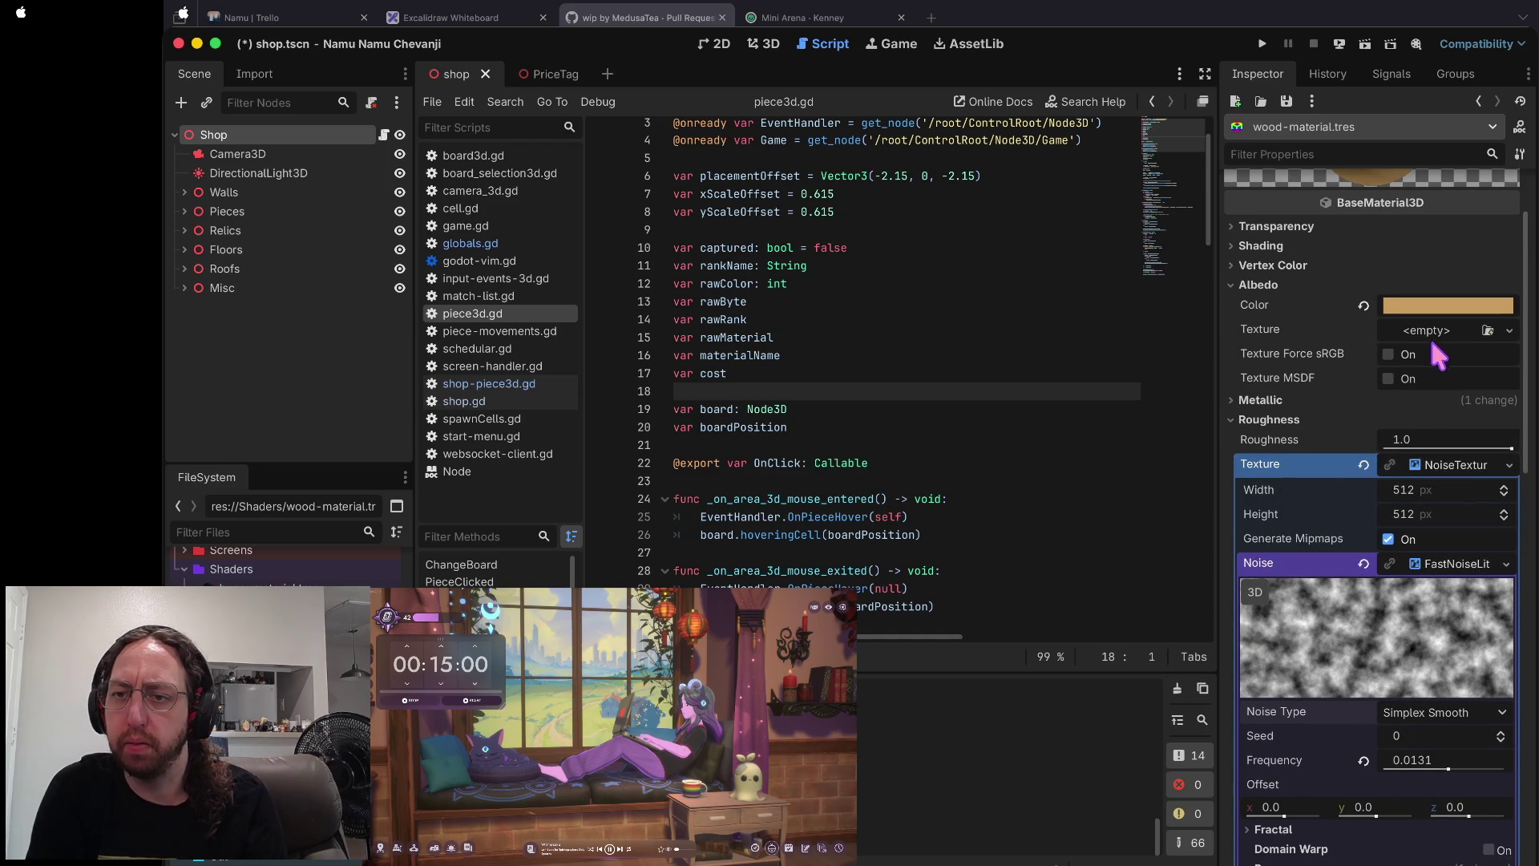
left_click_drag(1511, 447, 1412, 453)
scroll(1410, 458, "up", 2)
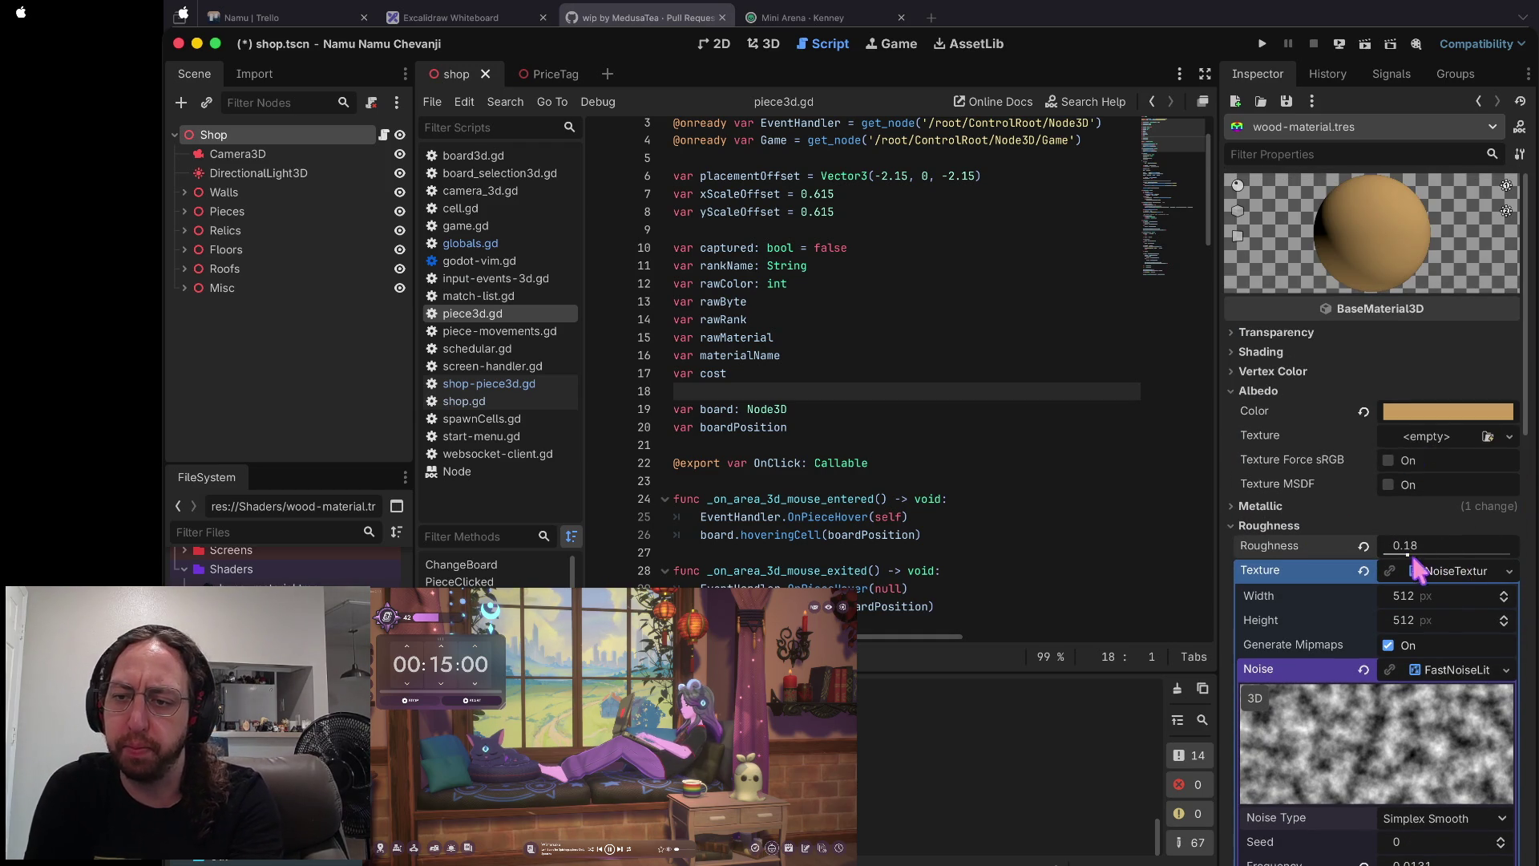
- Remove the roughness texture and reset Roughness to 1.0
left_click(1363, 570)
left_click(1363, 545)
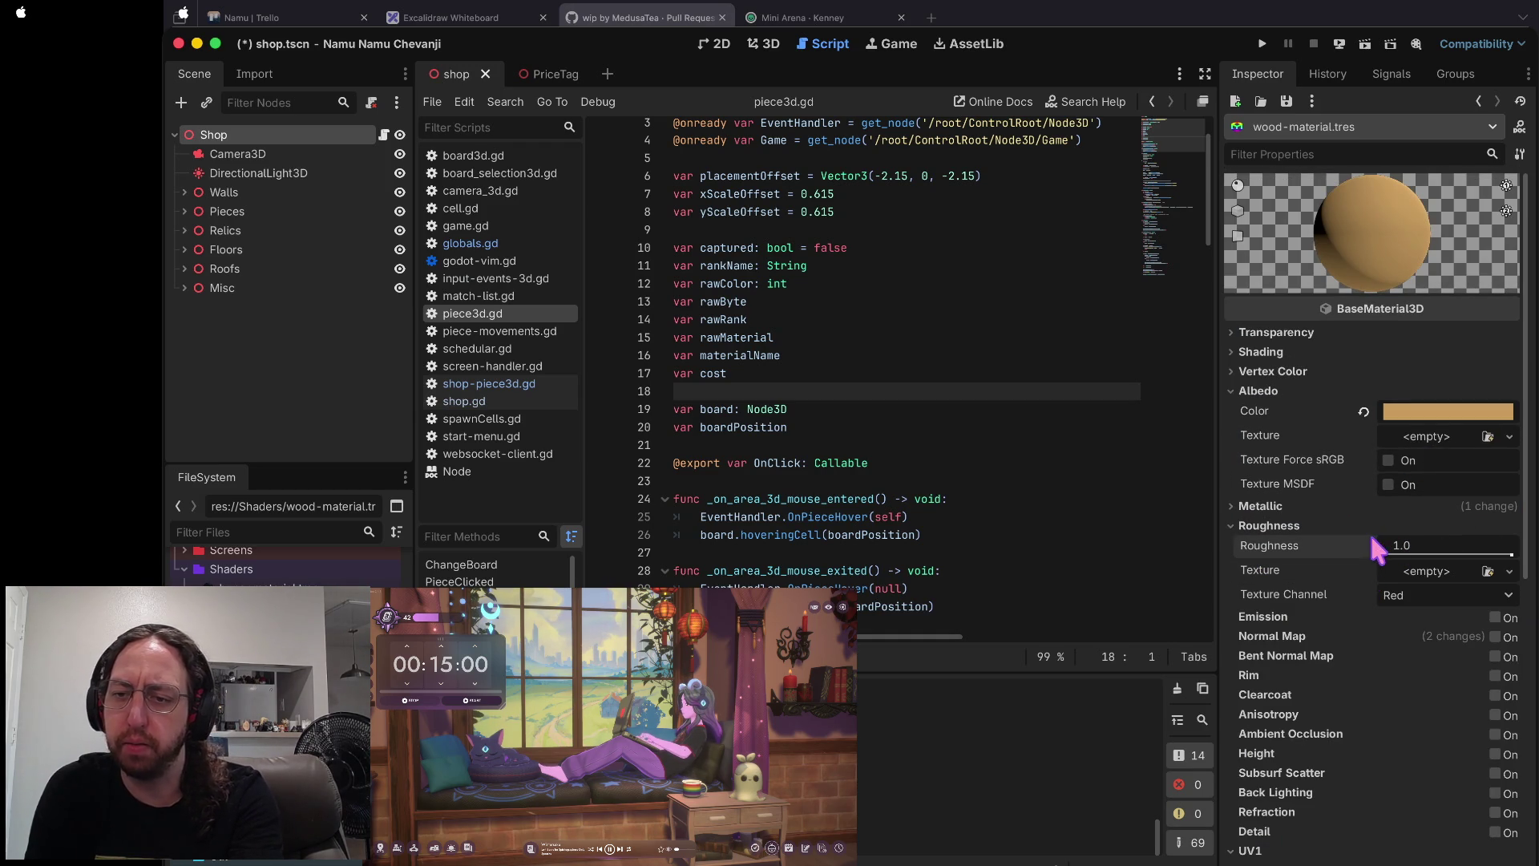
left_click(1269, 525)
left_click(1260, 506)
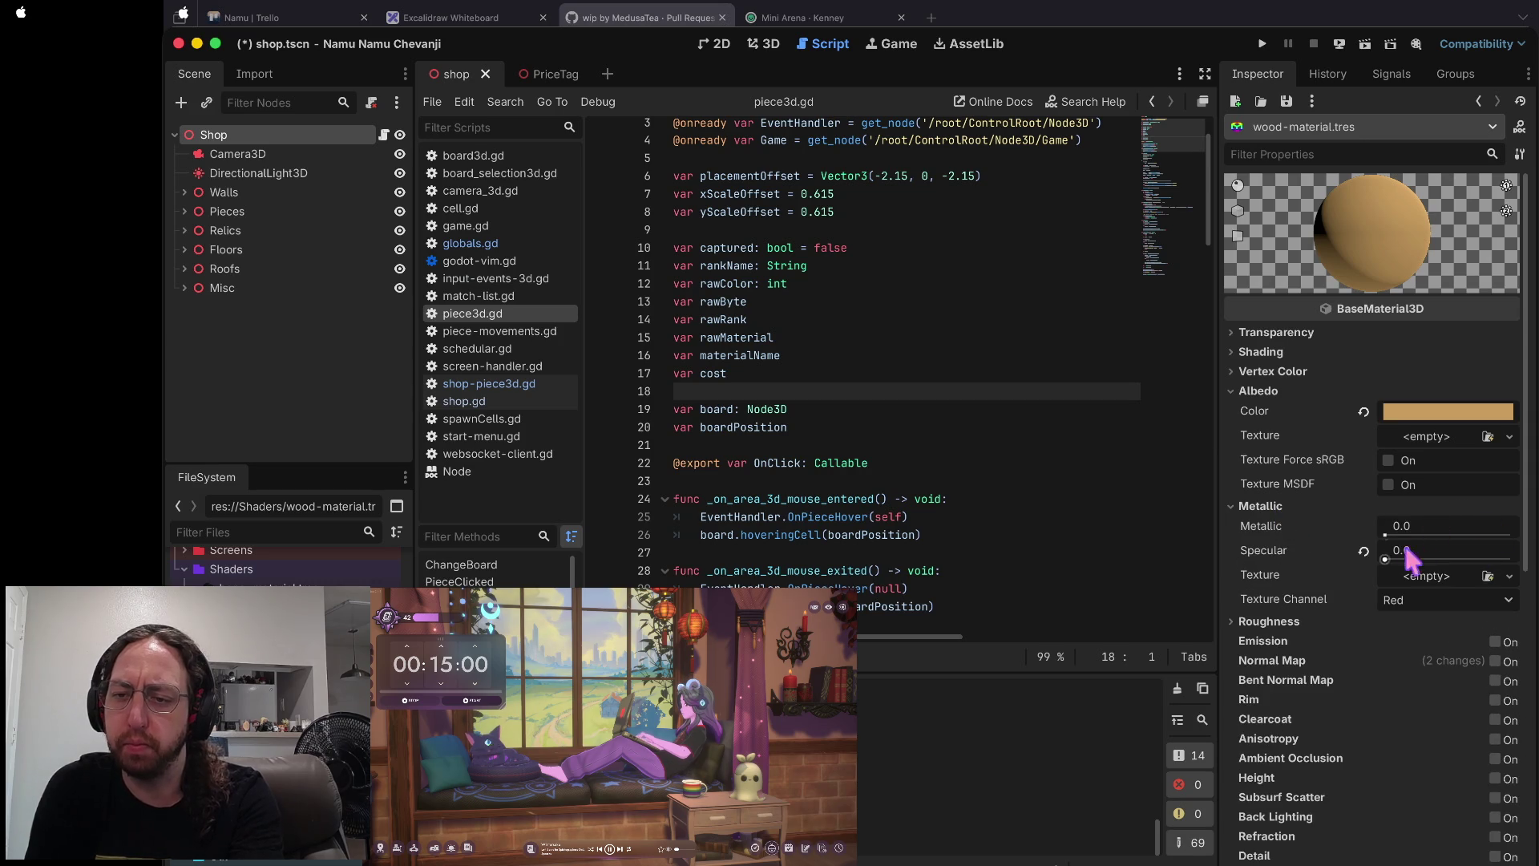
- Assign the metallic map a new NoiseTexture2D with a new FastNoiseLite source
left_click(1434, 574)
left_click(1204, 638)
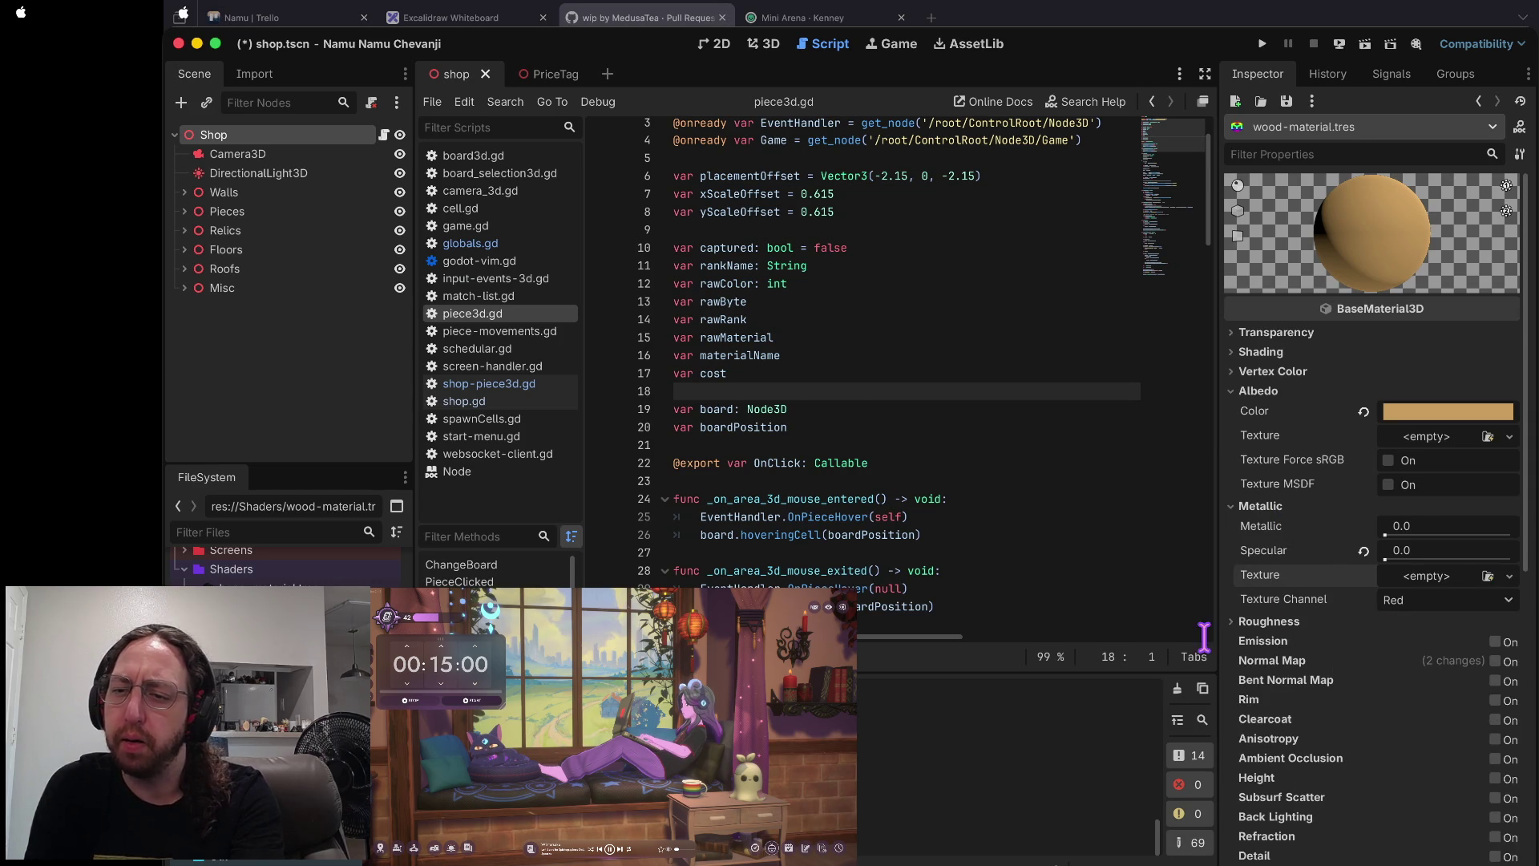
left_click(1433, 601)
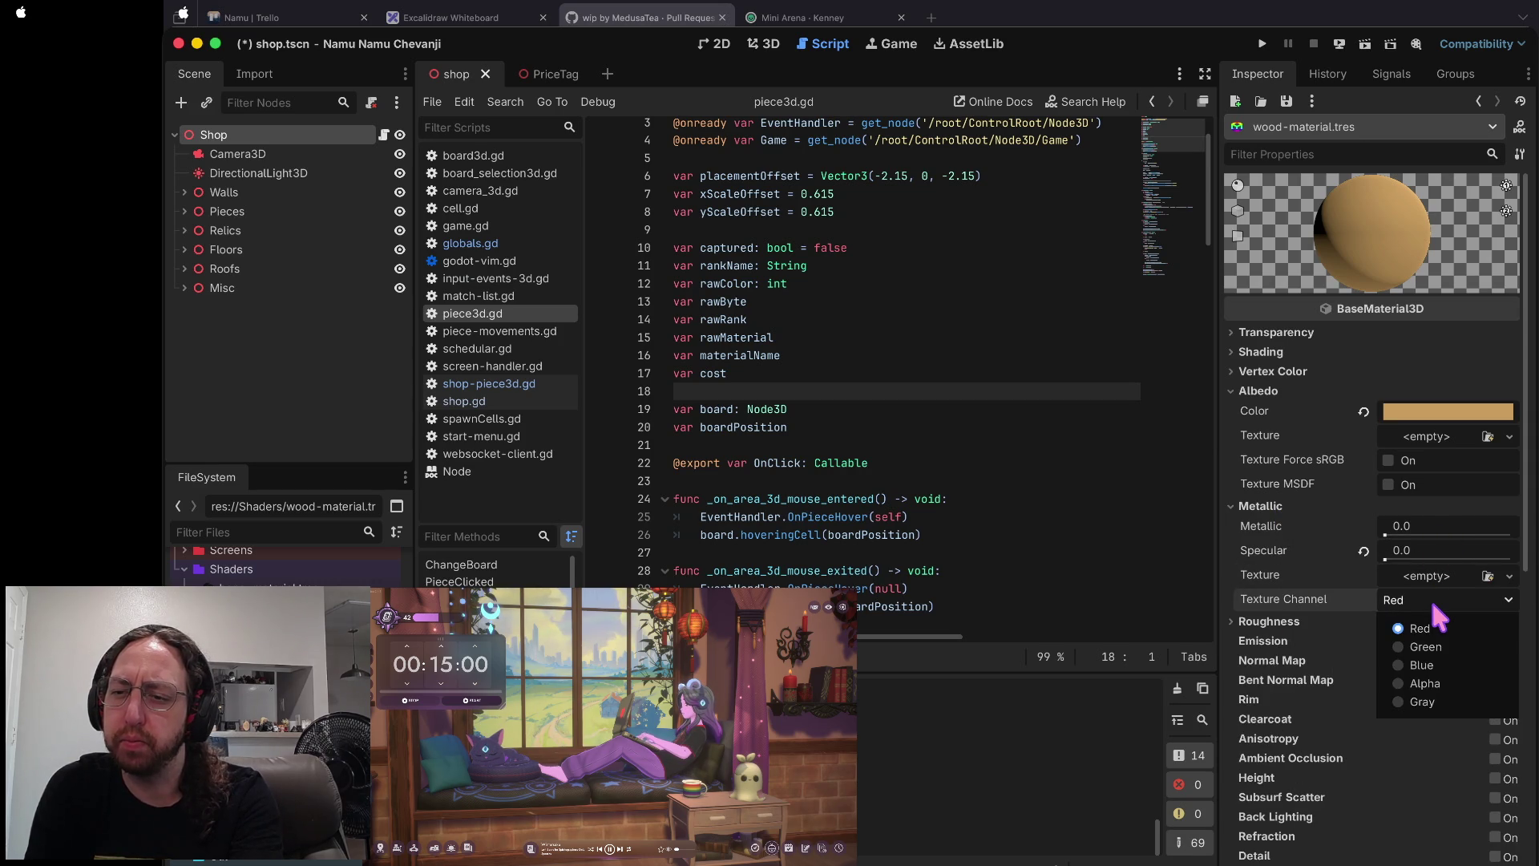
left_click(1429, 597)
left_click(1428, 574)
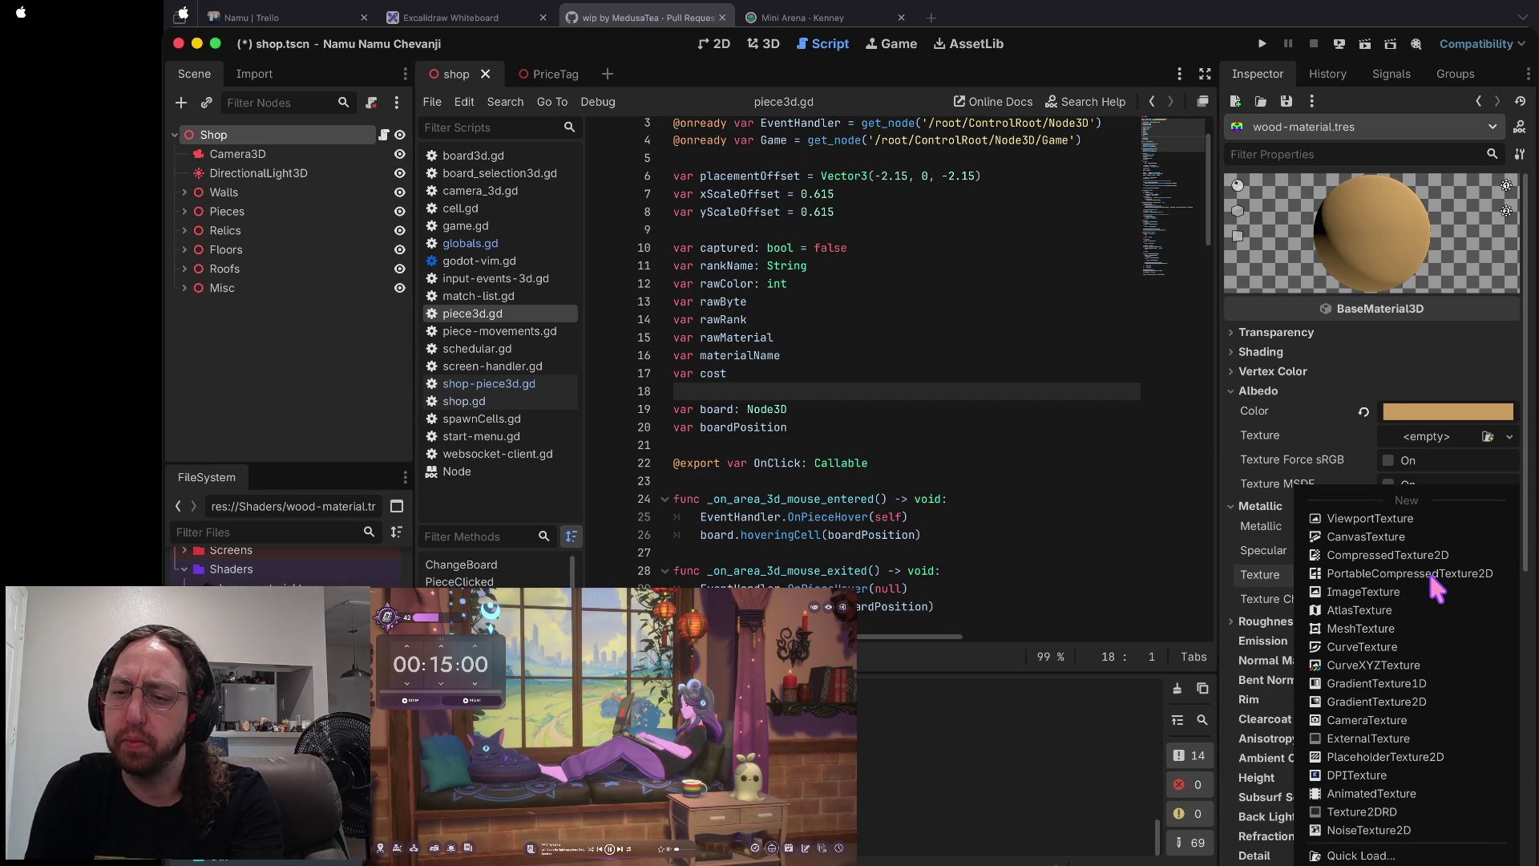
left_click(1408, 830)
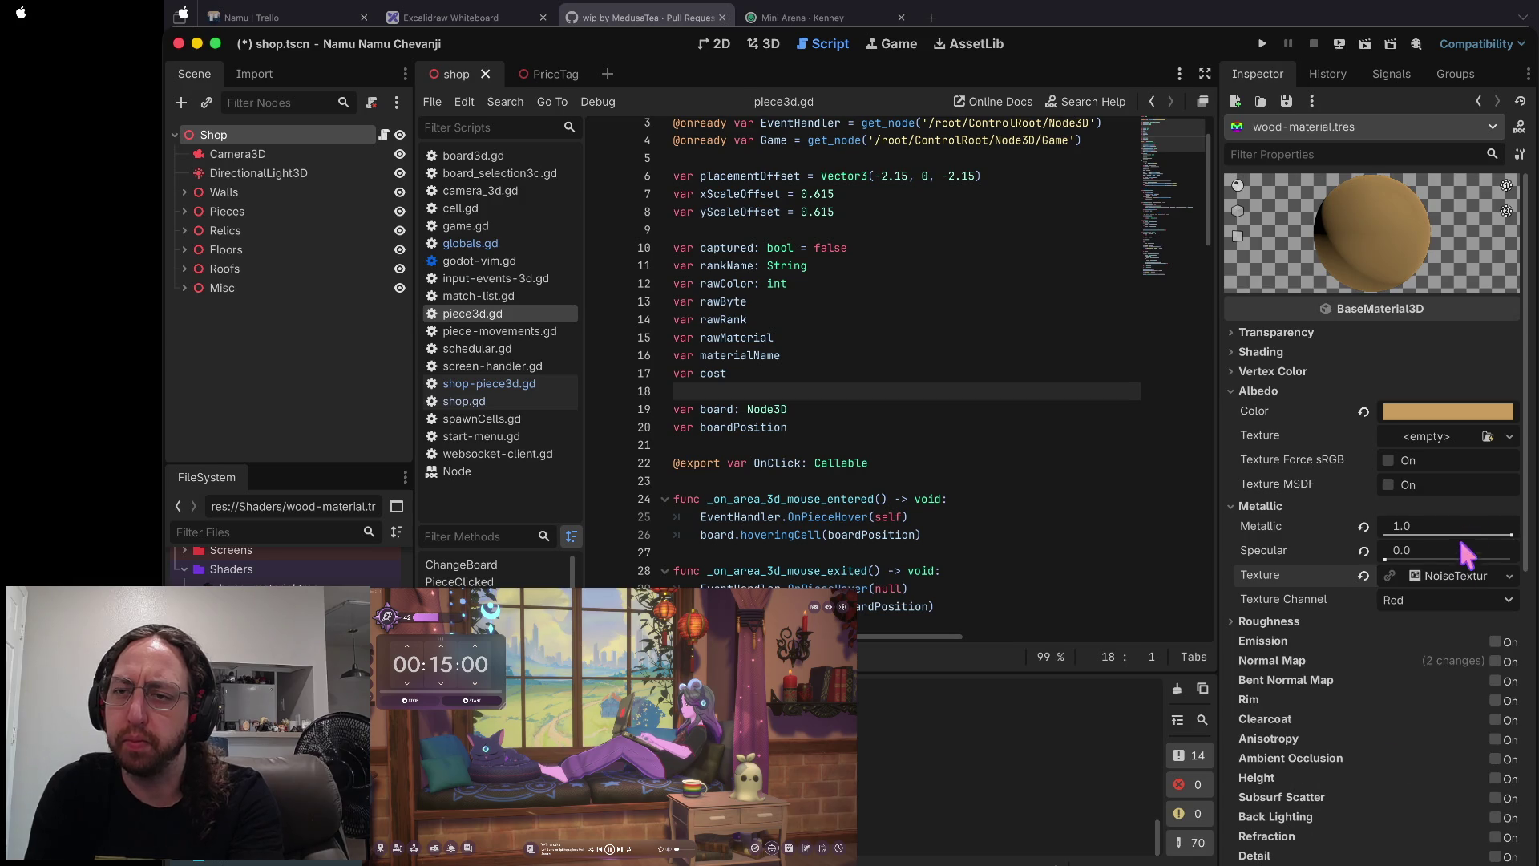
left_click(1448, 571)
left_click(1438, 675)
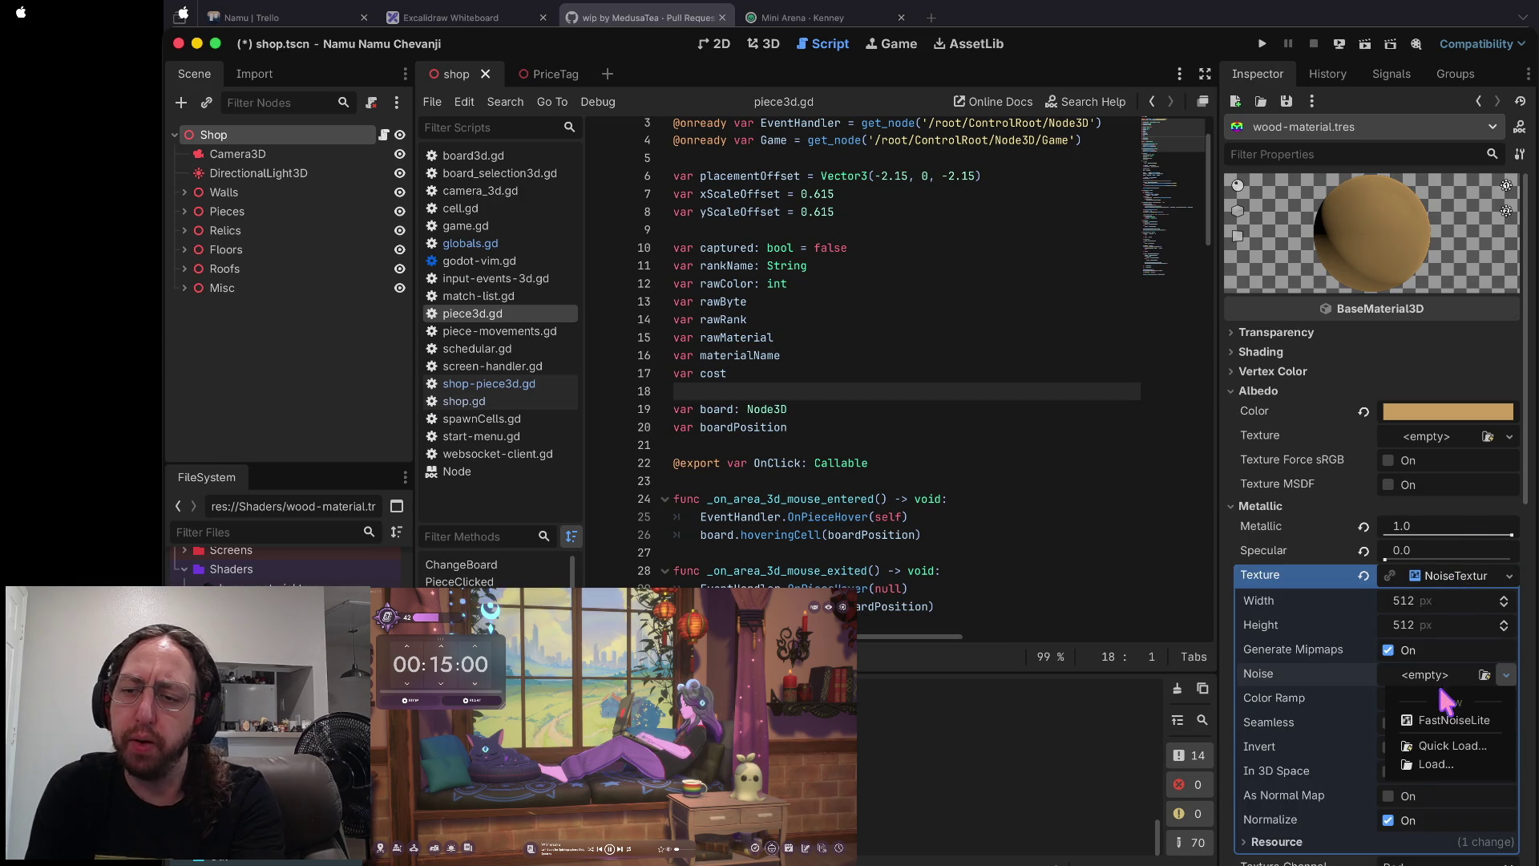
left_click(1447, 720)
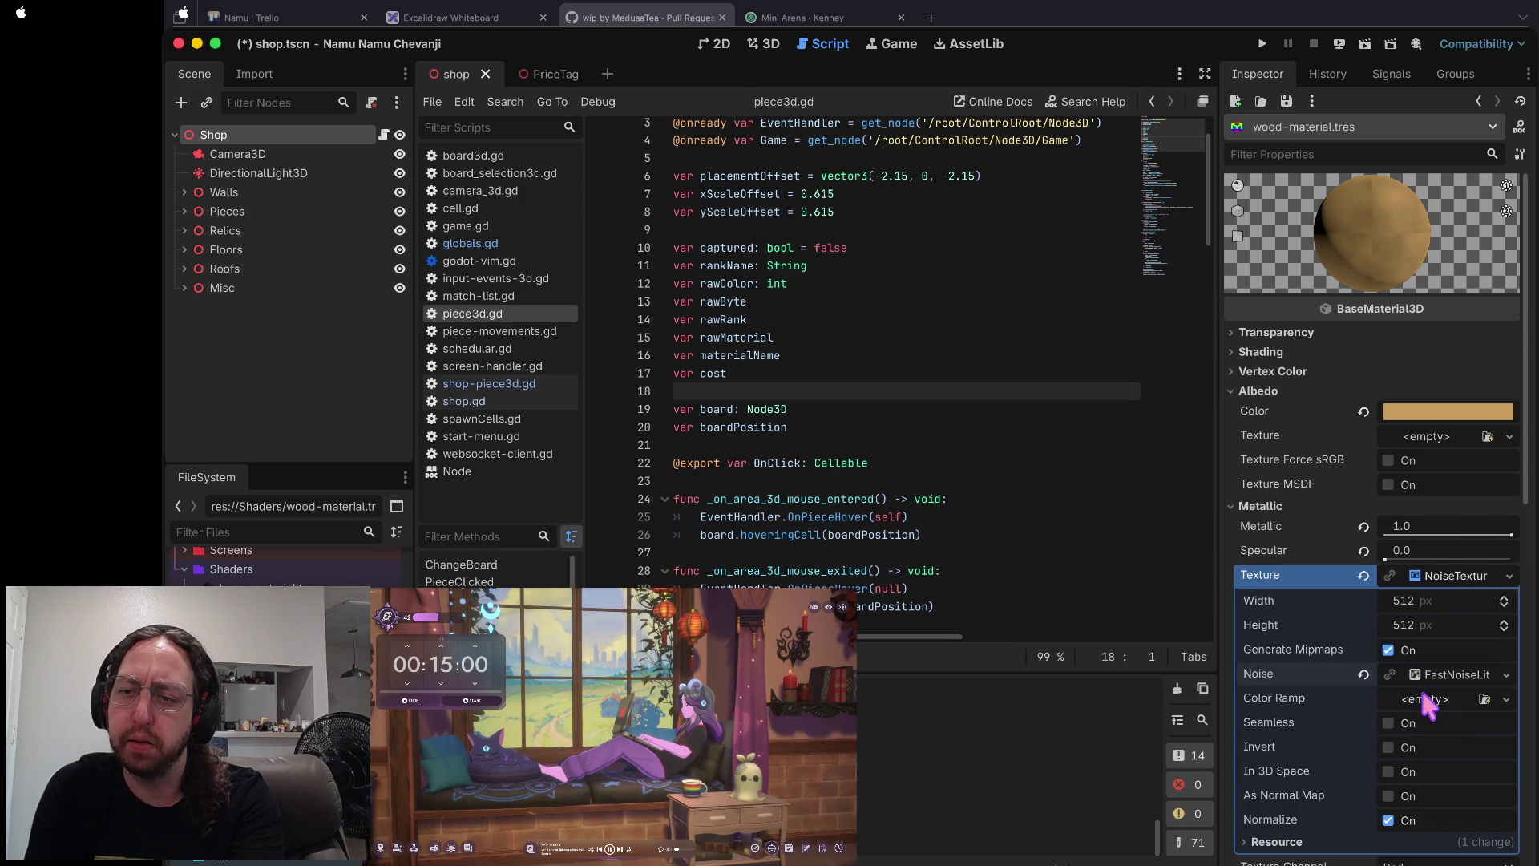
left_click(1435, 675)
- Tune the metallic noise frequency, dropping to 0.0032 then raising it to 0.0224
scroll(1432, 768, "down", 2)
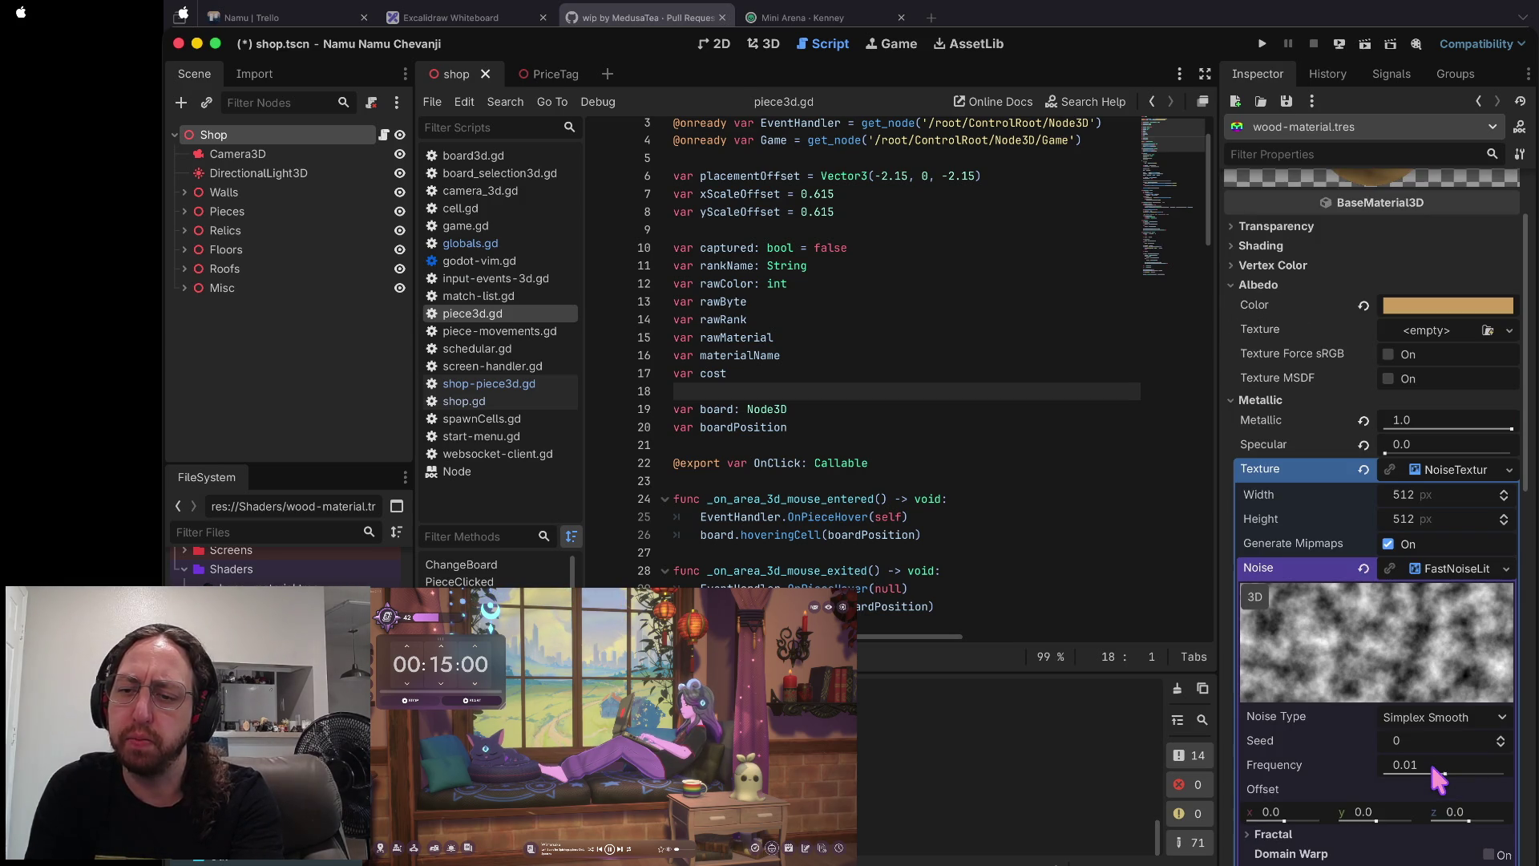
left_click_drag(1435, 770, 1449, 767)
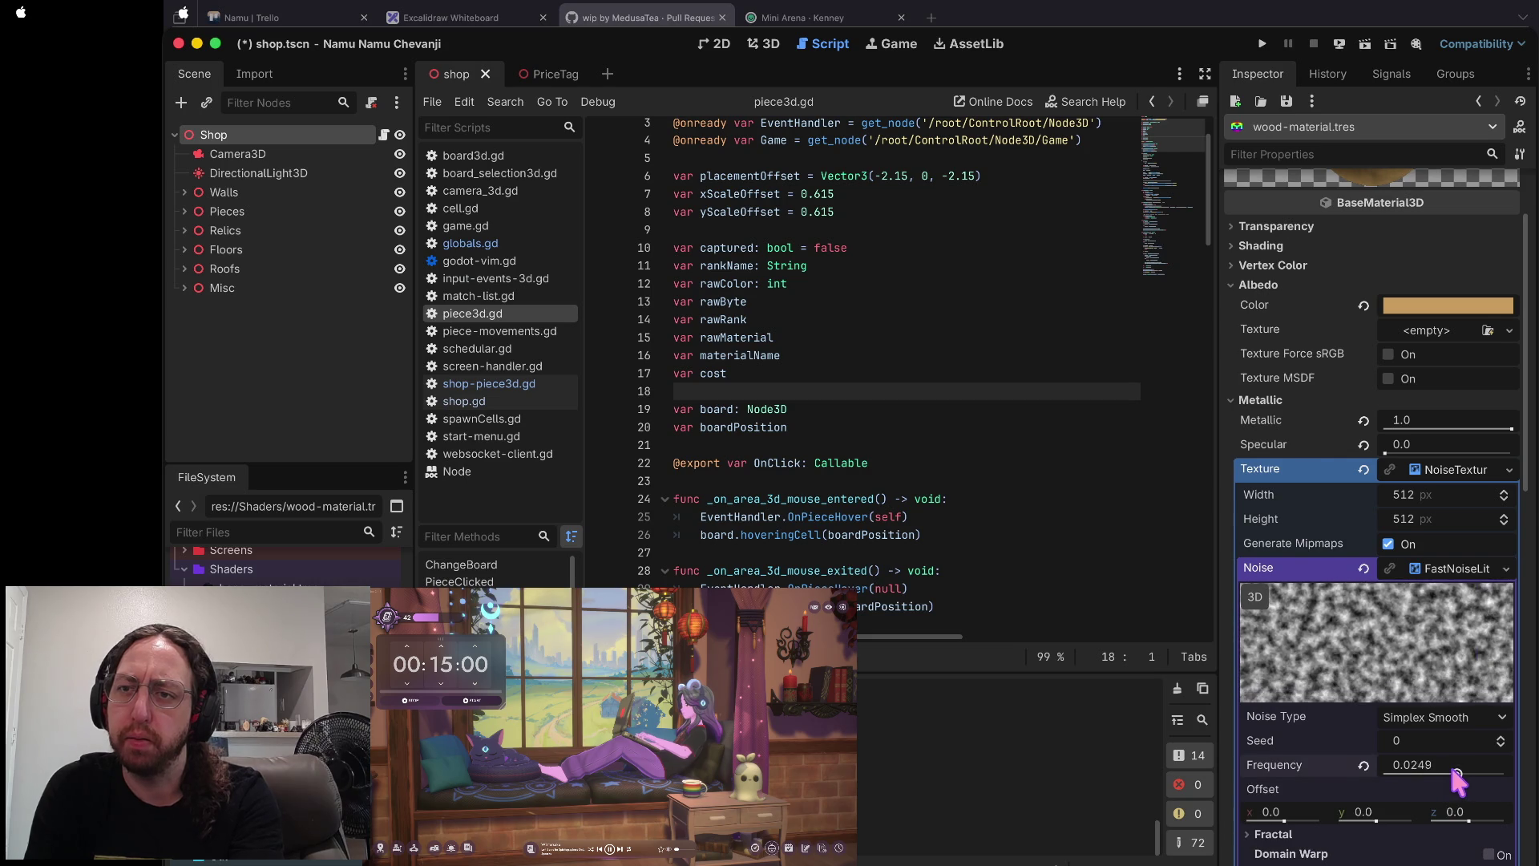
scroll(1451, 768, "up", 2)
scroll(1454, 771, "down", 2)
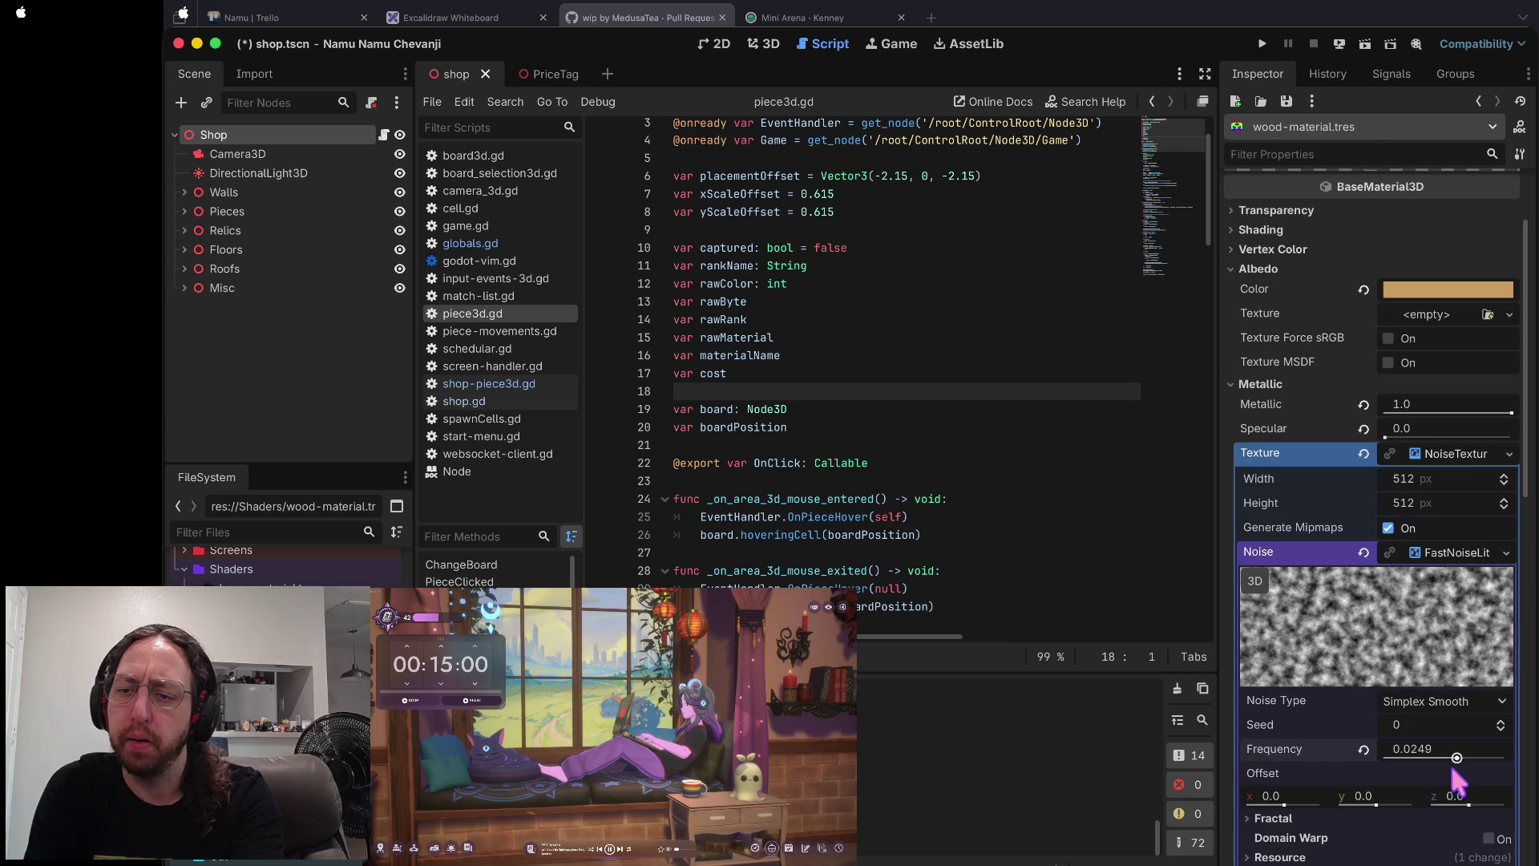
mouse_move(1456, 757)
left_mouse_down()
mouse_move(1488, 757)
mouse_move(1468, 757)
left_mouse_up()
scroll(1468, 758, "up", 2)
scroll(1473, 767, "down", 4)
left_click_drag(1472, 615, 1430, 616)
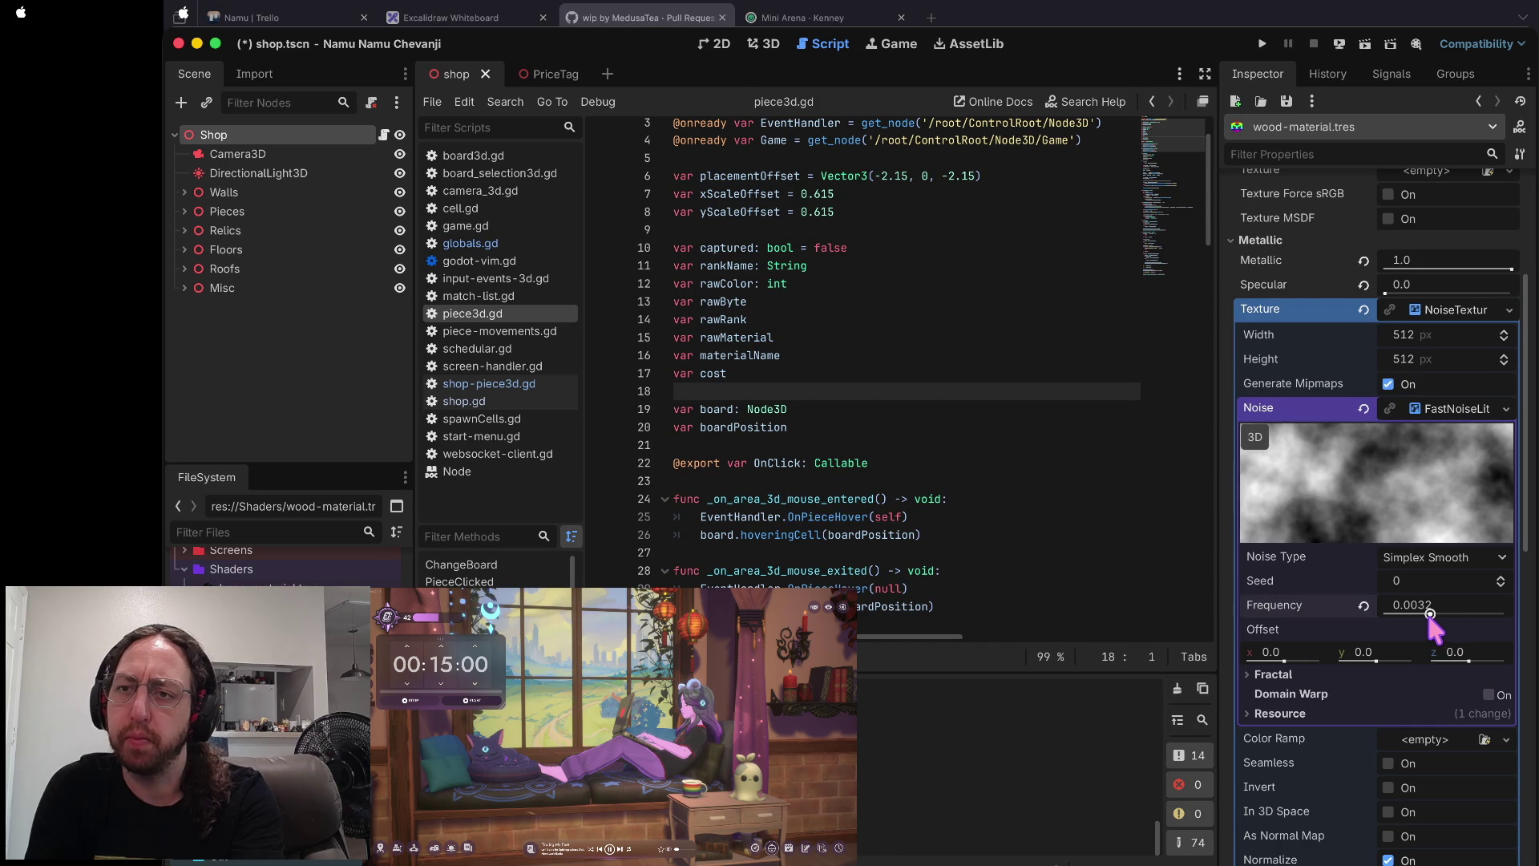
scroll(1439, 621, "down", 7)
left_click(1430, 532)
left_click_drag(1430, 535, 1450, 531)
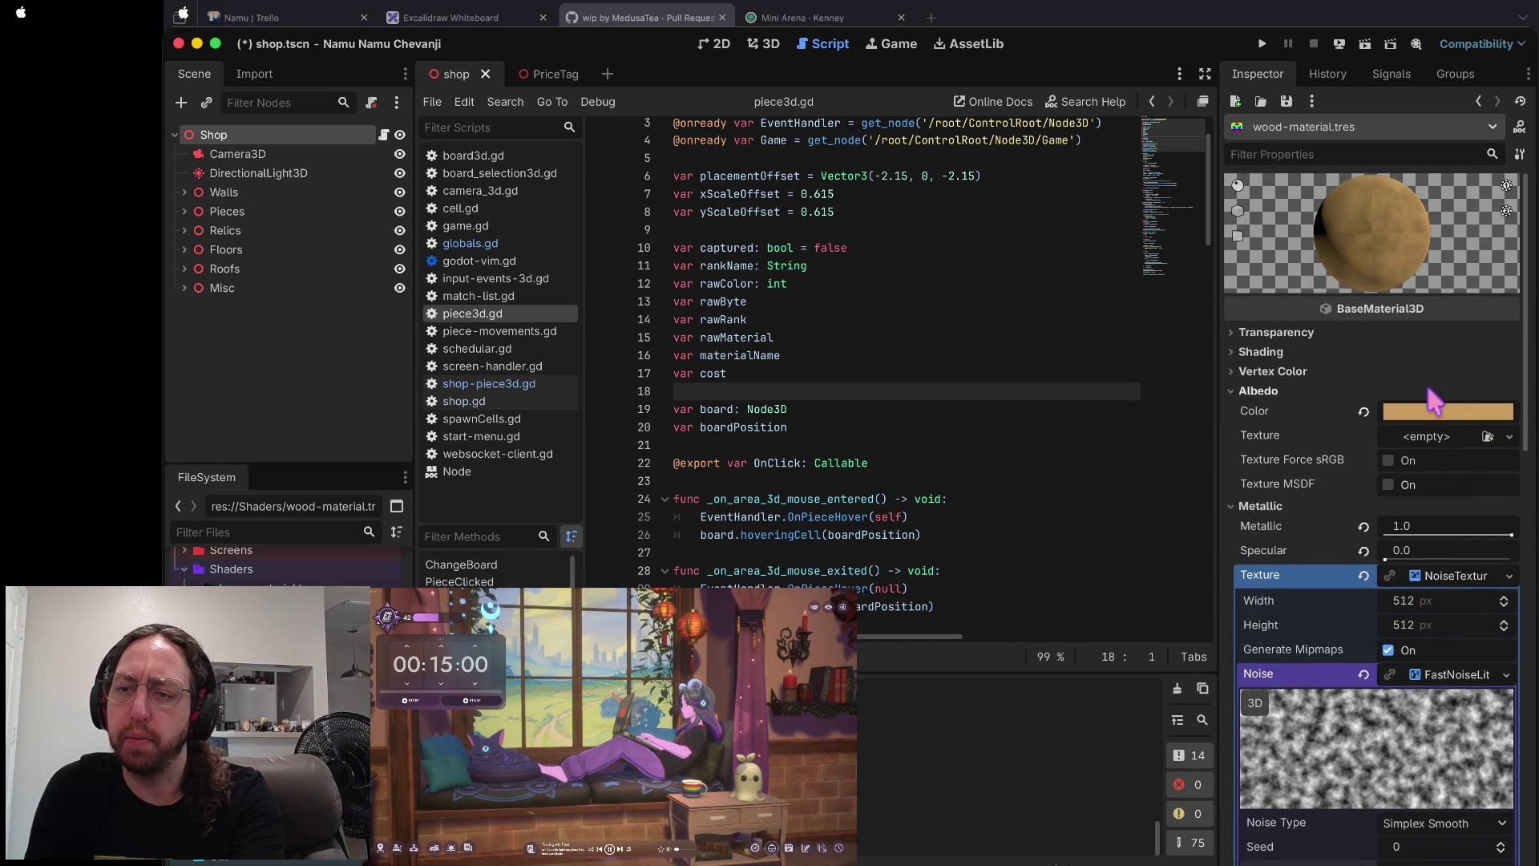
scroll(1446, 462, "down", 3)
- Switch the metallic noise type to Perlin after trying Cellular
left_click(1499, 701)
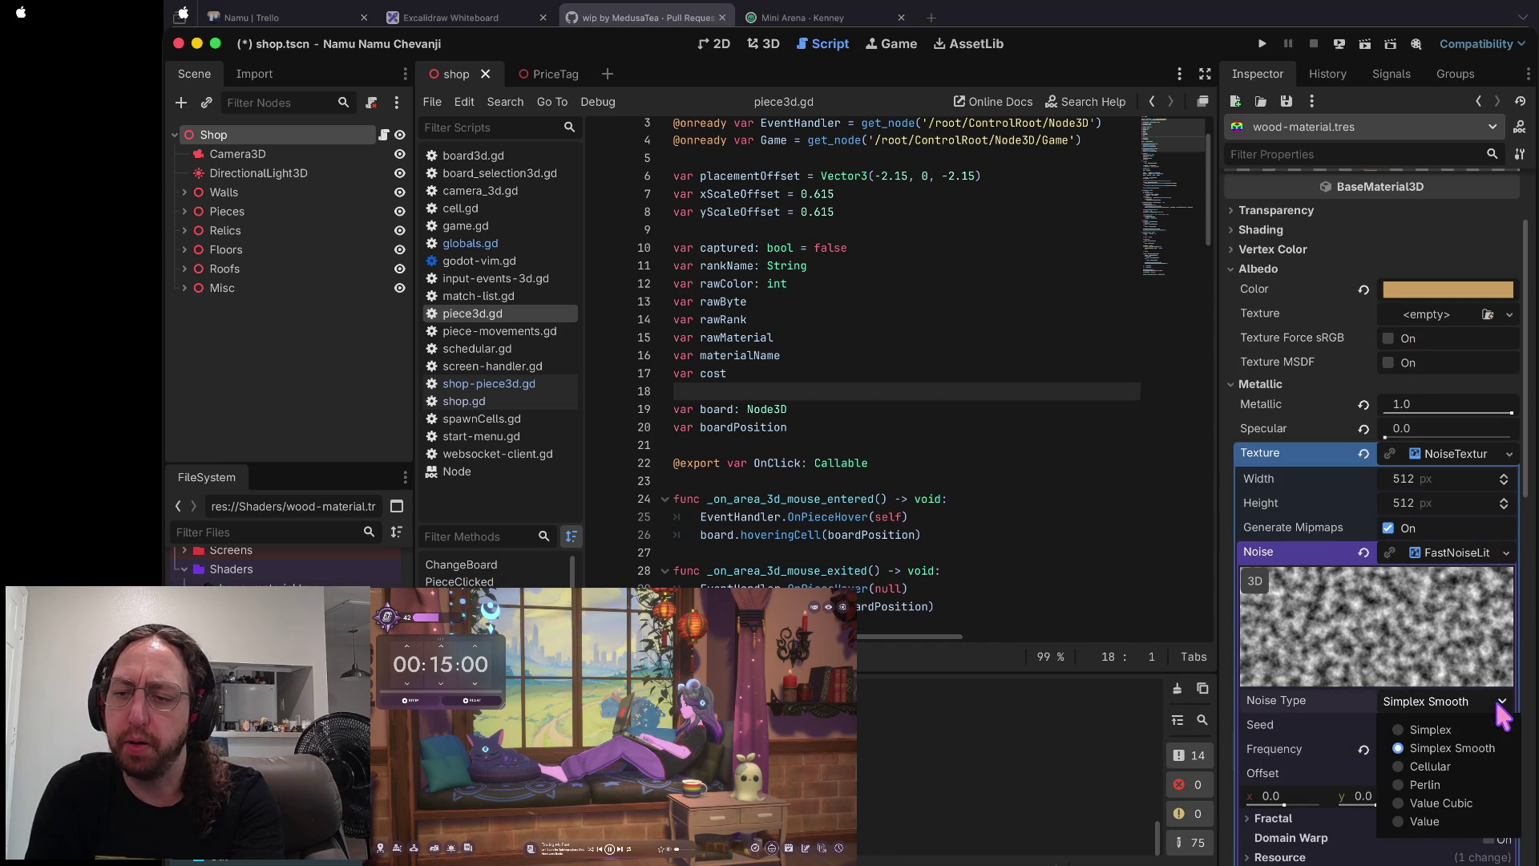
left_click(1428, 766)
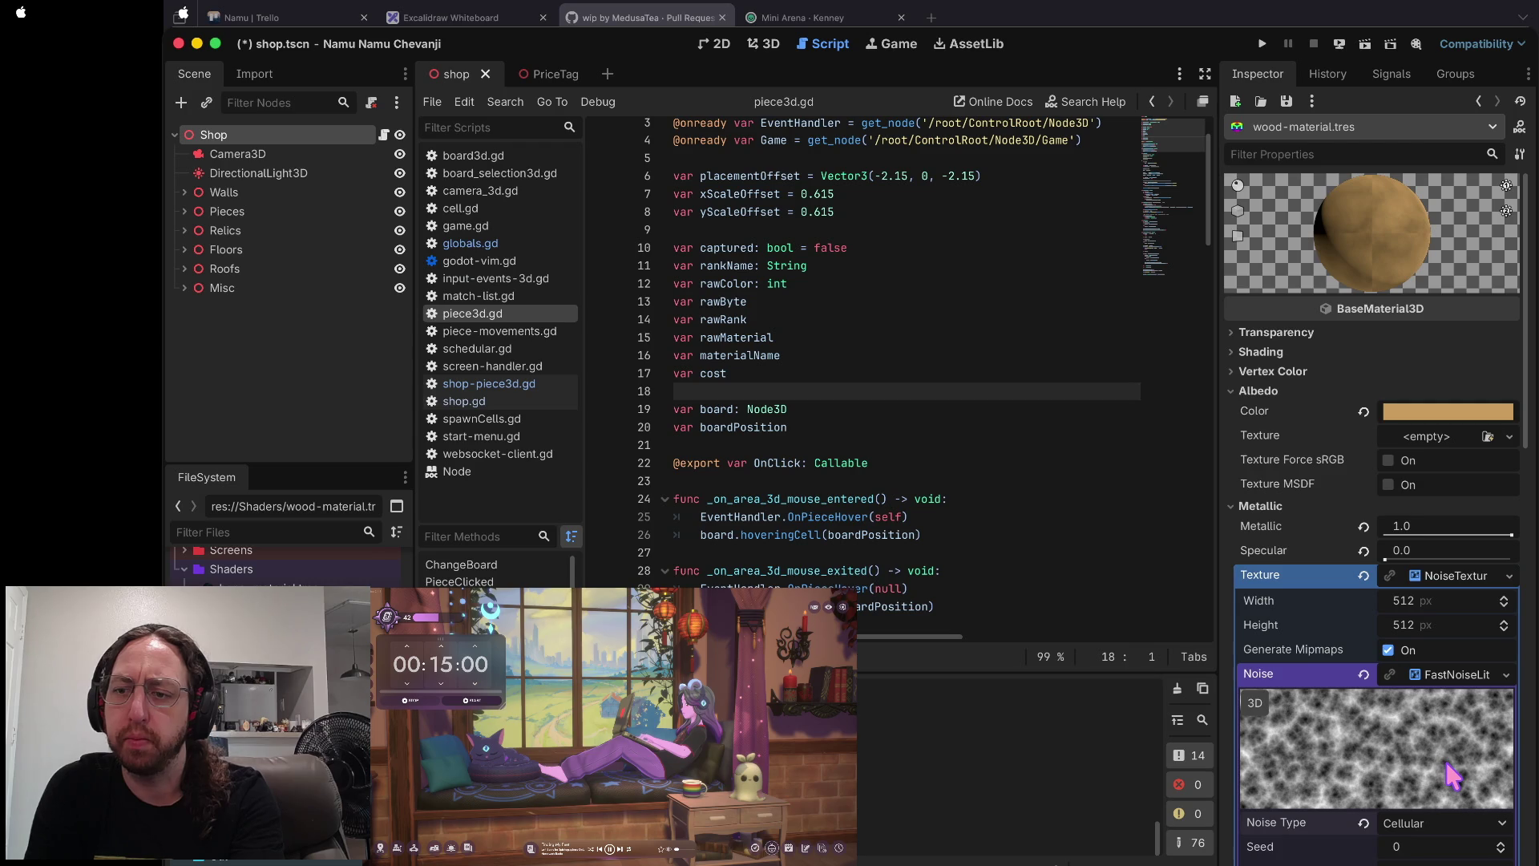
scroll(1446, 763, "down", 3)
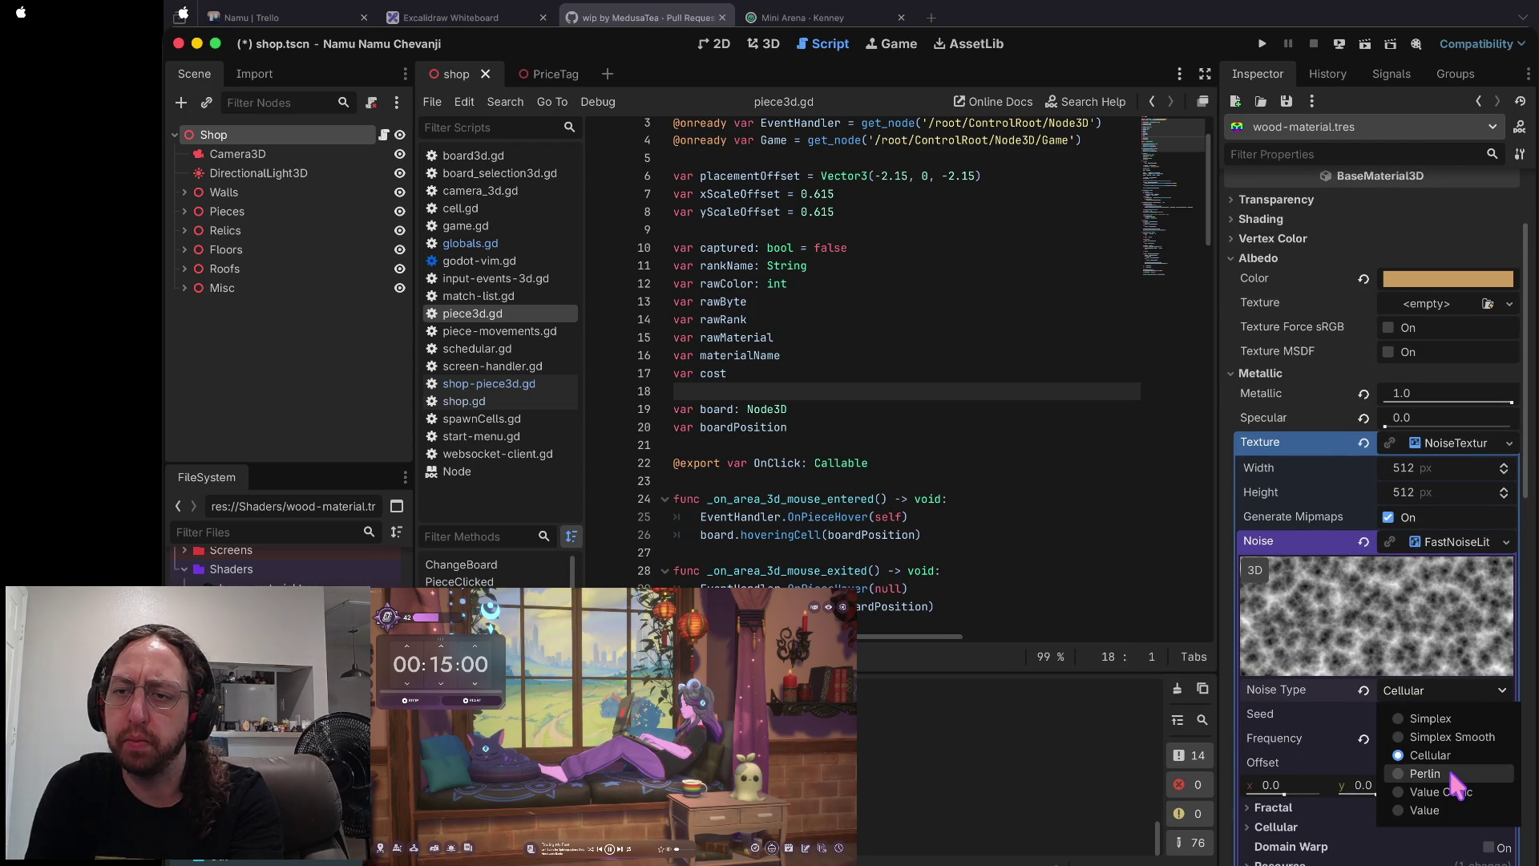
left_click(1451, 773)
scroll(1454, 785, "down", 3)
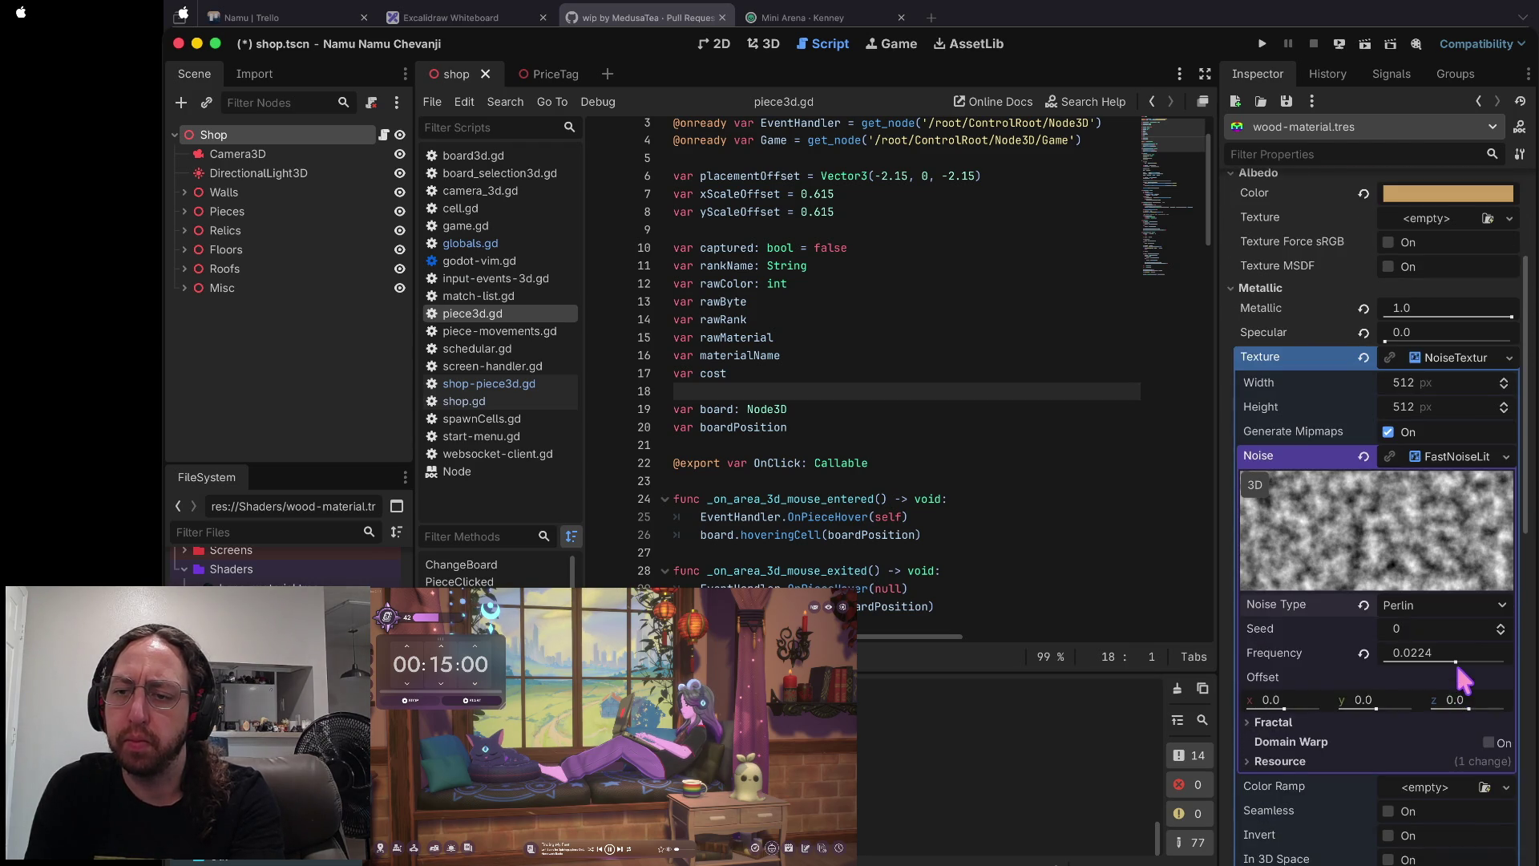
scroll(1456, 662, "down", 3)
left_click(1431, 571)
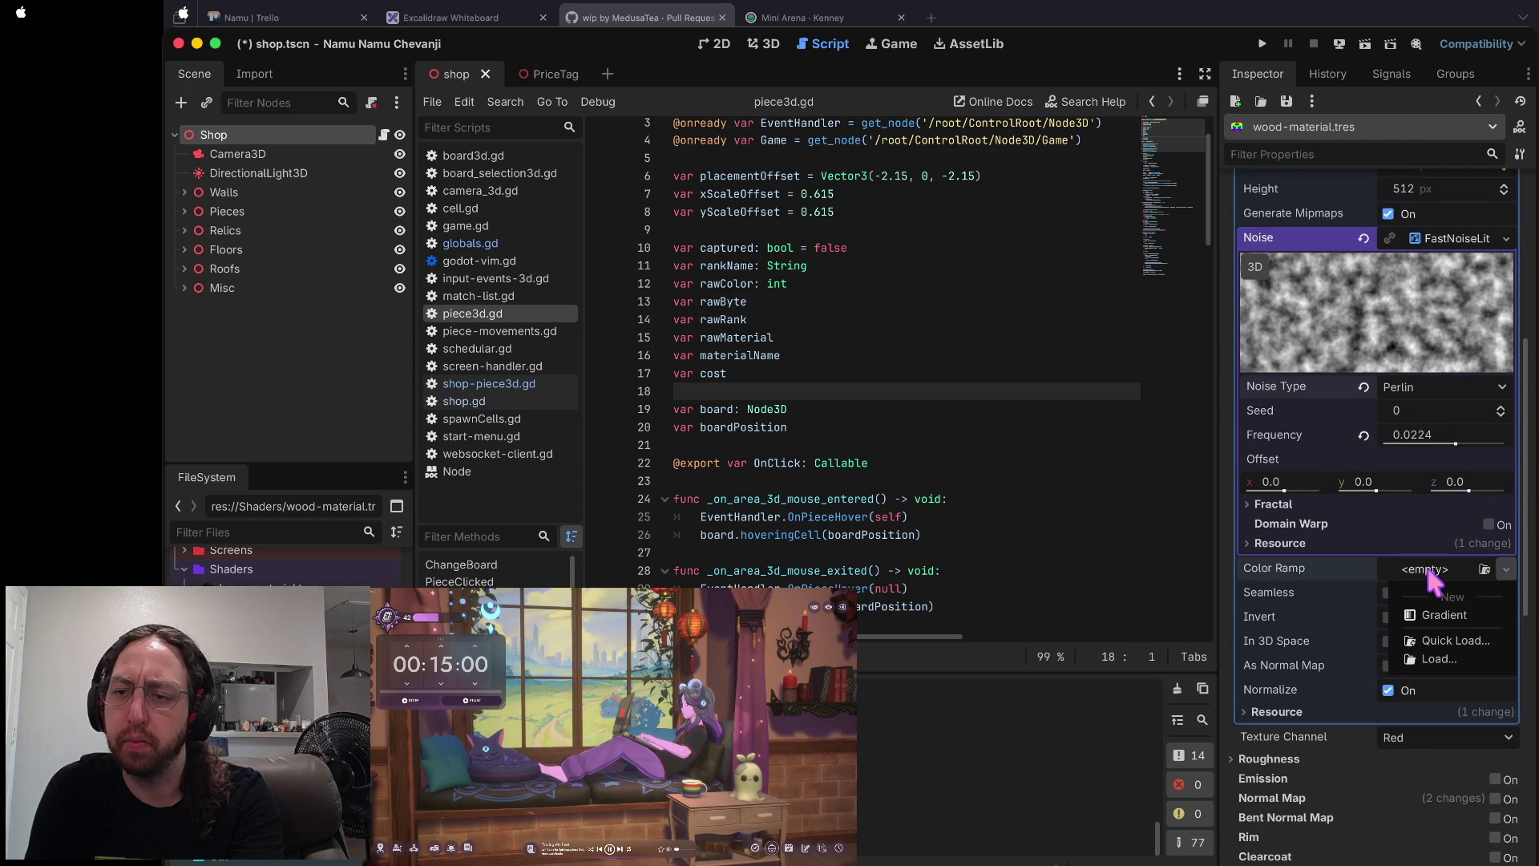
- Add a gradient color ramp with its right stop darkened to grey 6a6a6a
left_click(1435, 614)
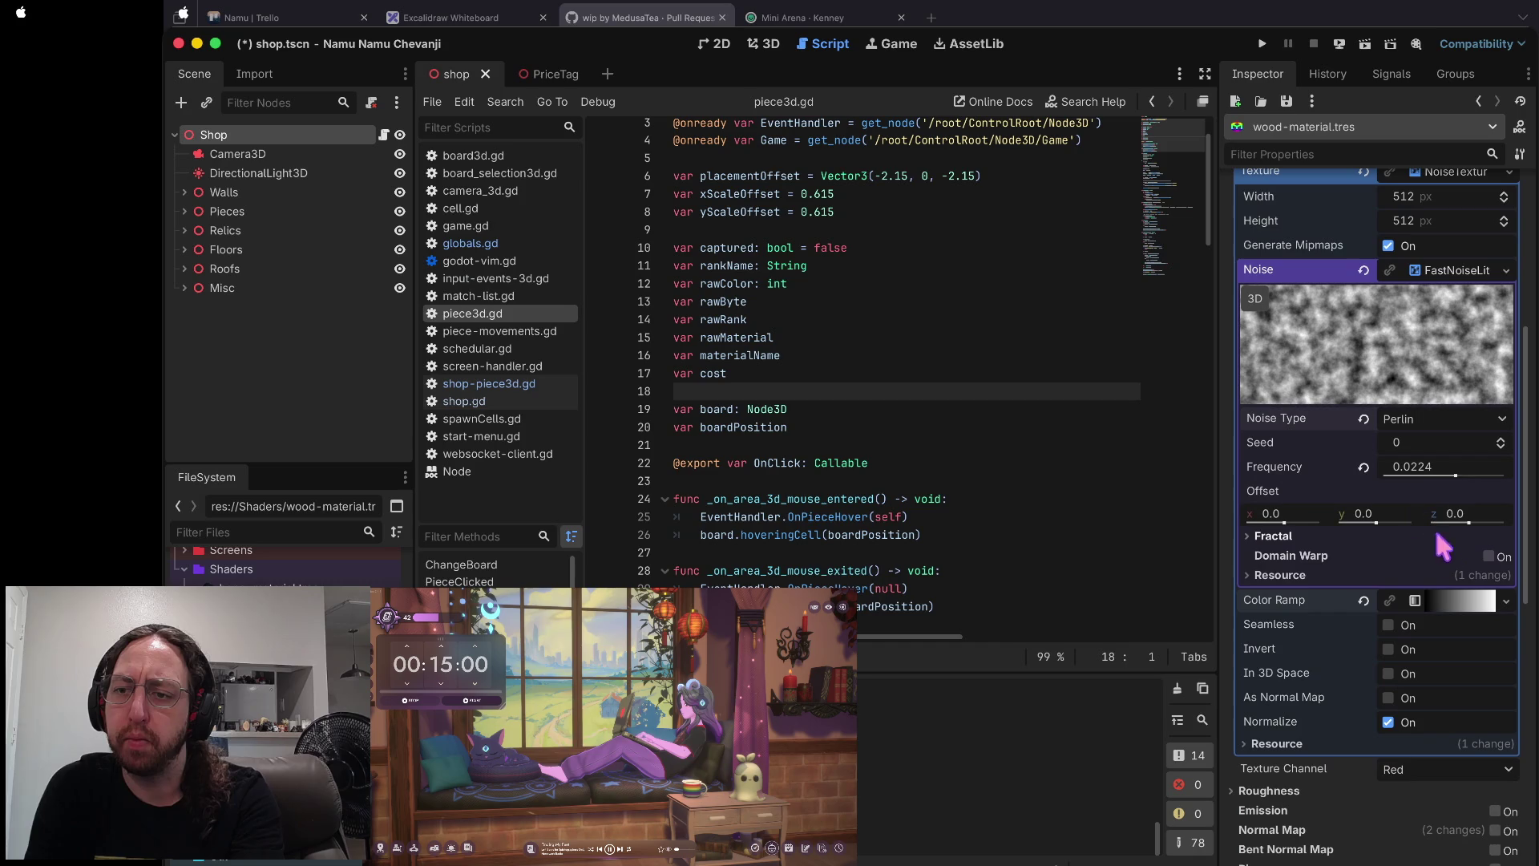
left_click(1452, 601)
left_click(1458, 673)
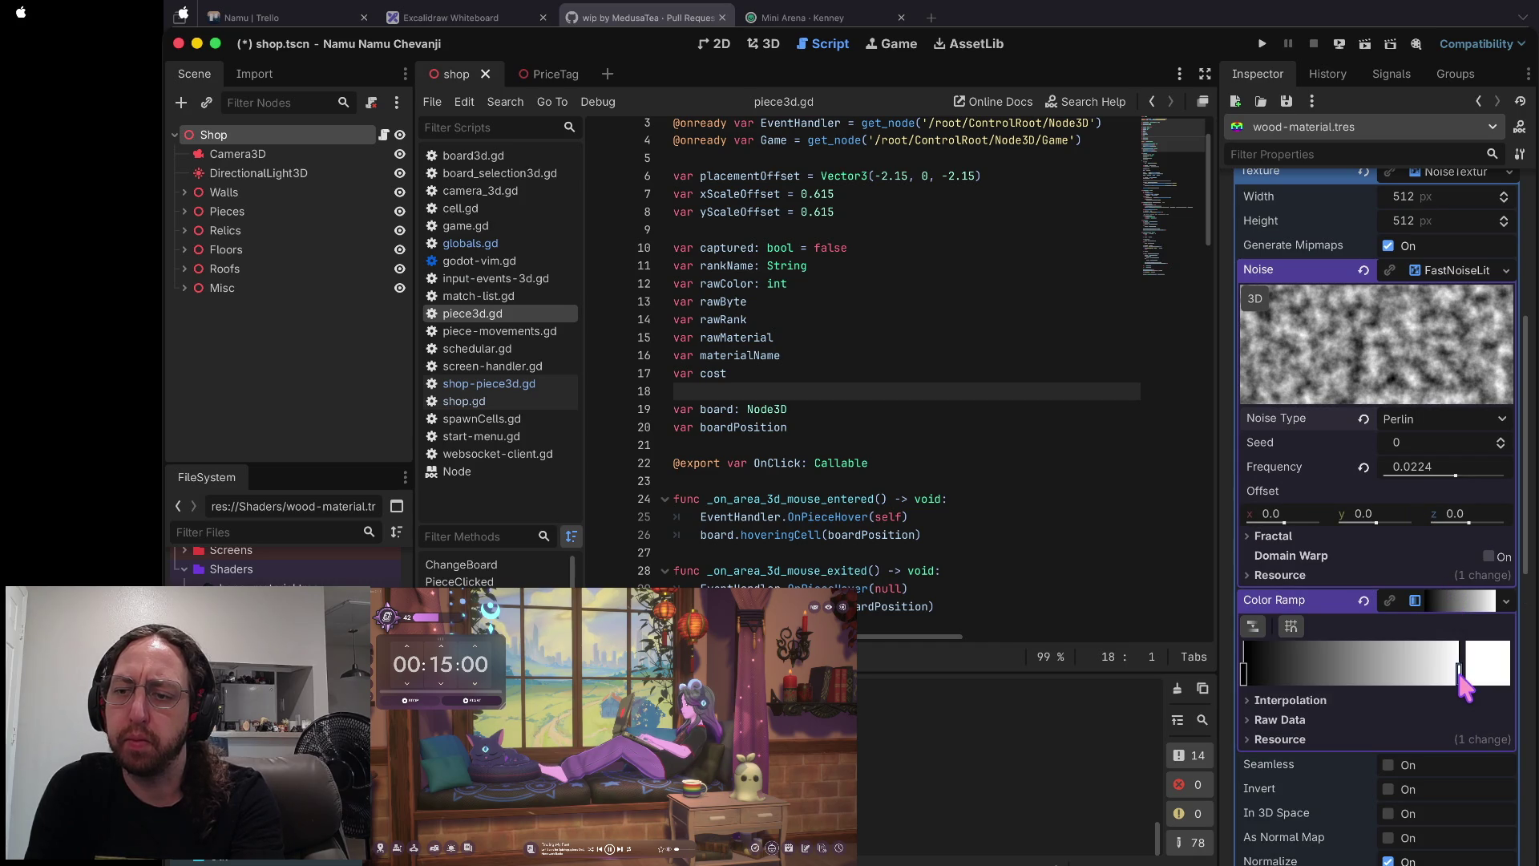
double_click(1459, 675)
left_click(1471, 265)
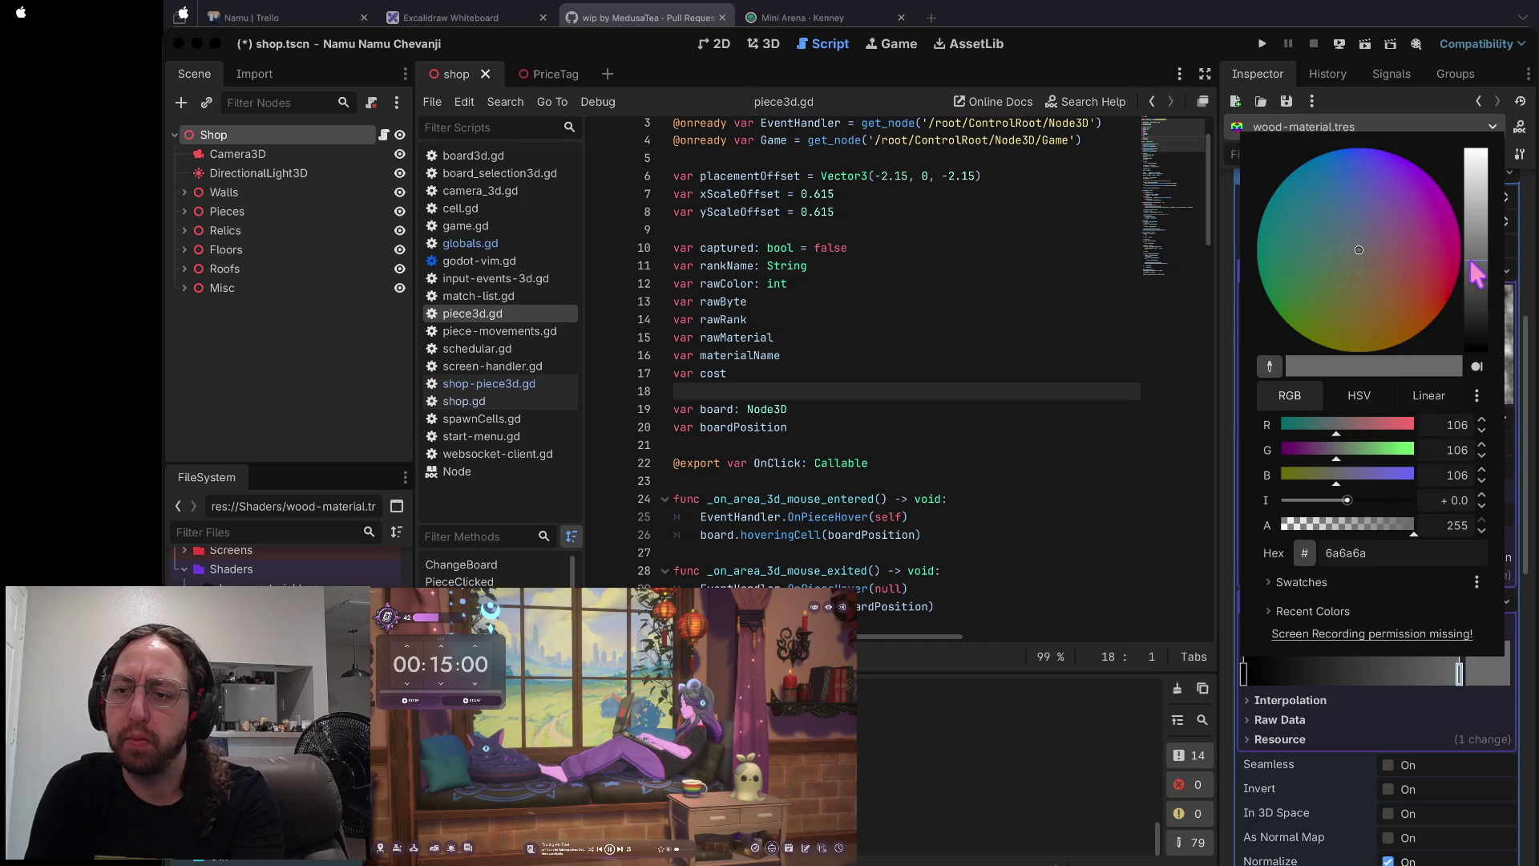
left_click(1234, 706)
- Set the metallic texture channel to Gray, then back to Red
scroll(1295, 730, "up", 5)
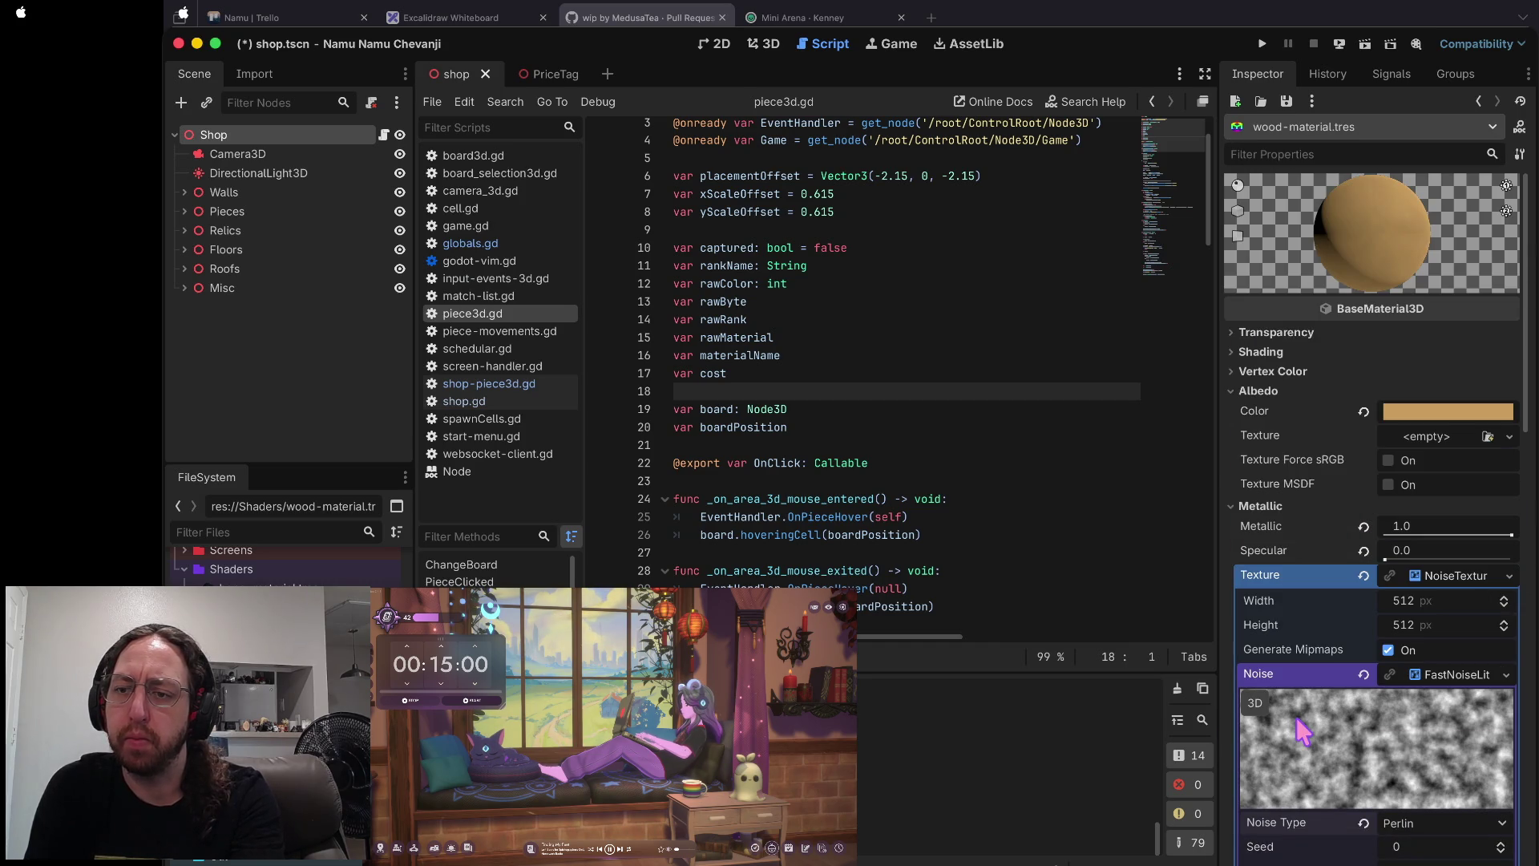
scroll(1296, 719, "down", 8)
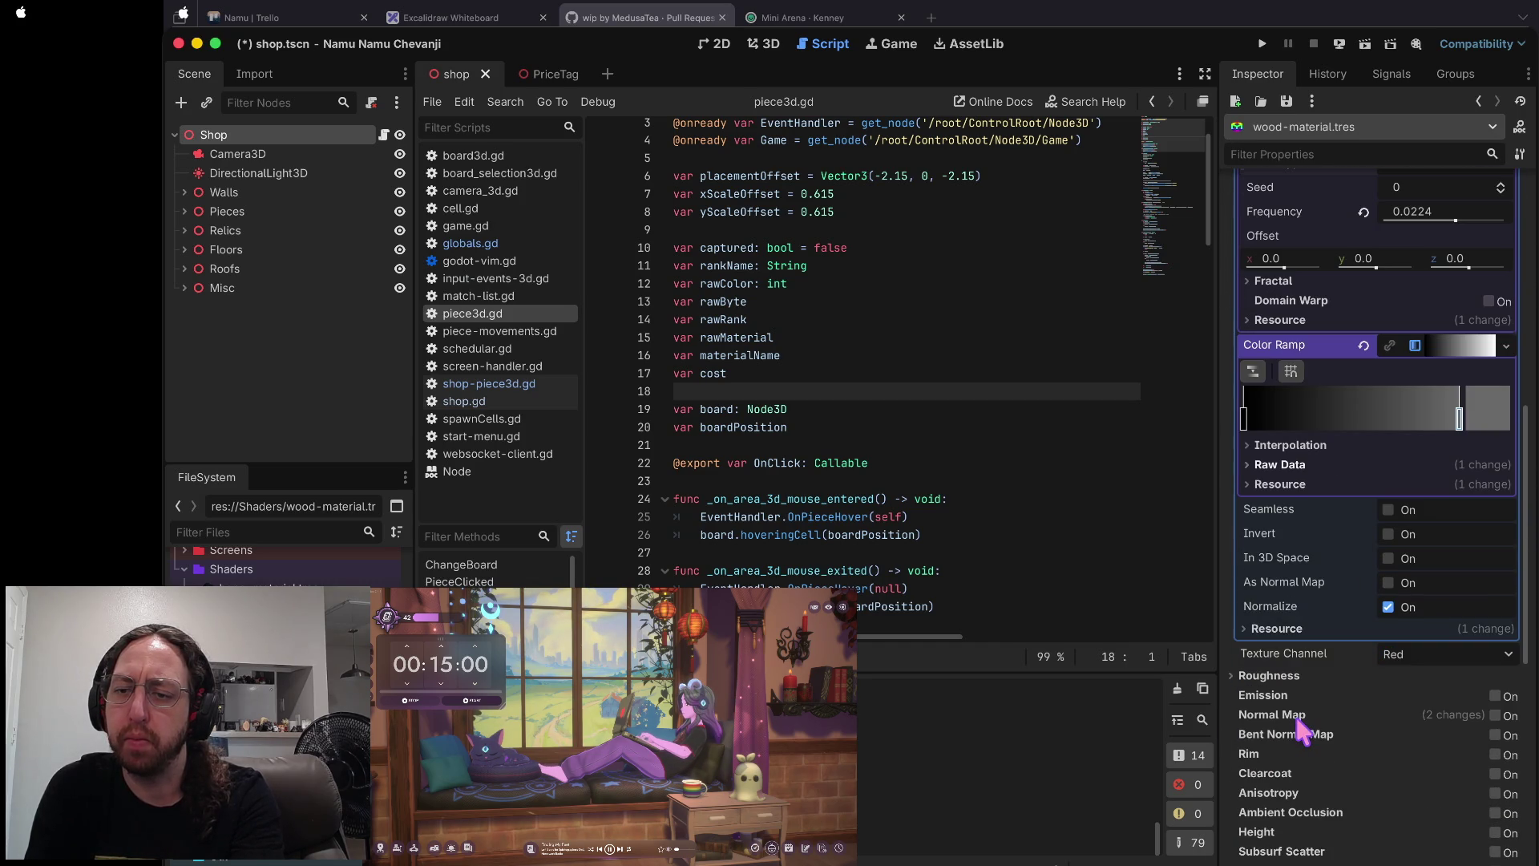
left_click(1405, 649)
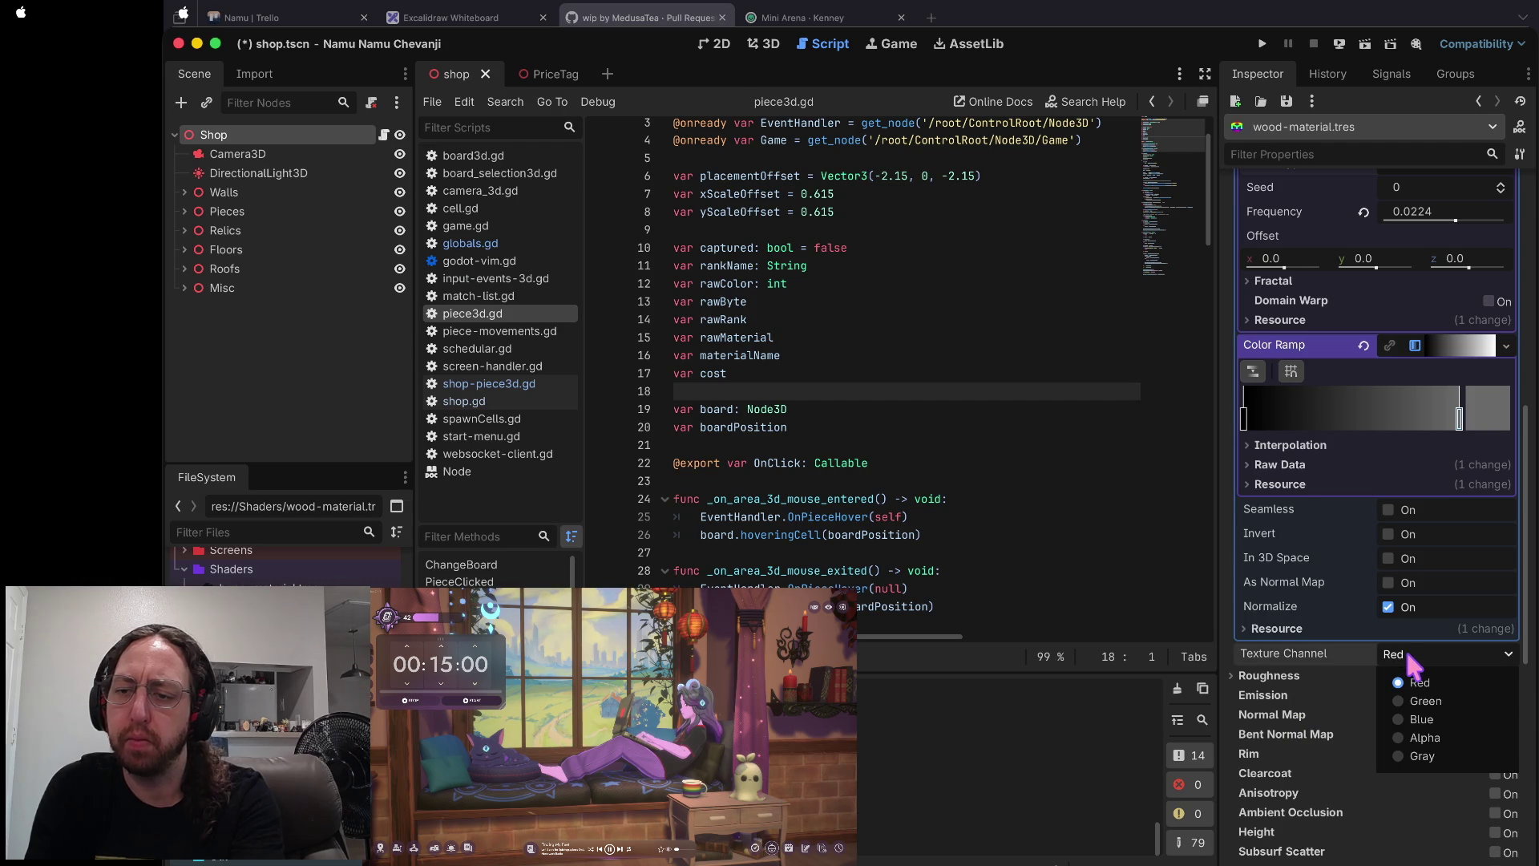
left_click(1419, 756)
scroll(1418, 749, "down", 10)
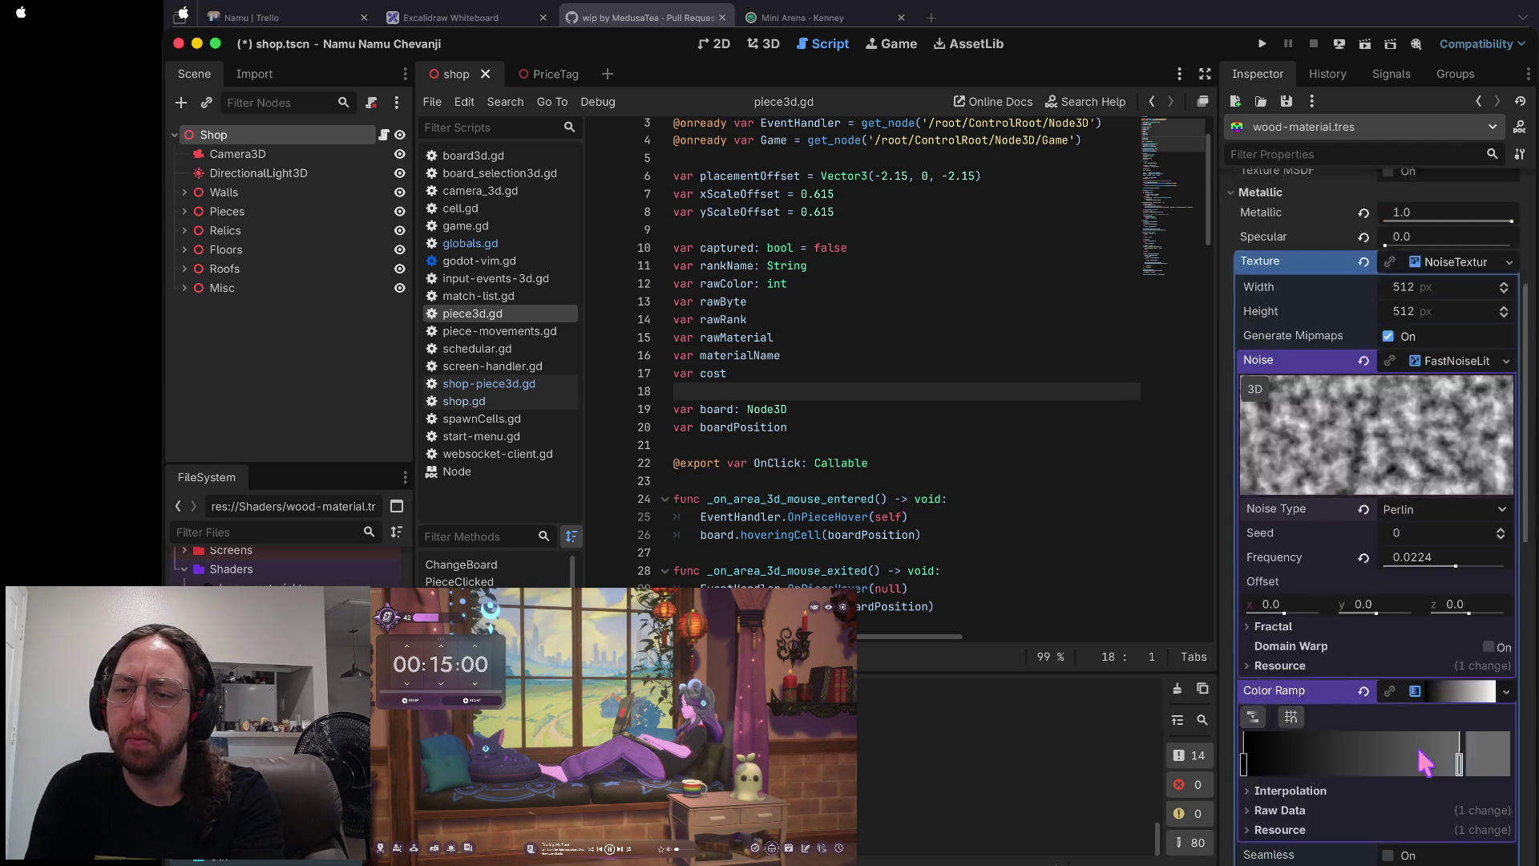
scroll(1422, 760, "up", 2)
left_click(1407, 619)
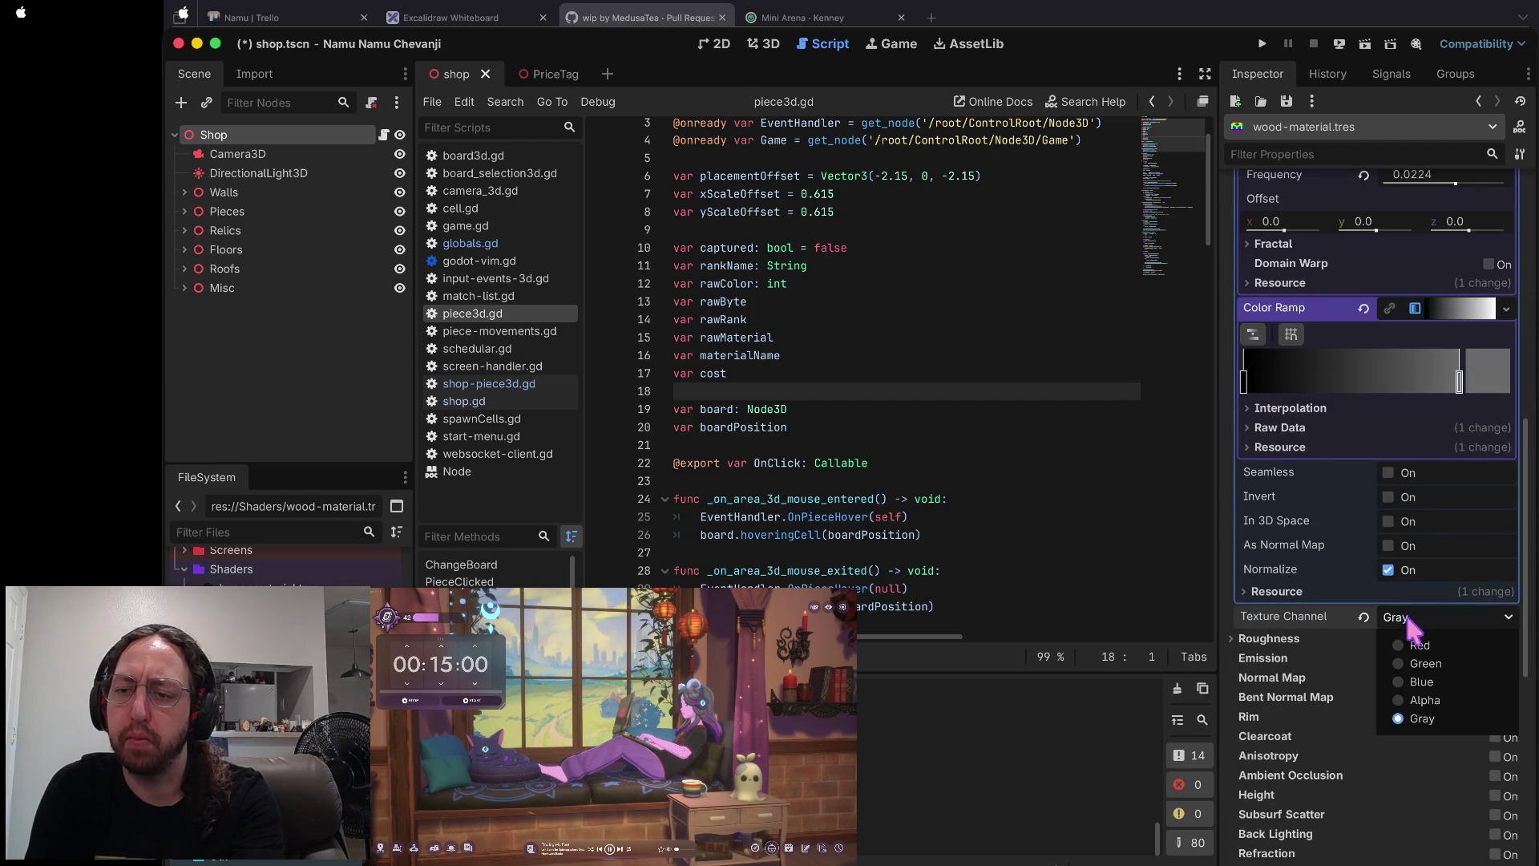
left_click(1417, 645)
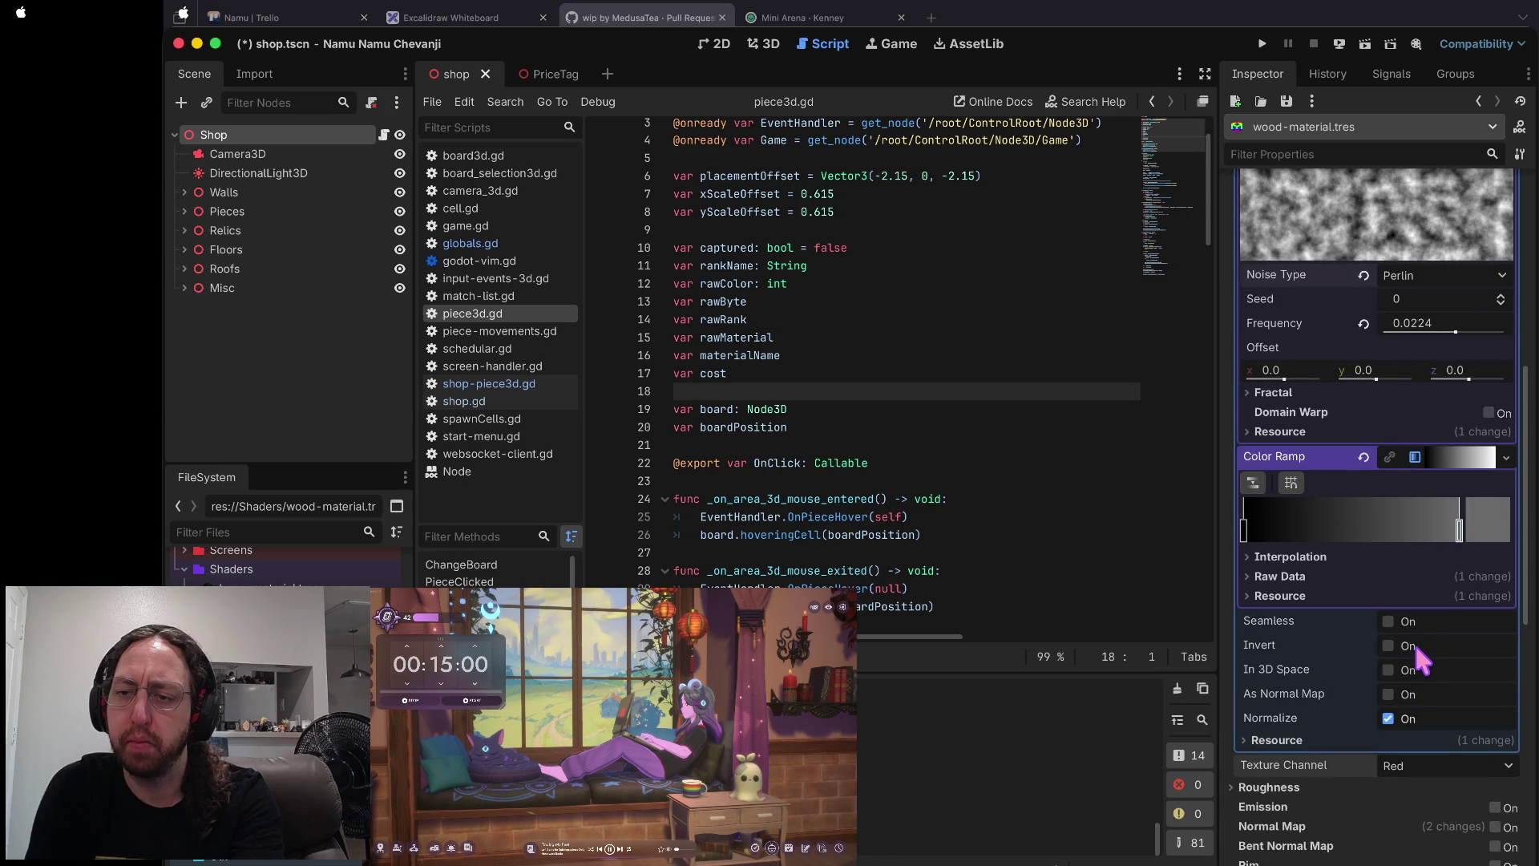
- Toggle seamless tiling and raise the metallic noise frequency to 0.0376
left_click(1389, 622)
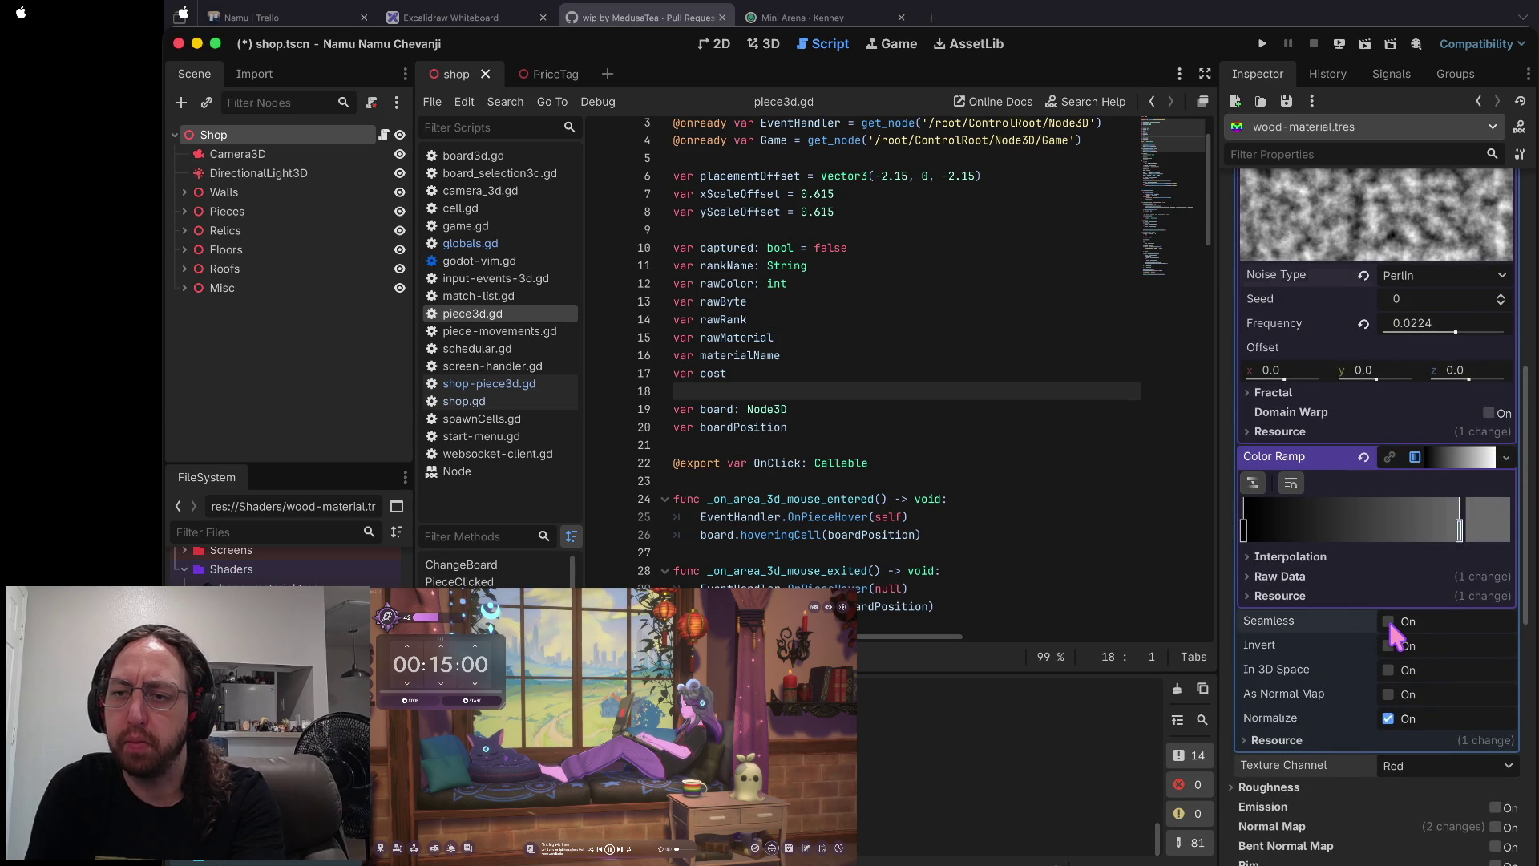
scroll(1411, 665, "down", 2)
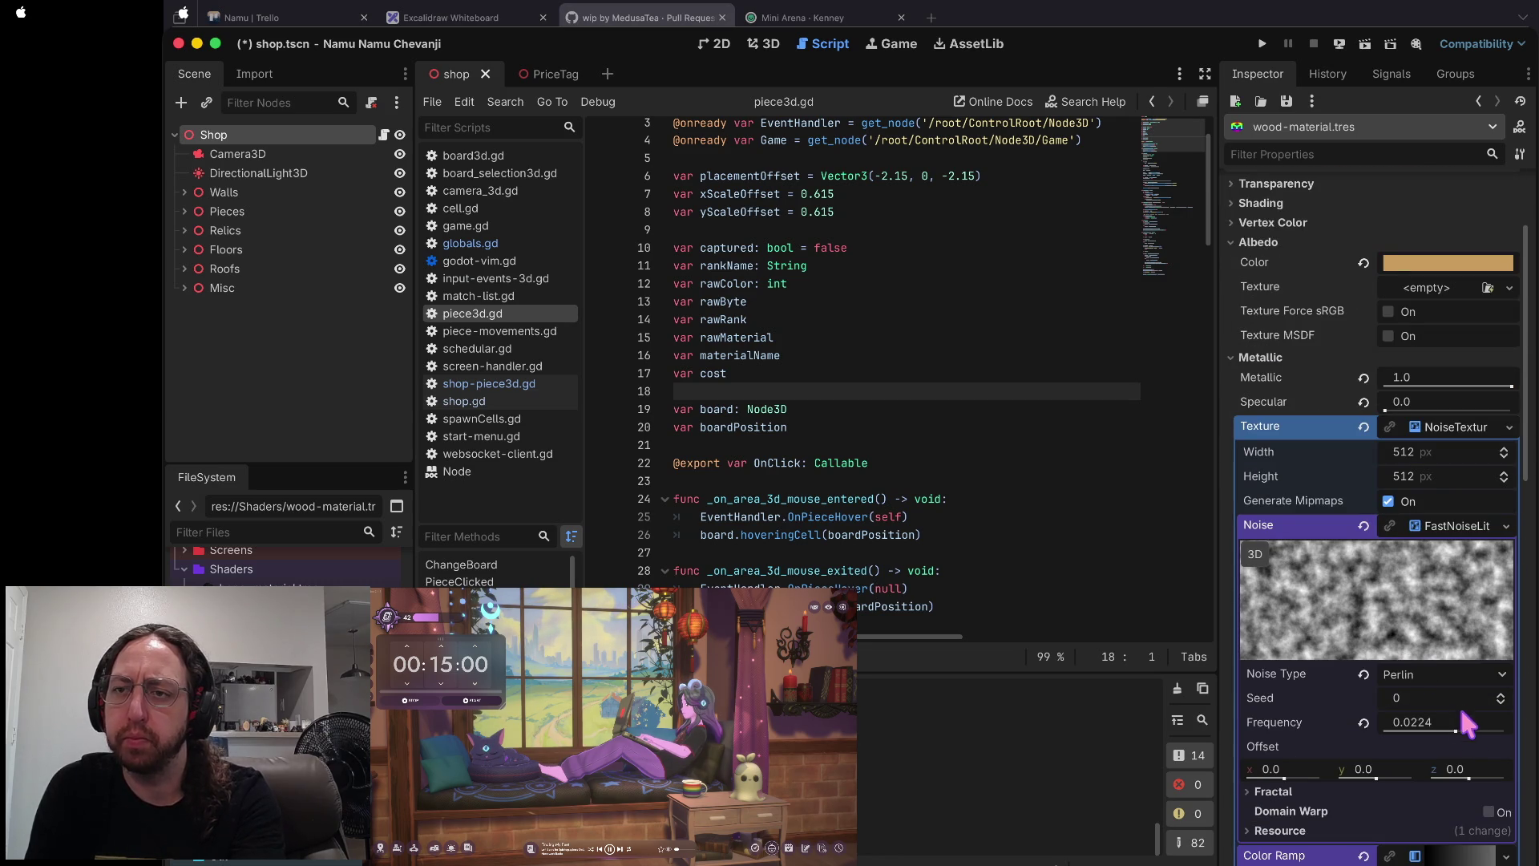
left_click_drag(1455, 731, 1462, 731)
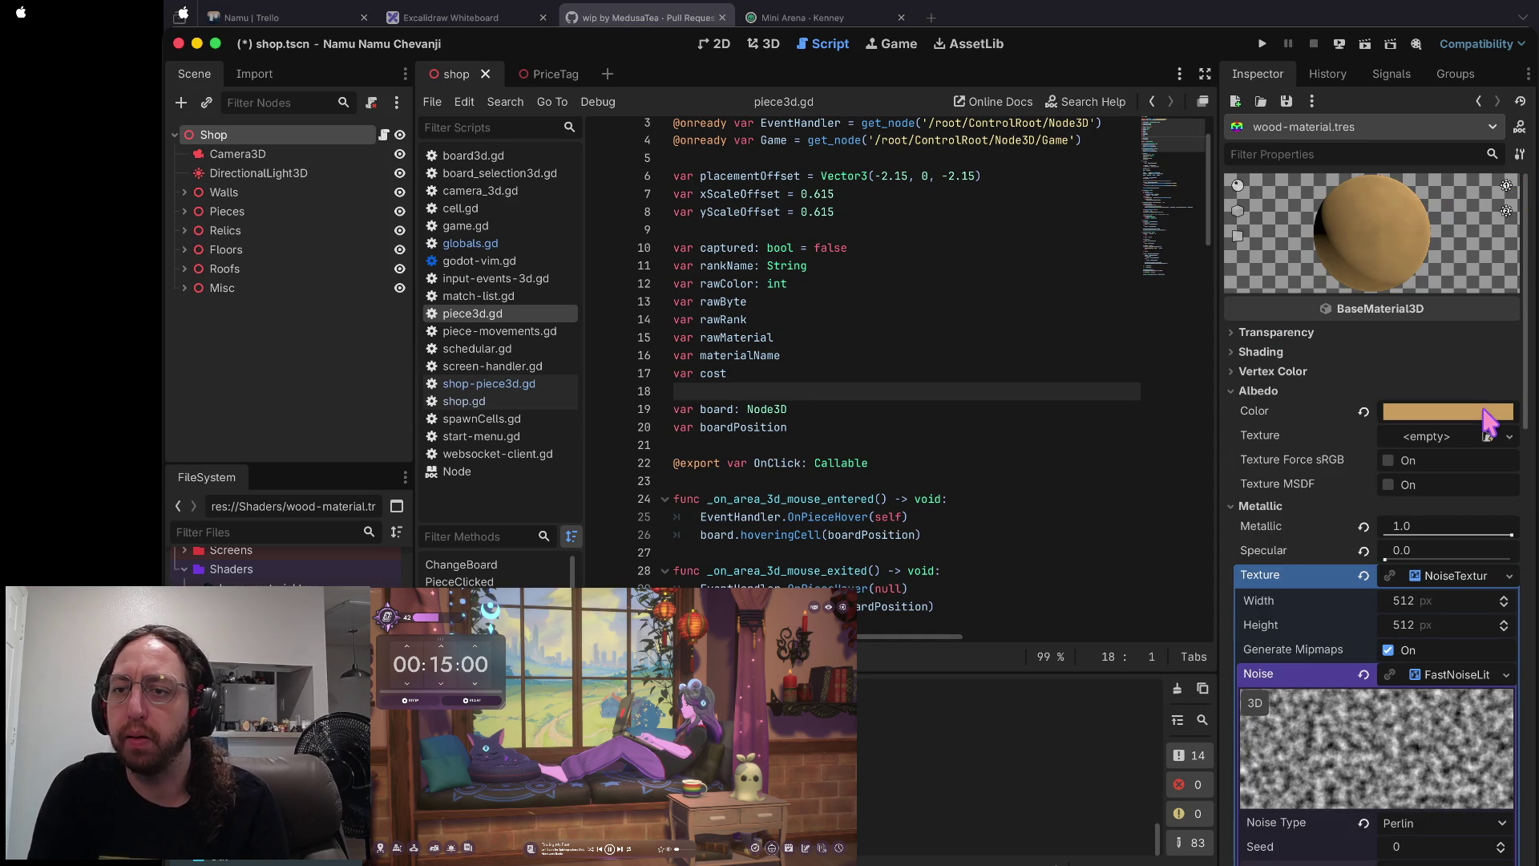
- Filter the Inspector properties by 'texture'
left_click(1260, 391)
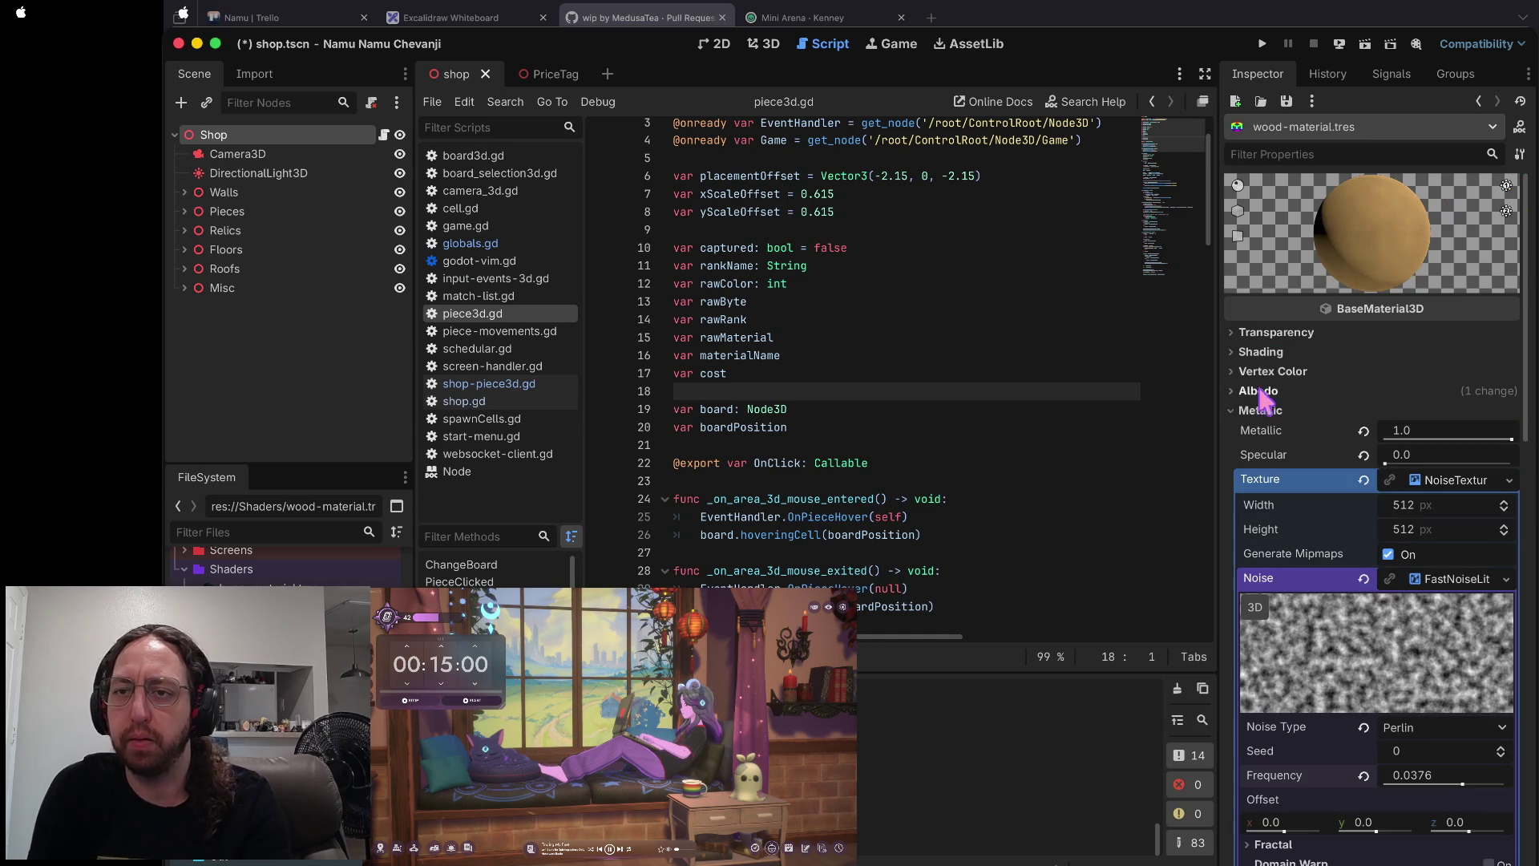
left_click(1304, 154)
type("texut")
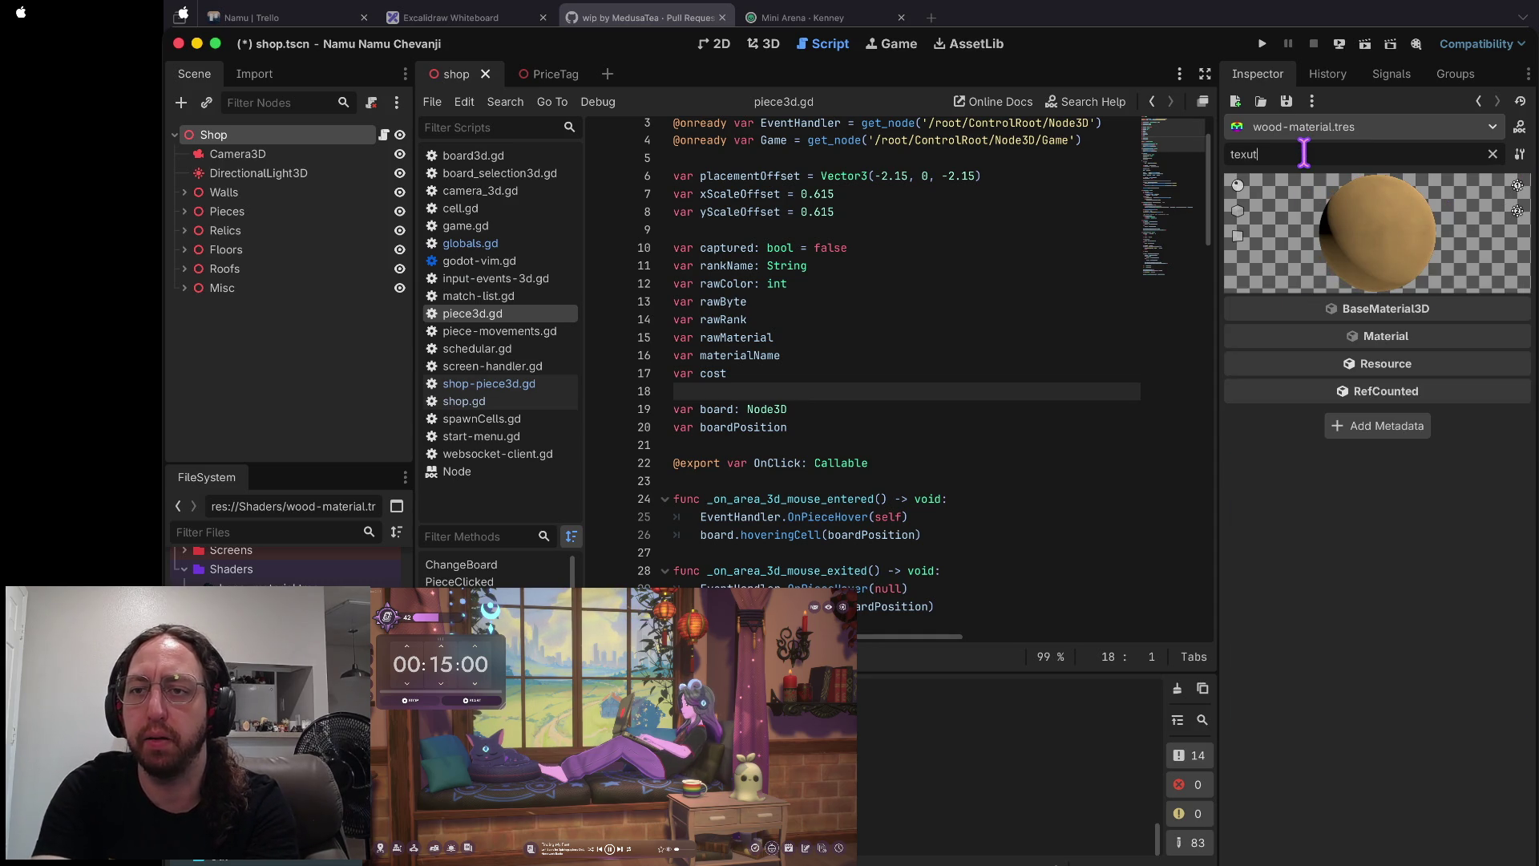
key("BackSpace")
type("re")
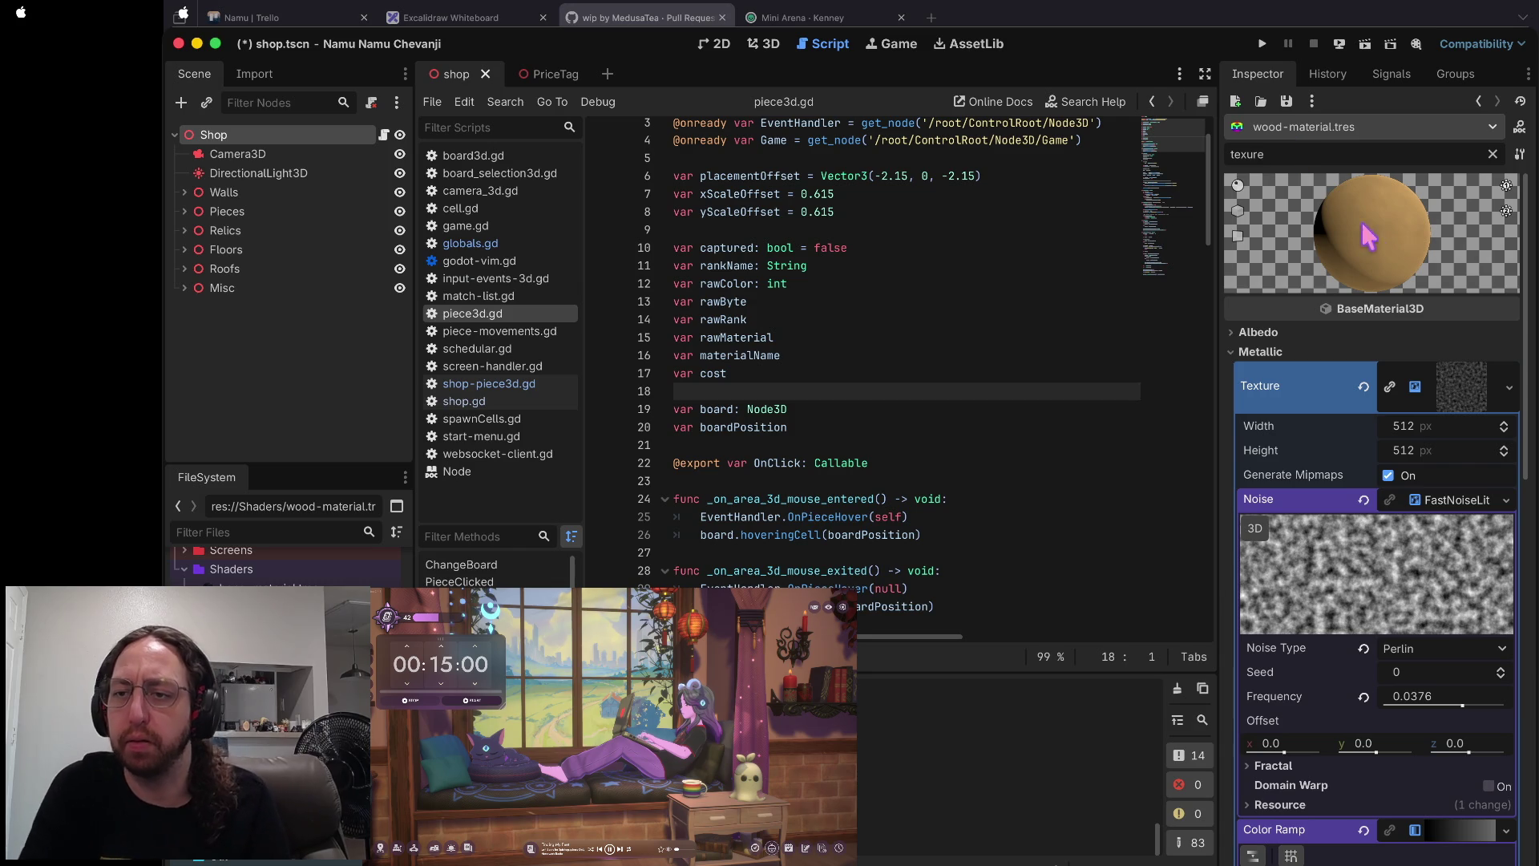
- Set the wood metallic noise to Value Cubic with seed 2 and a lower frequency
mouse_move(1463, 706)
left_mouse_down()
mouse_move(1429, 700)
mouse_move(1476, 699)
mouse_move(1457, 699)
left_mouse_up()
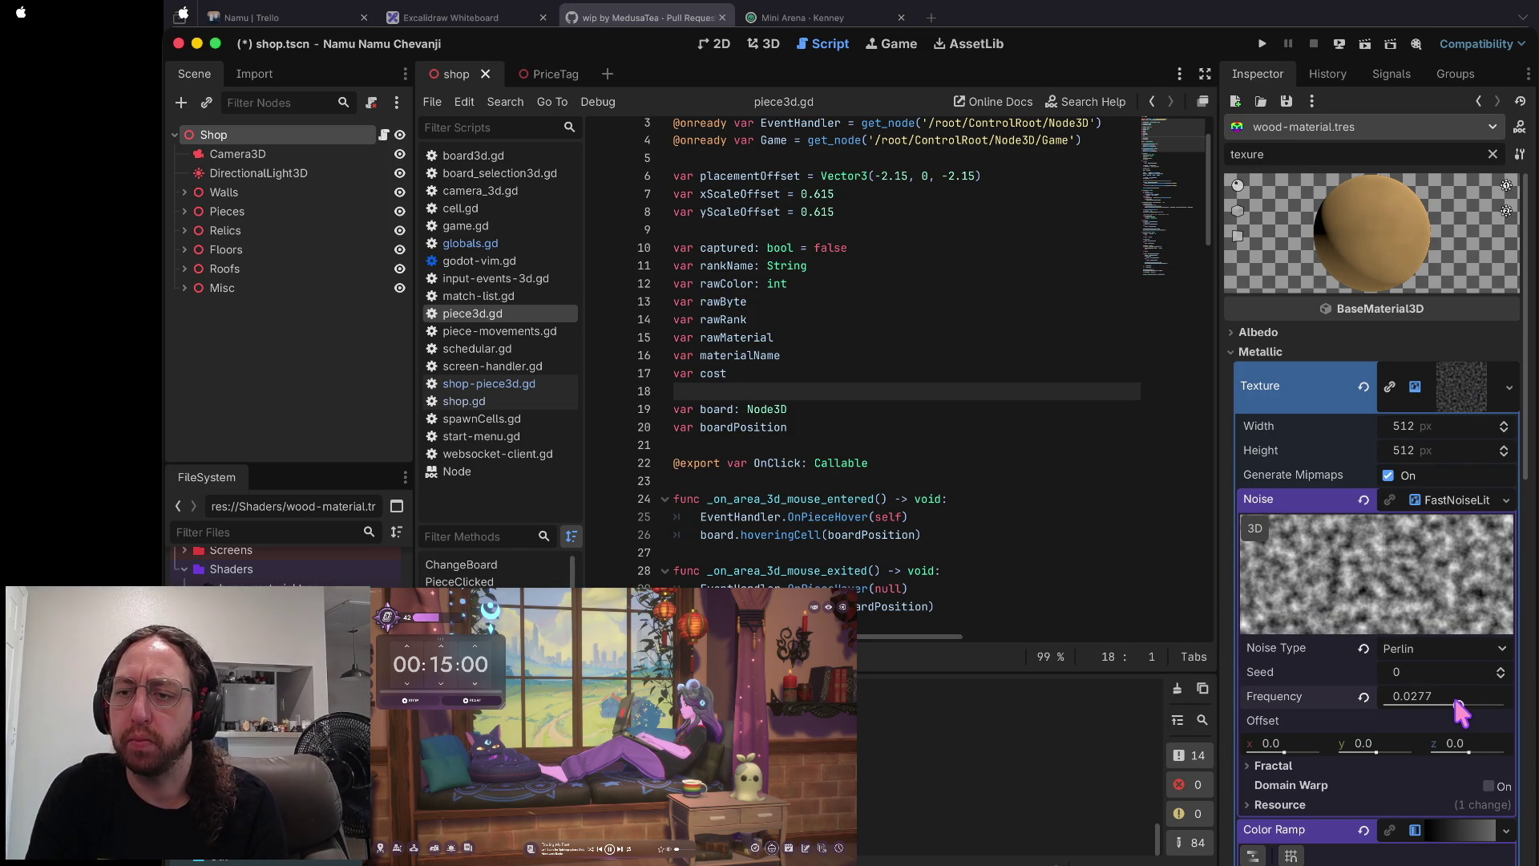
left_click(1501, 667)
left_click(1500, 667)
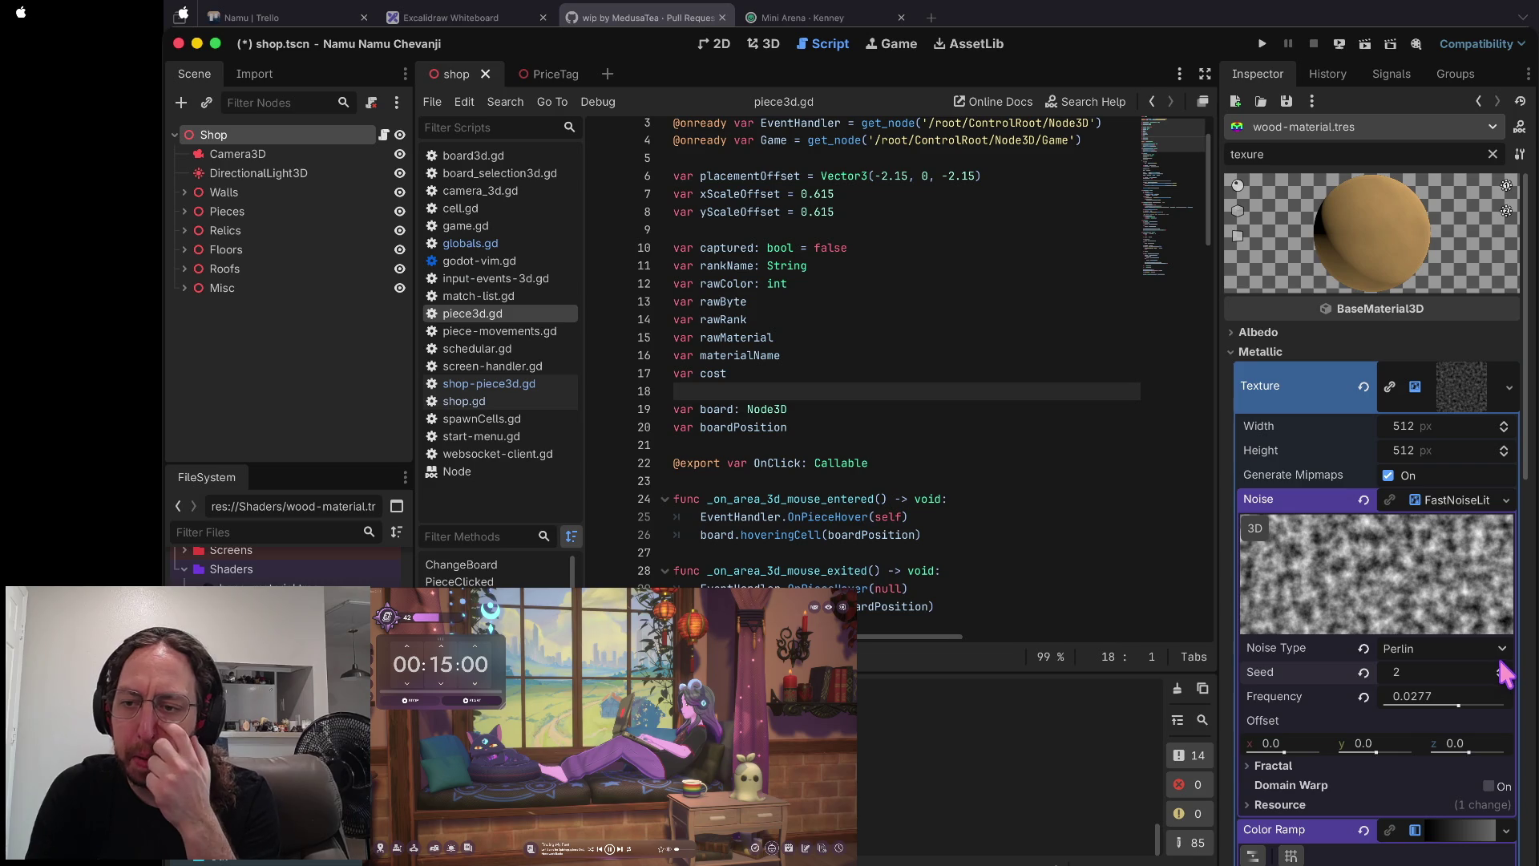
left_click(1500, 649)
left_click(1438, 750)
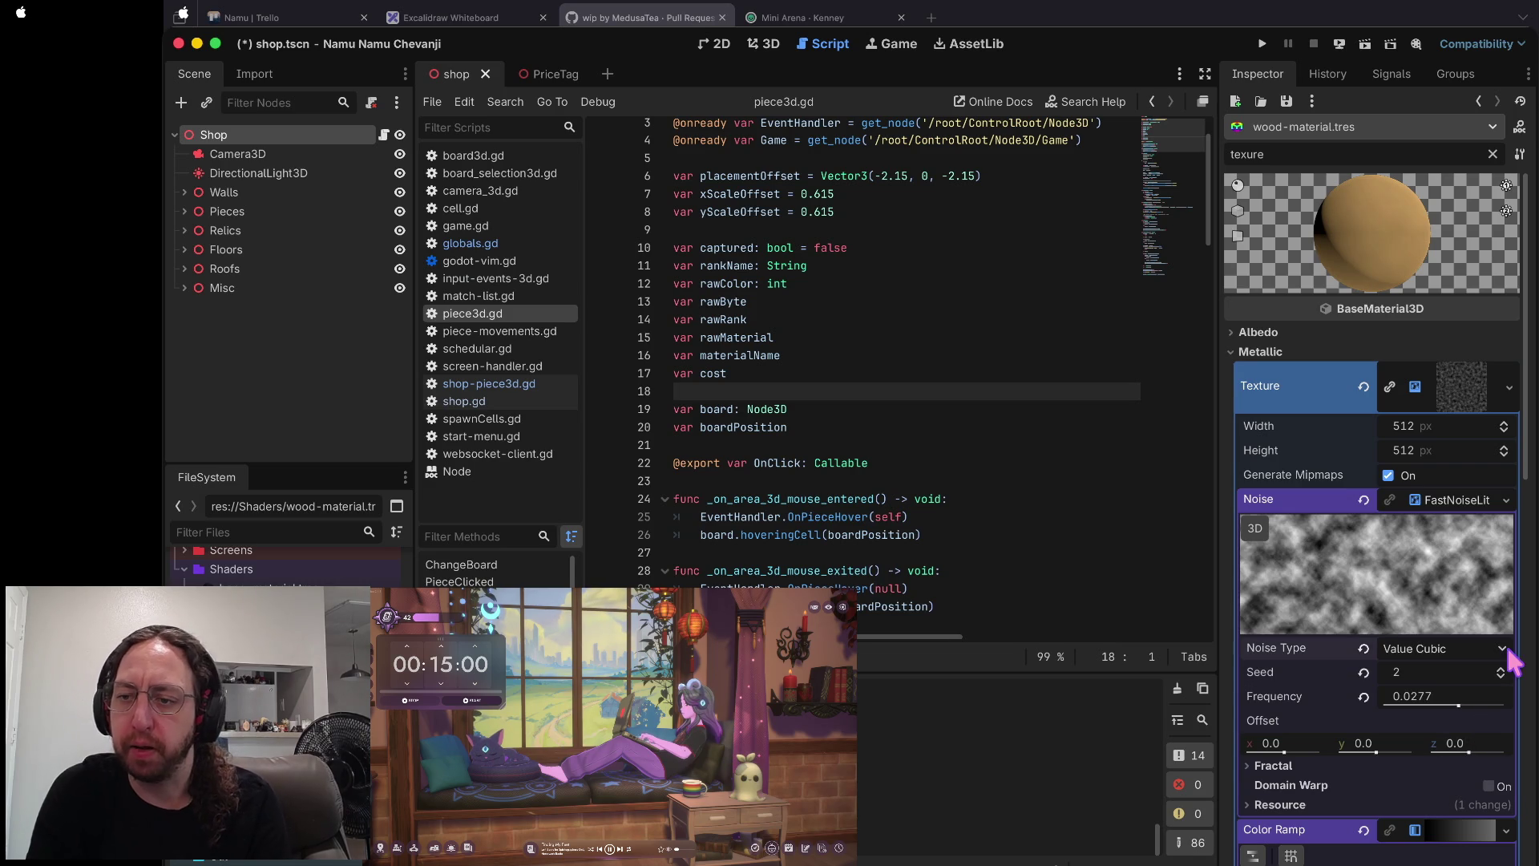
left_click(1502, 651)
left_click(1424, 769)
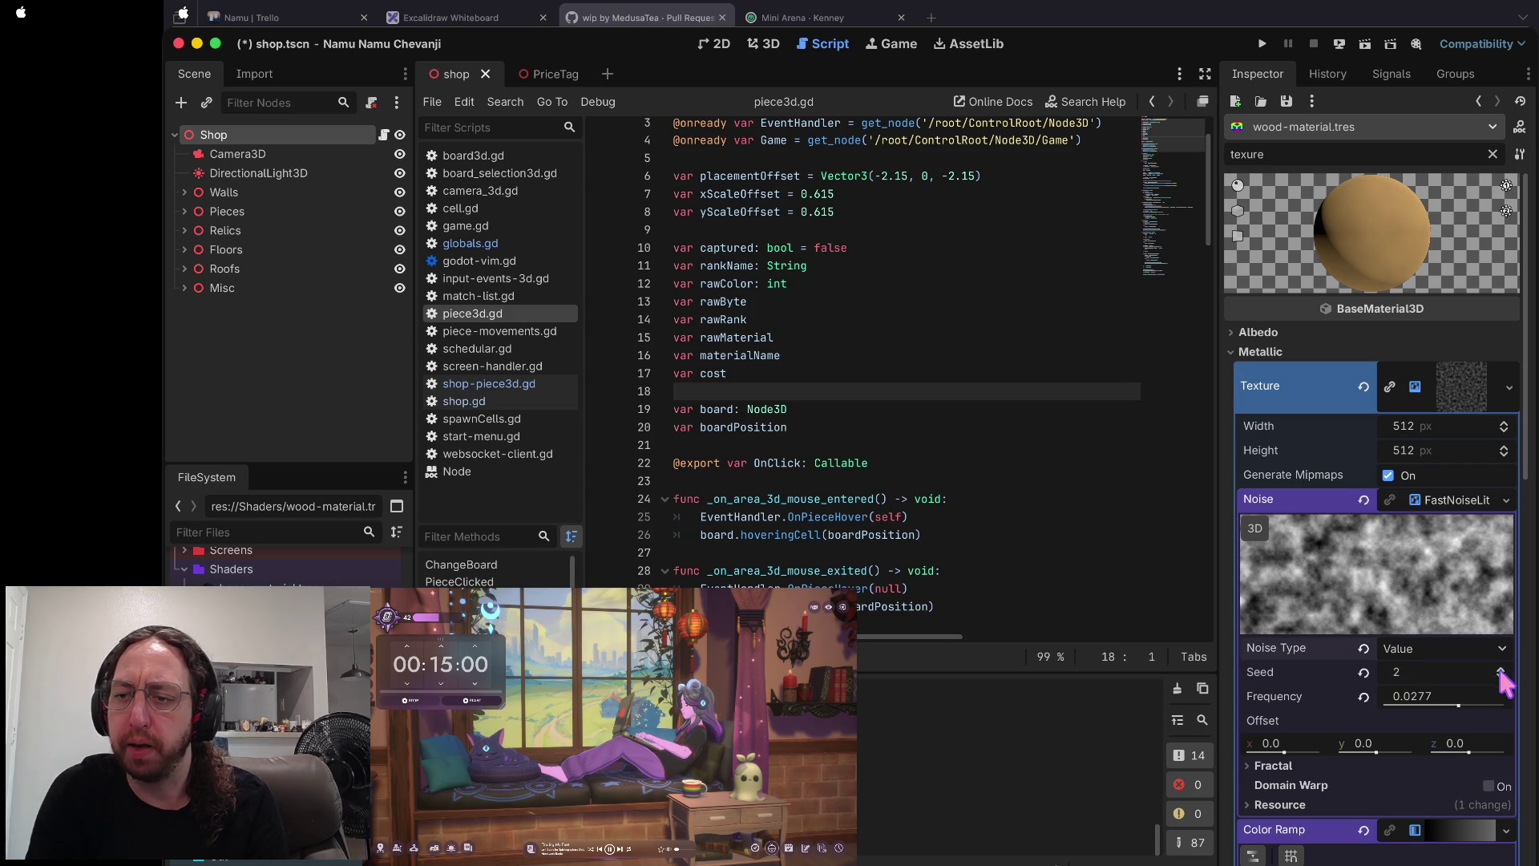
left_click(1502, 648)
left_click(1451, 742)
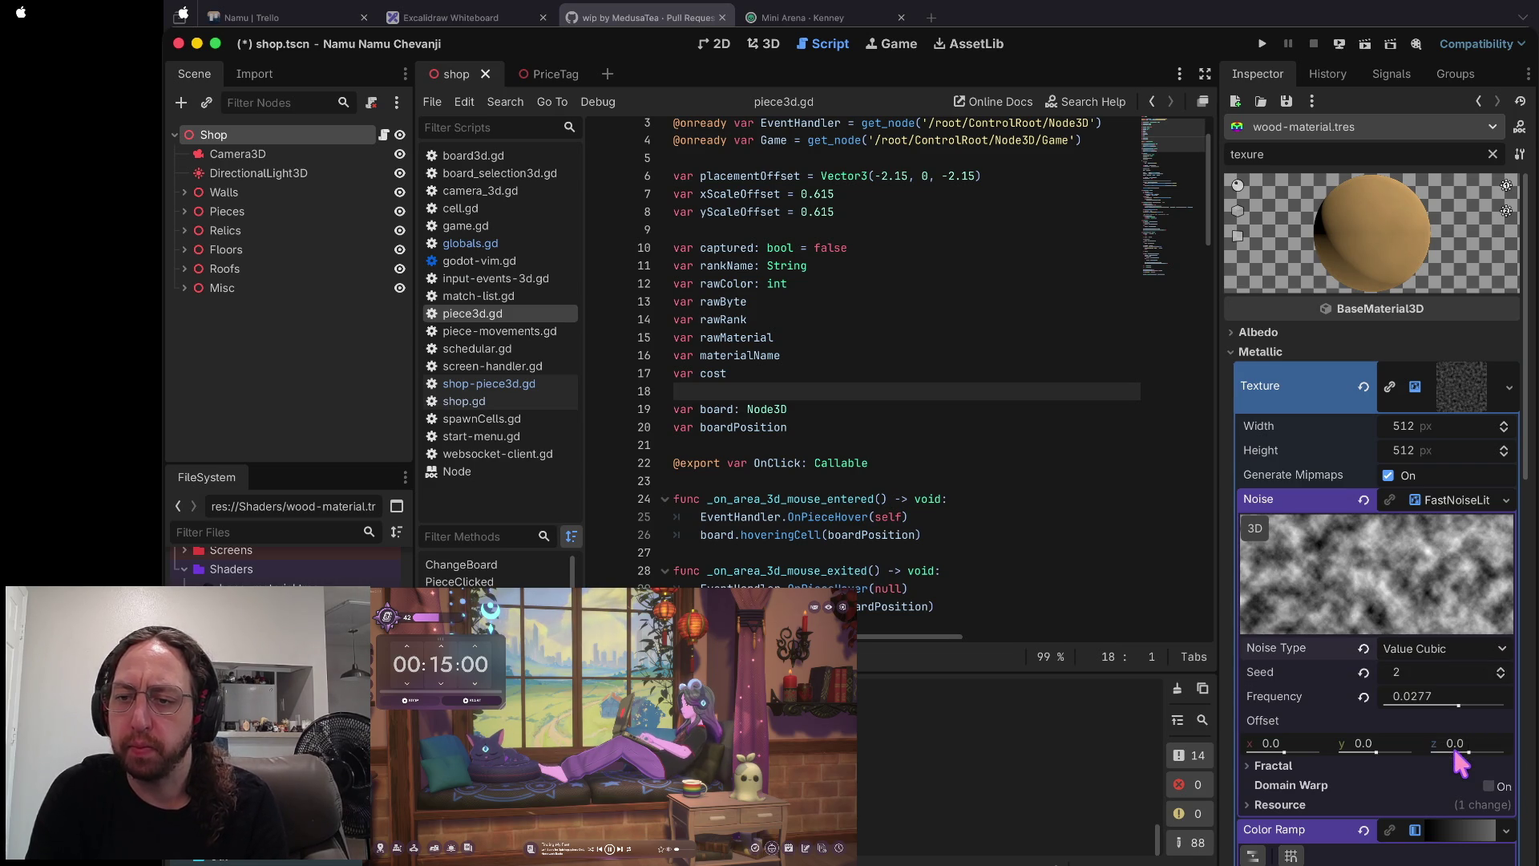
scroll(1451, 742, "down", 5)
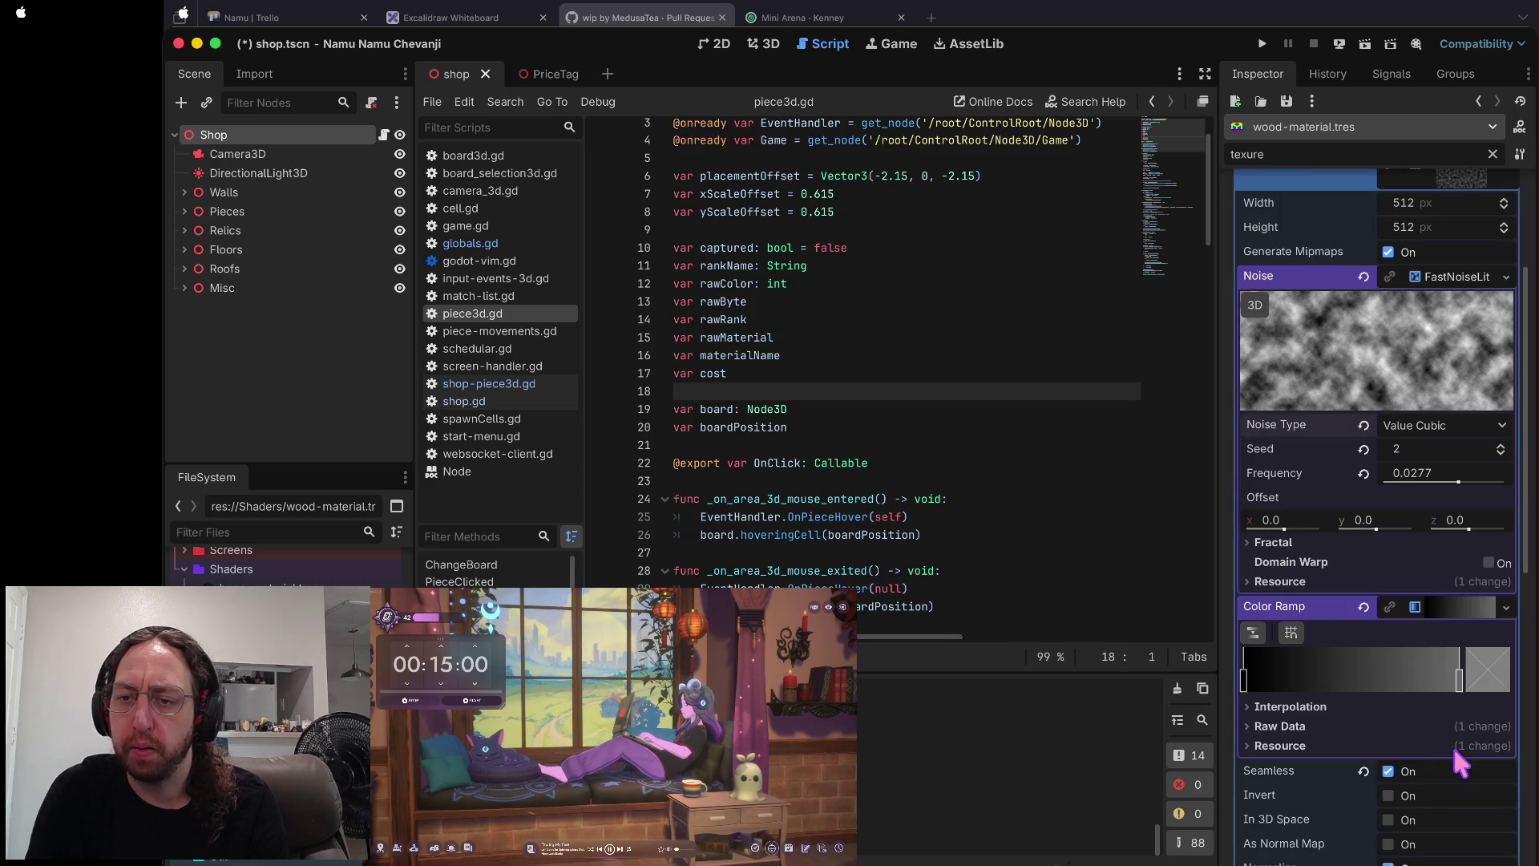
- Set the noise fractal type to Ridged and frequency to 0.0261
left_click(1273, 542)
left_click(1440, 561)
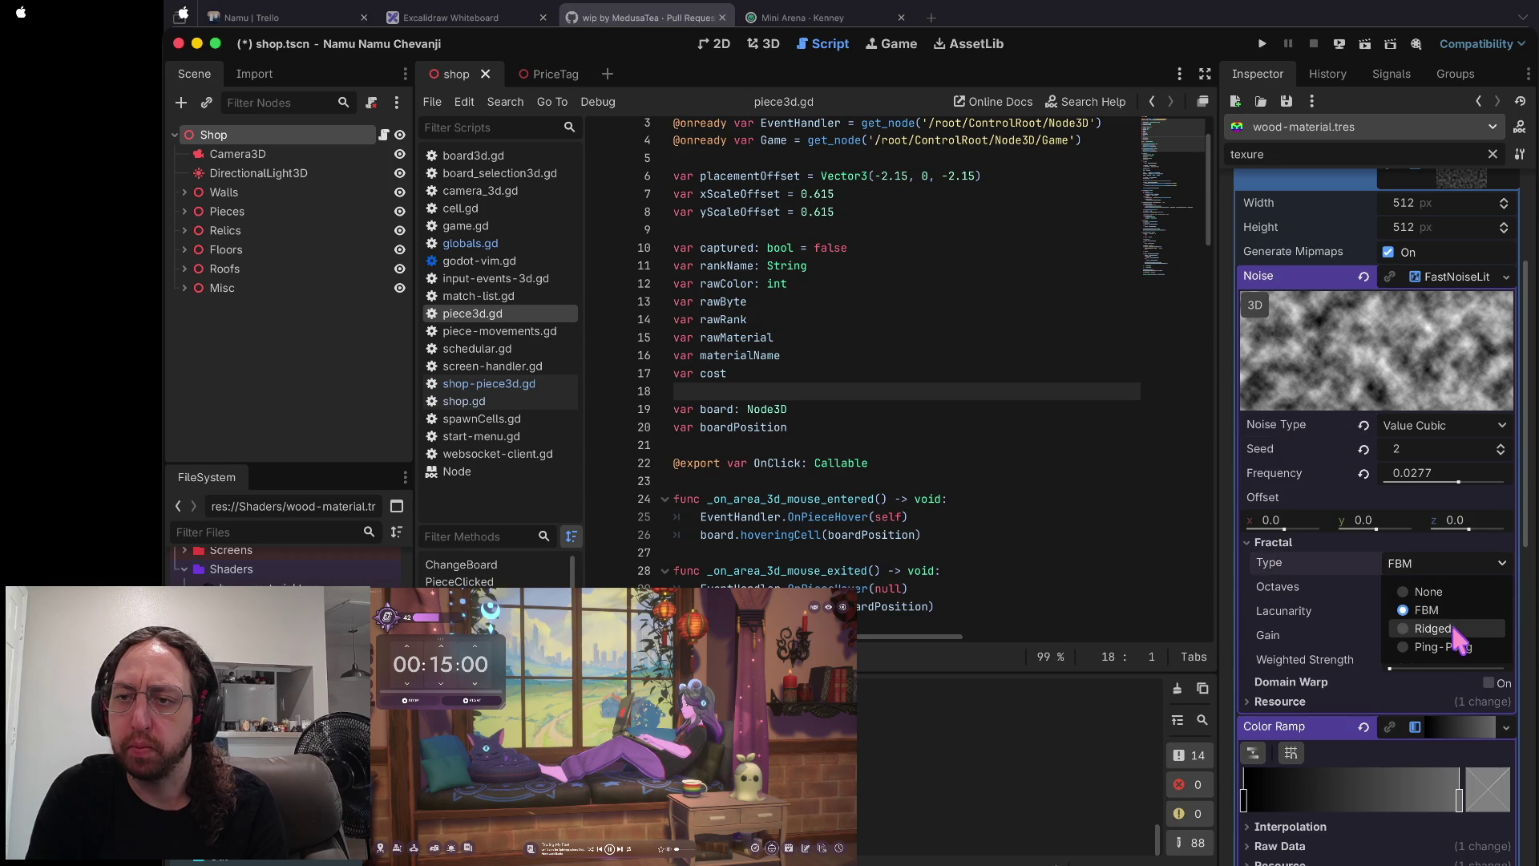
left_click(1449, 647)
scroll(1446, 630, "up", 3)
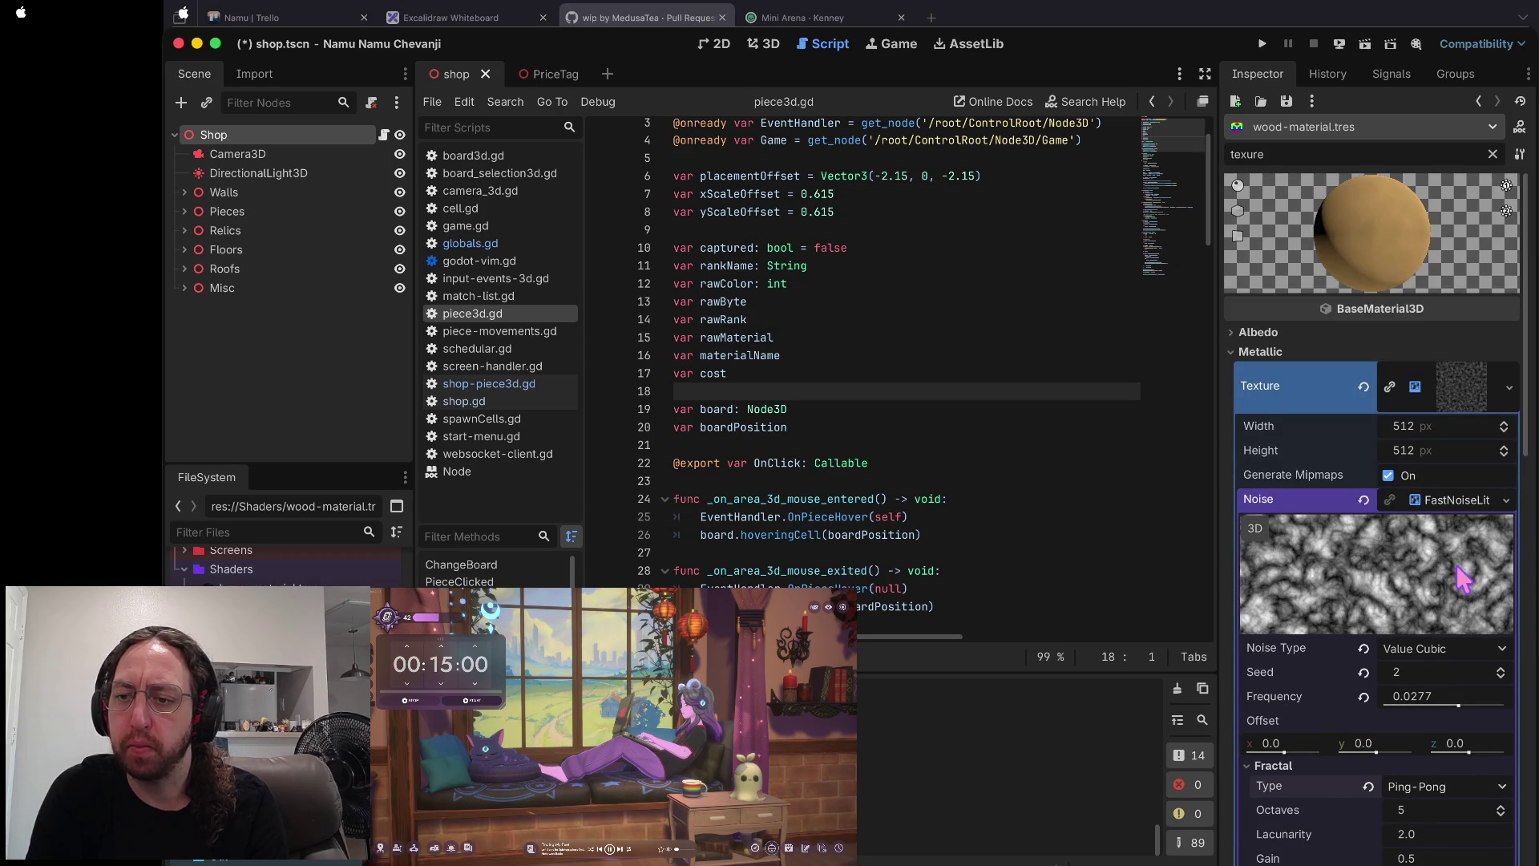
left_click_drag(1455, 703, 1456, 704)
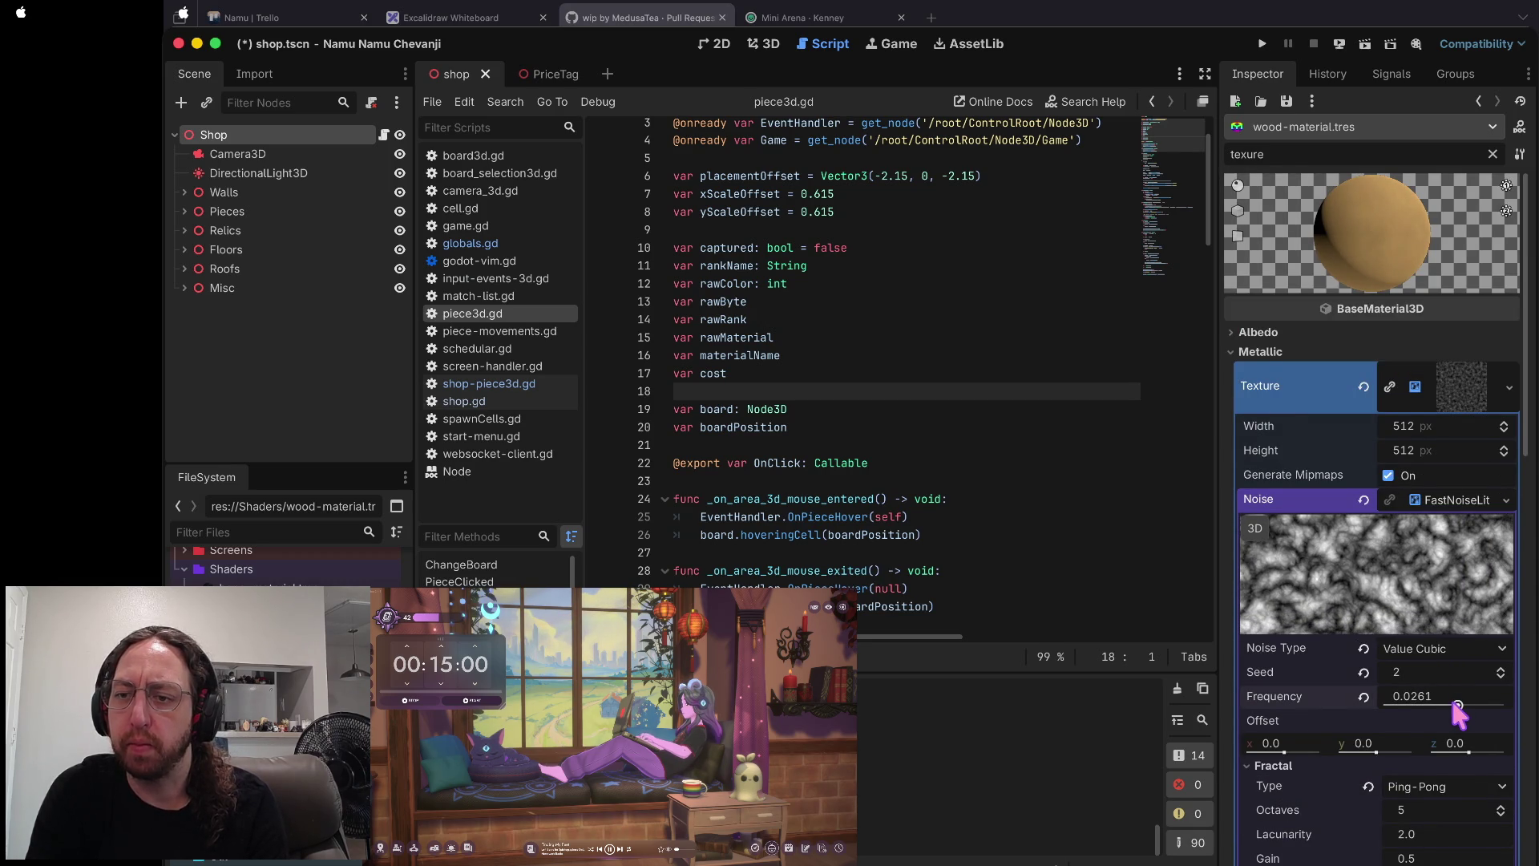
scroll(1455, 705, "down", 3)
left_click(1430, 618)
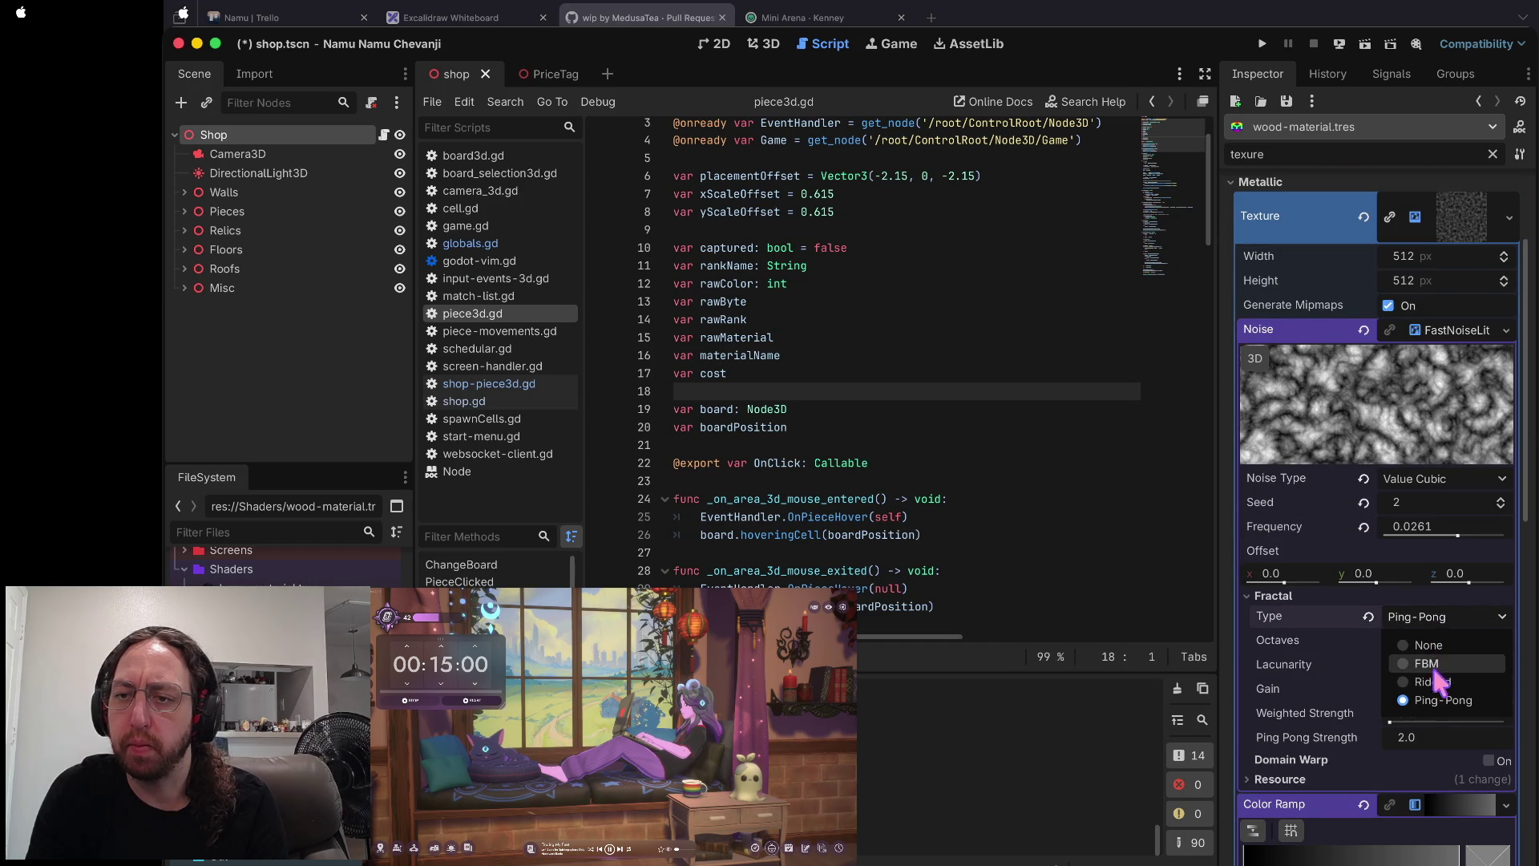
left_click(1428, 666)
- Raise the fractal octaves to 5, then collapse the noise settings
scroll(1437, 597, "down", 10)
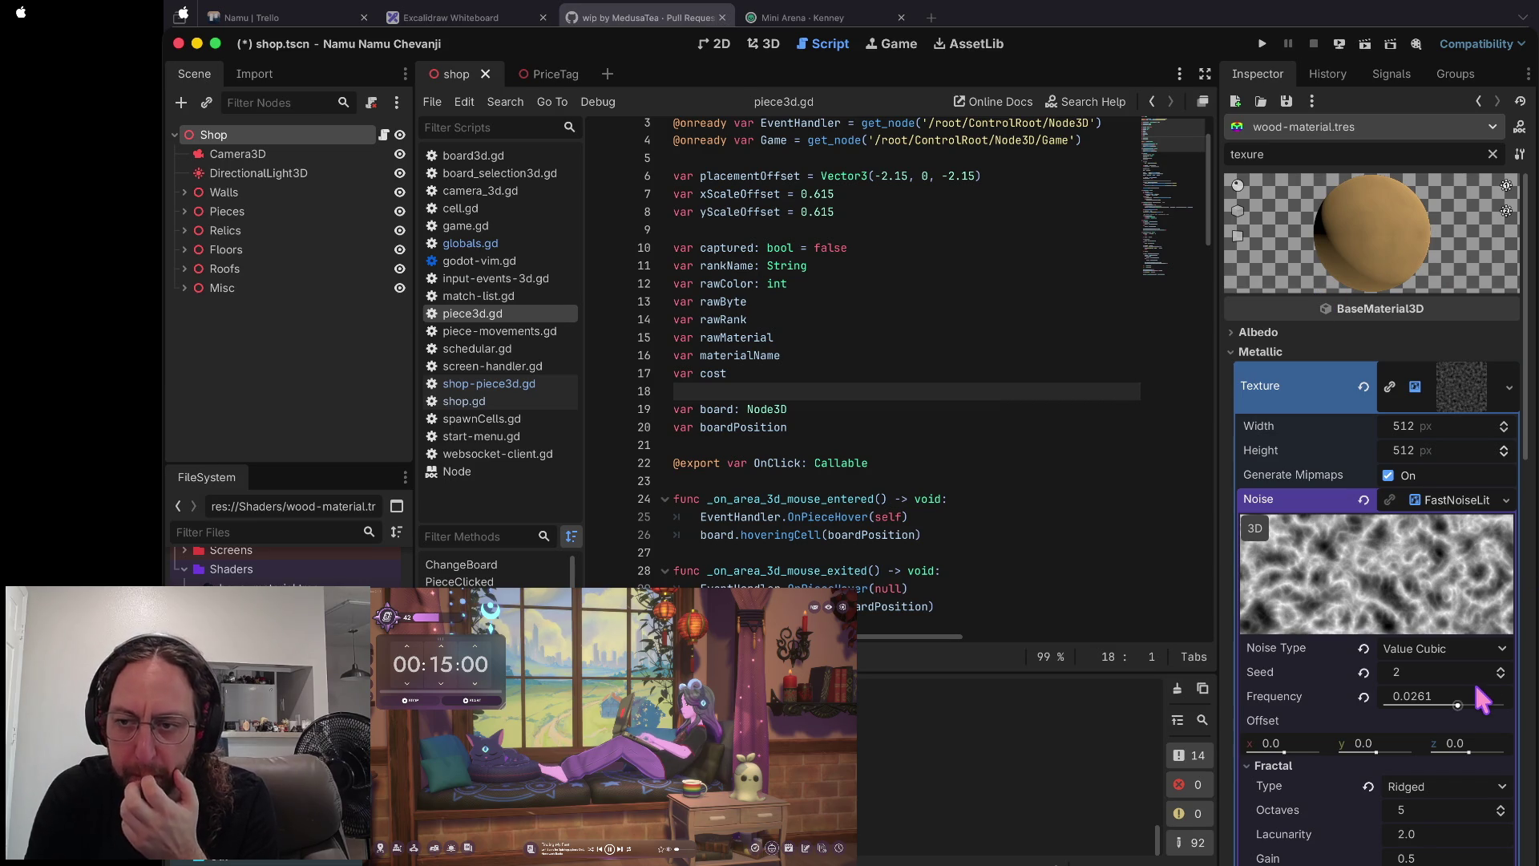
scroll(1471, 705, "down", 5)
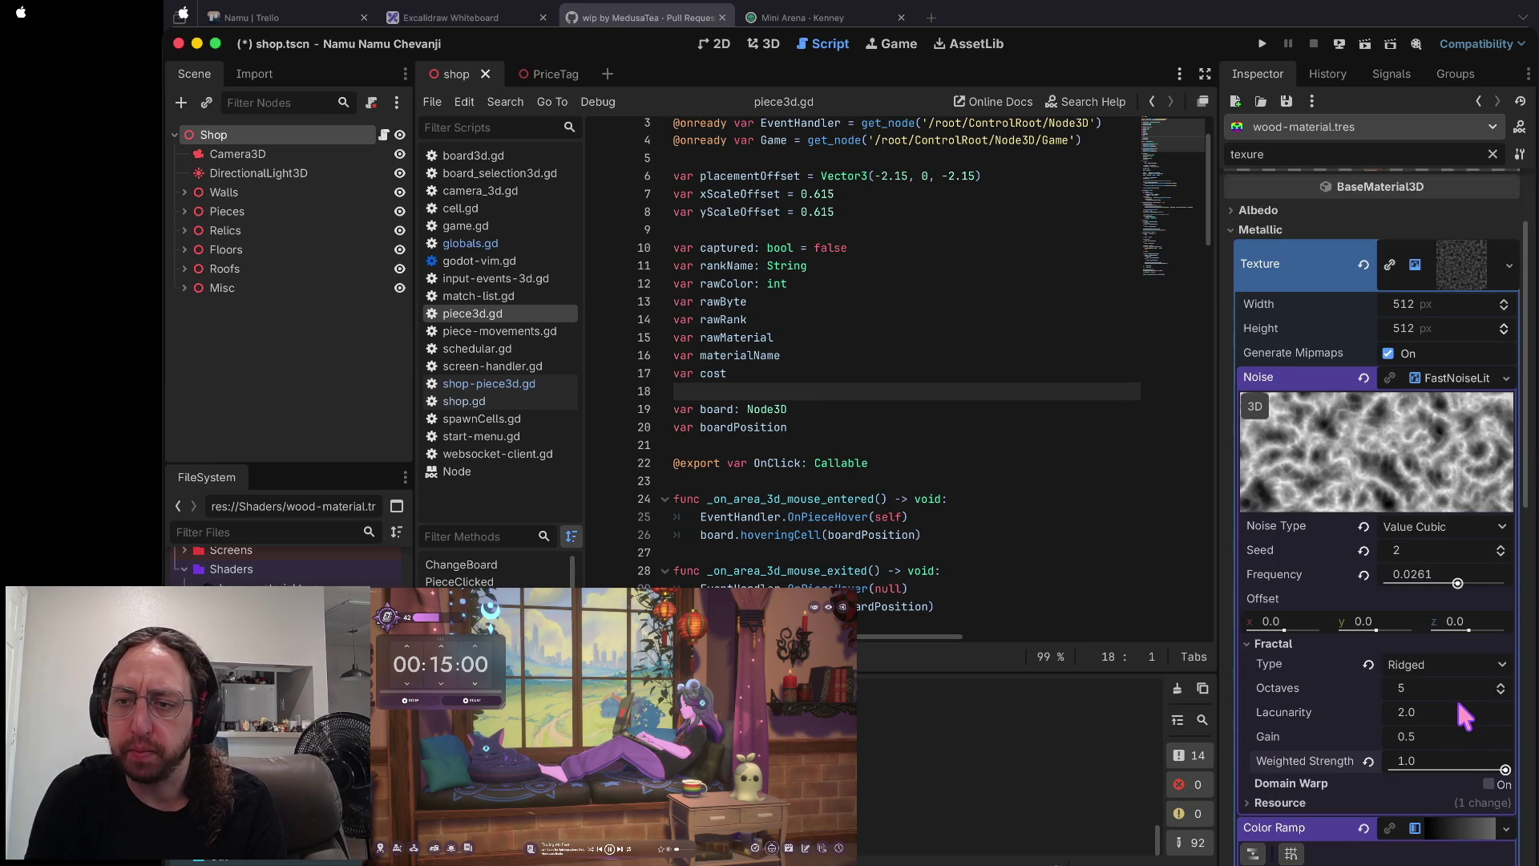
left_click(1501, 646)
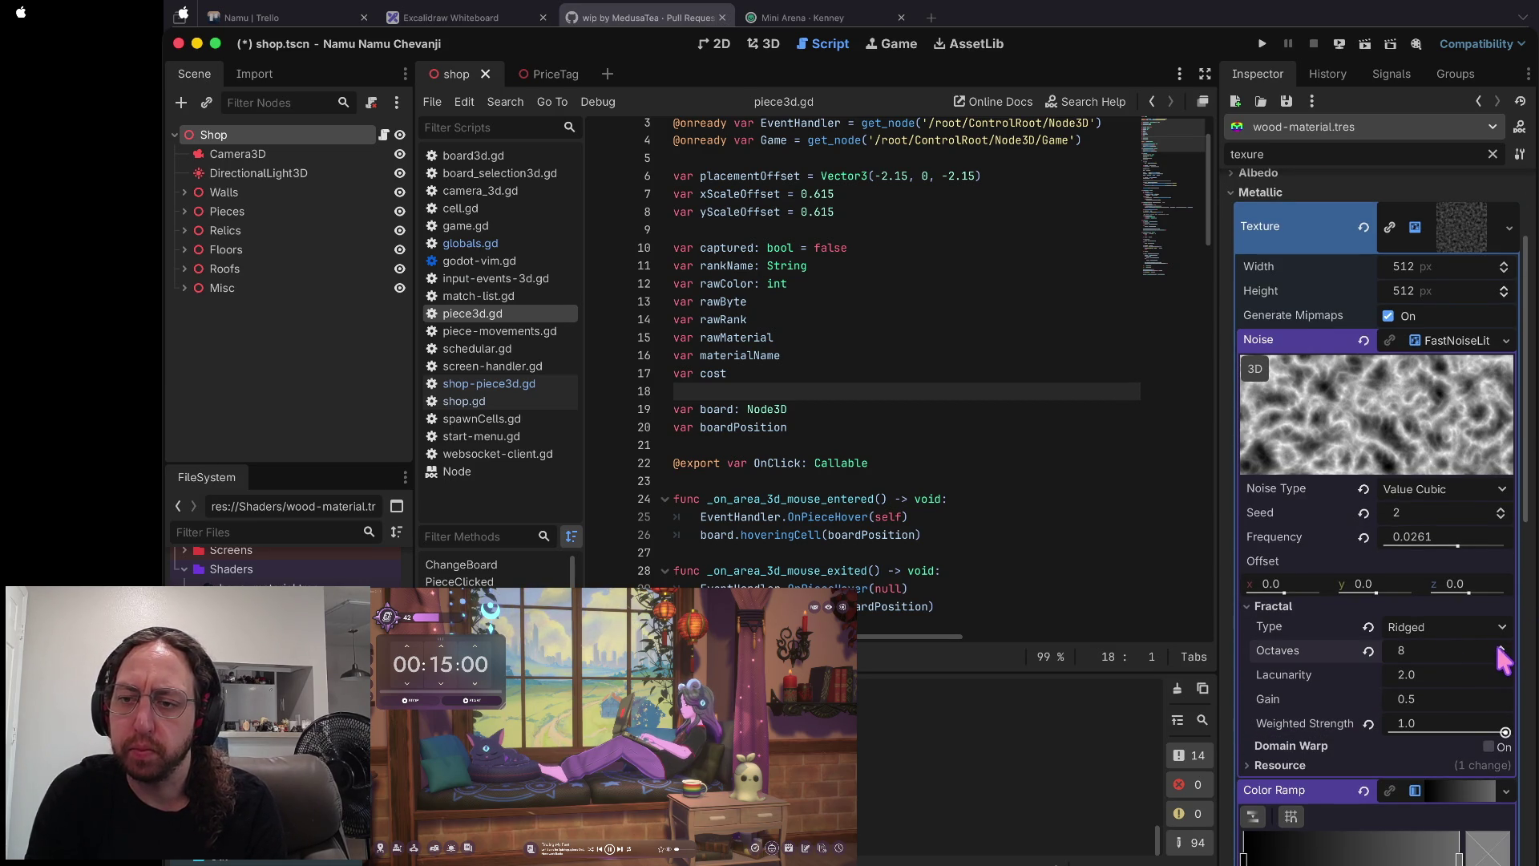
left_click(1426, 694)
scroll(1427, 692, "up", 5)
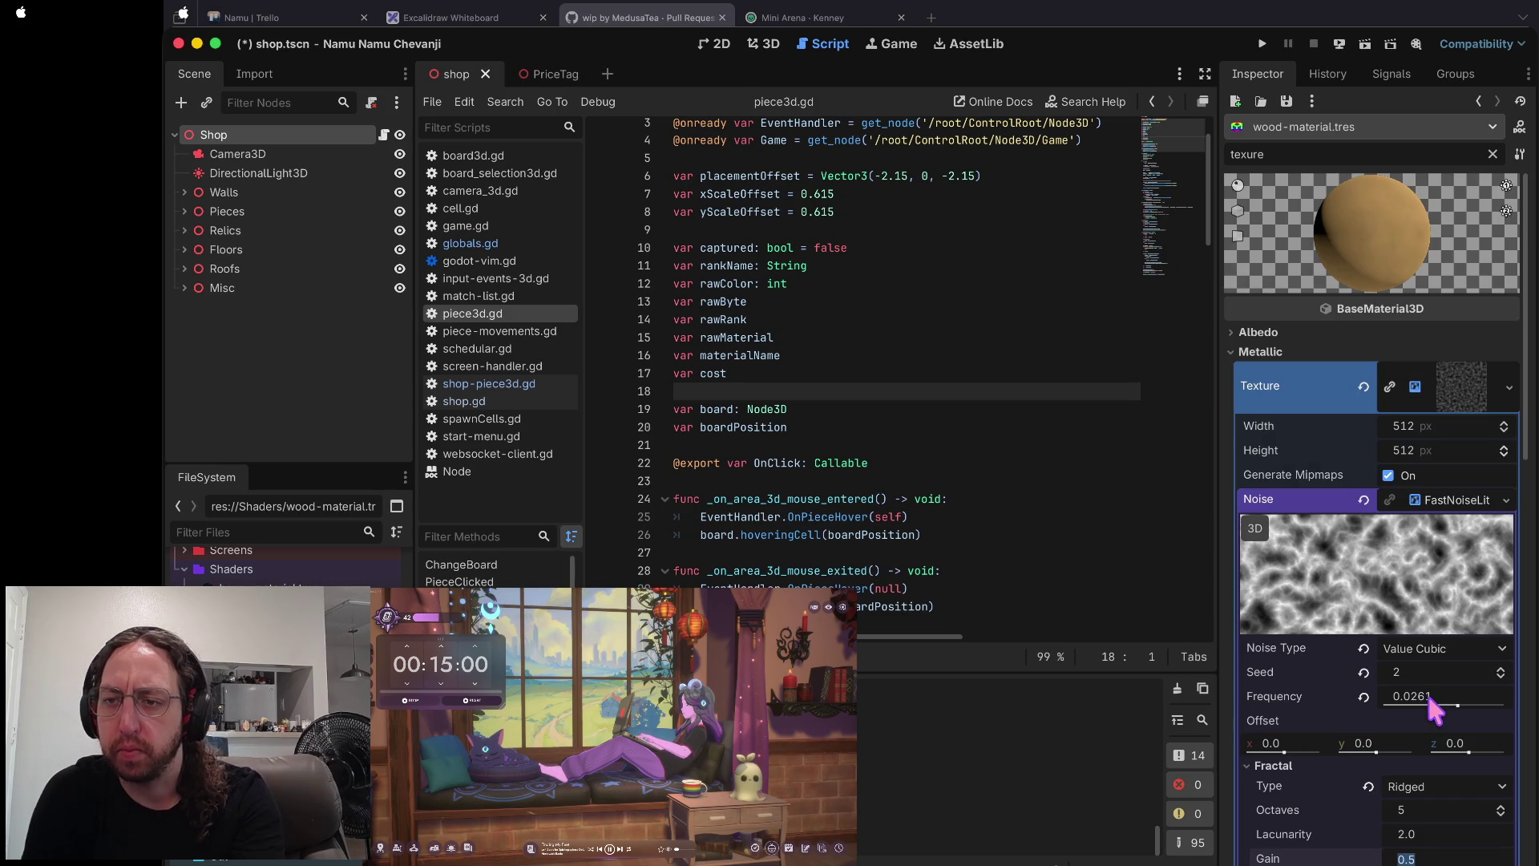
left_click(1451, 500)
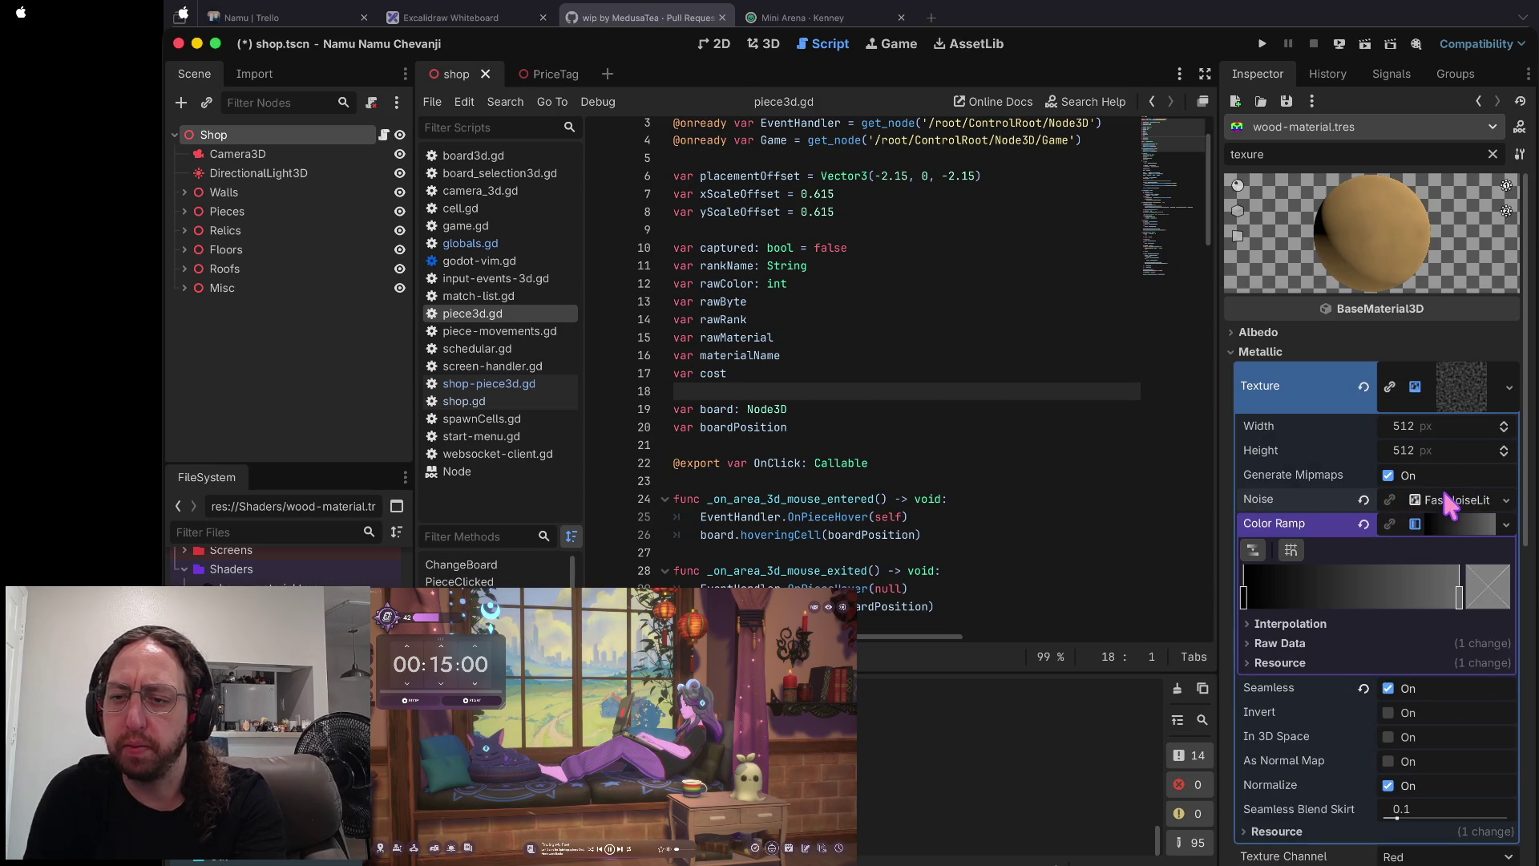
- Remove the colour ramp from the wood metallic noise texture
left_click(1459, 597)
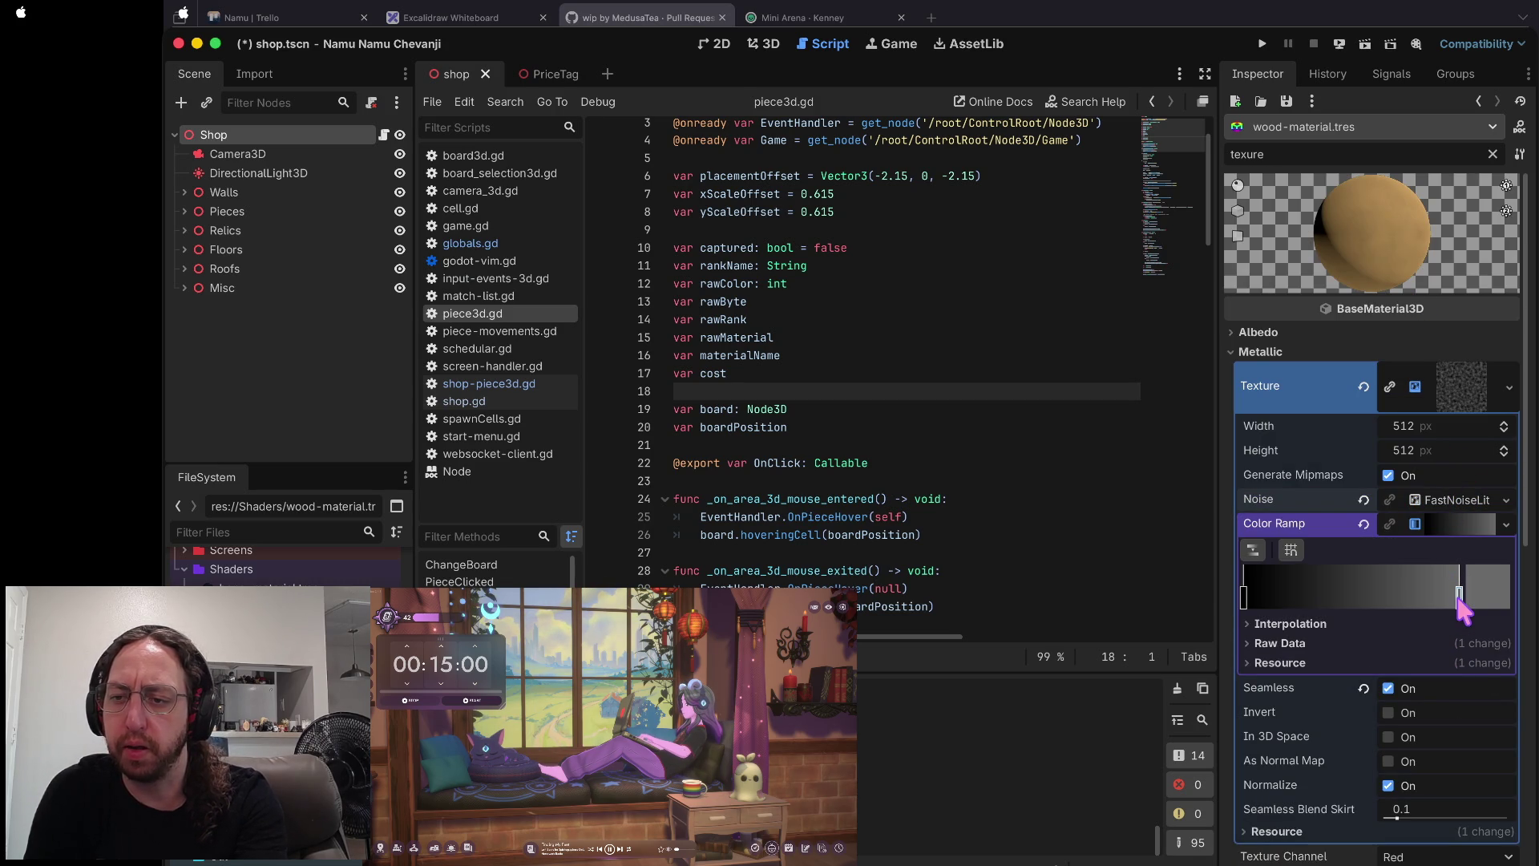
left_click(1363, 525)
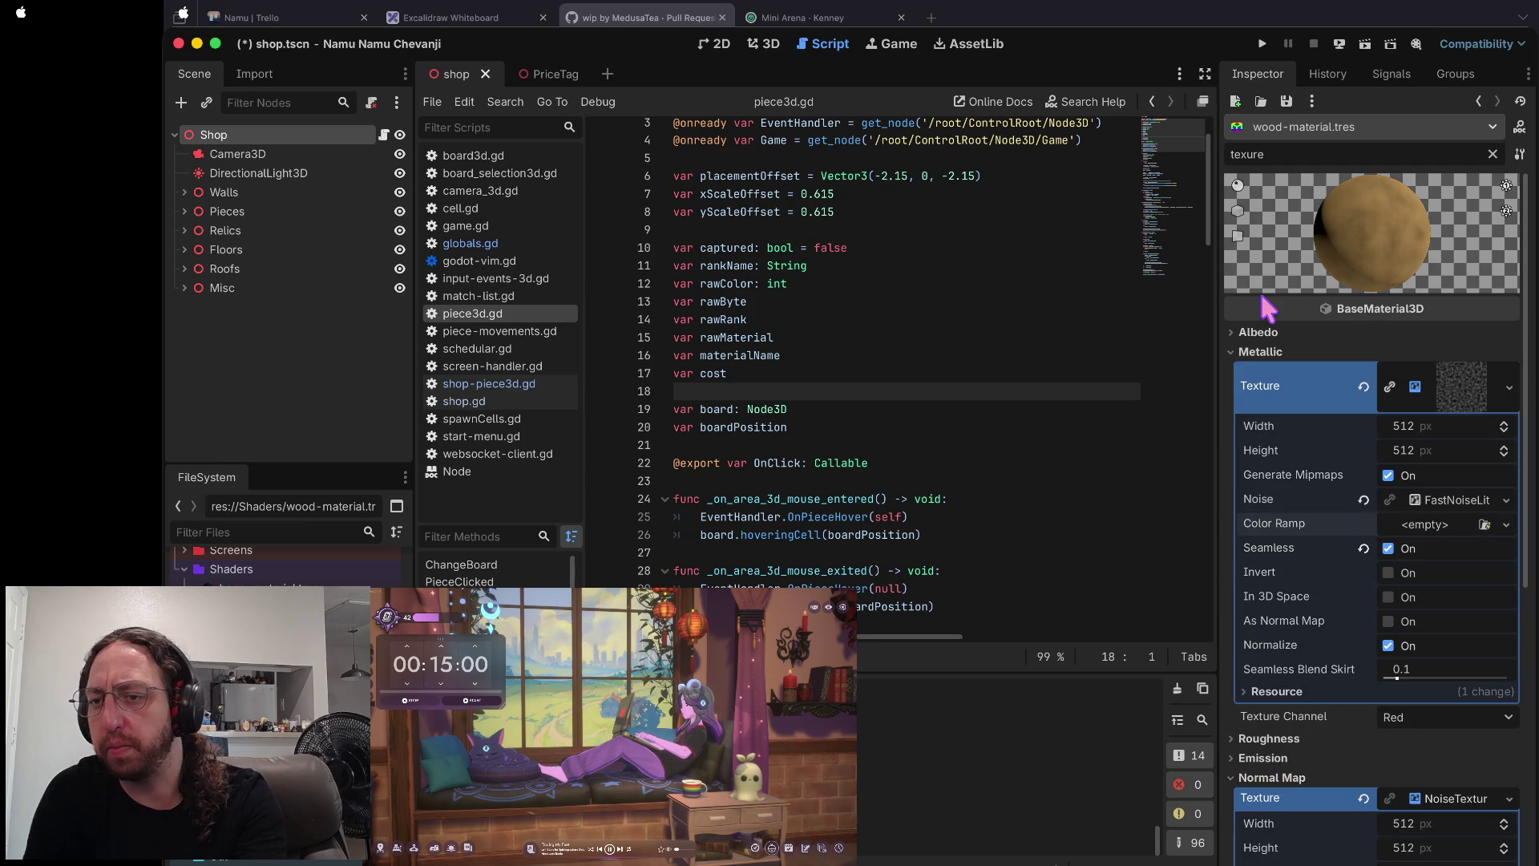
left_click(1451, 501)
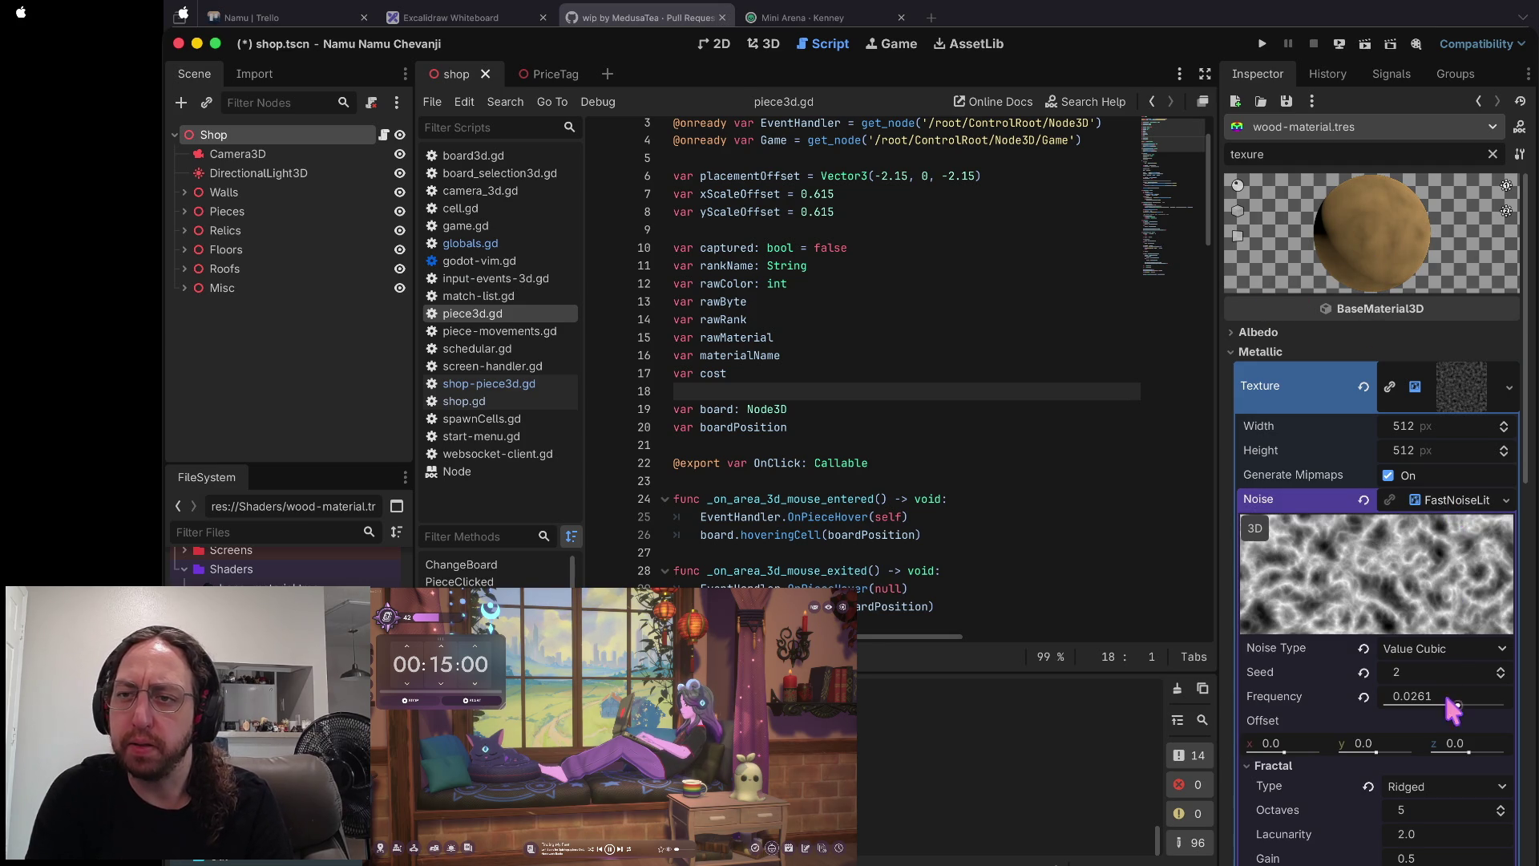
left_click(1452, 491)
left_click(1447, 497)
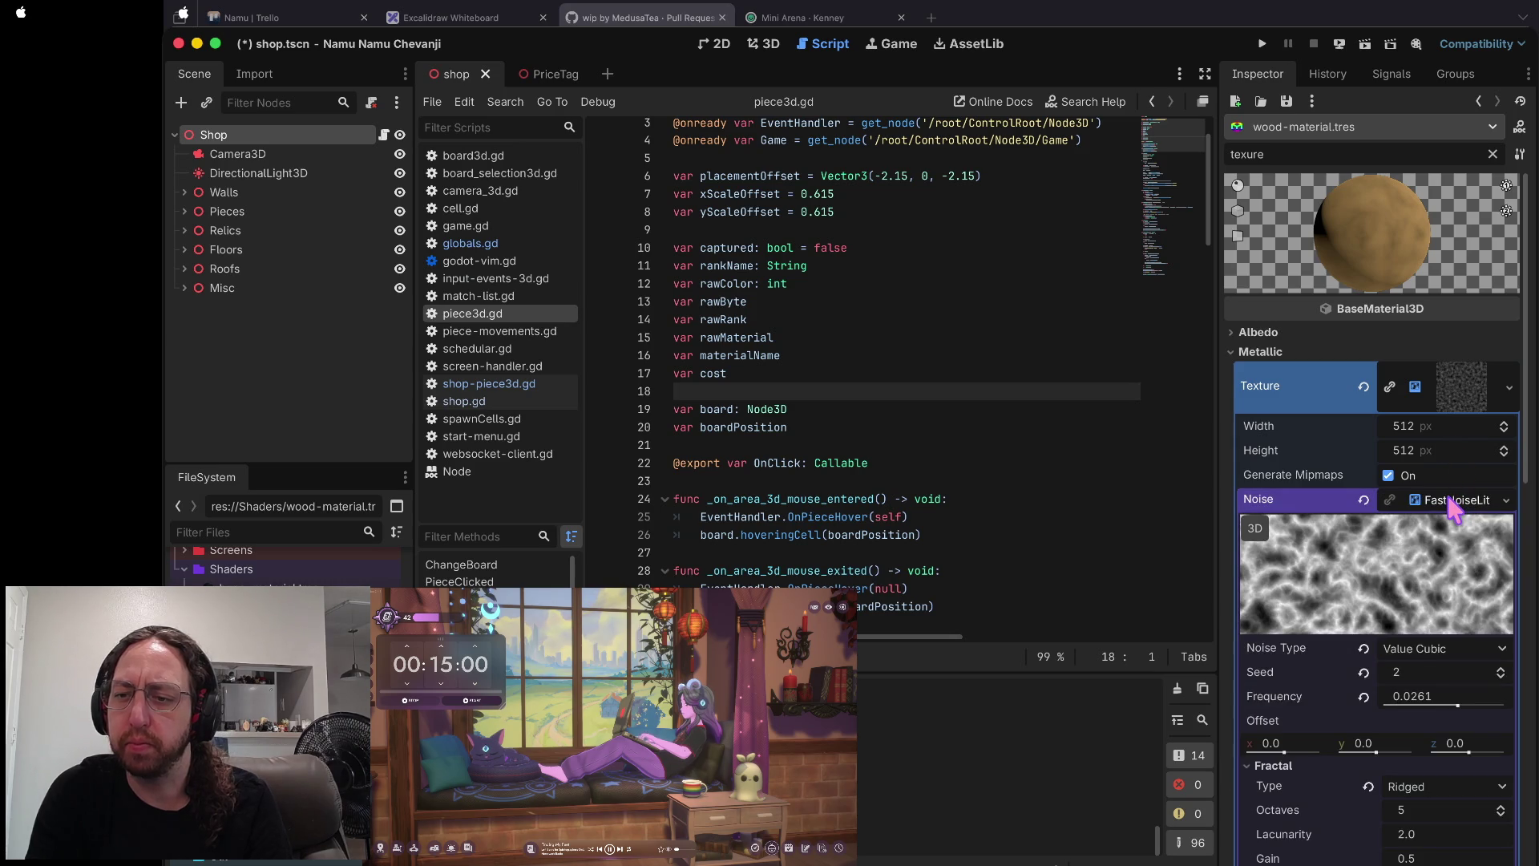
- Collapse the noise settings, save the scene and select stone-material.tres
scroll(1449, 497, "down", 5)
scroll(1449, 497, "up", 5)
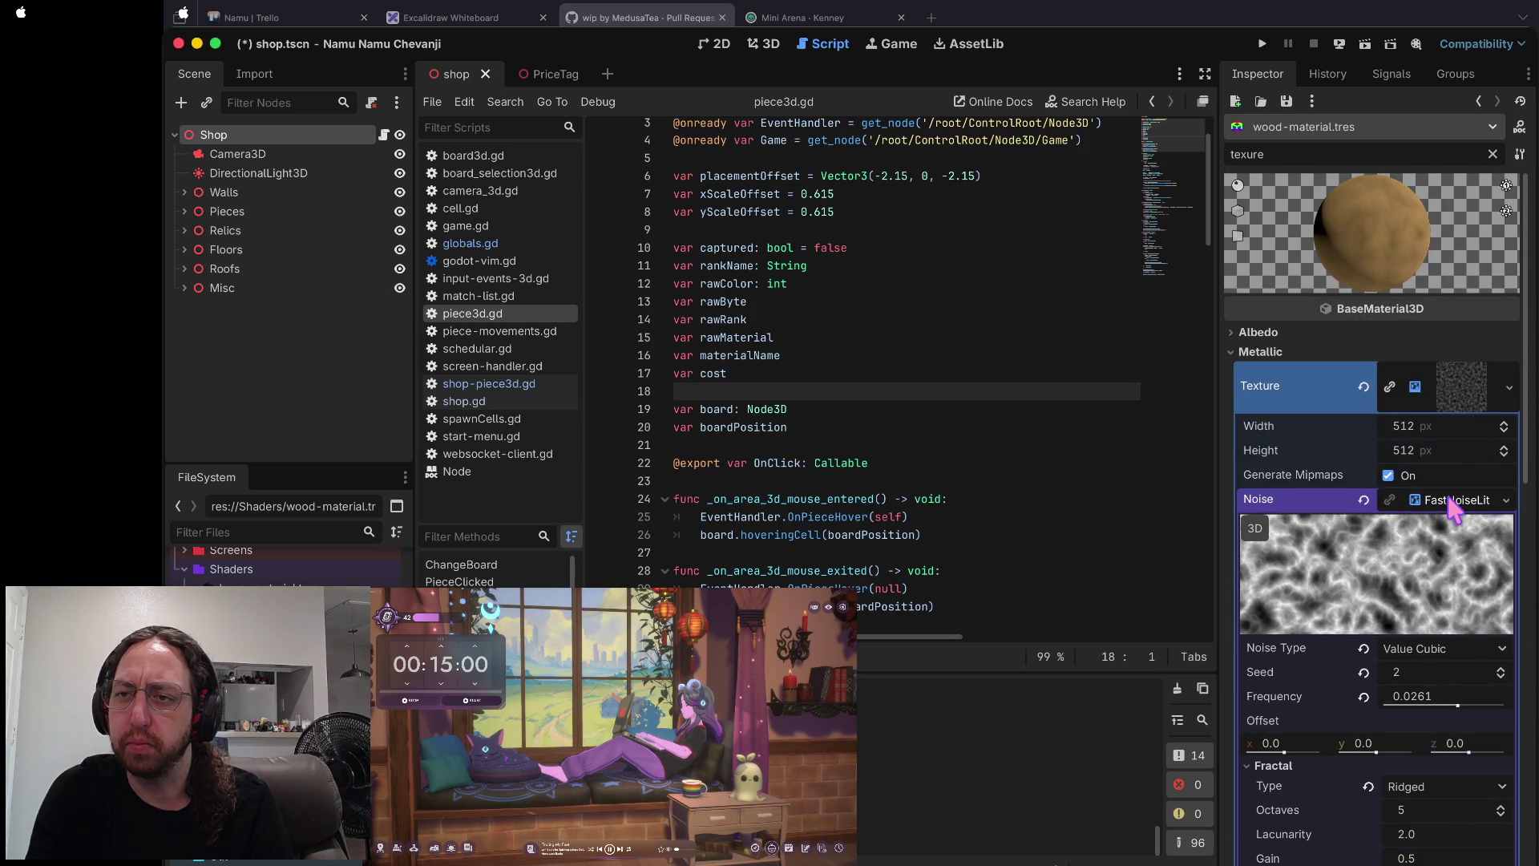
left_click(1449, 497)
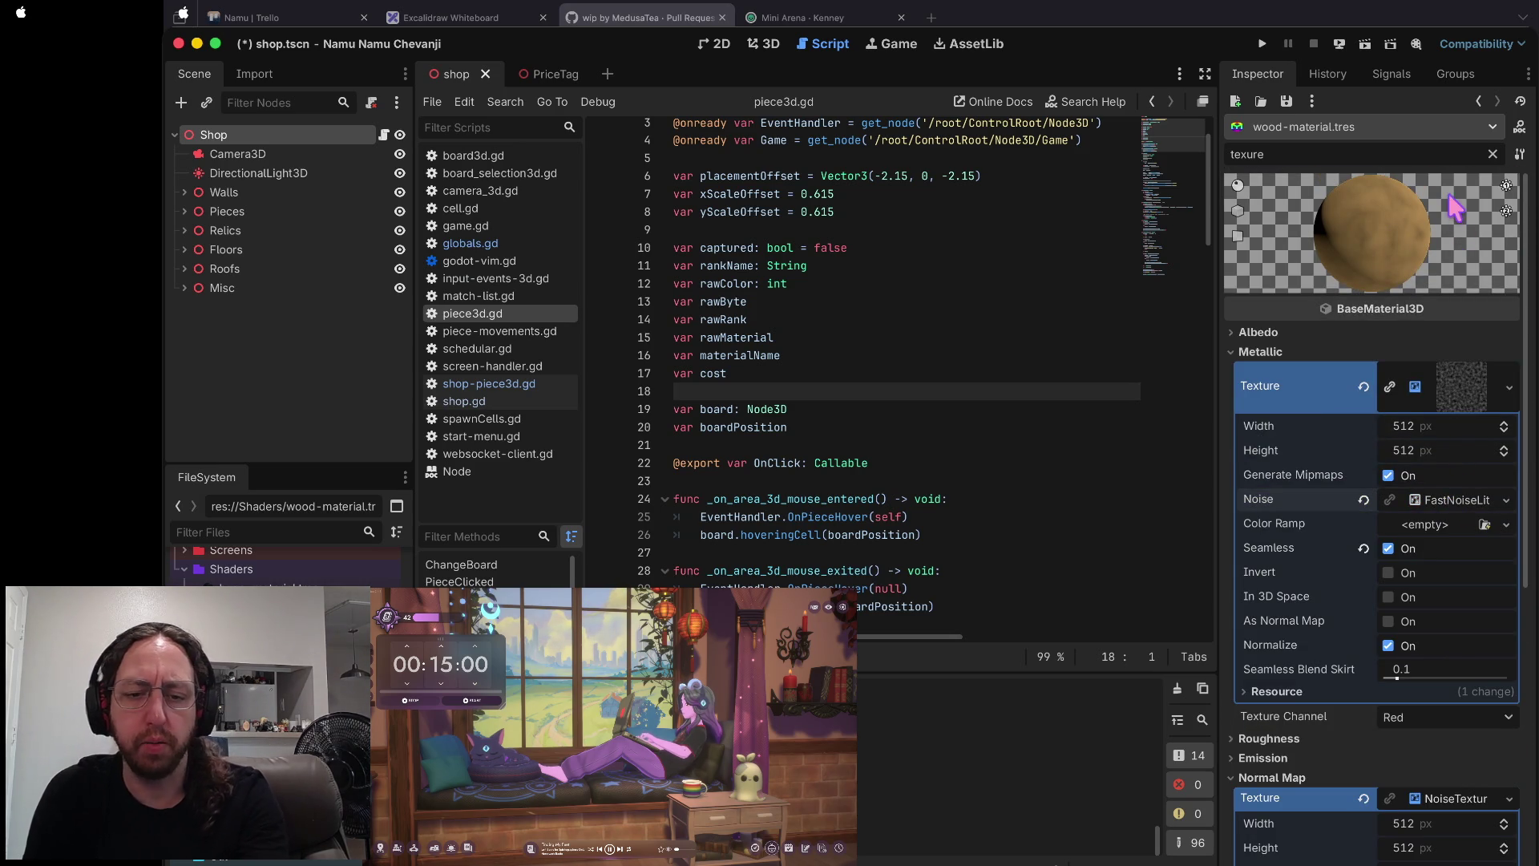
key("ctrl+s")
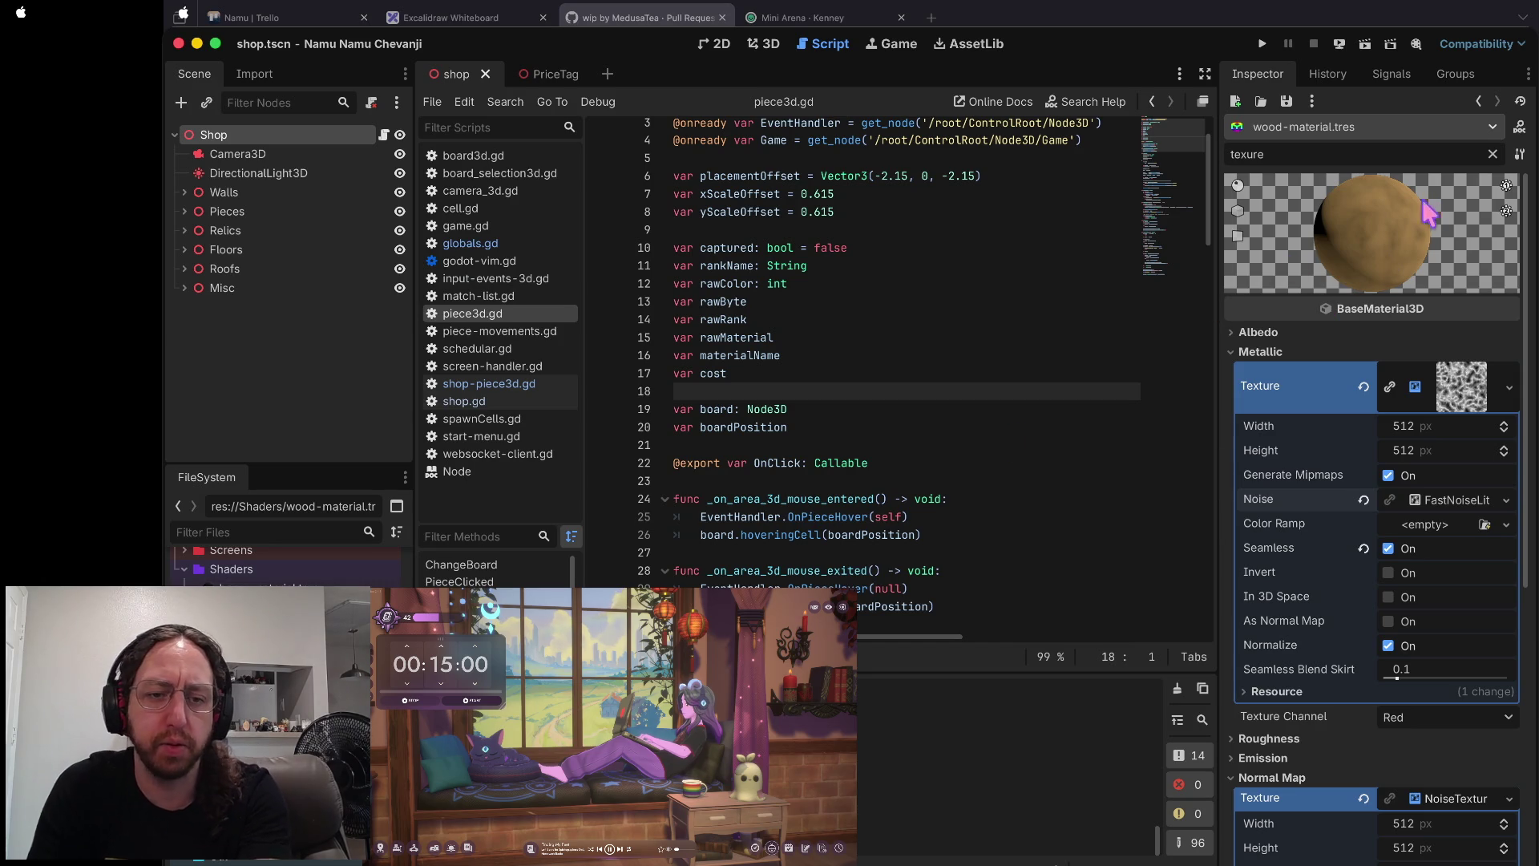
left_click(271, 858)
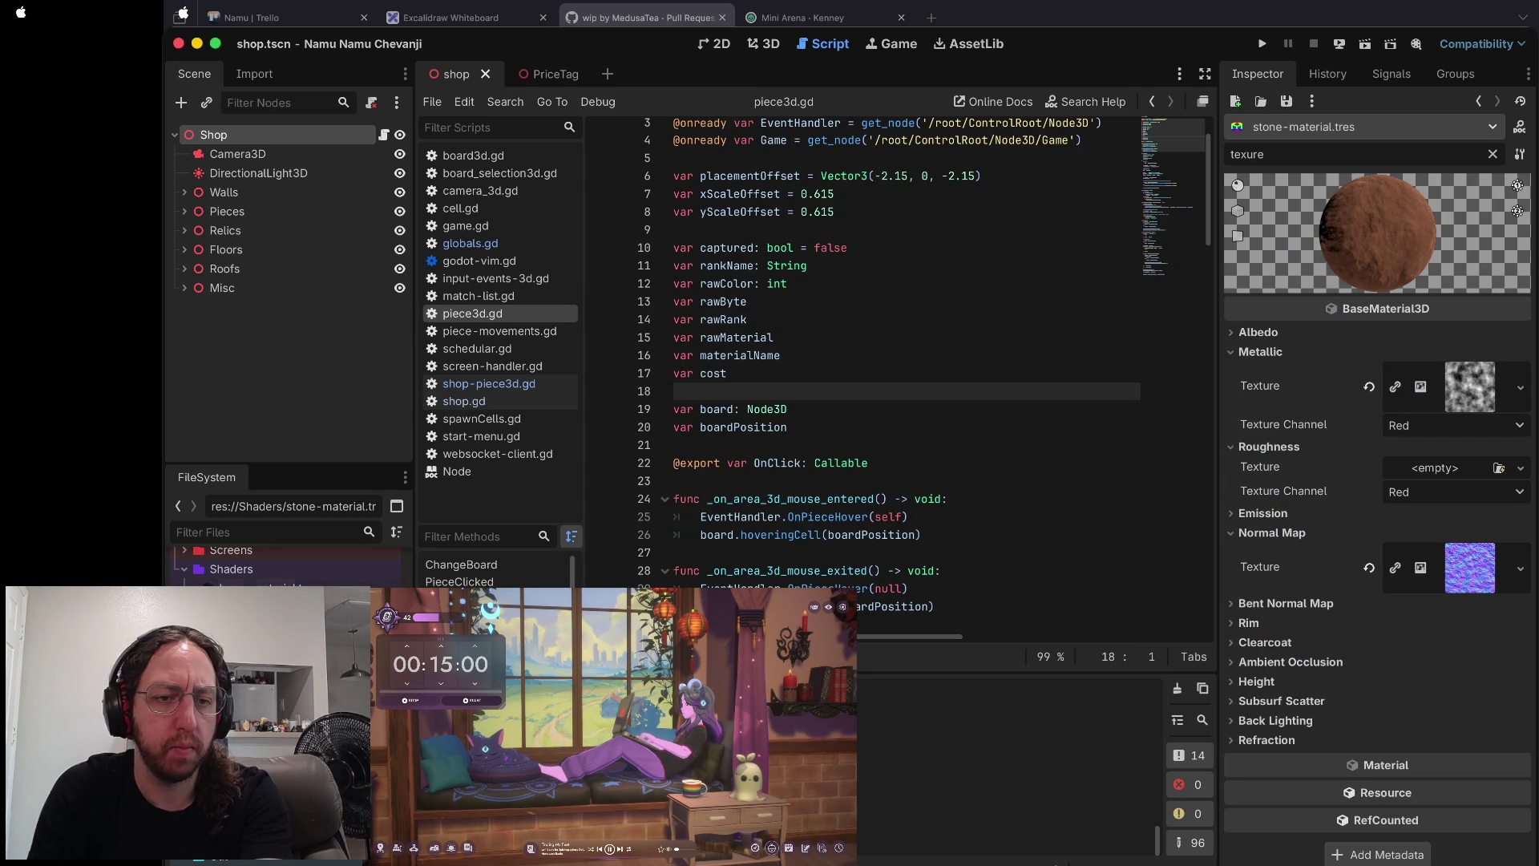
- Step through the gold and fire materials with arrow keys and settle on ice-material.tres
key("Up")
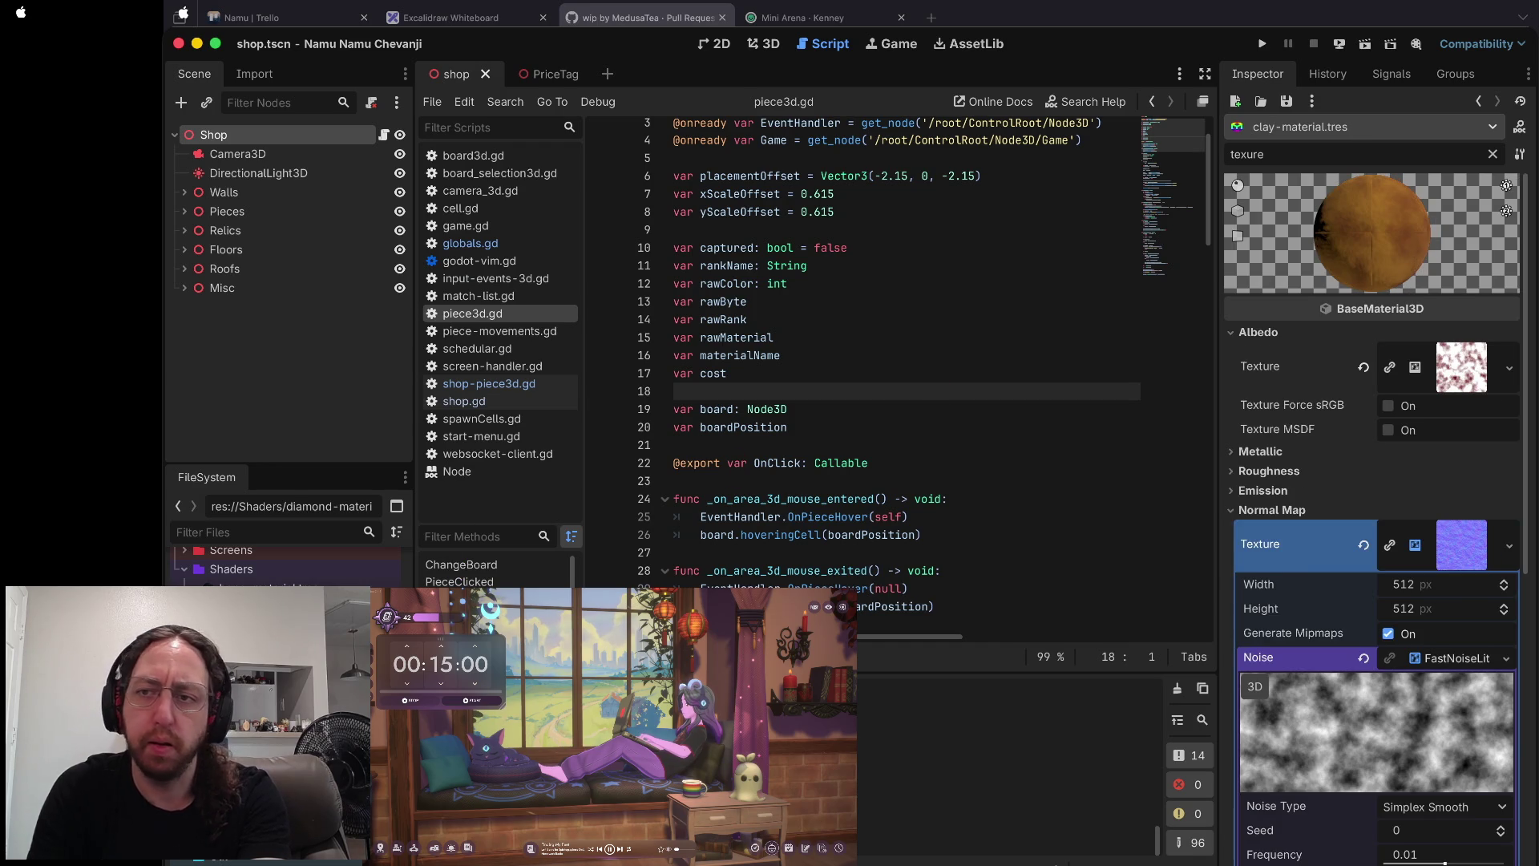
key("Down")
key("Down")
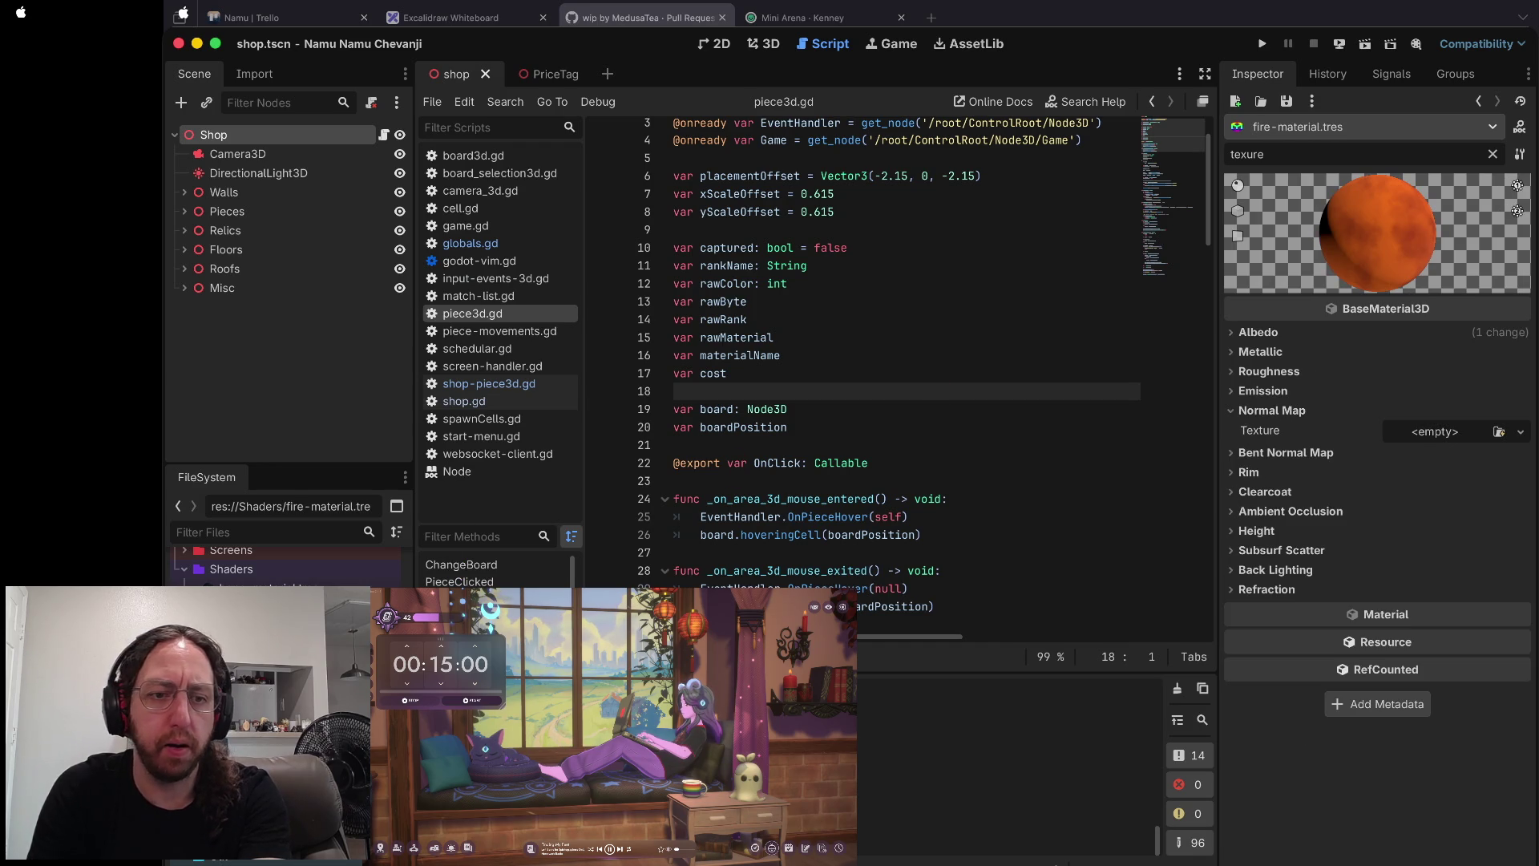
key("Down")
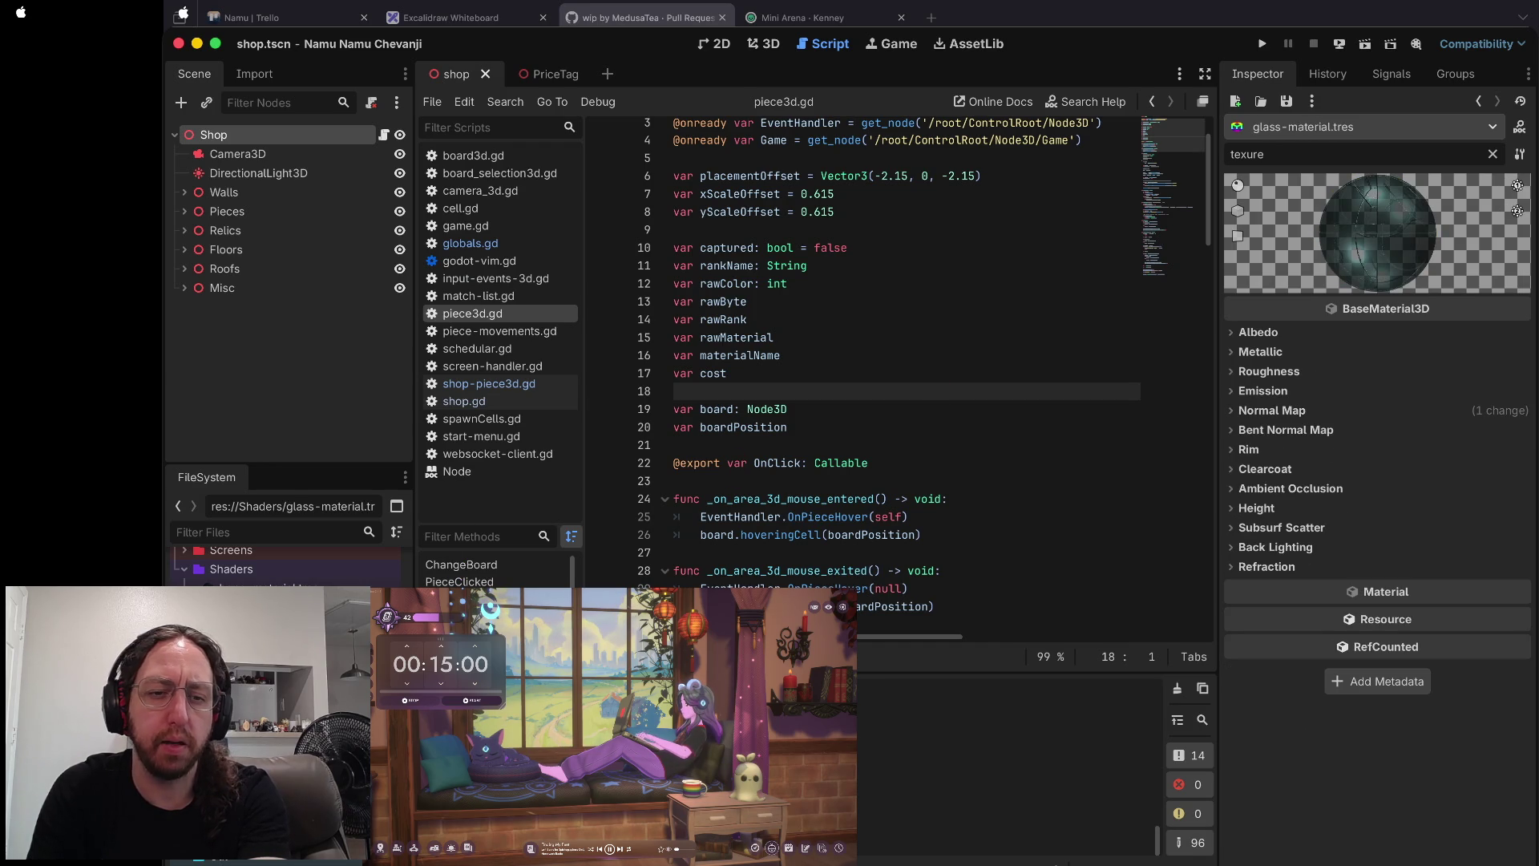
key("Down")
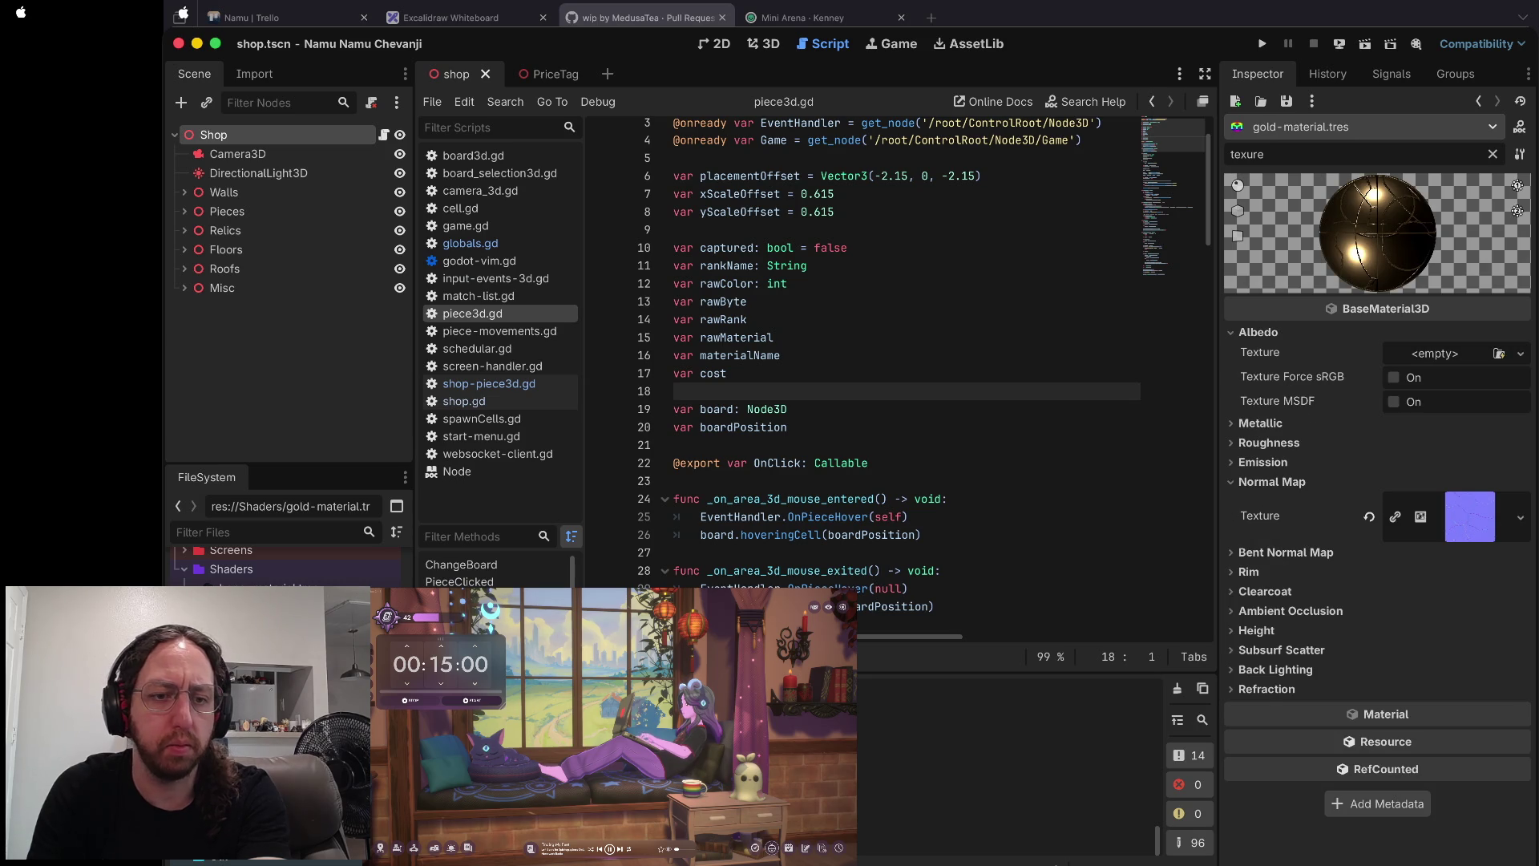
key("Down")
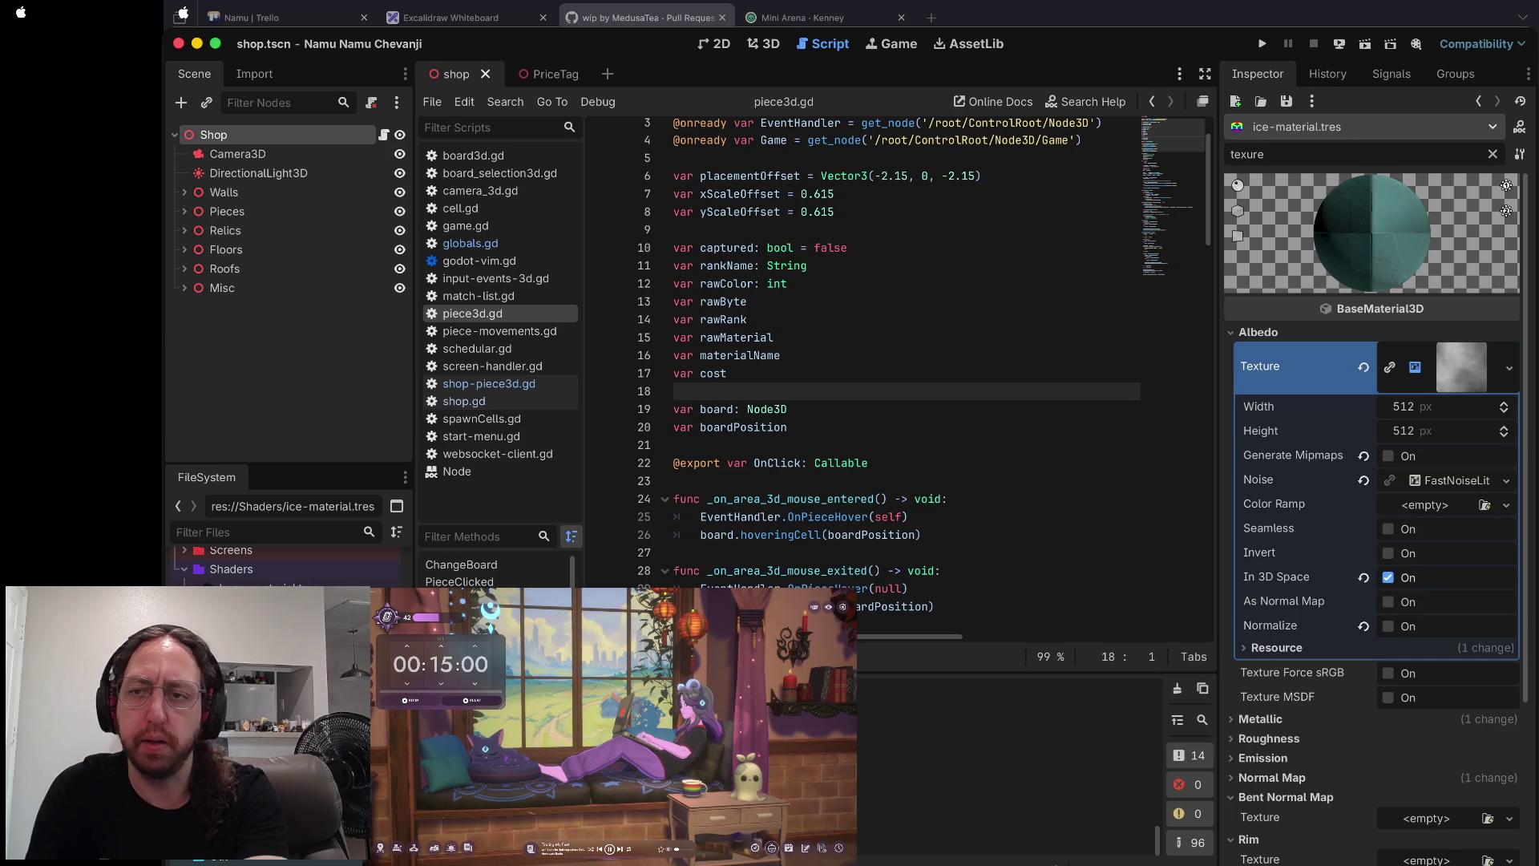
key("Down")
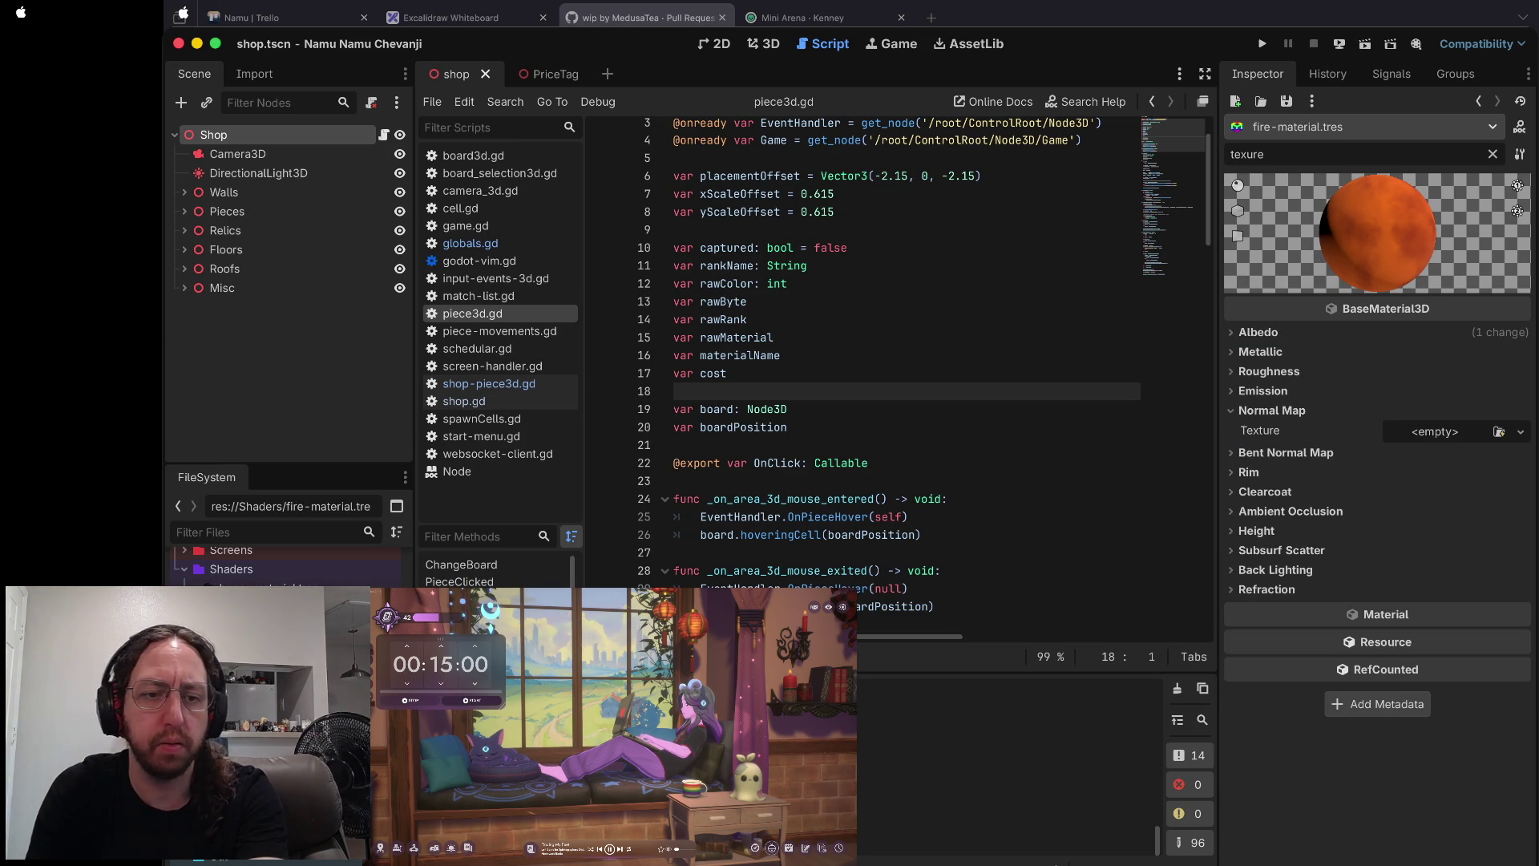
key("Up")
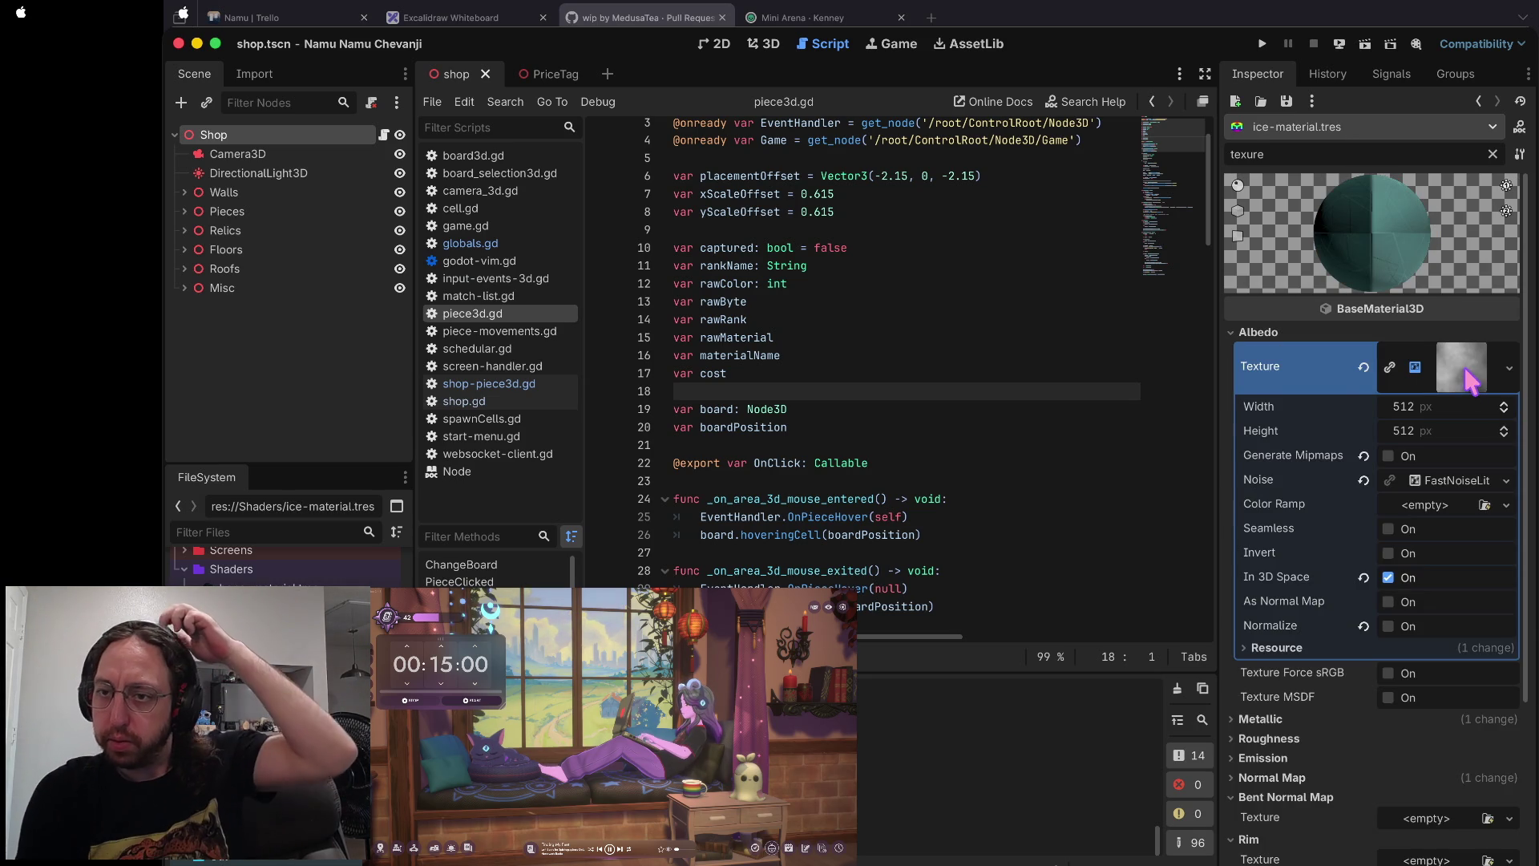
left_click(1470, 377)
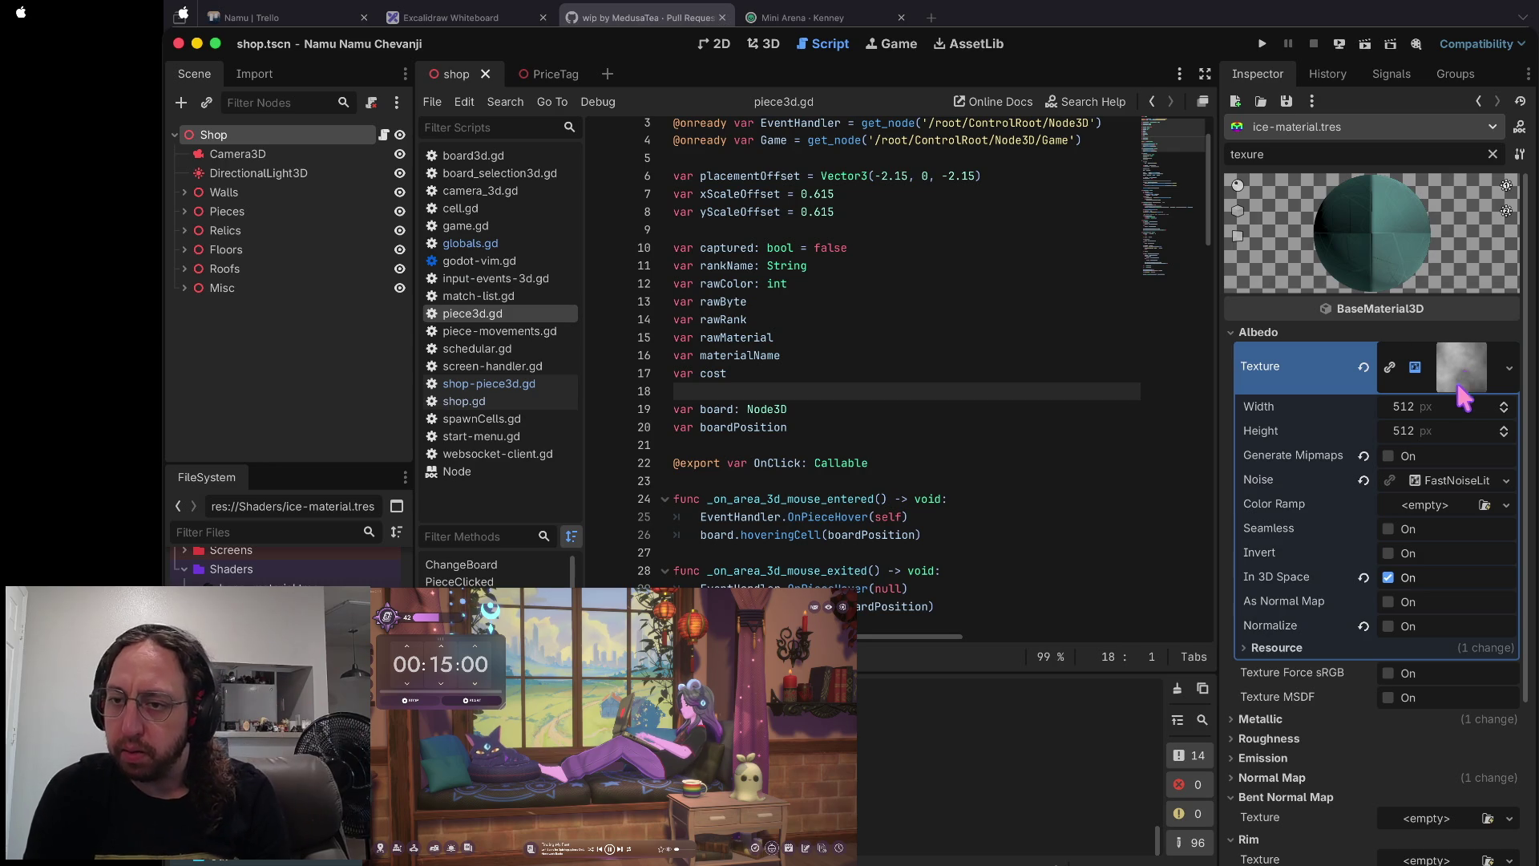
- Tick Seamless and Normalize on the ice albedo noise and raise its frequency
left_click(1438, 481)
scroll(1411, 561, "down", 3)
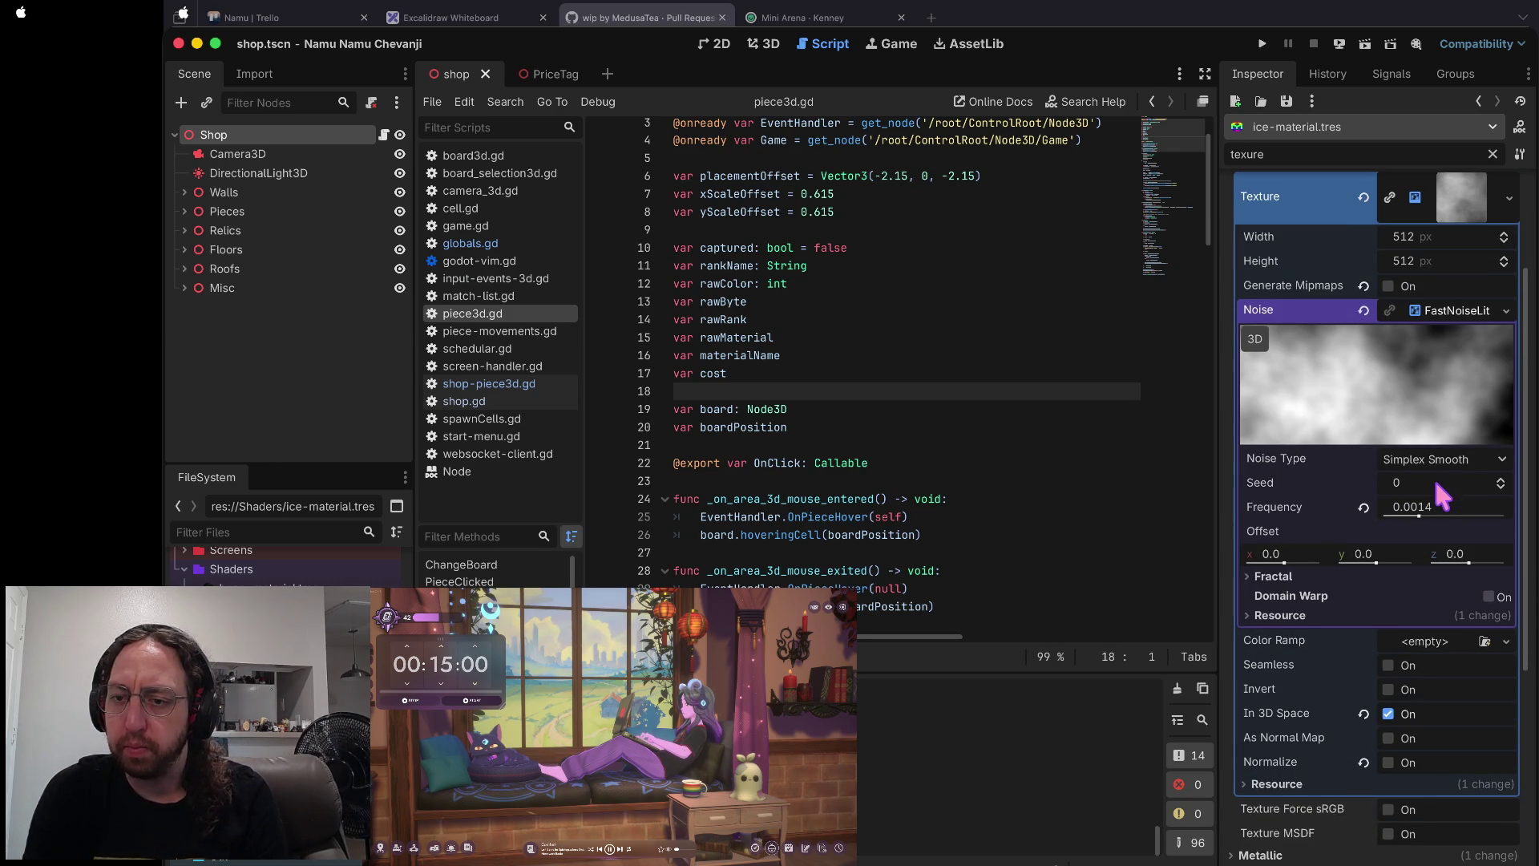
left_click(1388, 663)
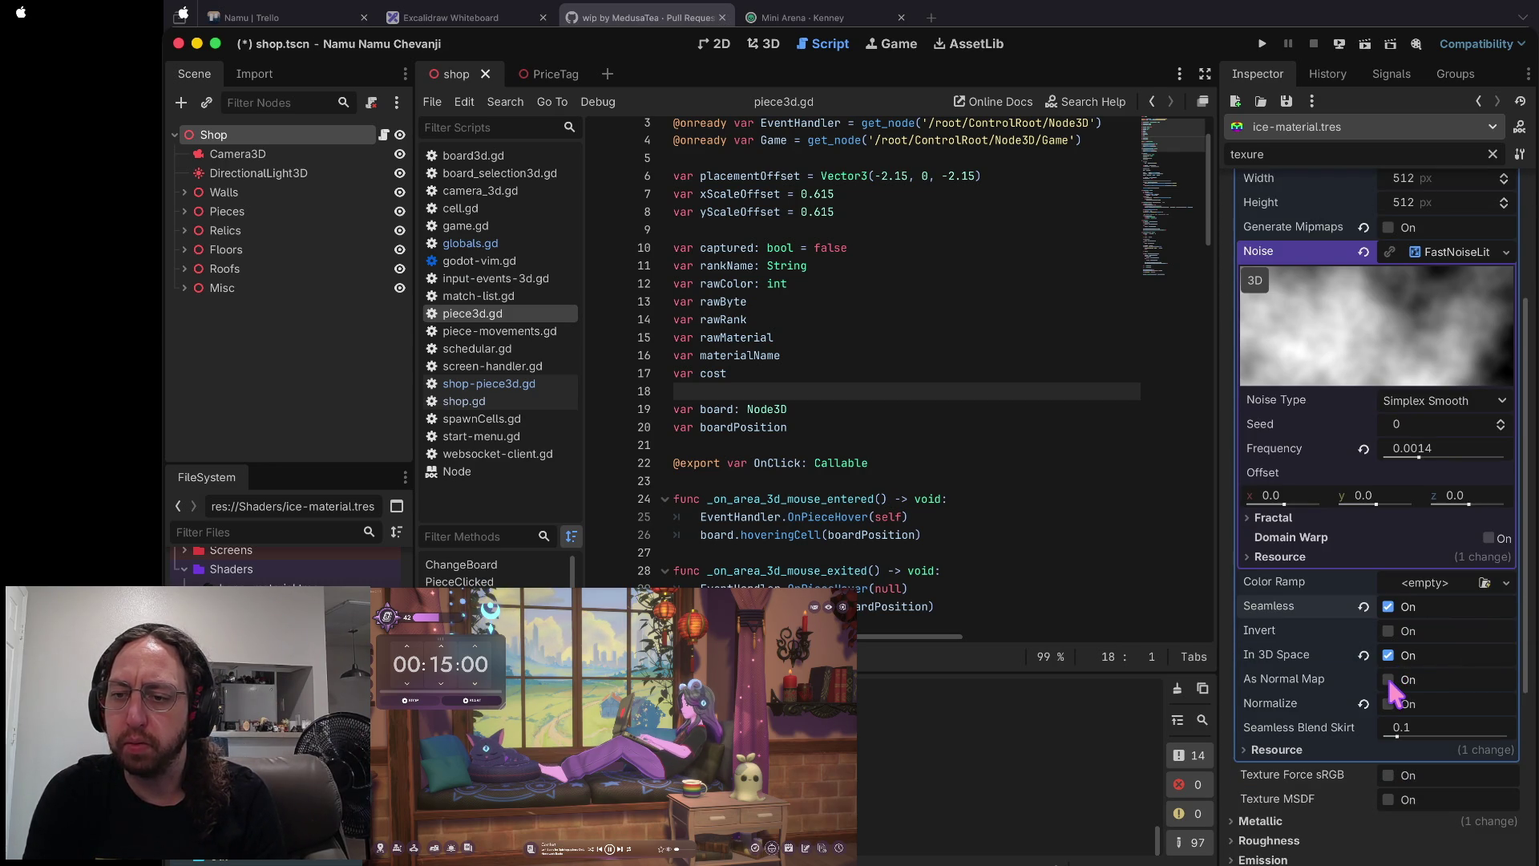
left_click(1388, 703)
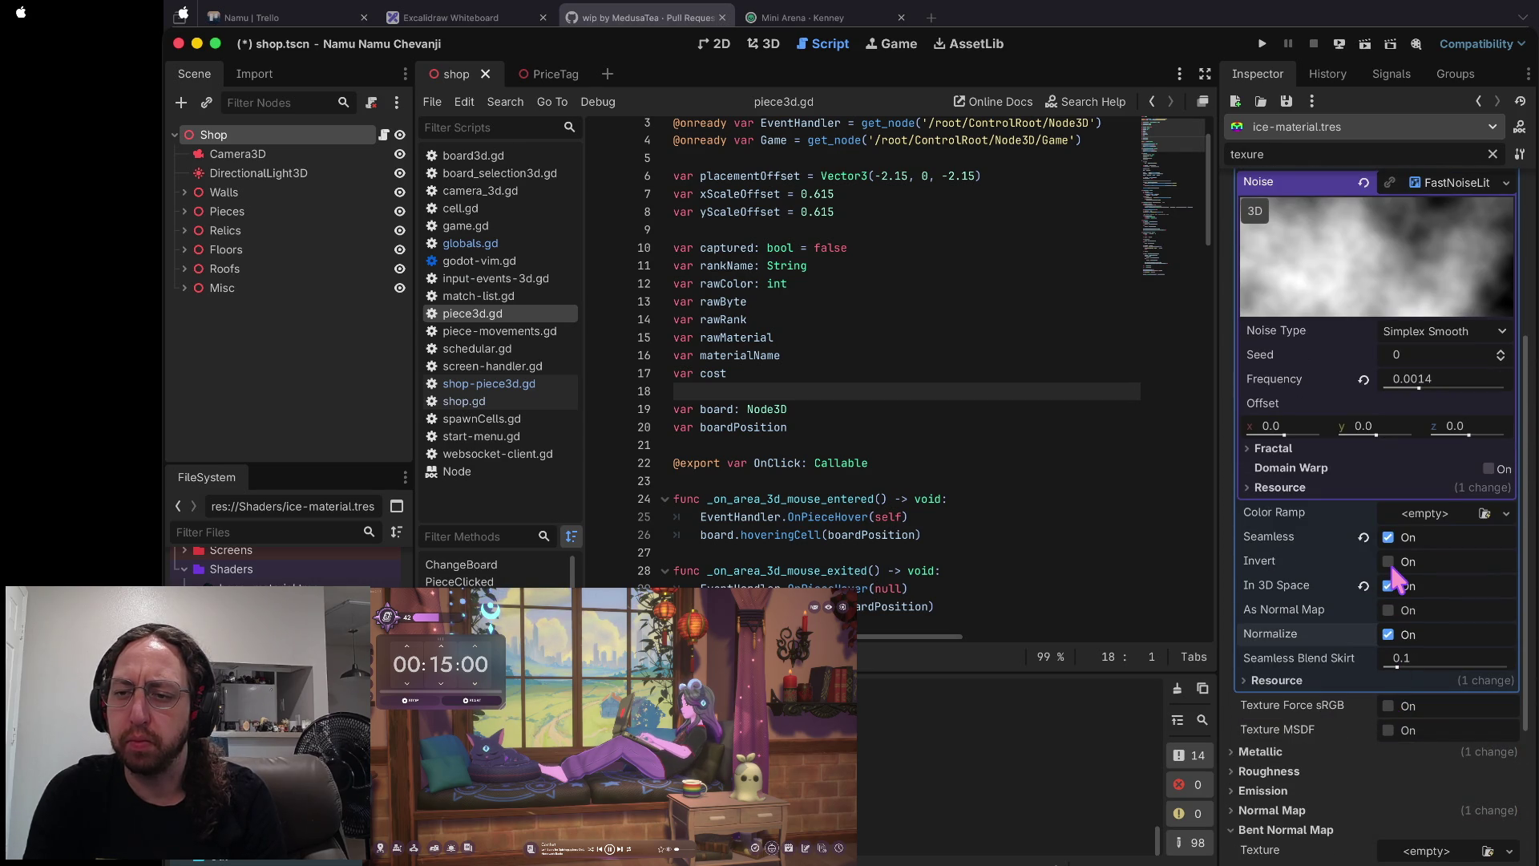
left_click(1387, 586)
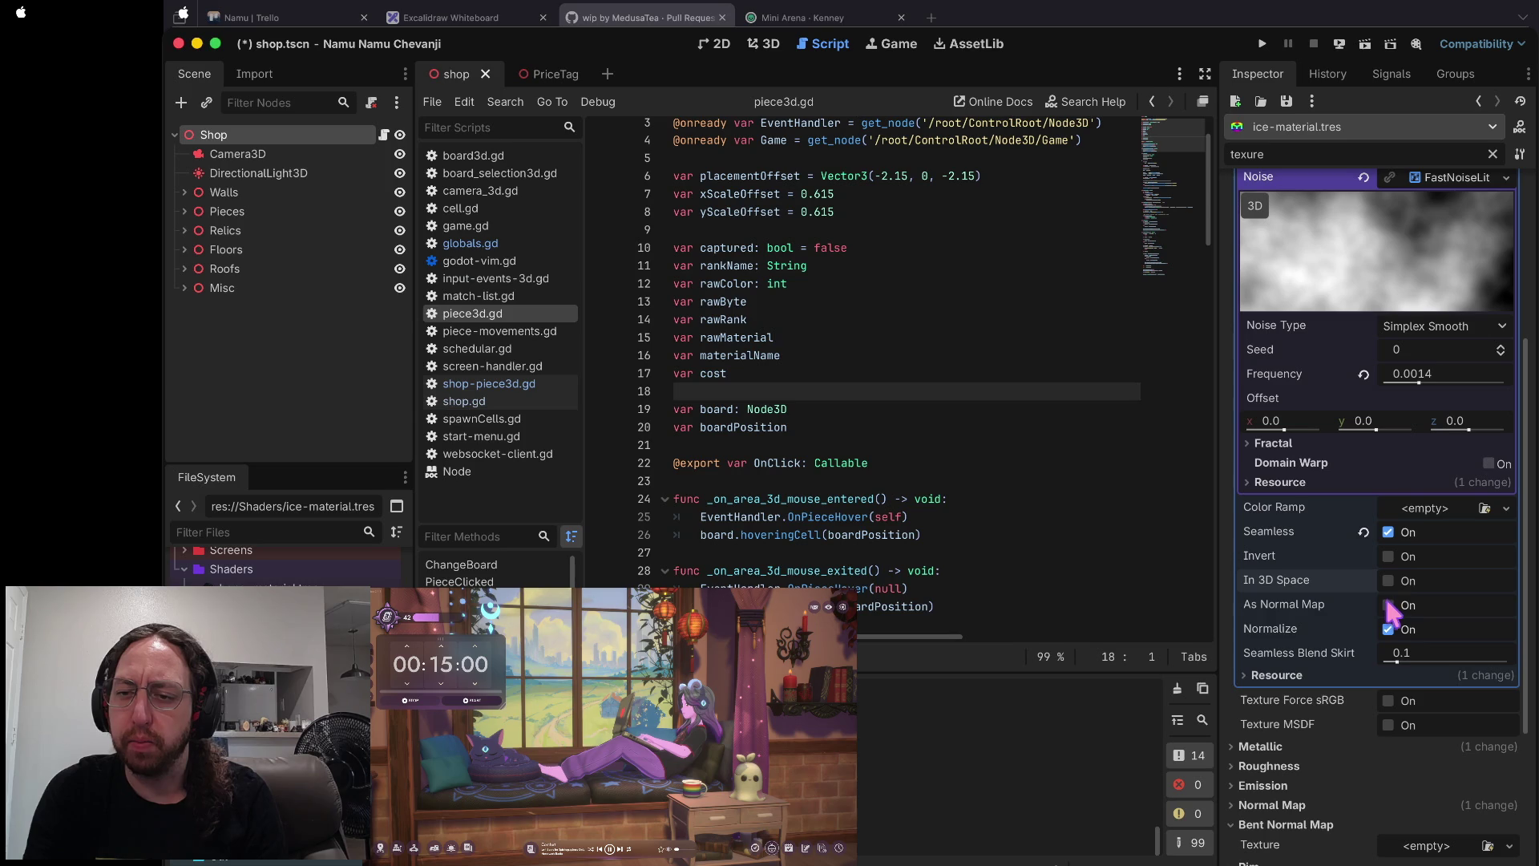
scroll(1391, 585, "up", 5)
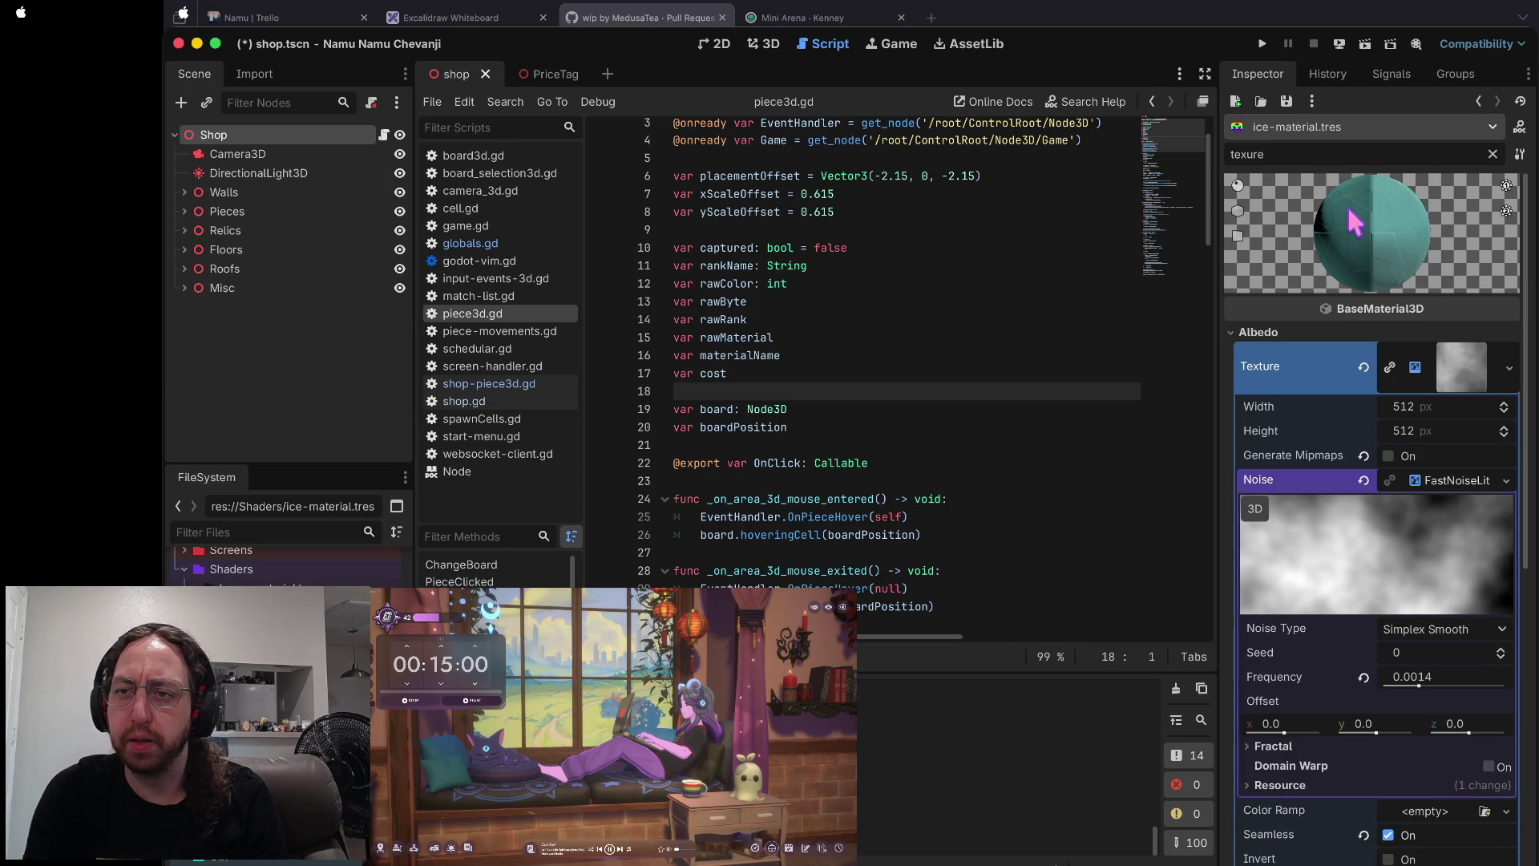
left_click(1440, 478)
left_click(1440, 478)
mouse_move(1418, 687)
left_mouse_down()
mouse_move(1471, 685)
mouse_move(1337, 673)
left_mouse_up()
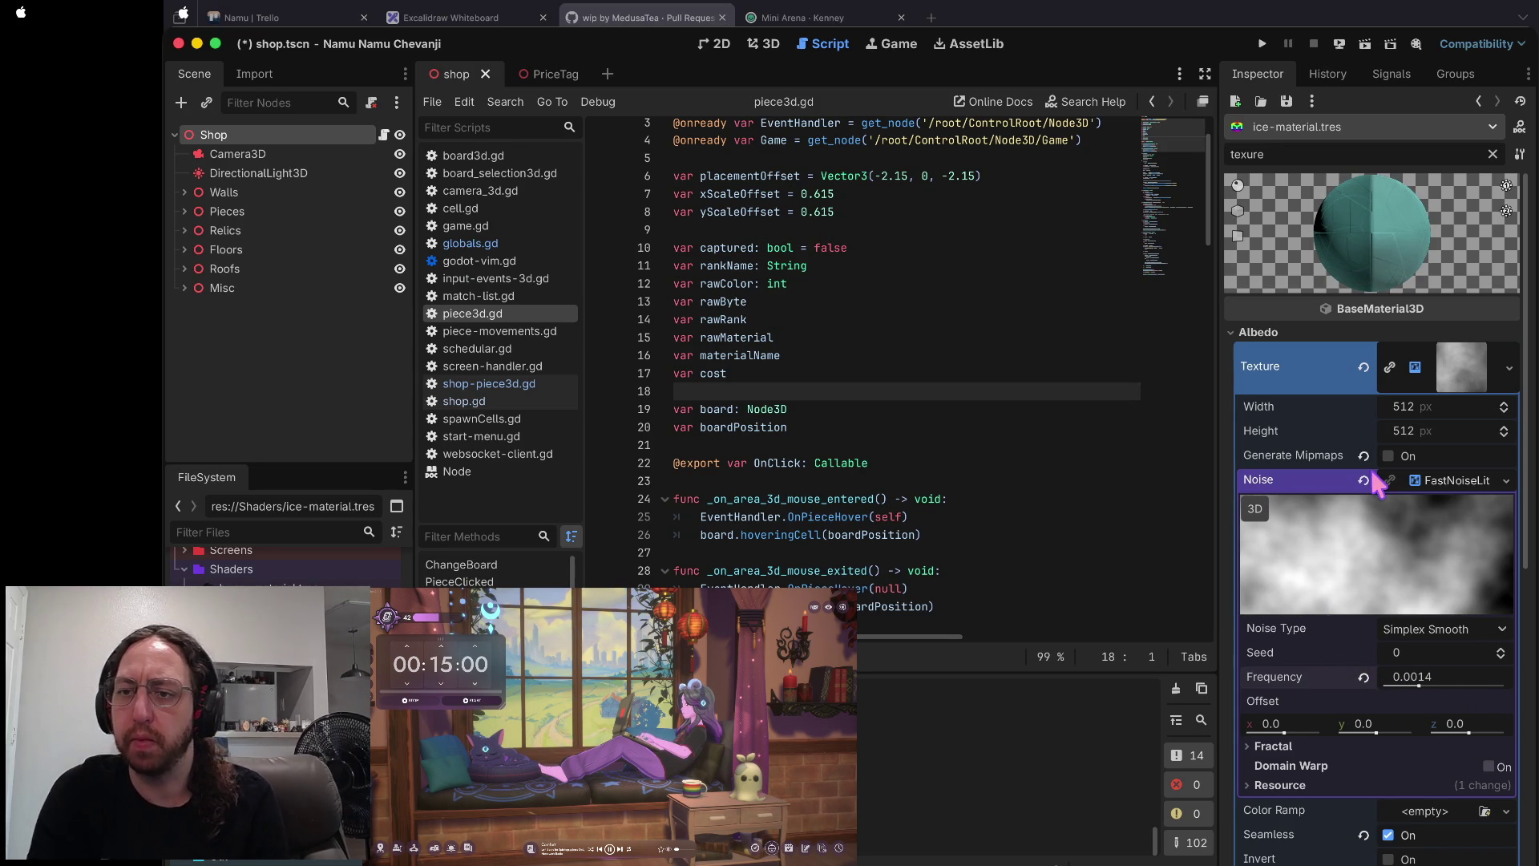
left_click(1460, 480)
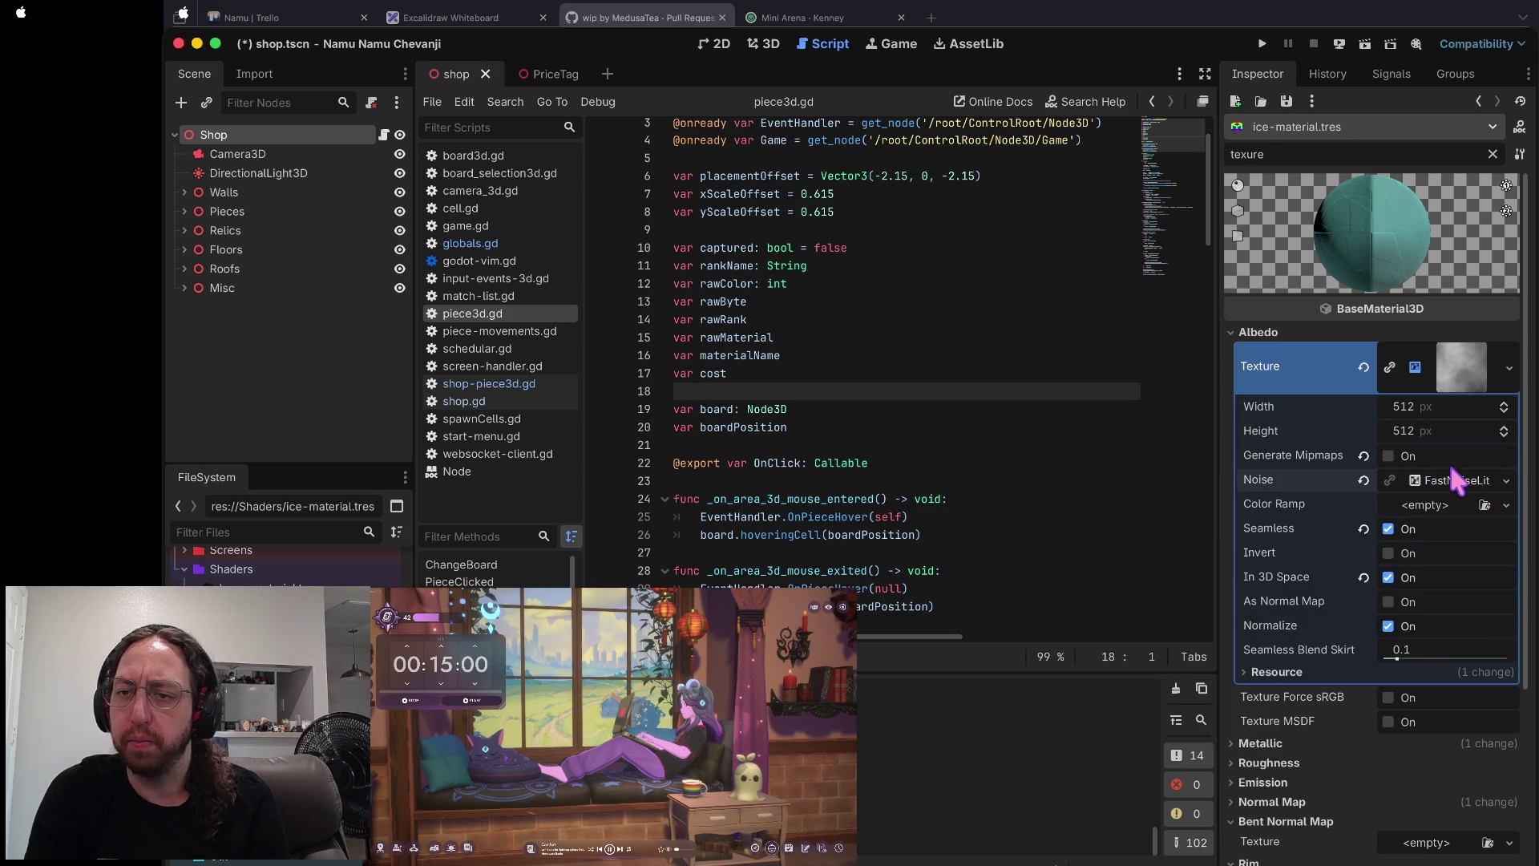
- Enable mipmaps and turn off In 3D Space on the ice noise texture, then save
left_click(1364, 454)
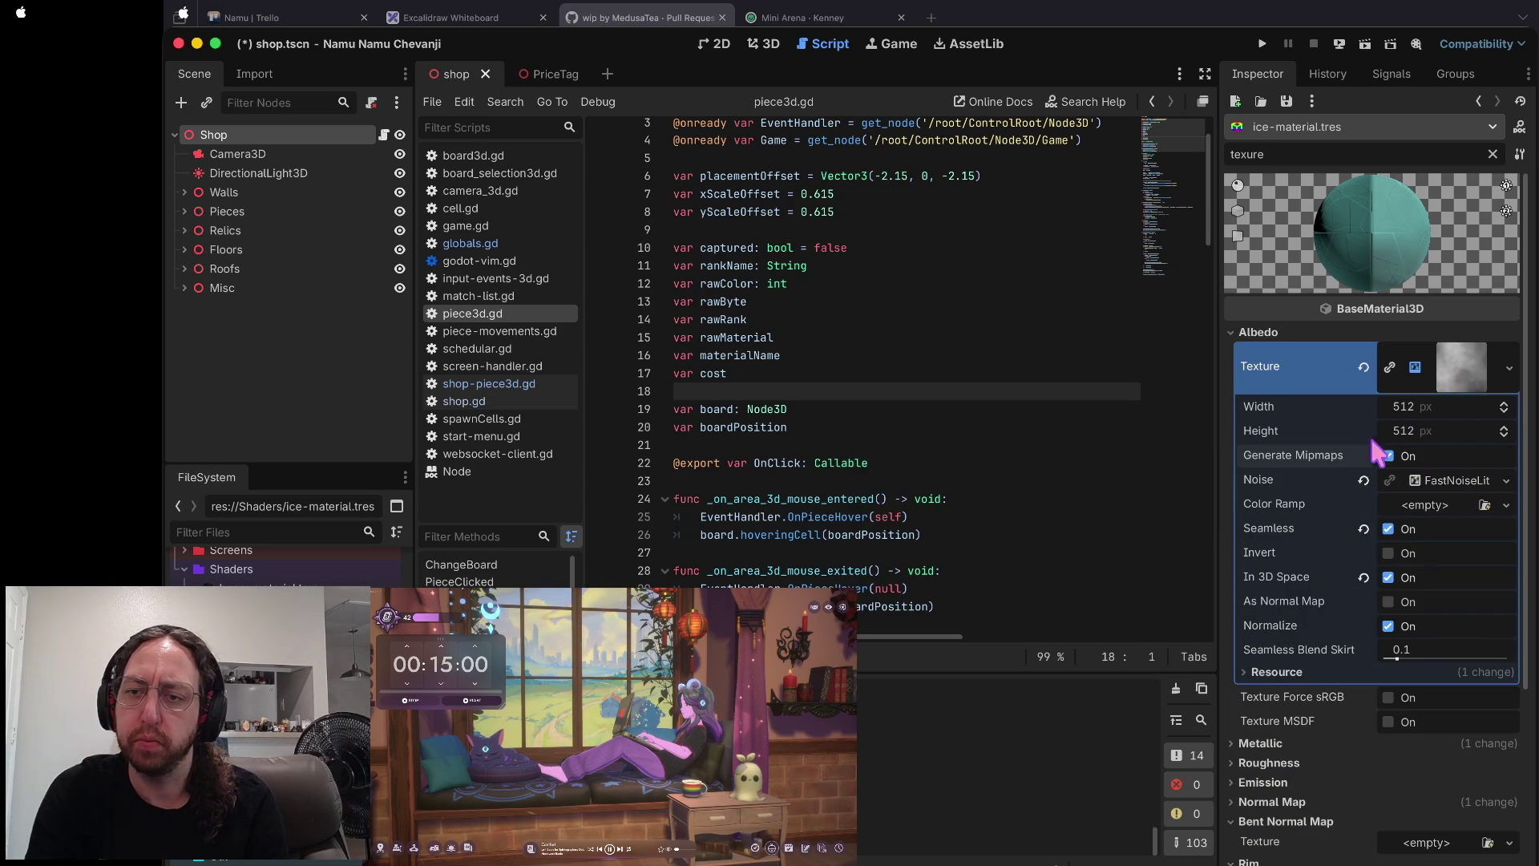
mouse_move(1309, 455)
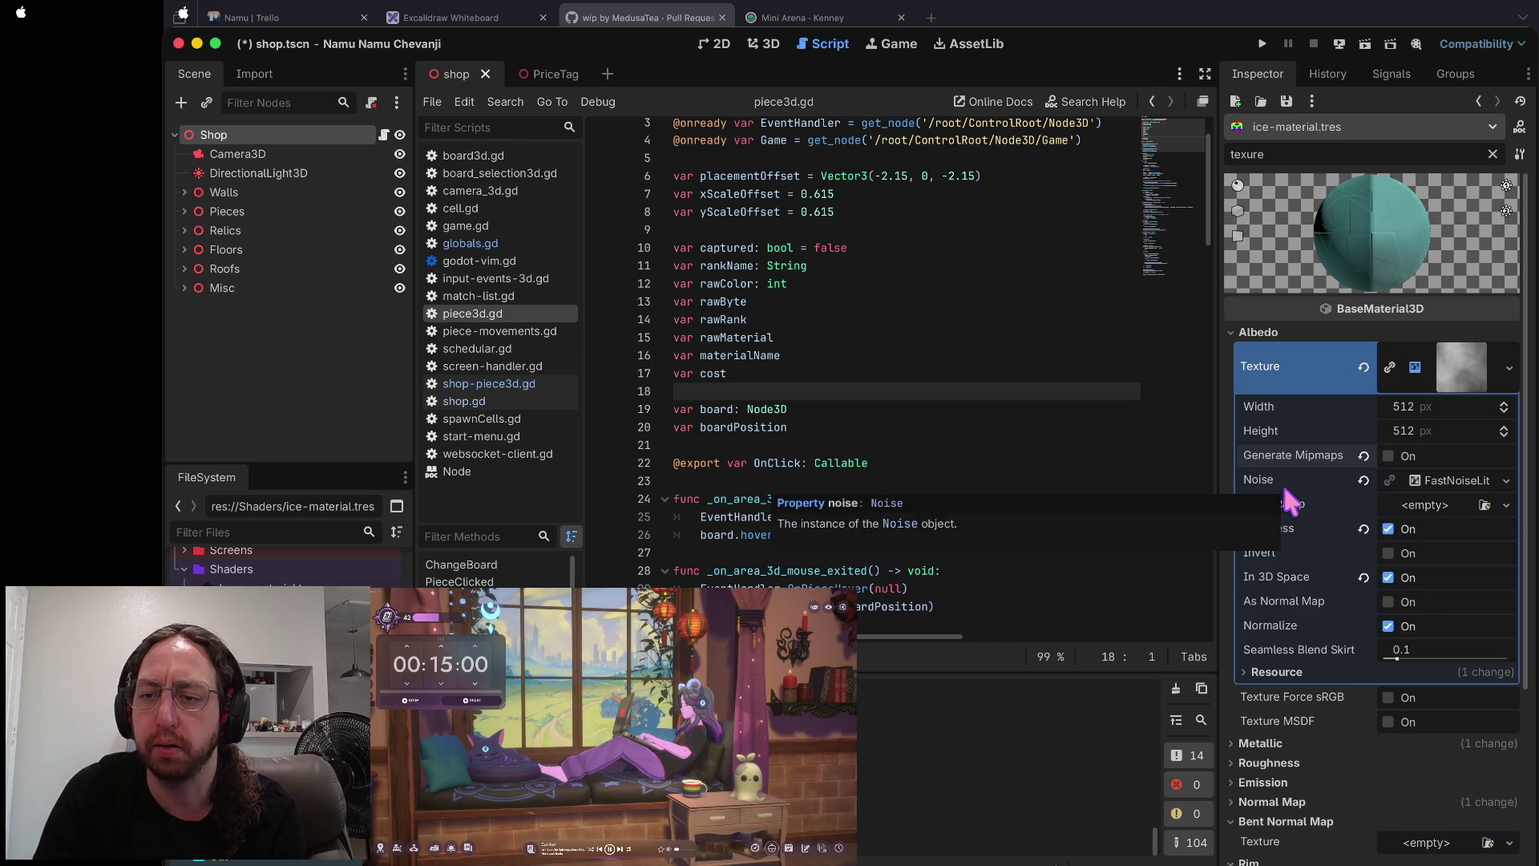
scroll(1303, 480, "down", 1)
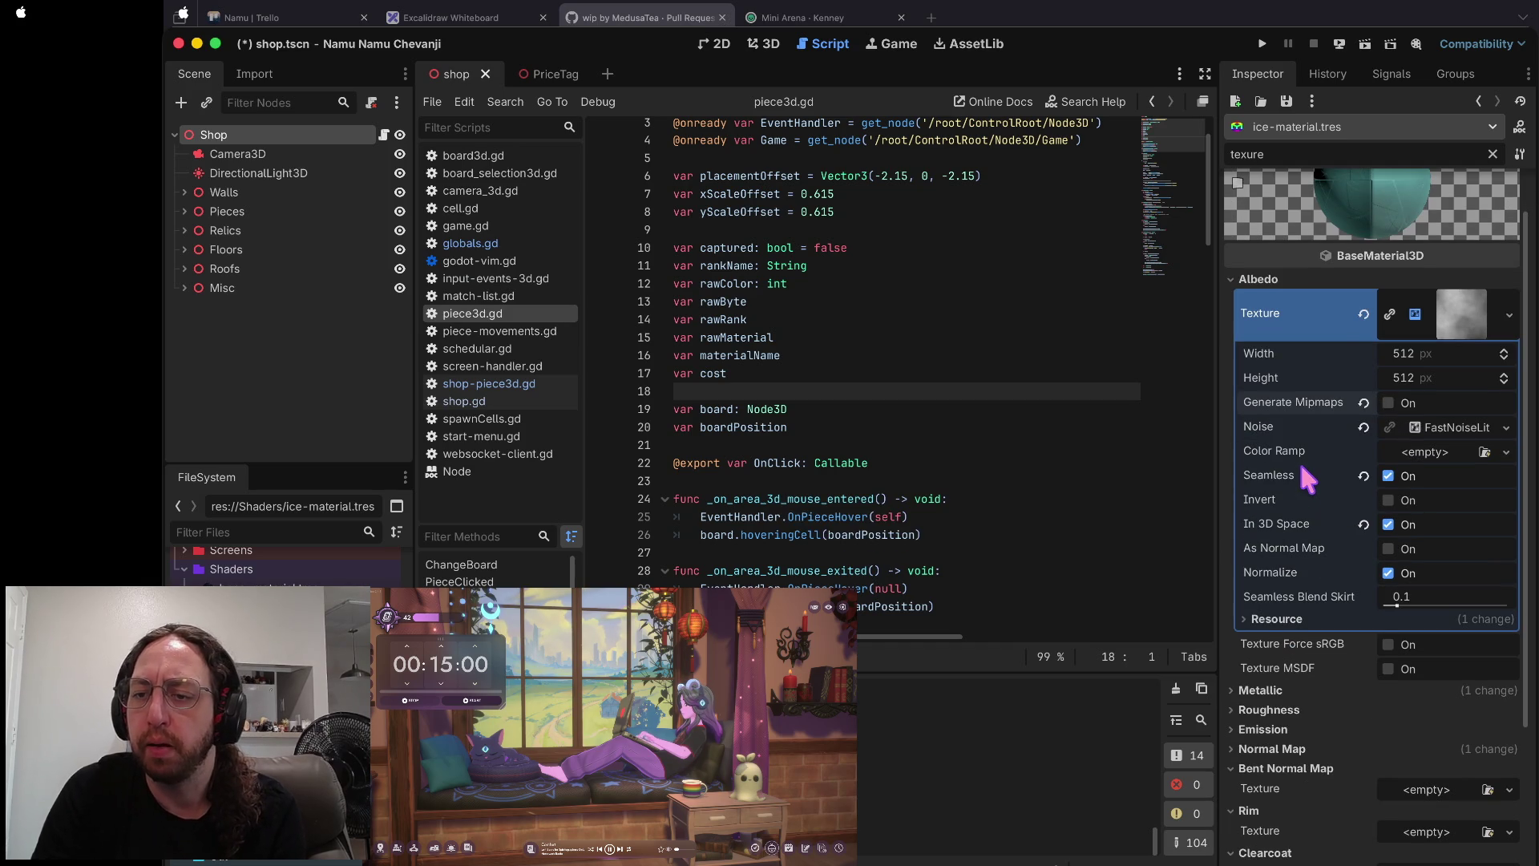
left_click(1389, 525)
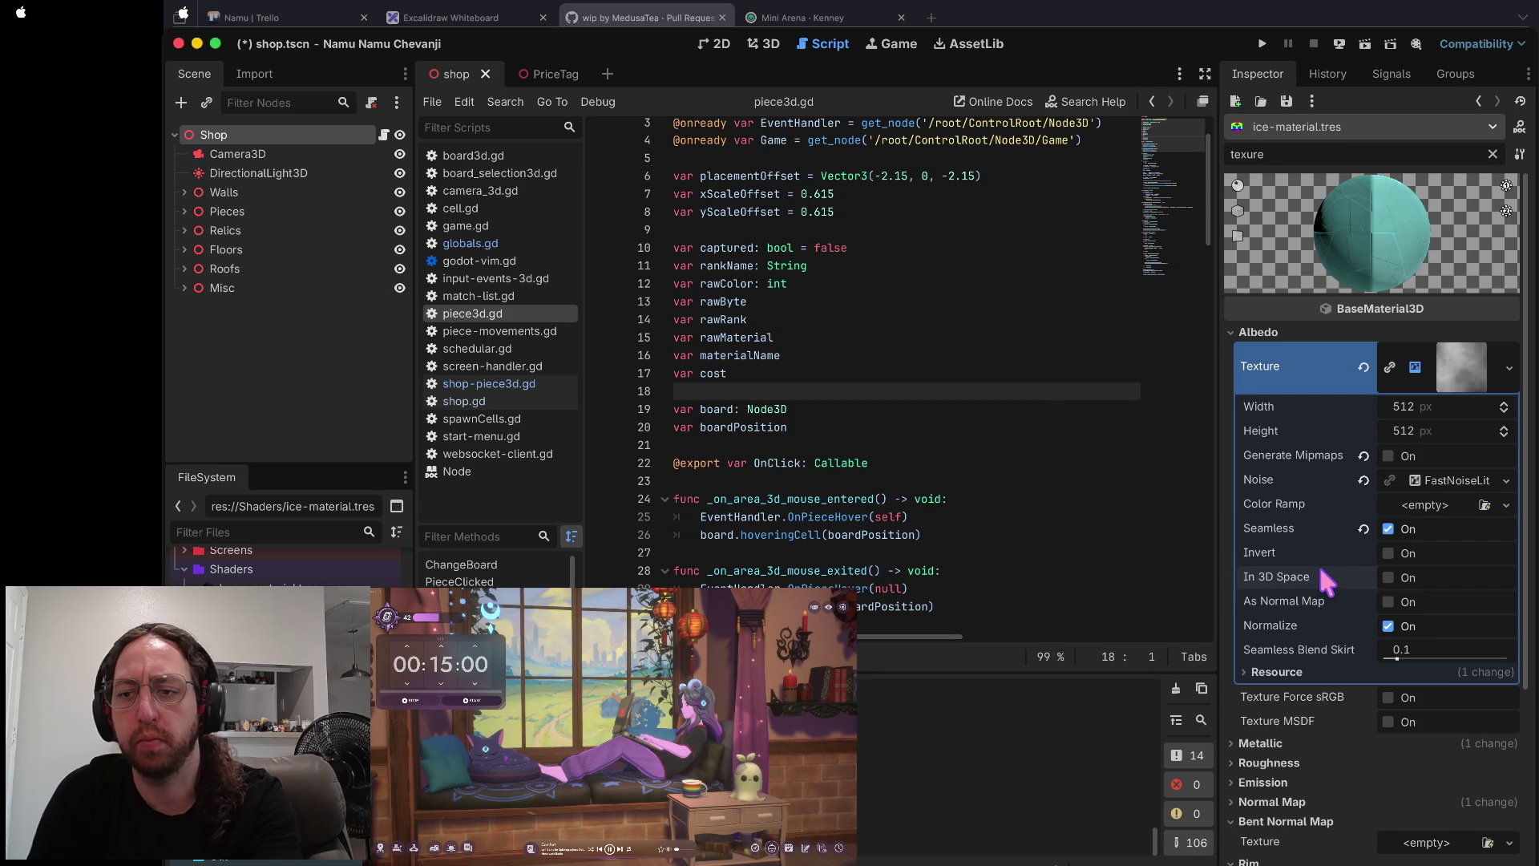
key("super+s")
left_click(1388, 529)
left_click(1387, 529)
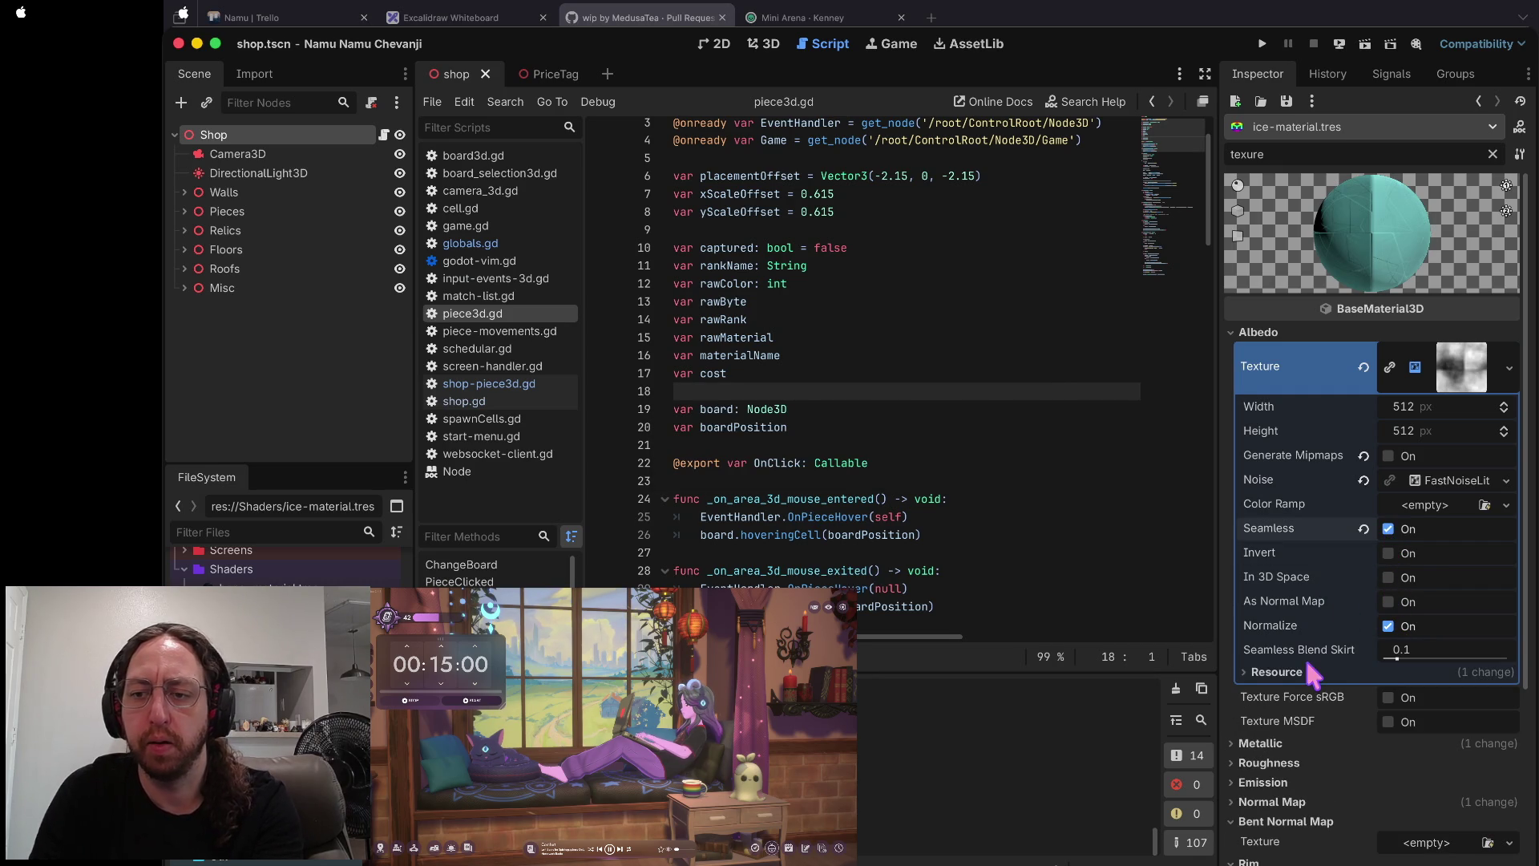
- Clear the ice material's metallic texture and reset the Inspector filter
scroll(1369, 569, "down", 5)
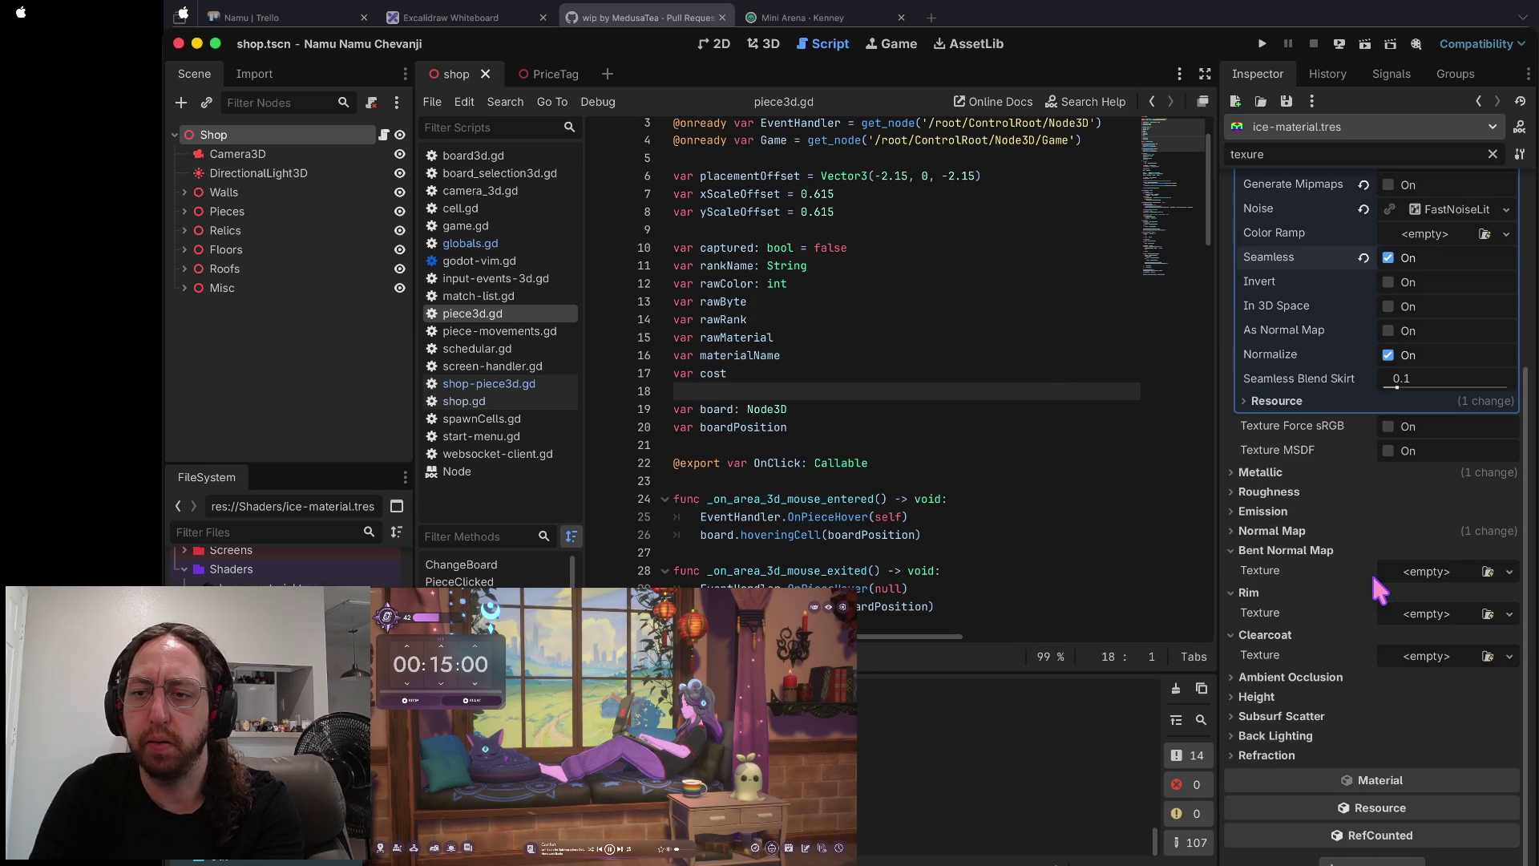
left_click(1349, 465)
left_click(1362, 507)
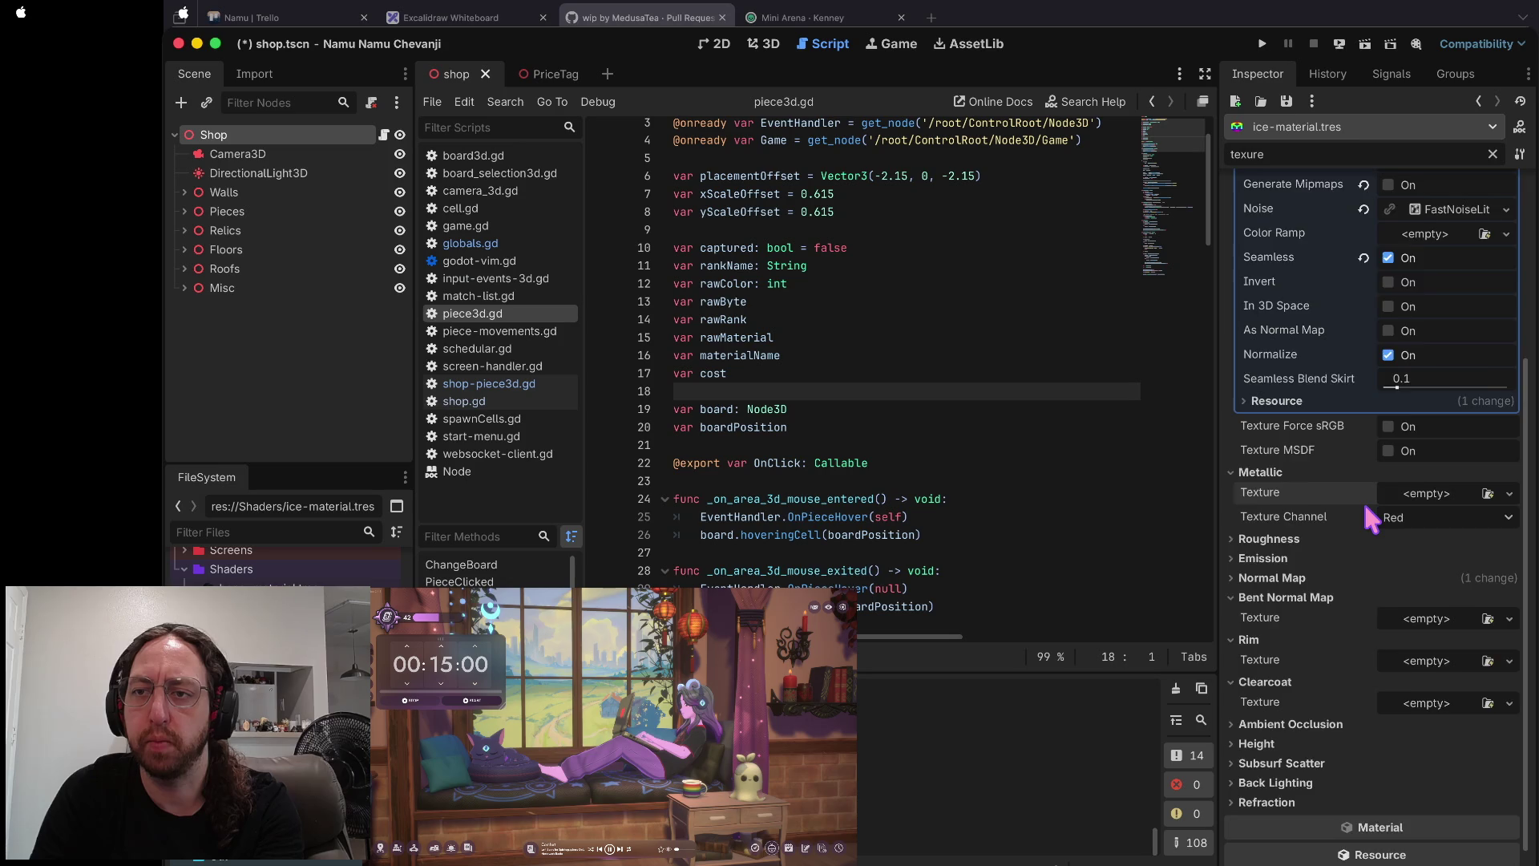
scroll(1362, 499, "up", 5)
scroll(1367, 517, "down", 1)
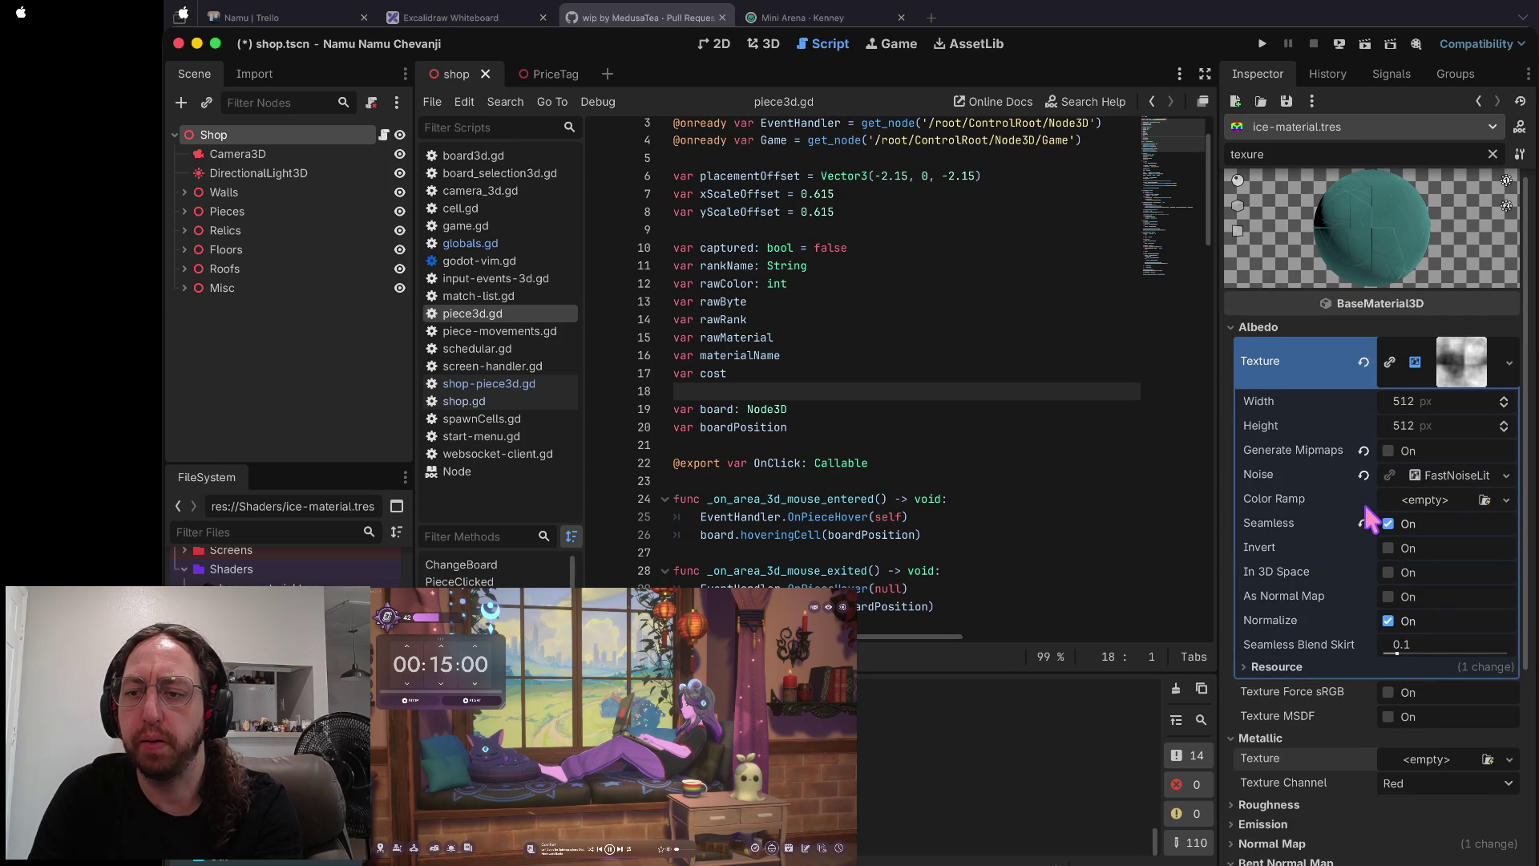
key("super+z")
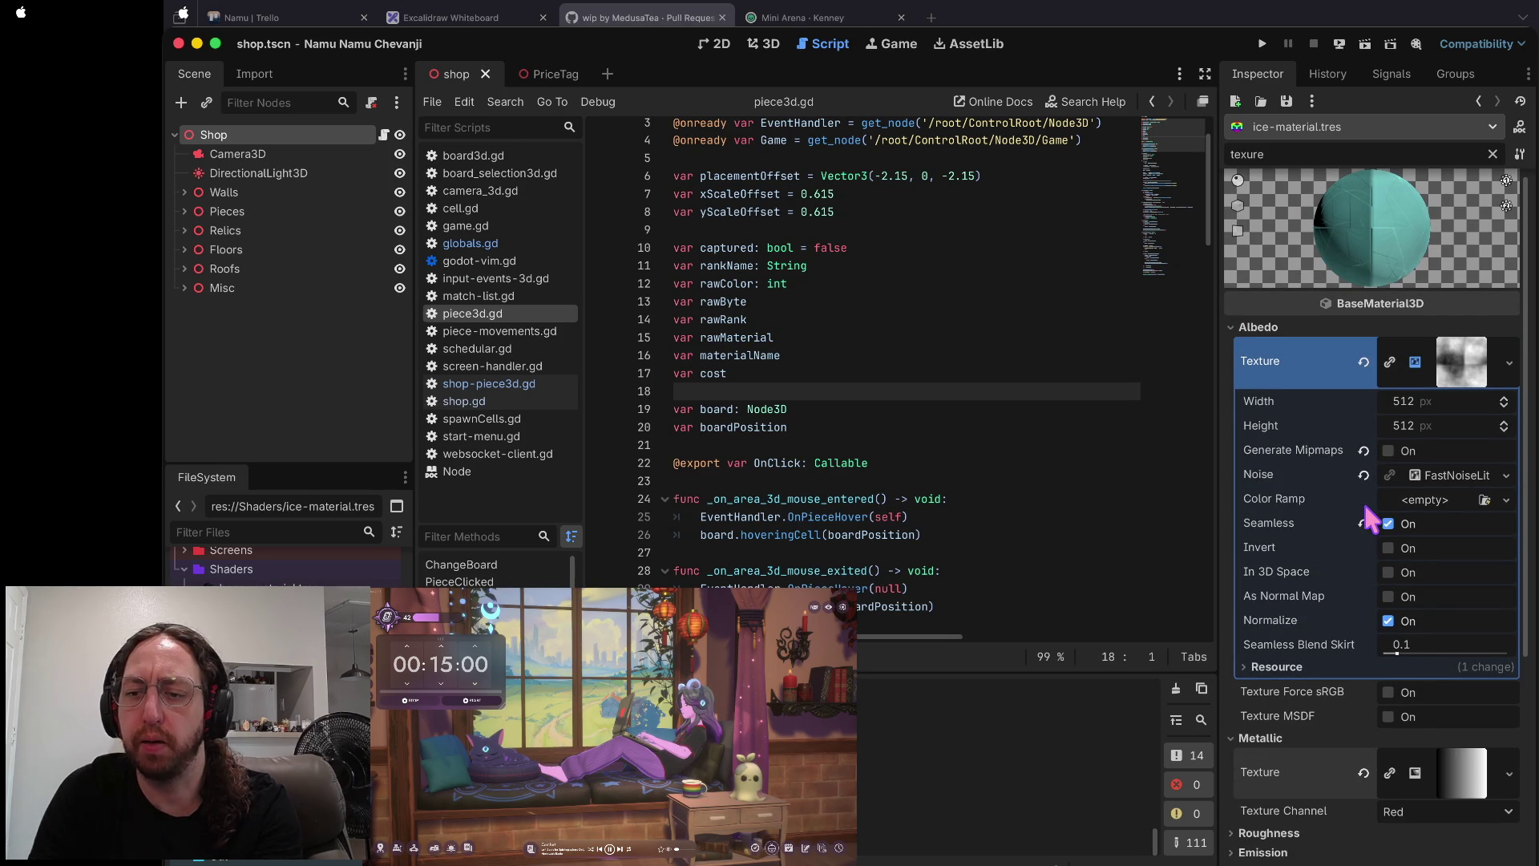
key("super+shift+z")
key("super+z")
key("super+shift+z")
key("super+z")
key("super+shift+z")
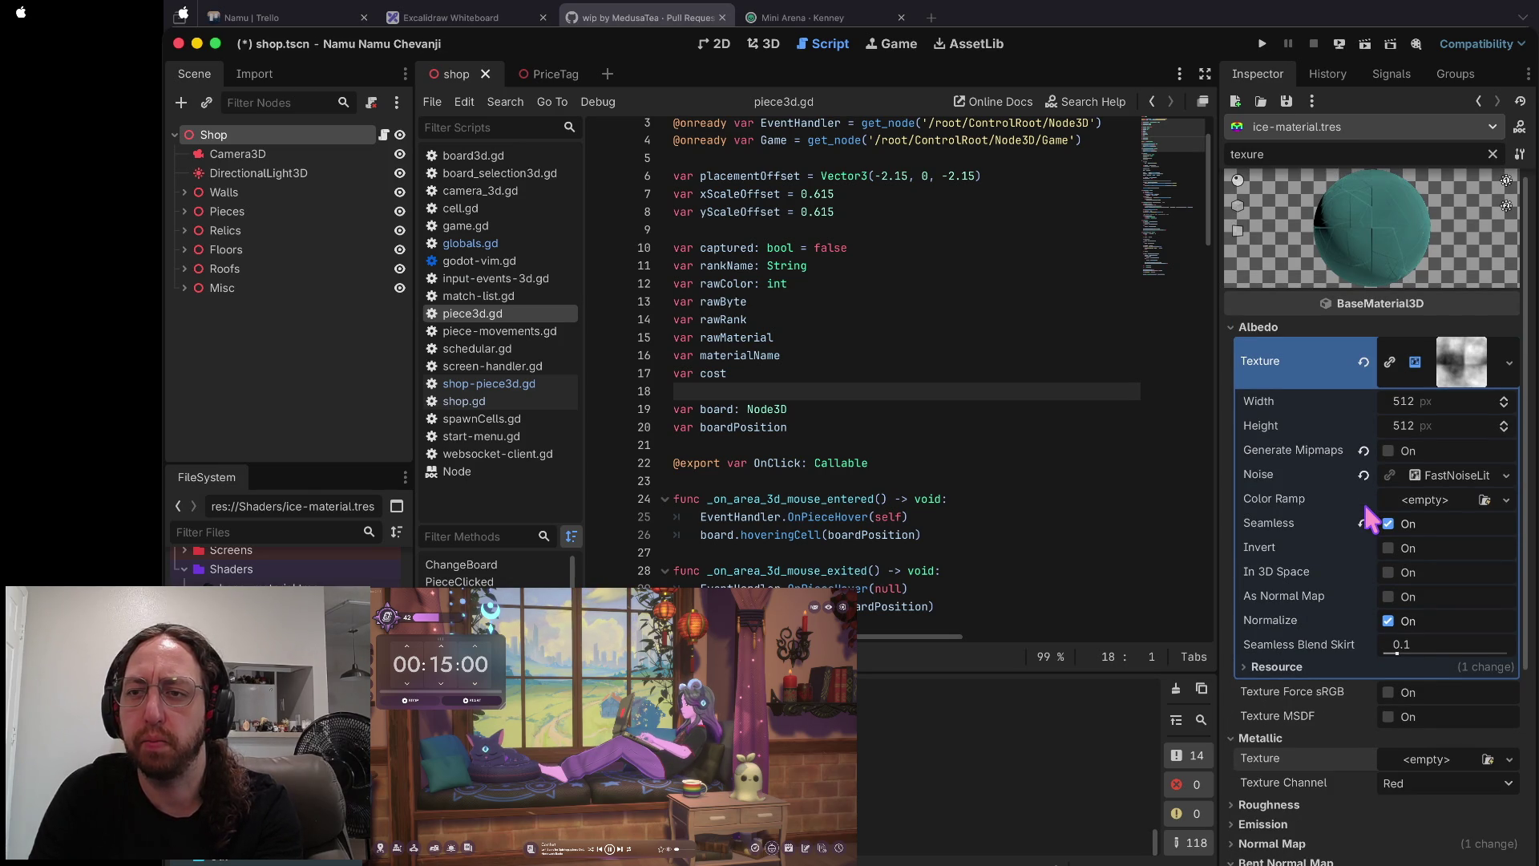
left_click(1475, 376)
left_click(1493, 154)
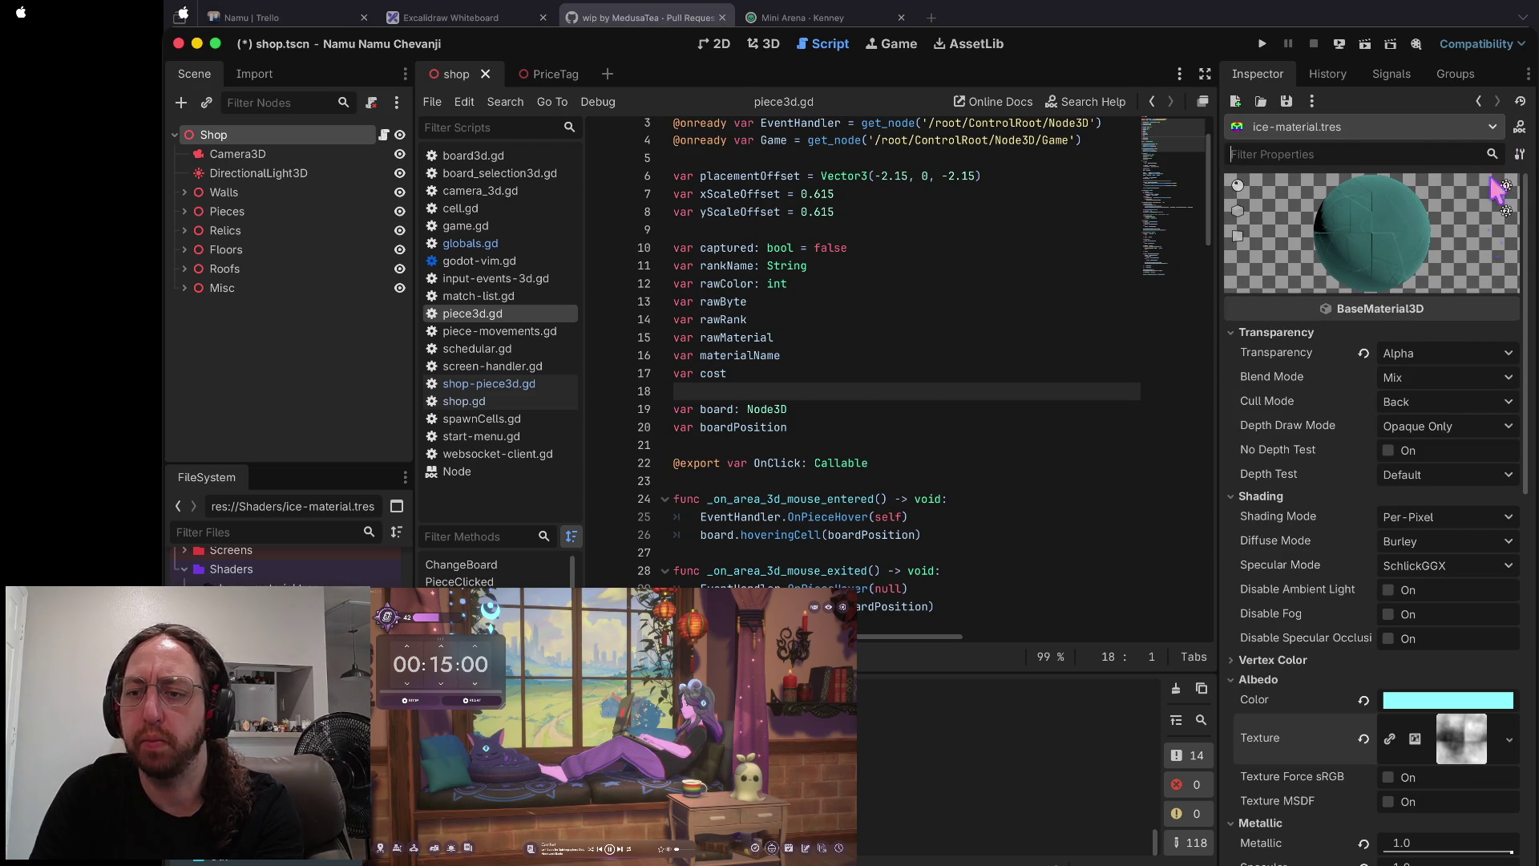
- Set the ice albedo colour's opacity to 211 and save
left_click(1435, 705)
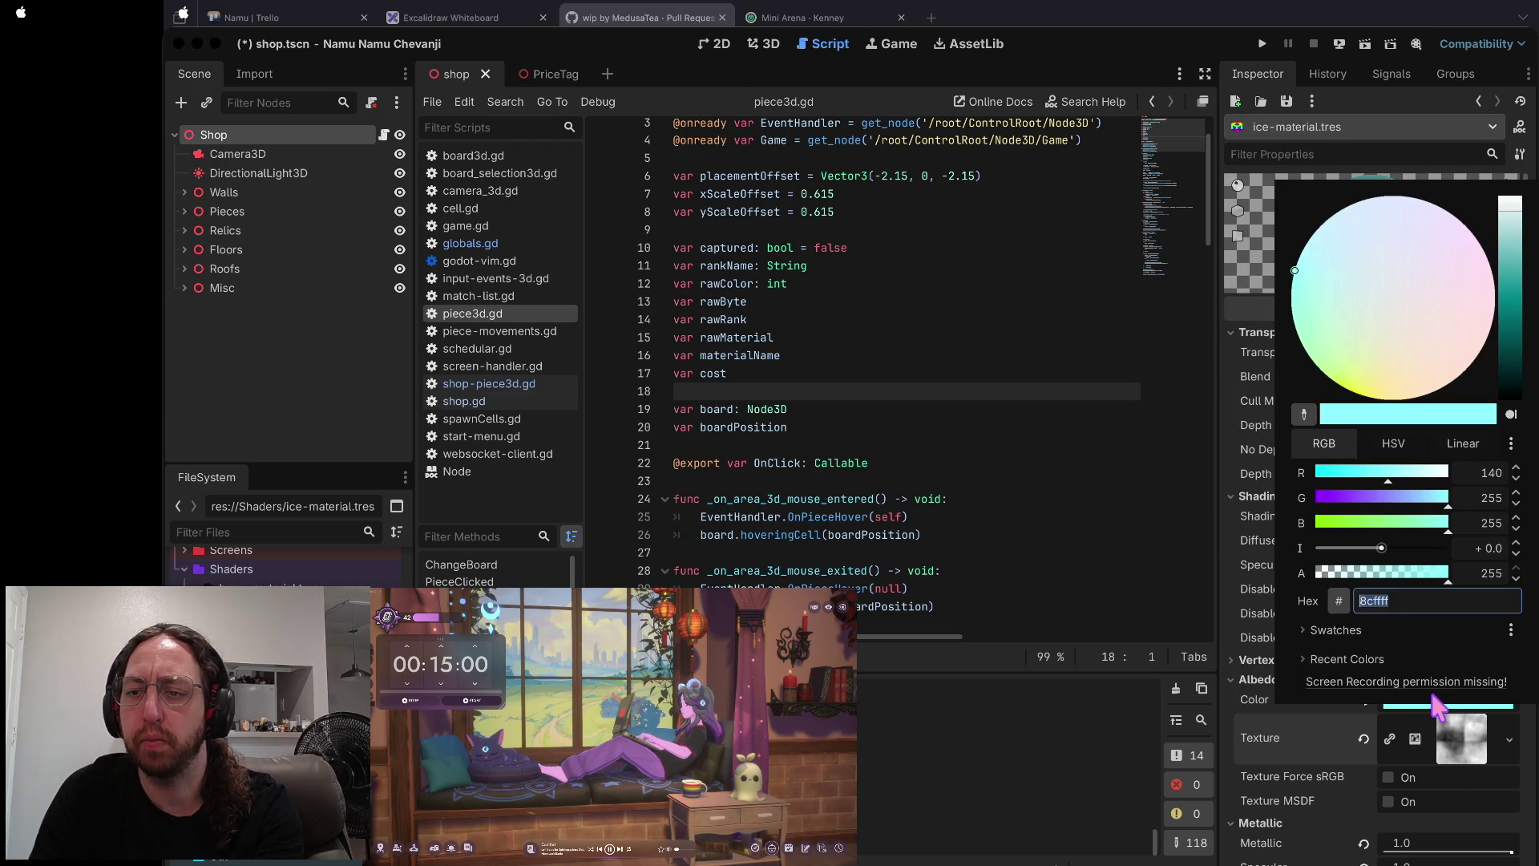
left_click(1413, 576)
left_click(1287, 770)
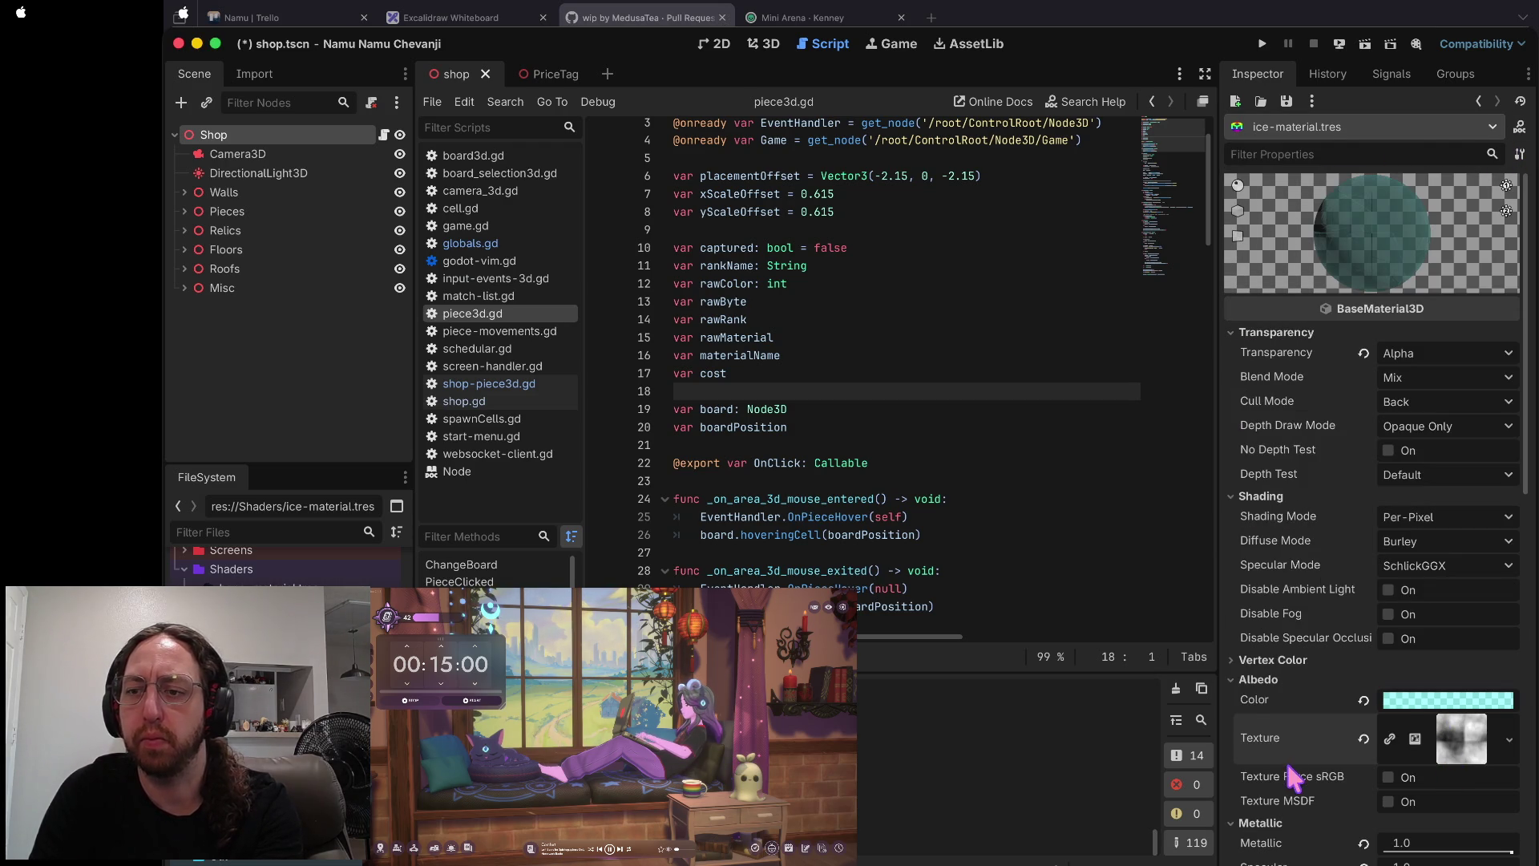
left_click(1434, 705)
left_click(1425, 558)
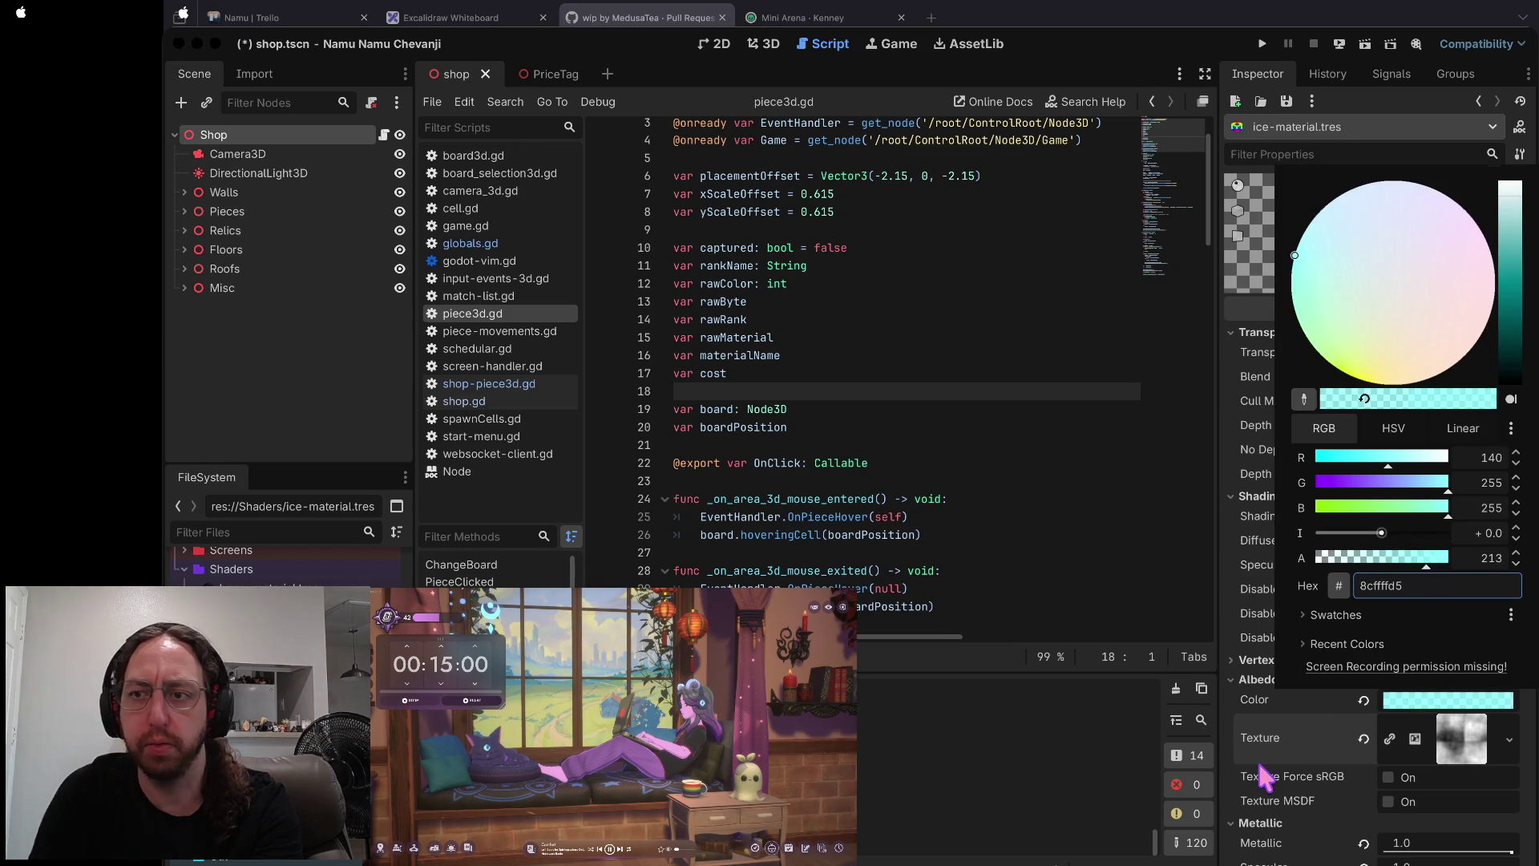
left_click(1266, 776)
key("super+s")
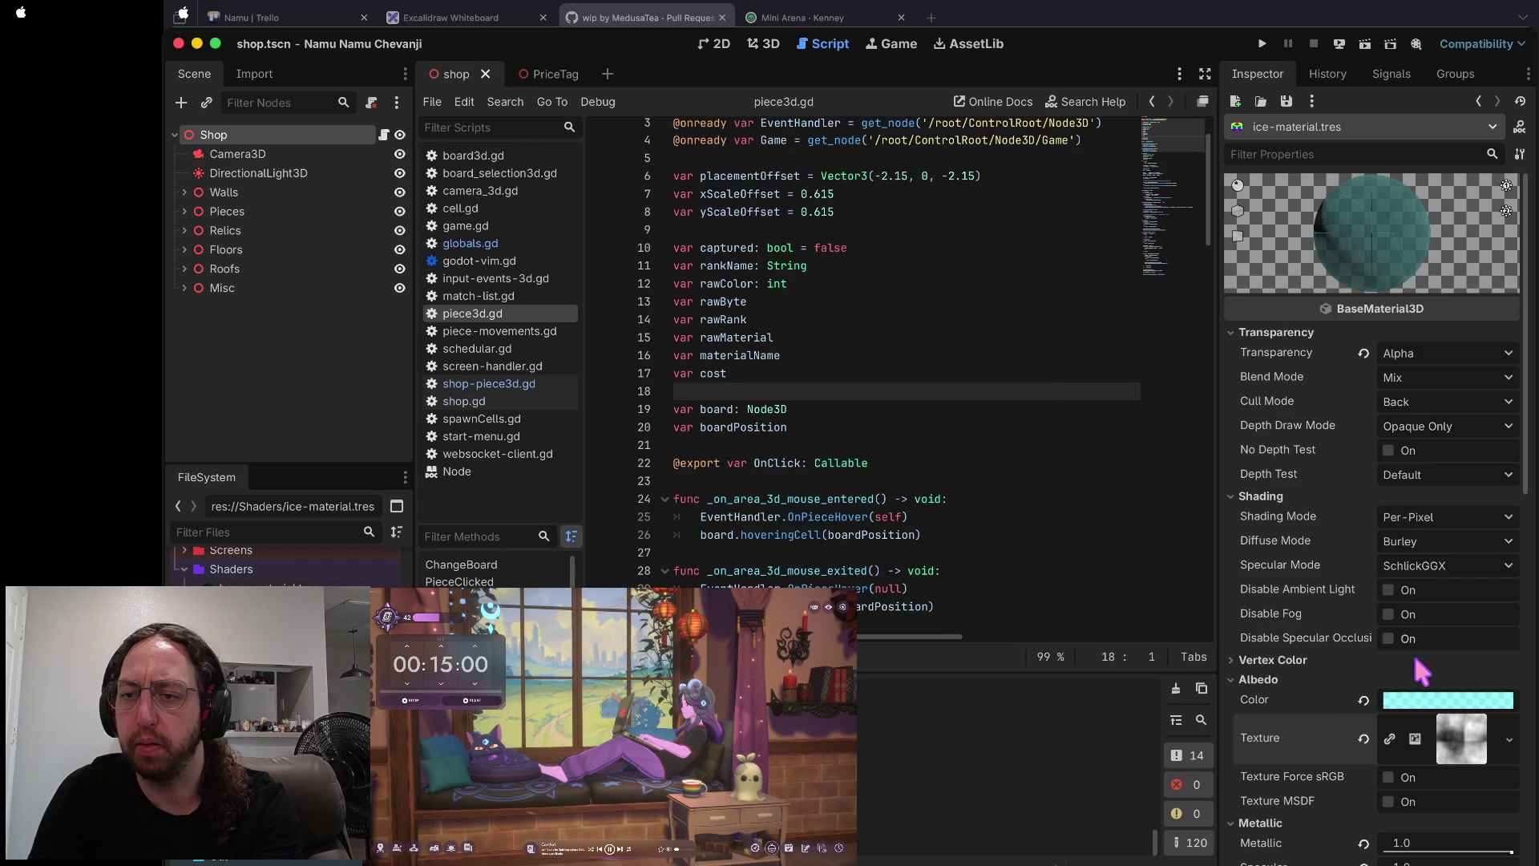
- Lower the ice material's Metallic value to 0.15 and save
scroll(1419, 533, "down", 3)
left_click(1321, 572)
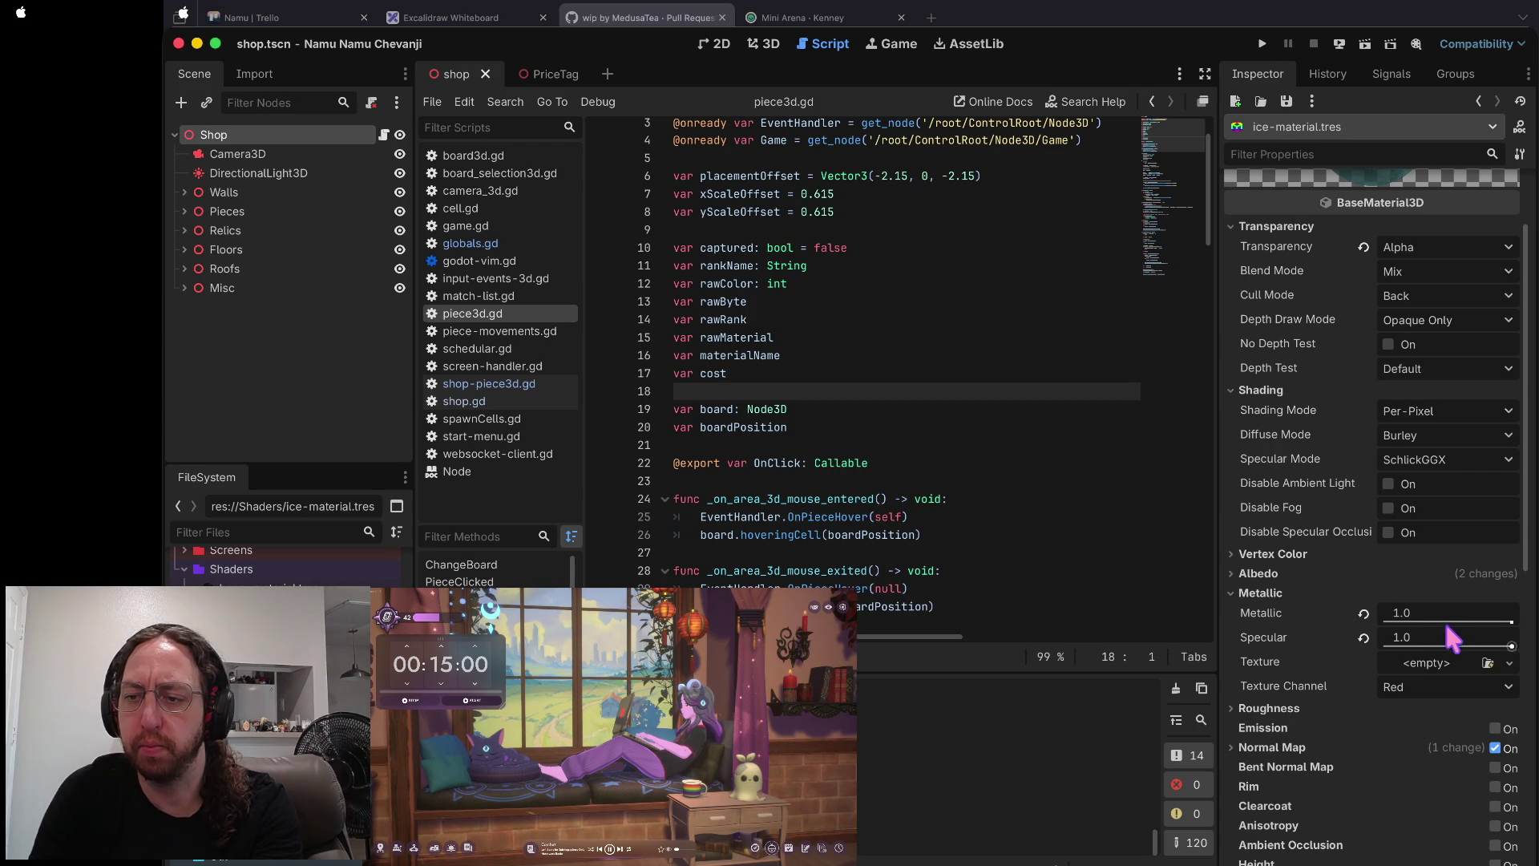
left_click_drag(1511, 621, 1456, 619)
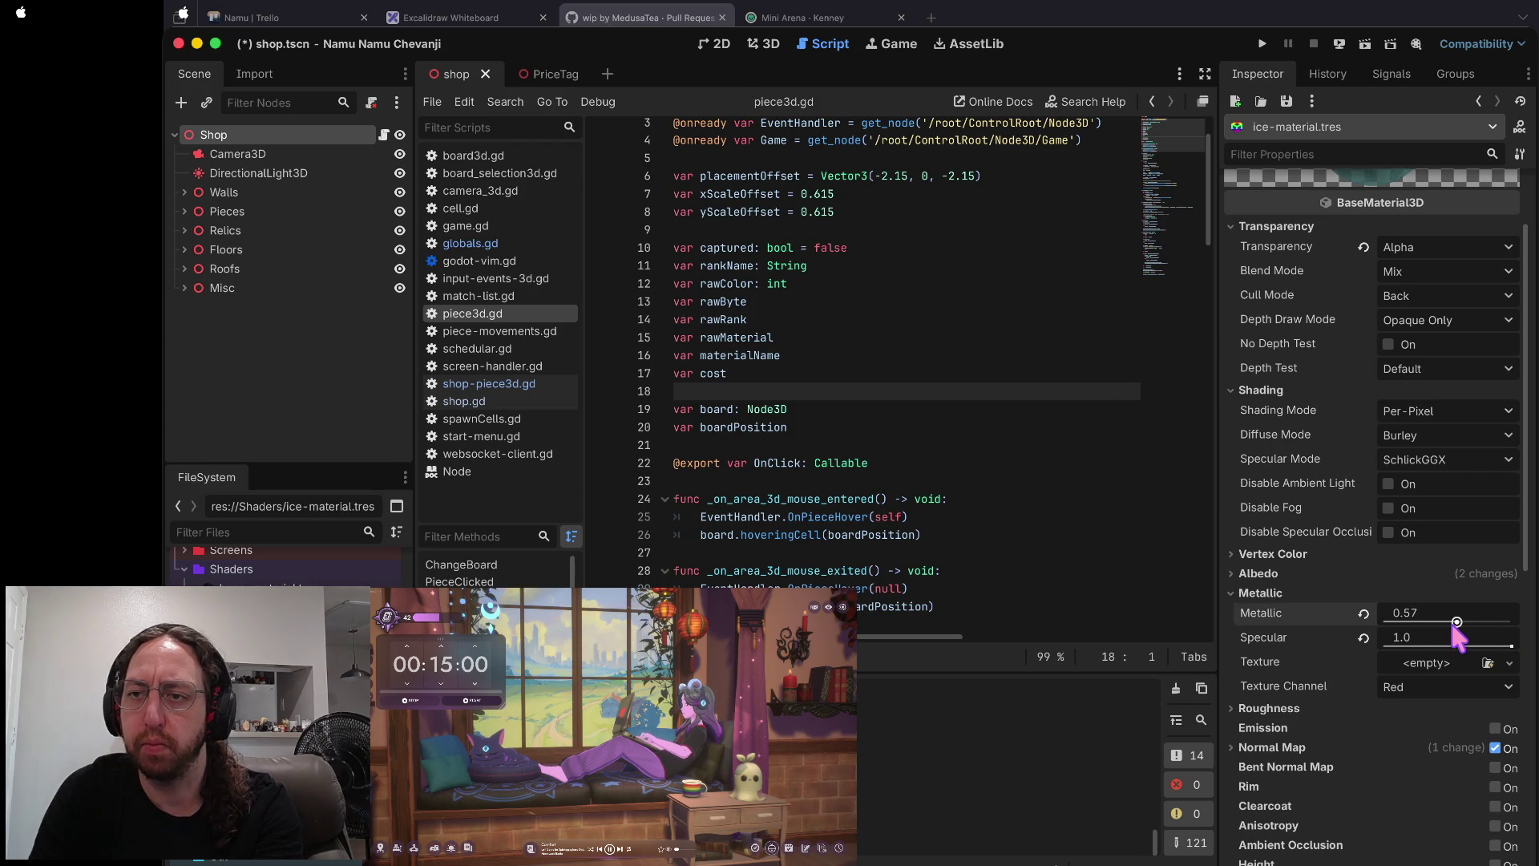
scroll(1449, 617, "up", 3)
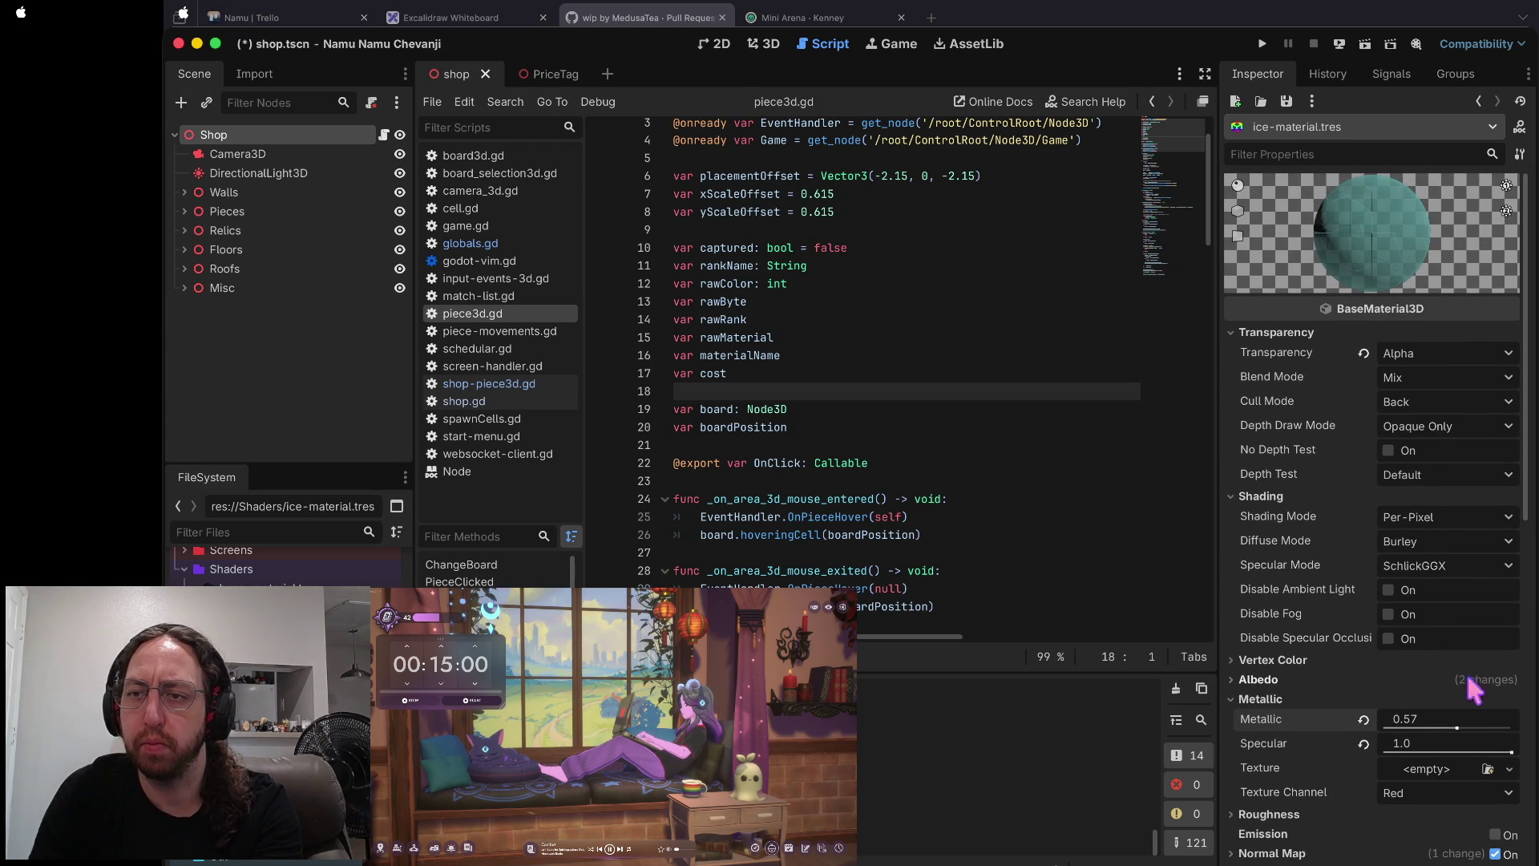
mouse_move(1456, 727)
left_mouse_down()
mouse_move(1491, 727)
mouse_move(1437, 728)
mouse_move(1499, 731)
mouse_move(1340, 744)
mouse_move(1453, 727)
mouse_move(1389, 731)
mouse_move(1427, 727)
mouse_move(1403, 726)
left_mouse_up()
key("ctrl+s")
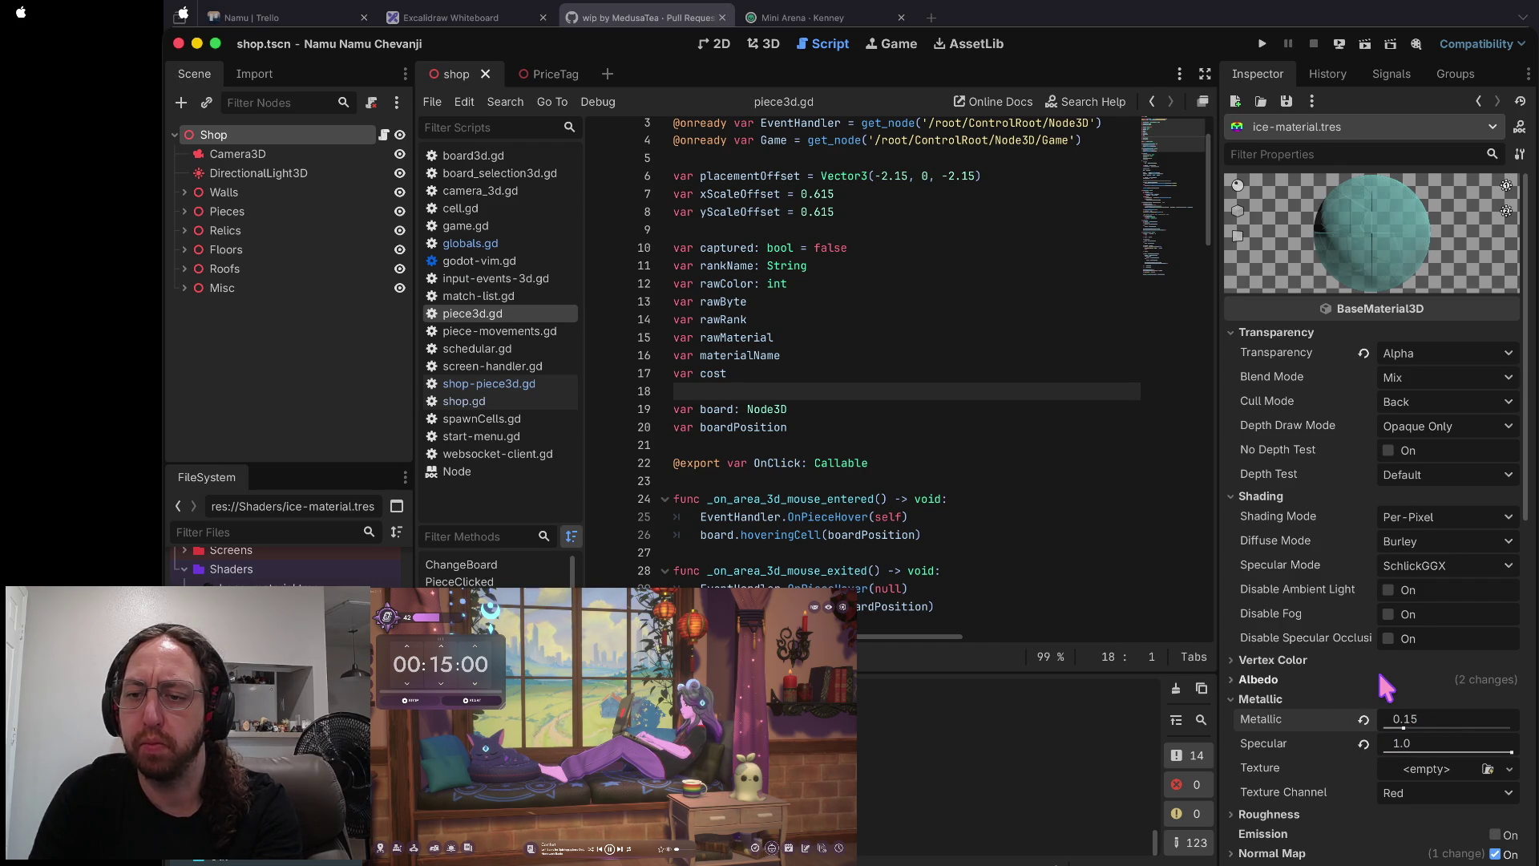
- Lower the ice material's Roughness to 0.6 and save
left_click(1270, 814)
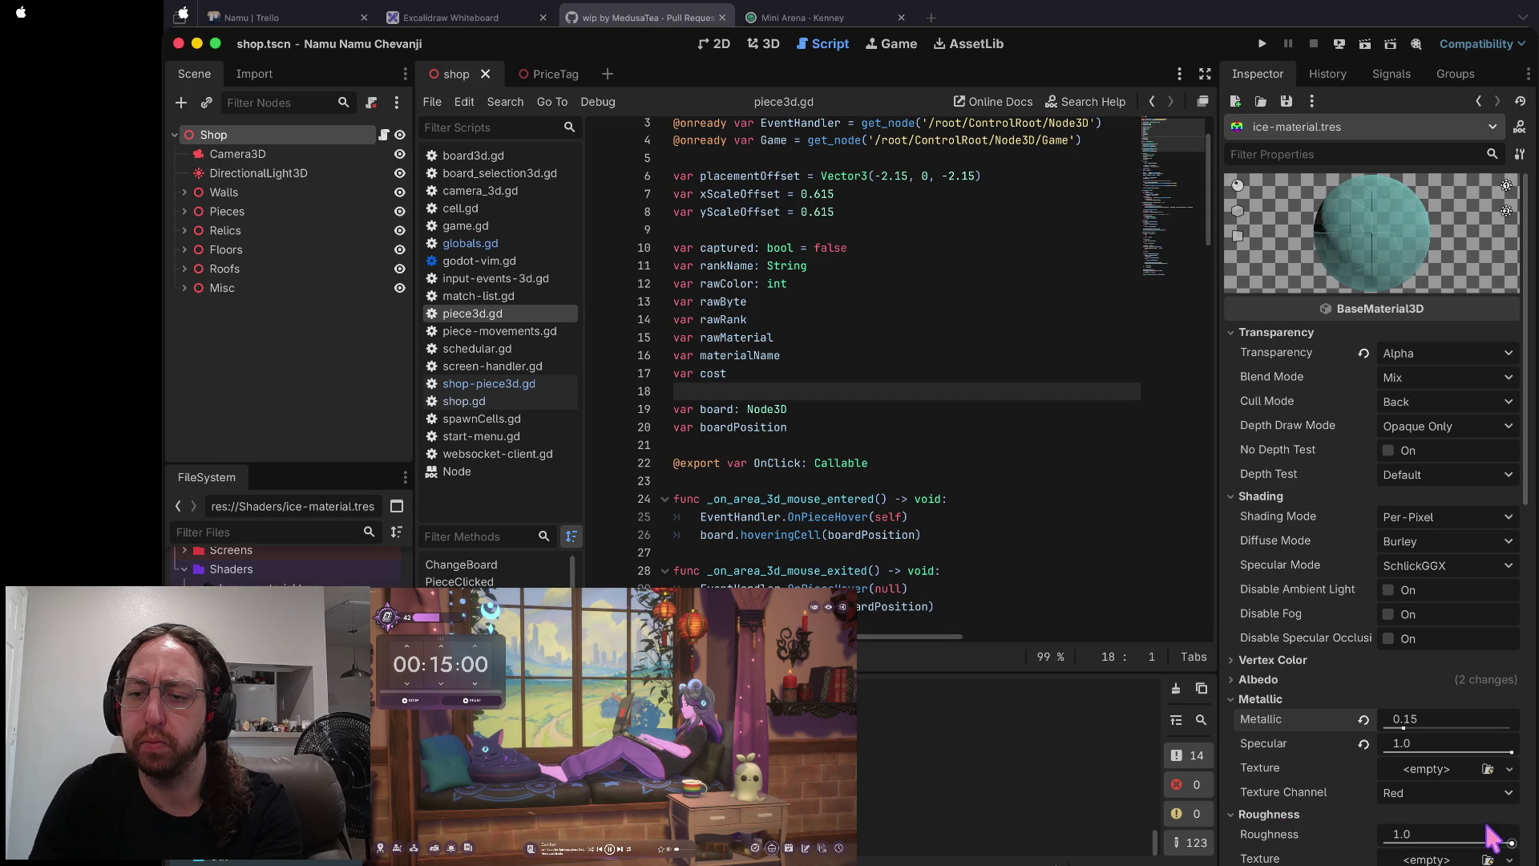
left_click_drag(1513, 843, 1461, 846)
key("ctrl+s")
scroll(1310, 676, "down", 2)
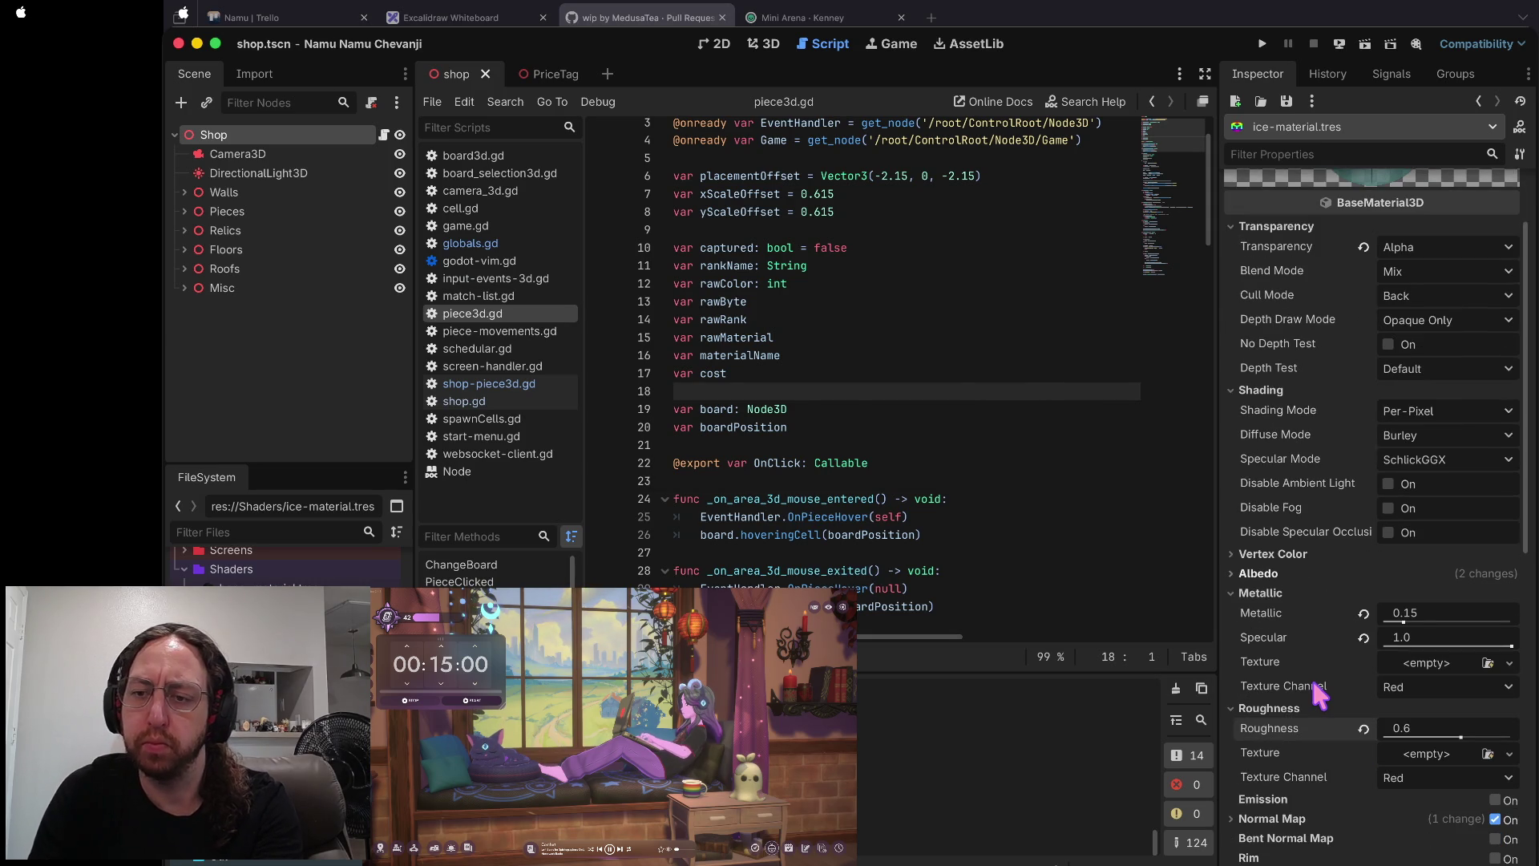
scroll(1312, 682, "up", 2)
scroll(1397, 572, "down", 2)
scroll(1401, 585, "up", 2)
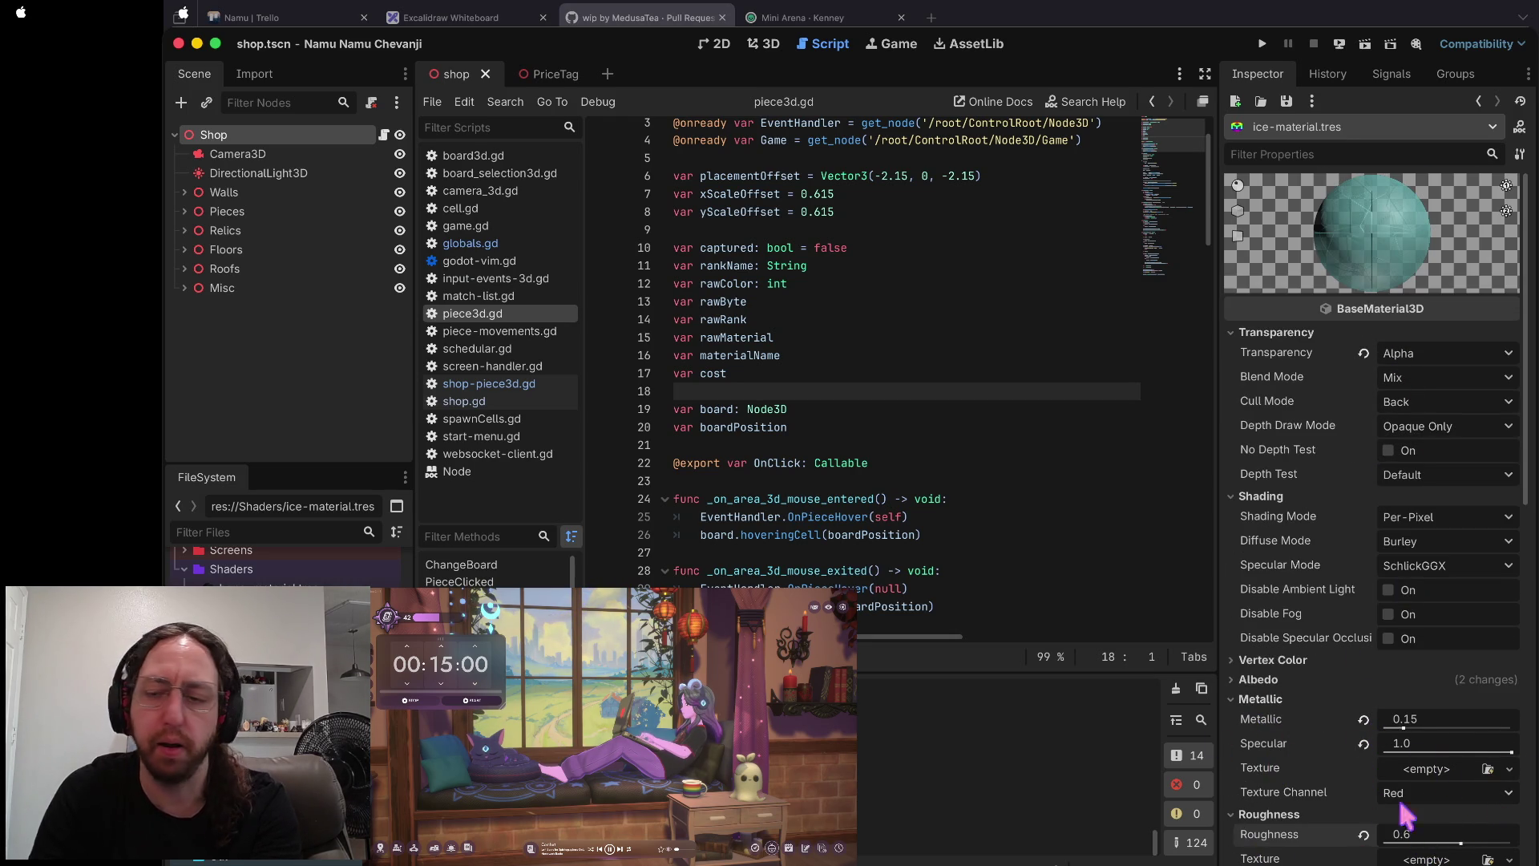
scroll(1320, 700, "down", 8)
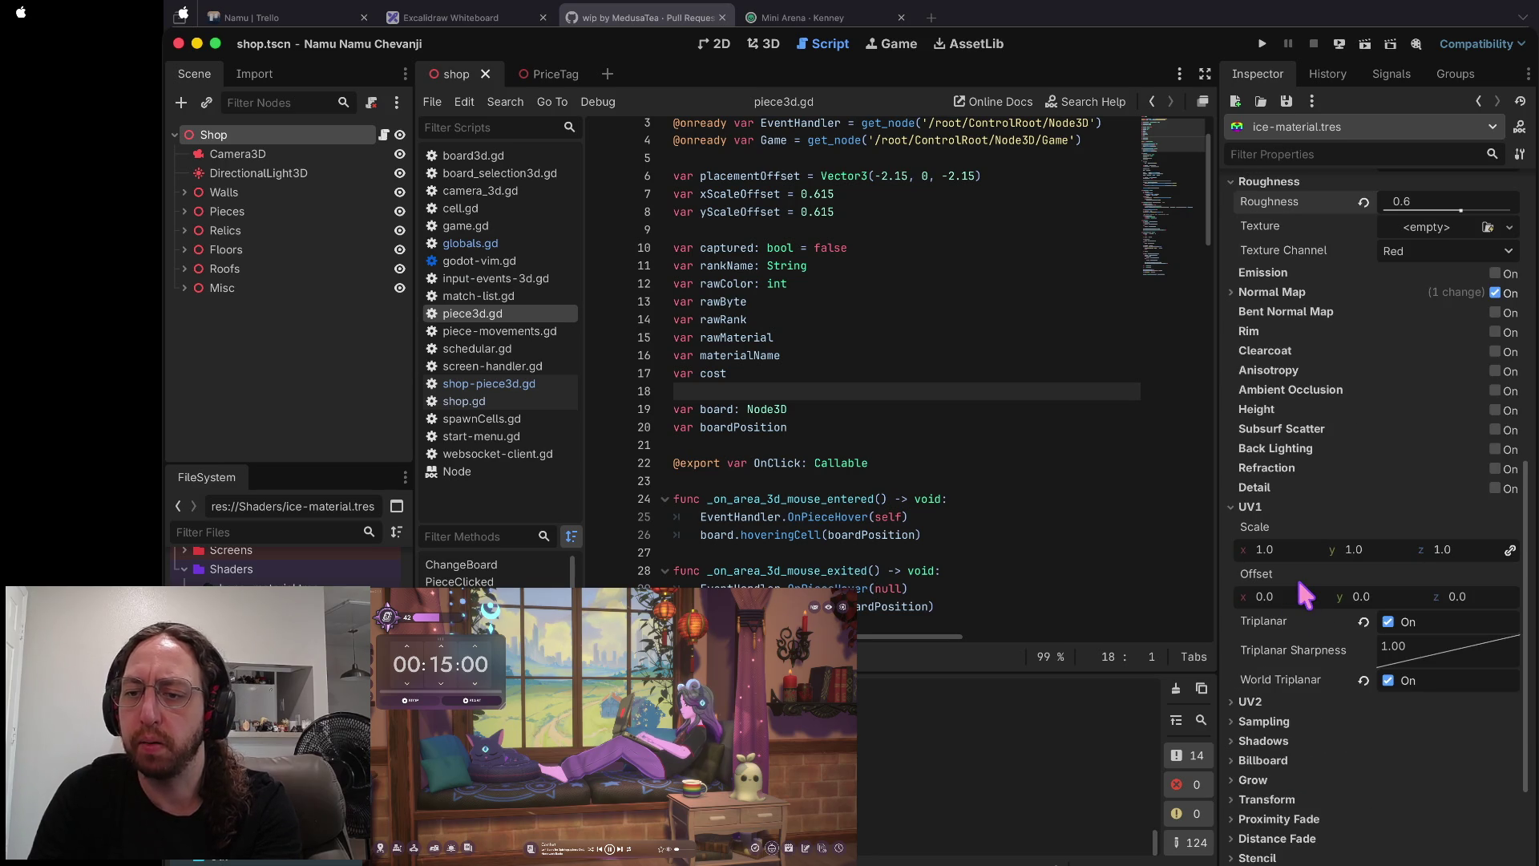
- Turn World Triplanar off and Triplanar on for the ice material
left_click(1388, 680)
scroll(1388, 675, "down", 3)
scroll(1391, 685, "up", 9)
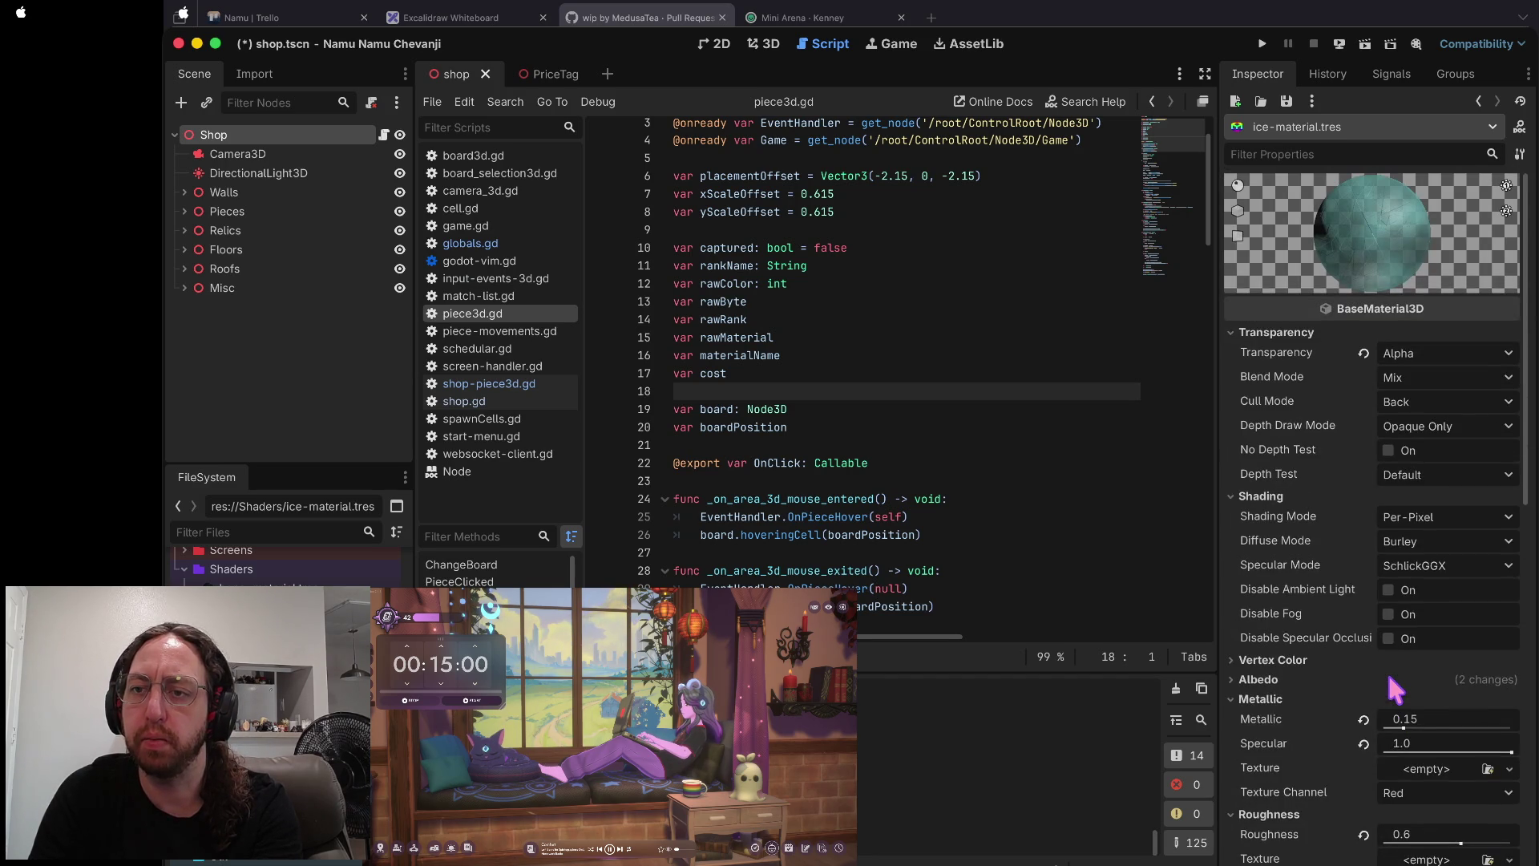
scroll(1388, 722, "down", 4)
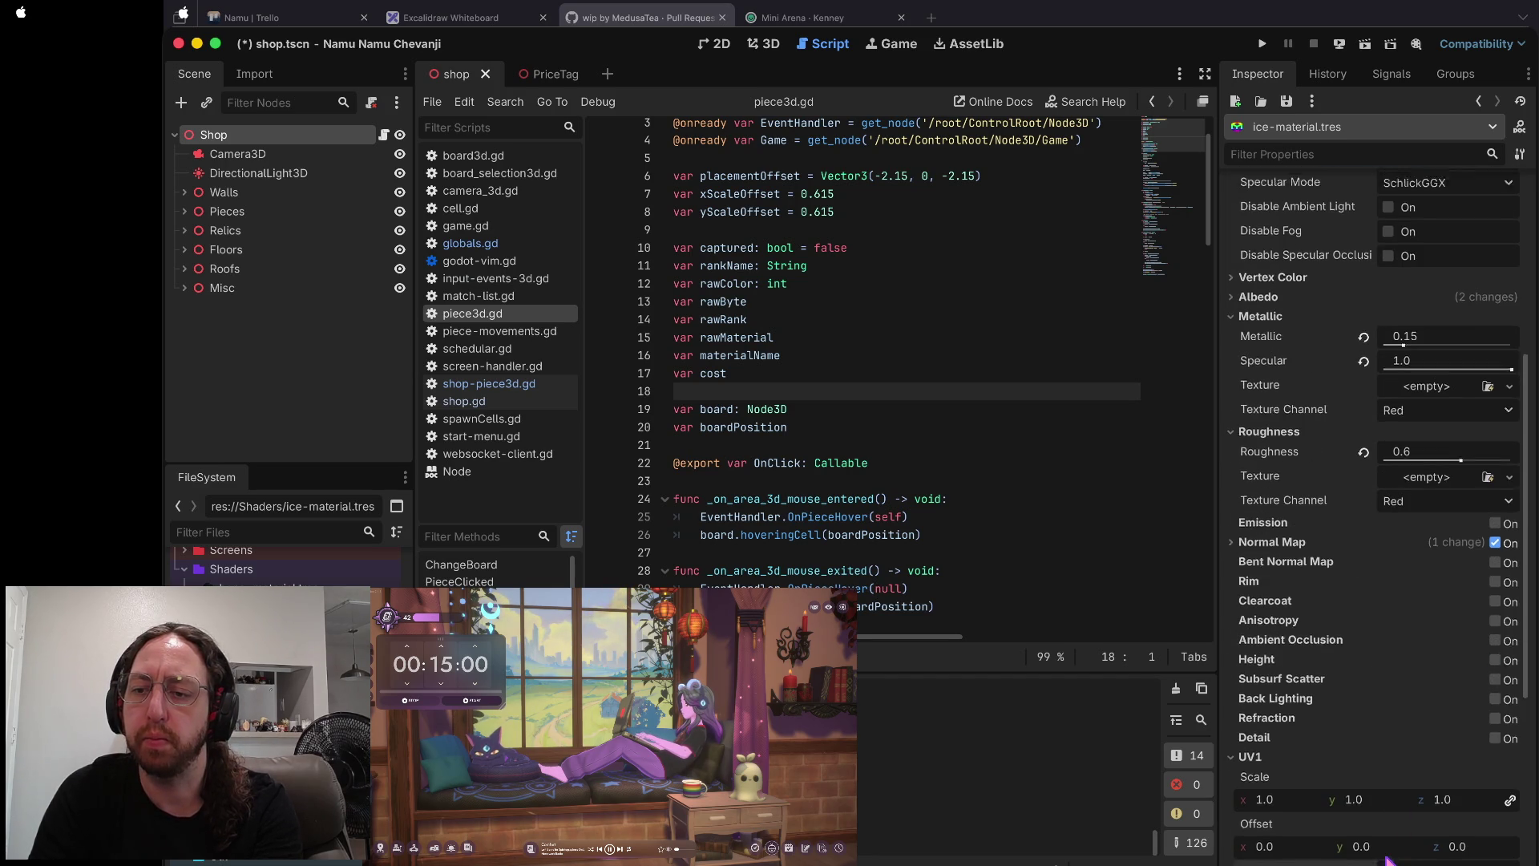
scroll(1388, 802, "up", 7)
scroll(1391, 777, "down", 2)
scroll(1387, 769, "up", 2)
scroll(1383, 760, "down", 9)
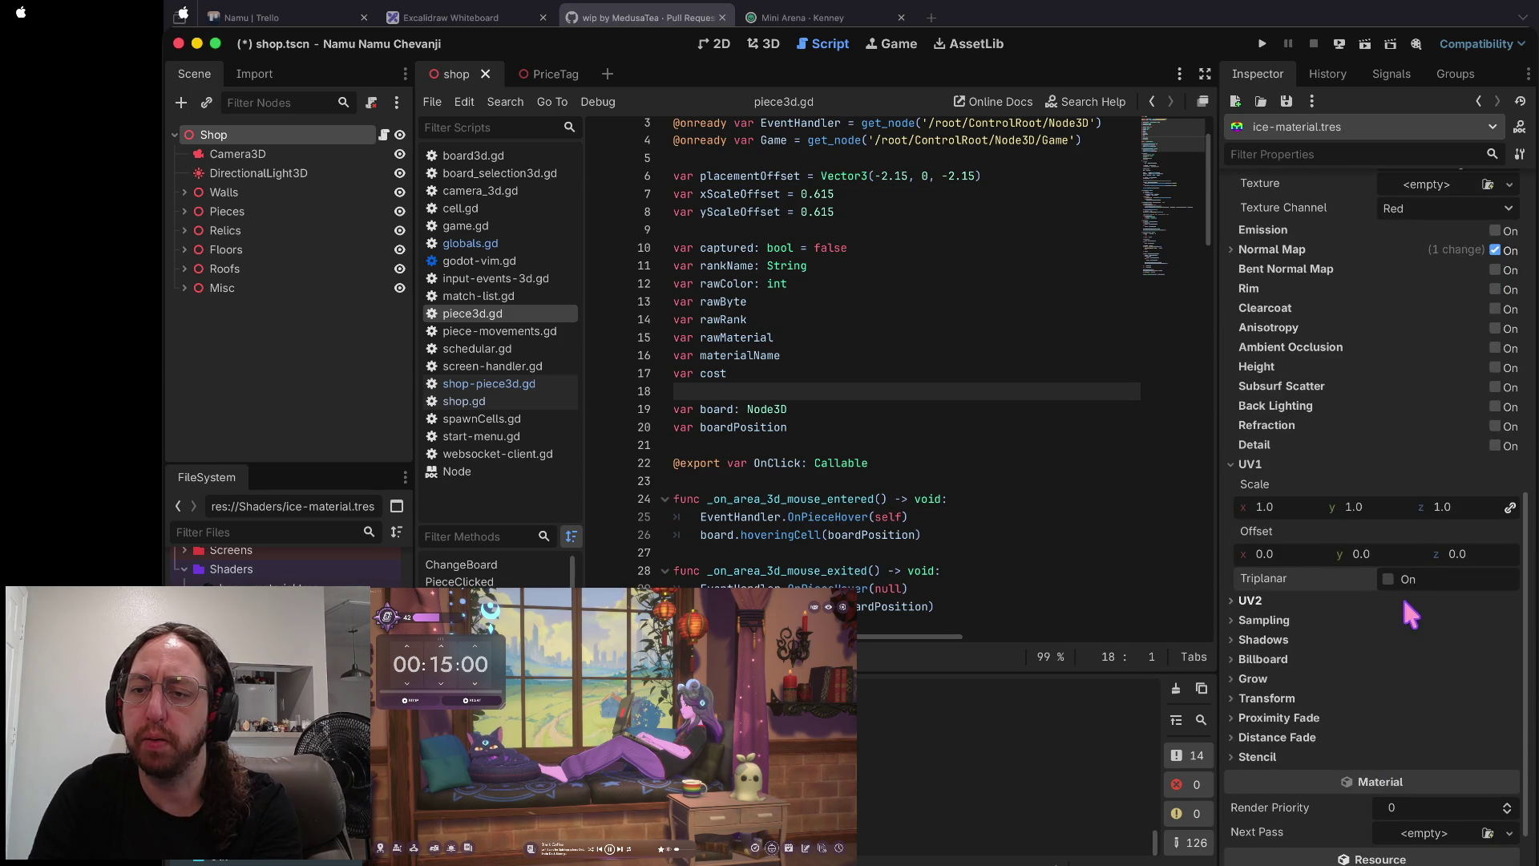
left_click(1389, 579)
- Retest World Triplanar, leave it off, and save the scene
scroll(1396, 583, "up", 10)
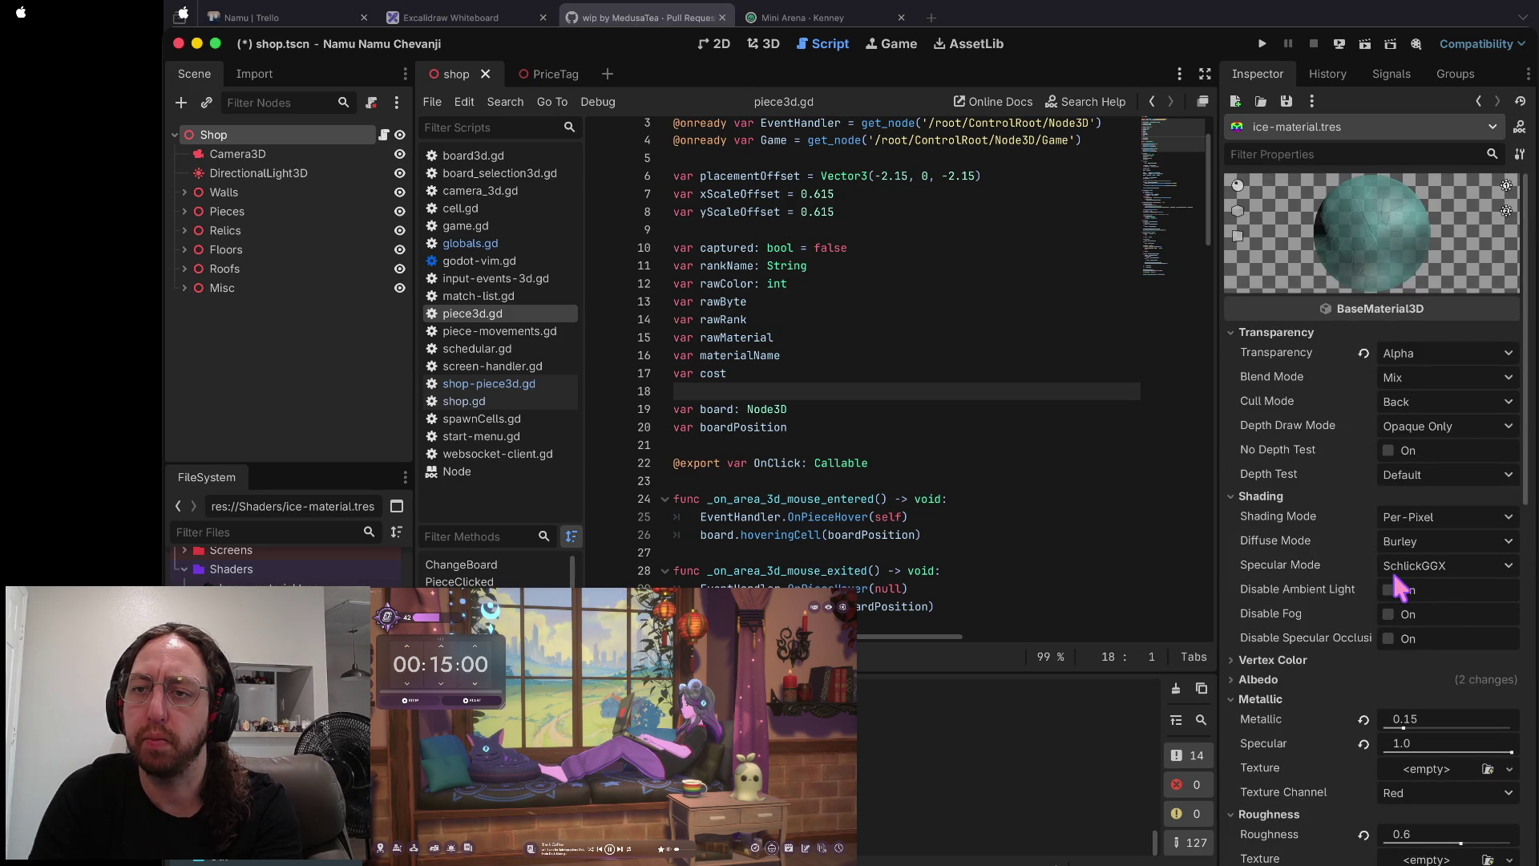
scroll(1394, 577, "down", 10)
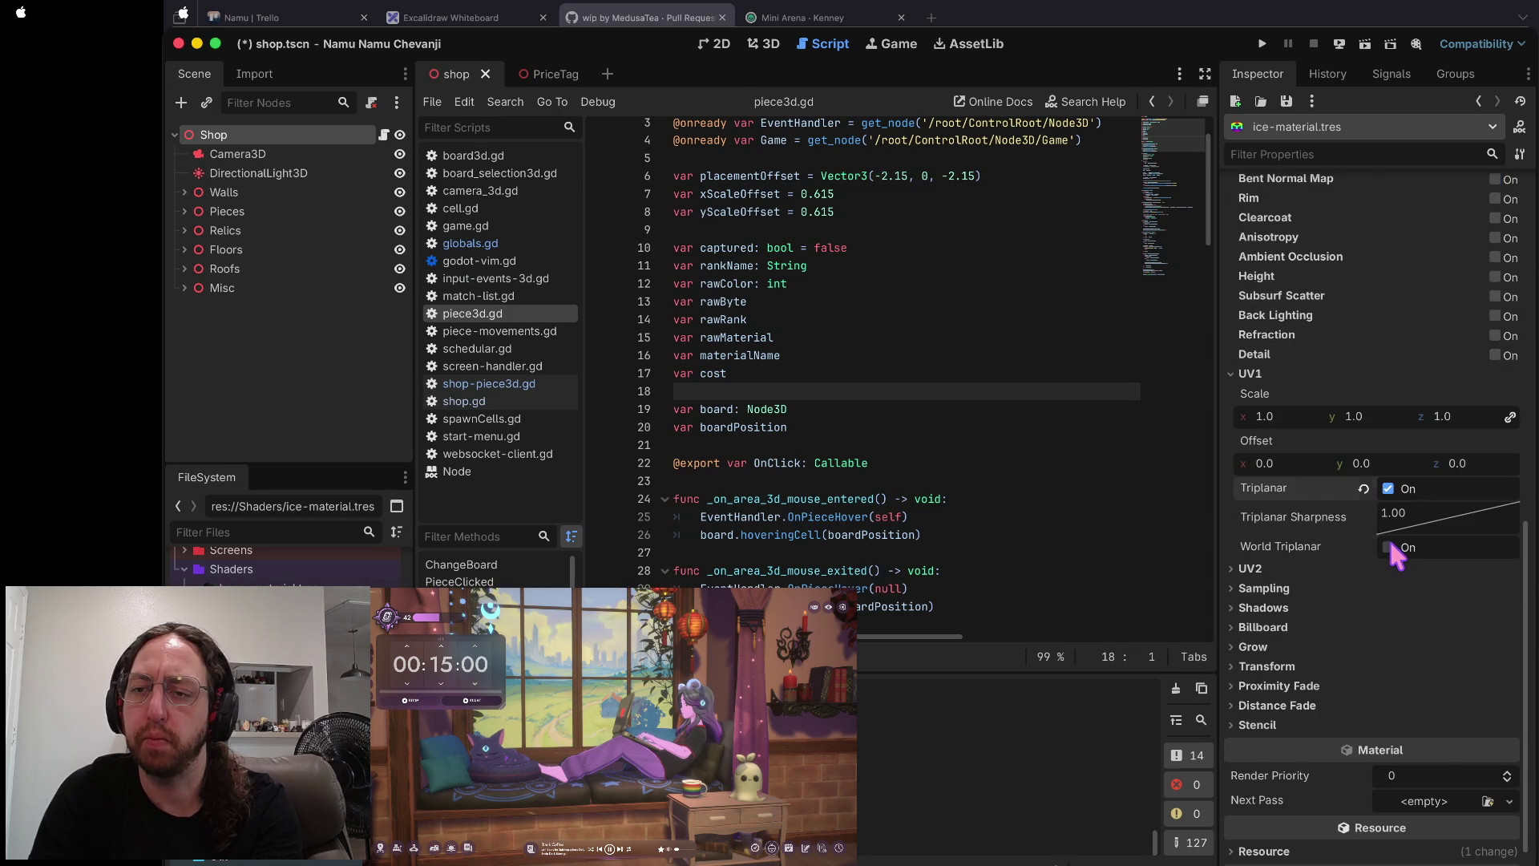
left_click(1388, 546)
scroll(1394, 553, "up", 10)
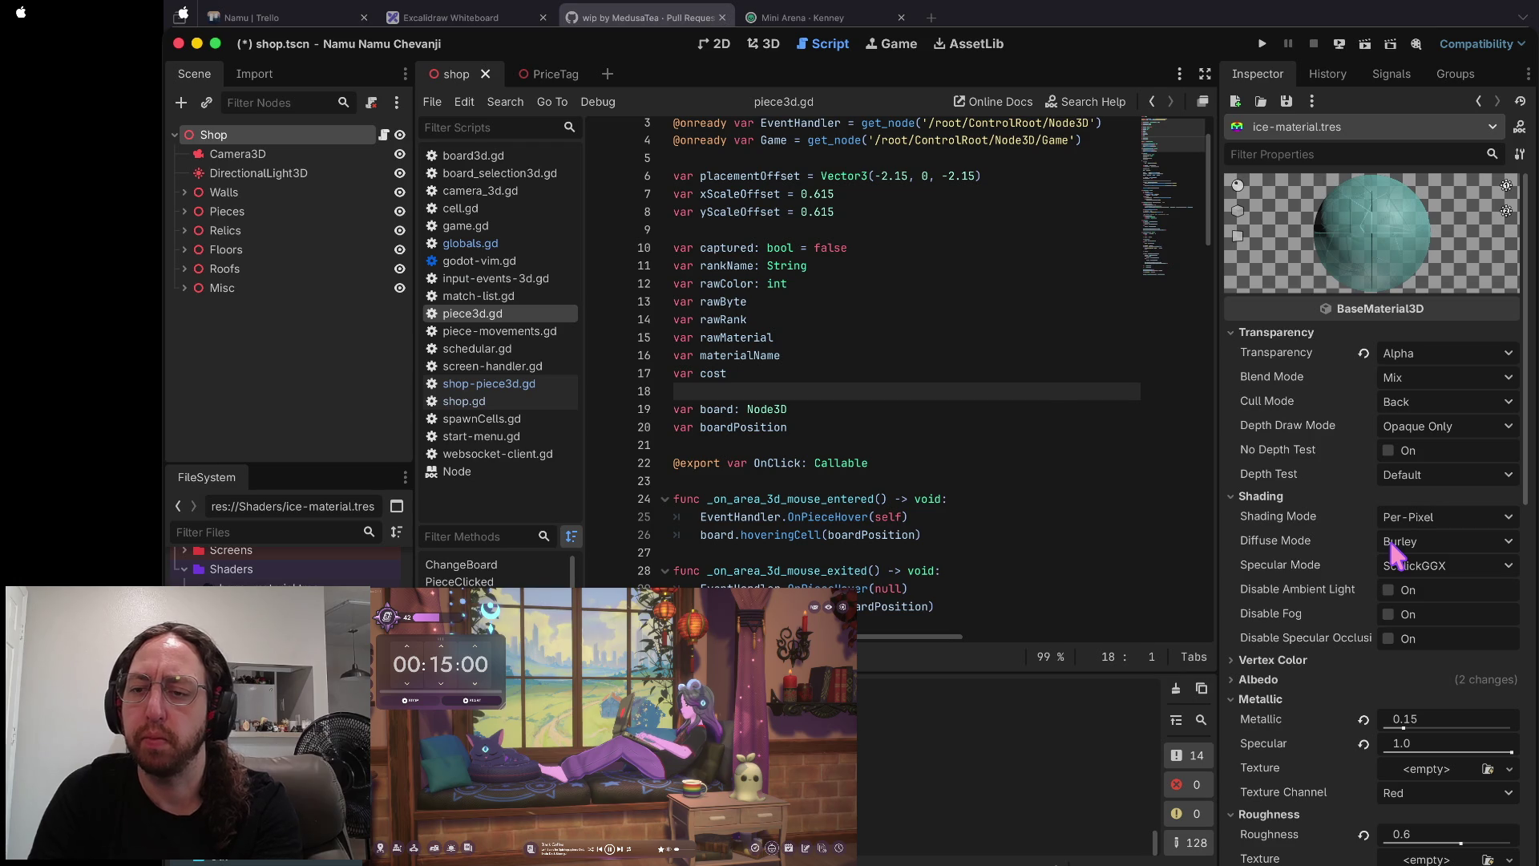
key("super+s")
scroll(1392, 551, "down", 10)
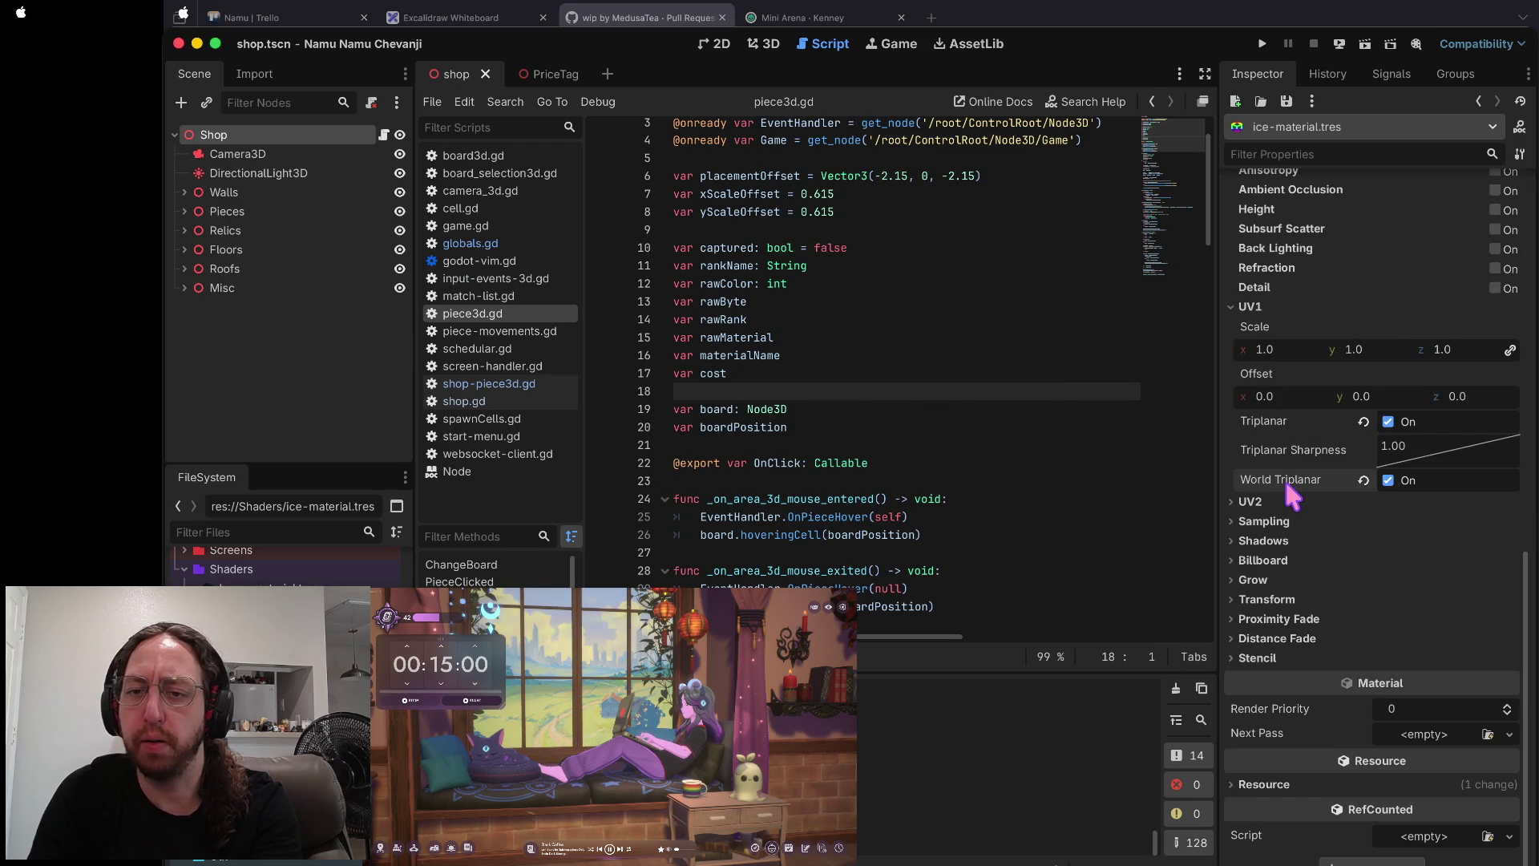
mouse_move(1284, 478)
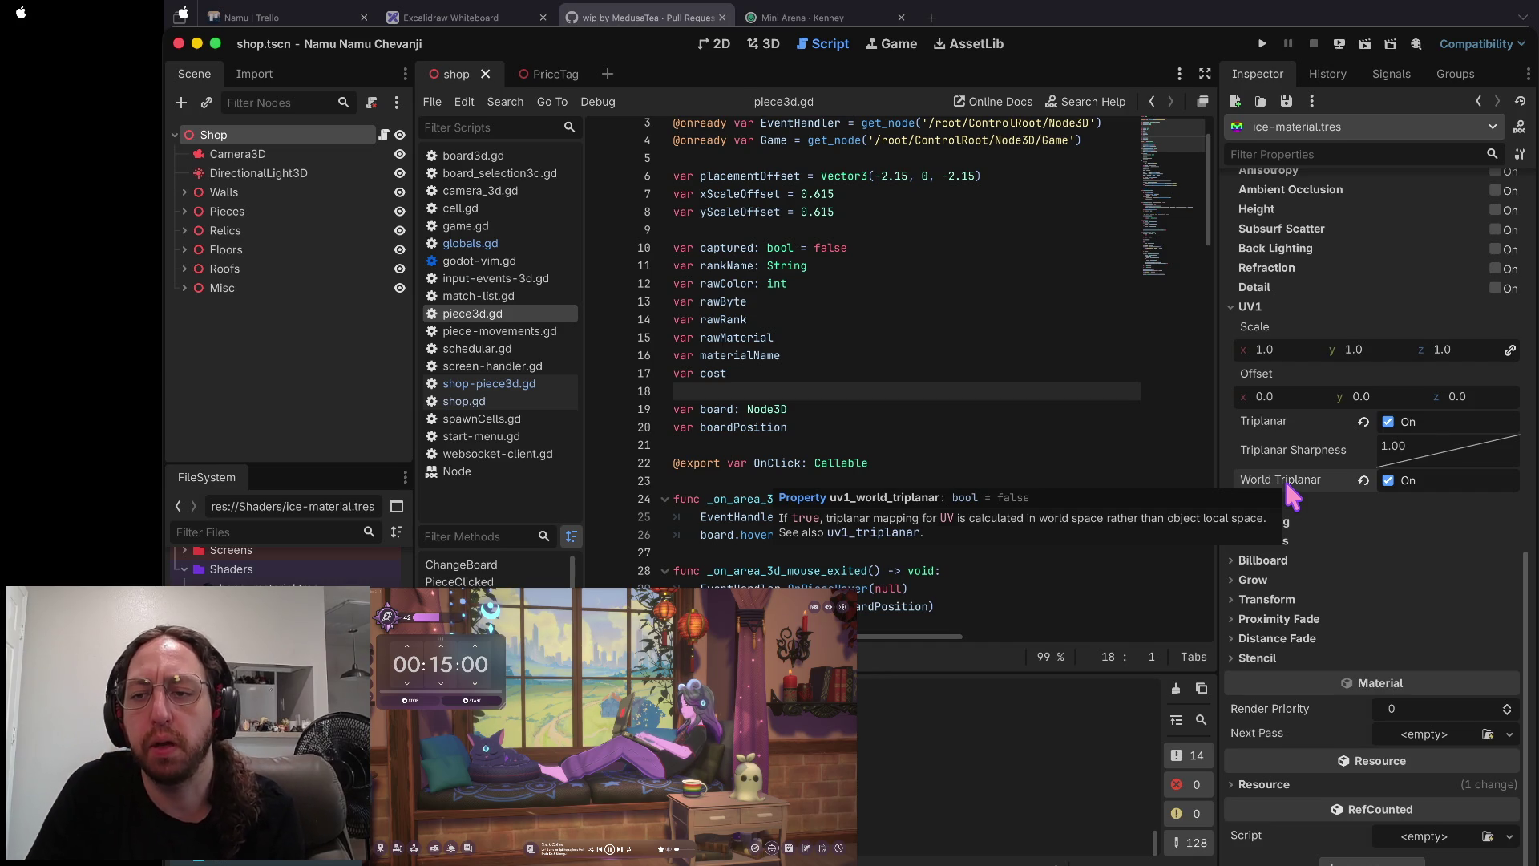
left_click(1387, 480)
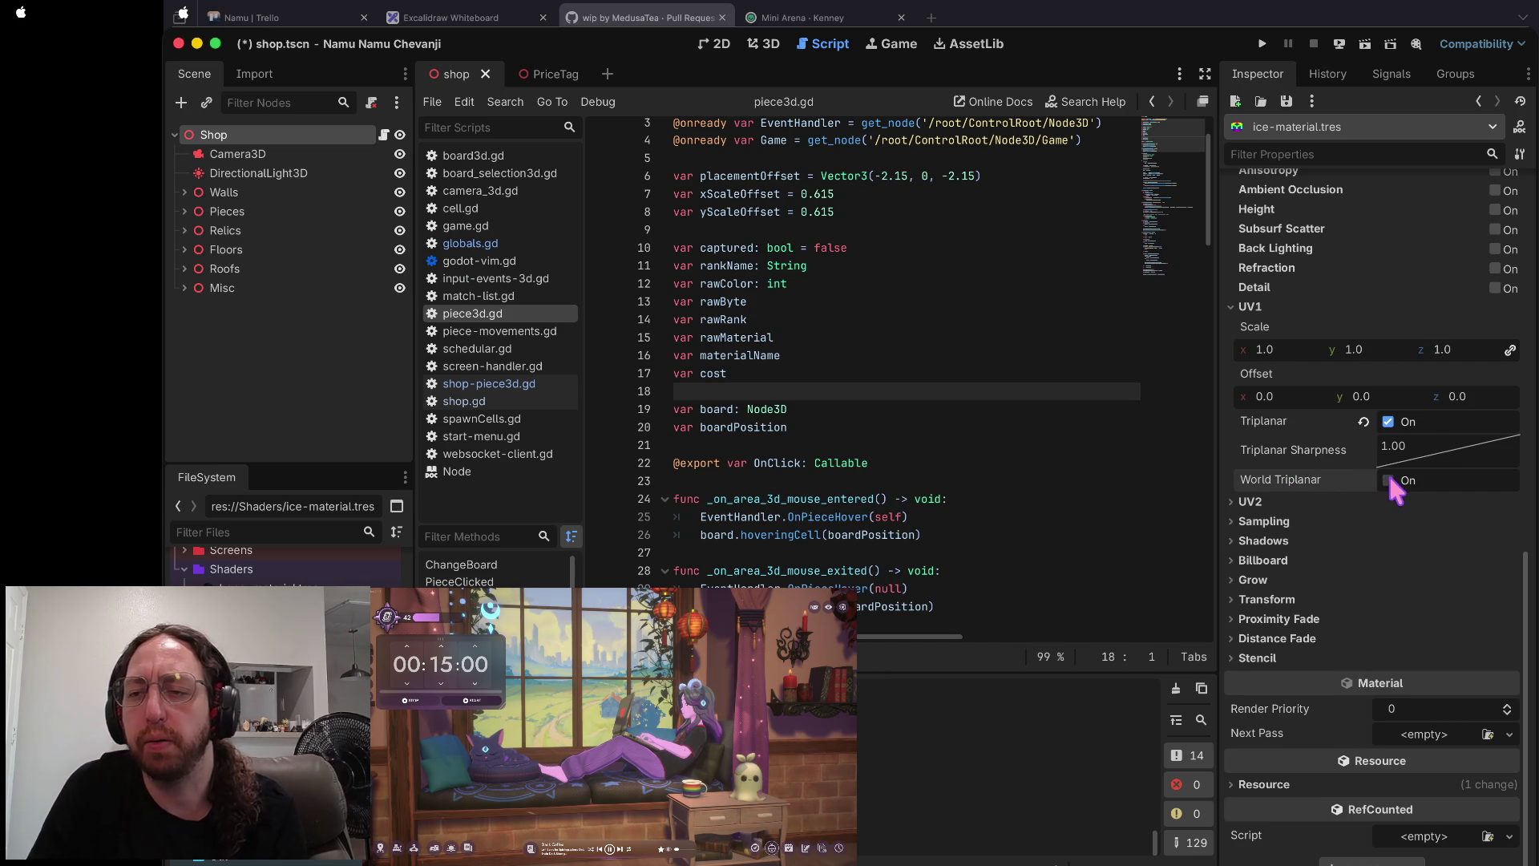
key("super+s")
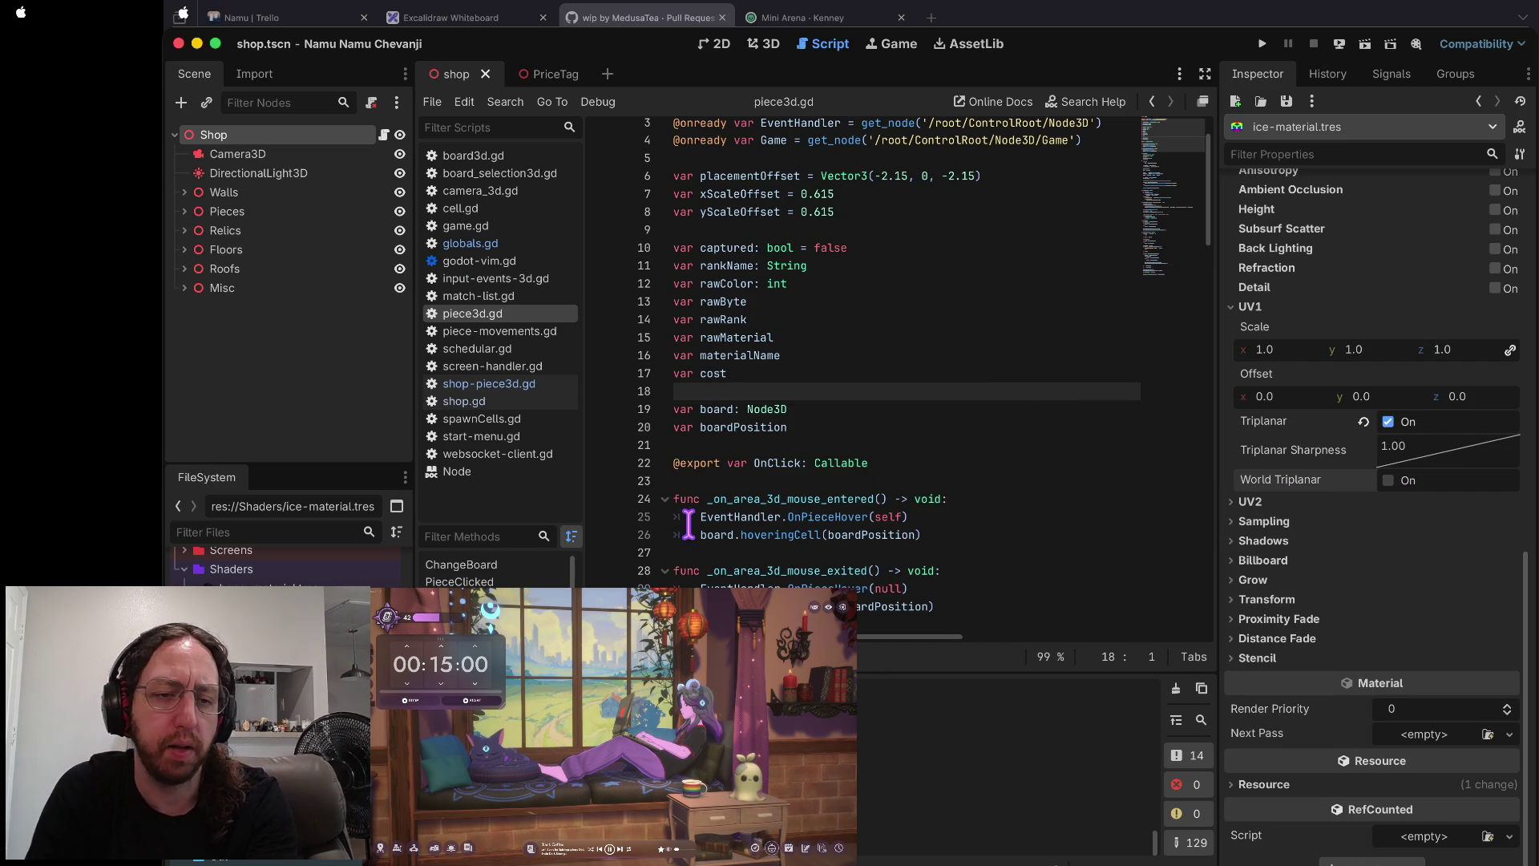
- Select bone-material.tres, turn off its World Triplanar, and save
left_click(265, 582)
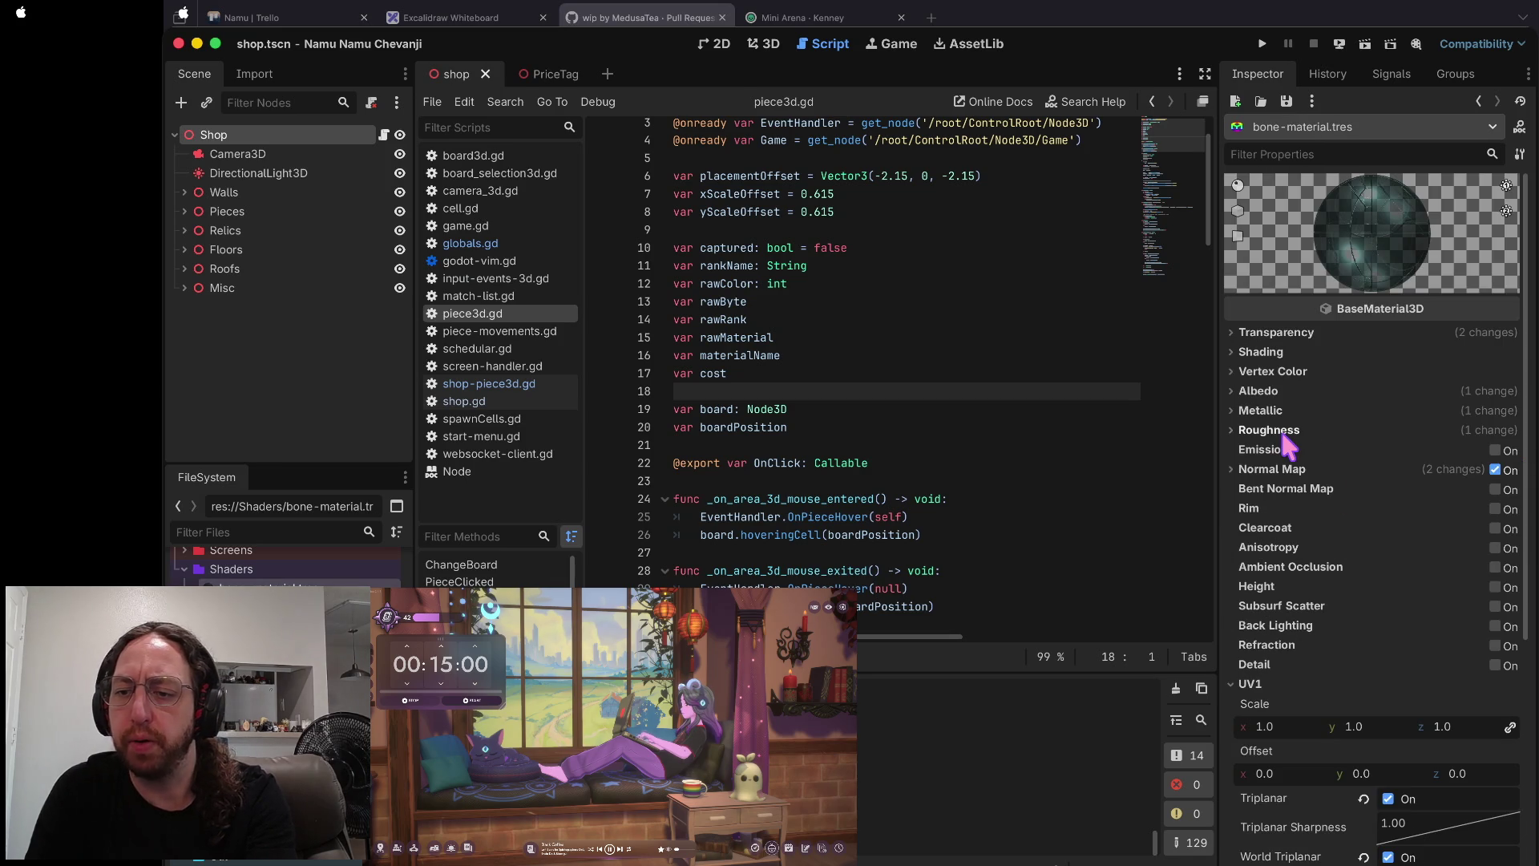
left_click(1388, 857)
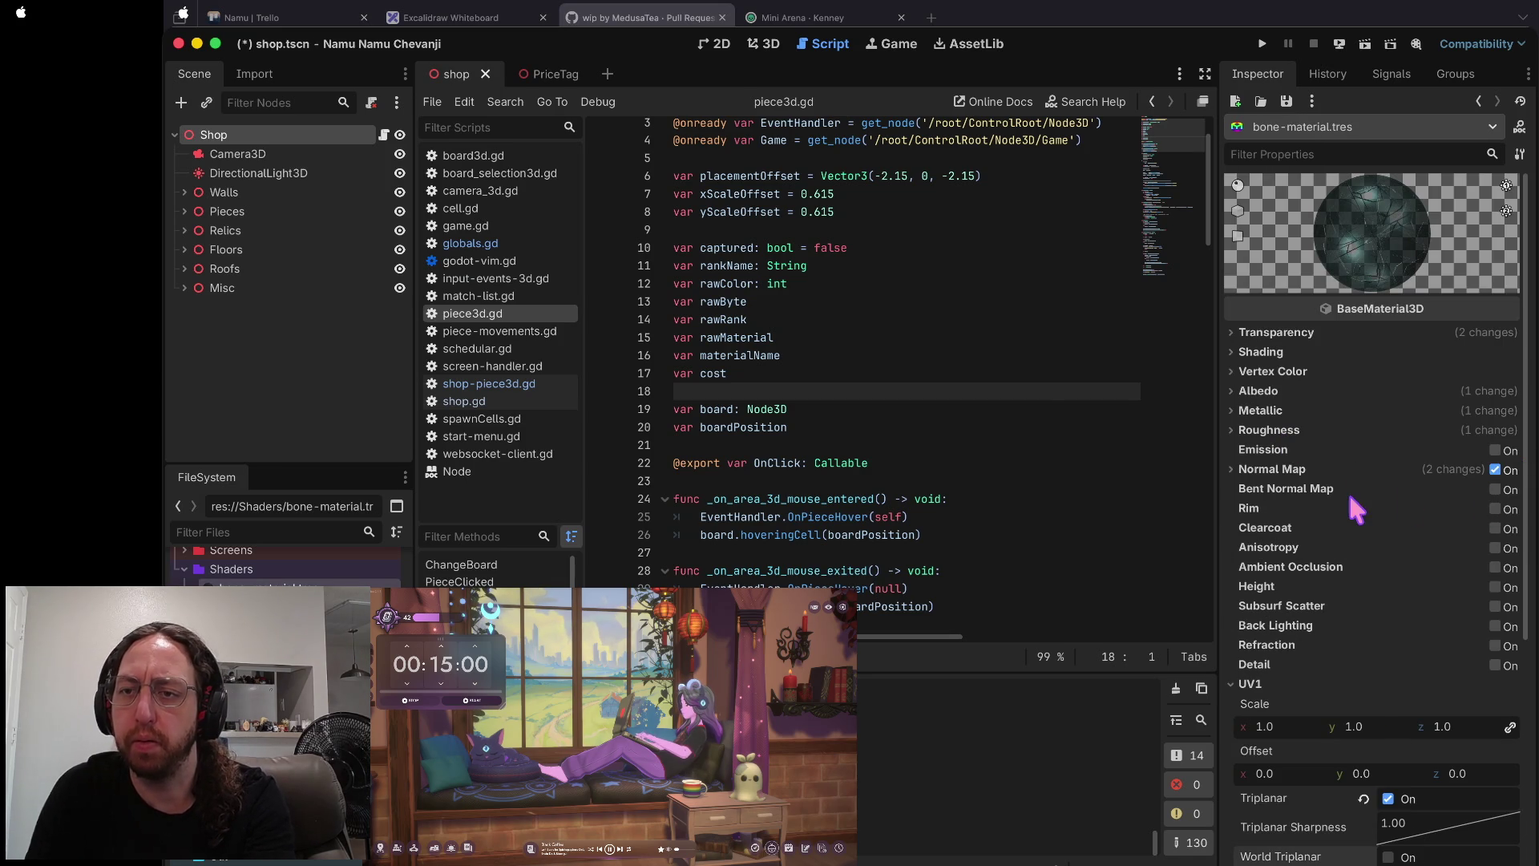
key("super+s")
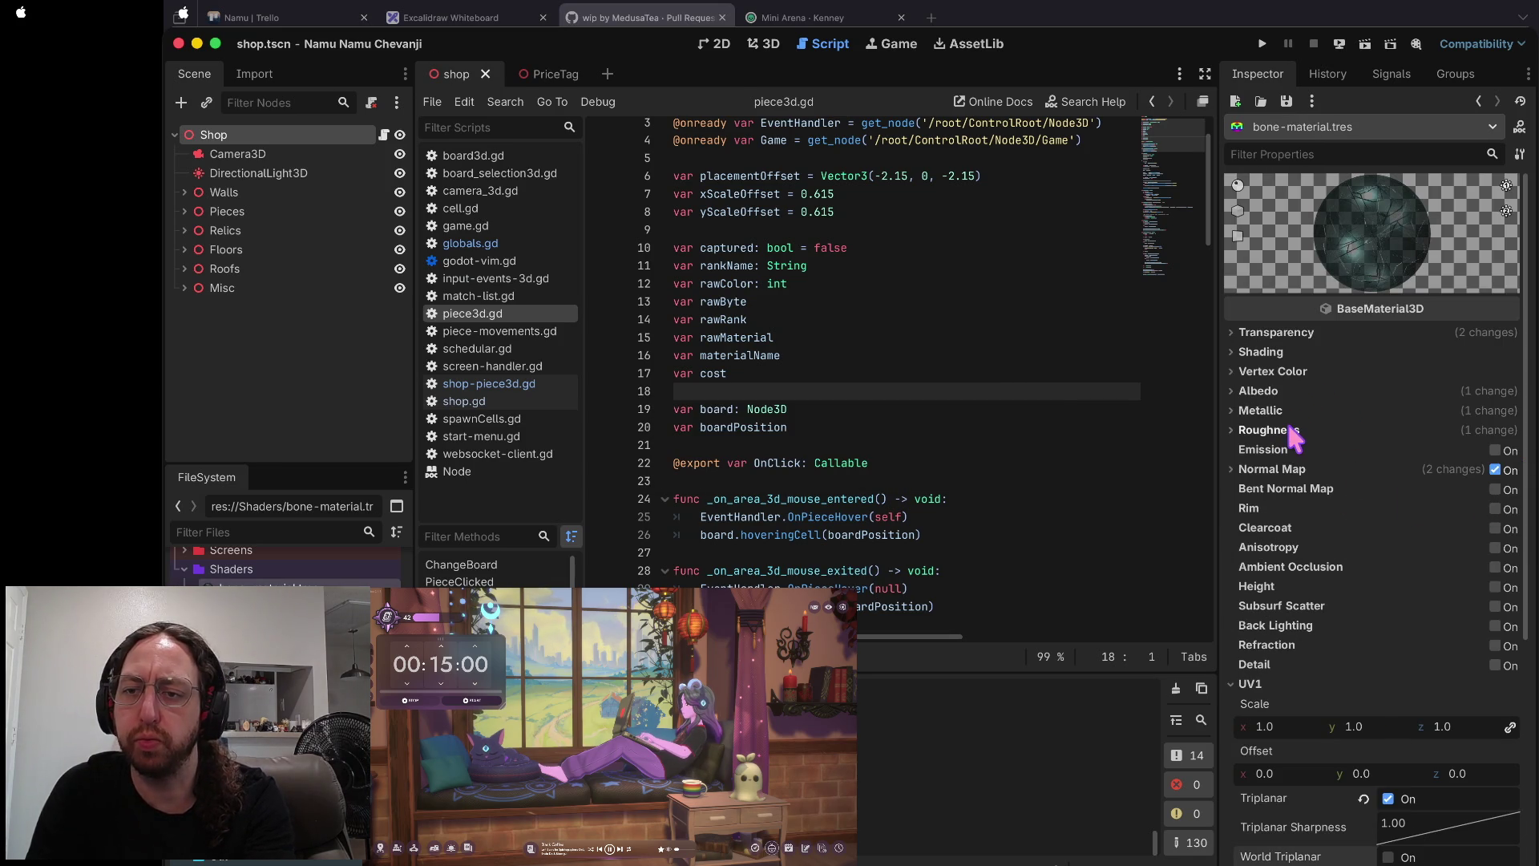
left_click(1292, 372)
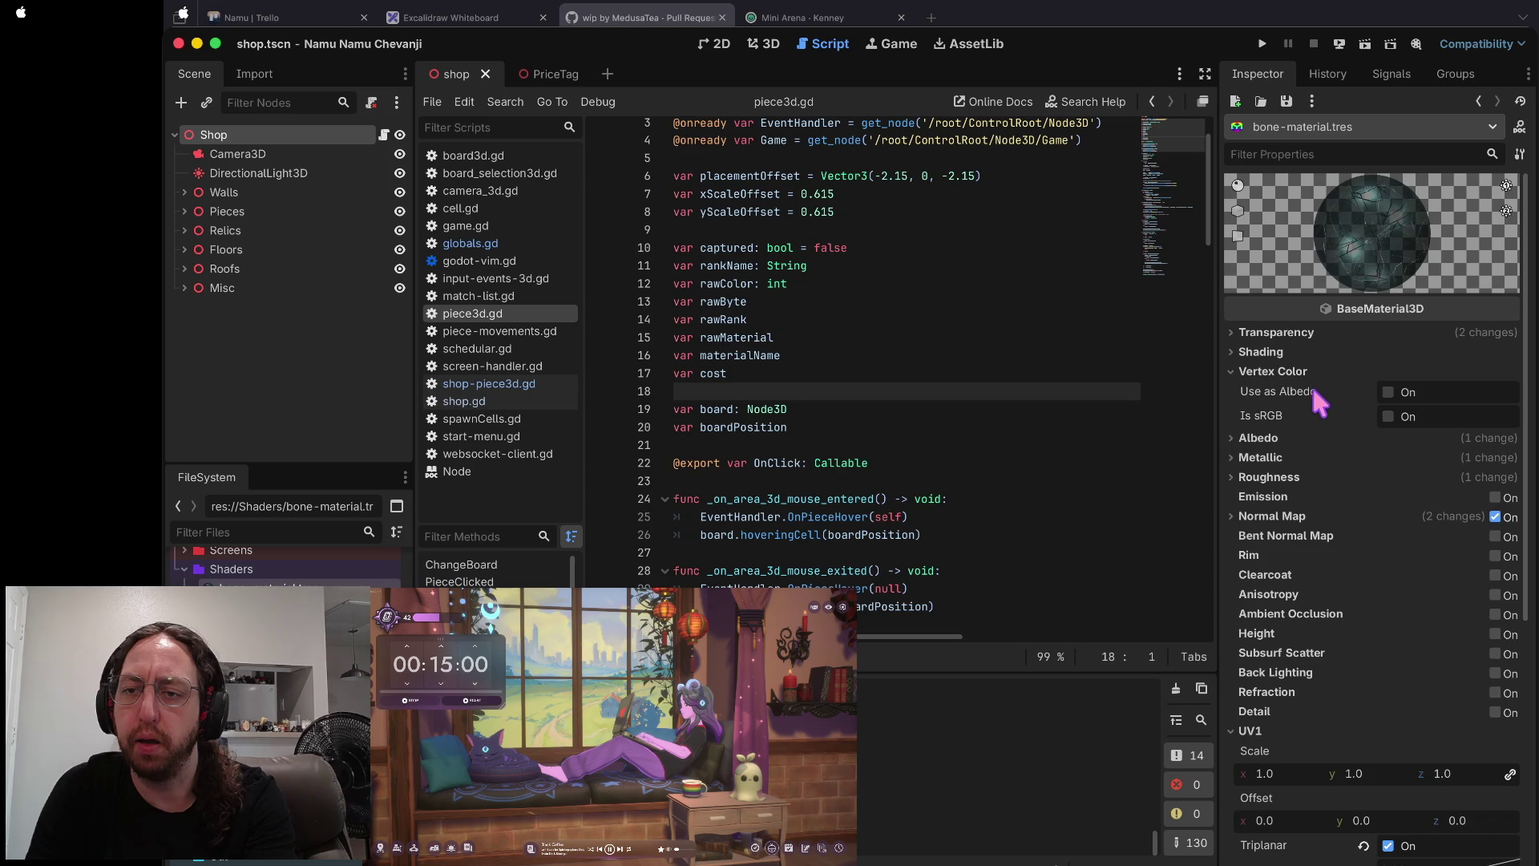
- Set the bone albedo colour to fully opaque off-white cac3b3
left_click(1258, 438)
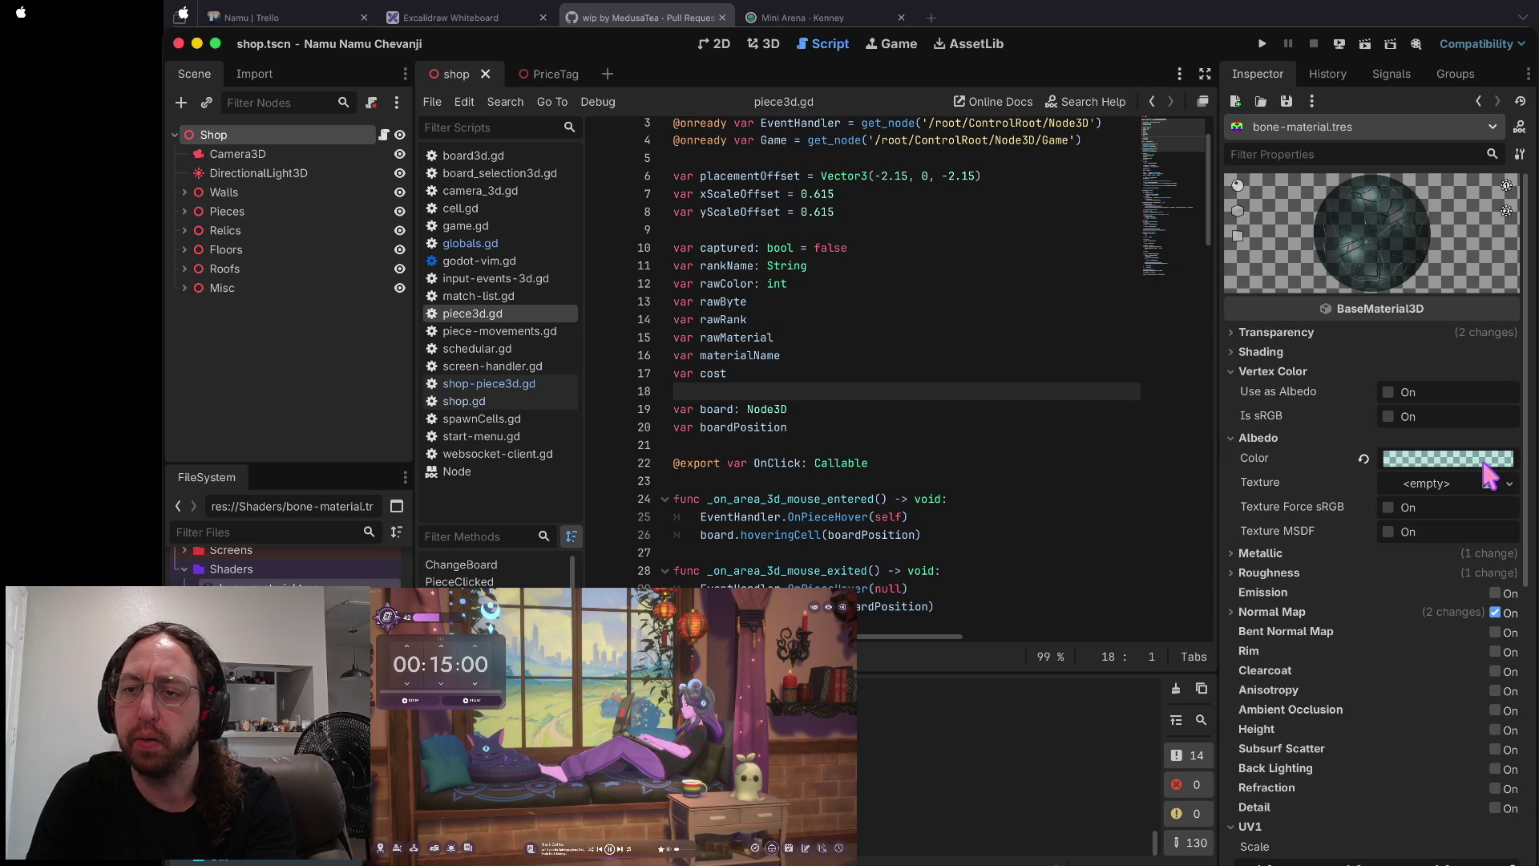
left_click(1487, 465)
key("Right")
key("BackSpace")
key("BackSpace")
key("Return")
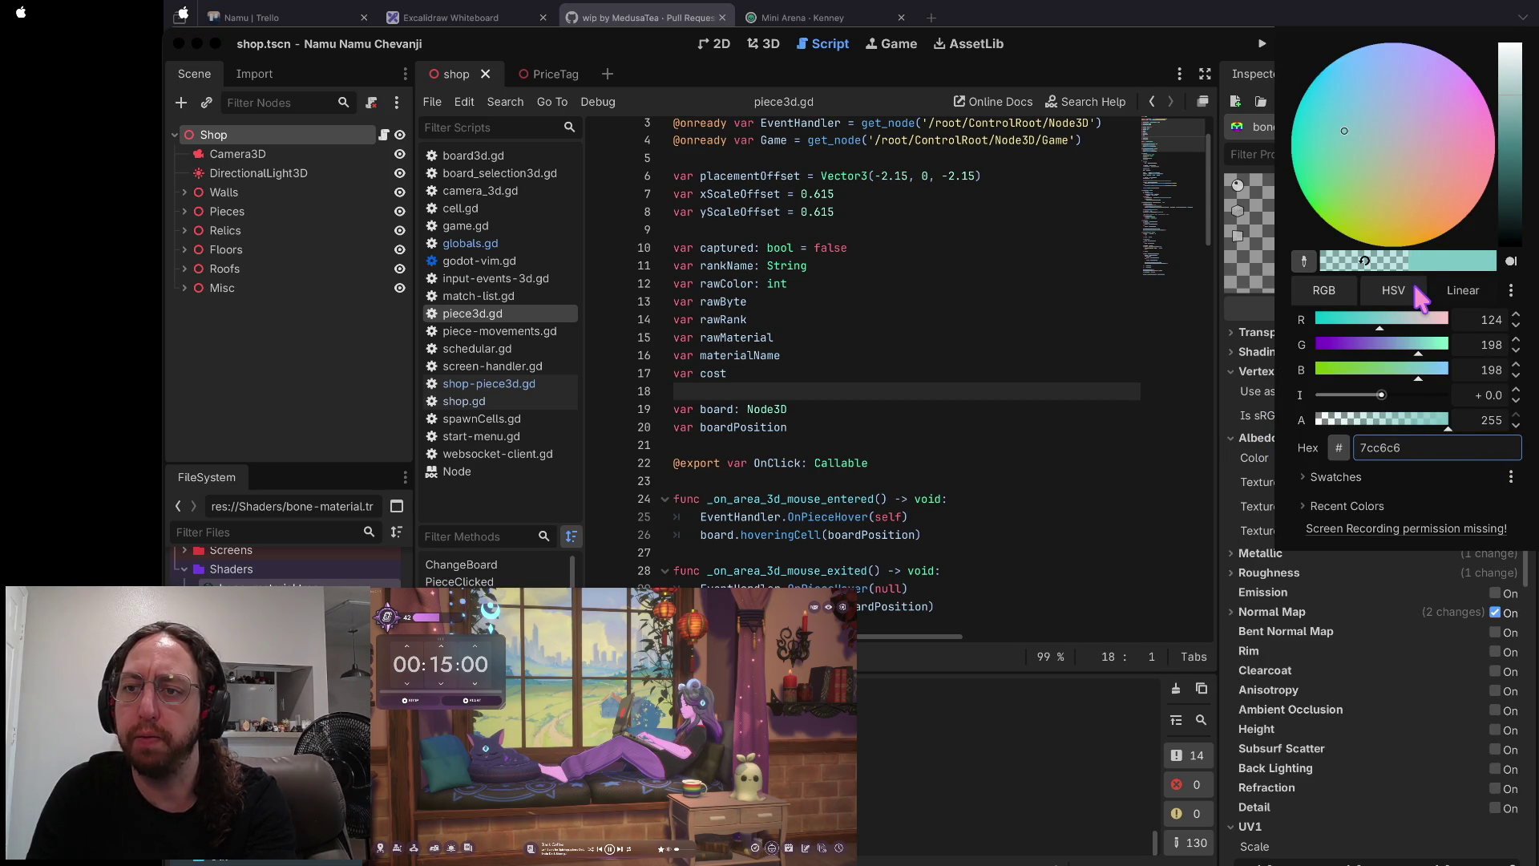
left_click(1404, 137)
left_click(1416, 116)
left_click(1379, 150)
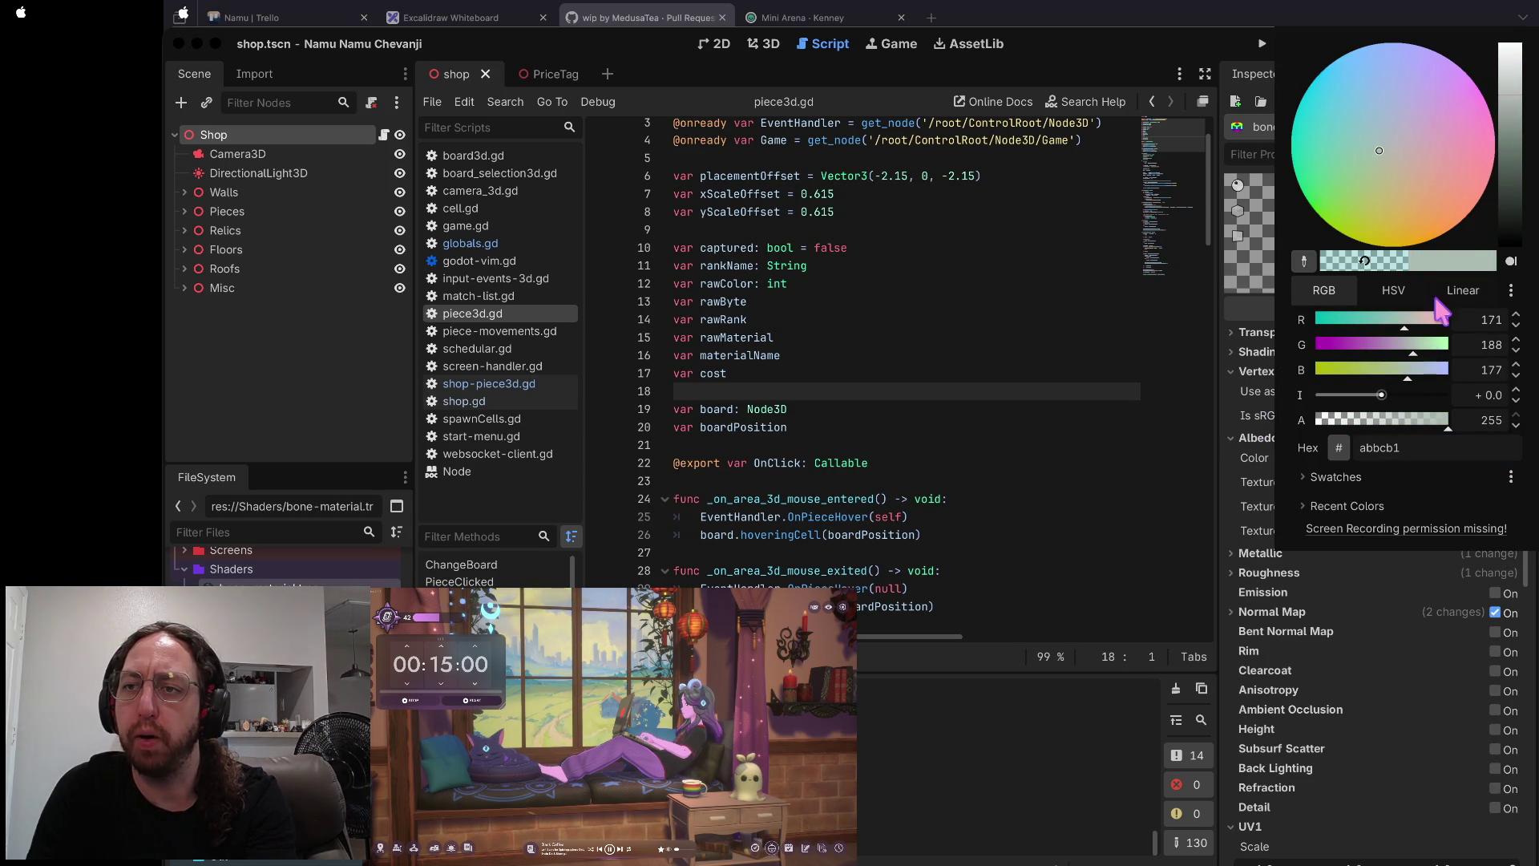
left_click_drag(1509, 100, 1509, 77)
mouse_move(1382, 155)
left_mouse_down()
mouse_move(1409, 167)
mouse_move(1391, 146)
mouse_move(1390, 161)
left_mouse_up()
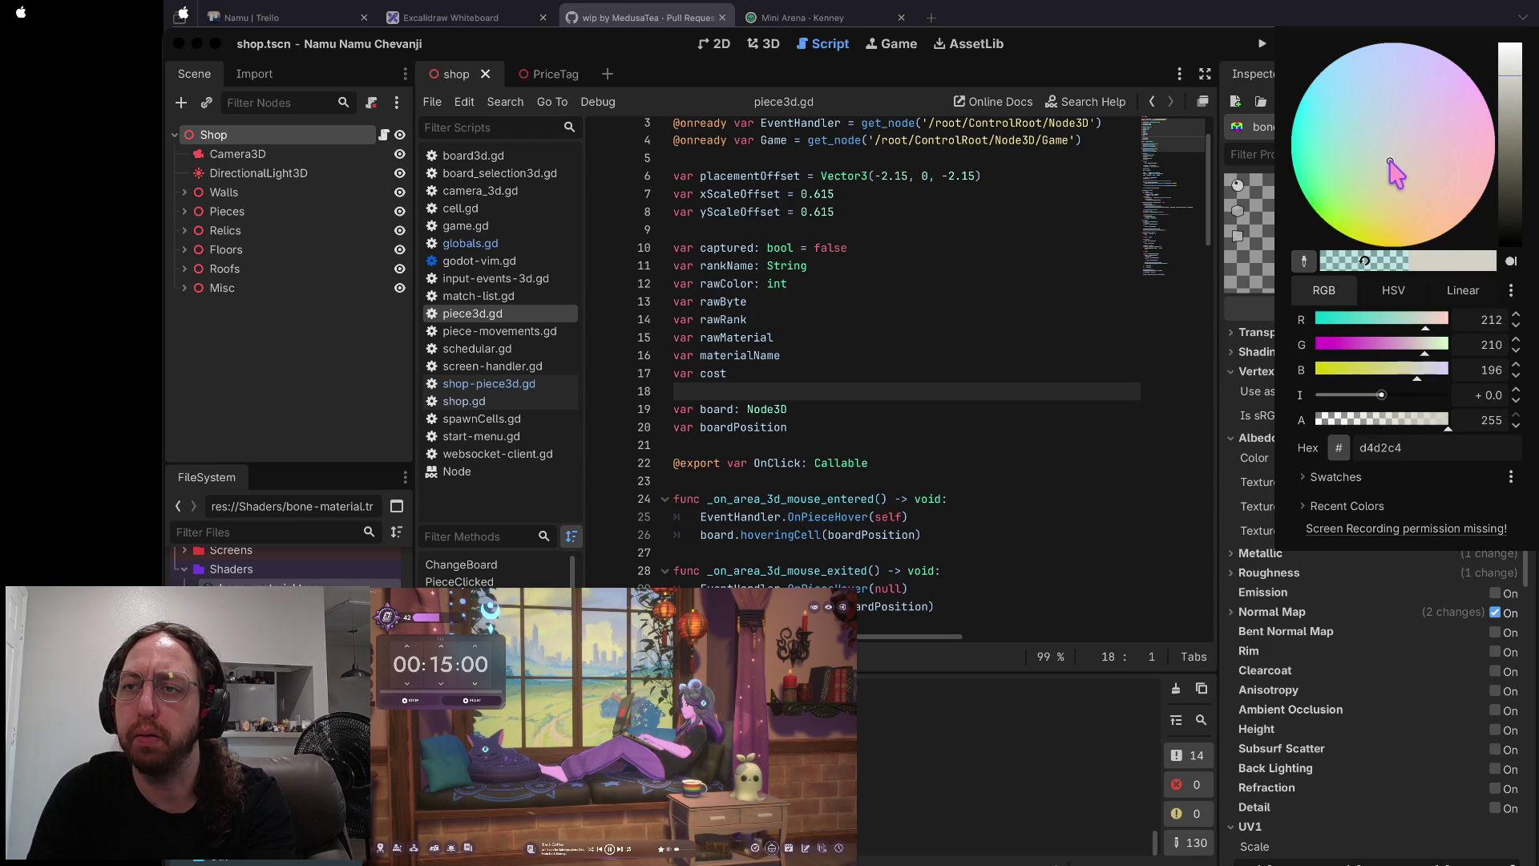
left_click(1509, 86)
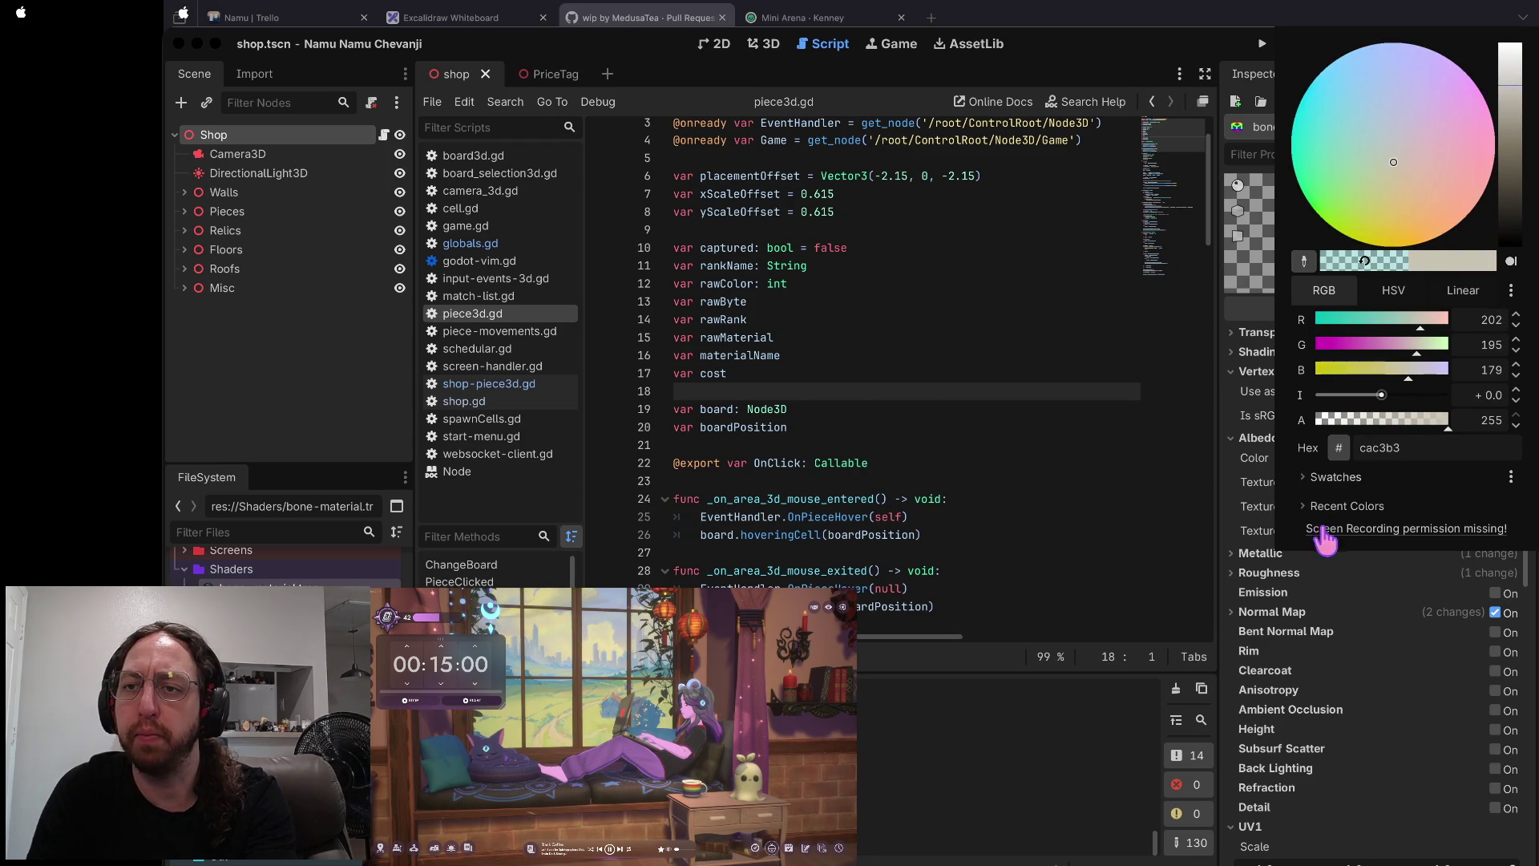
left_click(1314, 569)
mouse_move(1398, 275)
left_mouse_down()
mouse_move(1374, 173)
mouse_move(1418, 209)
mouse_move(1426, 190)
mouse_move(1395, 160)
mouse_move(1397, 124)
mouse_move(1435, 144)
mouse_move(1398, 248)
left_mouse_up()
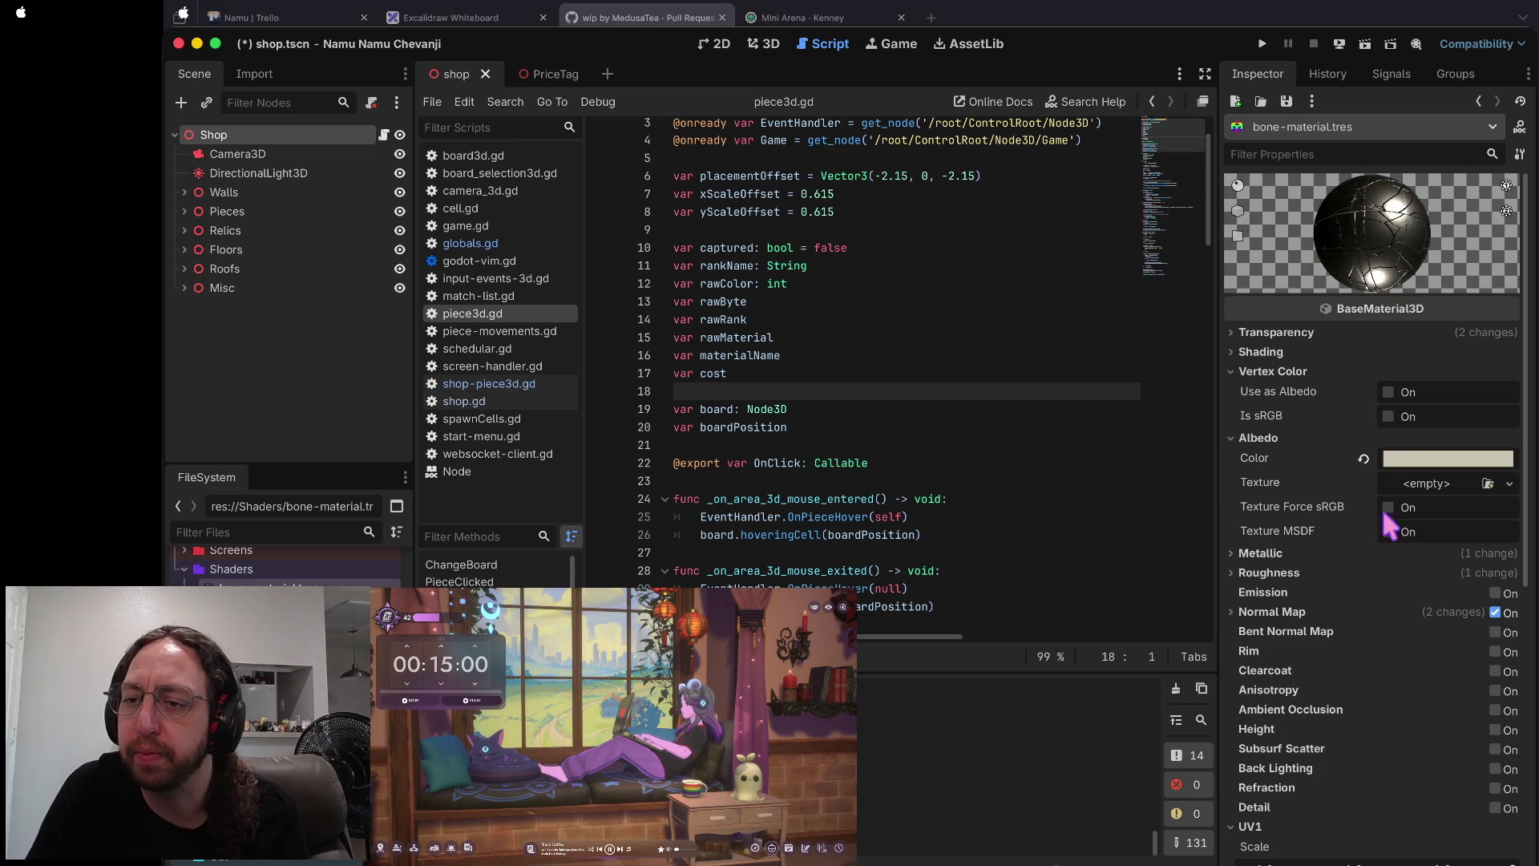
- Leave the bone albedo colour unchanged and enable the material's normal map
left_click(1452, 463)
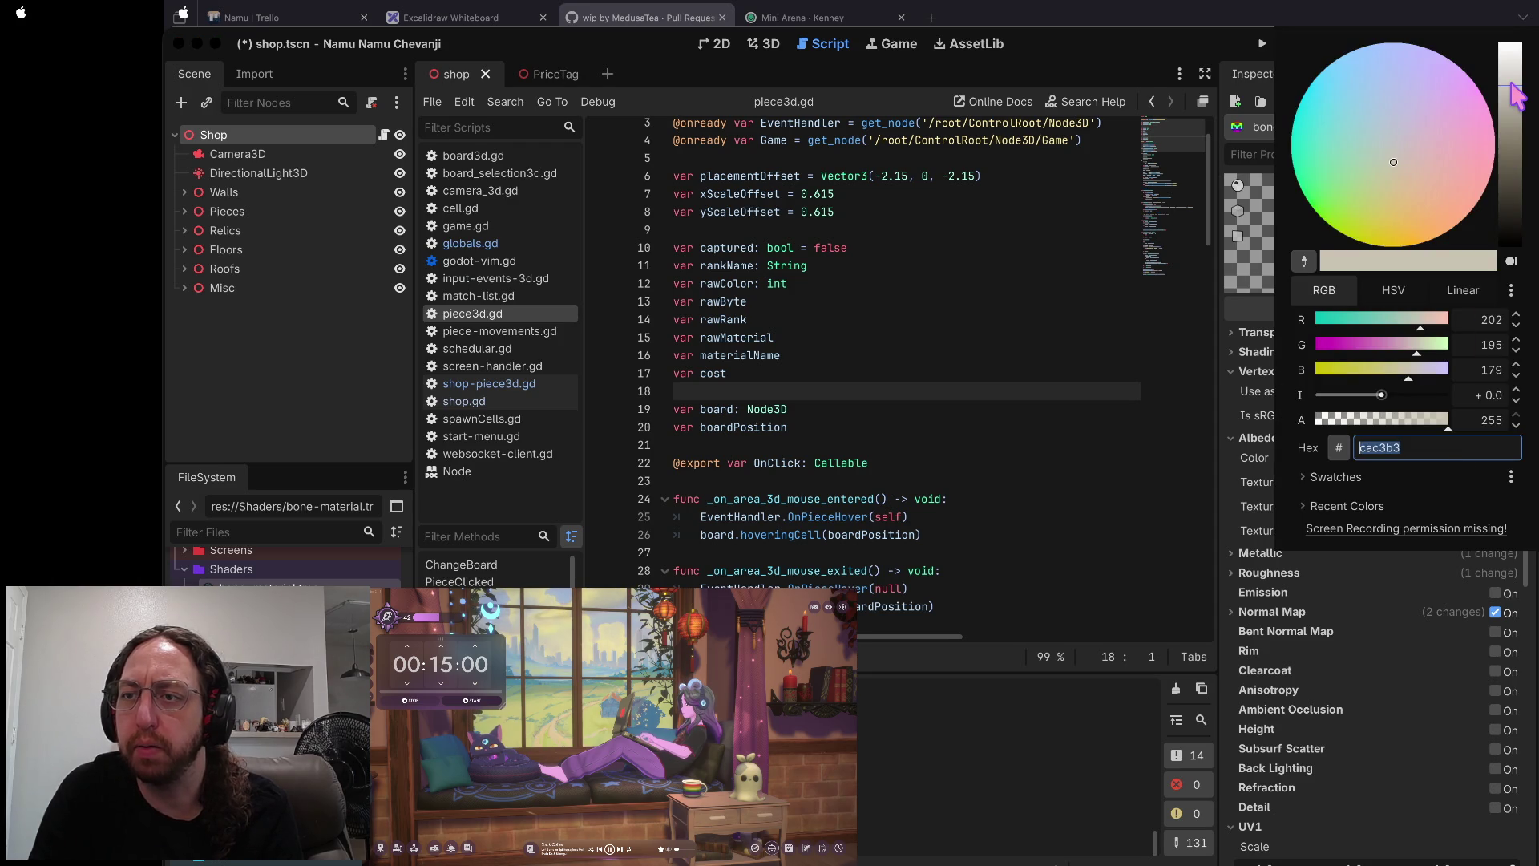
left_click(1369, 632)
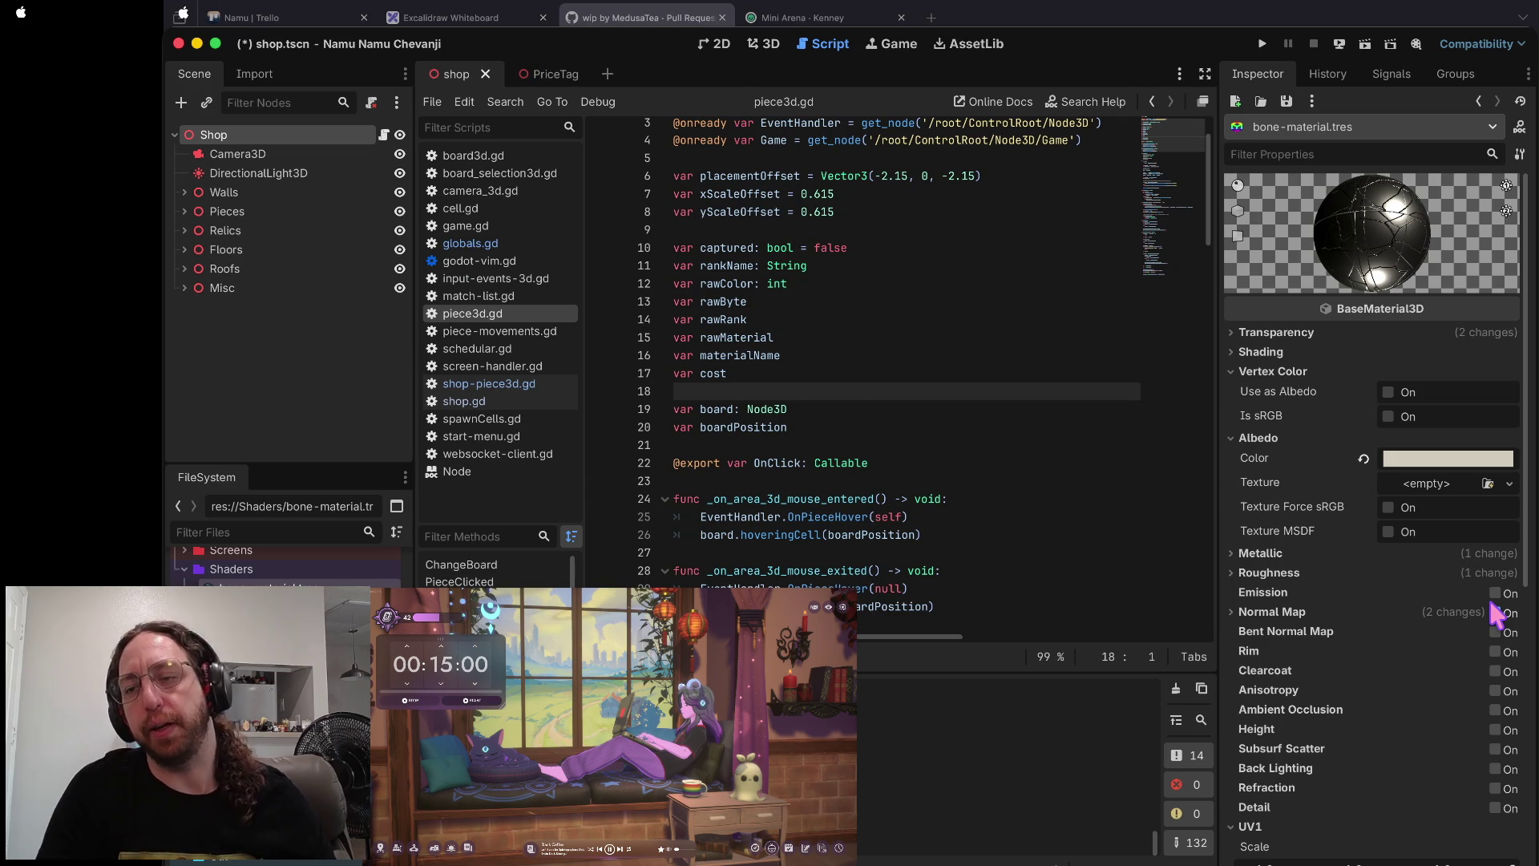
left_click(1494, 613)
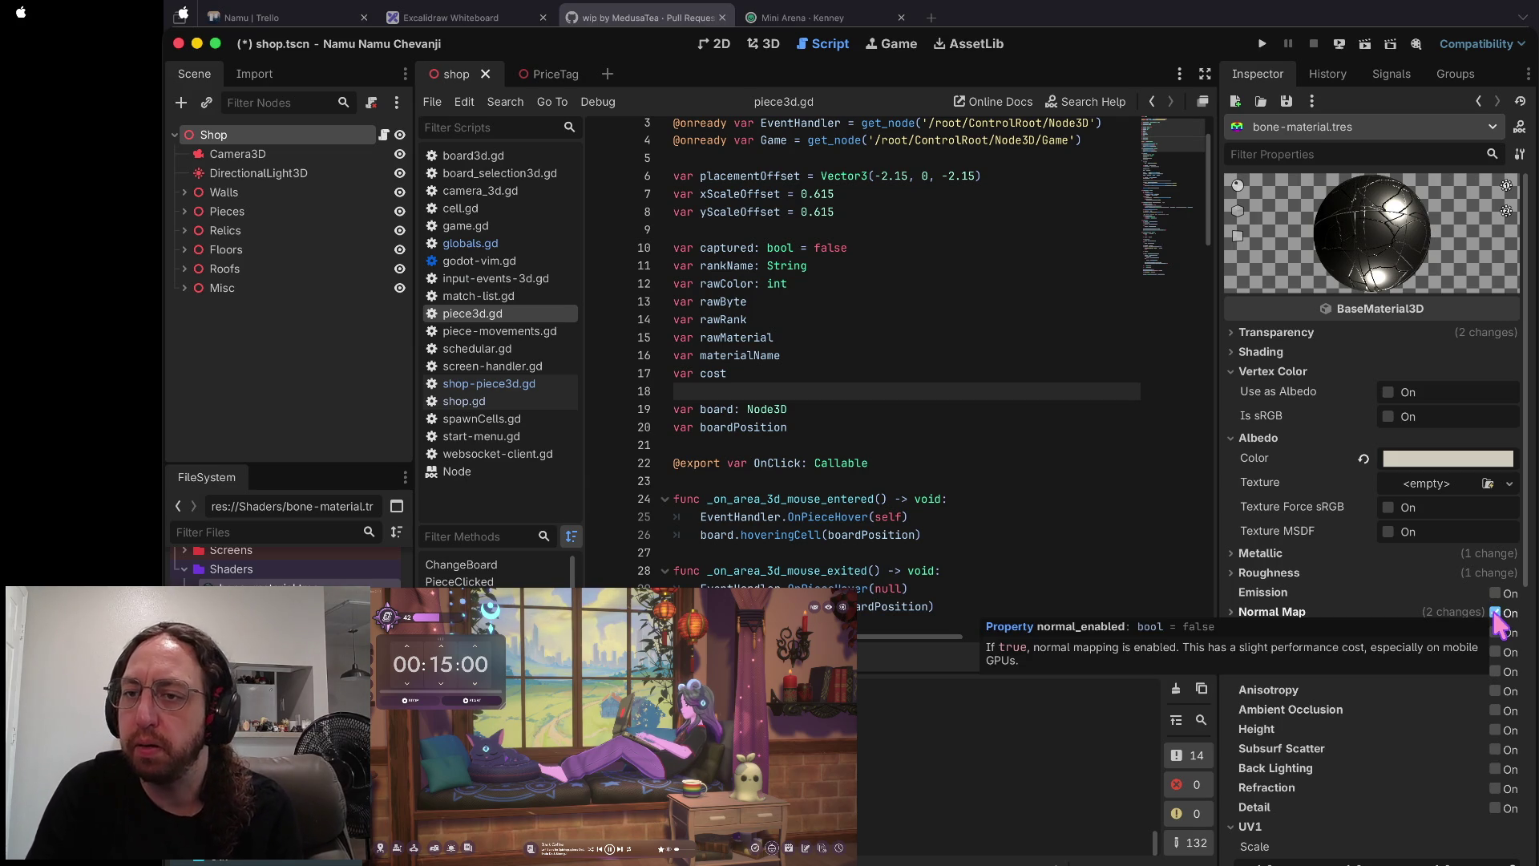
left_click(1494, 614)
left_click(1494, 612)
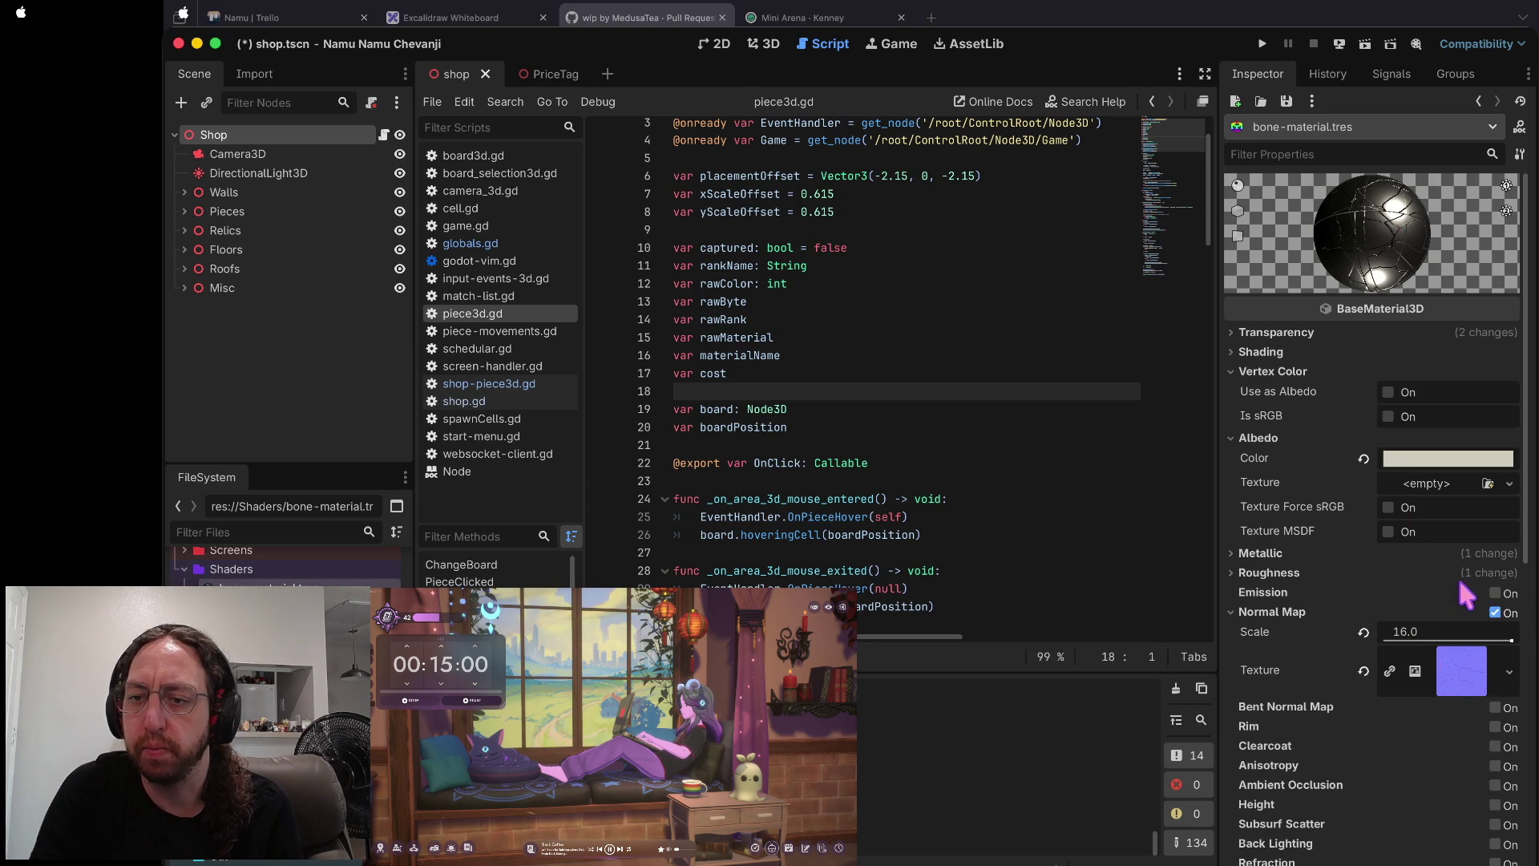
- Reset Metallic to 0 and raise Roughness to 1.0 on the bone material
left_click(1333, 555)
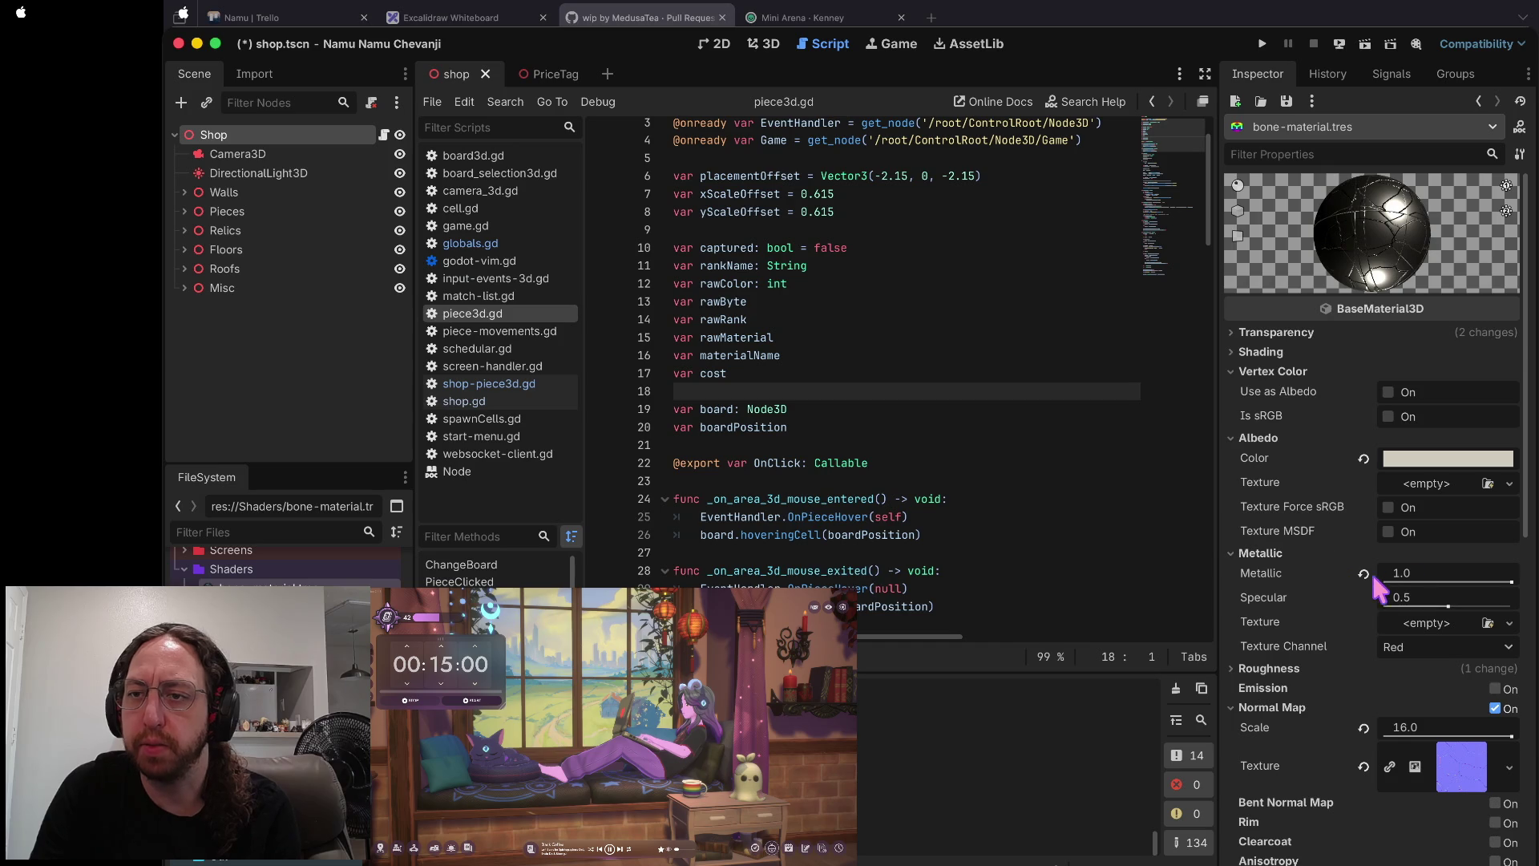
left_click(1361, 574)
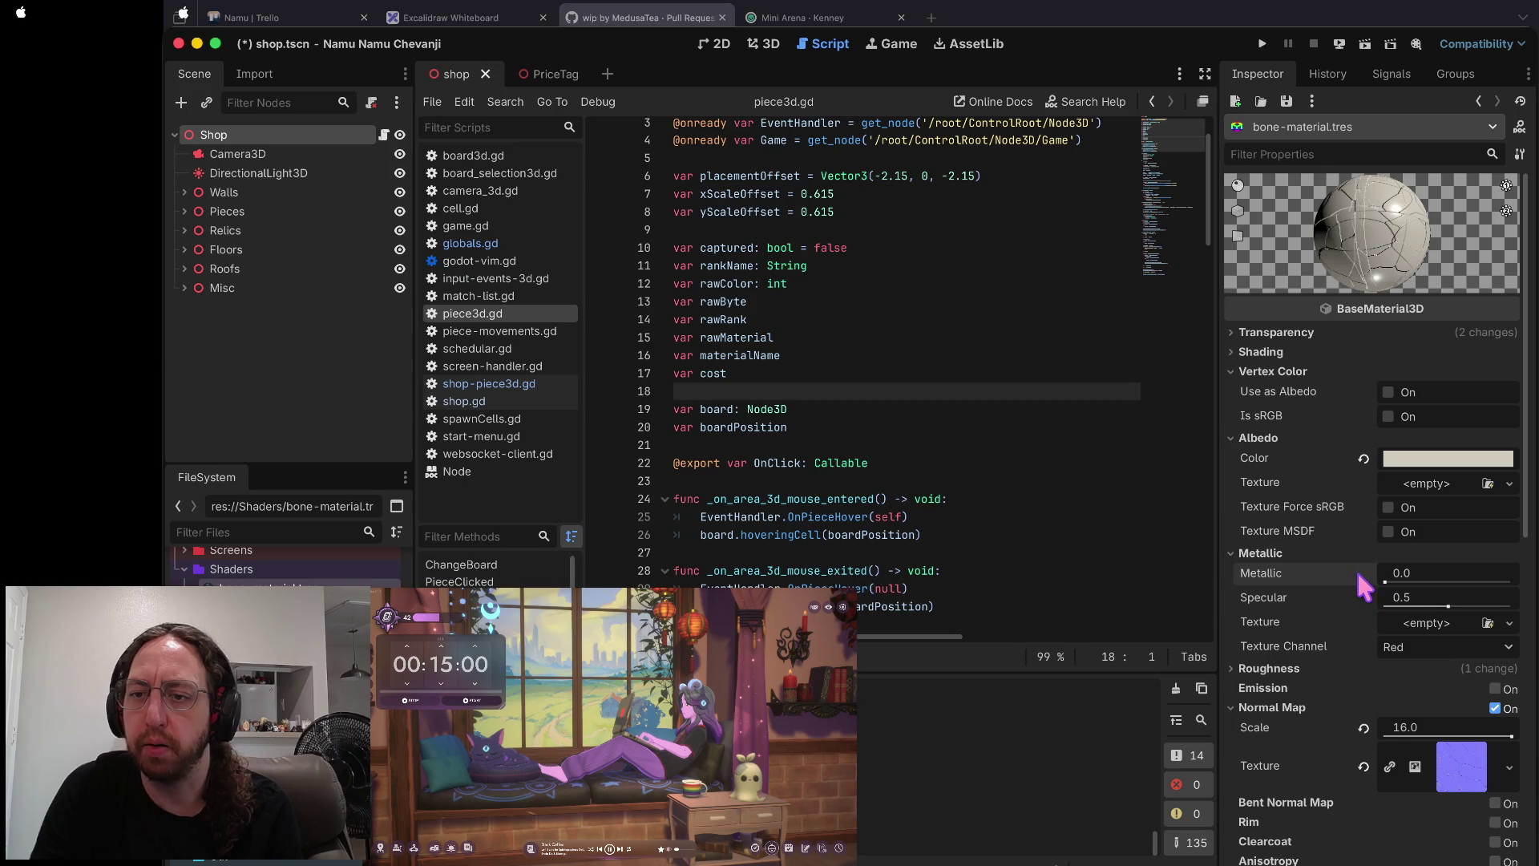
left_click(1258, 553)
left_click(1275, 574)
left_click_drag(1443, 601, 1519, 601)
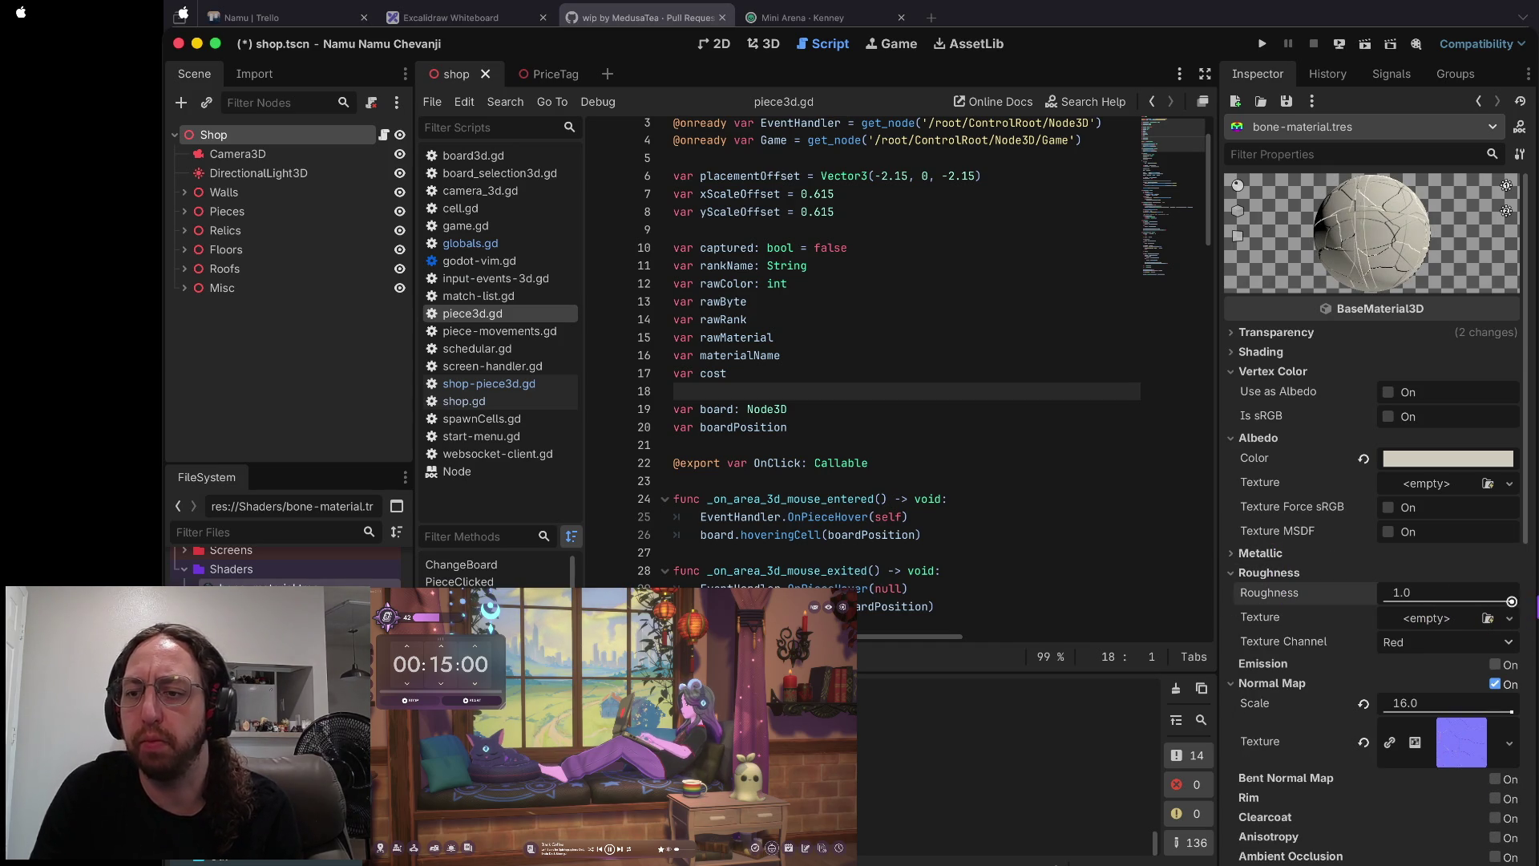
left_click(1310, 568)
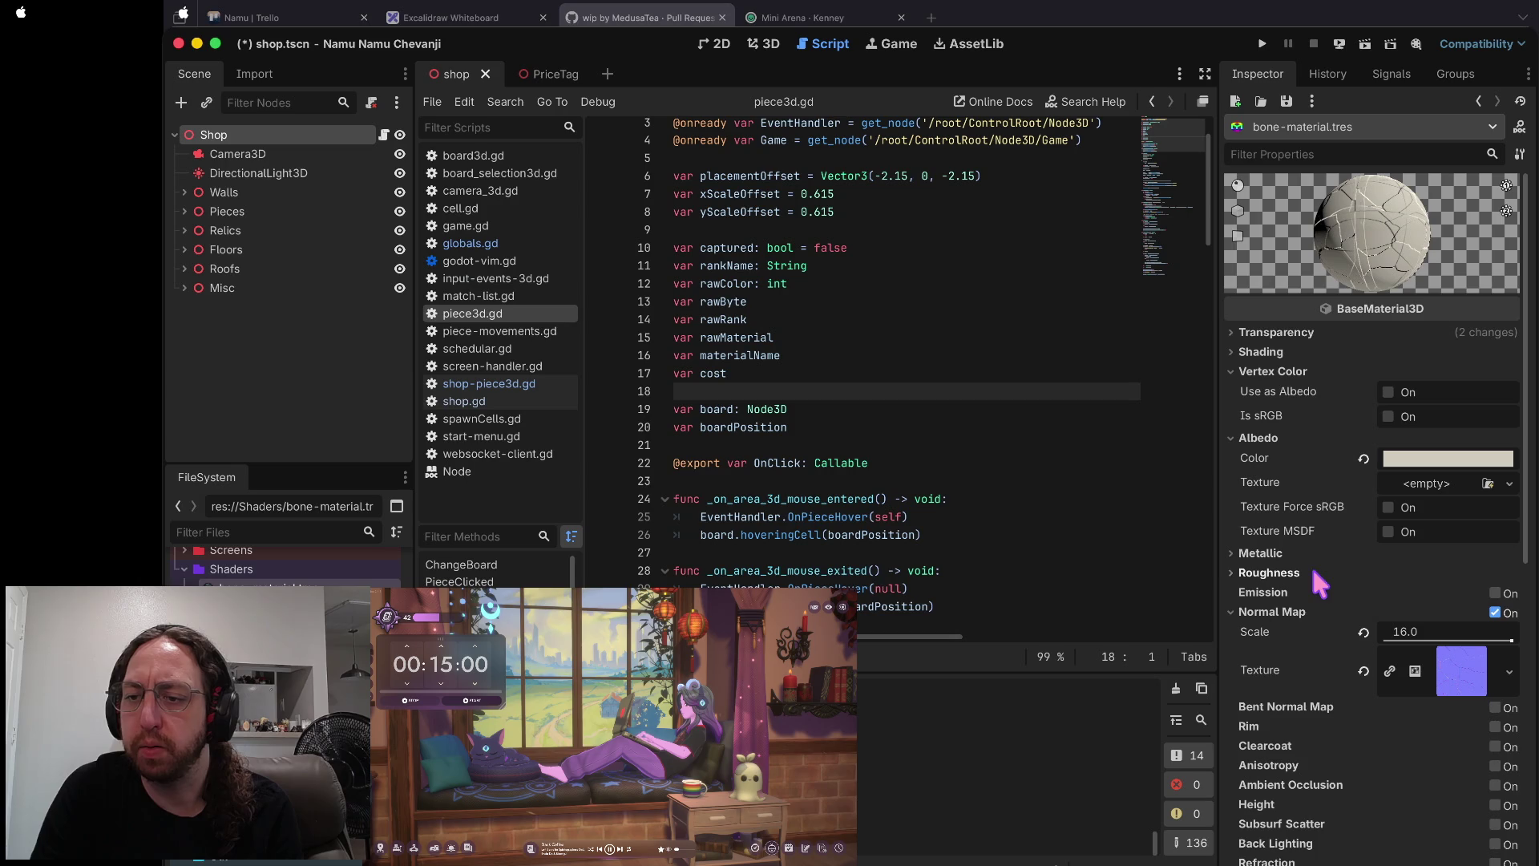
- Return the normal map scale to 16.0 and expand its noise texture settings
mouse_move(1511, 640)
left_mouse_down()
mouse_move(1405, 640)
mouse_move(1503, 640)
mouse_move(1453, 641)
mouse_move(1455, 677)
left_mouse_up()
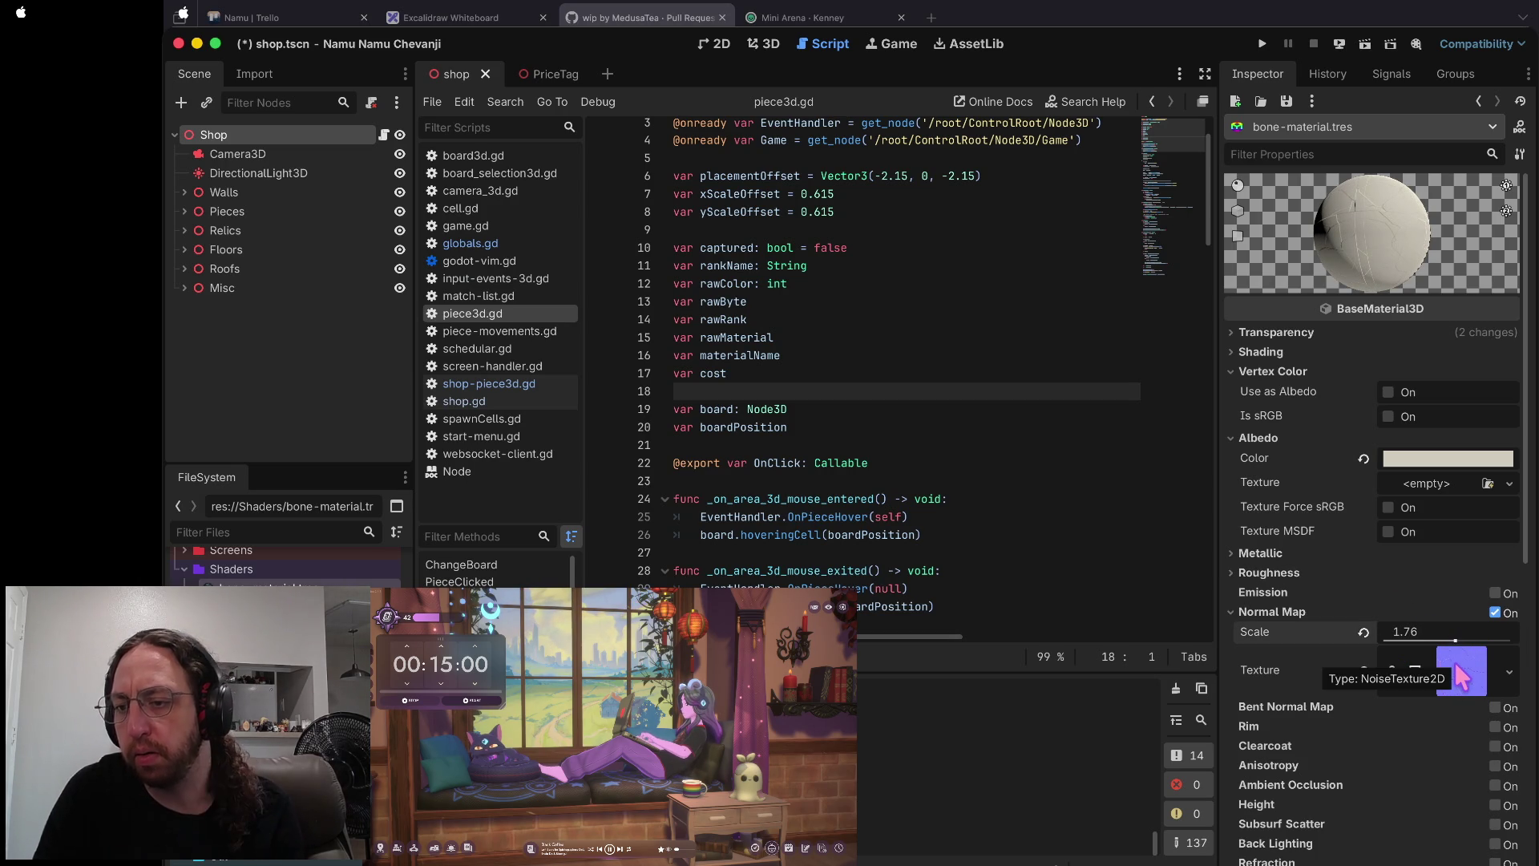
mouse_move(1455, 641)
left_mouse_down()
mouse_move(1398, 639)
mouse_move(1523, 637)
left_mouse_up()
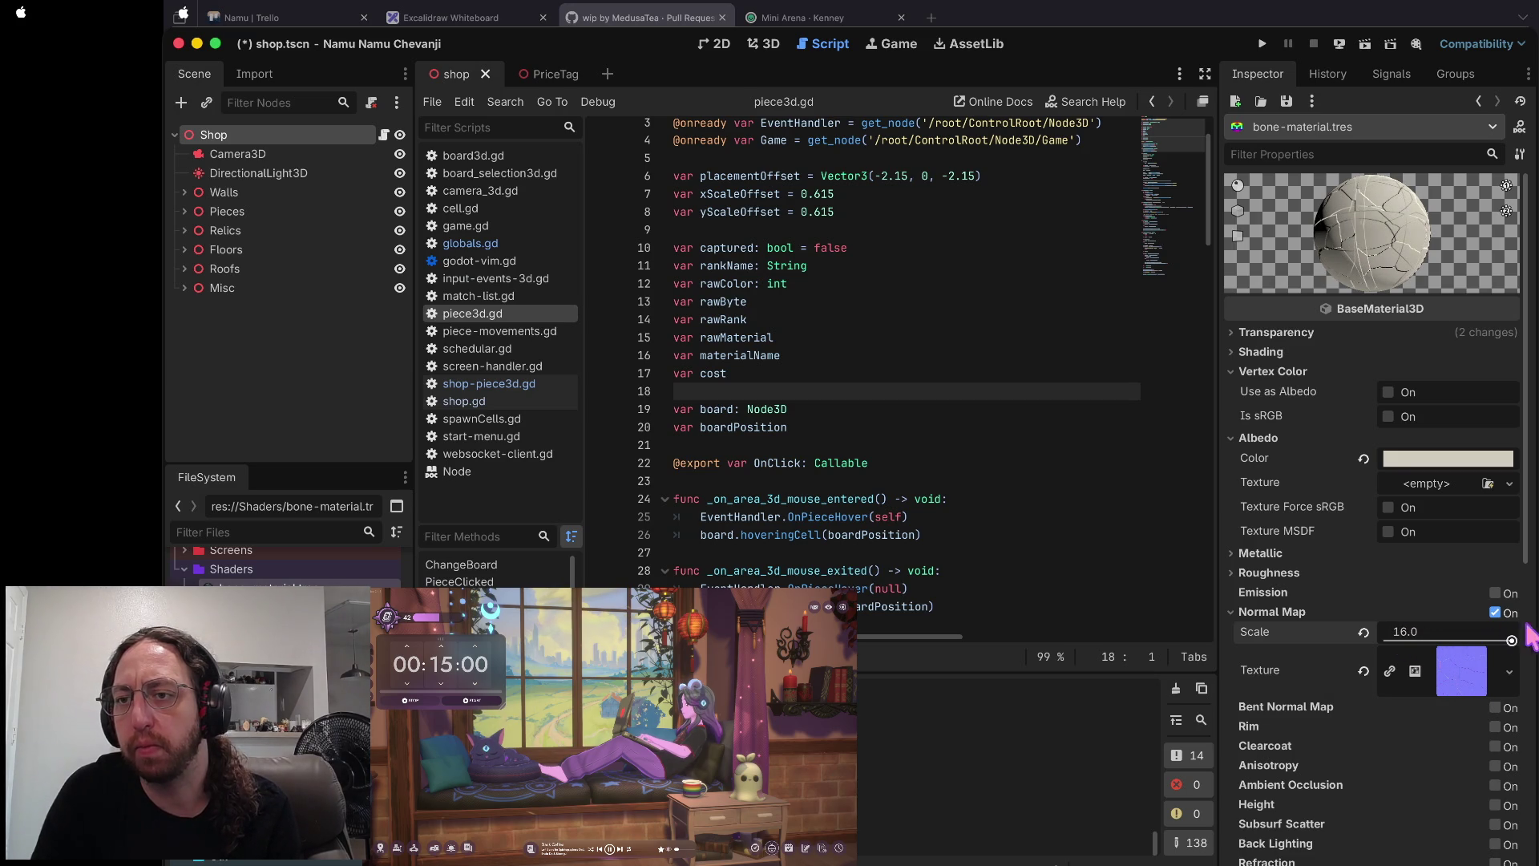
left_click(1461, 670)
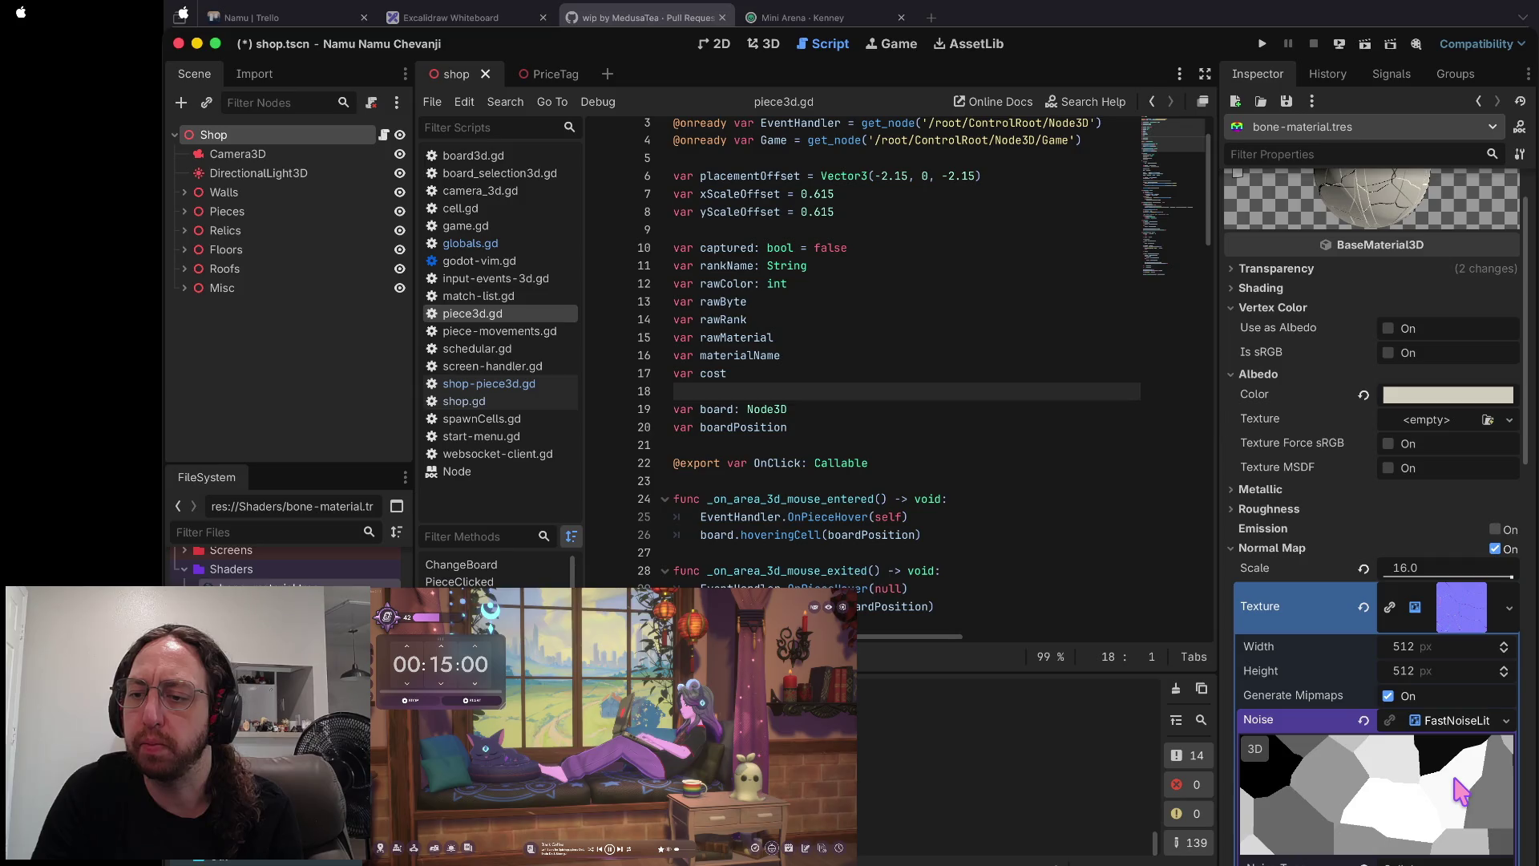
- Switch the normal map's FastNoiseLite Noise Type to Simplex
scroll(1459, 789, "down", 4)
left_click(1440, 680)
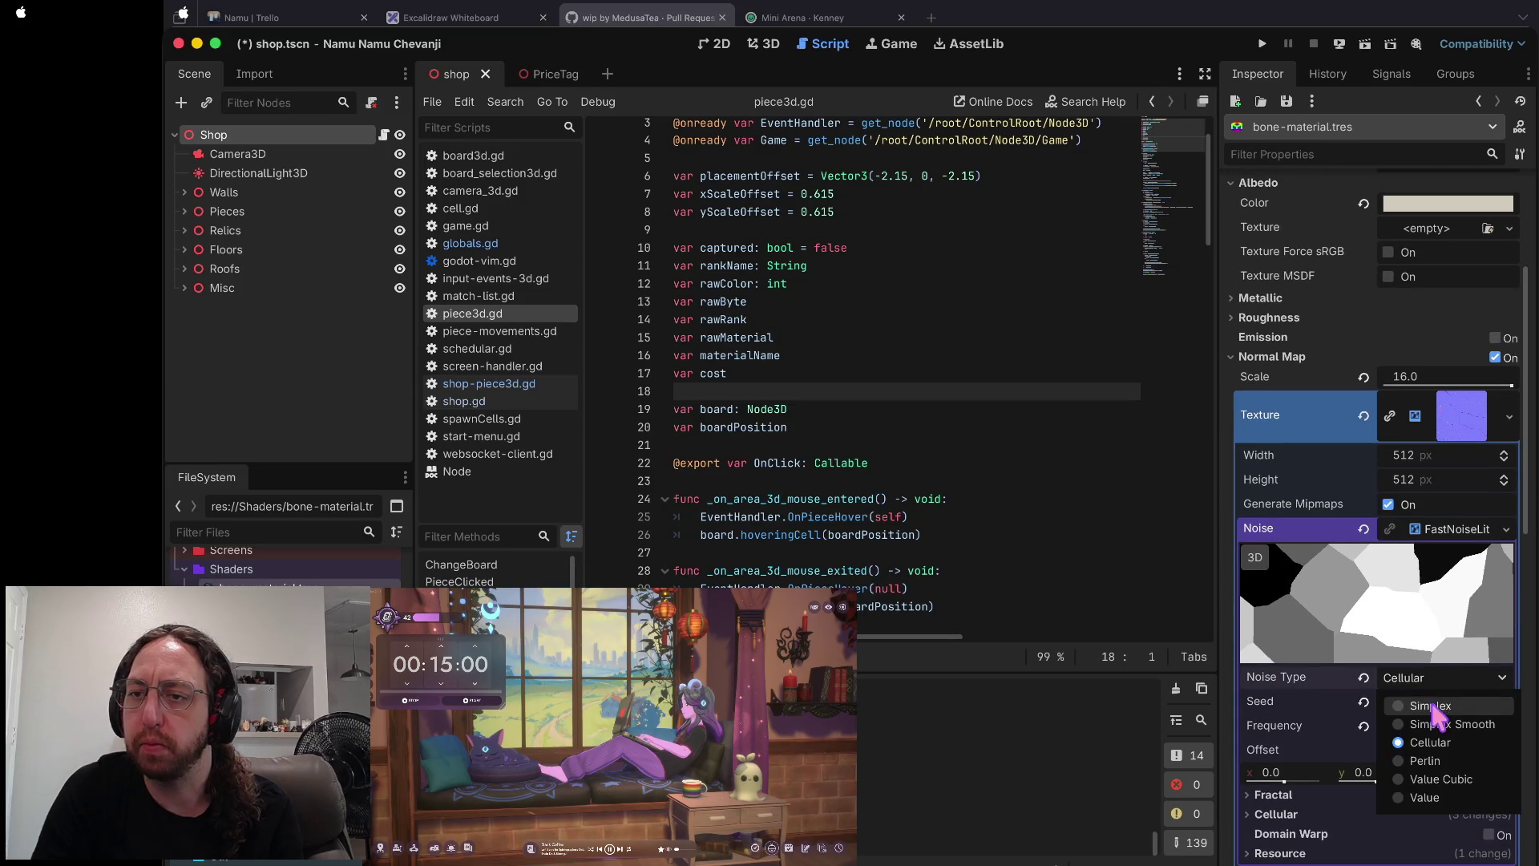
left_click(1437, 715)
scroll(1438, 716, "up", 3)
scroll(1429, 696, "down", 6)
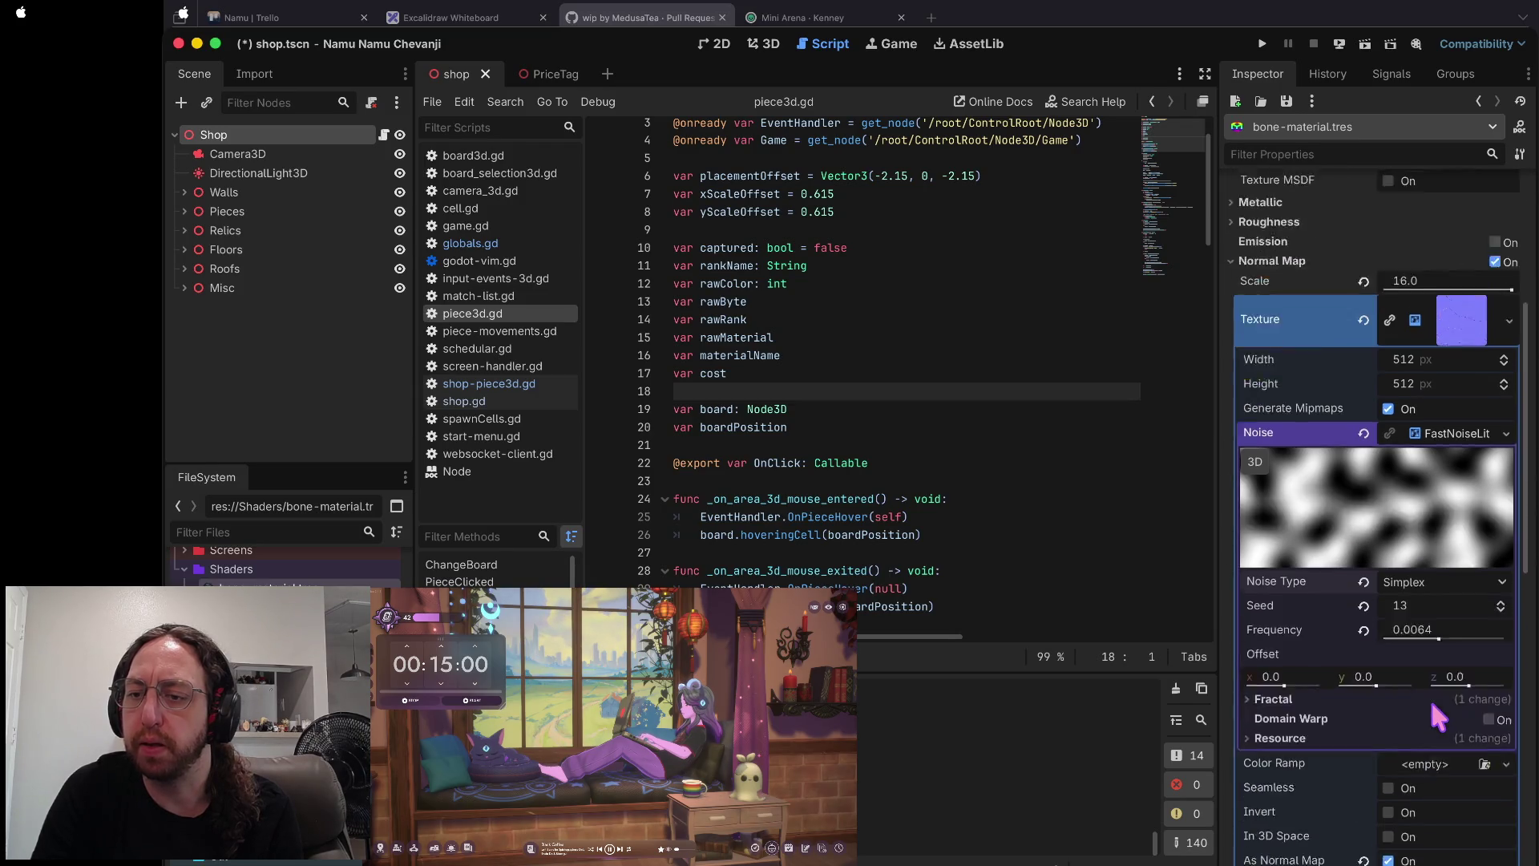
scroll(1390, 678, "up", 6)
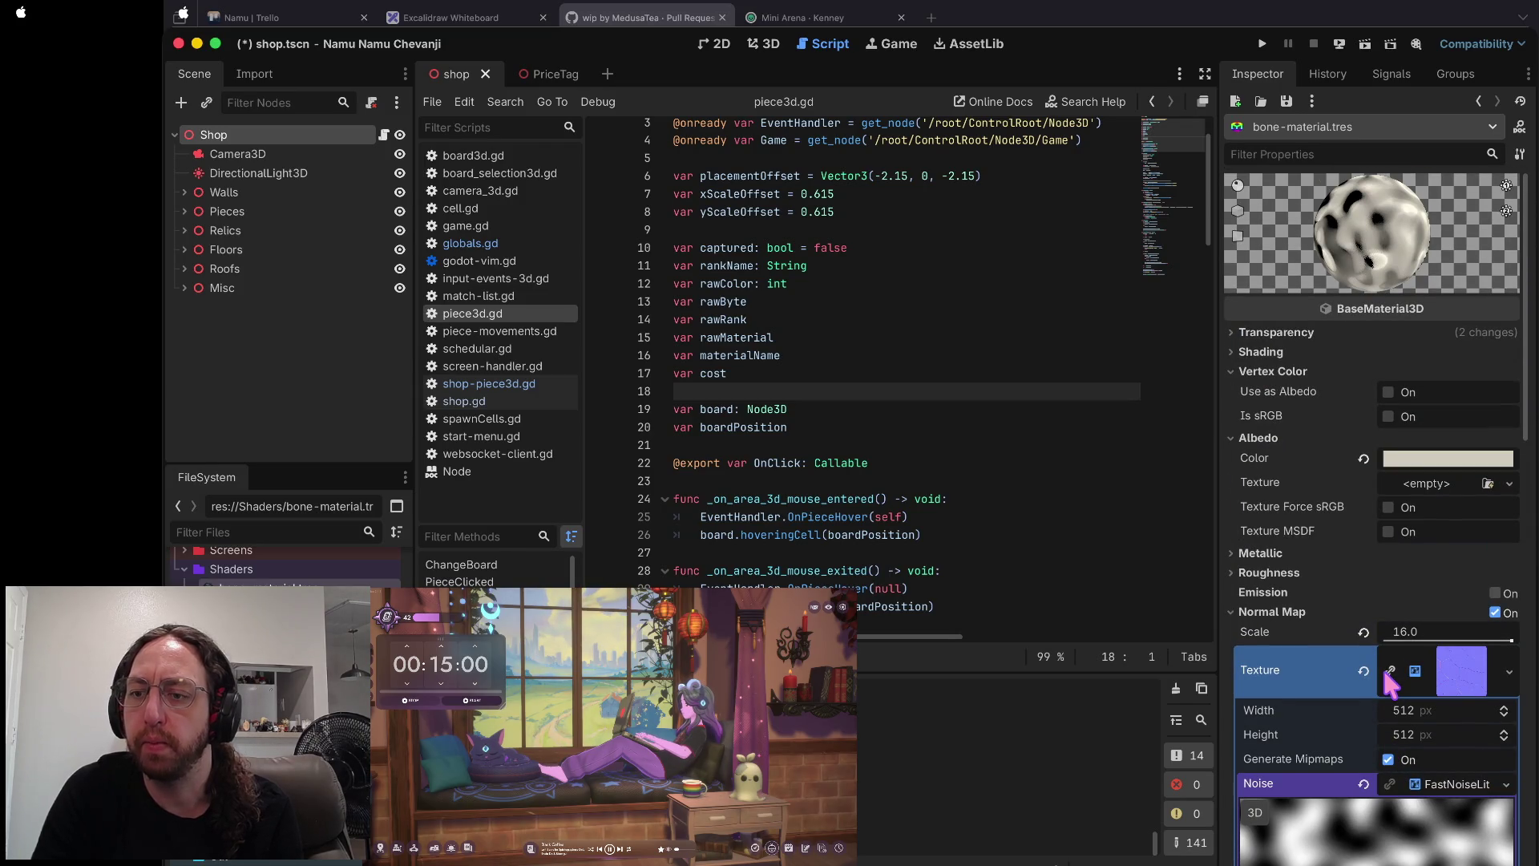
scroll(1390, 677, "down", 4)
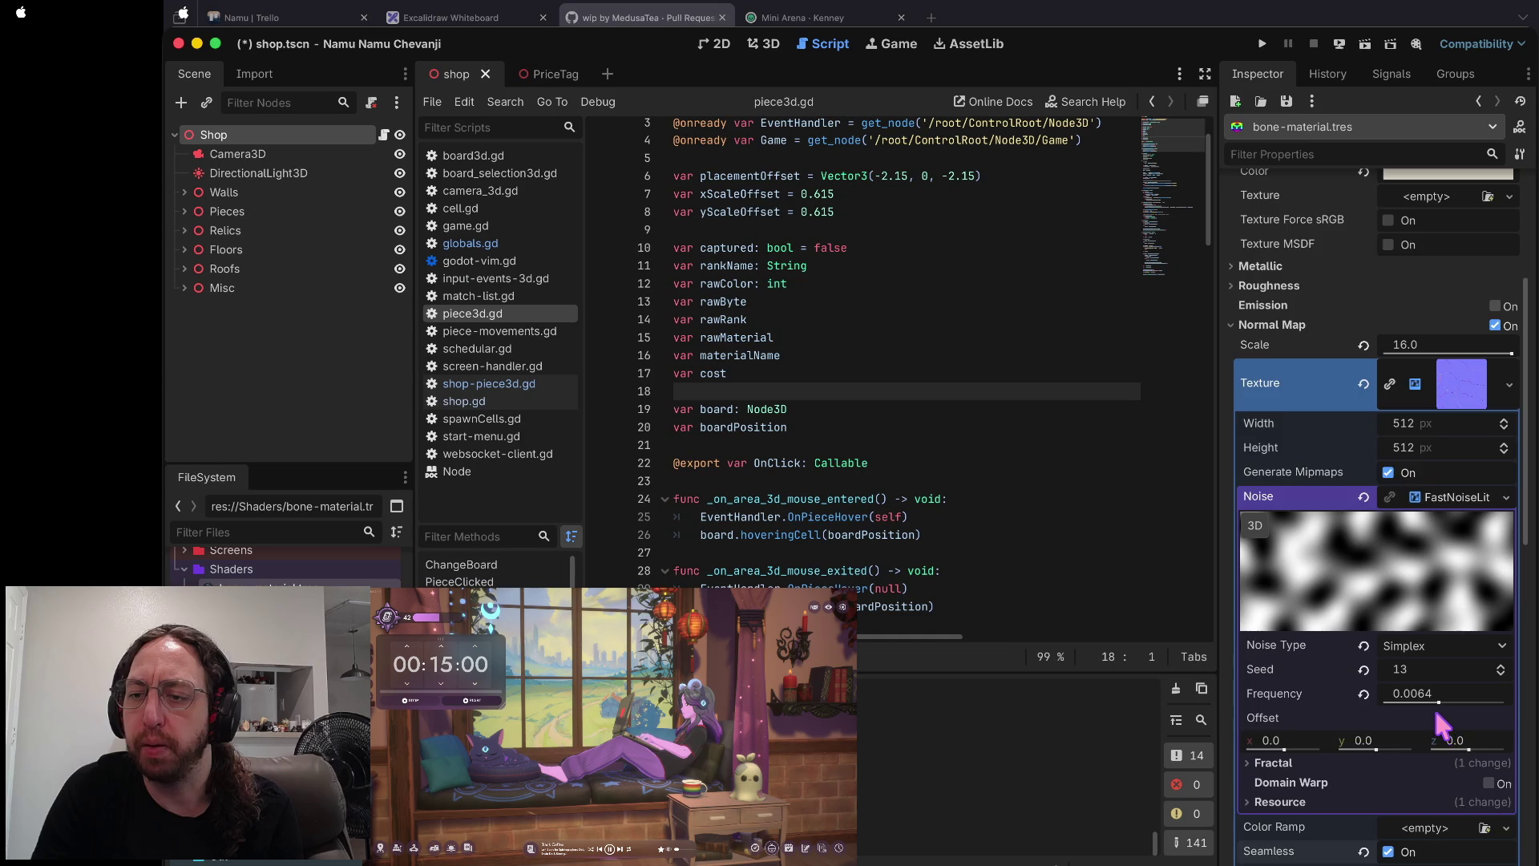
scroll(1440, 722, "down", 2)
scroll(1437, 716, "down", 2)
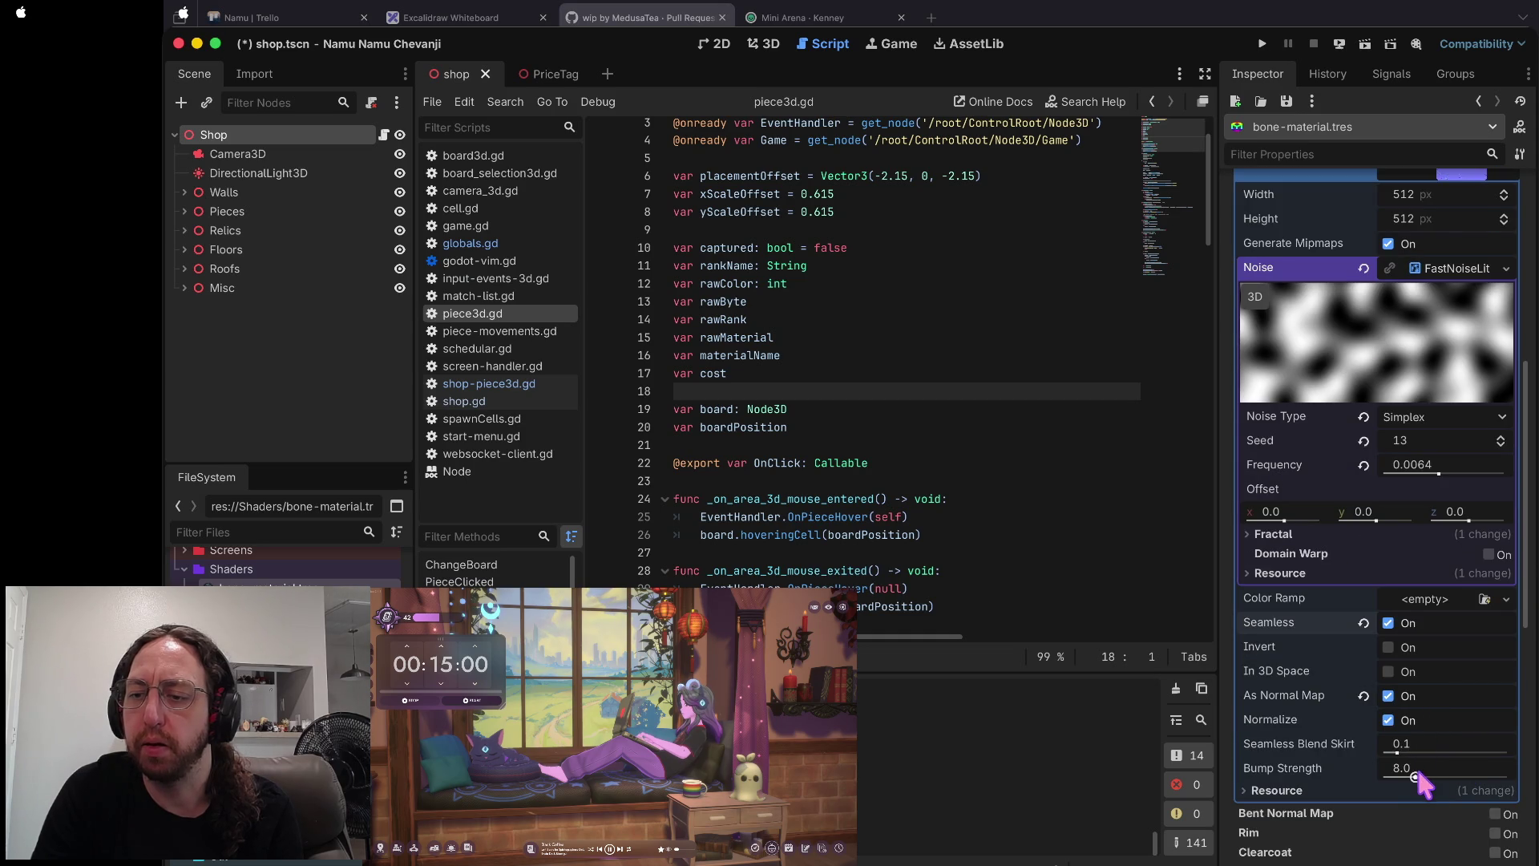
scroll(1425, 648, "up", 5)
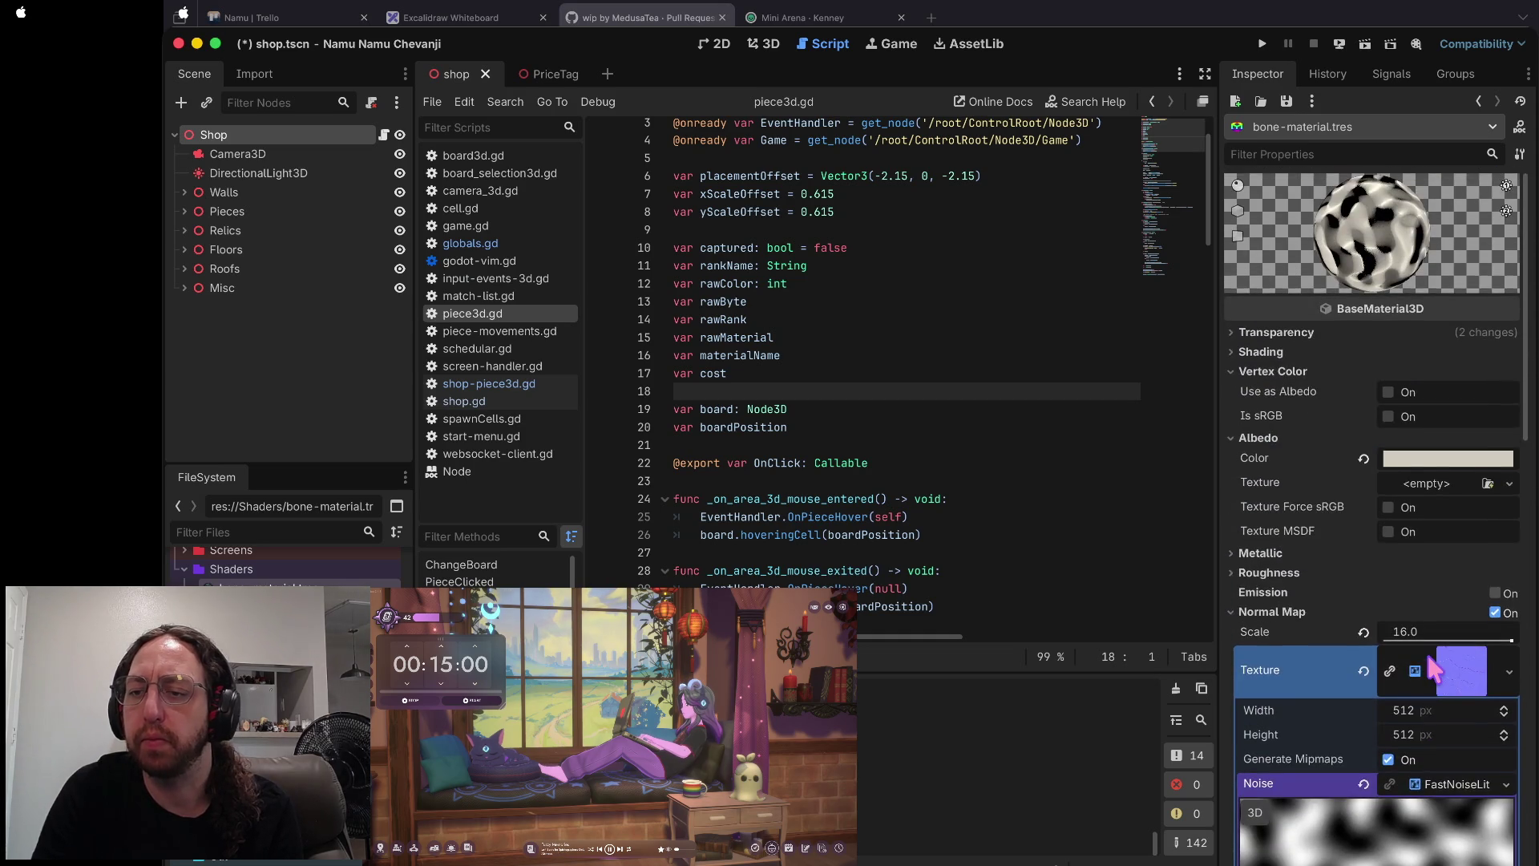
scroll(1430, 665, "down", 3)
- Keep the noise frequency at 0.0064 and reset Bump Strength to 8.0
left_click(1364, 577)
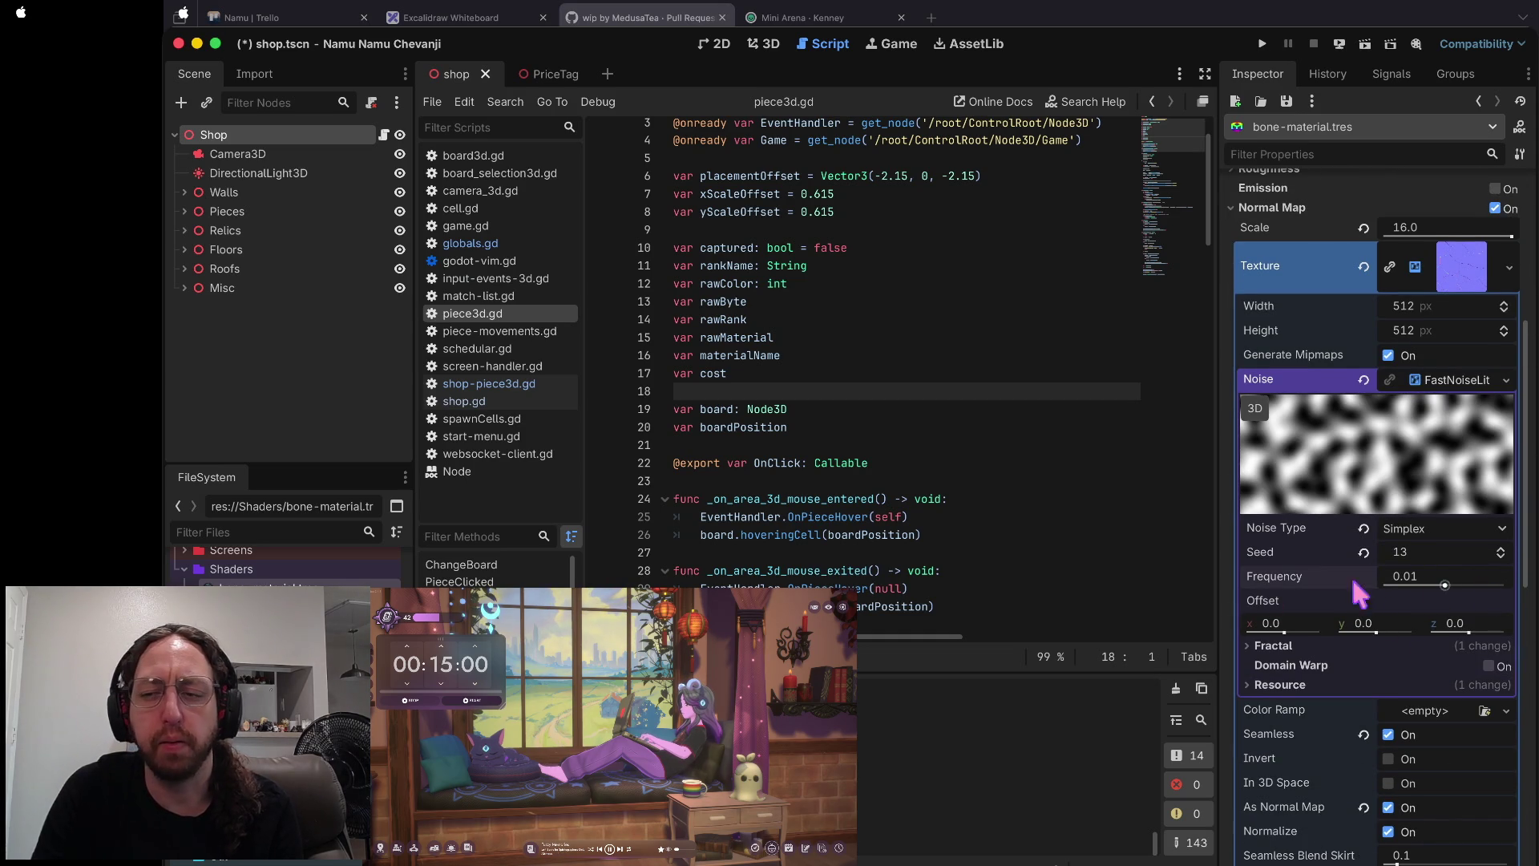
key("ctrl+z")
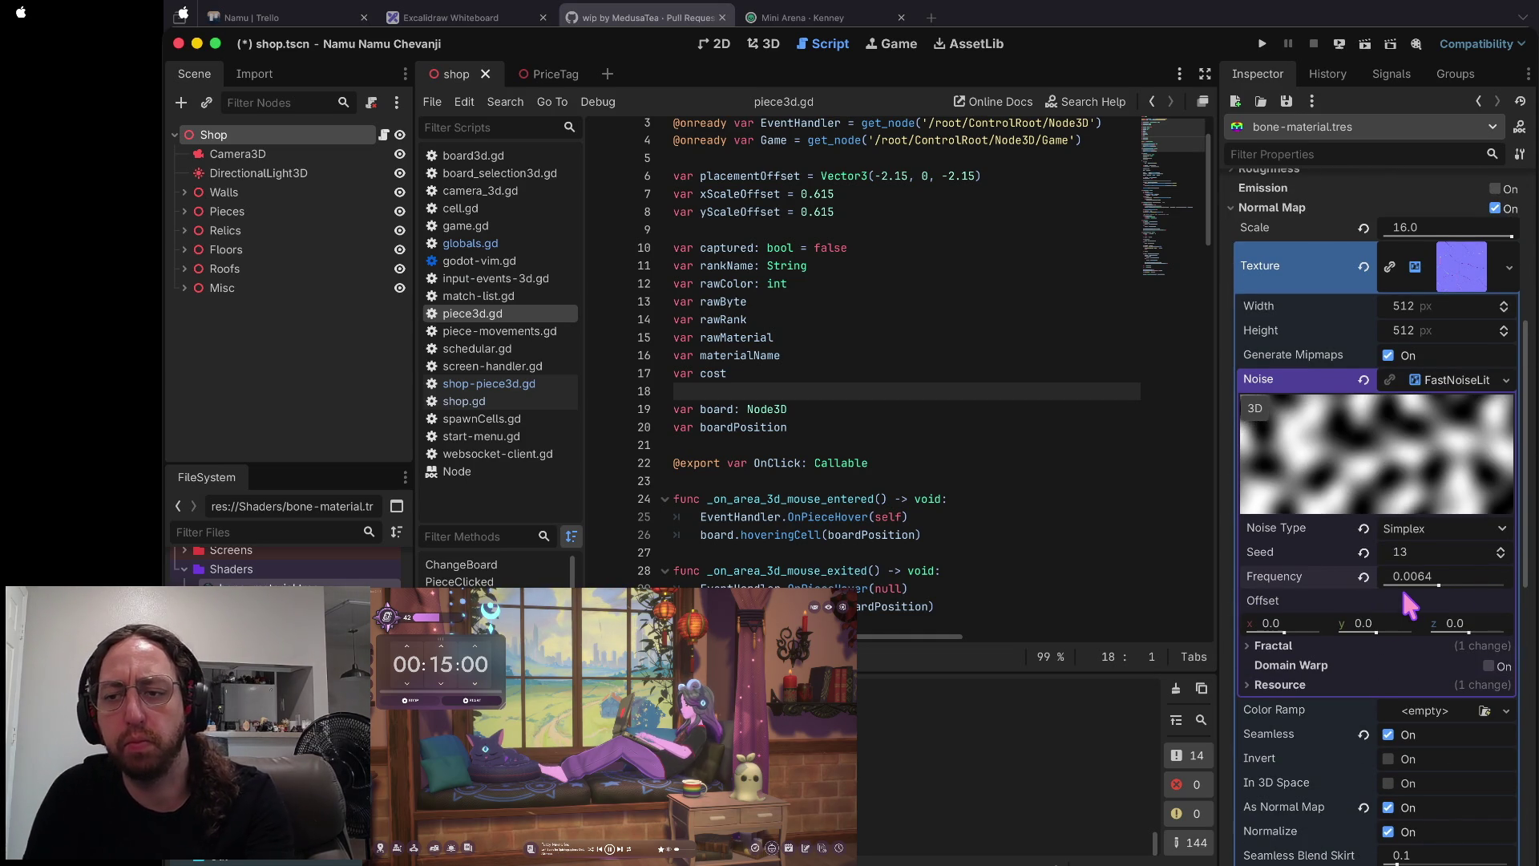
scroll(1379, 681, "down", 5)
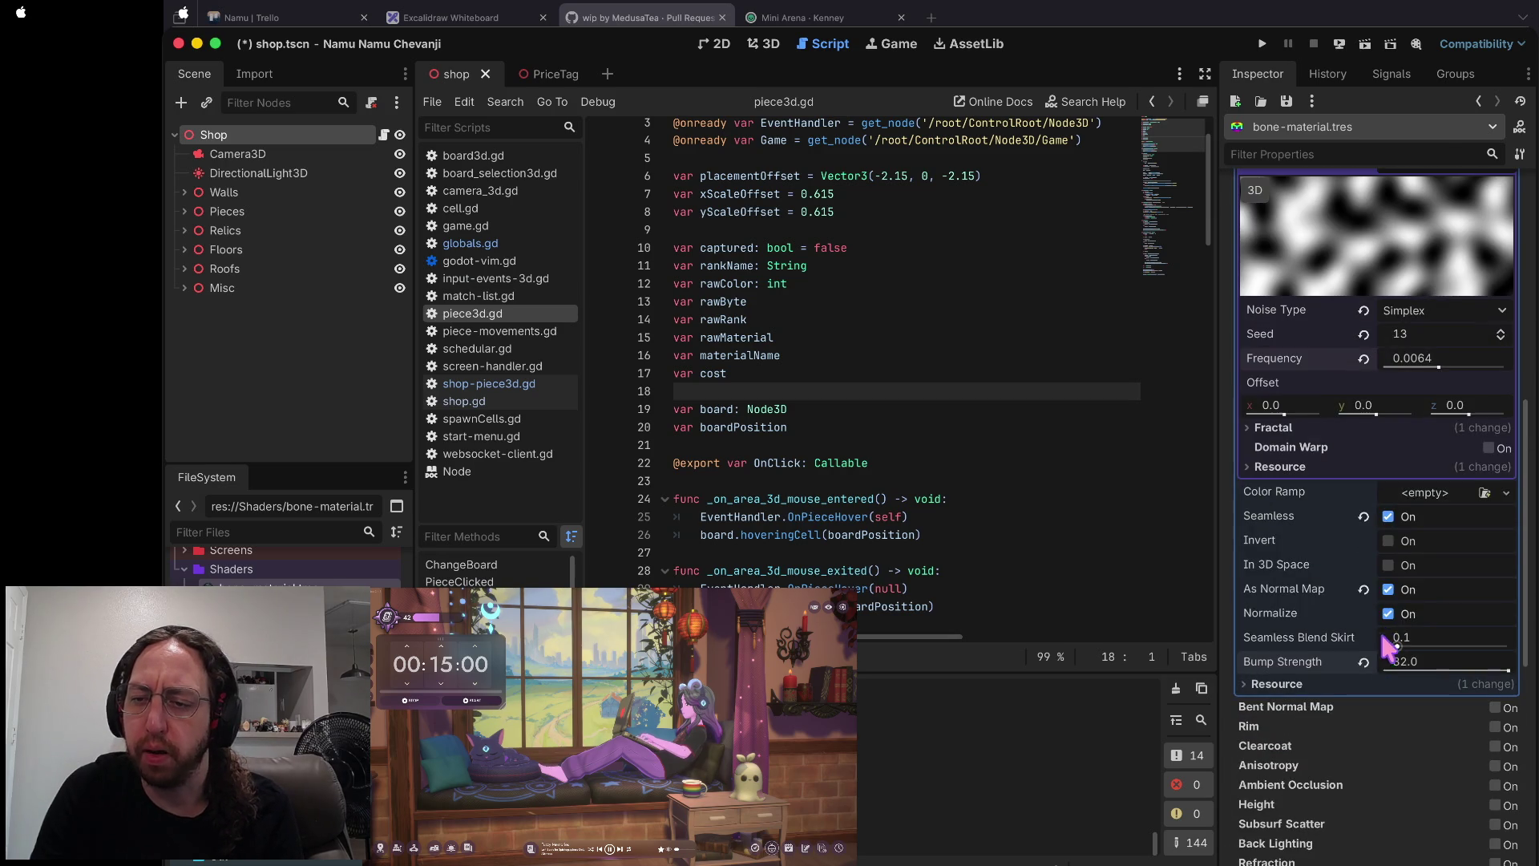
left_click(1364, 662)
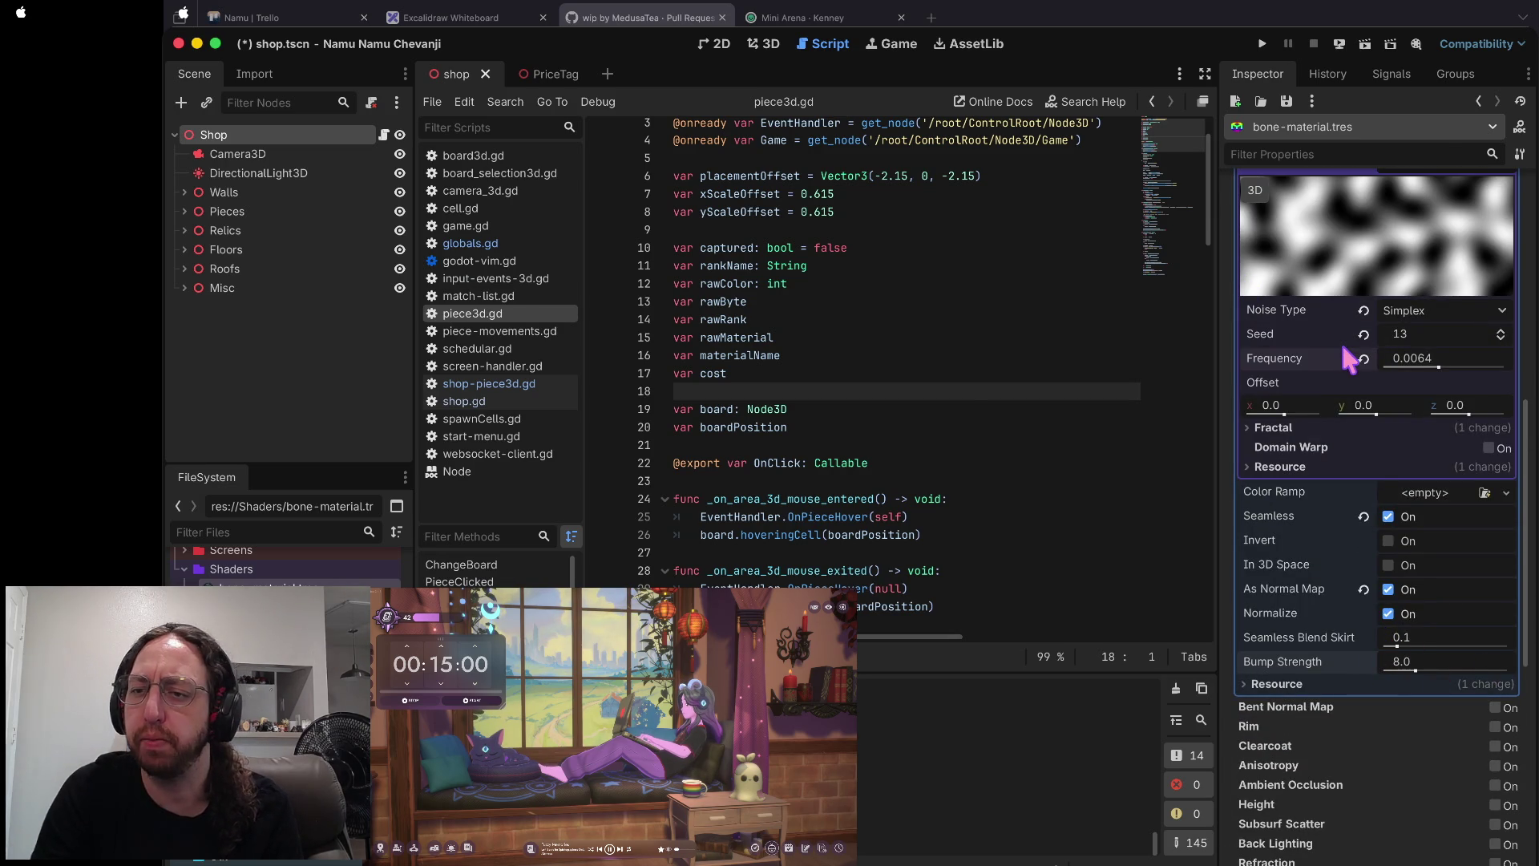
scroll(1343, 344, "up", 10)
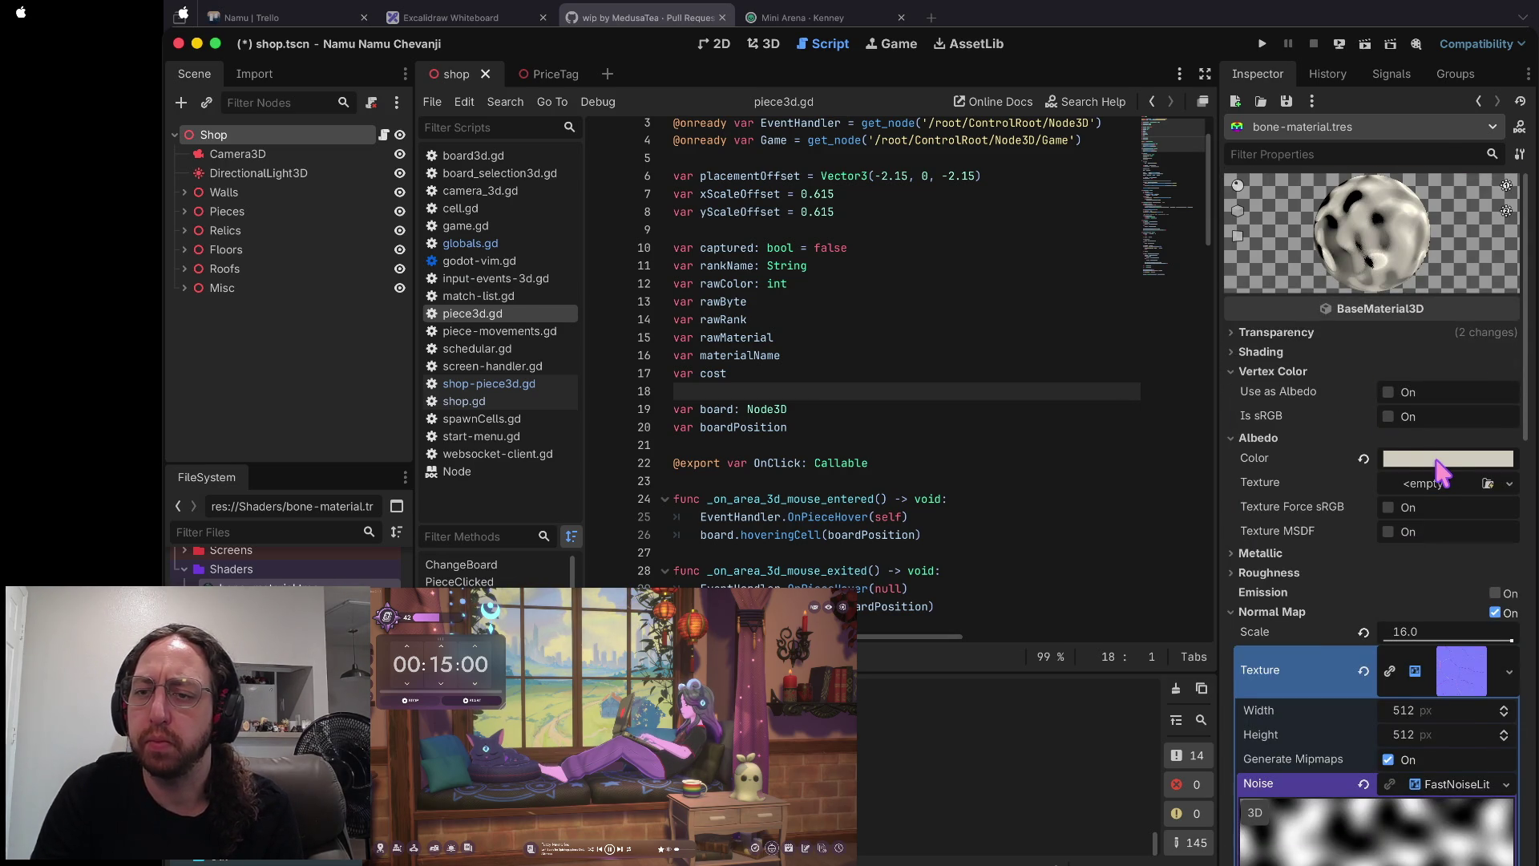
- Assign a new NoiseTexture2D with a new FastNoiseLite generator as the bone albedo texture
left_click(1258, 438)
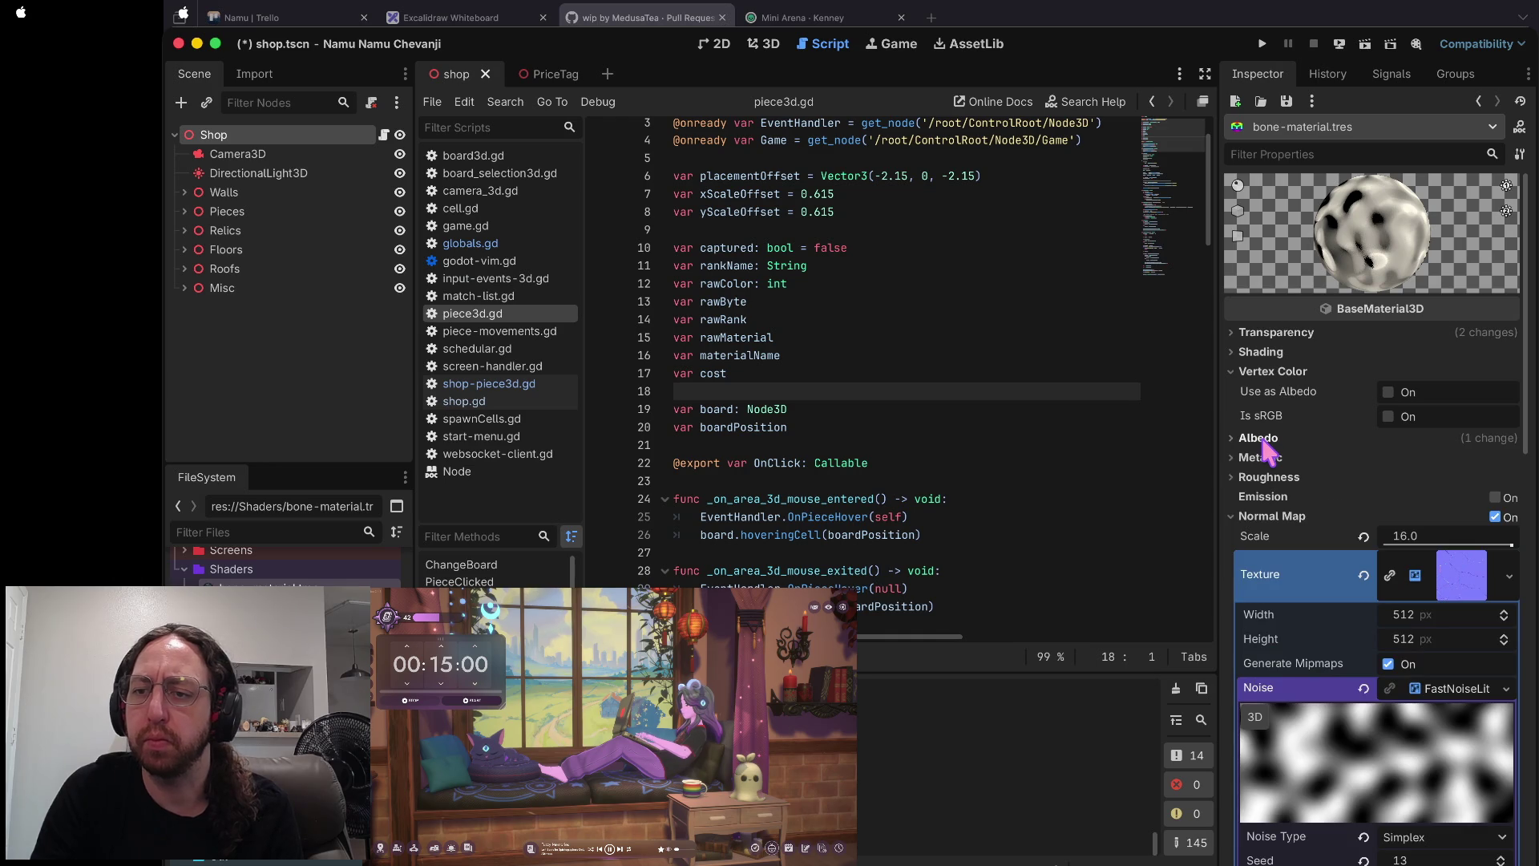
left_click(1258, 438)
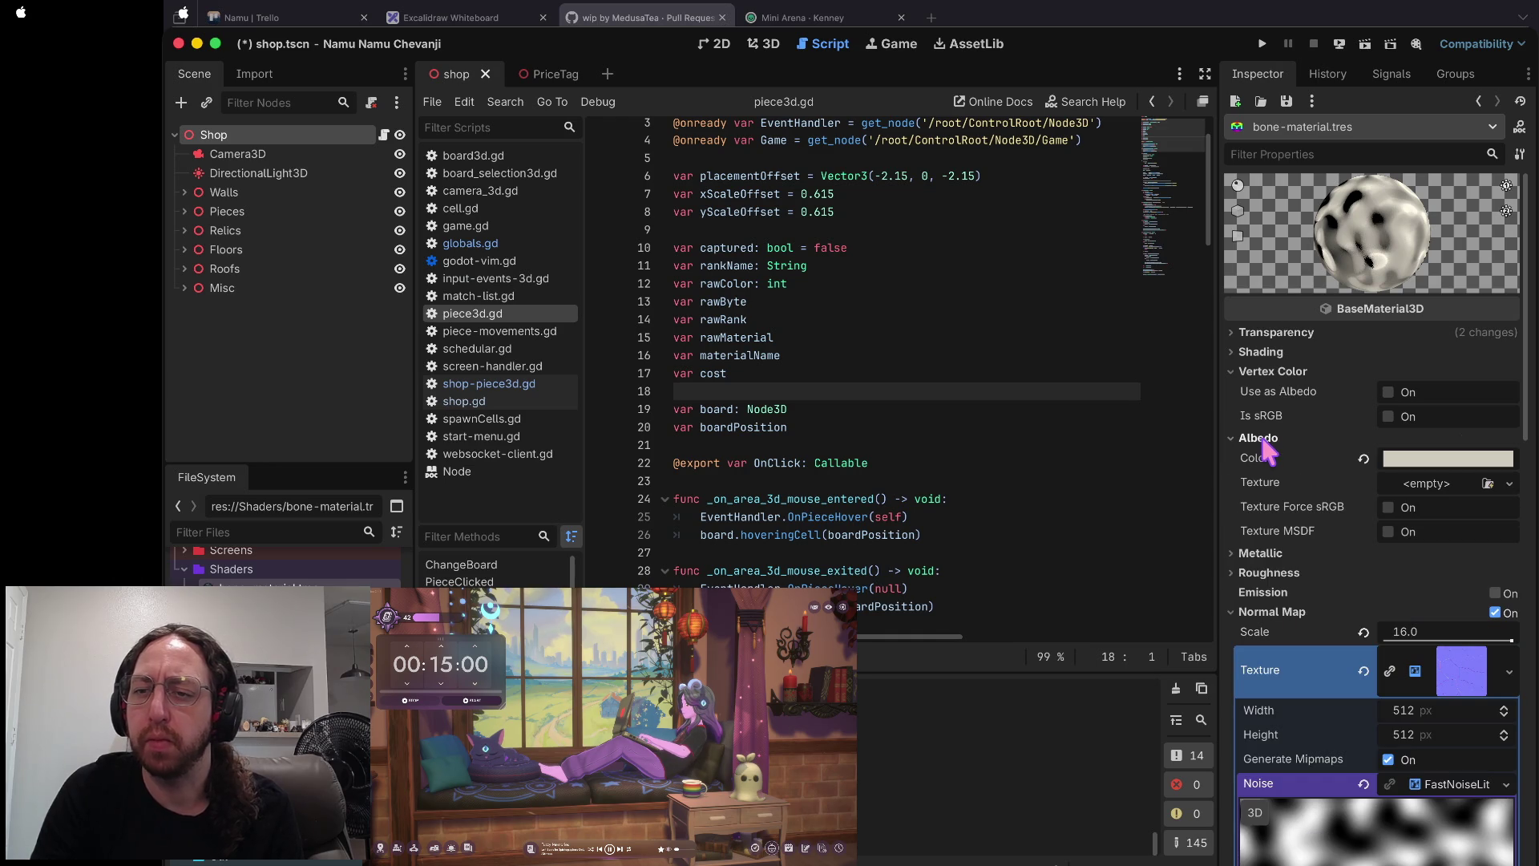
left_click(1423, 485)
left_click(1367, 826)
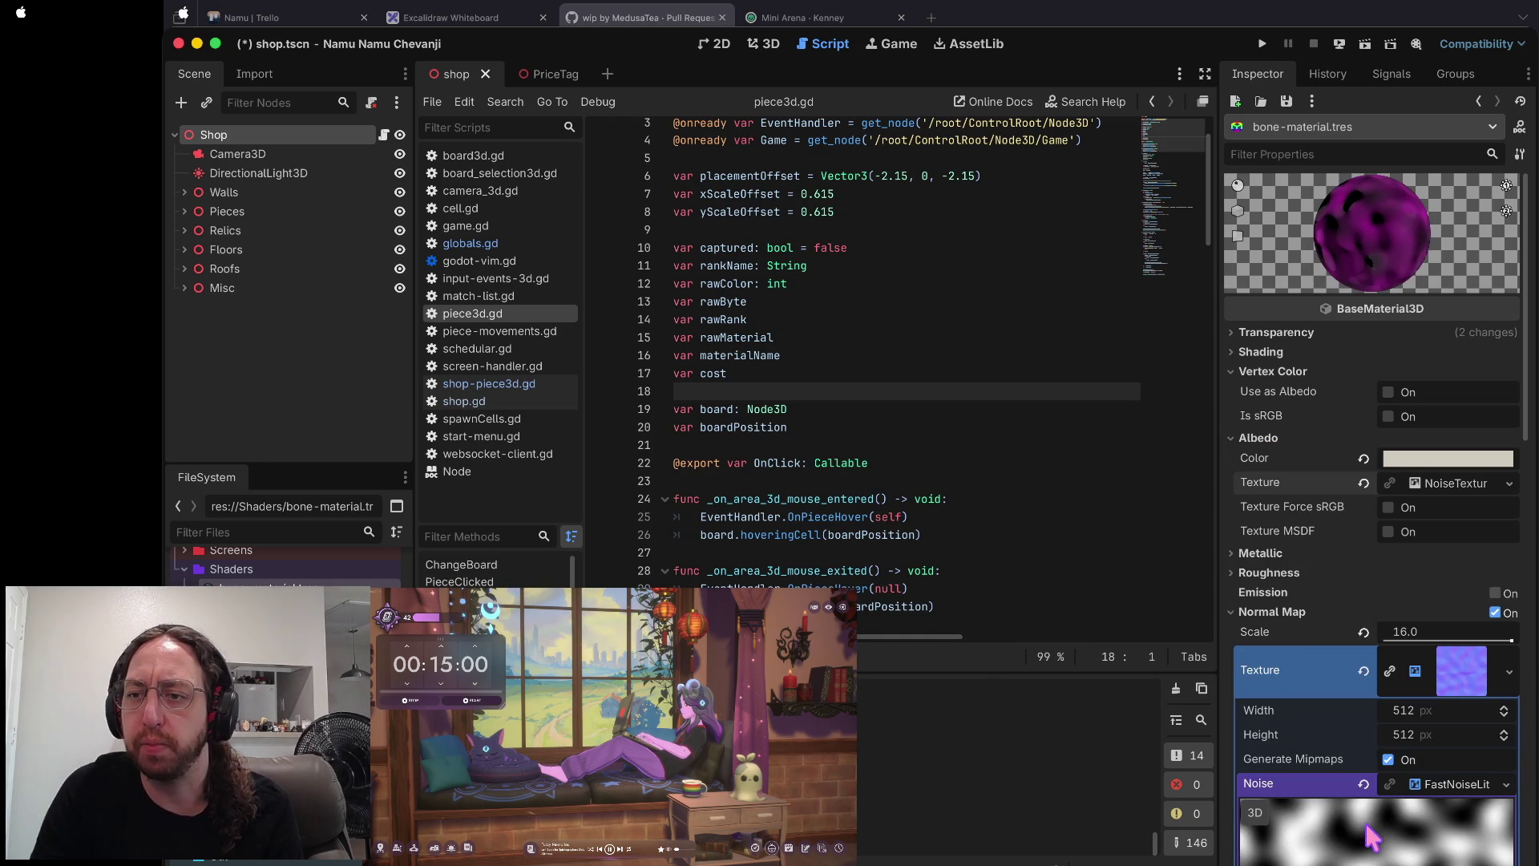
left_click(1457, 479)
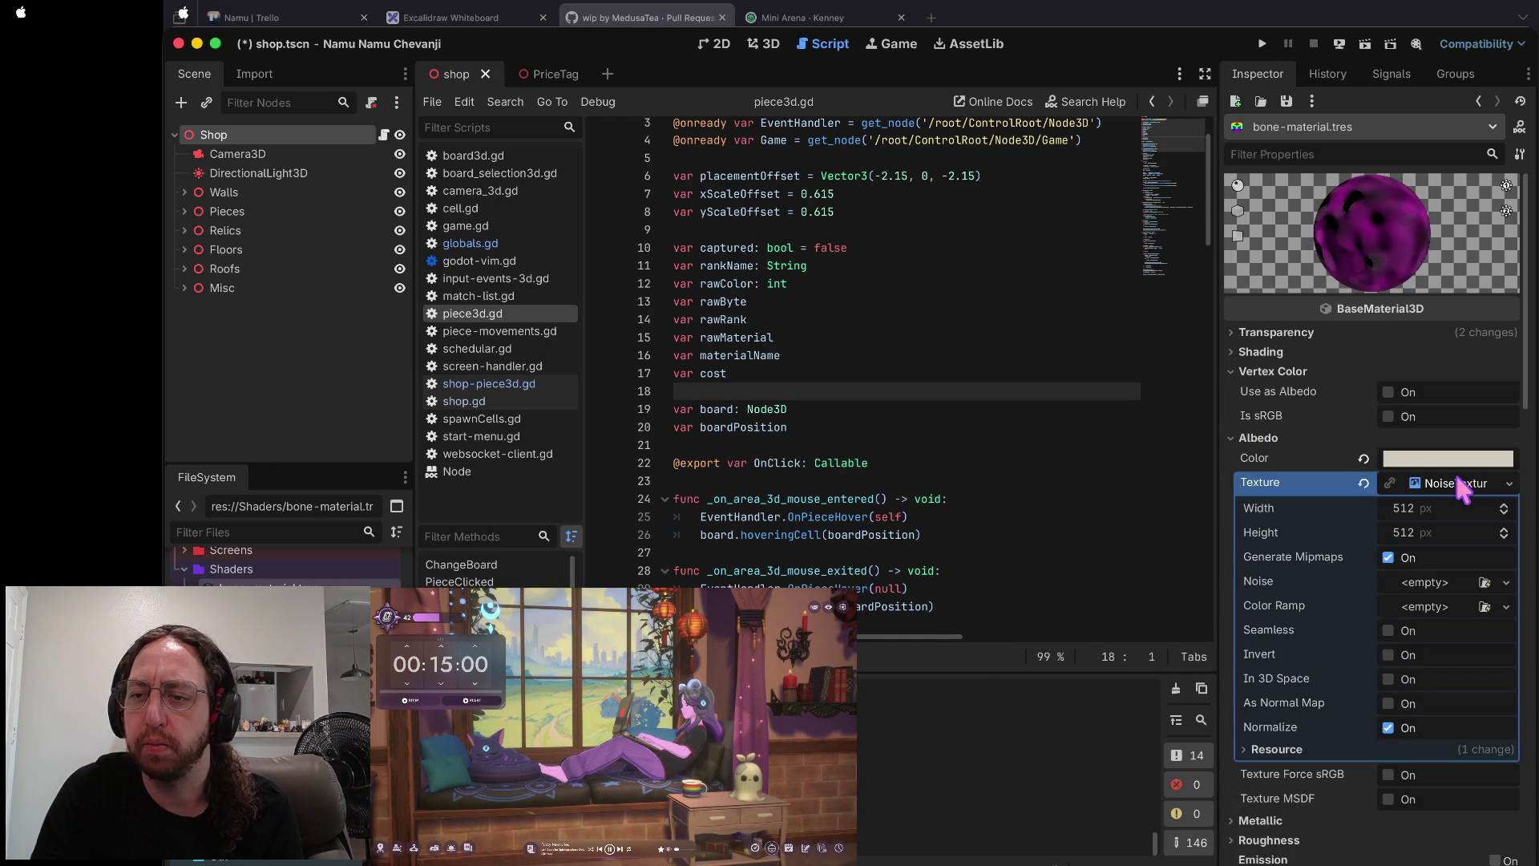
left_click(1426, 584)
left_click(1433, 628)
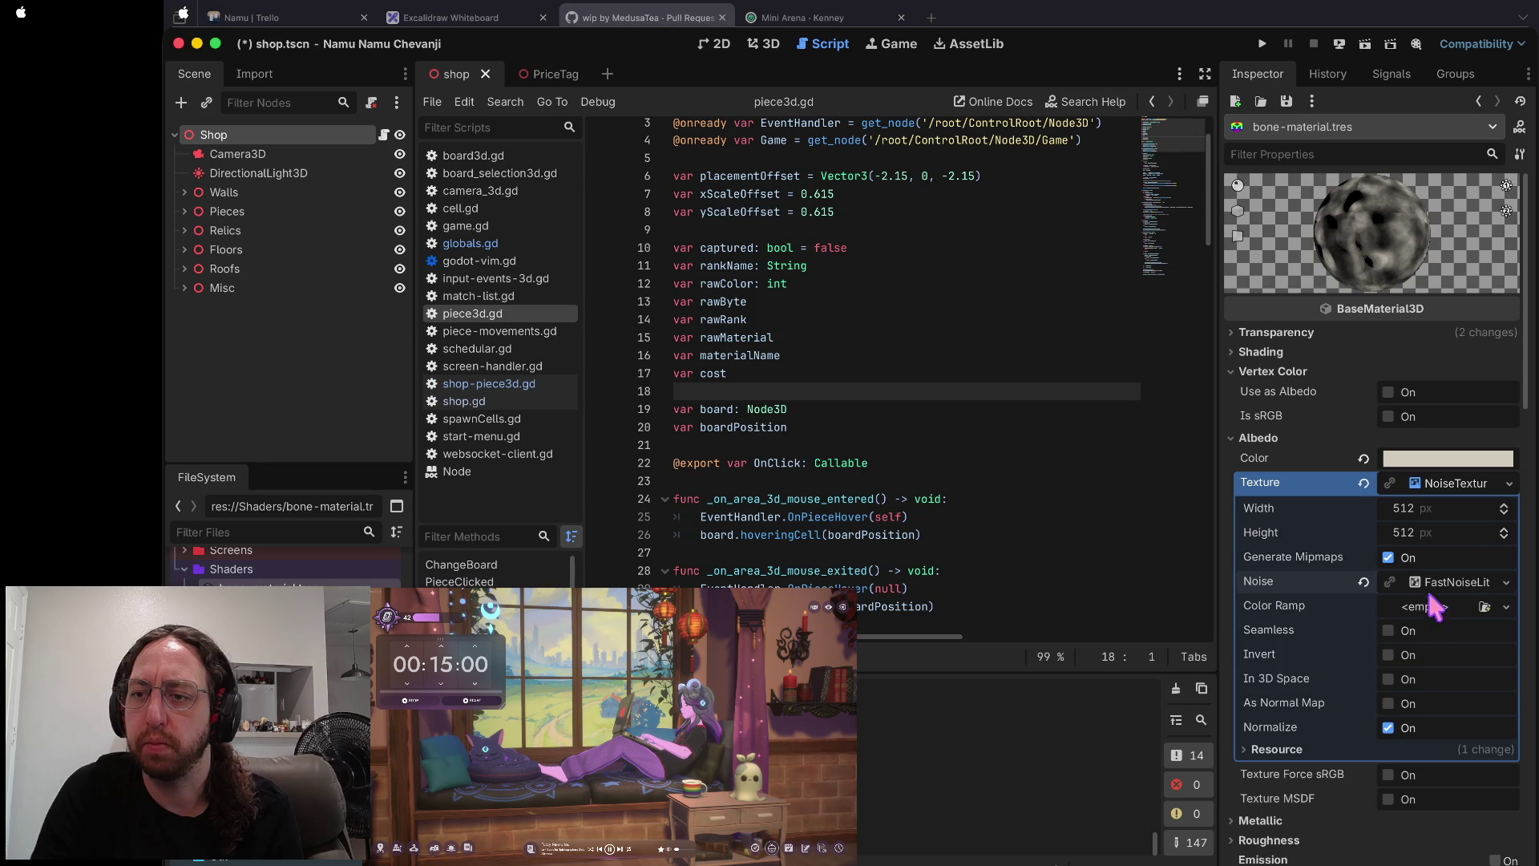
left_click(1443, 583)
scroll(1431, 723, "down", 7)
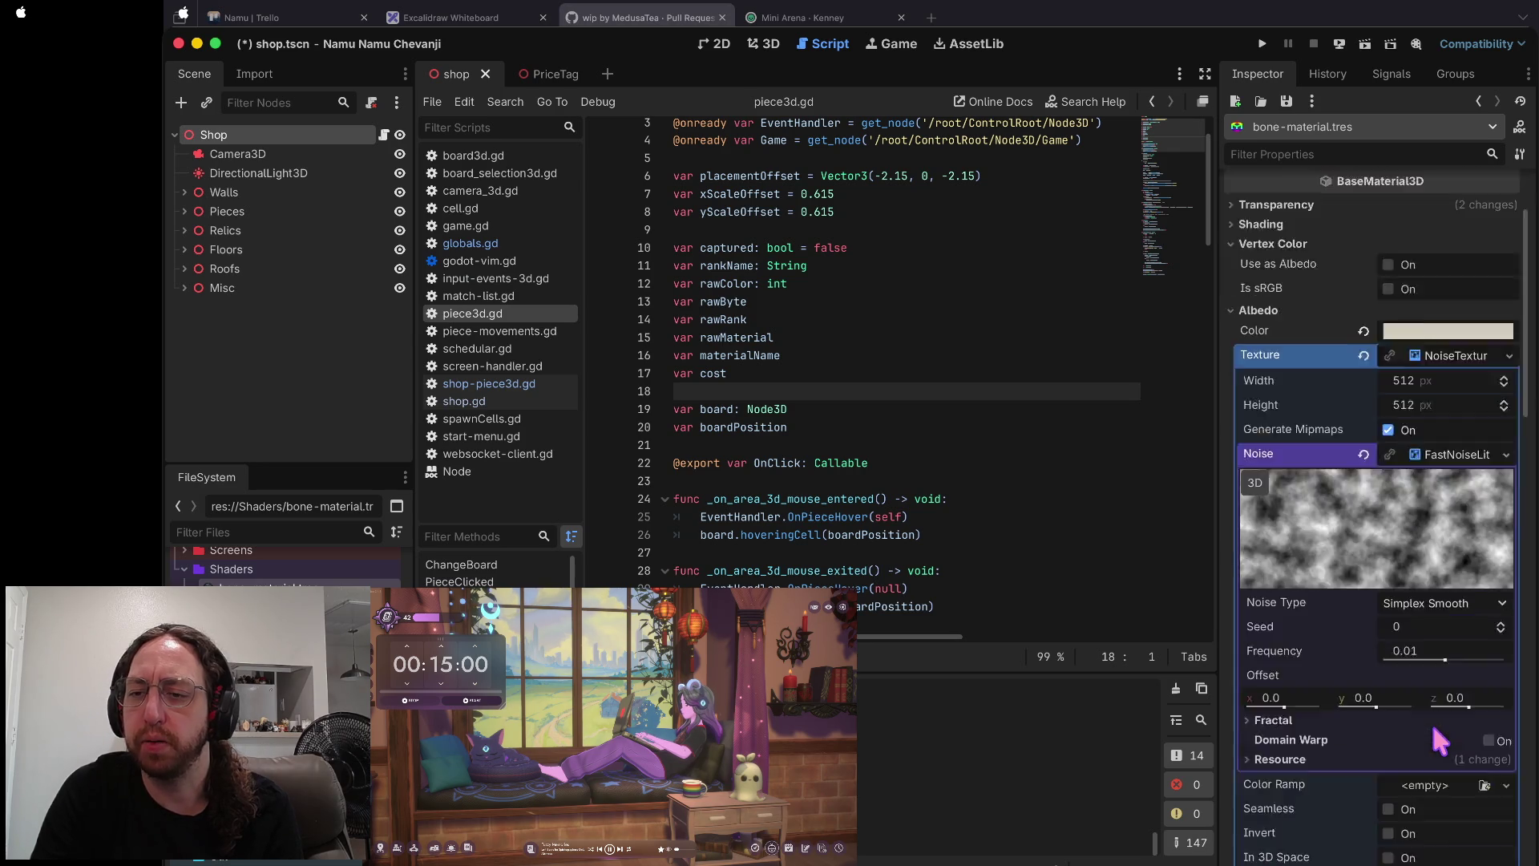
scroll(1430, 720, "up", 3)
scroll(1430, 720, "up", 5)
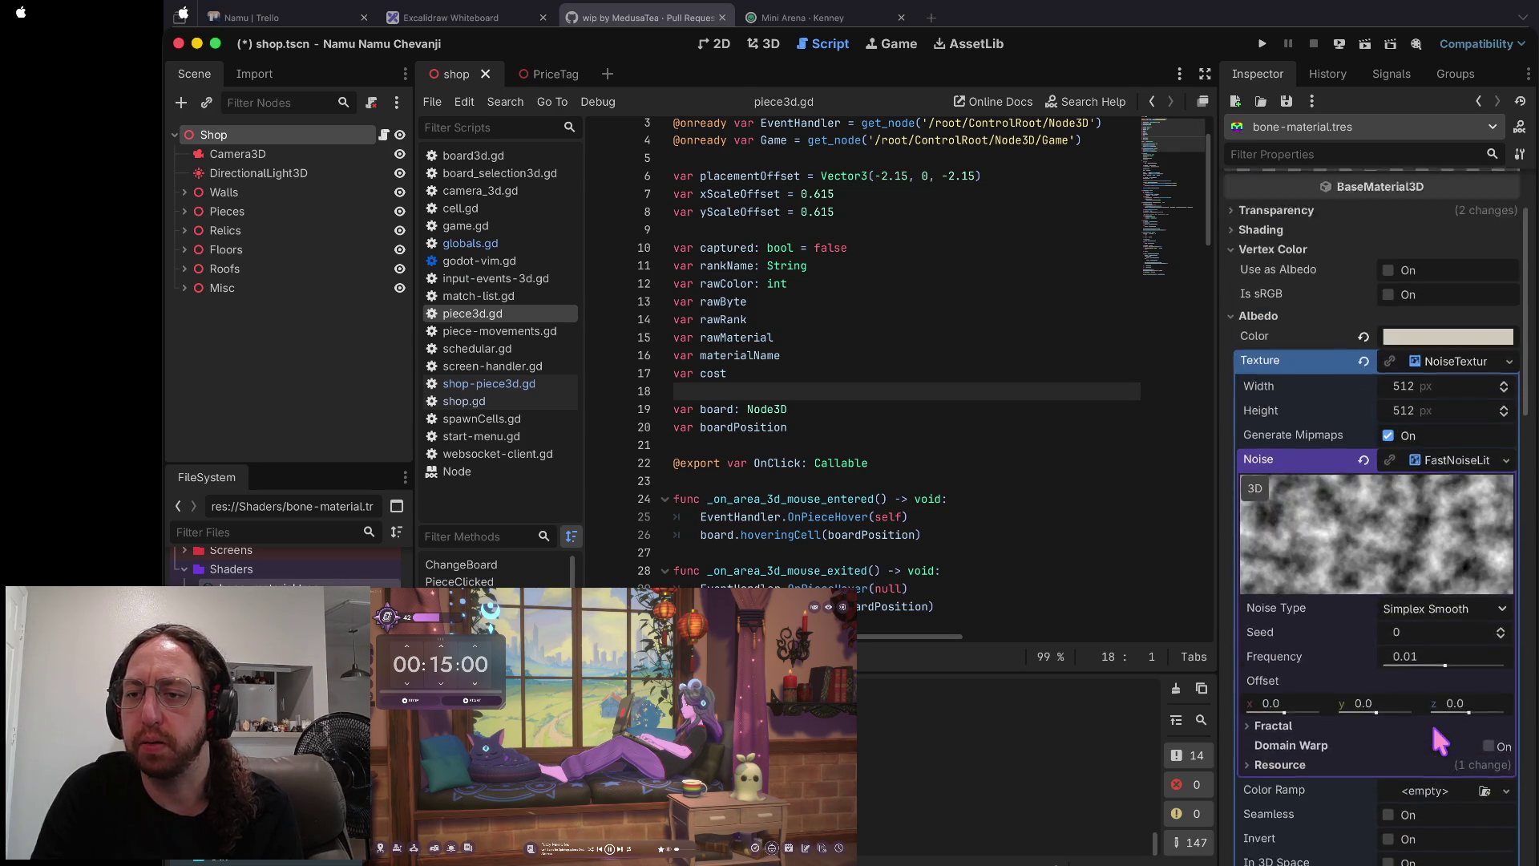
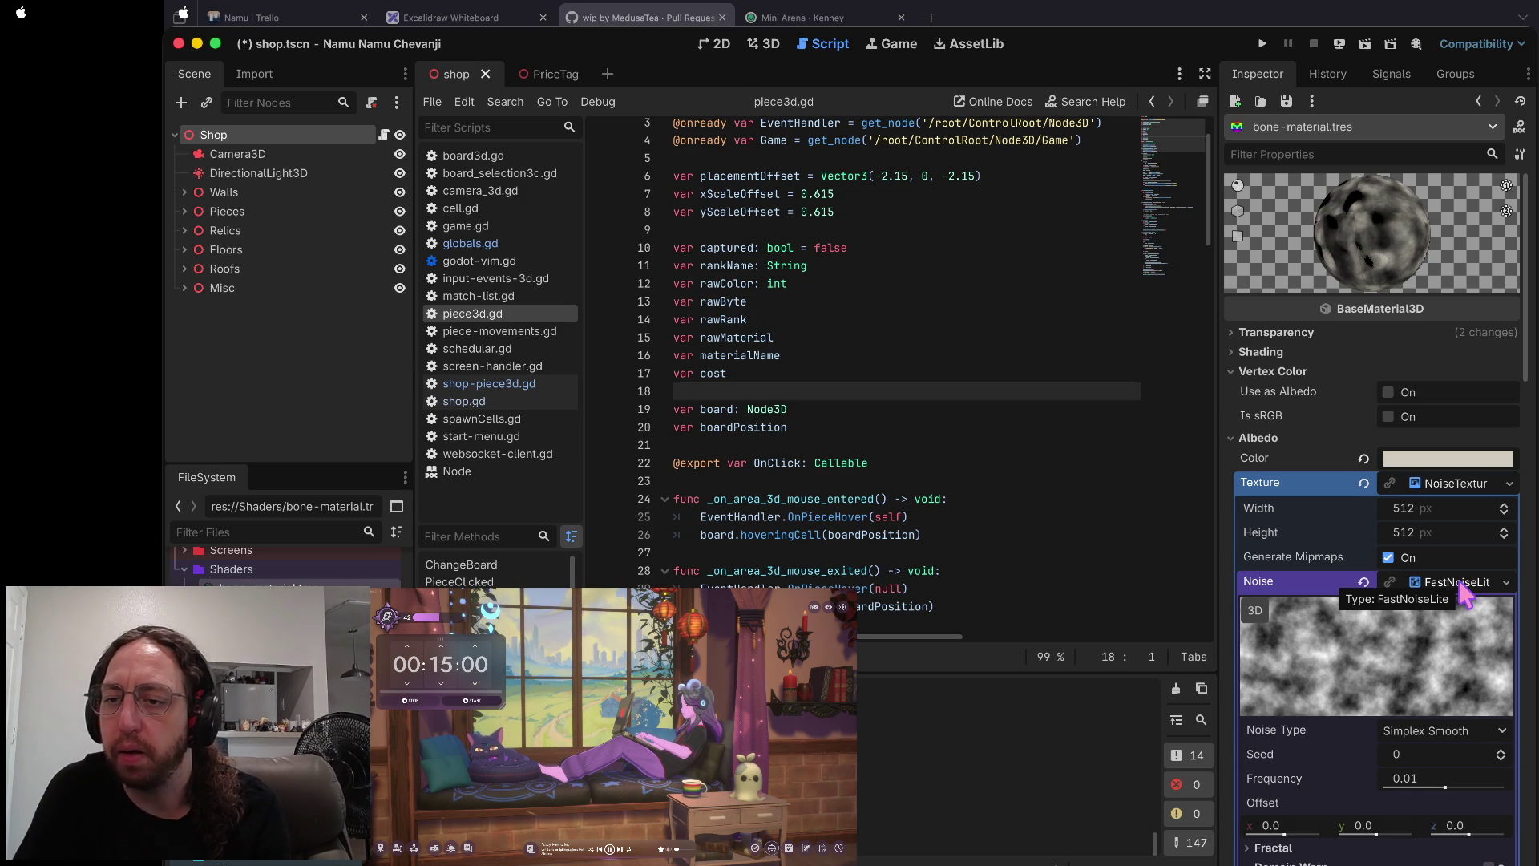
- Try Simplex and then Cellular noise types on the bone material's albedo noise texture
left_click(1455, 485)
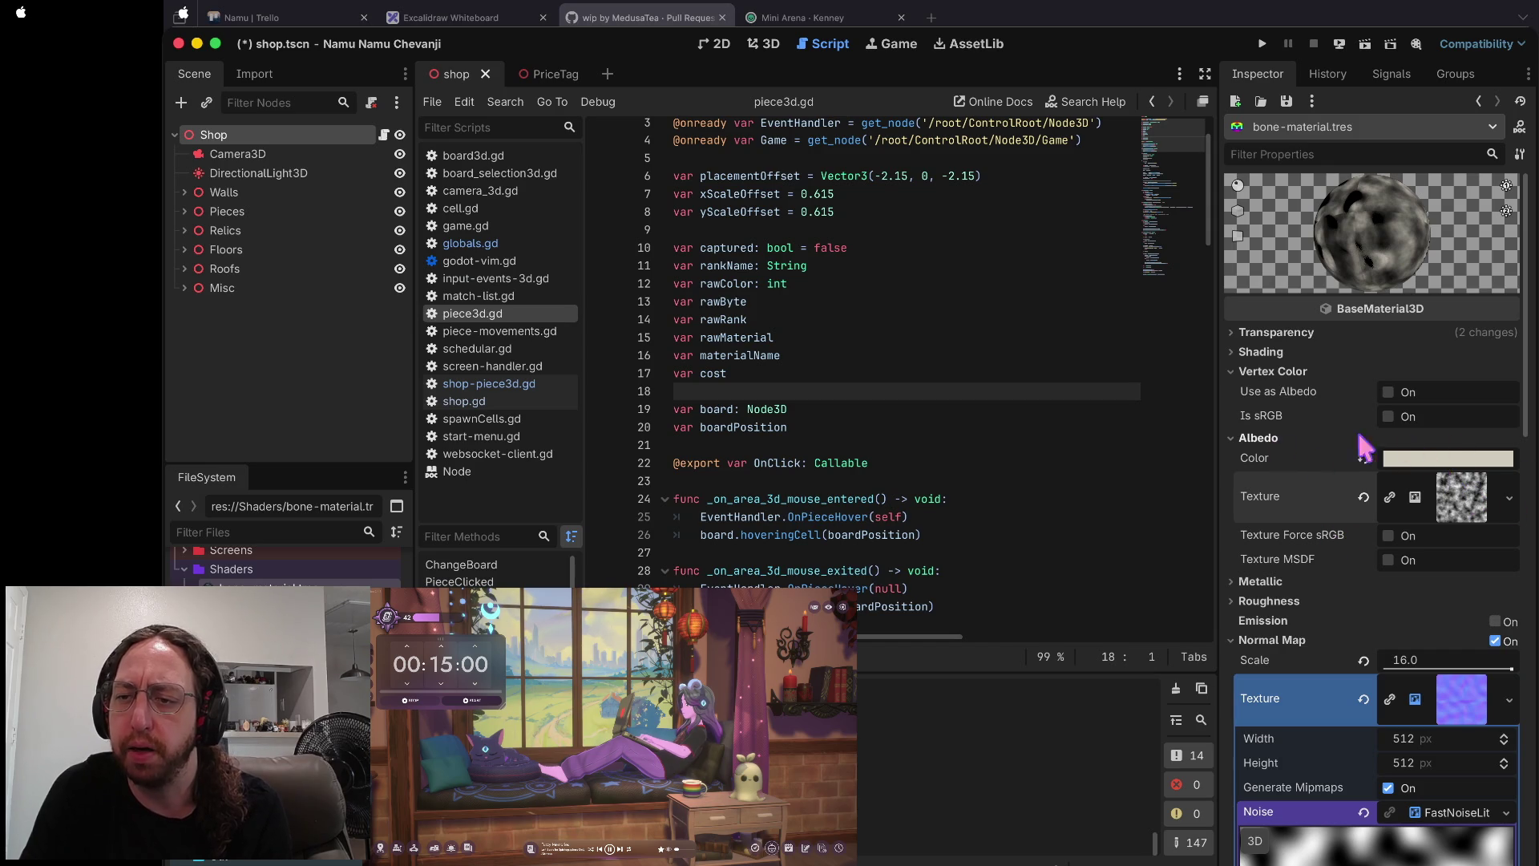
left_click(1477, 506)
scroll(1470, 513, "down", 3)
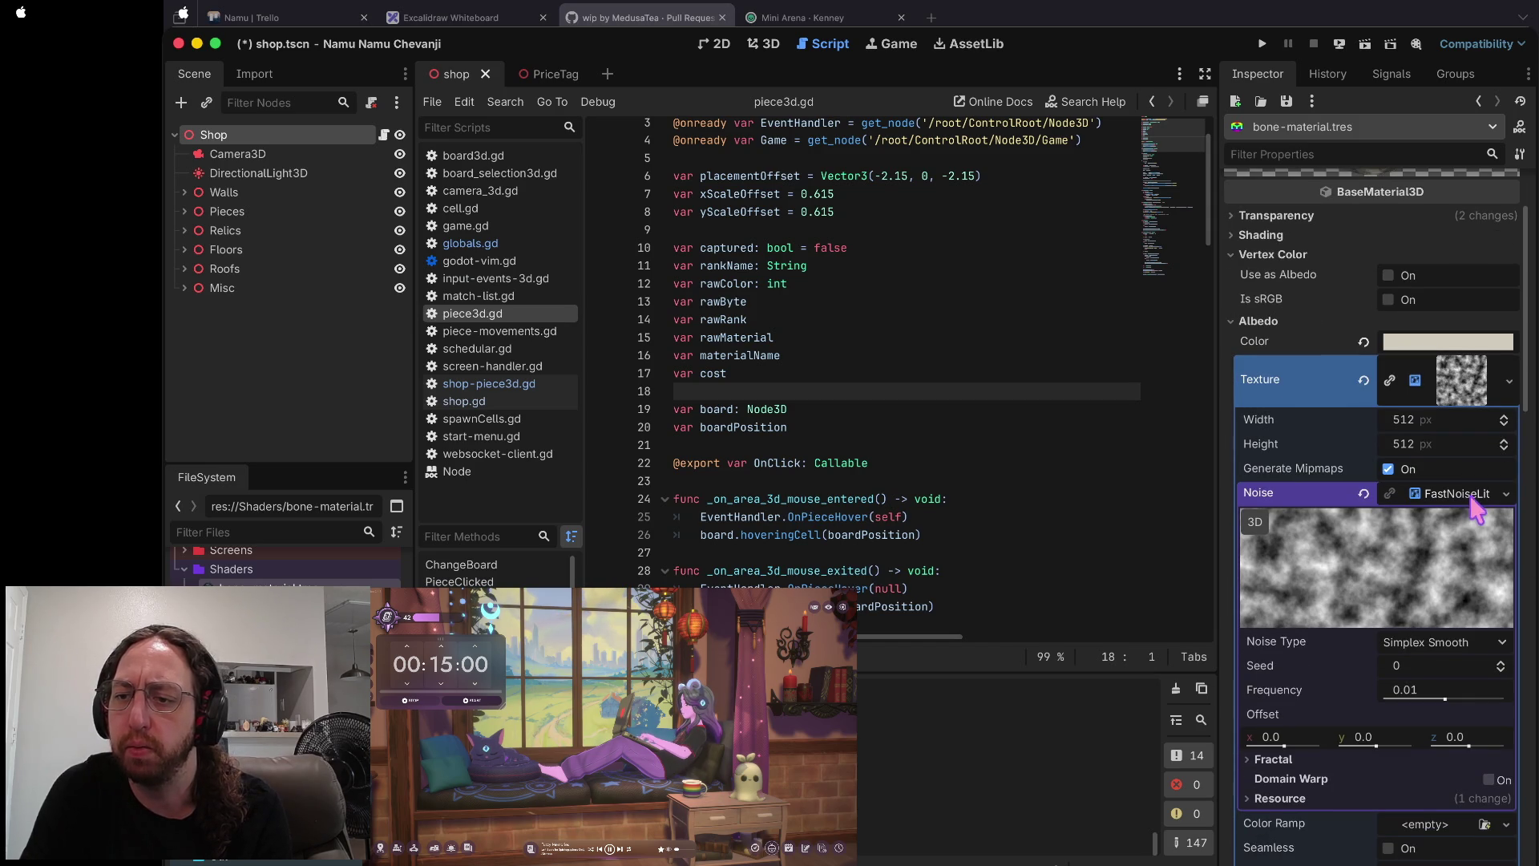
left_click(1420, 633)
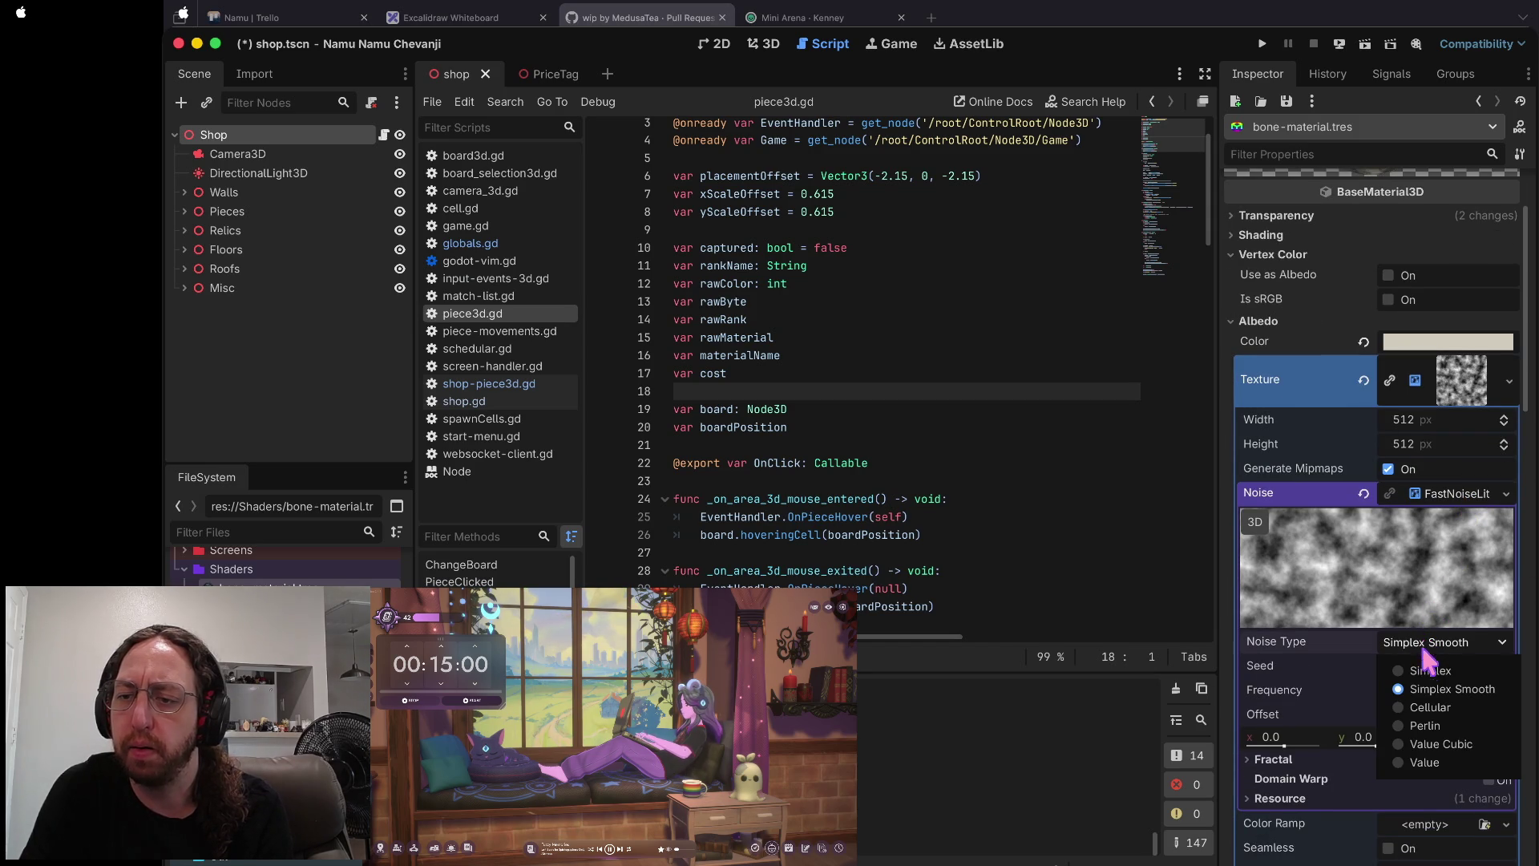
left_click(1420, 669)
left_click(1434, 643)
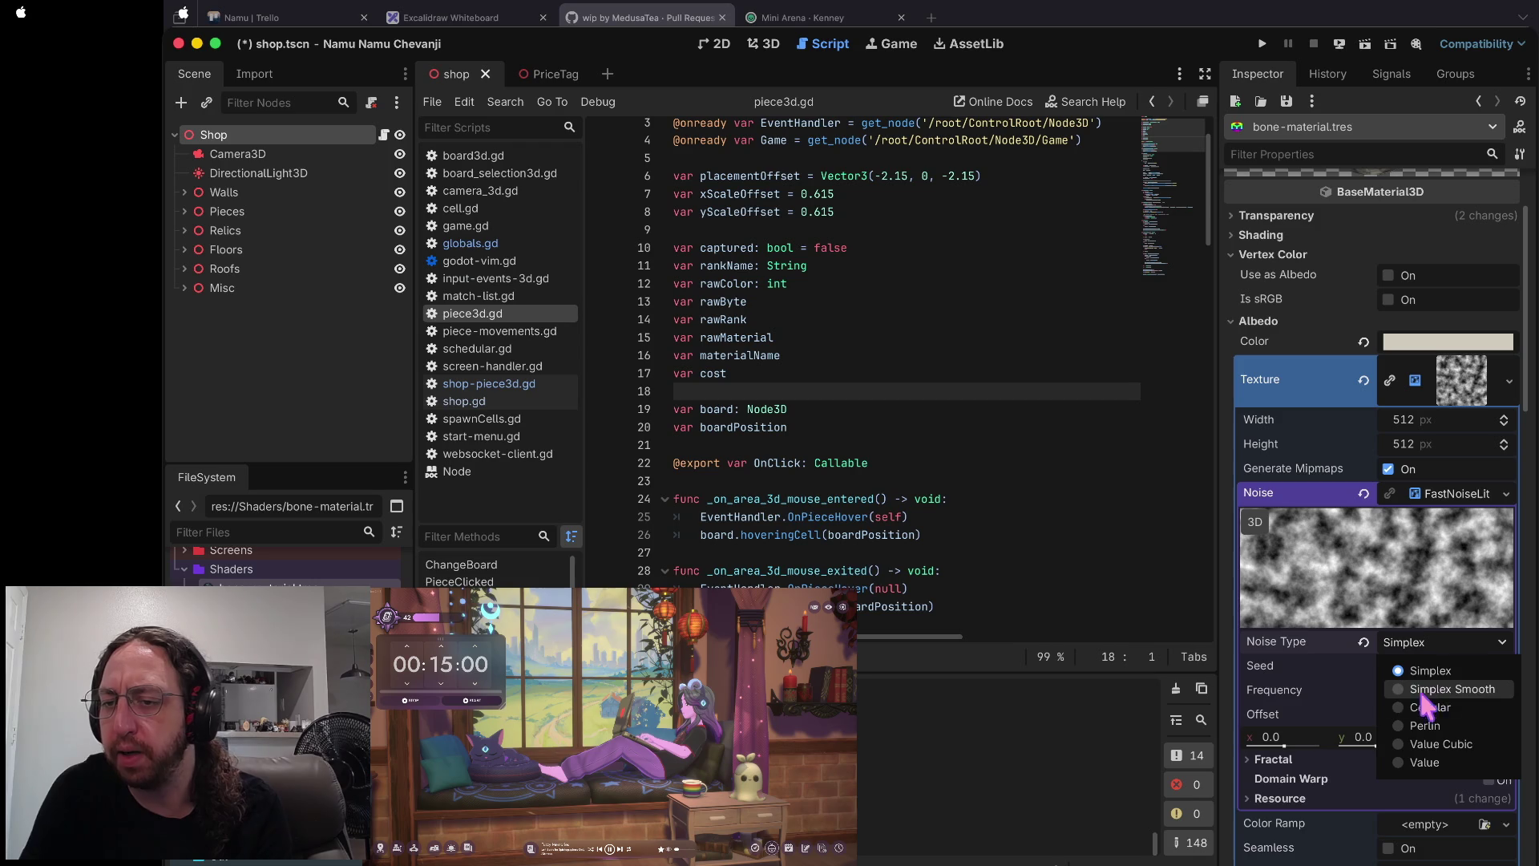
left_click(1417, 686)
- Review the Cellular and Fractal noise settings, then clear the albedo texture to <empty>
scroll(1430, 645, "up", 3)
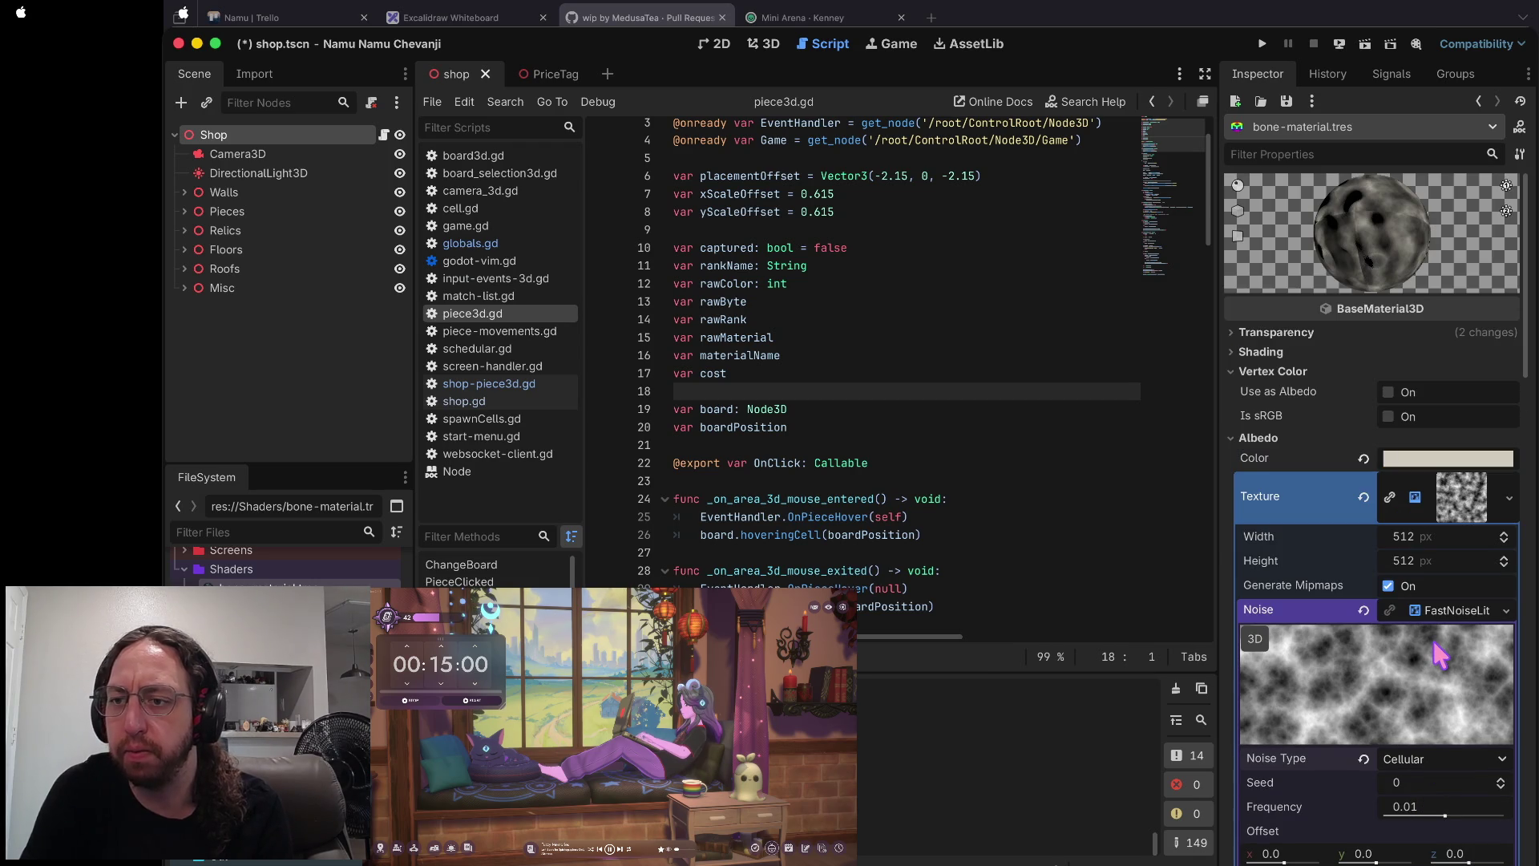
scroll(1435, 537, "down", 3)
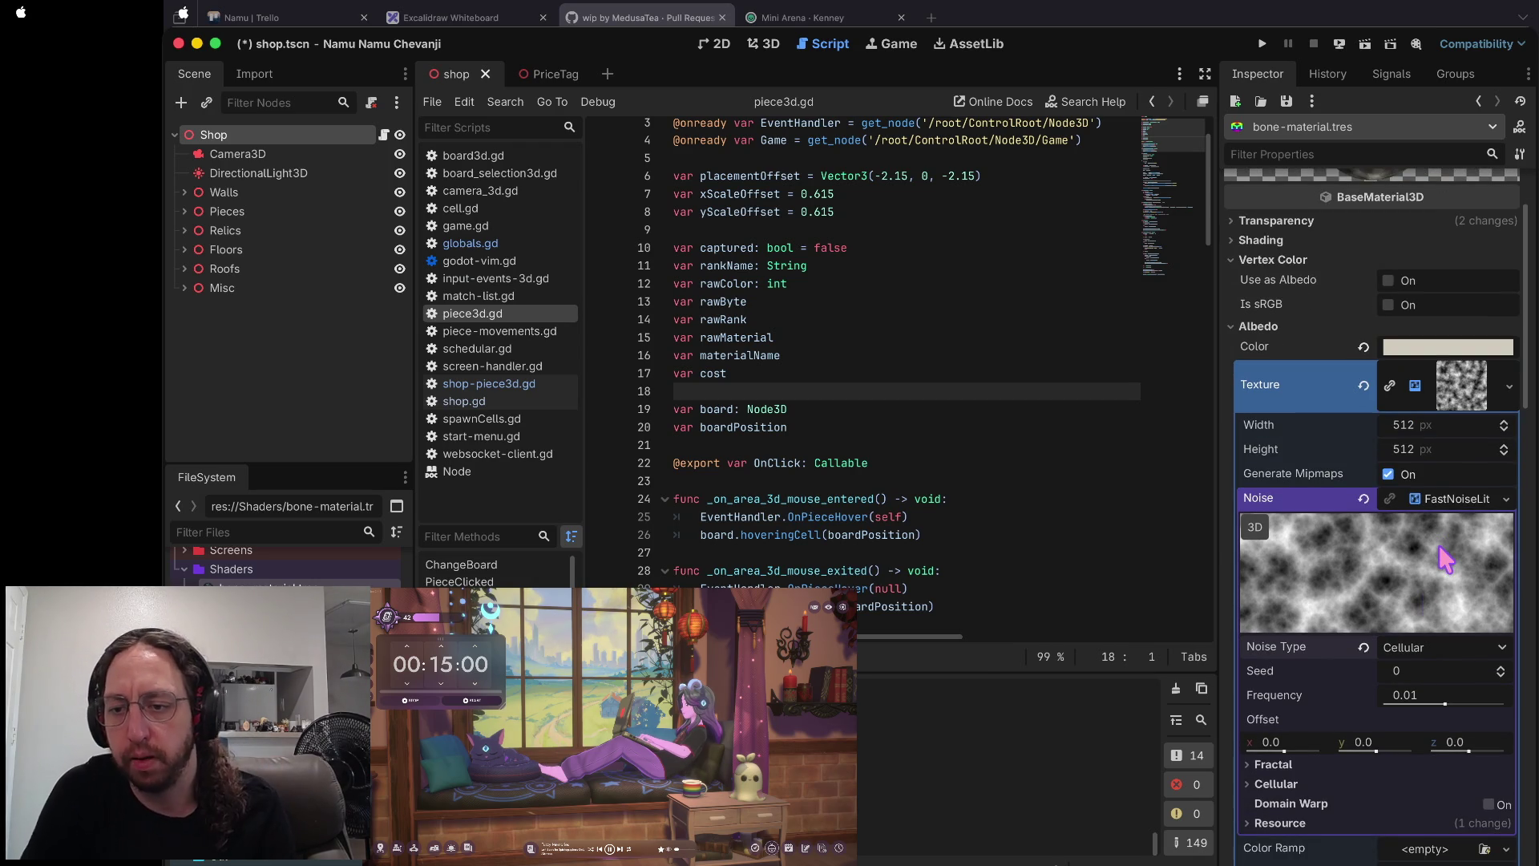
scroll(1401, 642, "down", 2)
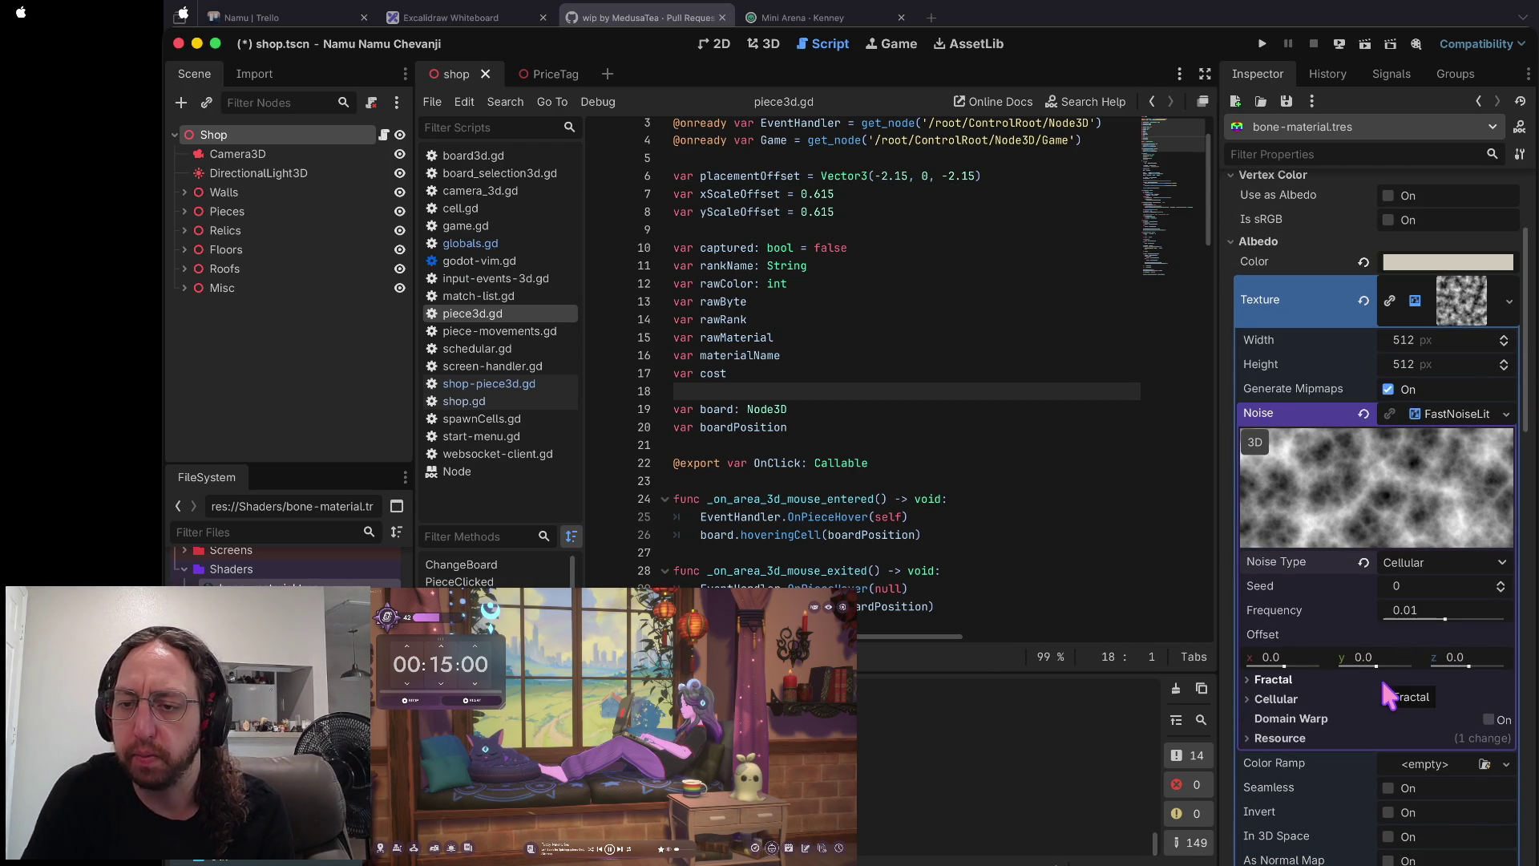
left_click(1298, 699)
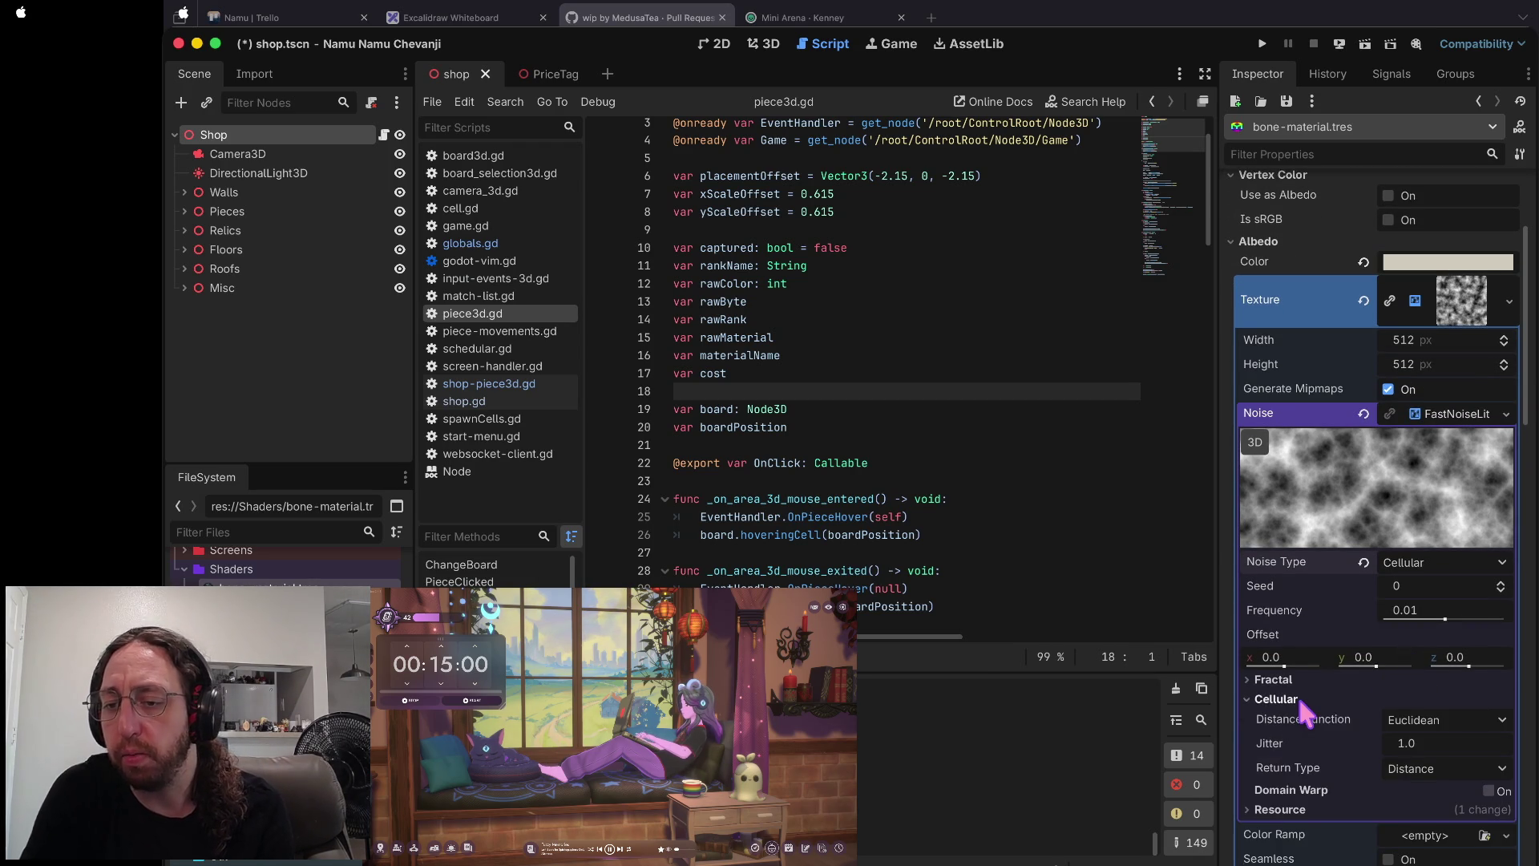
left_click(1298, 698)
left_click(1275, 679)
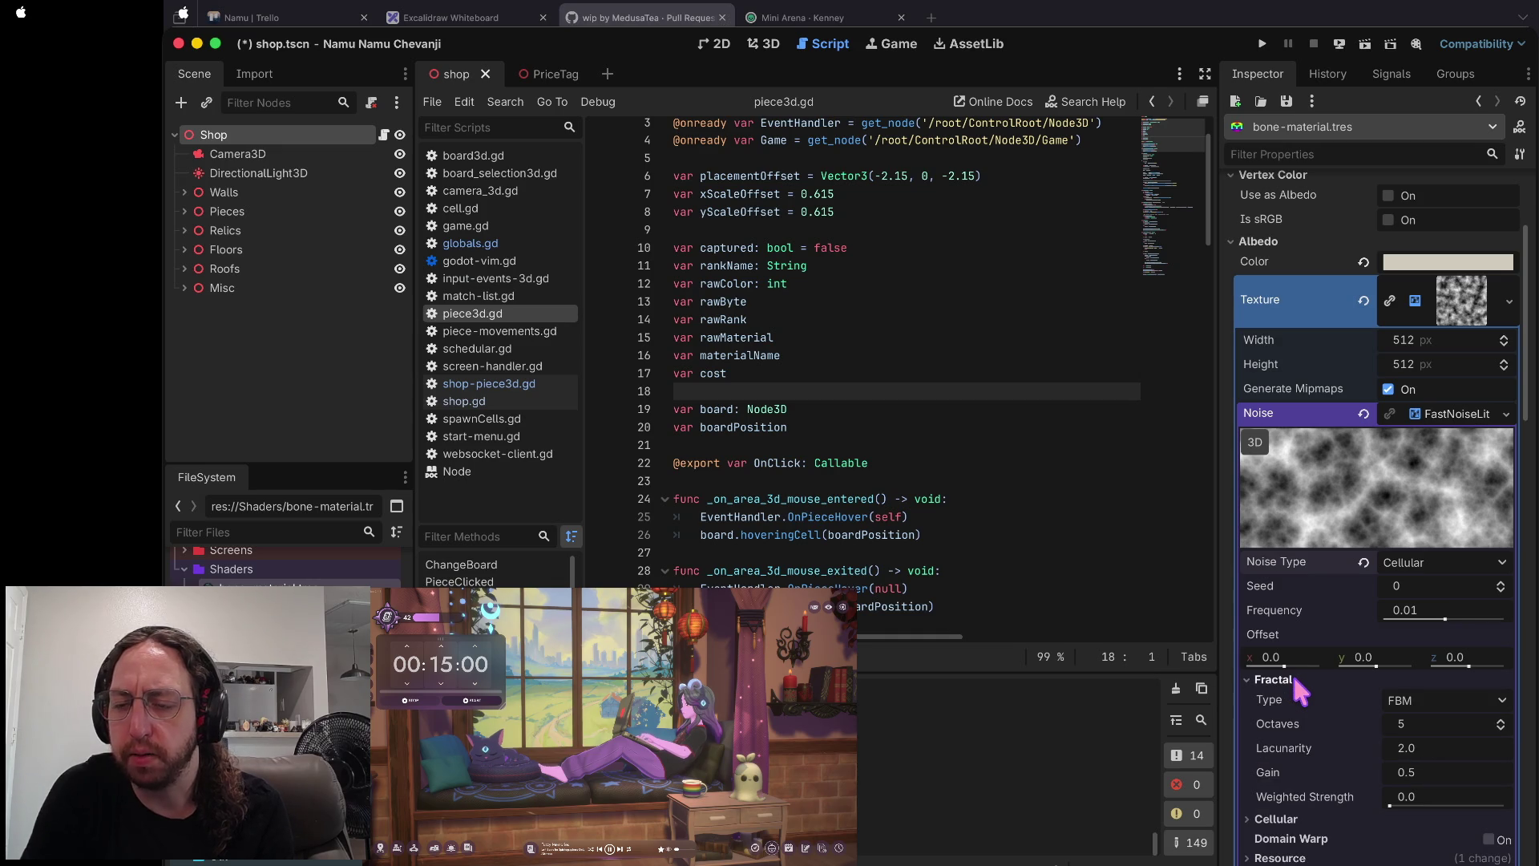
left_click(1292, 679)
scroll(1360, 654, "up", 5)
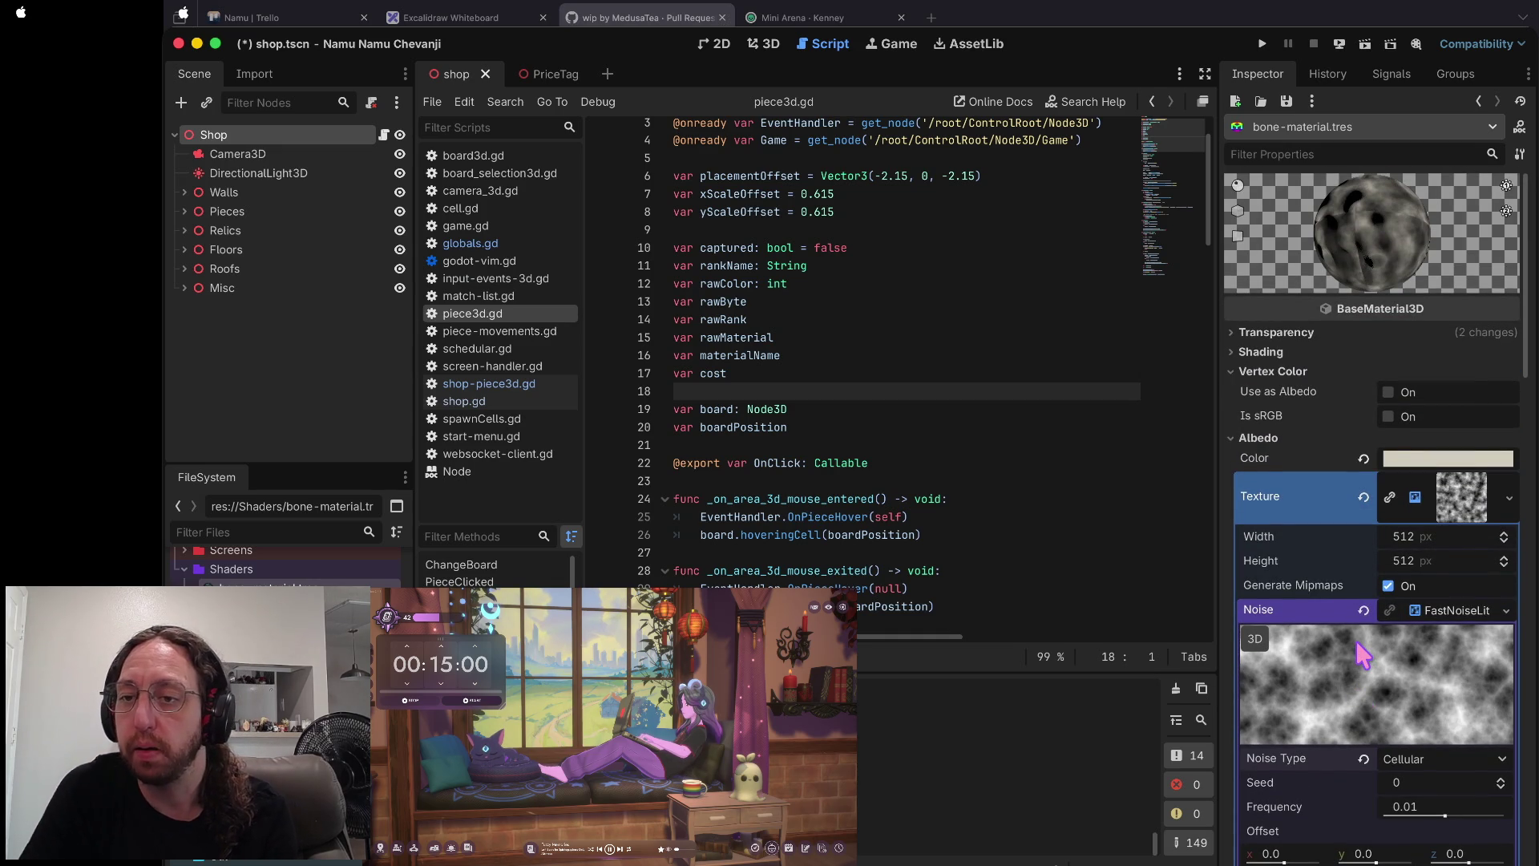
left_click(1388, 392)
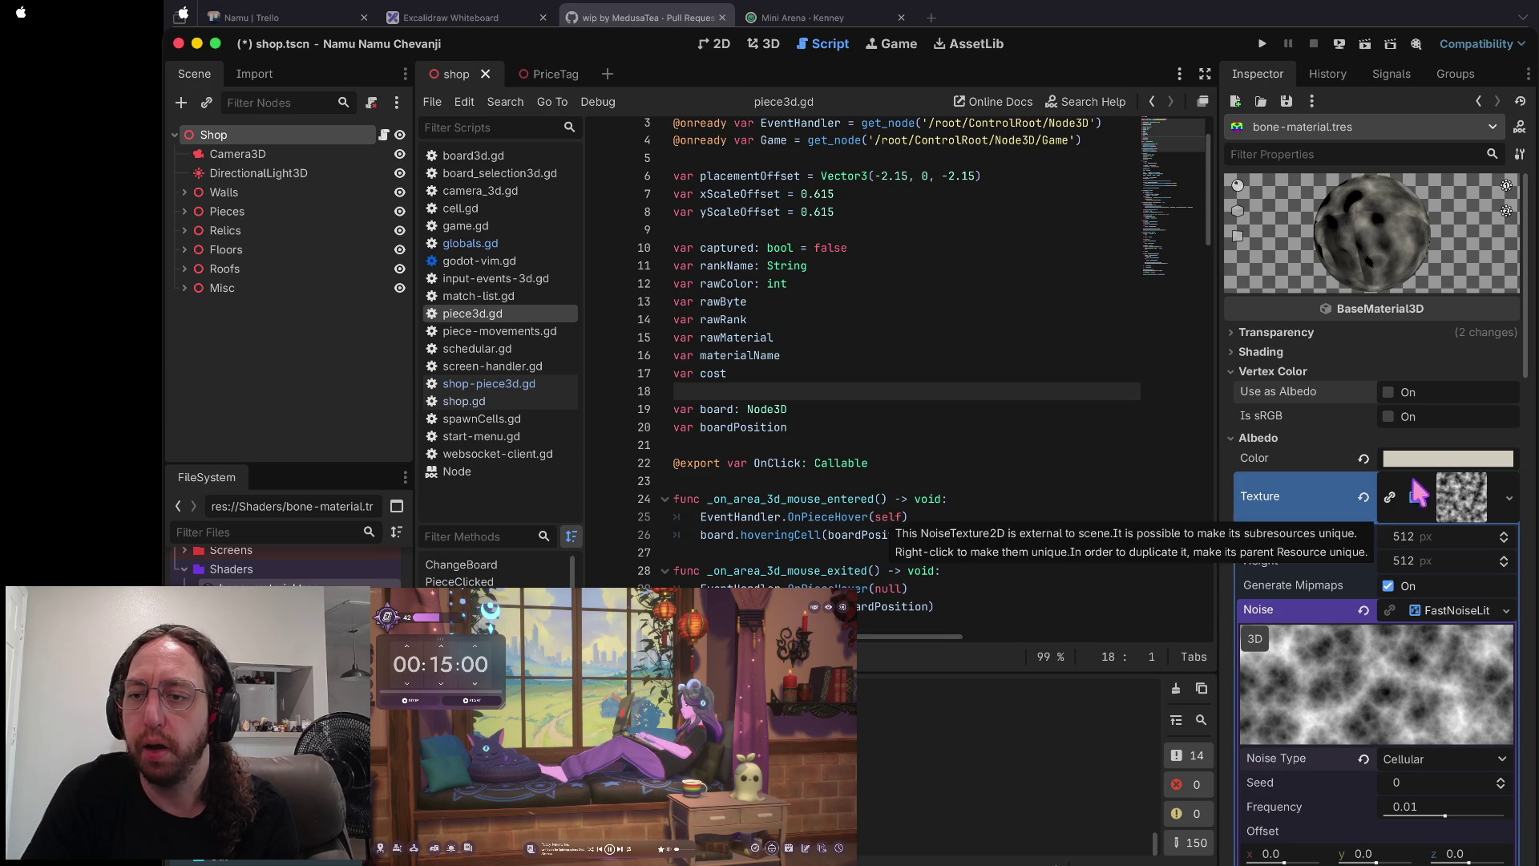
left_click(1364, 497)
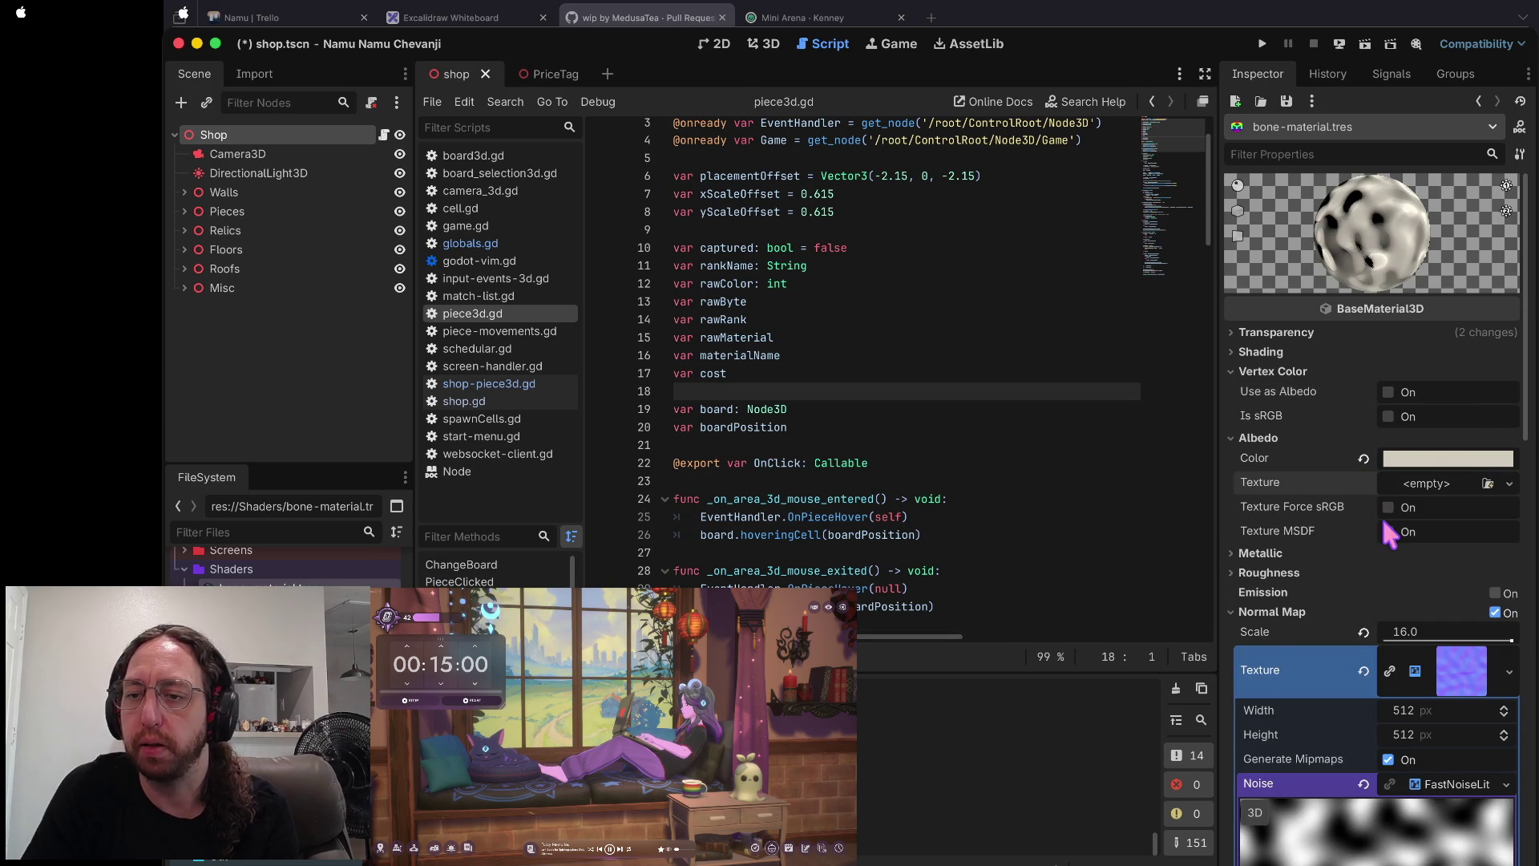
- Lower the bone material's normal-map scale to 1.46
scroll(1387, 480, "down", 3)
left_click_drag(1511, 491, 1434, 501)
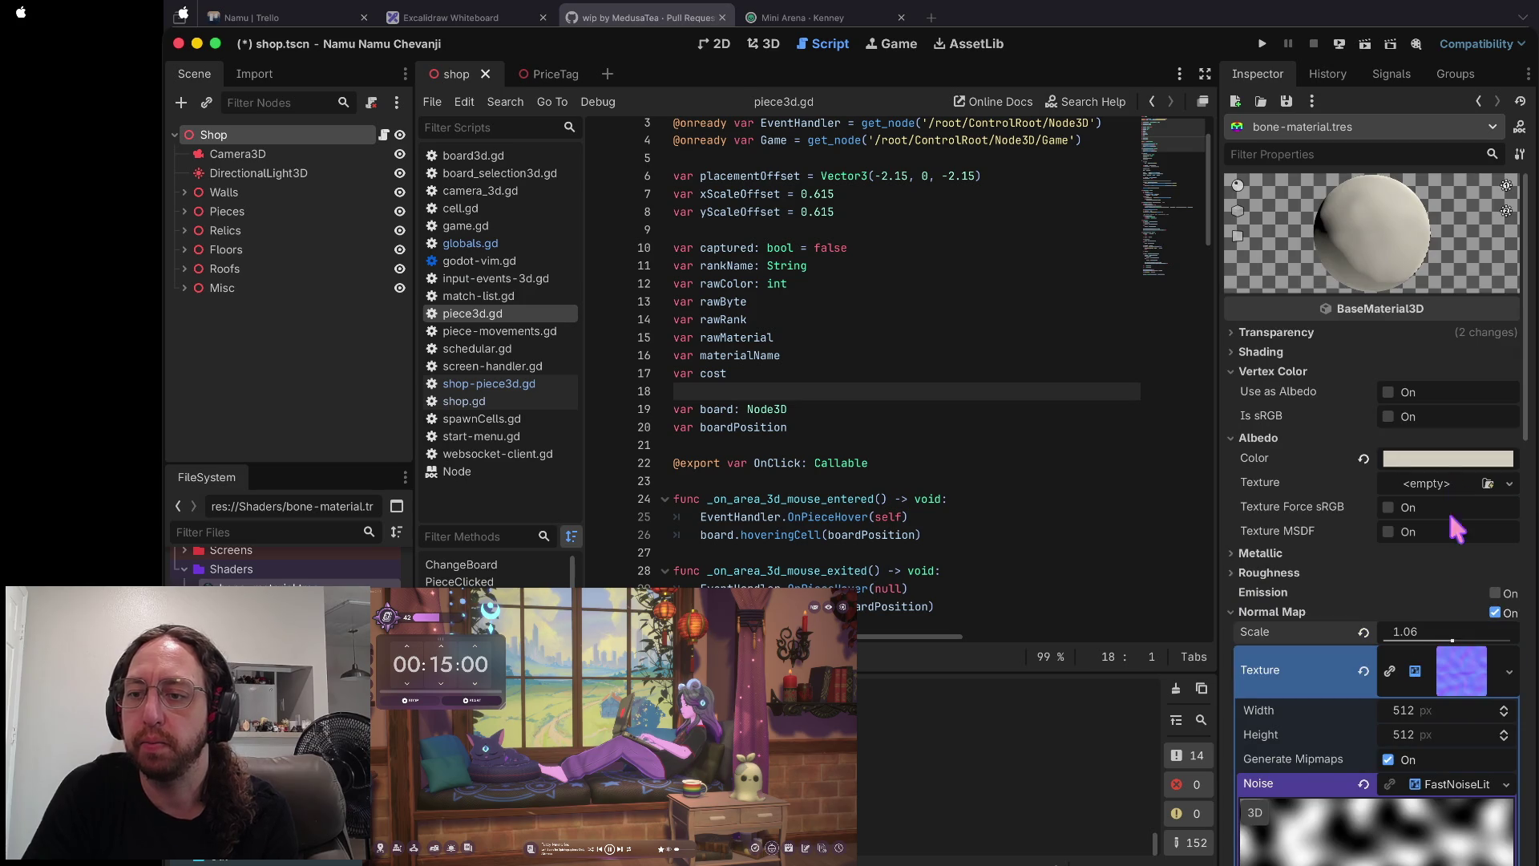
left_click_drag(1452, 641, 1452, 639)
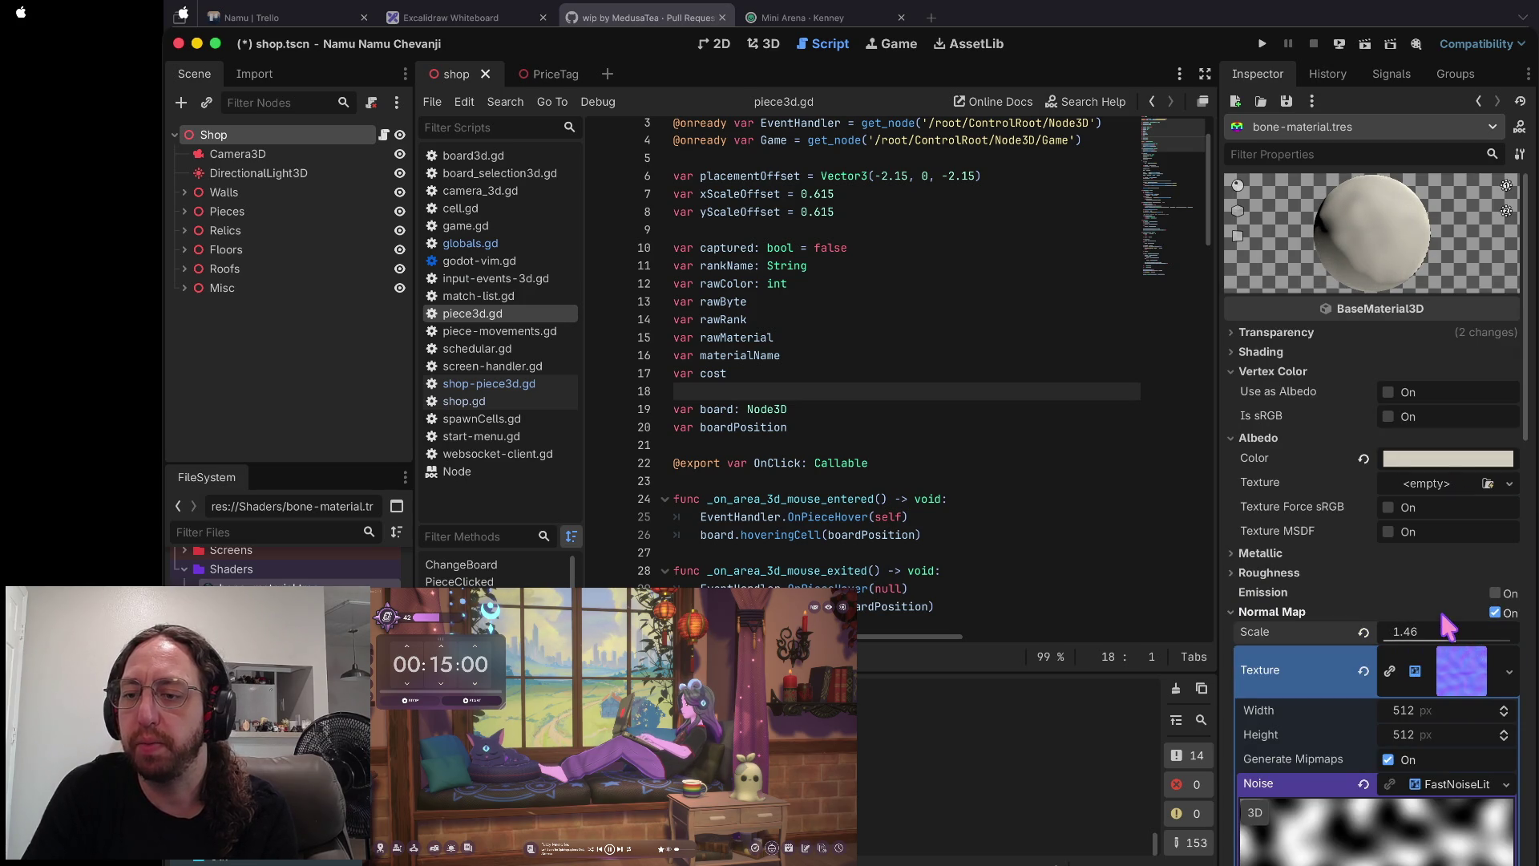
- Compare Cellular, Perlin and Value Cubic normal-map noise, settle on Simplex Smooth, and save
scroll(1441, 633, "down", 3)
left_click(1435, 784)
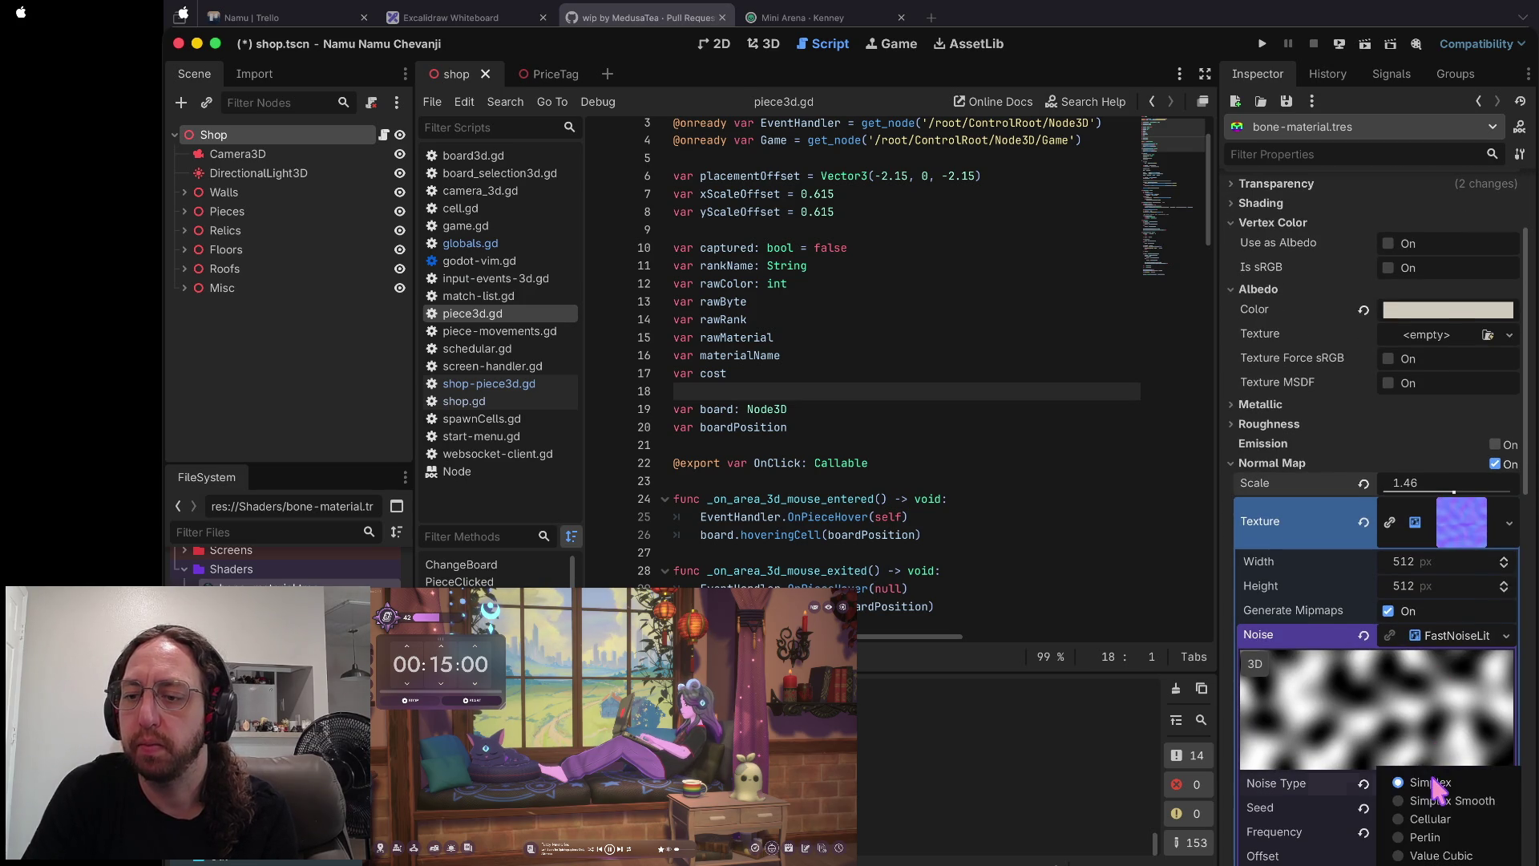
left_click(1435, 818)
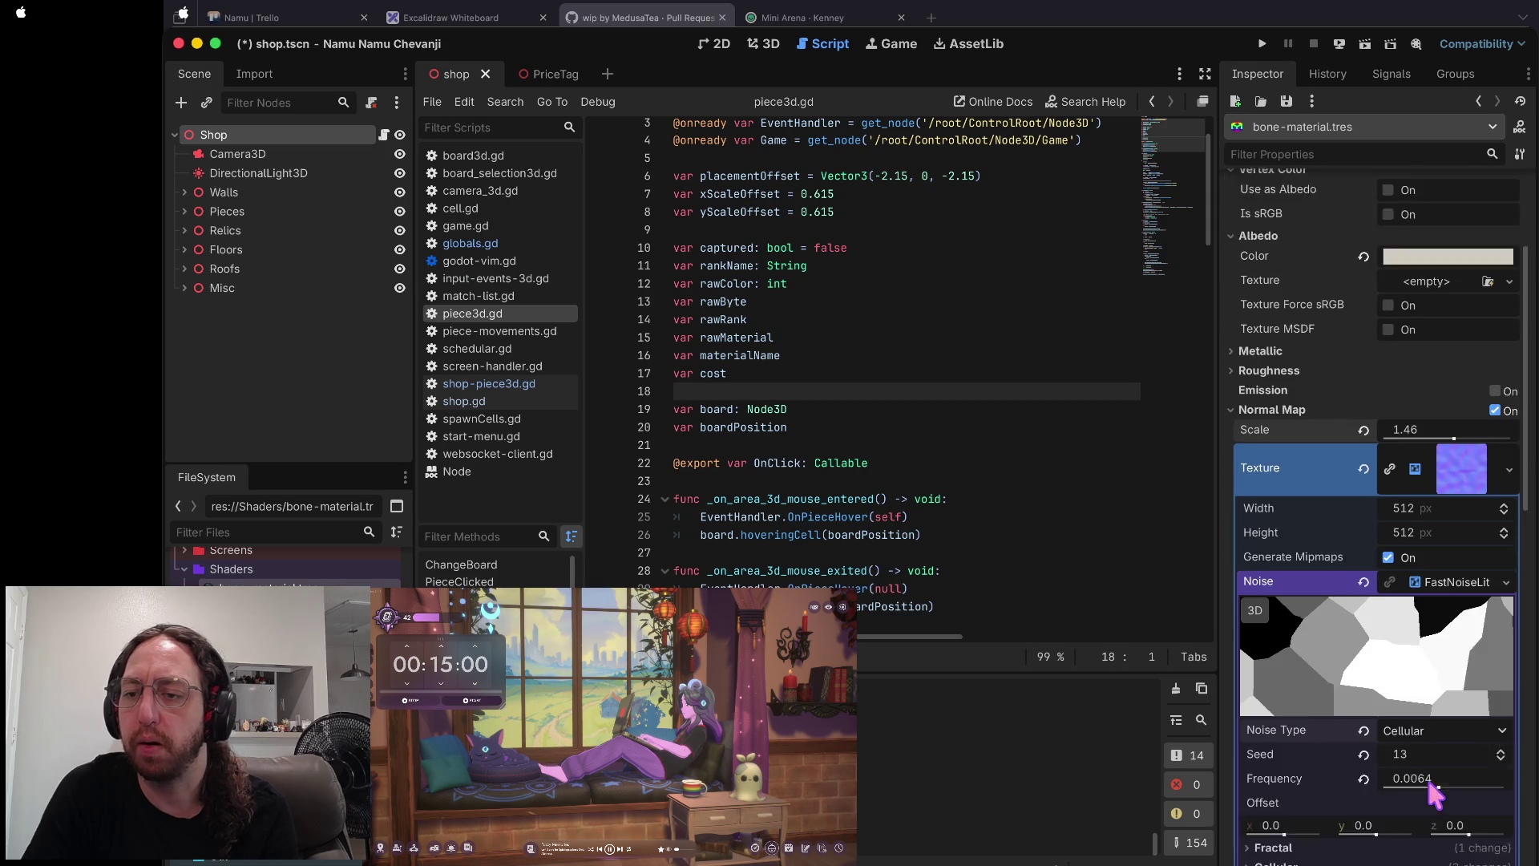
left_click(1439, 702)
left_click(1439, 726)
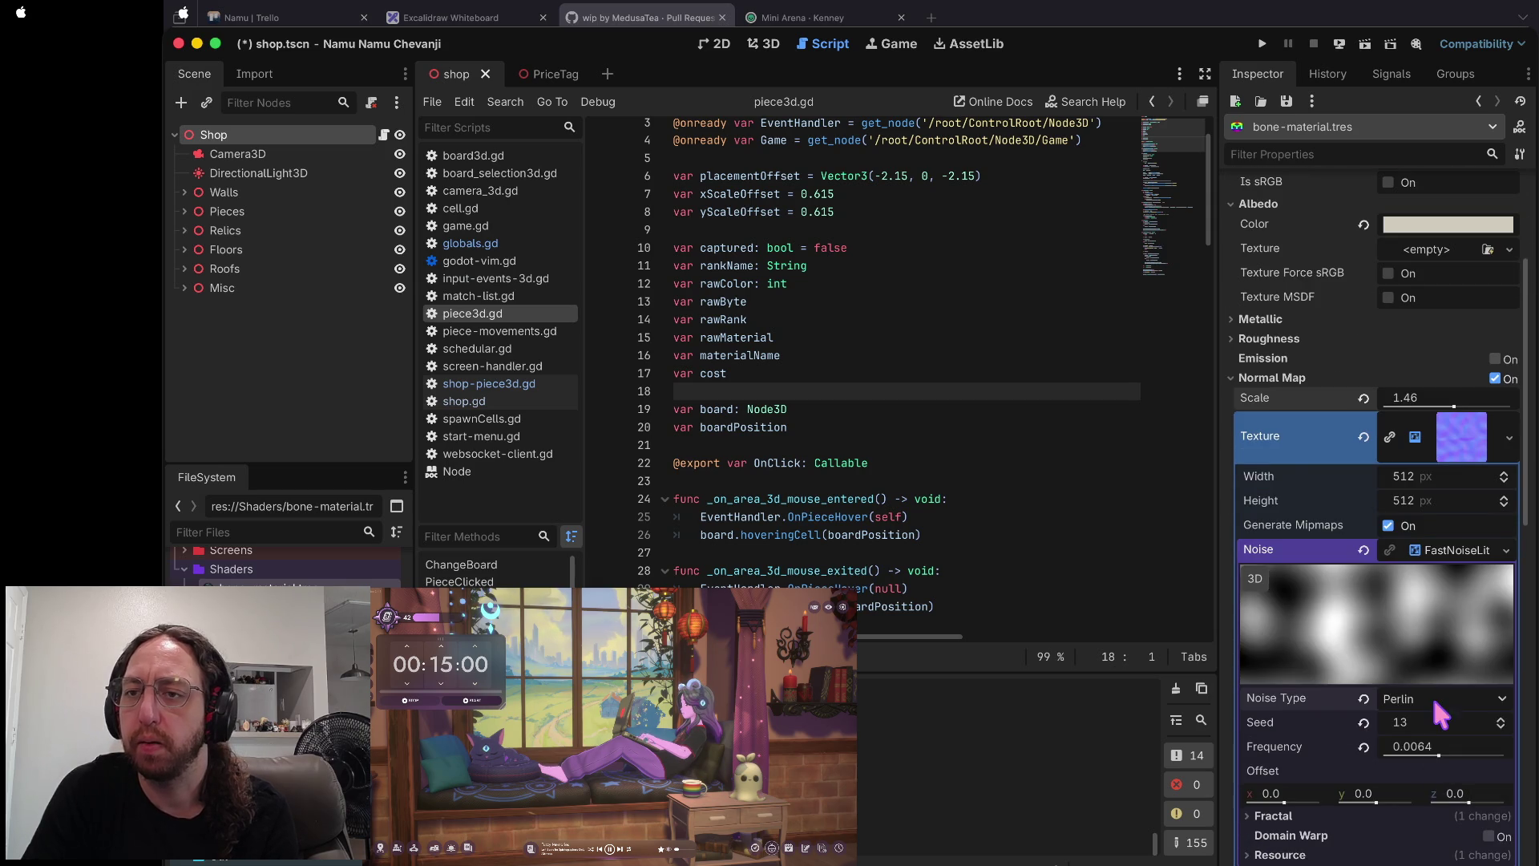
left_click(1432, 693)
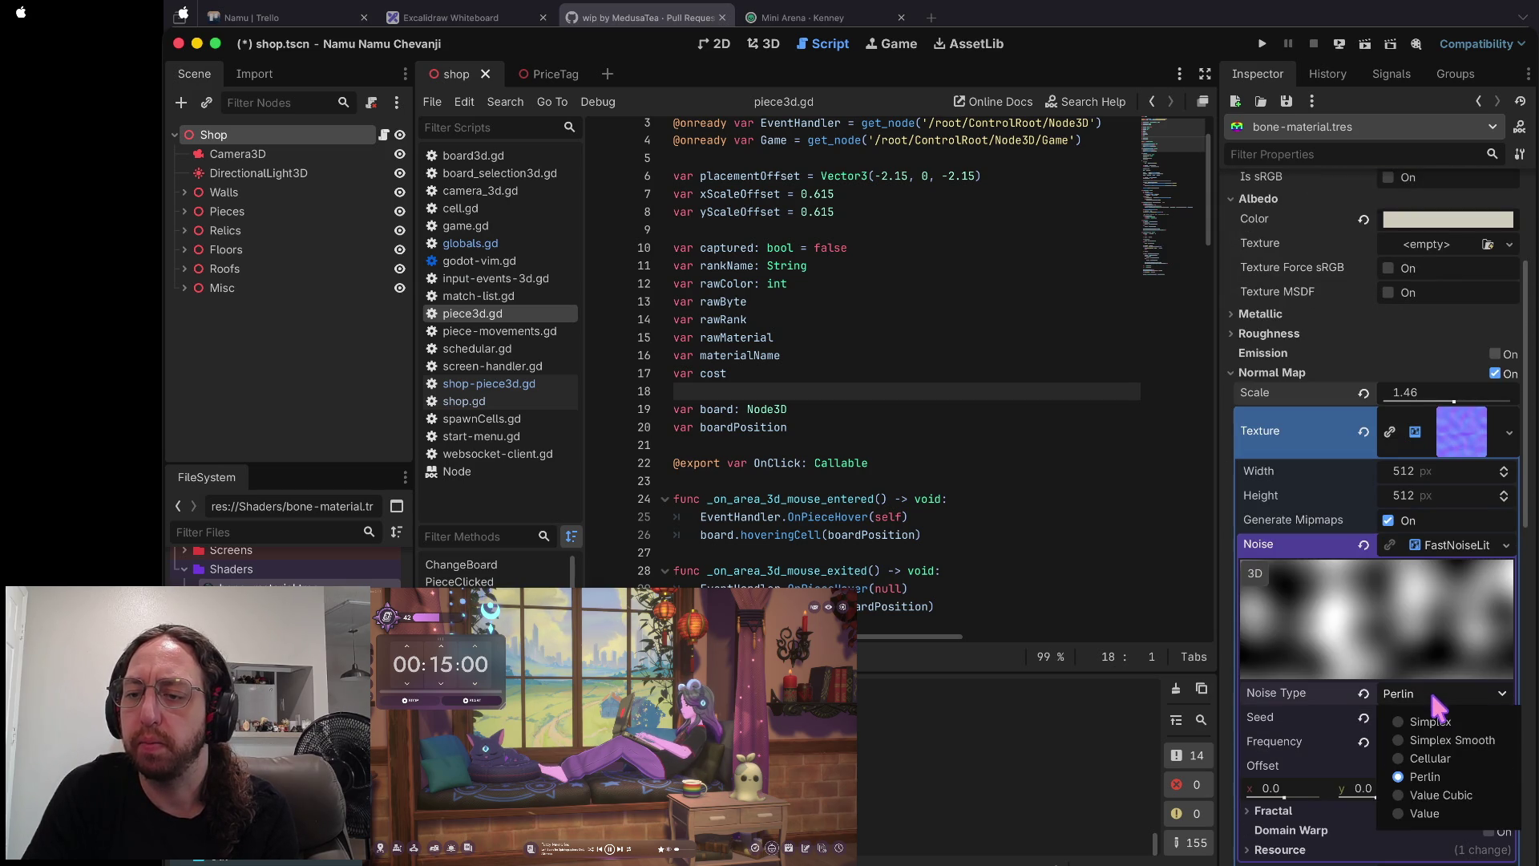
left_click(1427, 792)
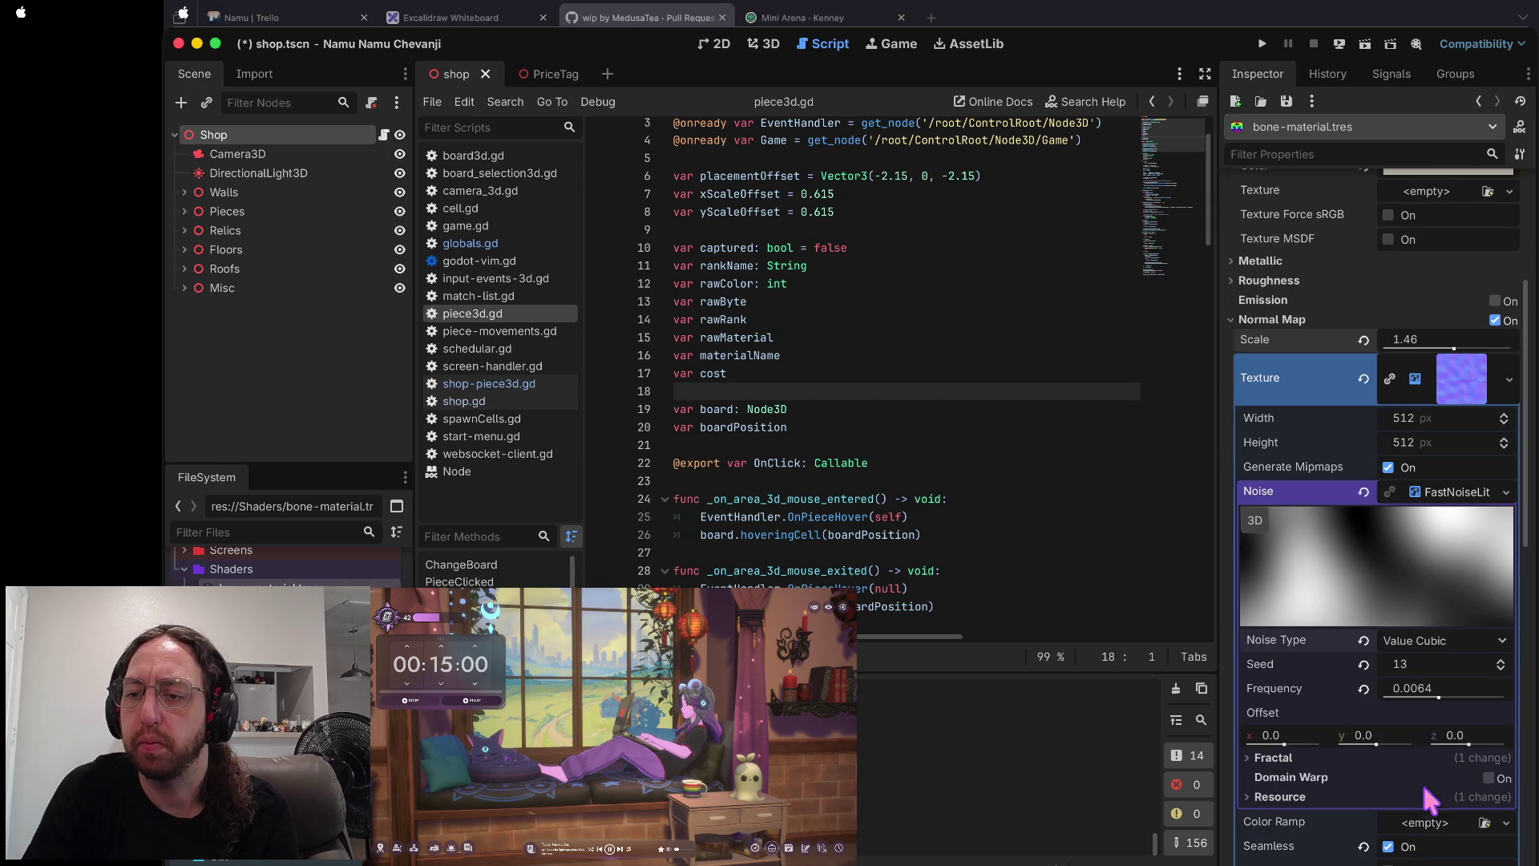
left_click(1417, 637)
left_click(1434, 687)
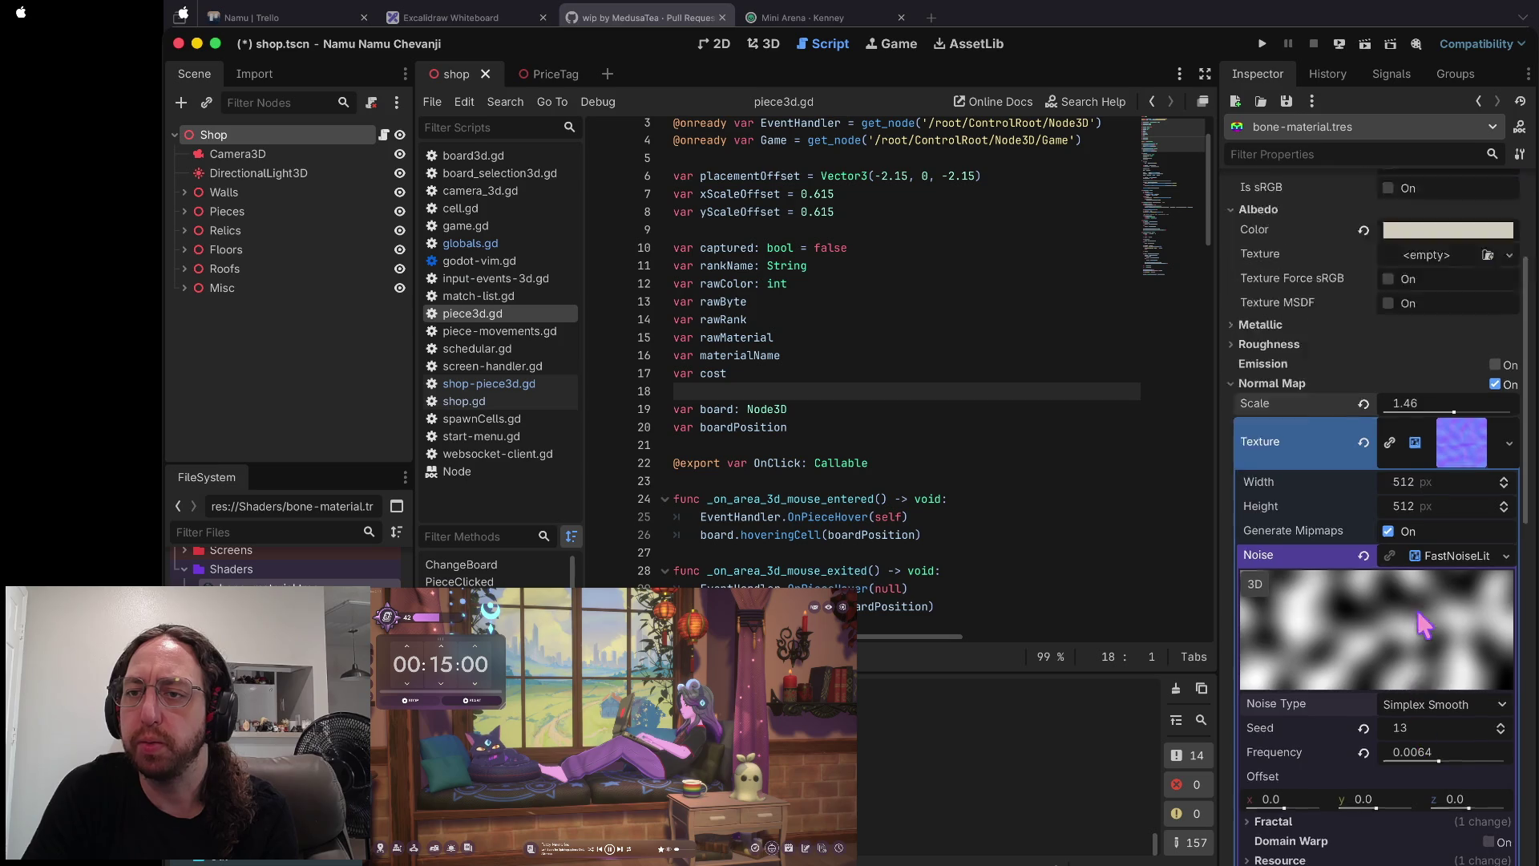
key("super+s")
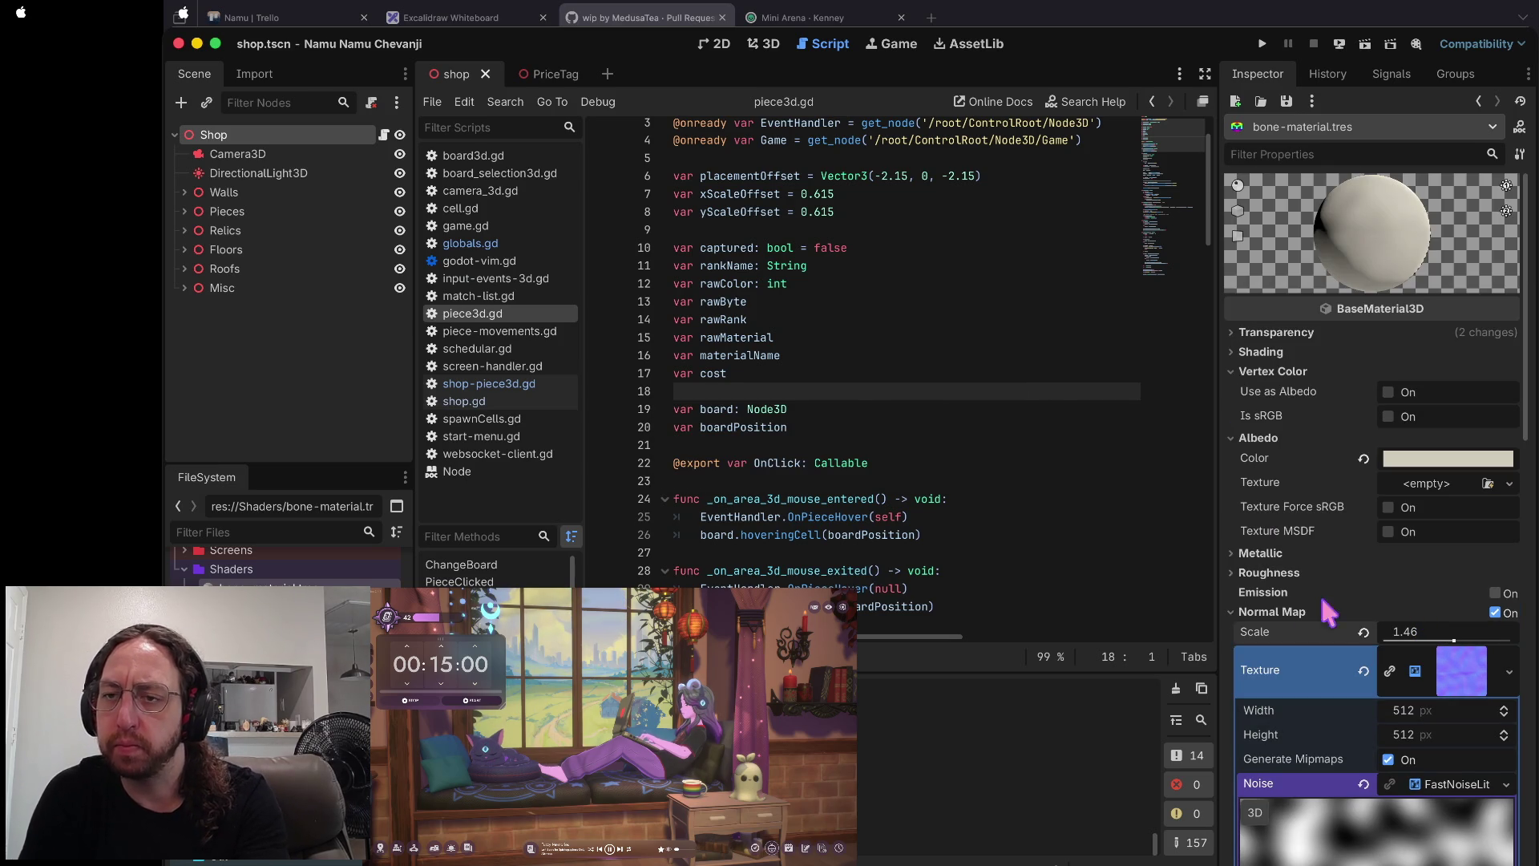
left_click(1283, 611)
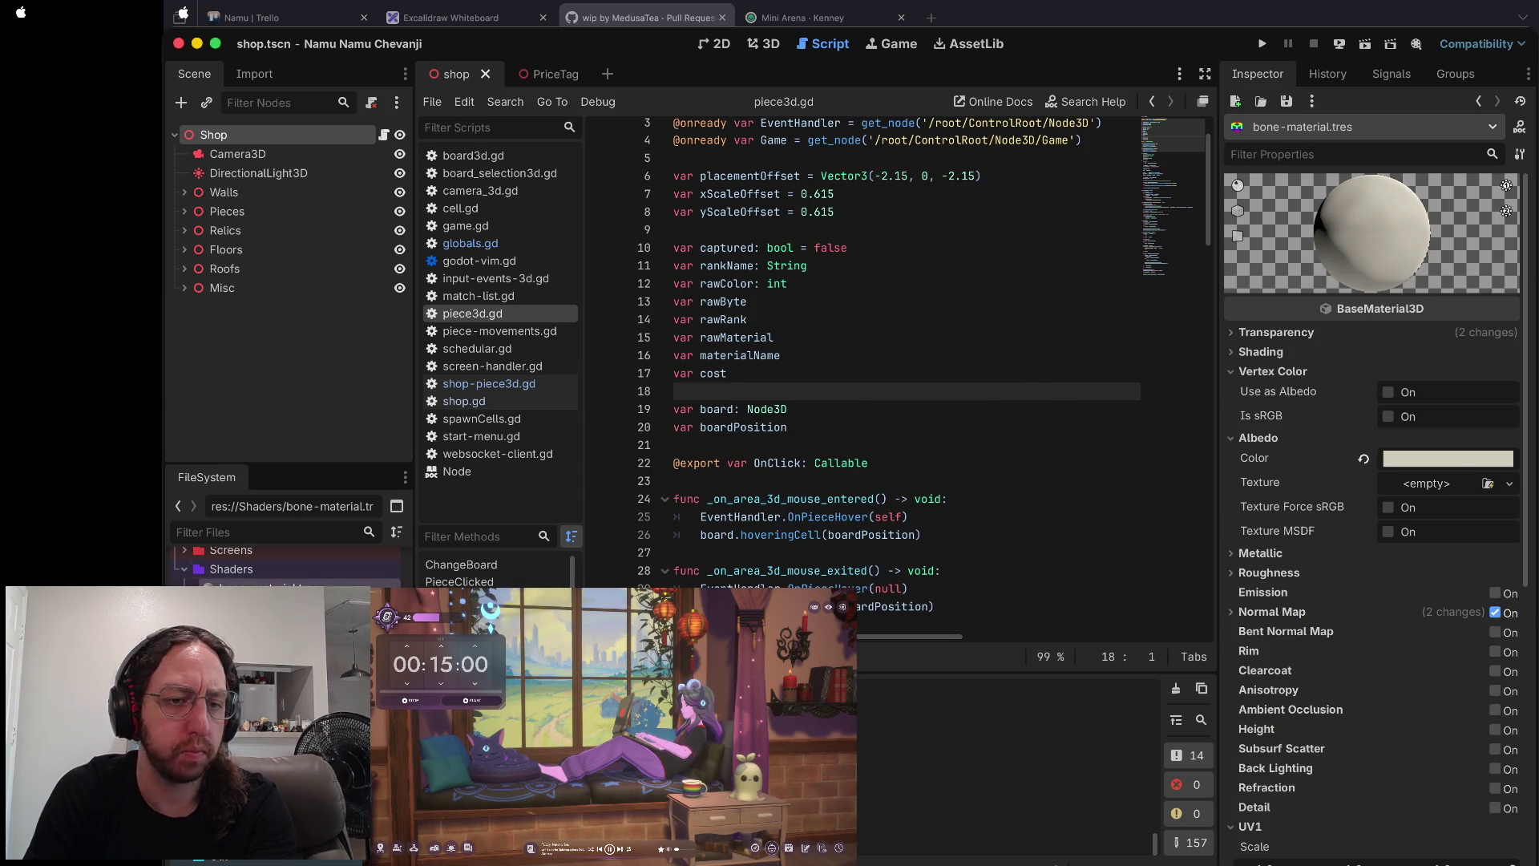
left_click(272, 603)
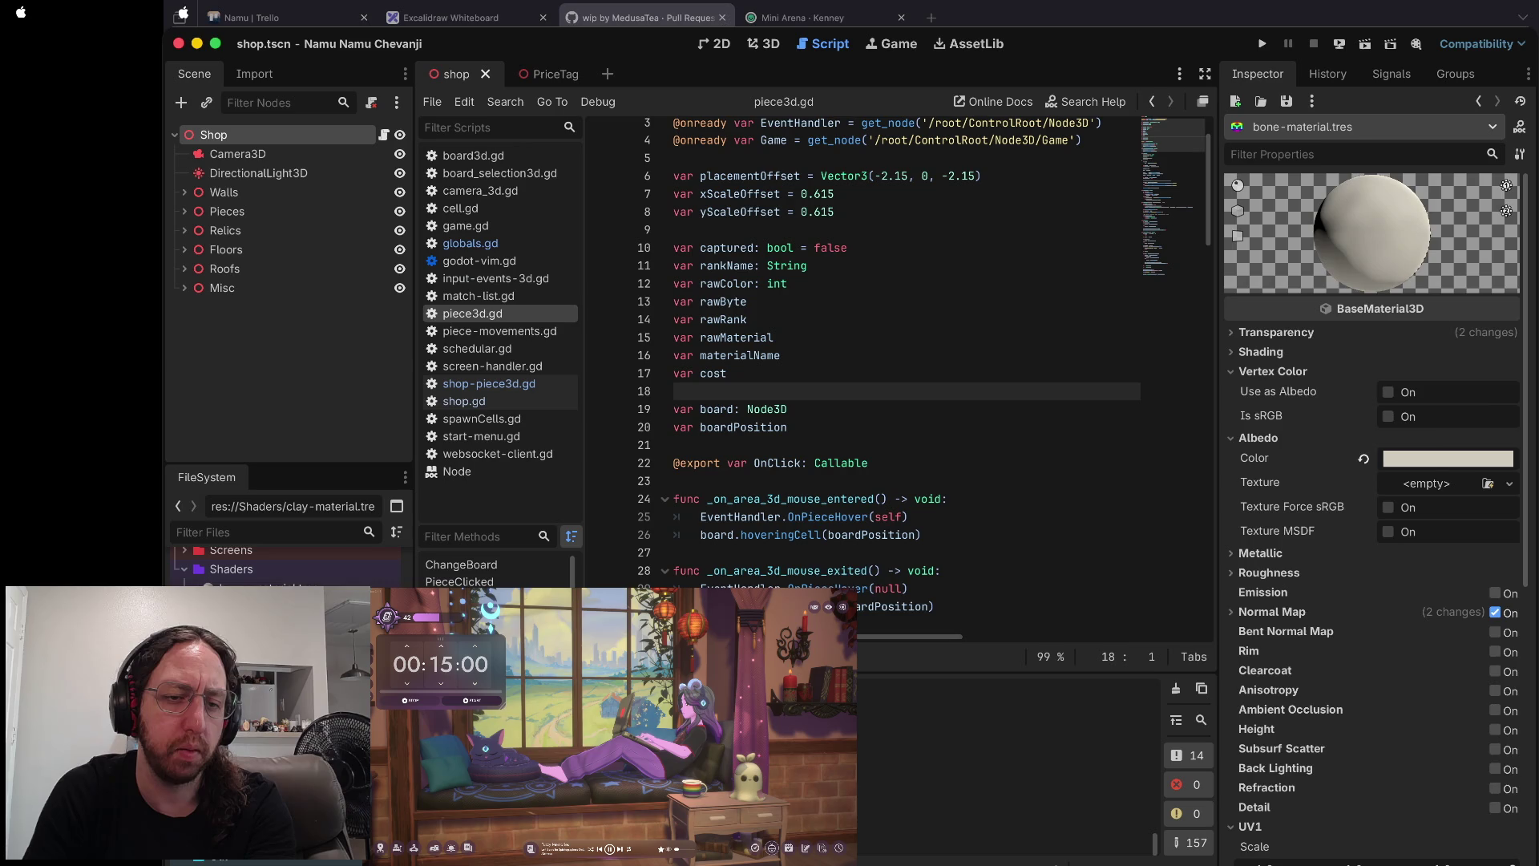
key("Down")
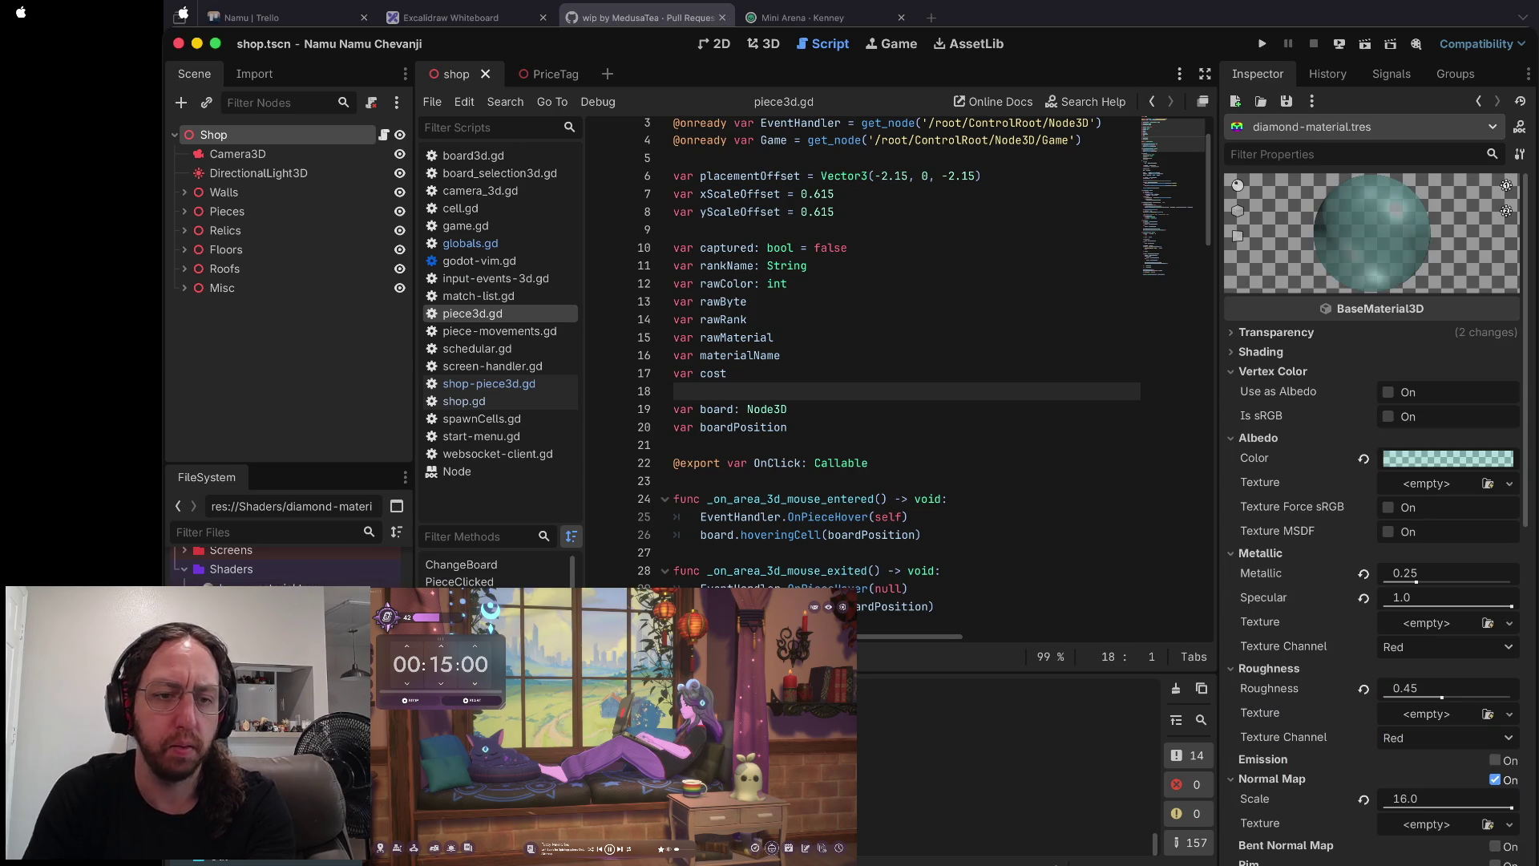
key("Down")
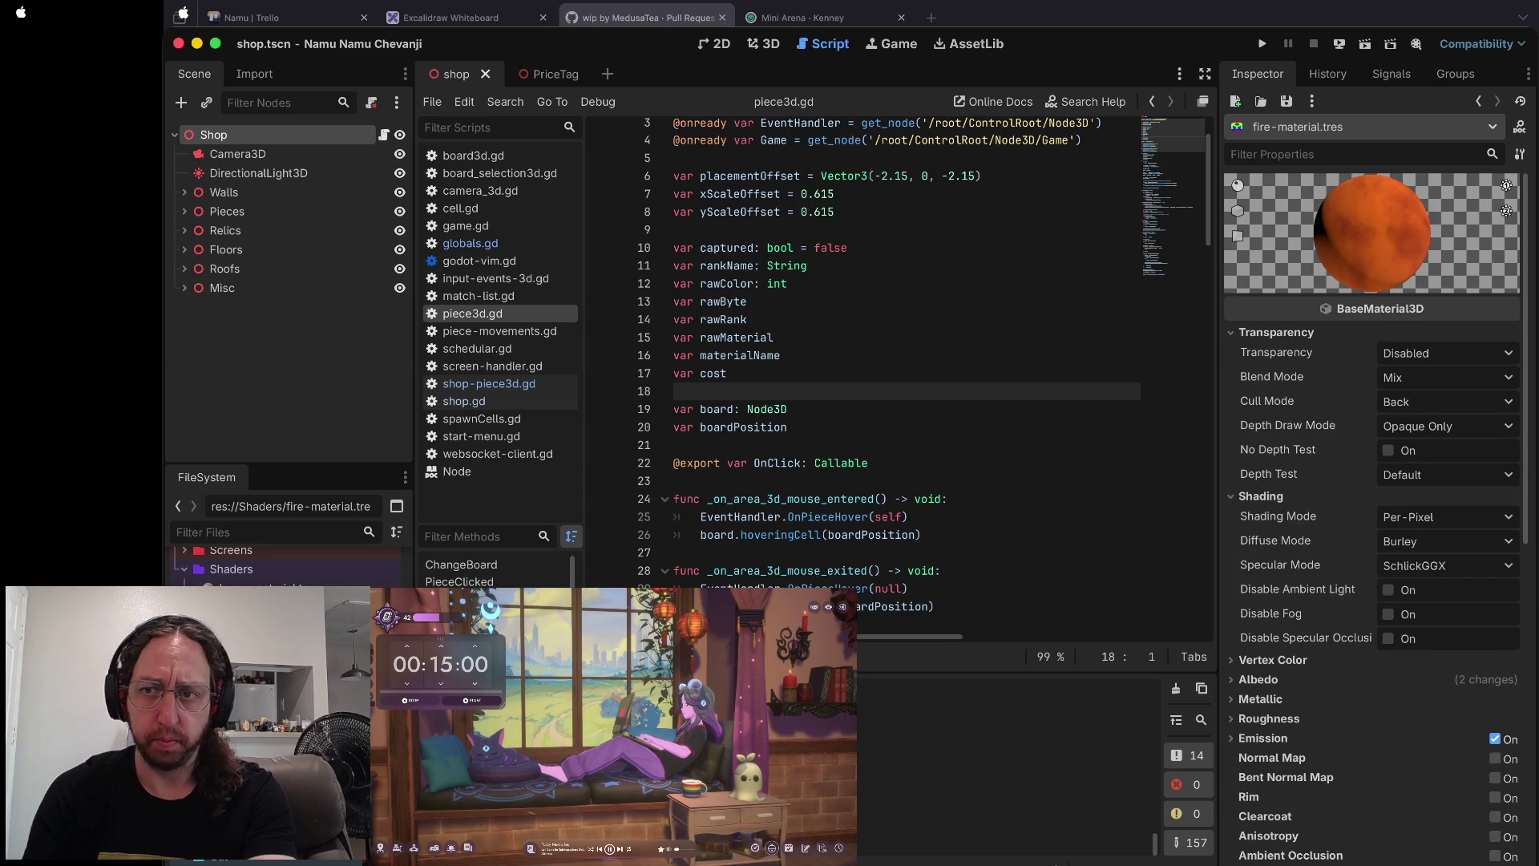
key("Down")
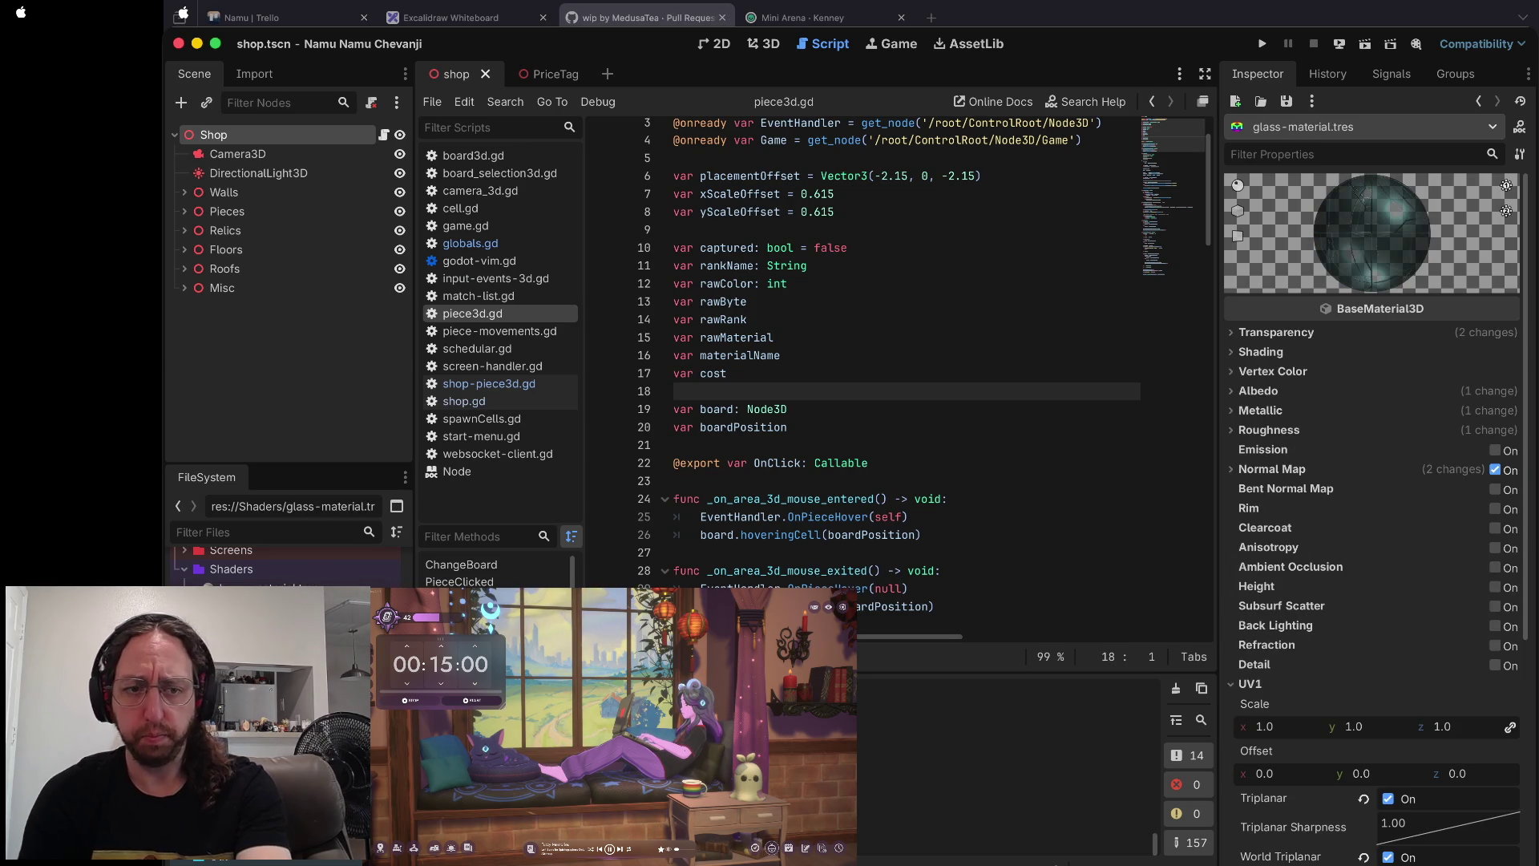
key("Down")
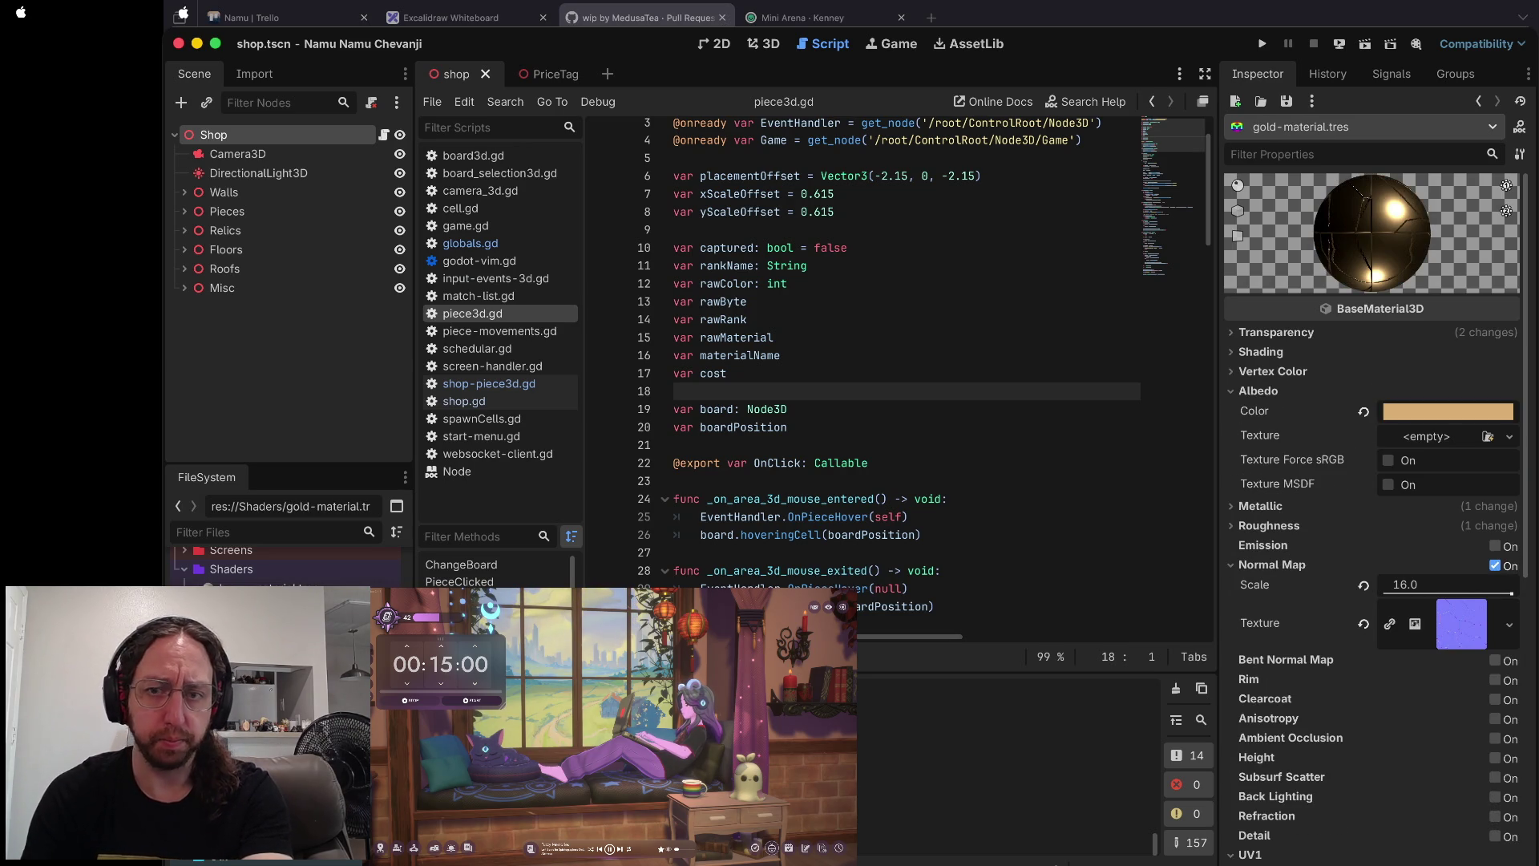
key("Down")
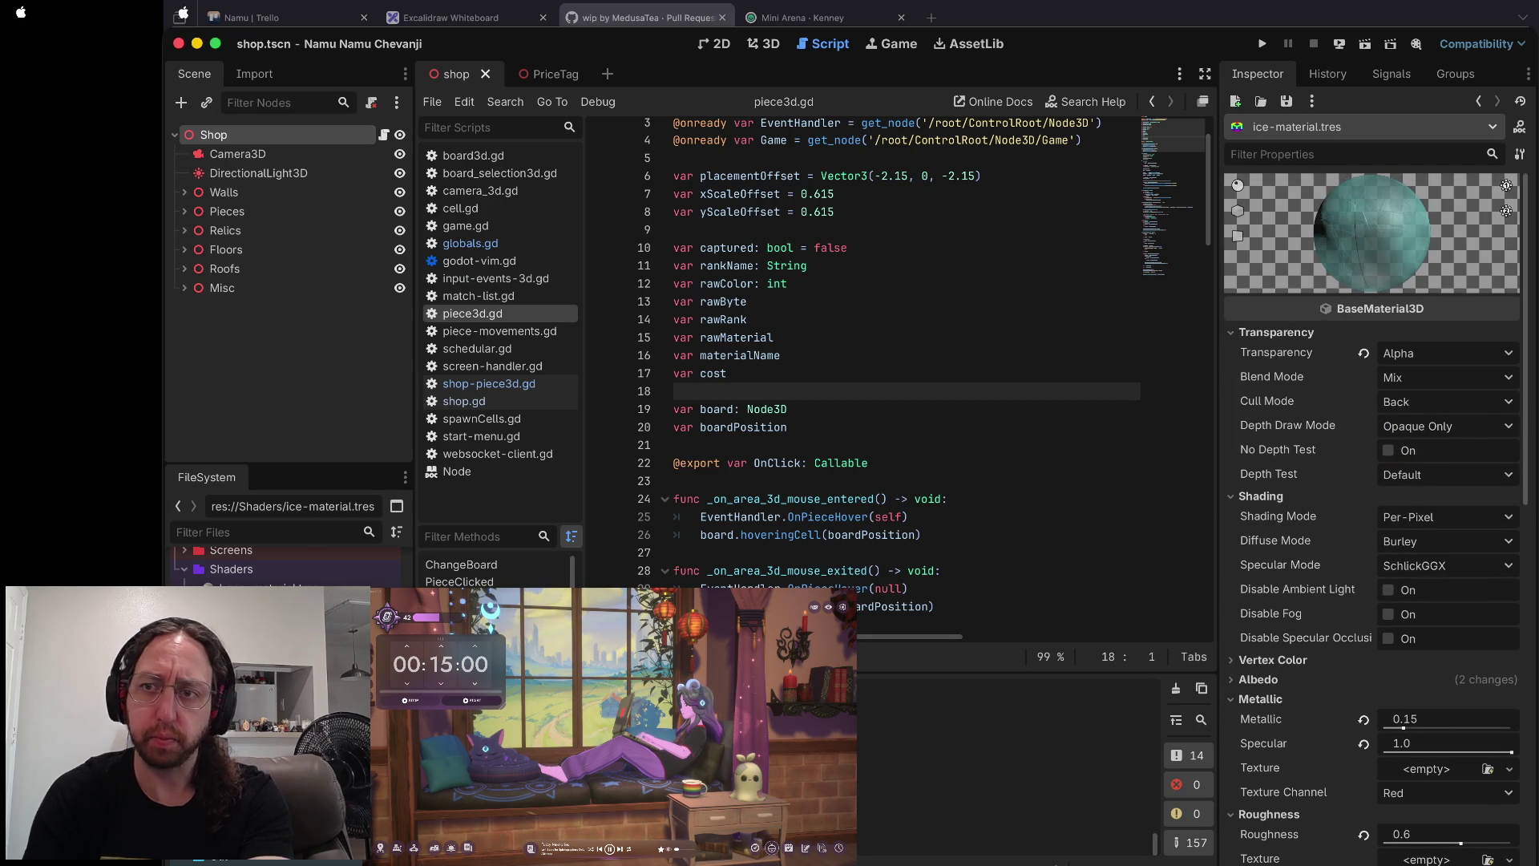
key("Down")
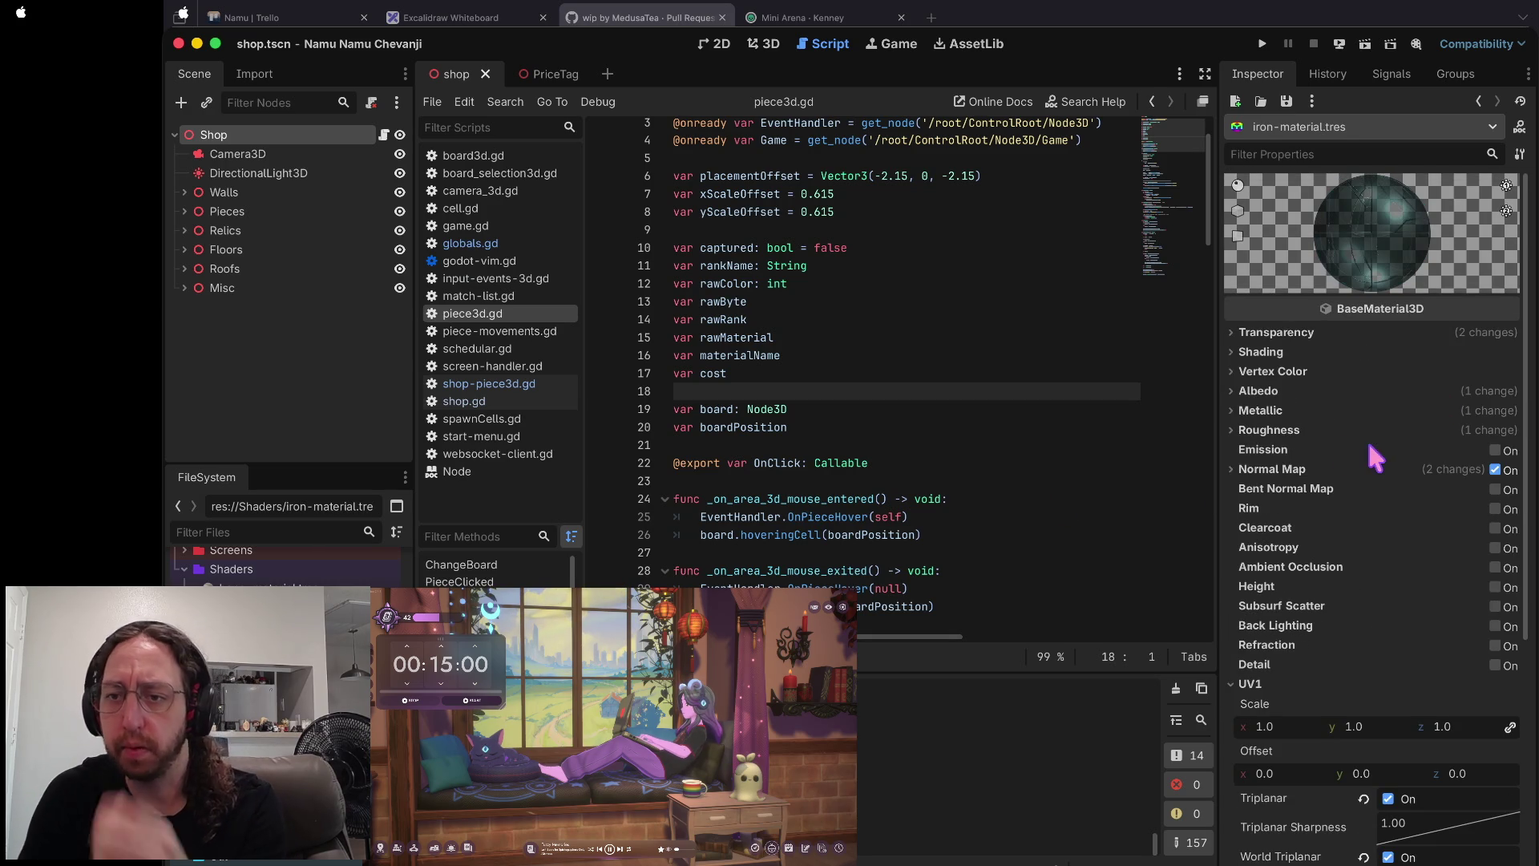
- Give the iron material an opaque pale grey-beige albedo colour, around aaa999
left_click(1292, 391)
left_click(1465, 415)
left_click_drag(1402, 775, 1490, 774)
left_click(1385, 509)
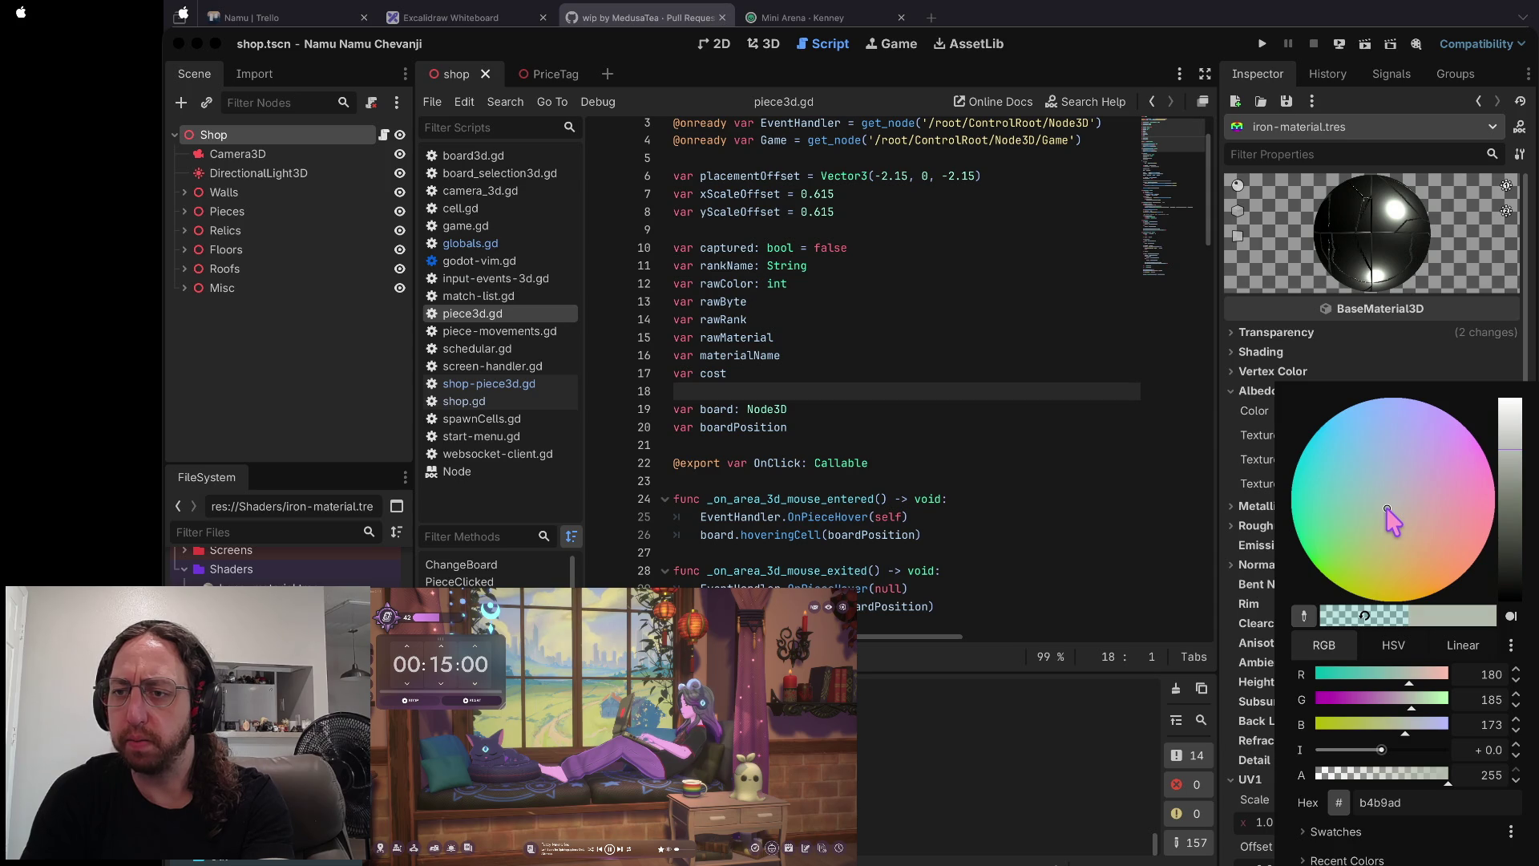
left_click_drag(1387, 507, 1388, 511)
left_click(1513, 462)
left_click_drag(1514, 464, 1514, 462)
left_click(1419, 338)
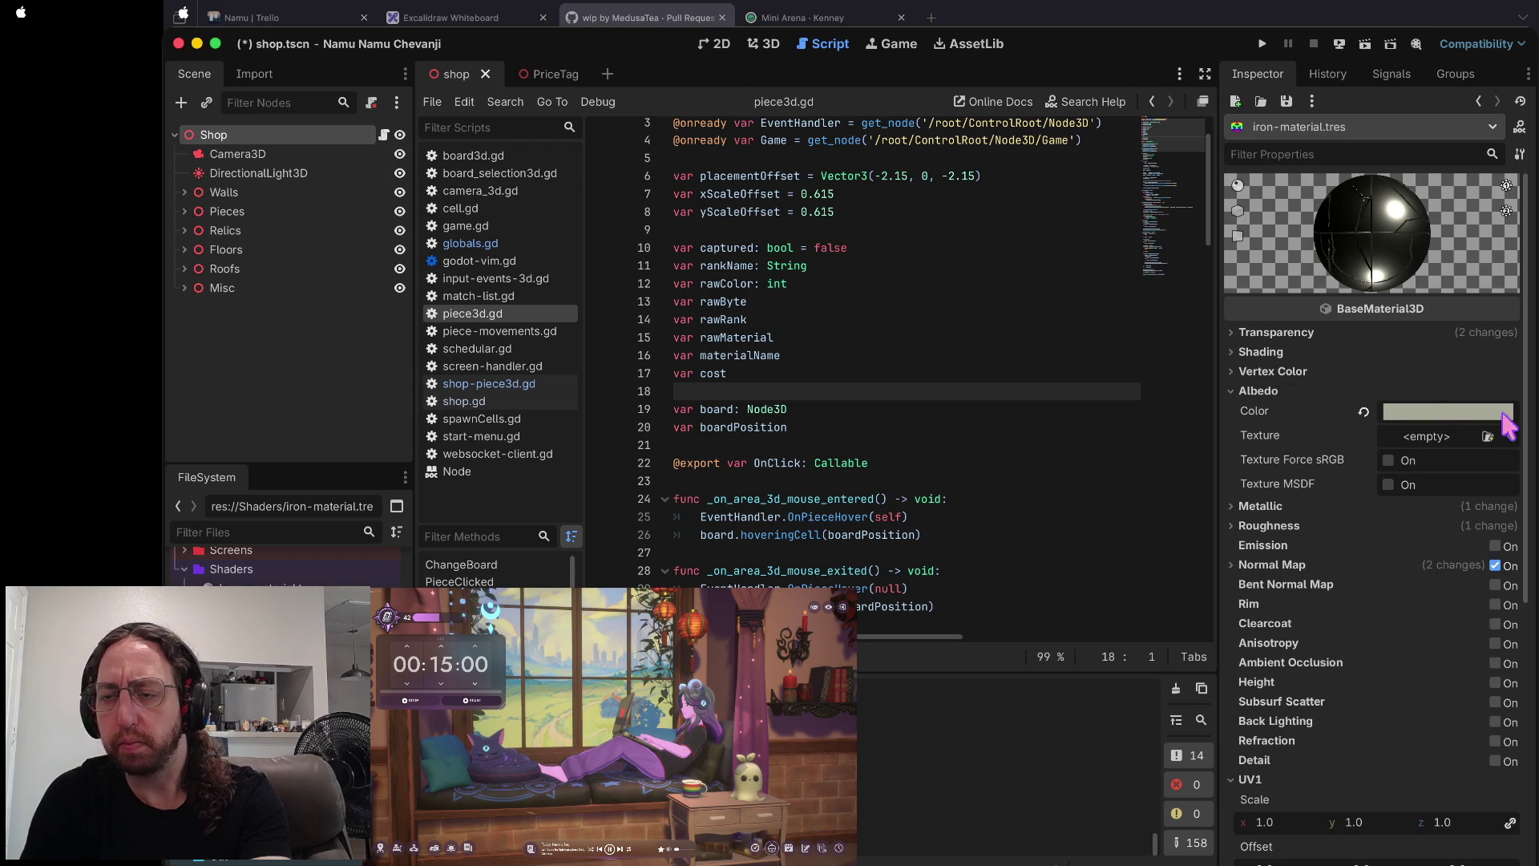
- Lower the iron material's metallic value from 1.0 to 0.82
left_click(1292, 502)
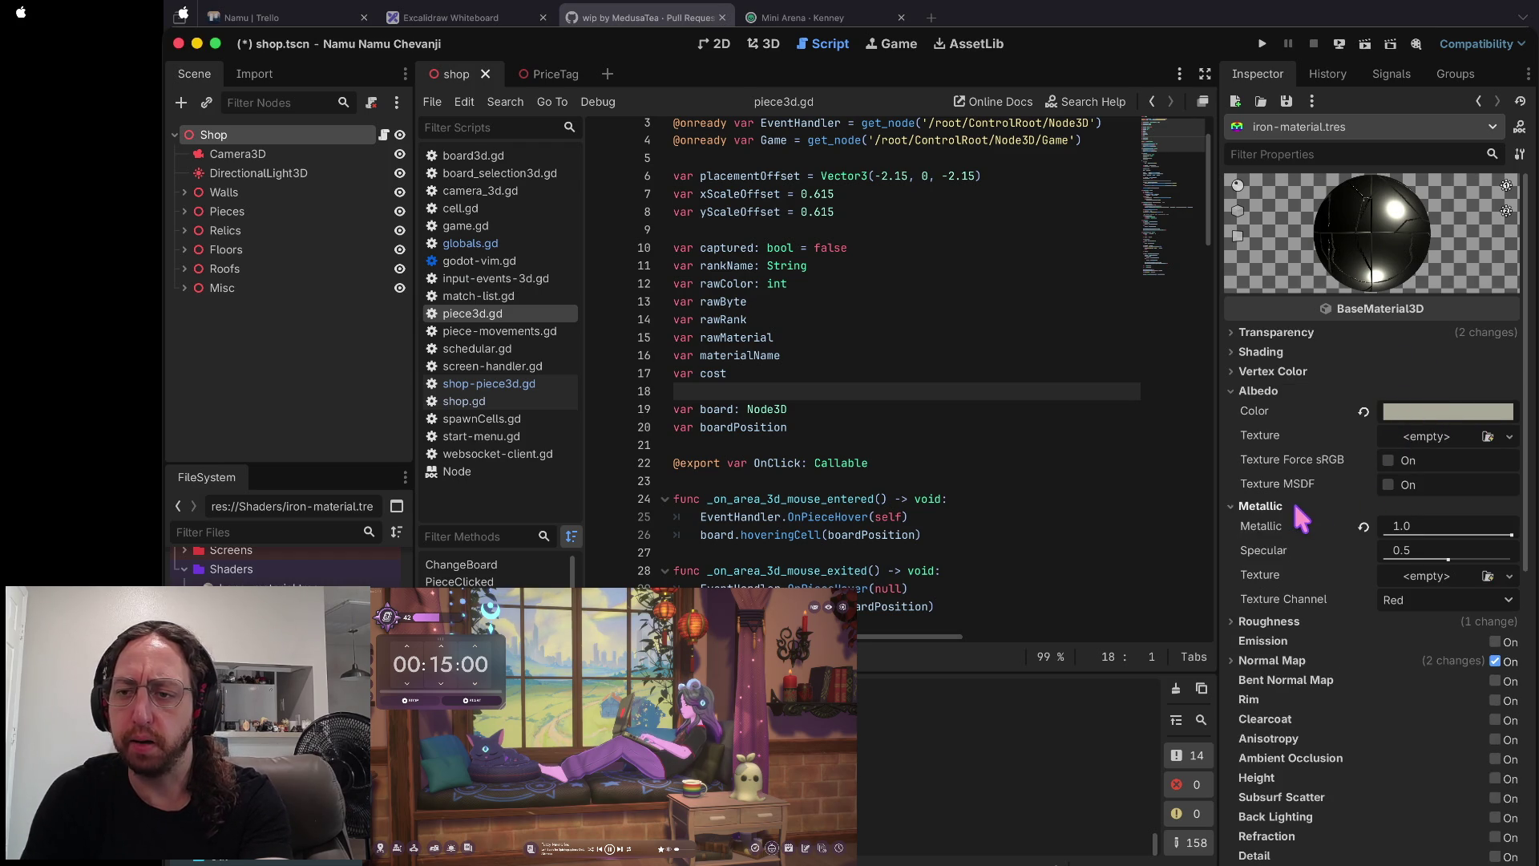
scroll(1311, 696, "down", 4)
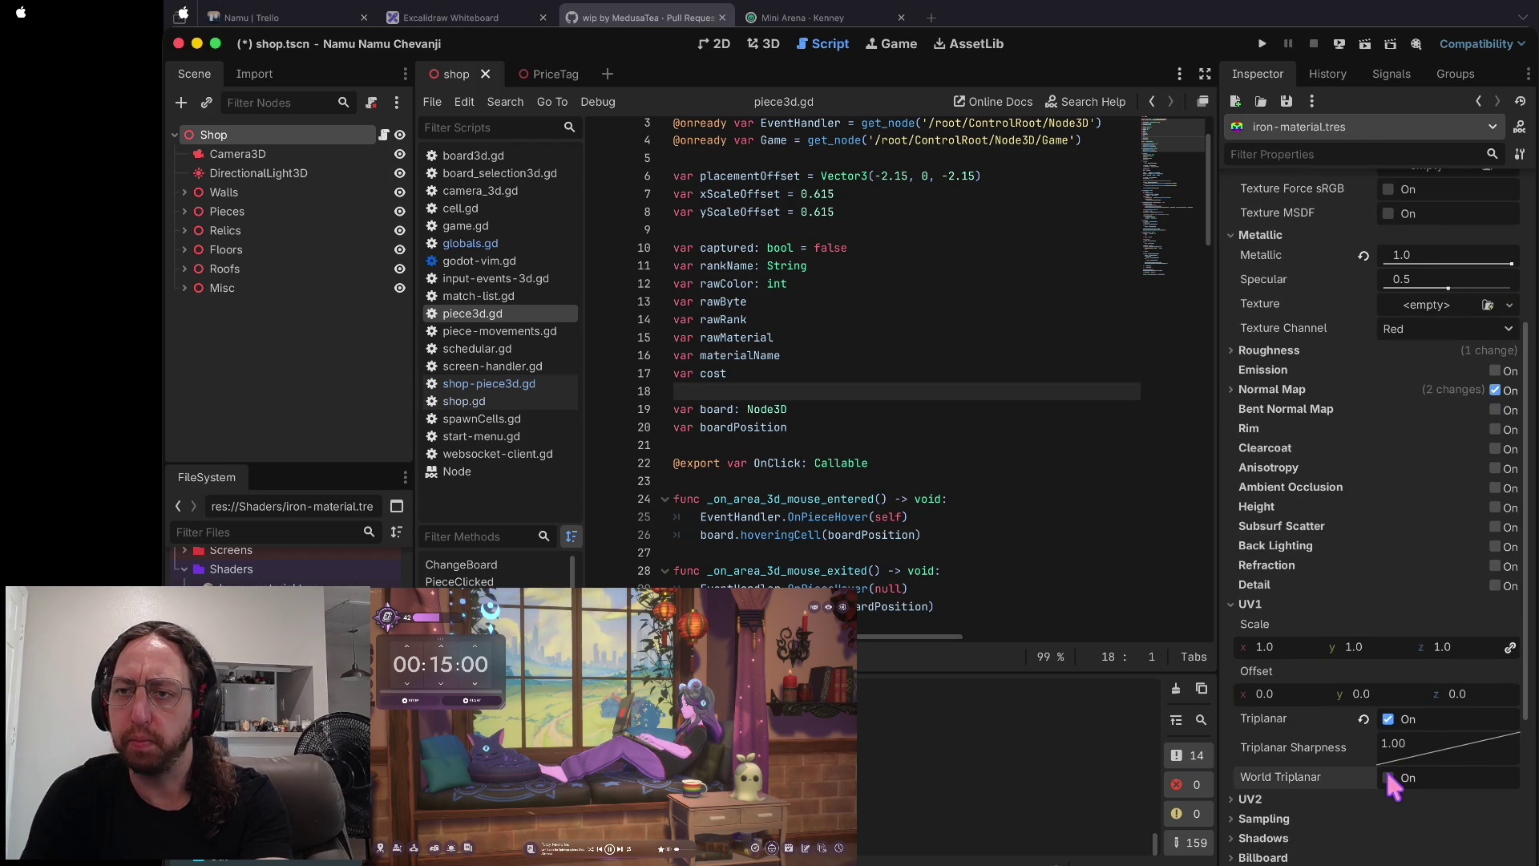
scroll(1393, 785, "up", 4)
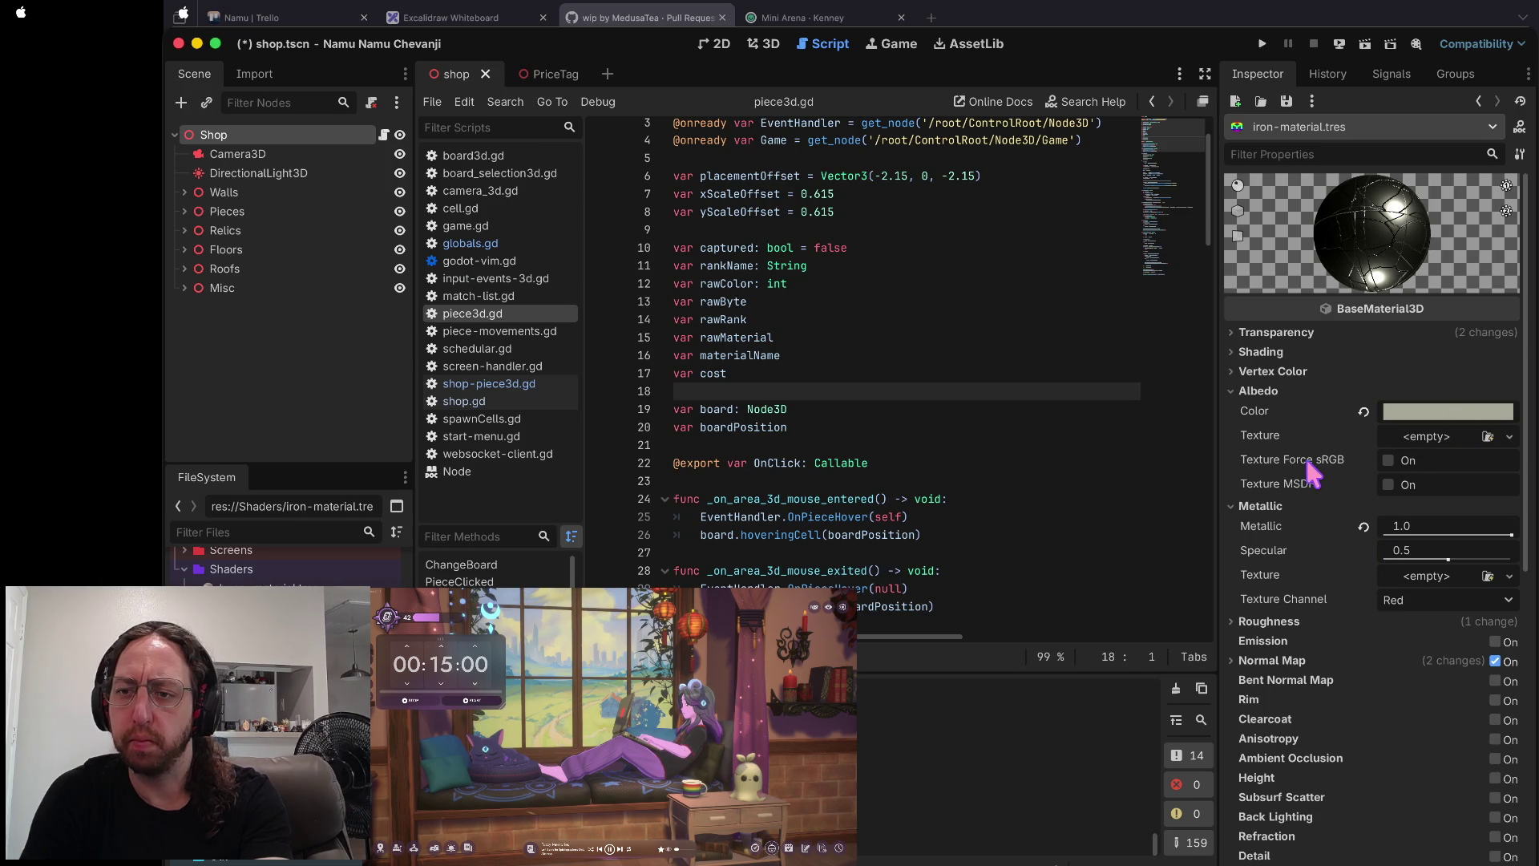
mouse_move(1510, 534)
left_mouse_down()
mouse_move(1419, 533)
mouse_move(1515, 535)
mouse_move(1486, 537)
mouse_move(1495, 555)
mouse_move(1342, 570)
left_mouse_up()
- Reset the iron material's specular to default and raise roughness to 0.62
left_click(1362, 548)
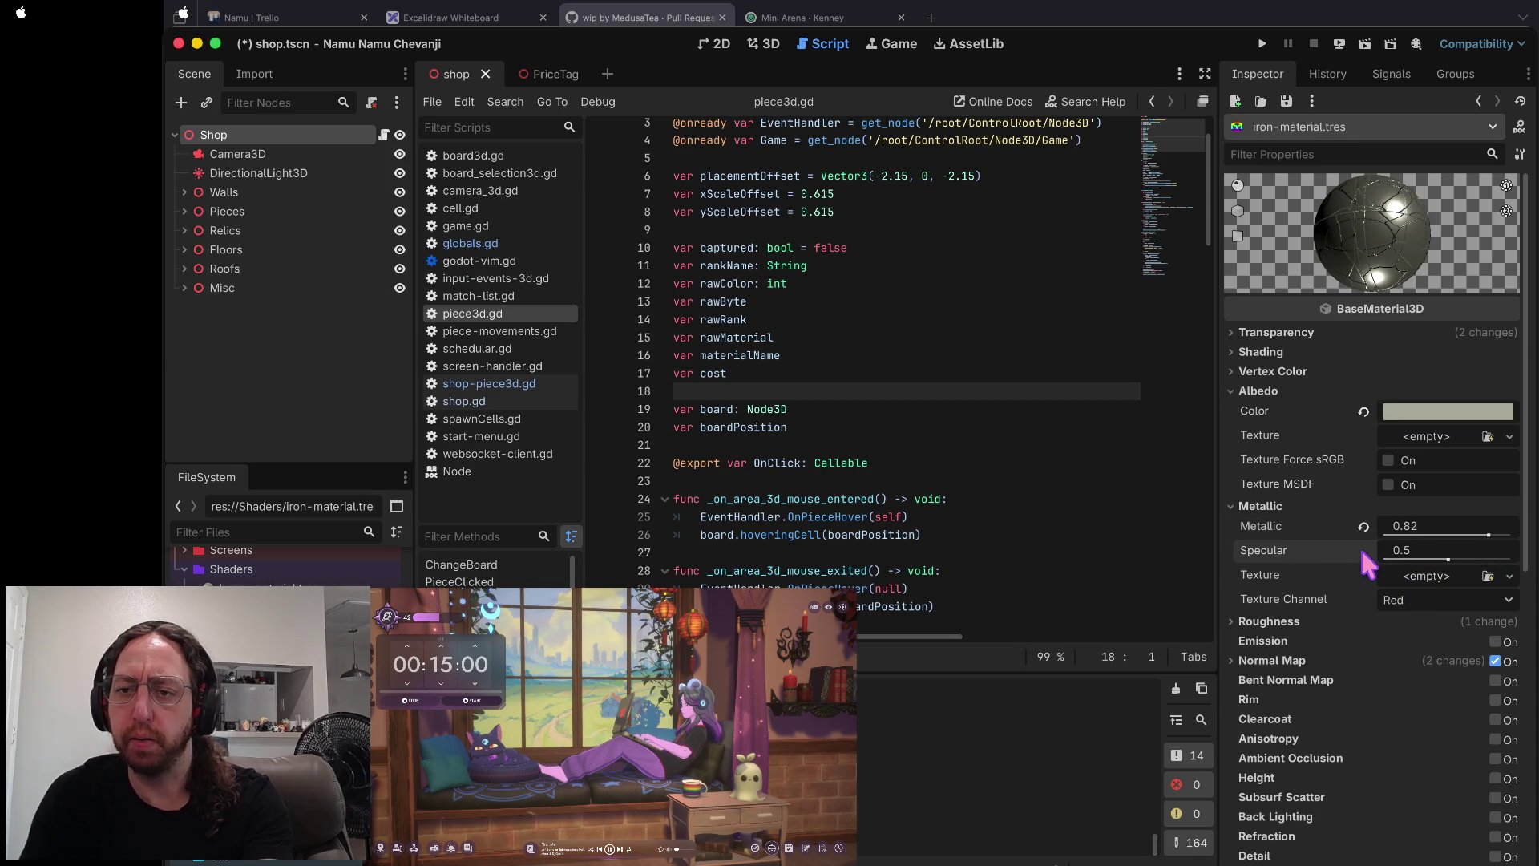
left_click(1316, 505)
left_click(1313, 522)
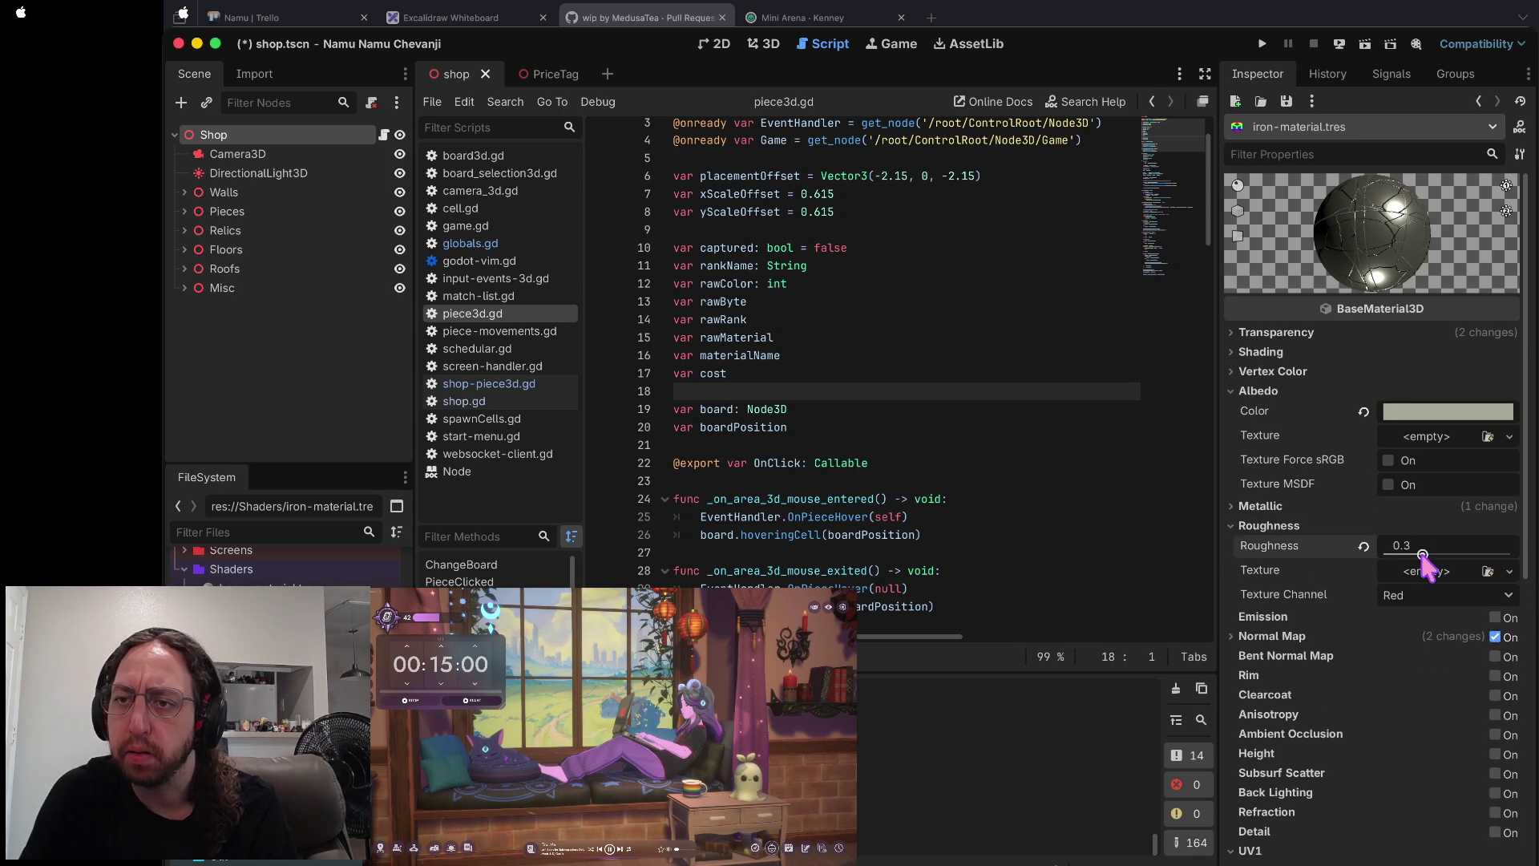
mouse_move(1432, 554)
left_mouse_down()
mouse_move(1483, 551)
mouse_move(1404, 553)
mouse_move(1464, 555)
left_mouse_up()
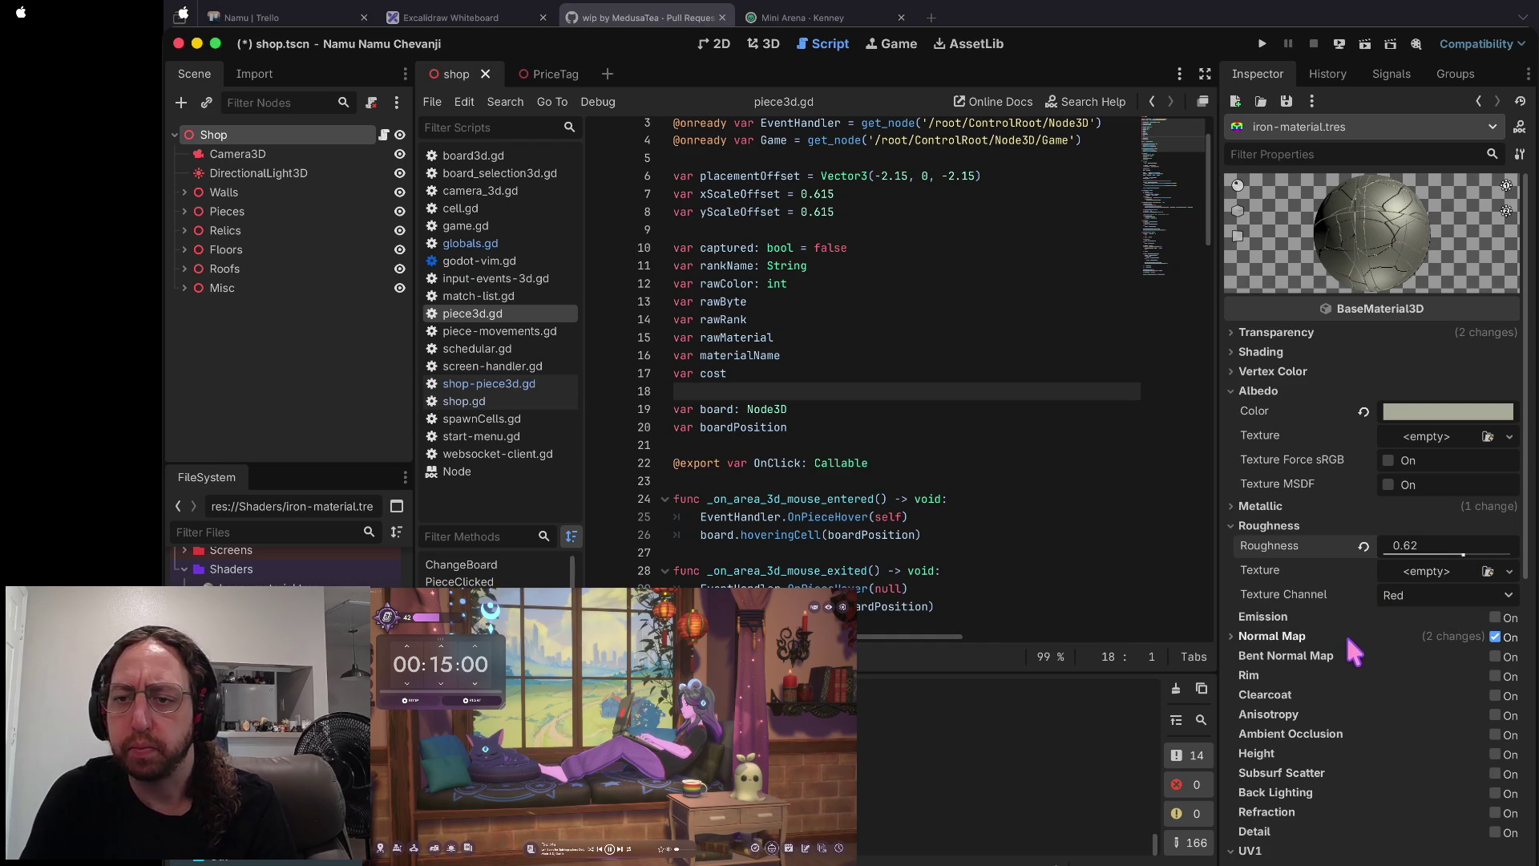
- Clear the iron material's normal-map texture to empty
left_click(1272, 526)
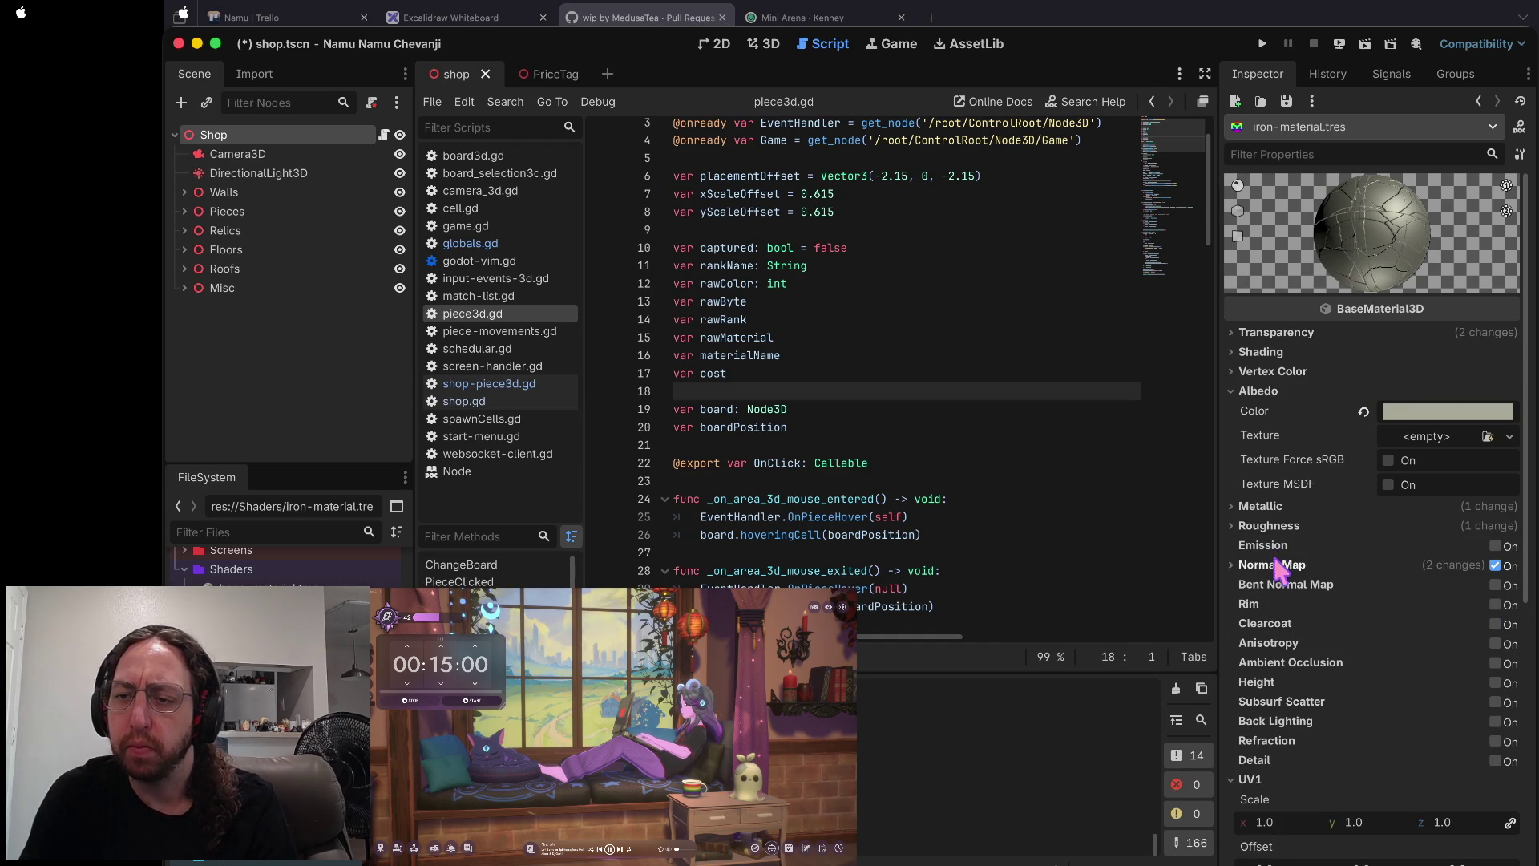
left_click(1275, 565)
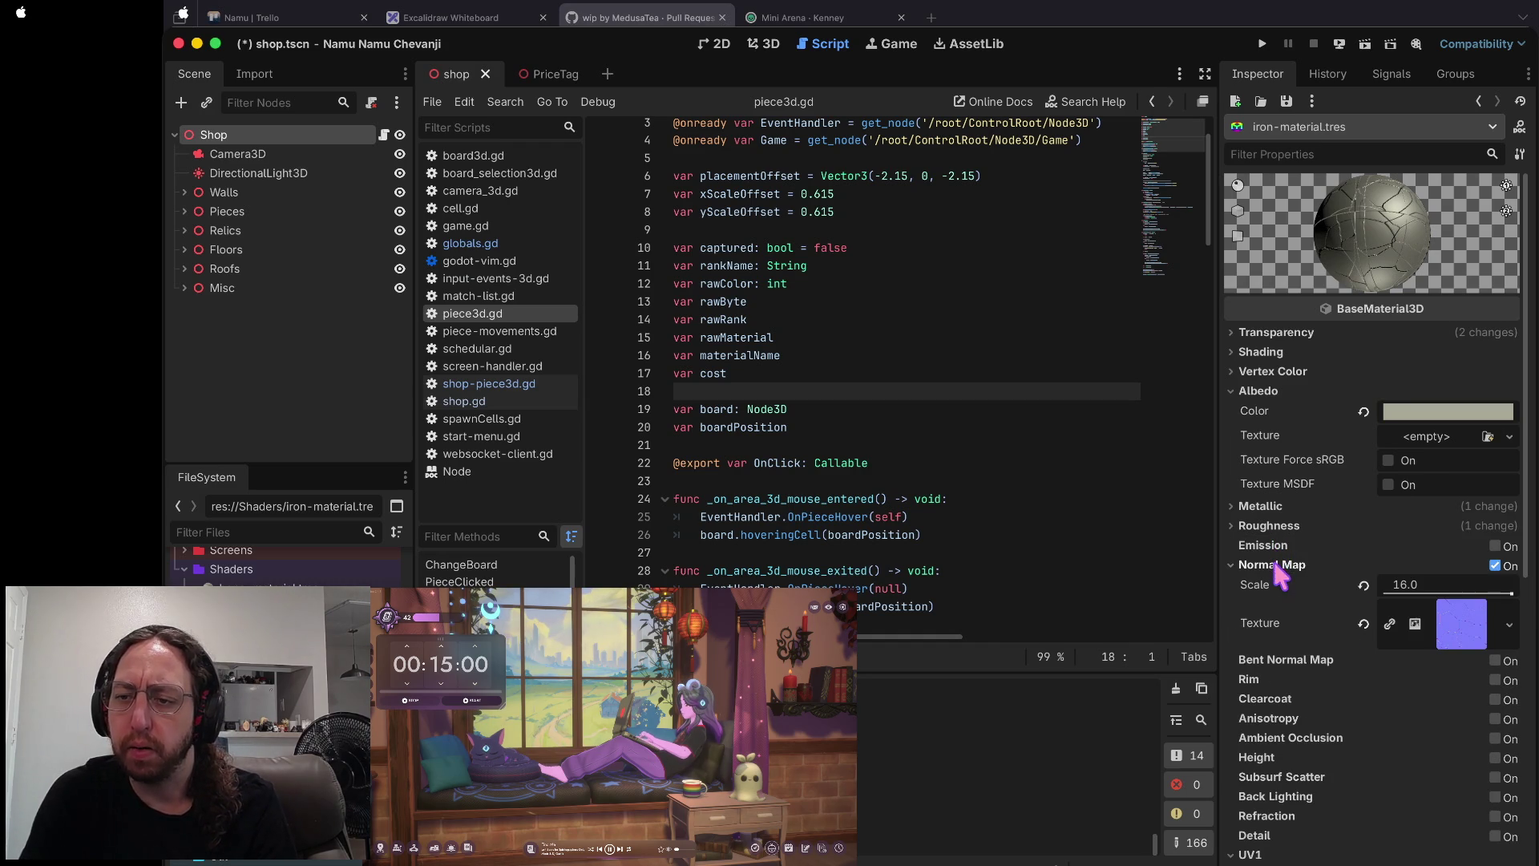
left_click(1363, 624)
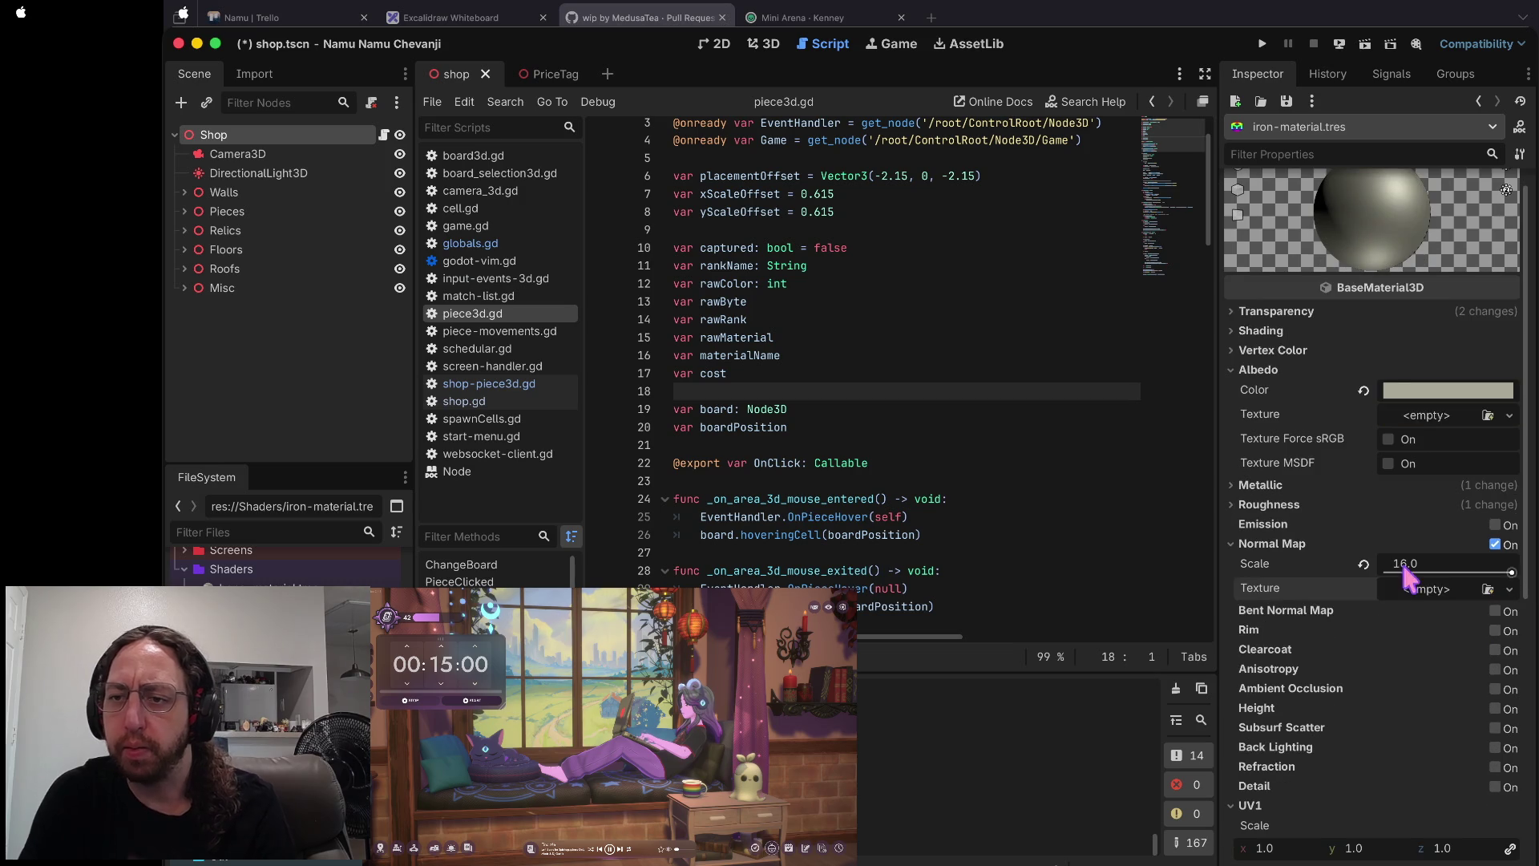
- Give the iron albedo a new NoiseTexture2D driven by a new FastNoiseLite
left_click(1426, 433)
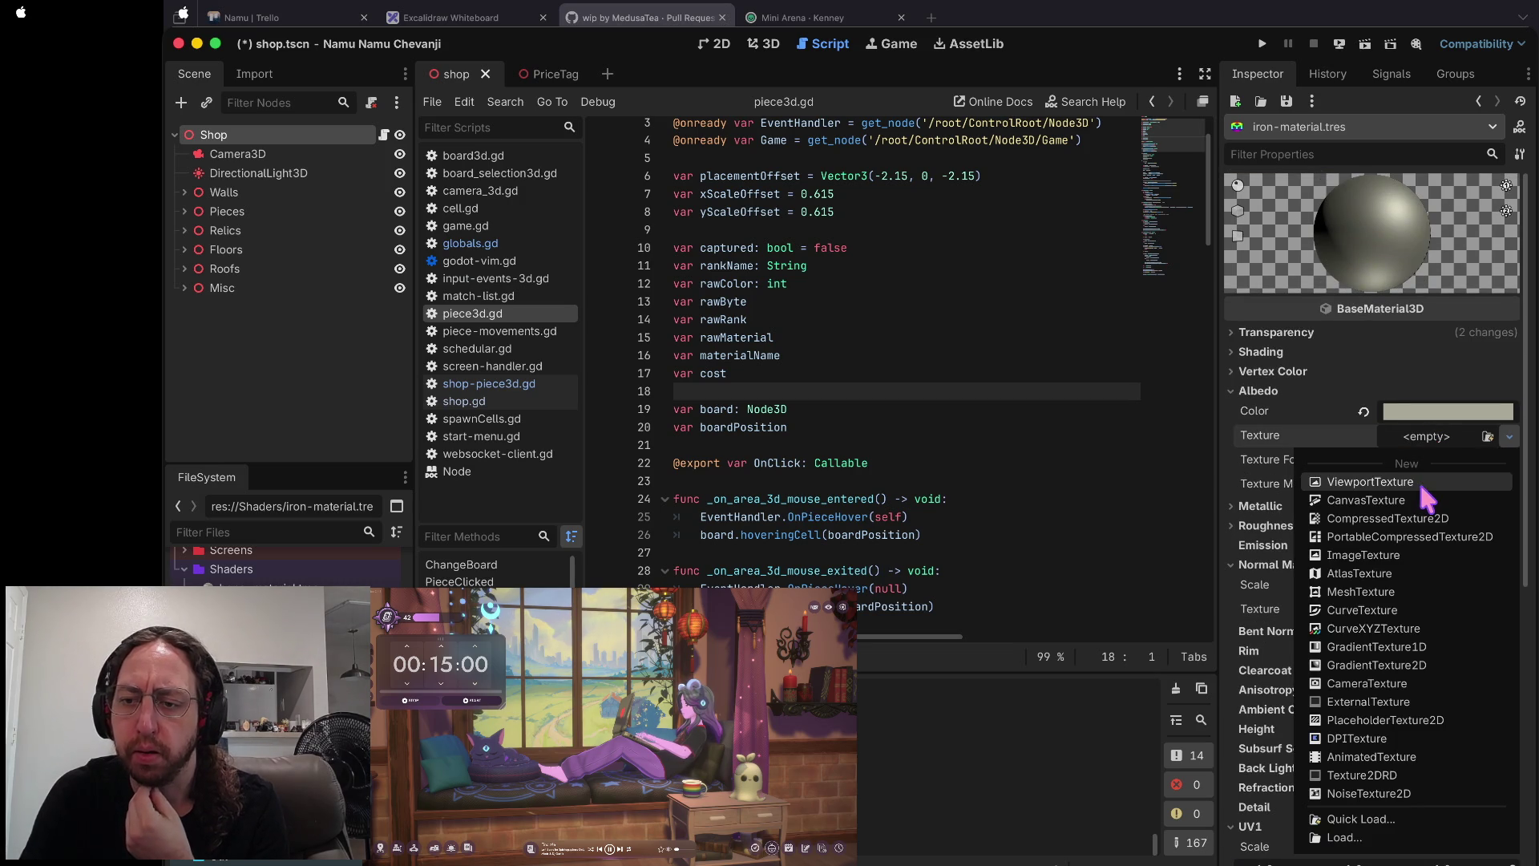
left_click(1375, 791)
left_click(1434, 440)
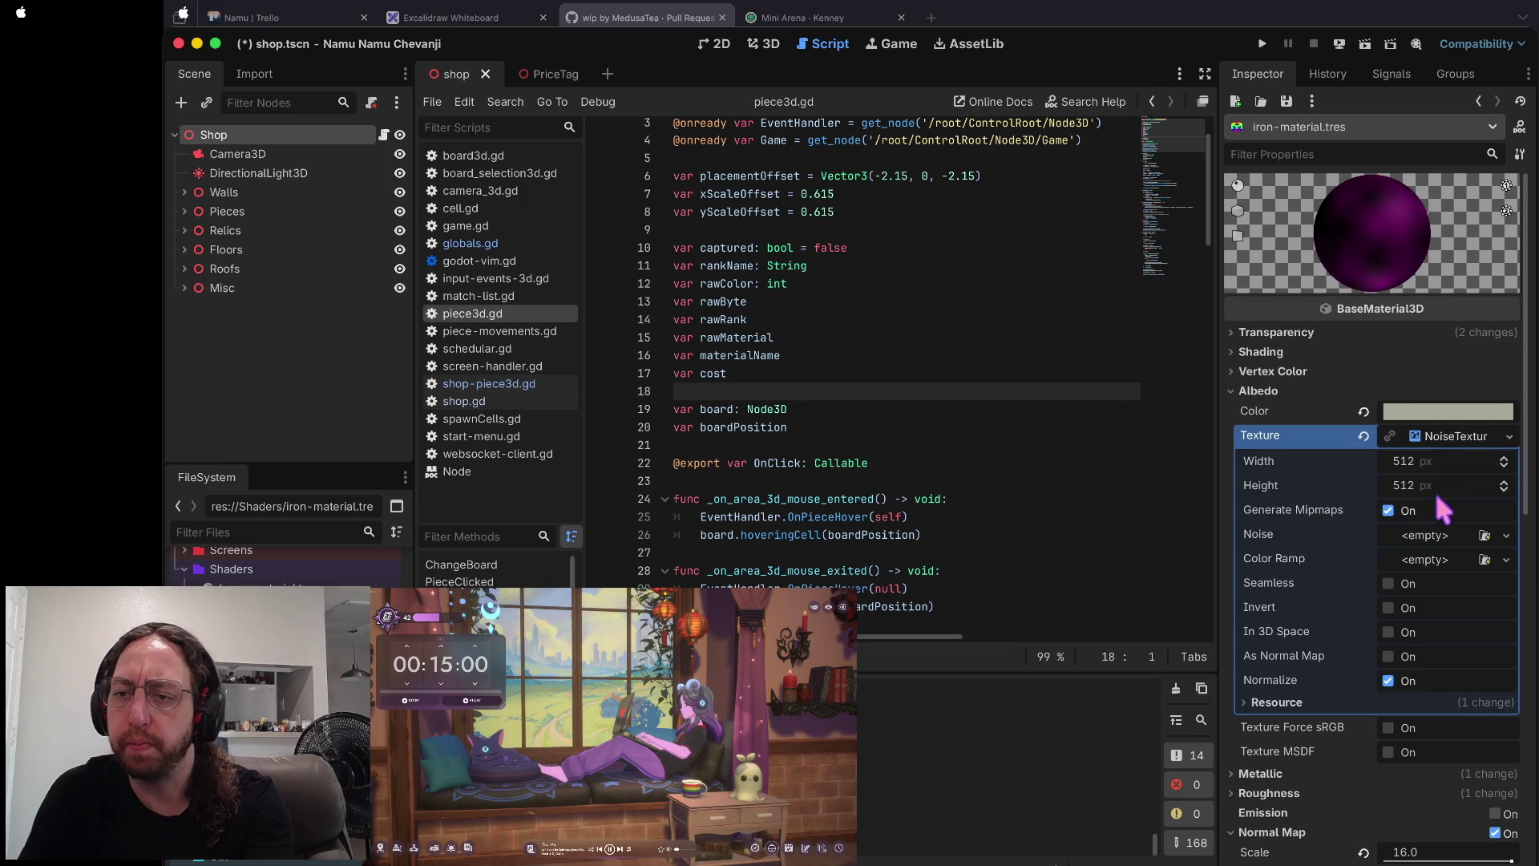
left_click(1435, 535)
left_click(1435, 580)
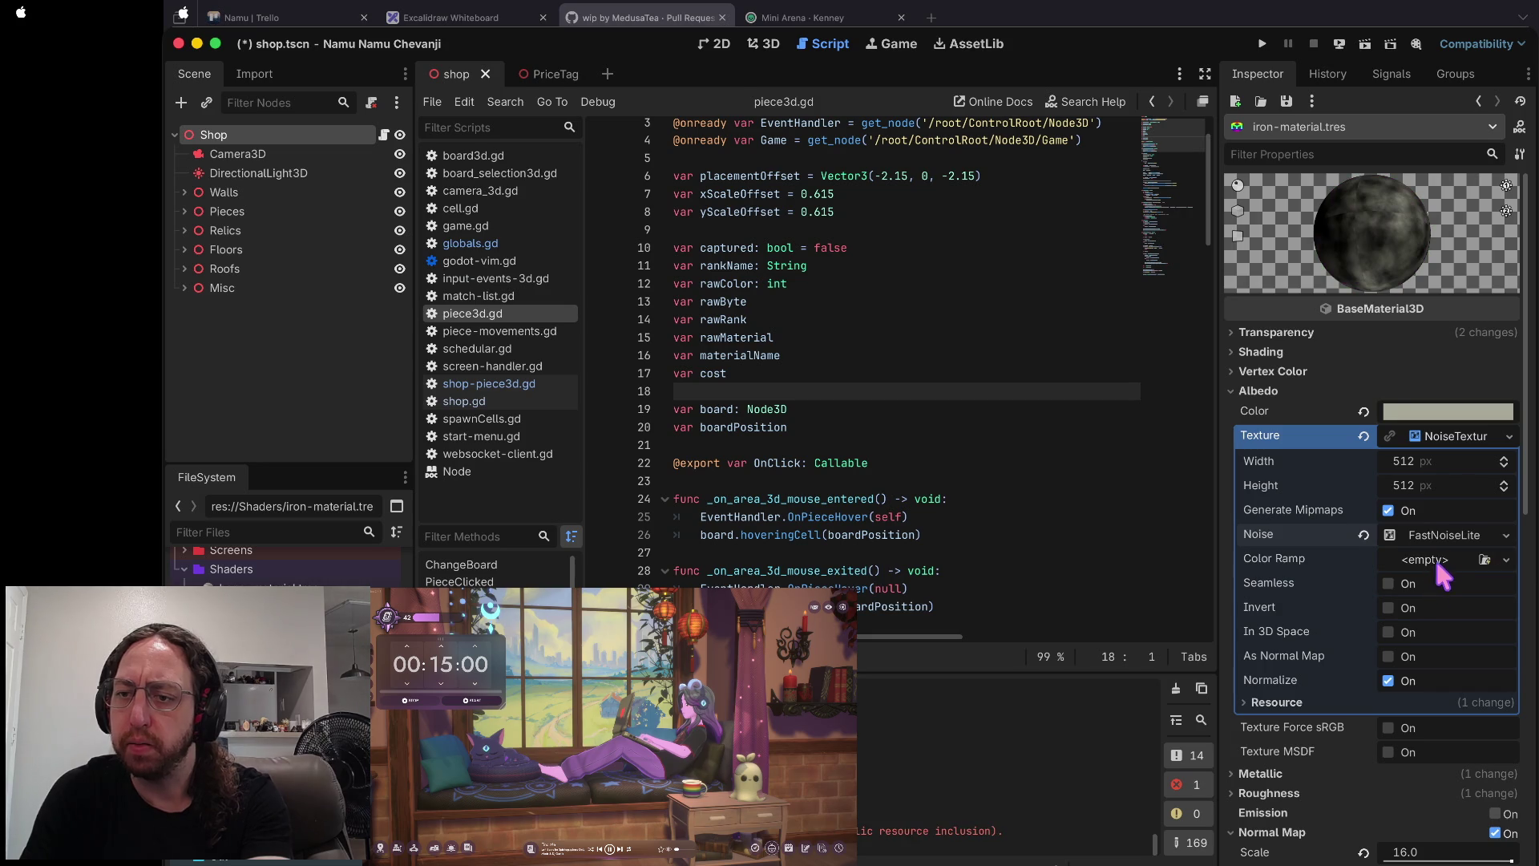
left_click(1446, 536)
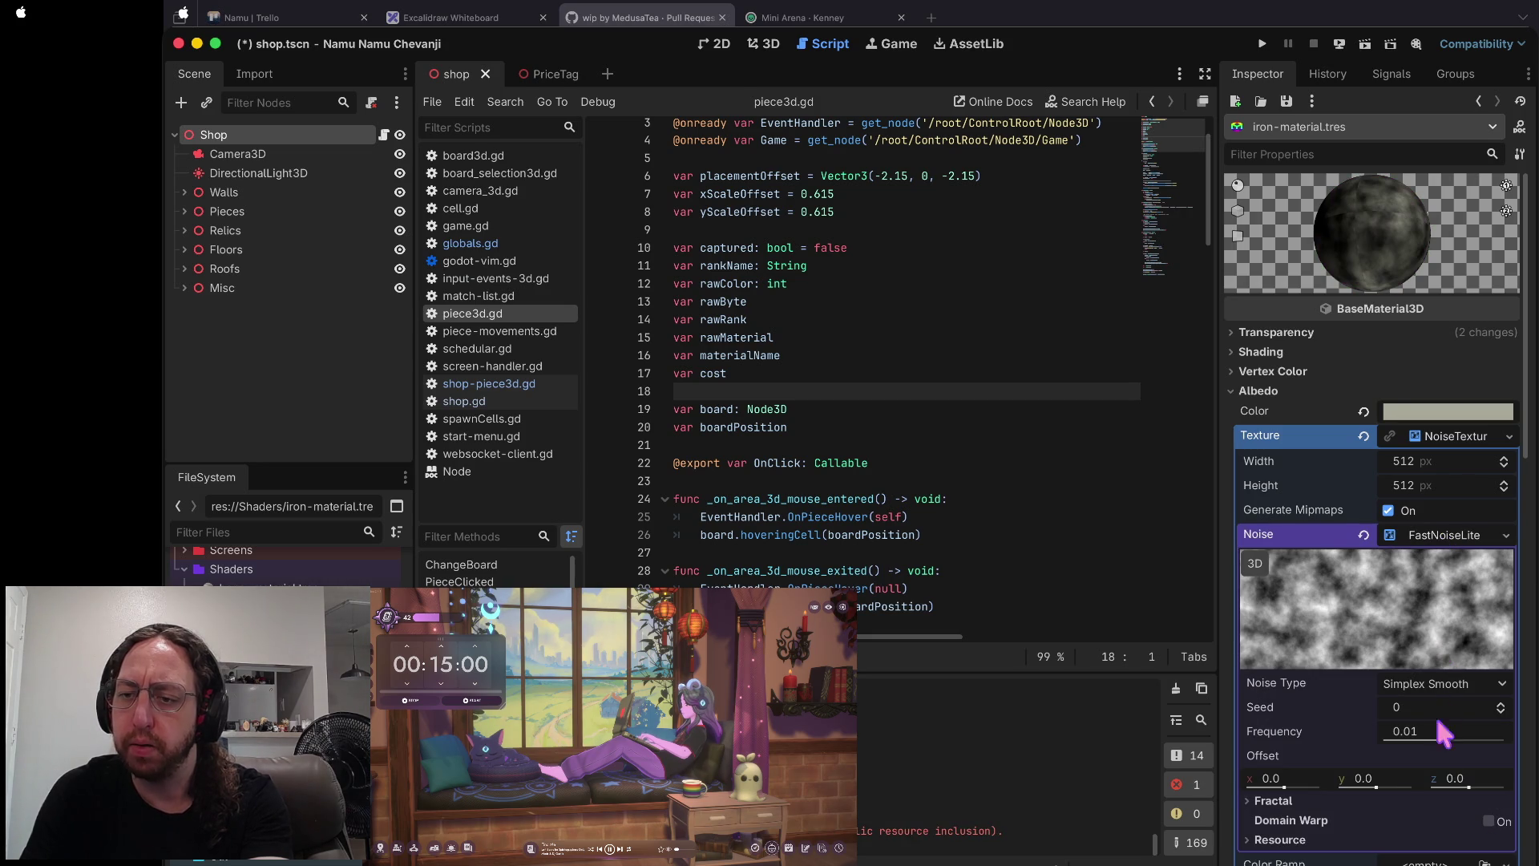
- Switch the FastNoiseLite noise type from Simplex to Cellular
scroll(1441, 718, "down", 5)
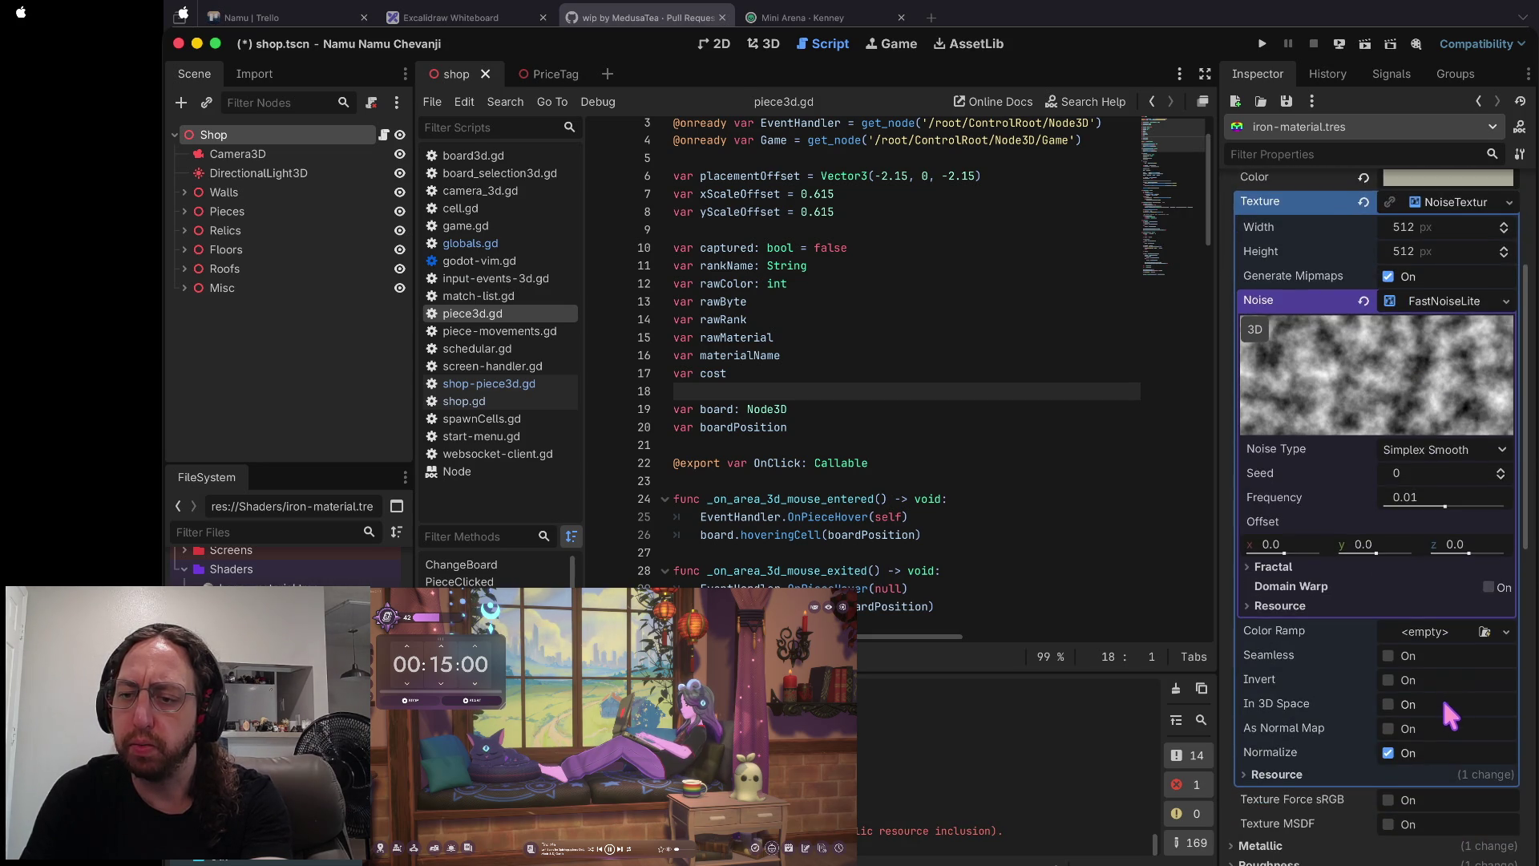
scroll(1435, 798, "up", 4)
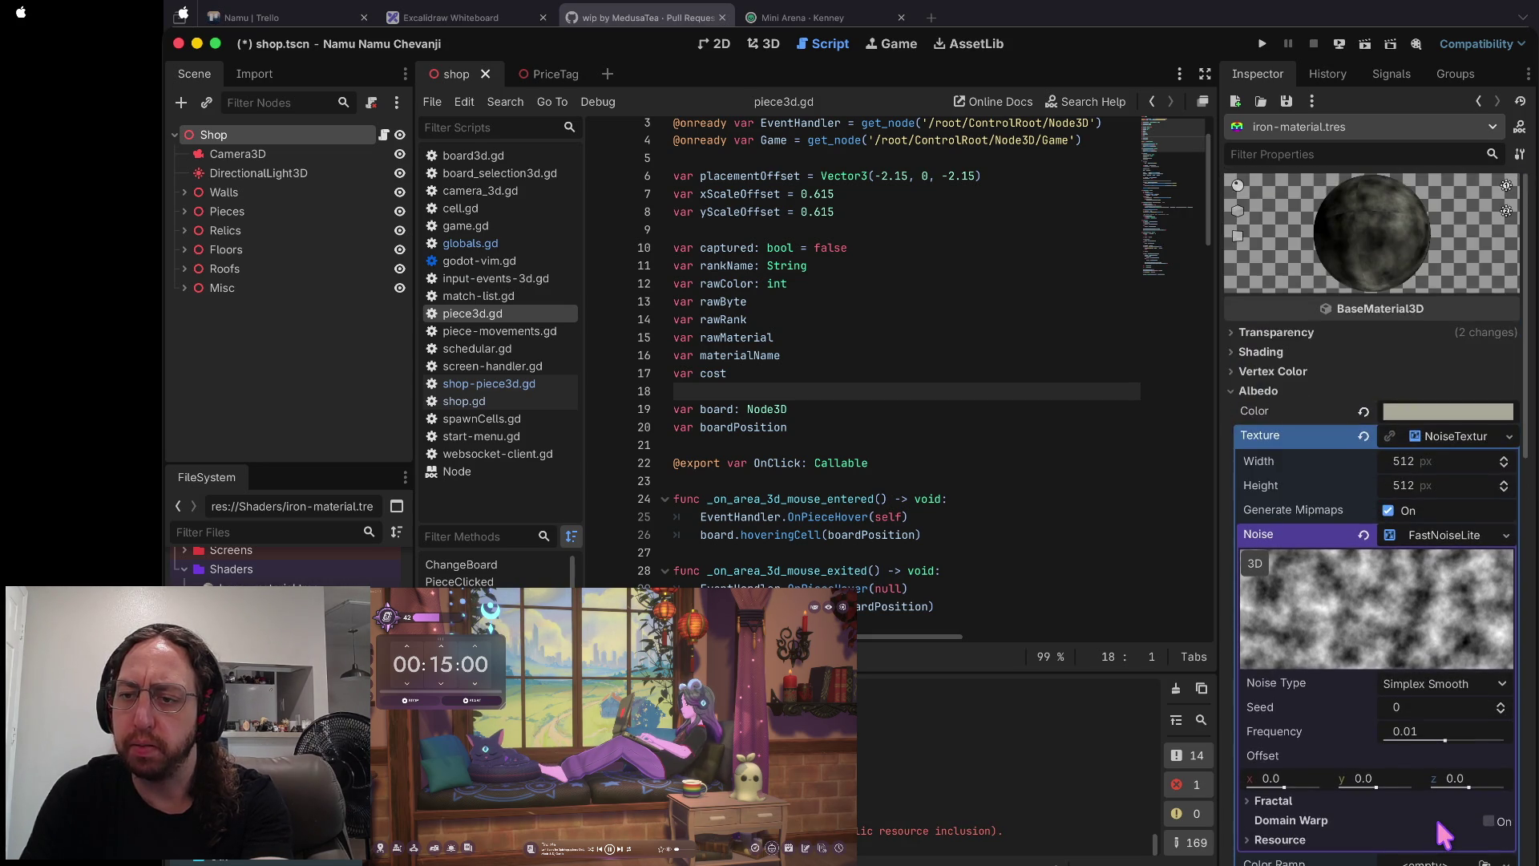
scroll(1442, 833, "down", 1)
left_click(1303, 702)
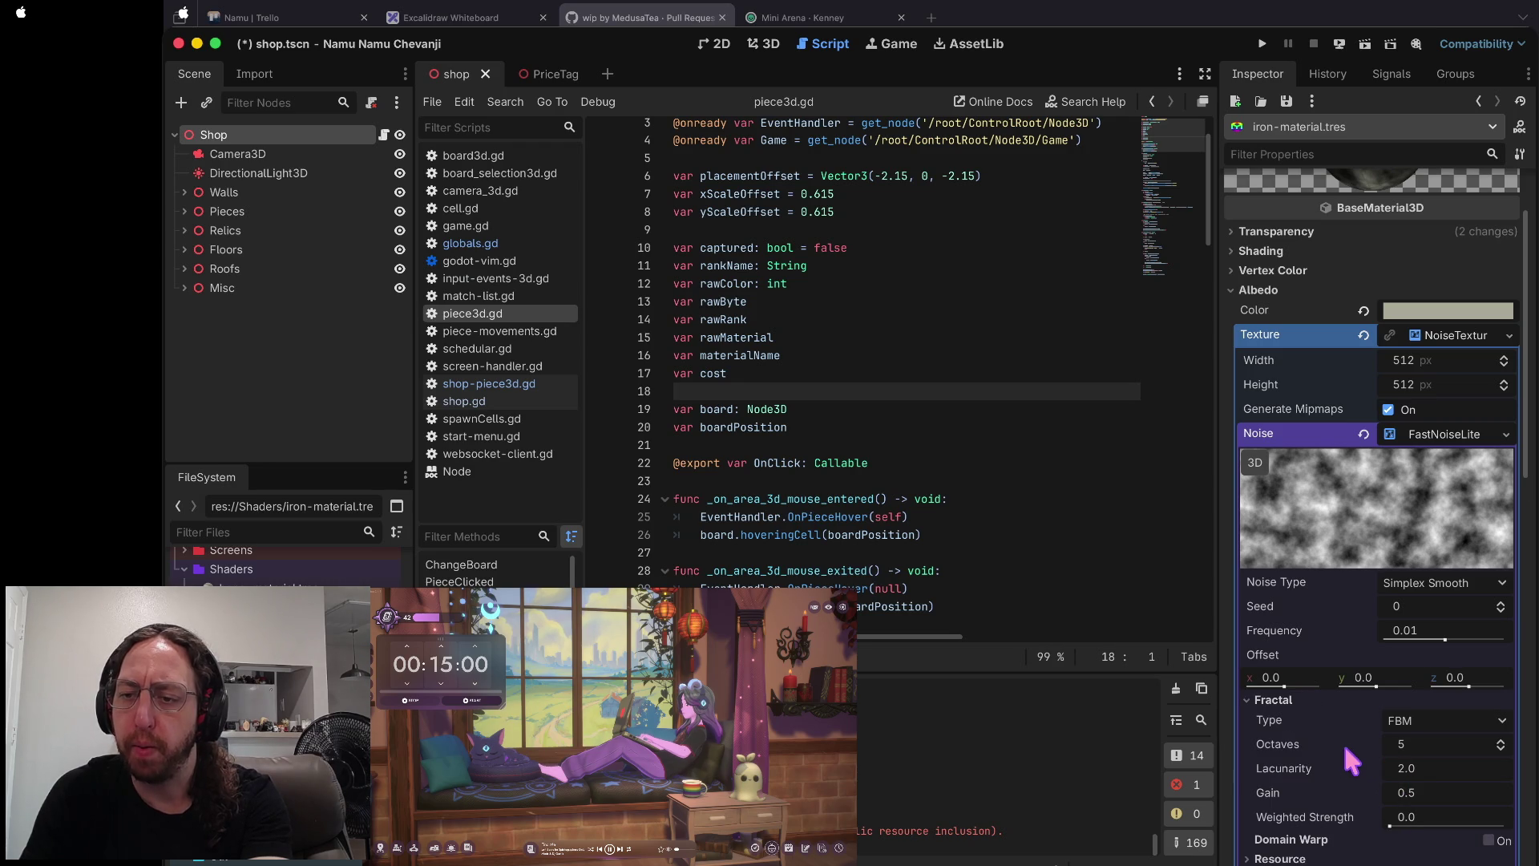
left_click(1335, 695)
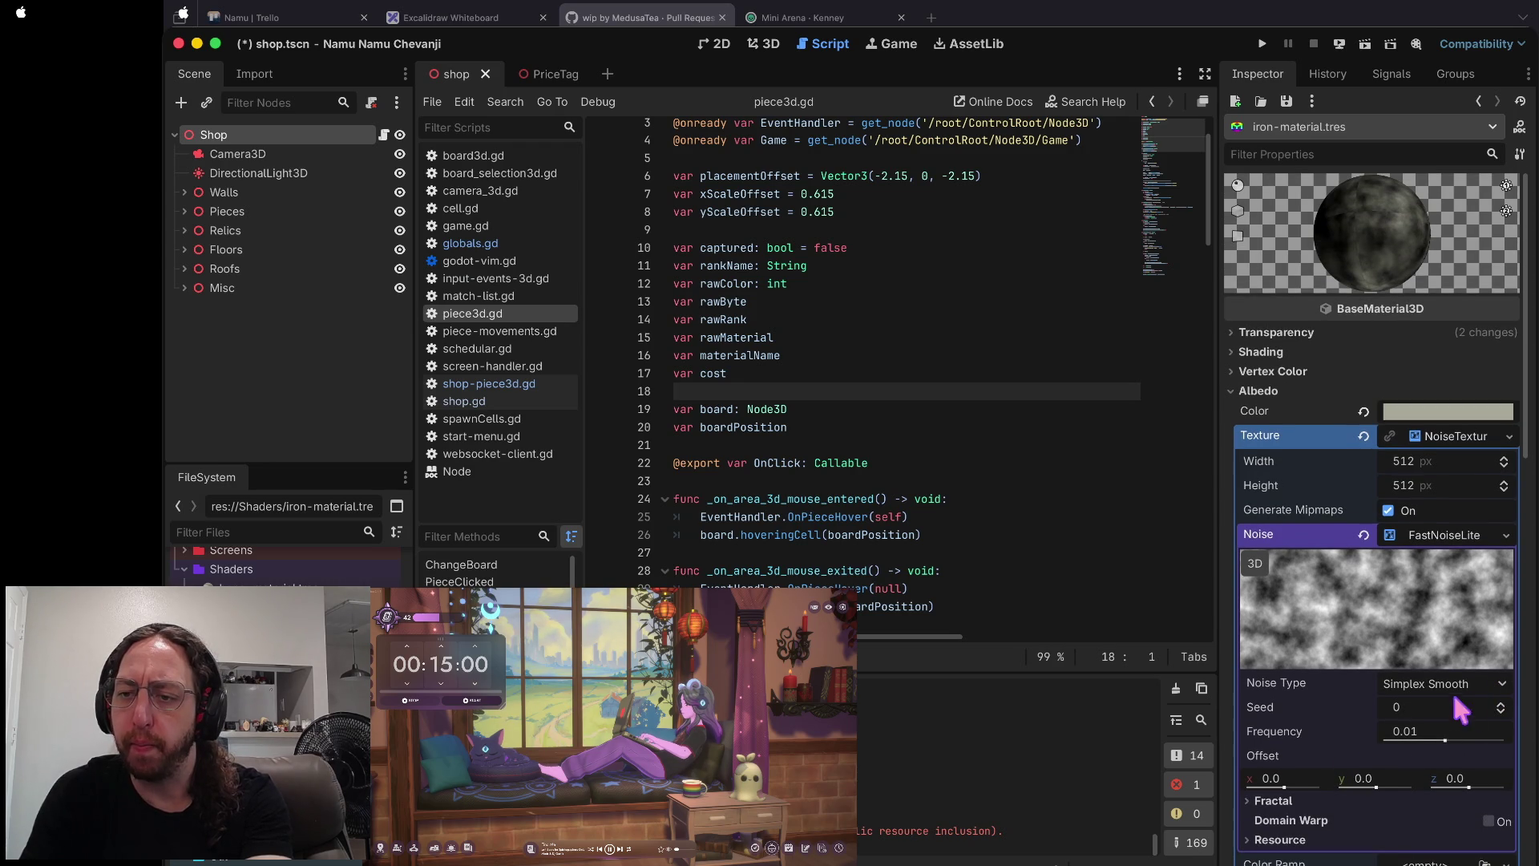
left_click(1448, 683)
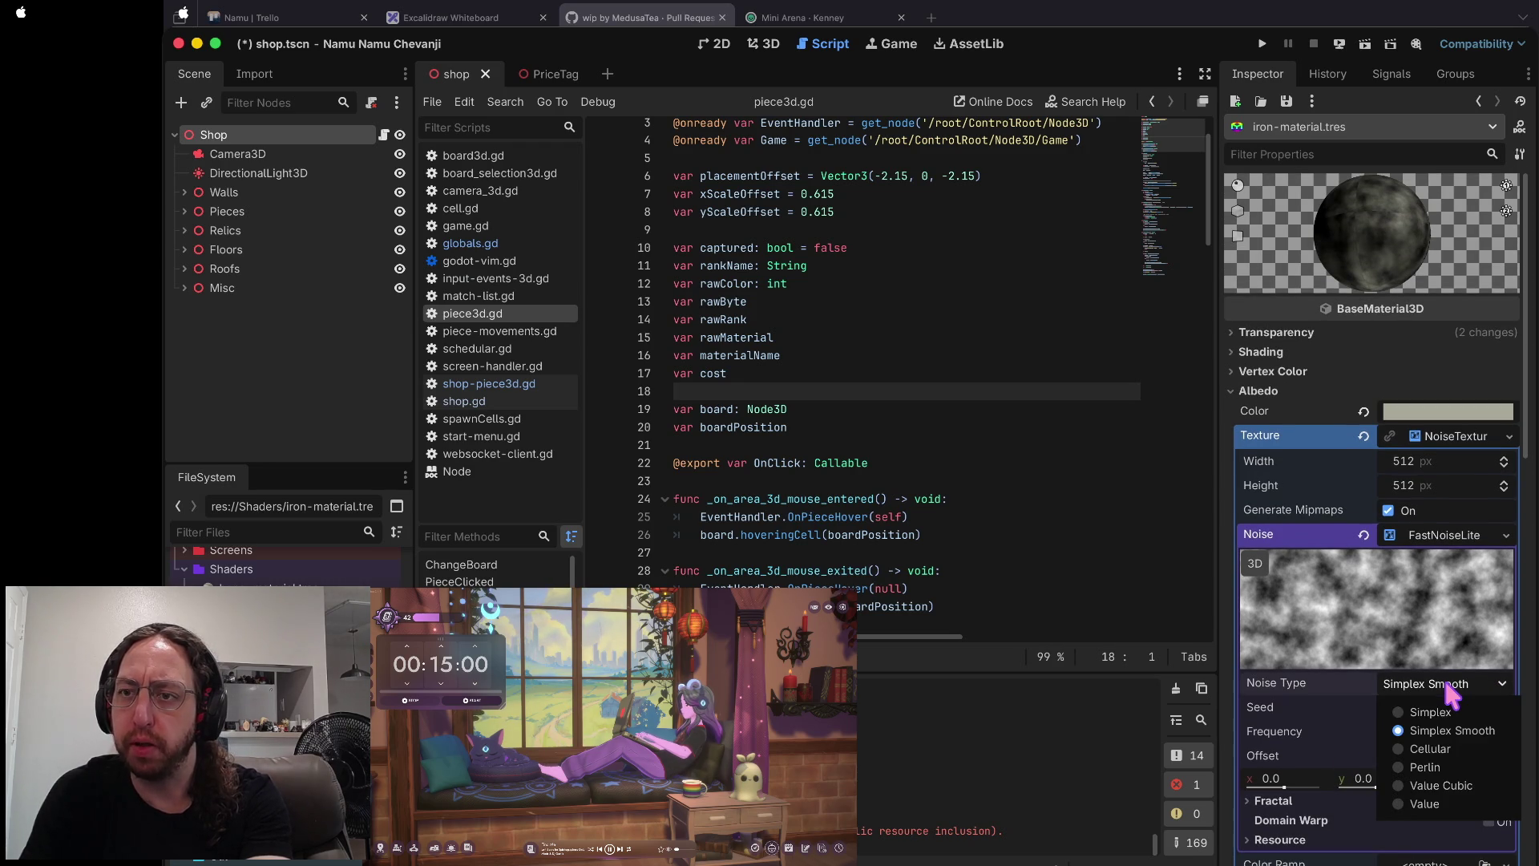
left_click(1441, 712)
left_click(1445, 679)
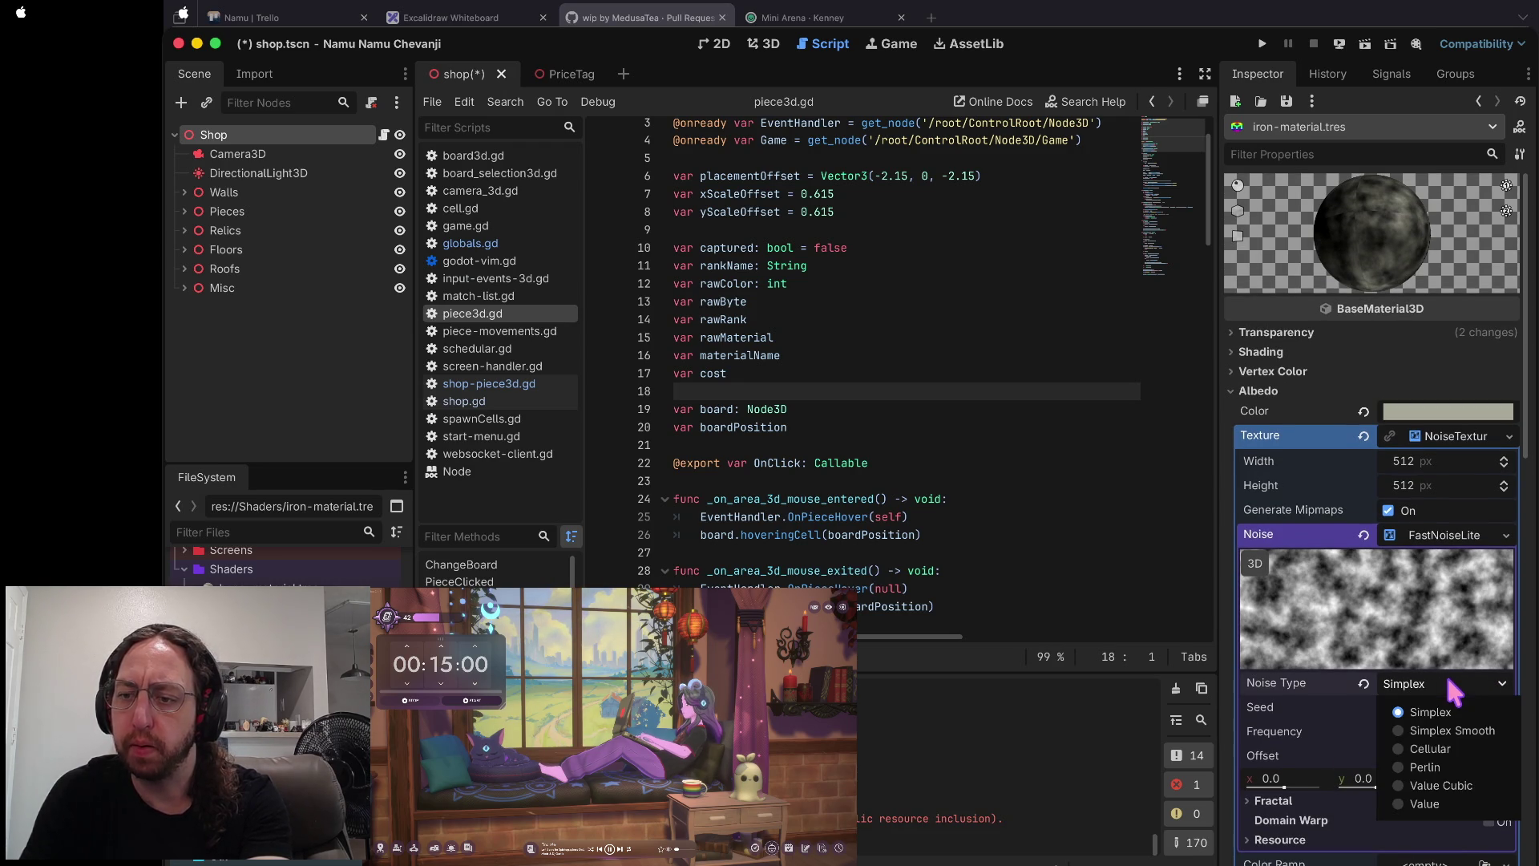
left_click(1434, 750)
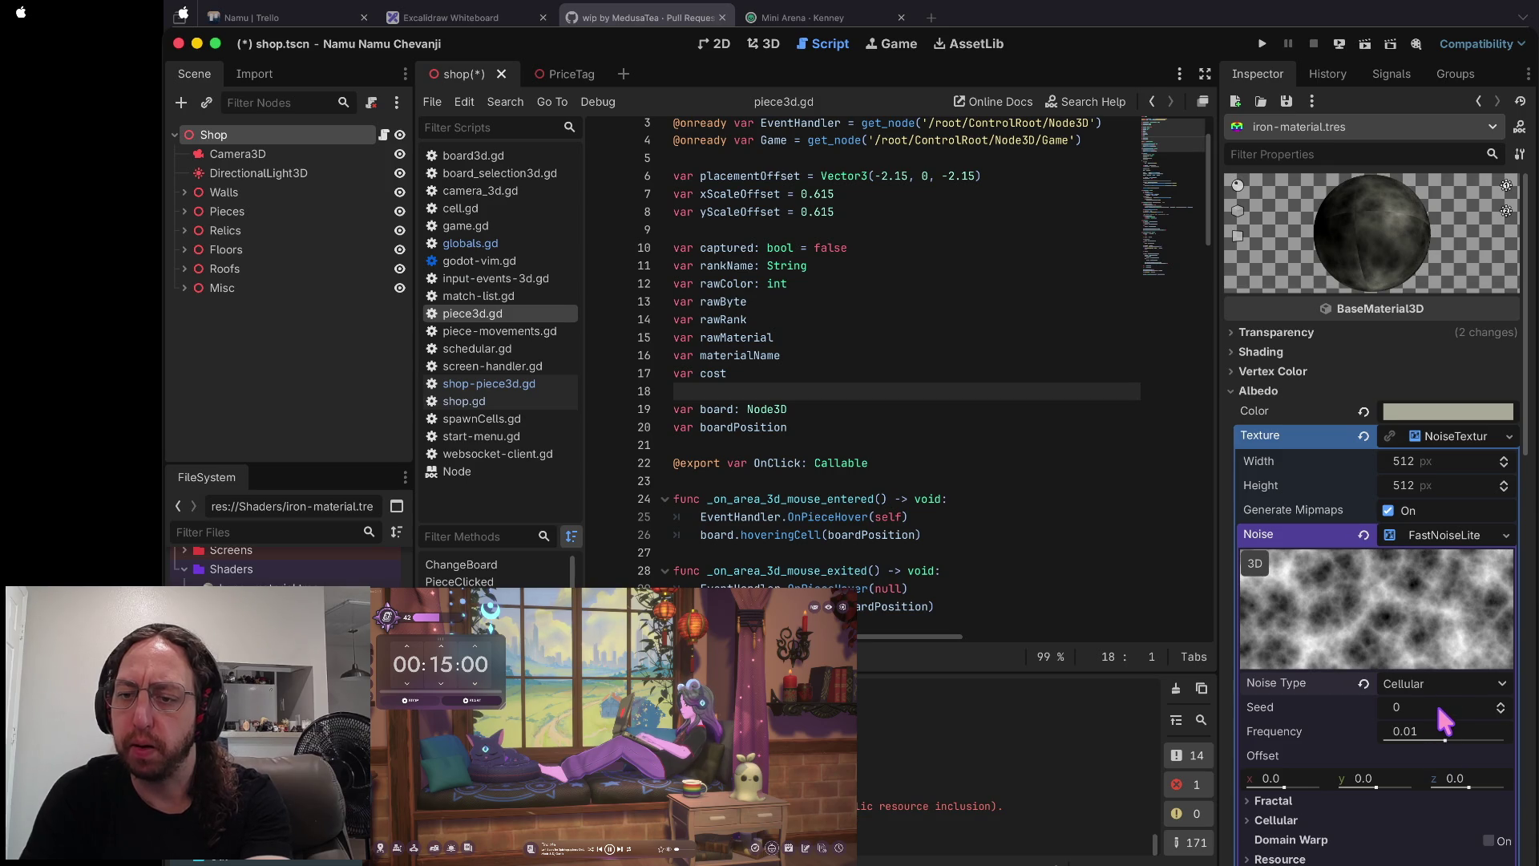
- Make the iron albedo noise texture seamless
scroll(1440, 709, "down", 4)
left_click(1387, 771)
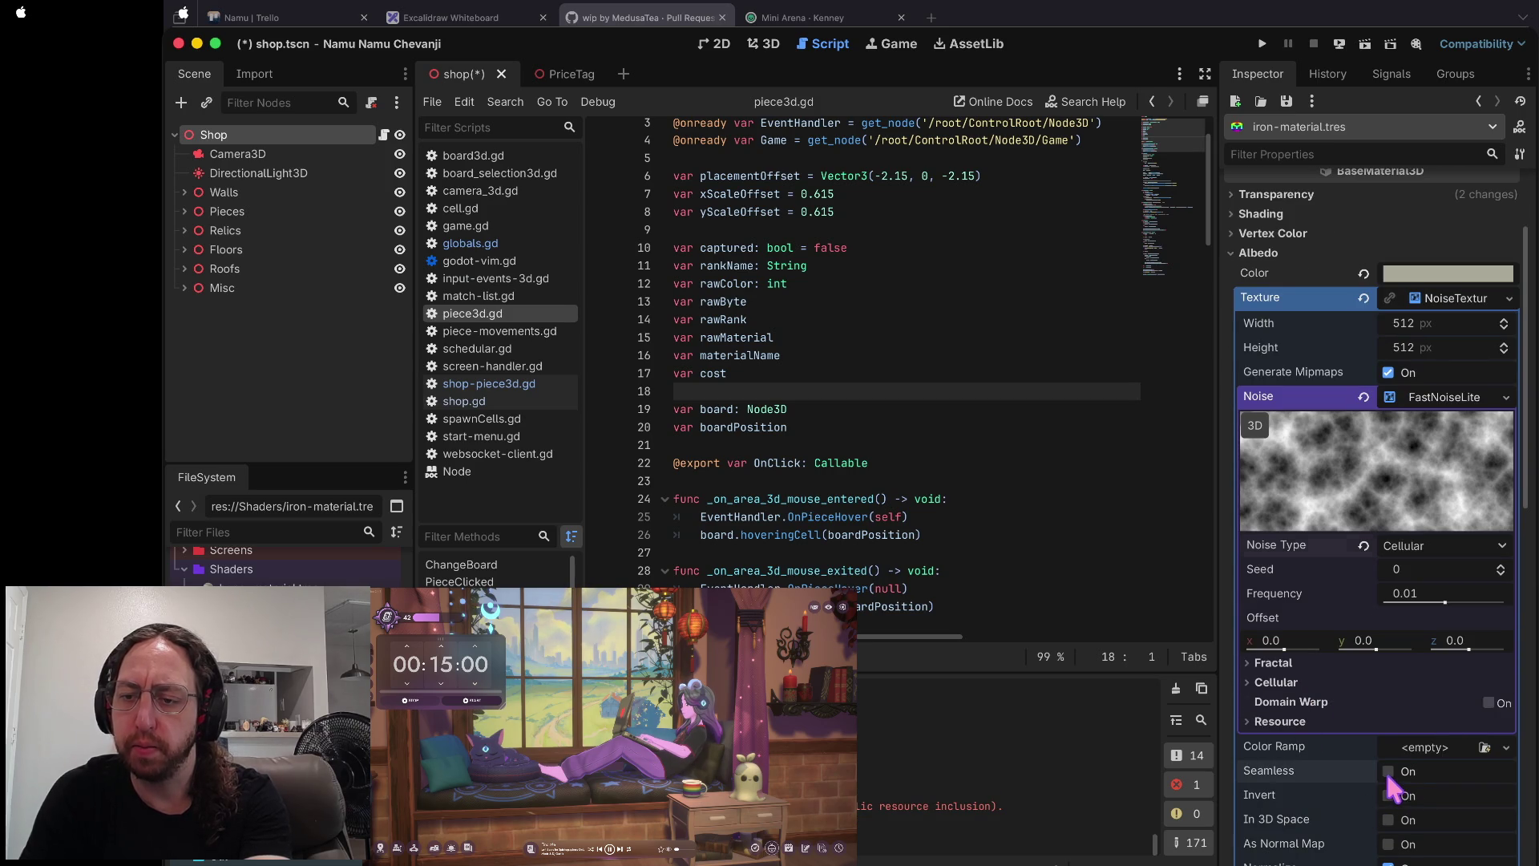
scroll(1391, 834, "up", 4)
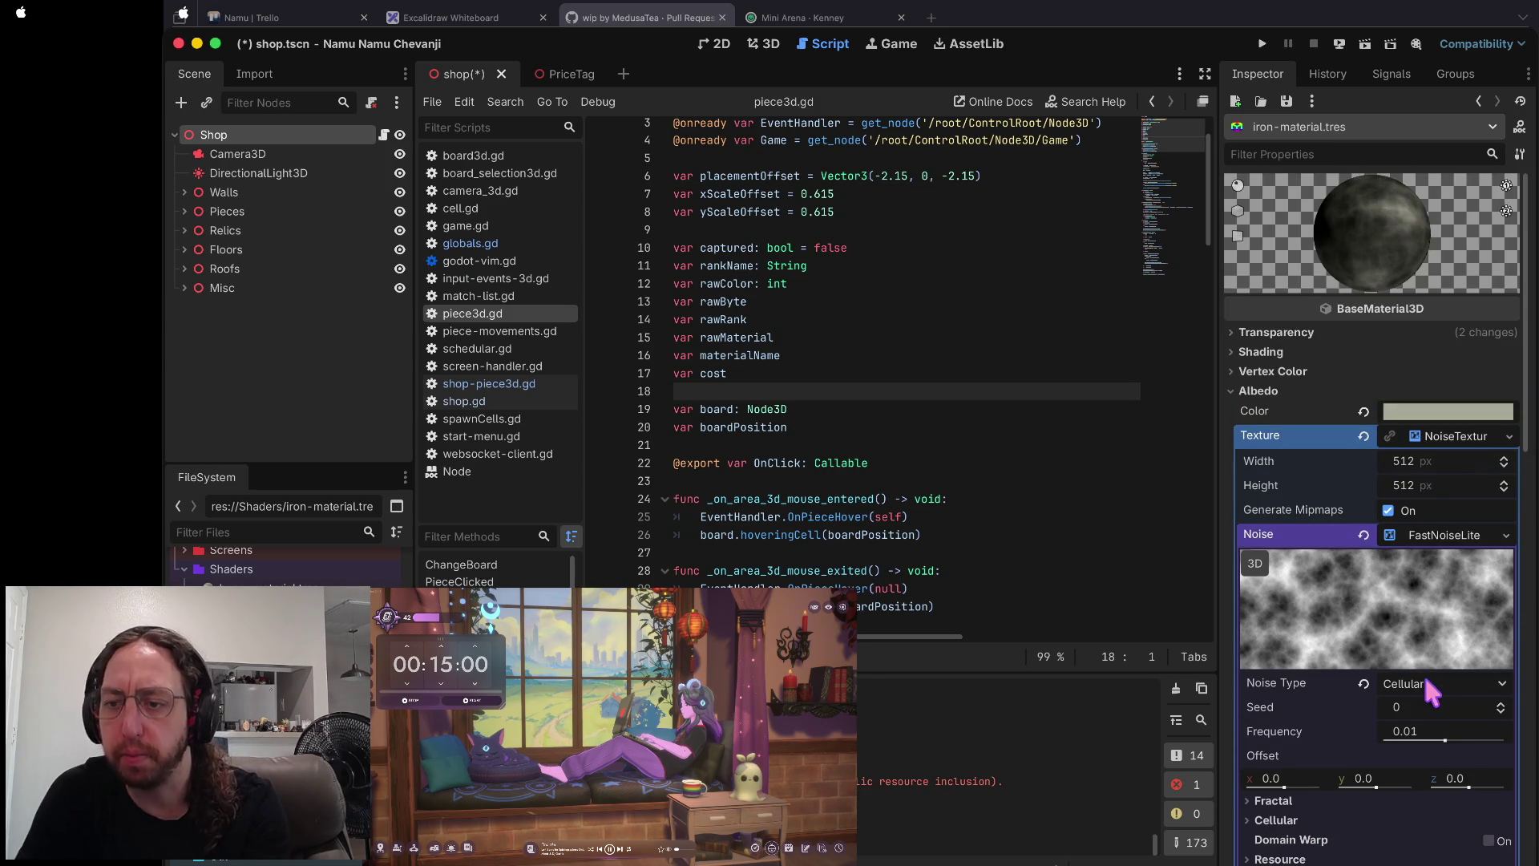
- Set the iron albedo noise to Simplex Smooth with frequency 0.0004
mouse_move(1445, 739)
left_mouse_down()
mouse_move(1467, 739)
mouse_move(1414, 741)
left_mouse_up()
mouse_move(1417, 740)
left_mouse_down()
mouse_move(1445, 739)
mouse_move(1402, 739)
left_mouse_up()
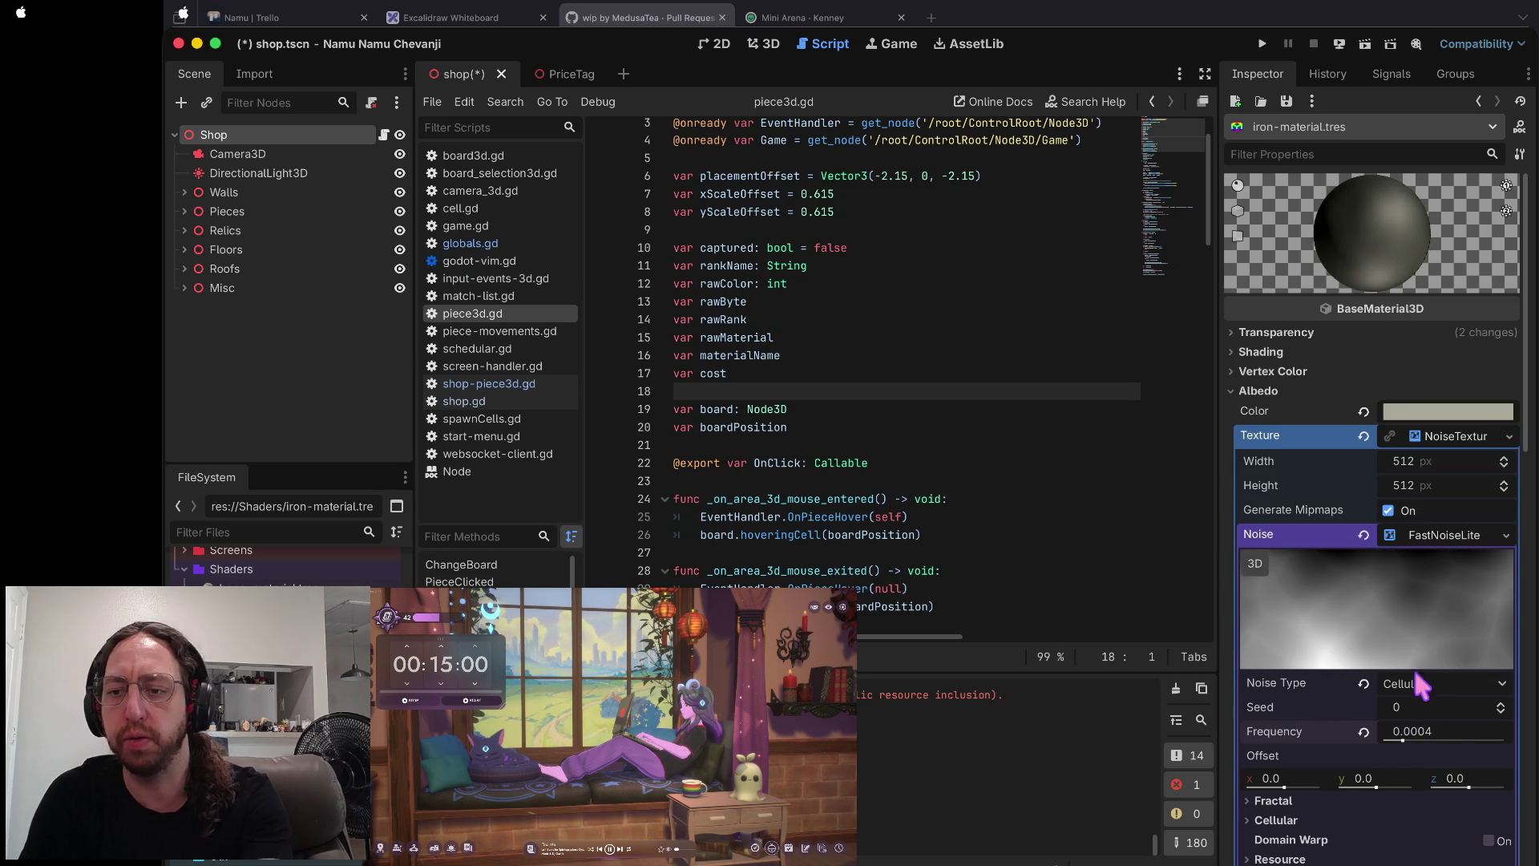
left_click(1463, 680)
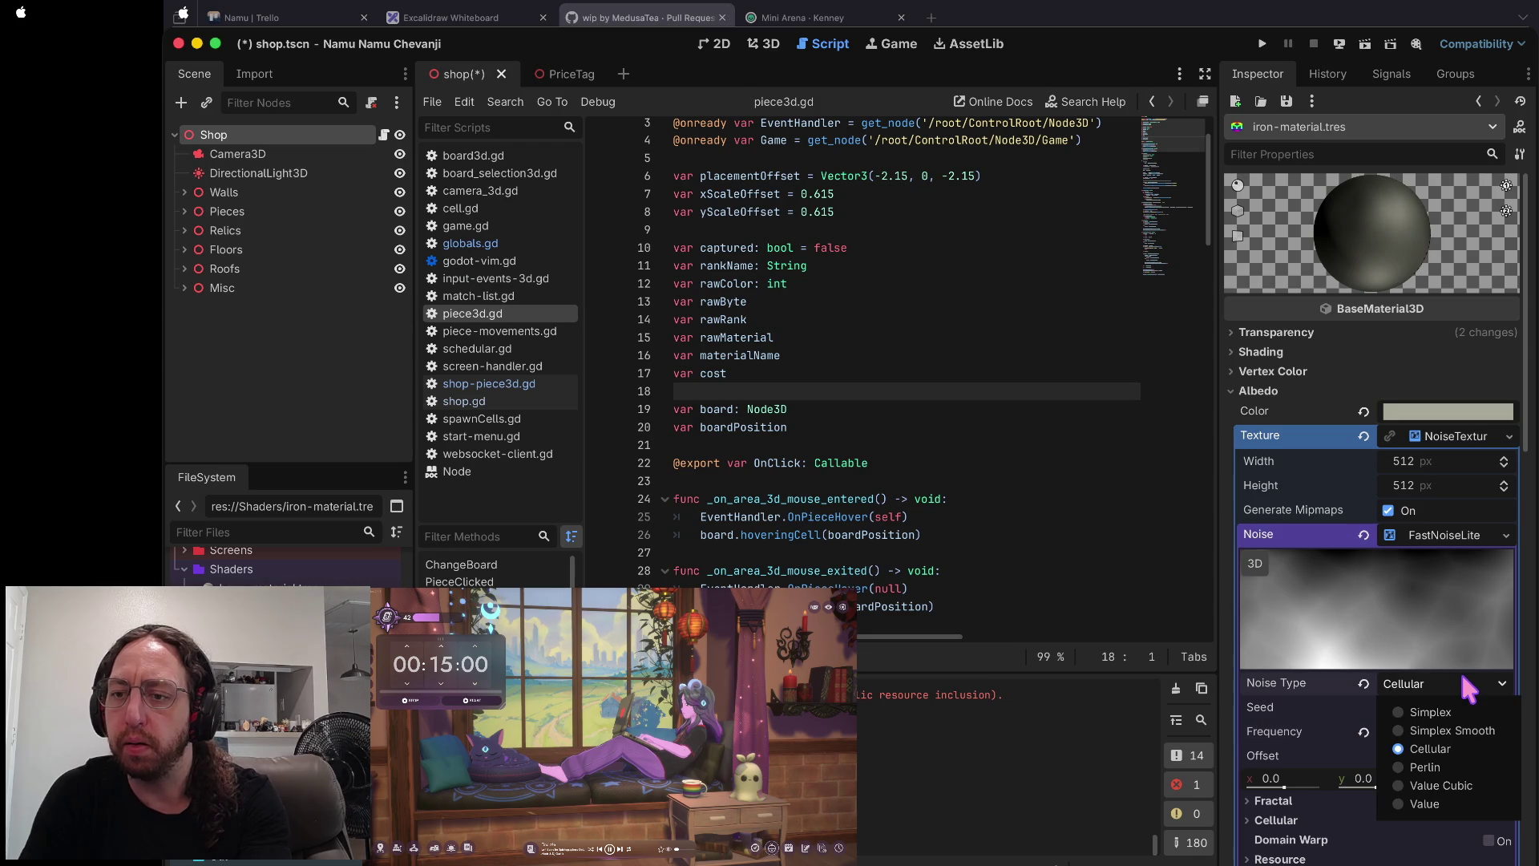
left_click(1452, 707)
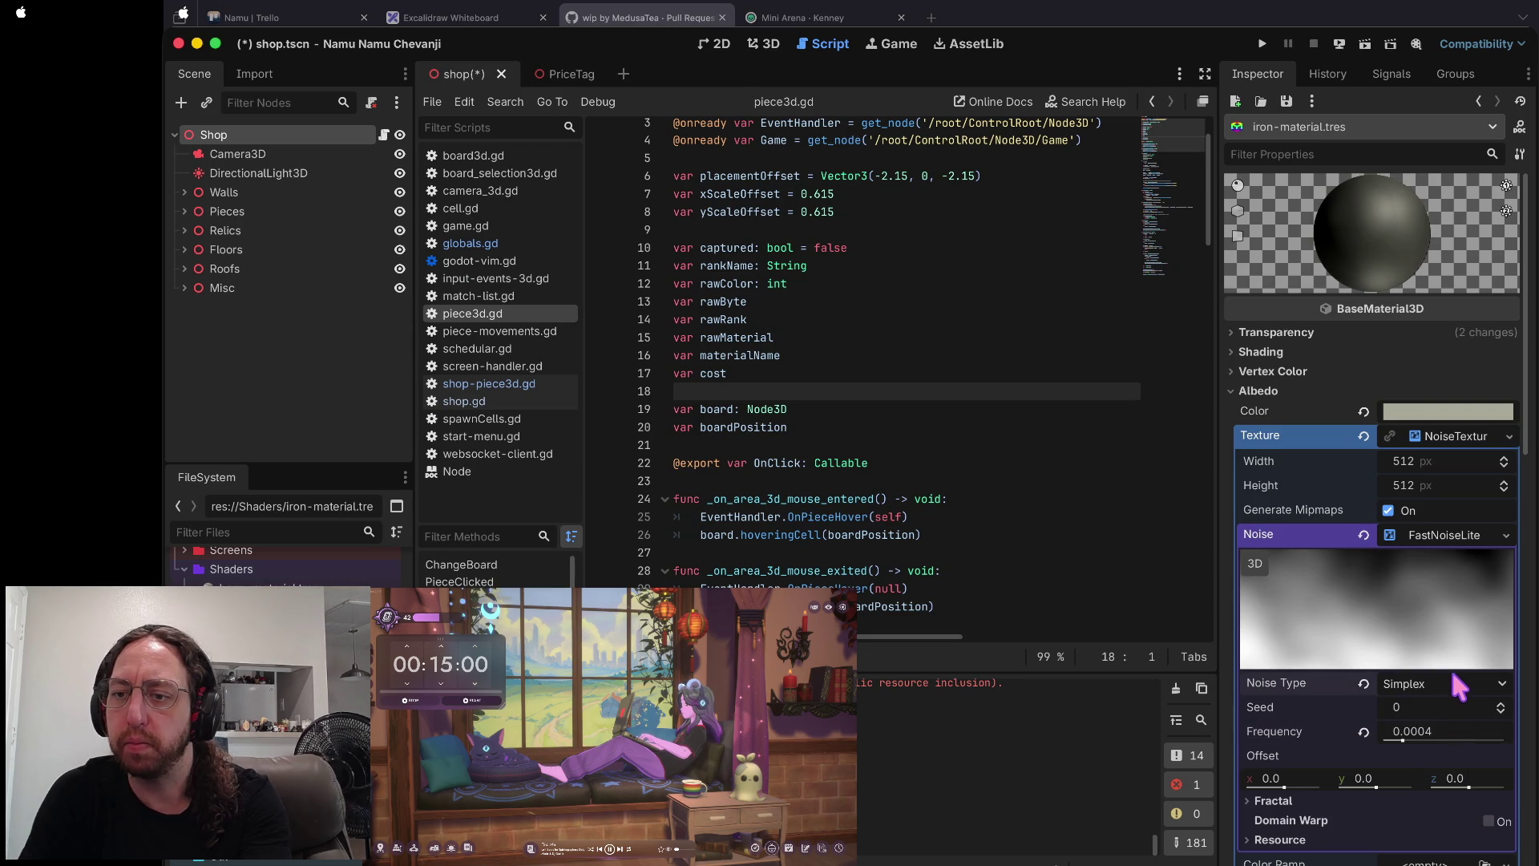
left_click(1451, 675)
left_click(1439, 729)
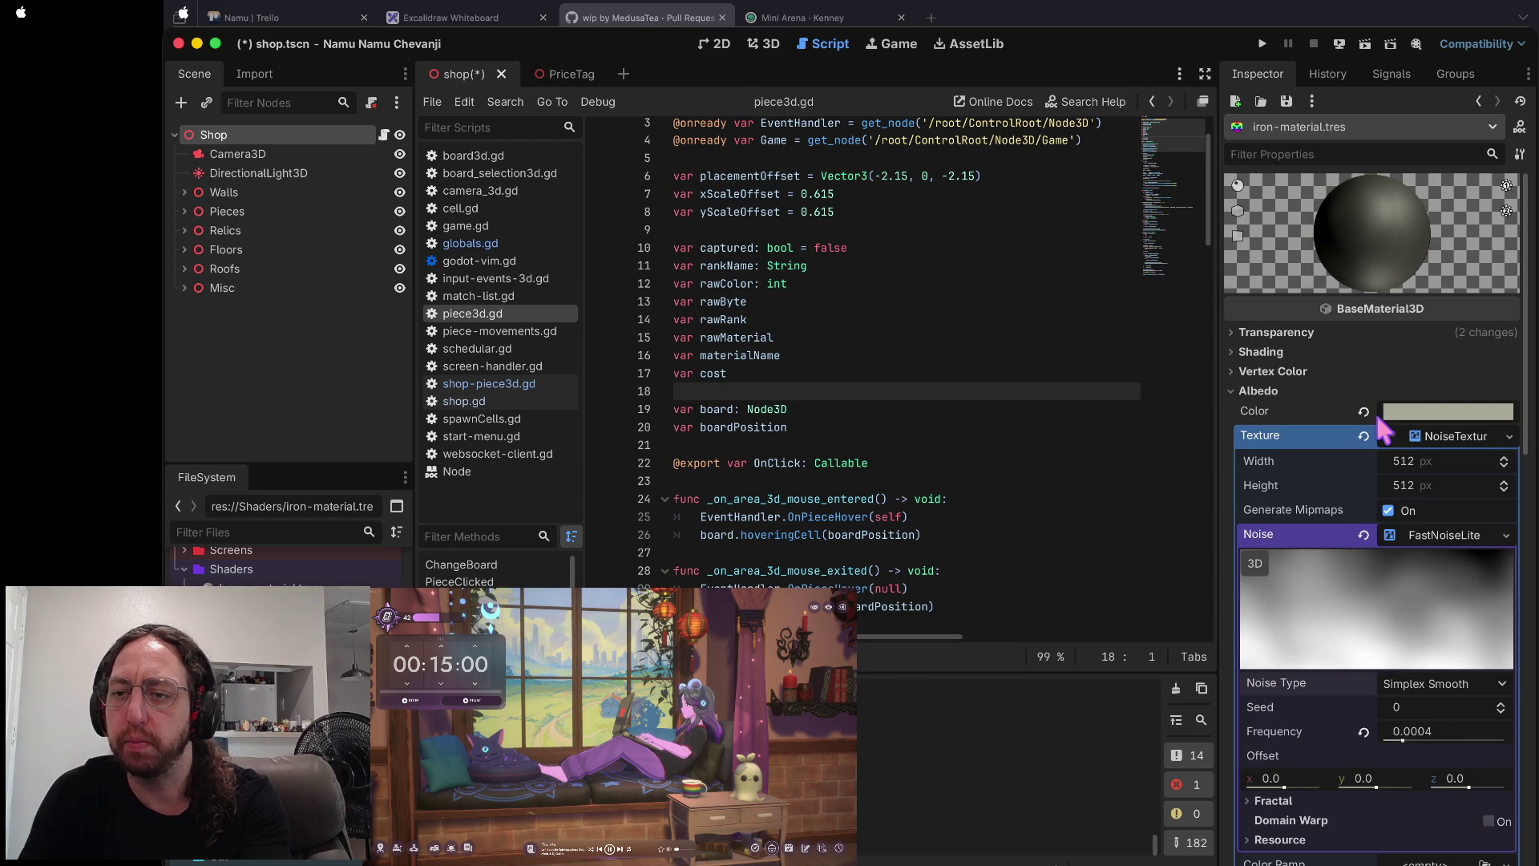
- Restore the accidentally cleared albedo noise texture with undo and save shop.tscn
left_click(1362, 435)
key("super+z")
key("super+shift+z")
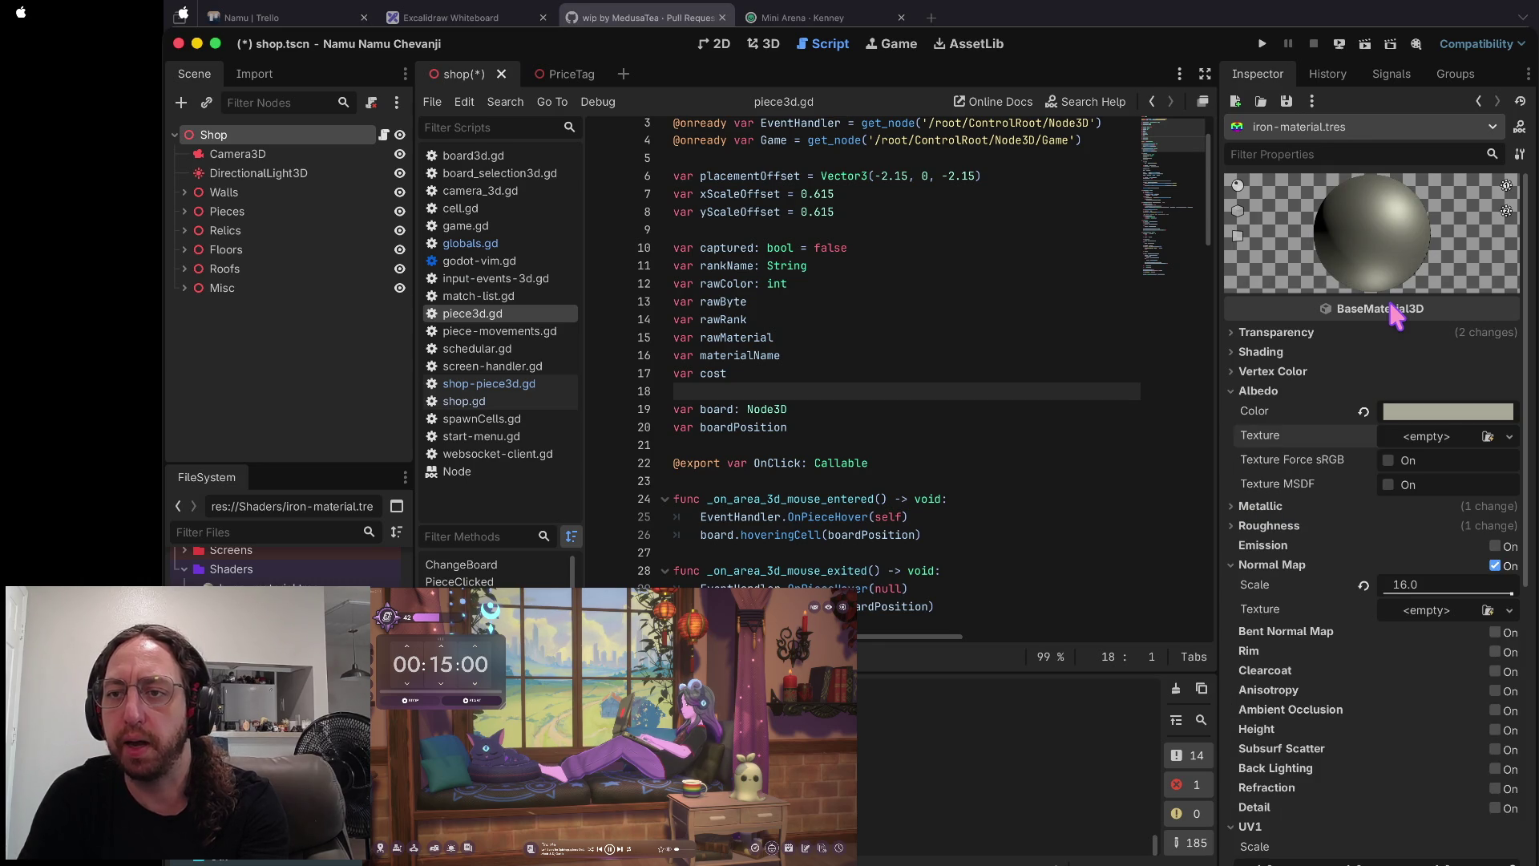
key("super+z")
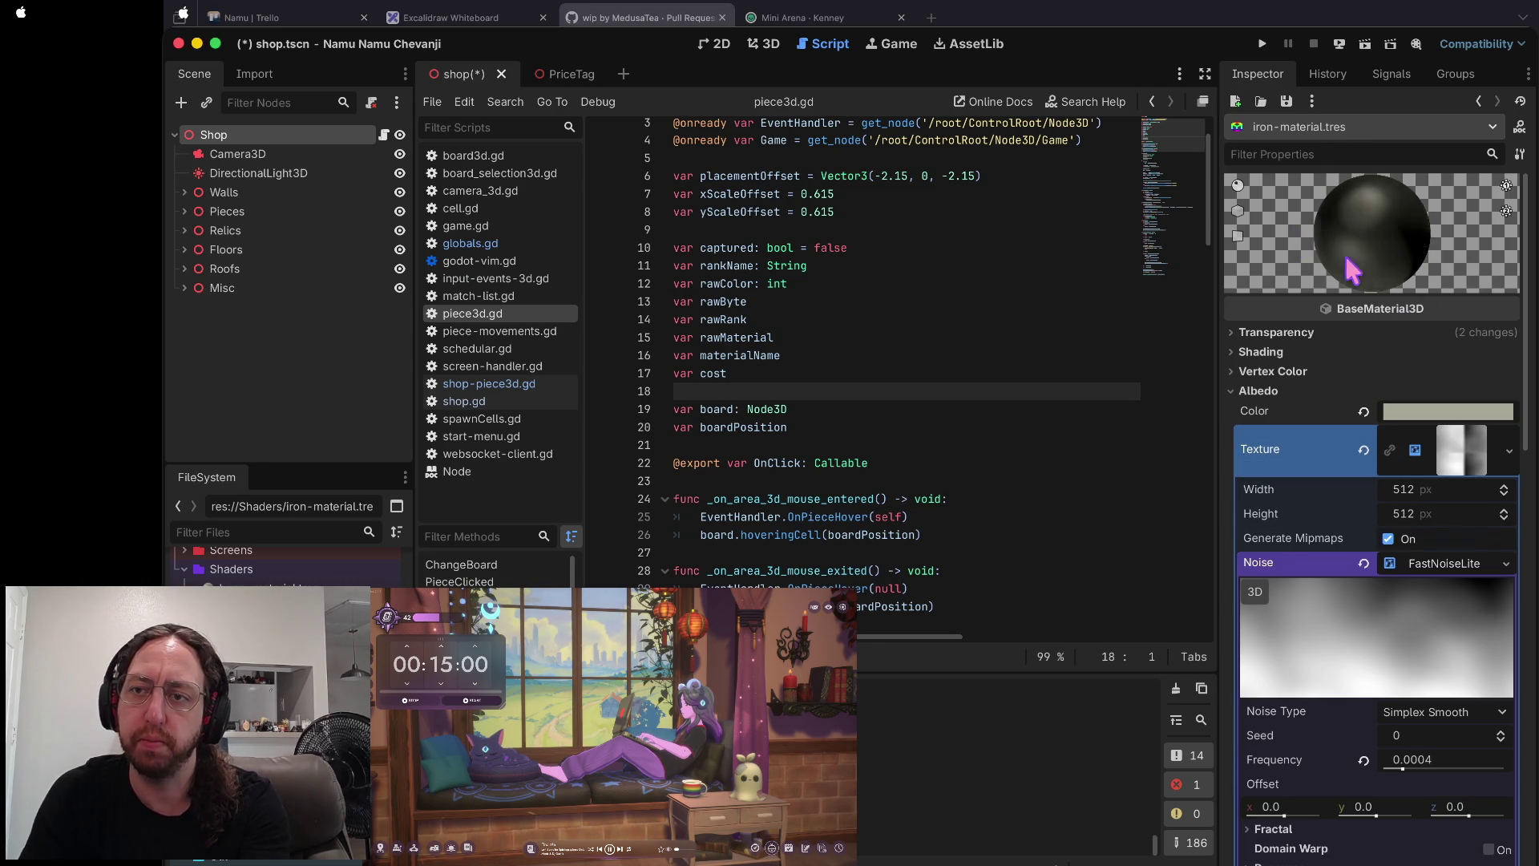
key("super+s")
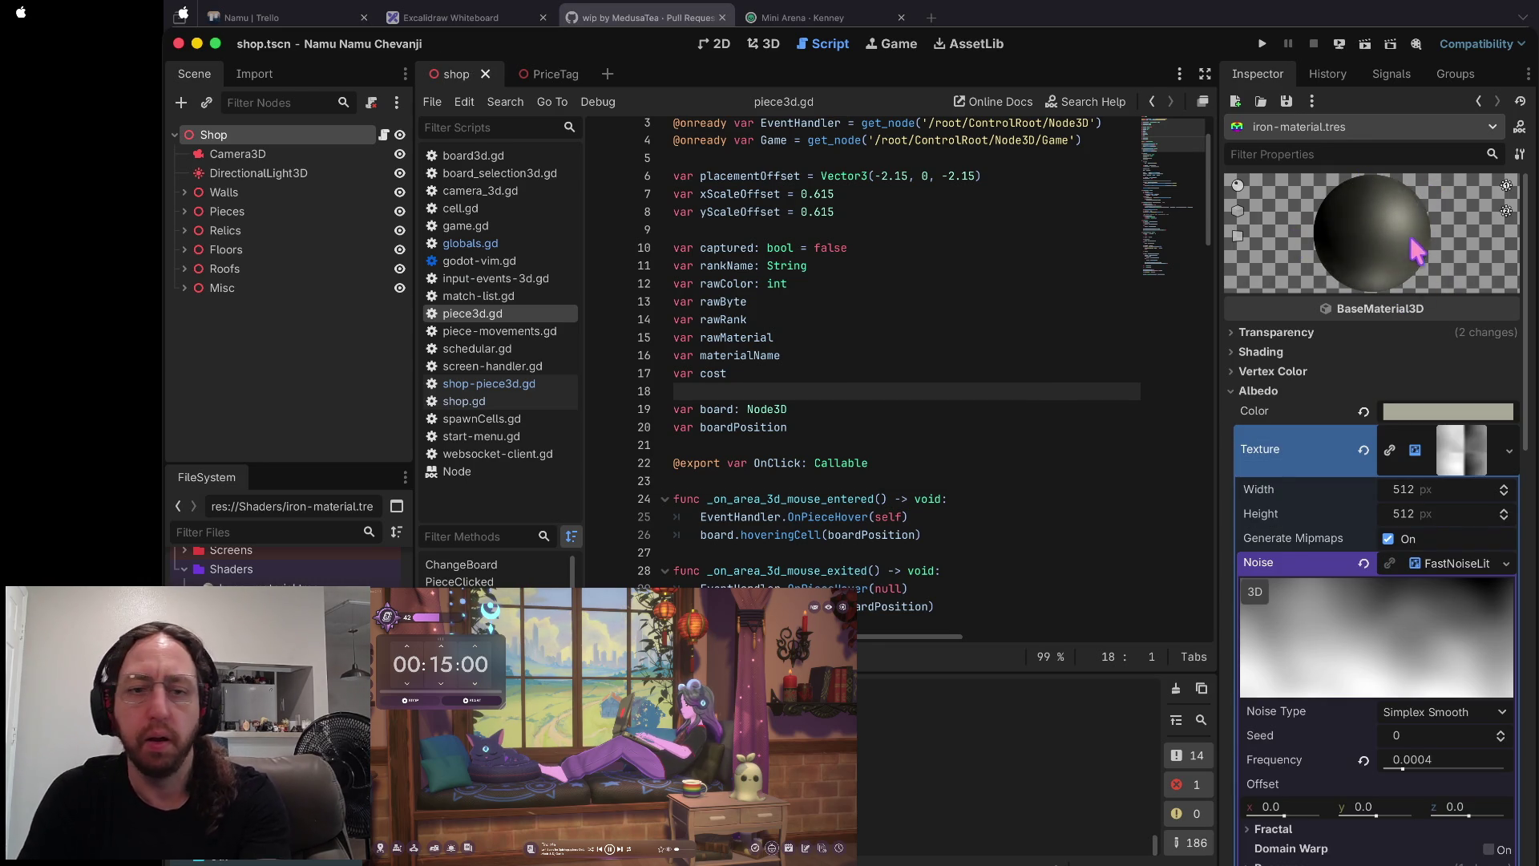
left_click(240, 625)
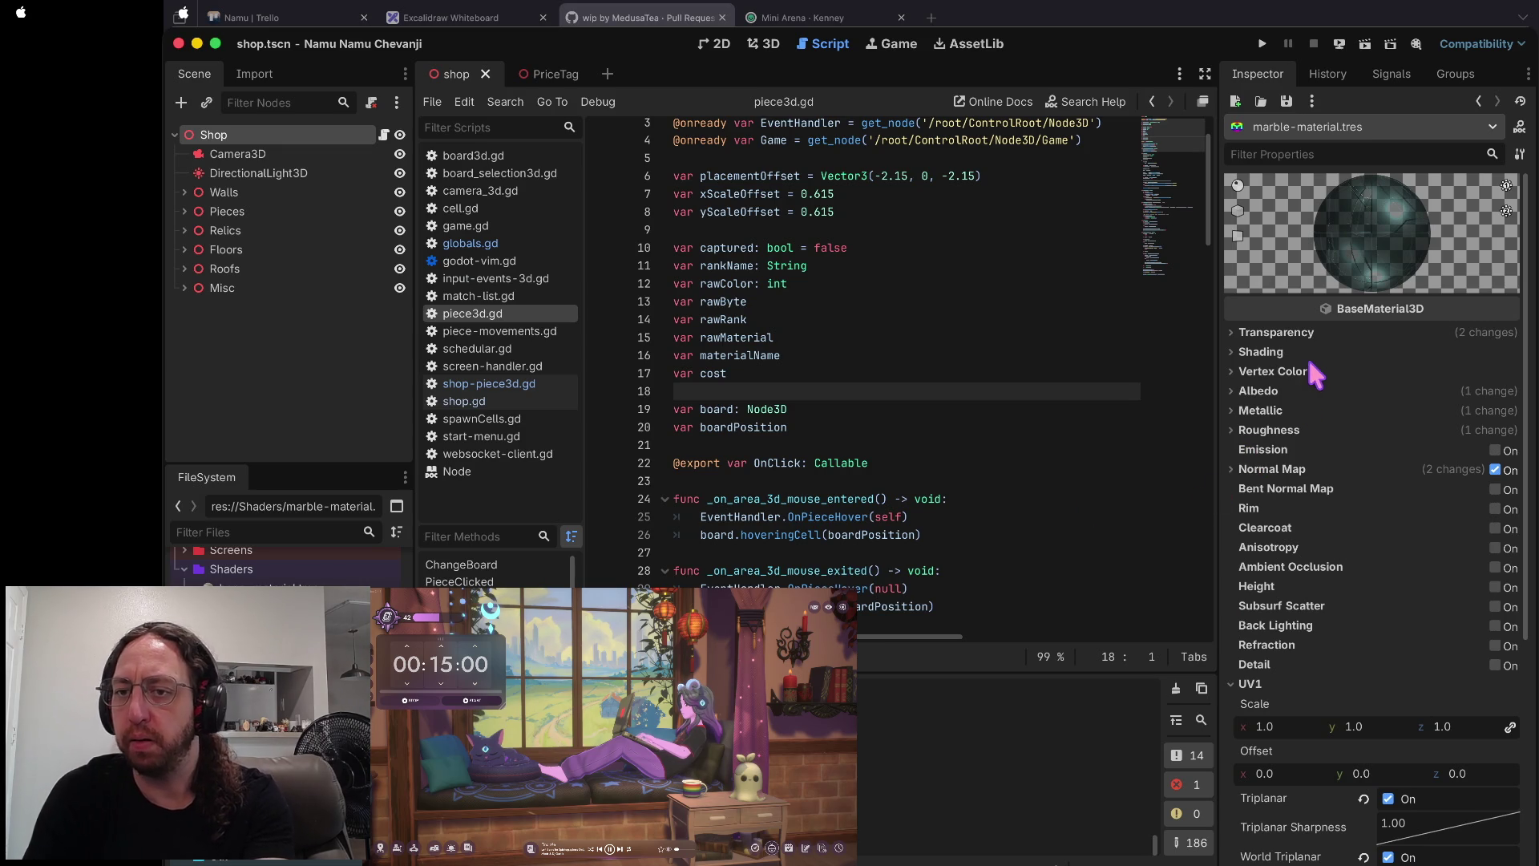
- Set the marble albedo colour to fully opaque warm tan d1a87b
left_click(1290, 390)
left_click(1466, 411)
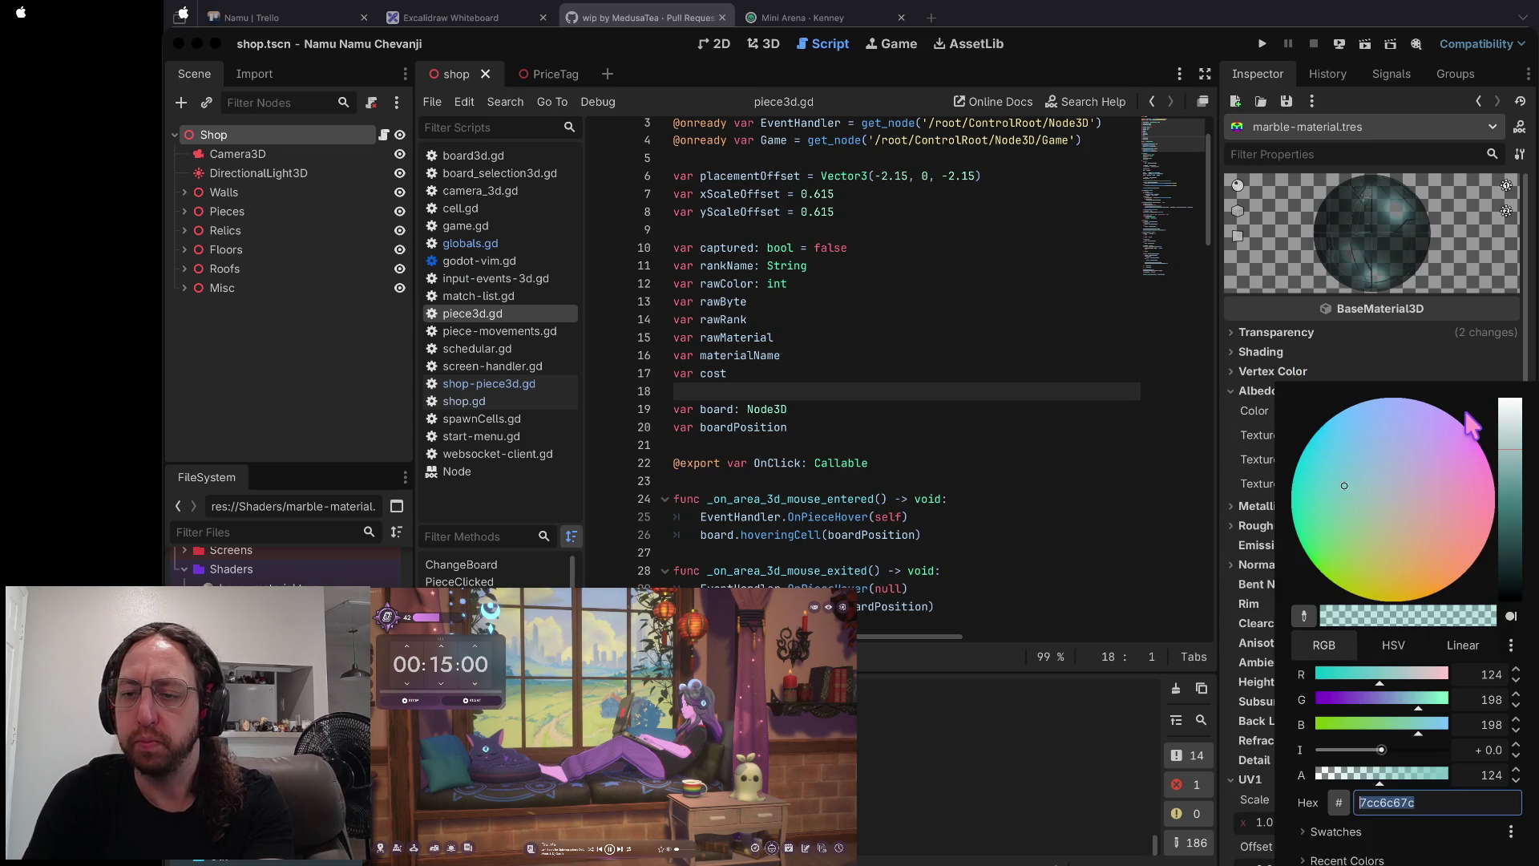
left_click_drag(1391, 774, 1451, 775)
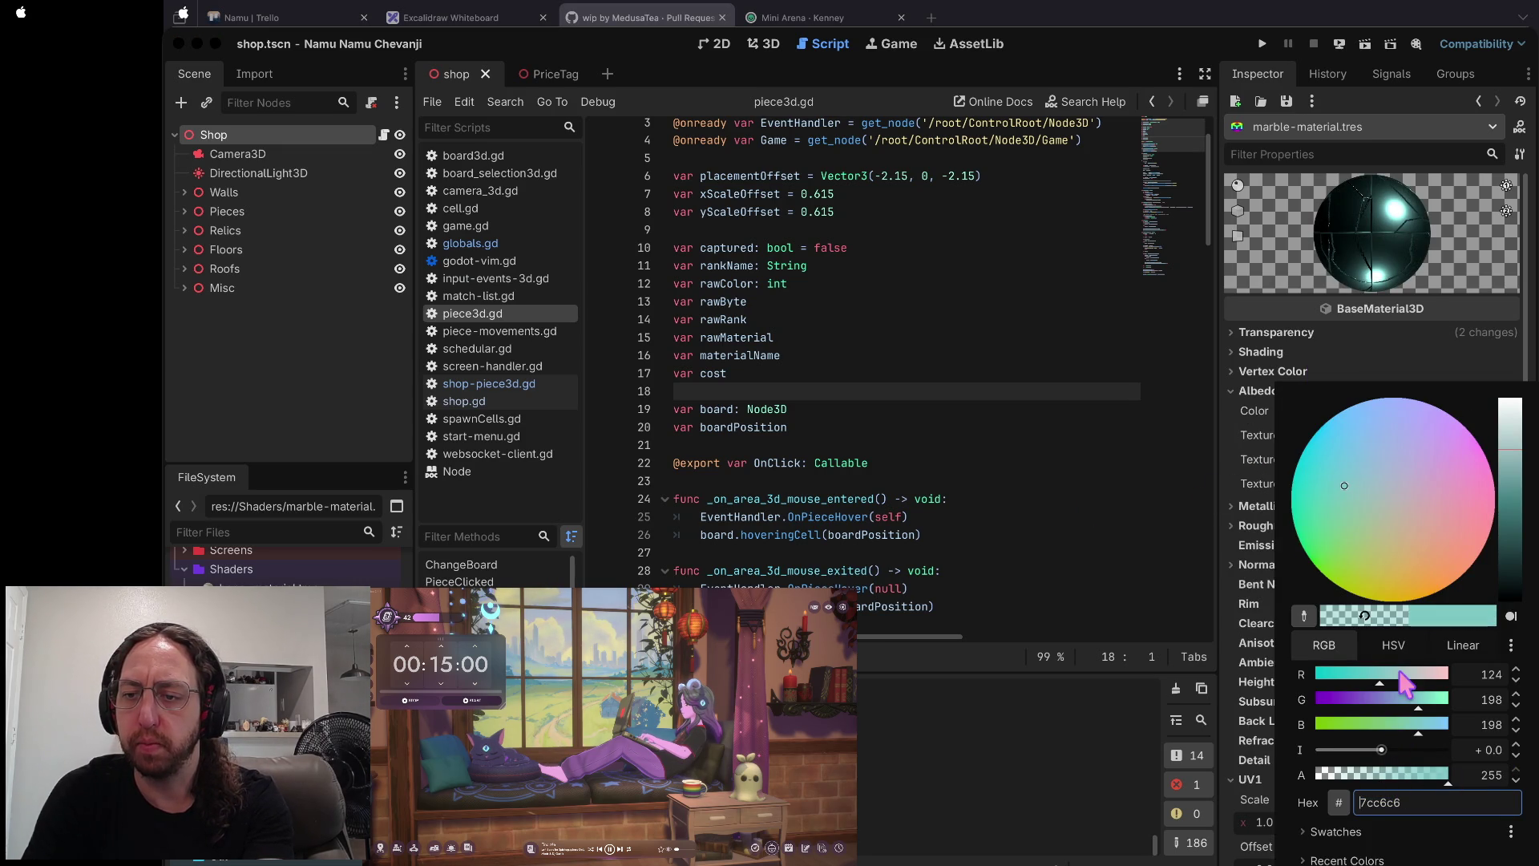
left_click(1422, 675)
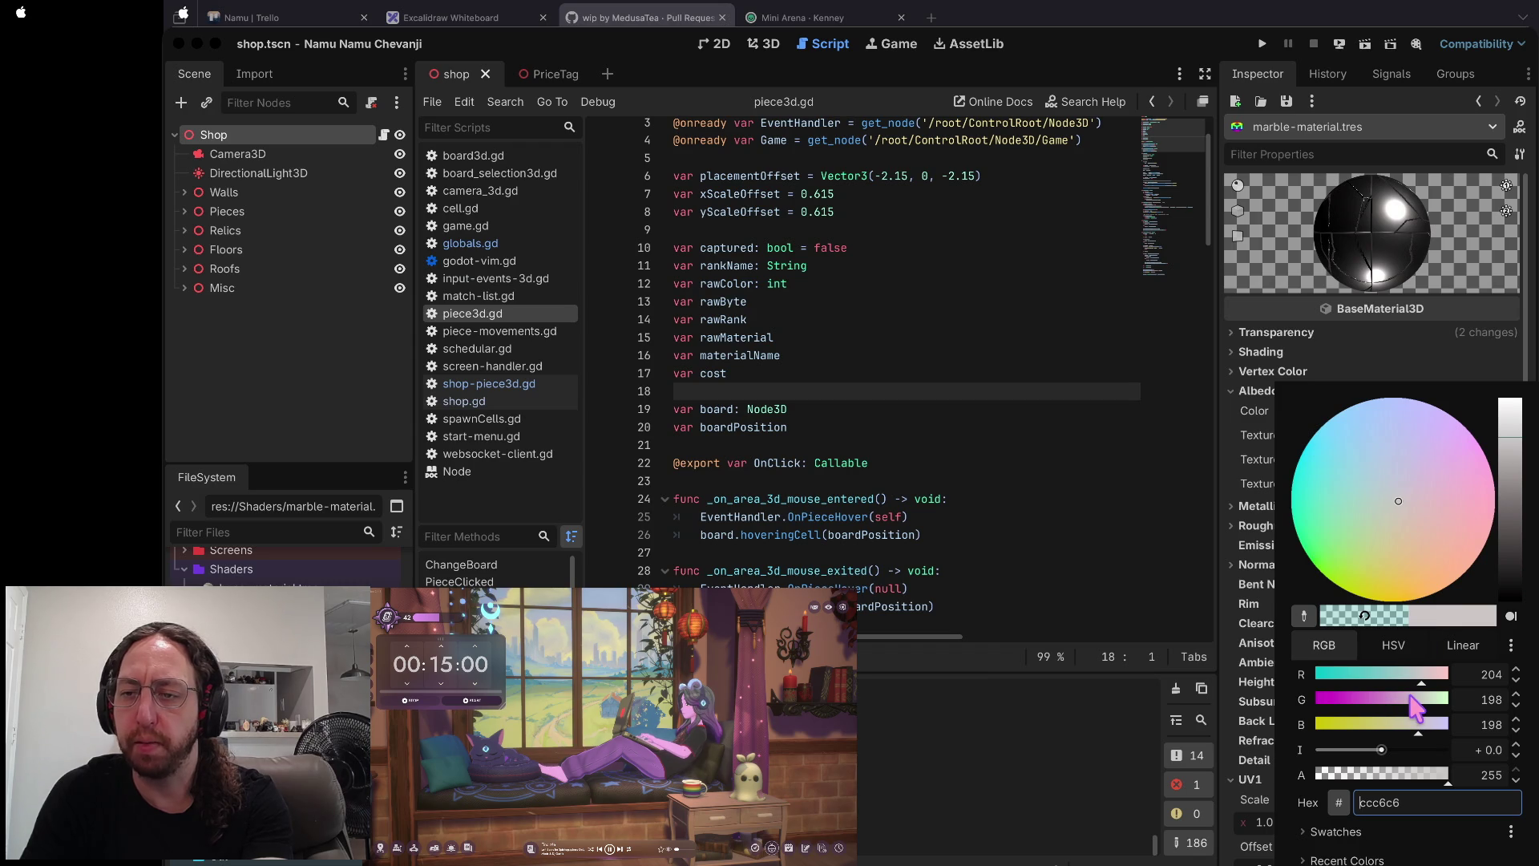
left_click(1423, 510)
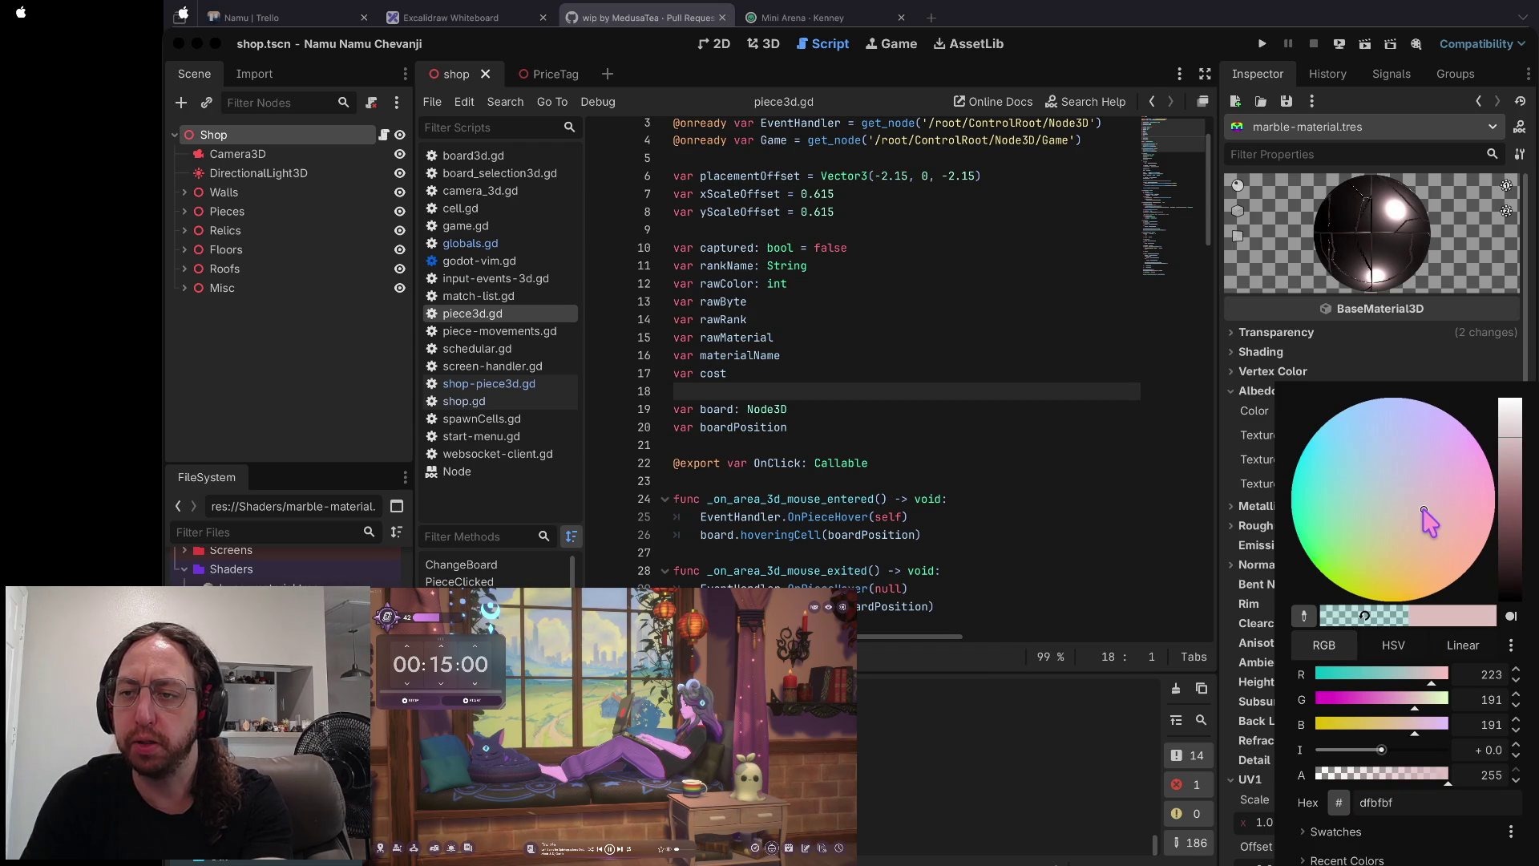
mouse_move(1514, 466)
left_mouse_down()
mouse_move(1512, 485)
mouse_move(1506, 454)
left_mouse_up()
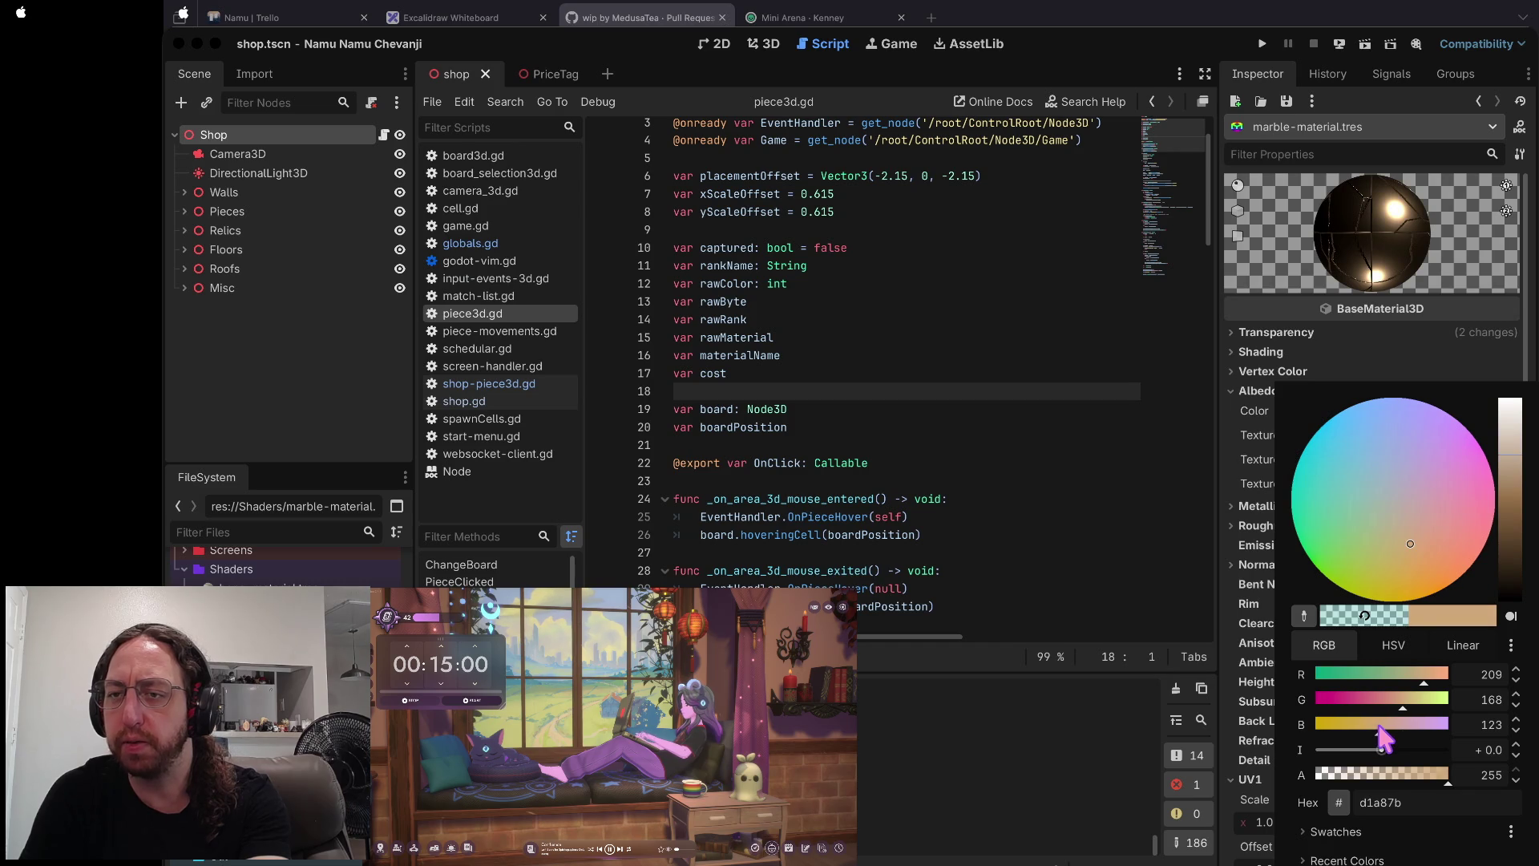
left_click(1255, 436)
- Revert marble Metallic to 0.0 and drag Roughness down to about 0.56
left_click(1268, 505)
left_click(1363, 525)
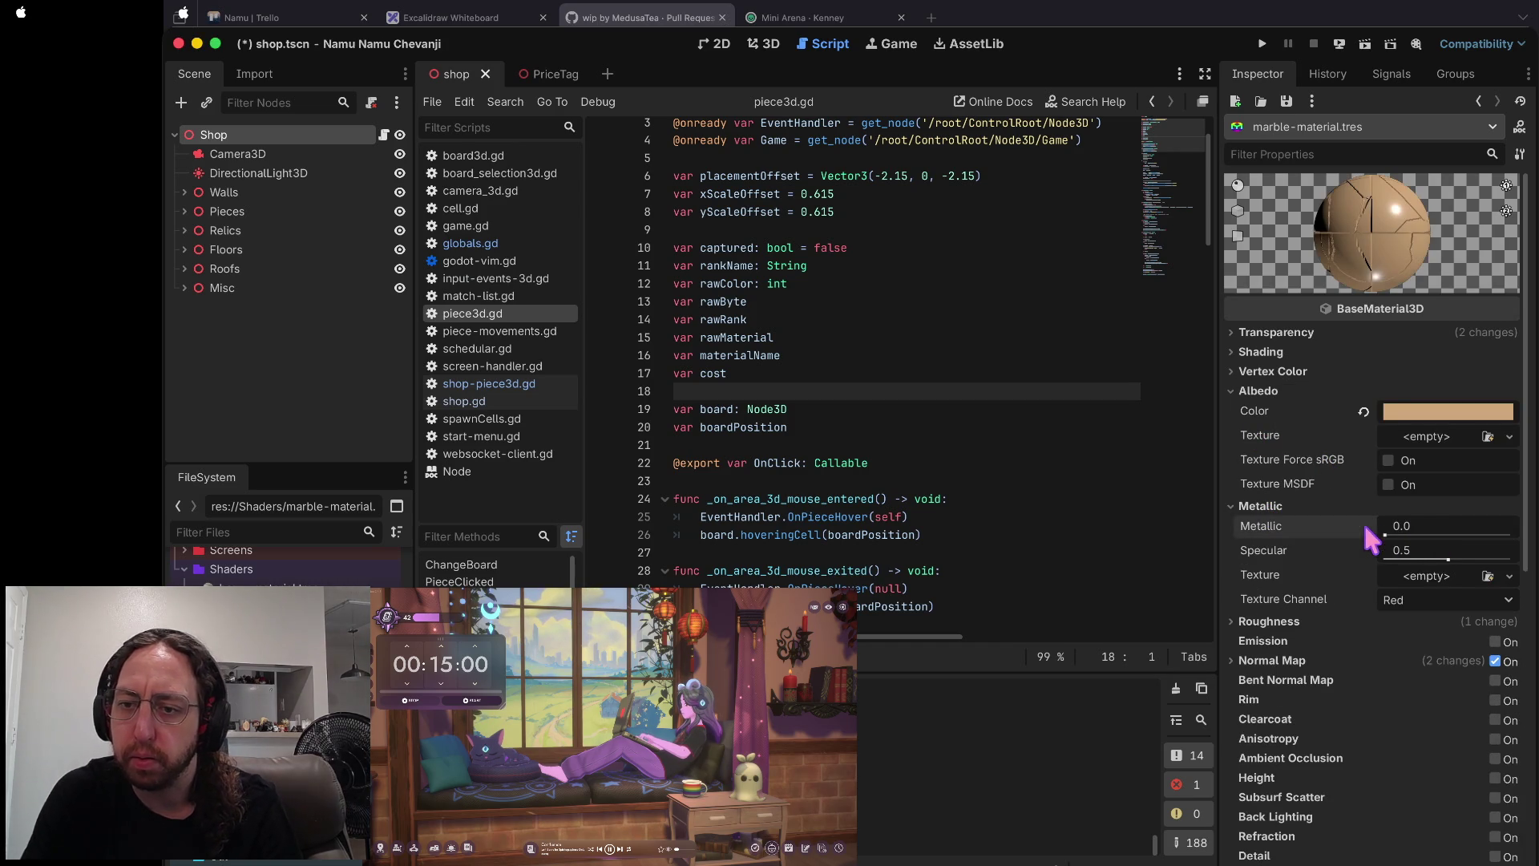
left_click(1269, 622)
left_click(1362, 641)
left_click(1269, 622)
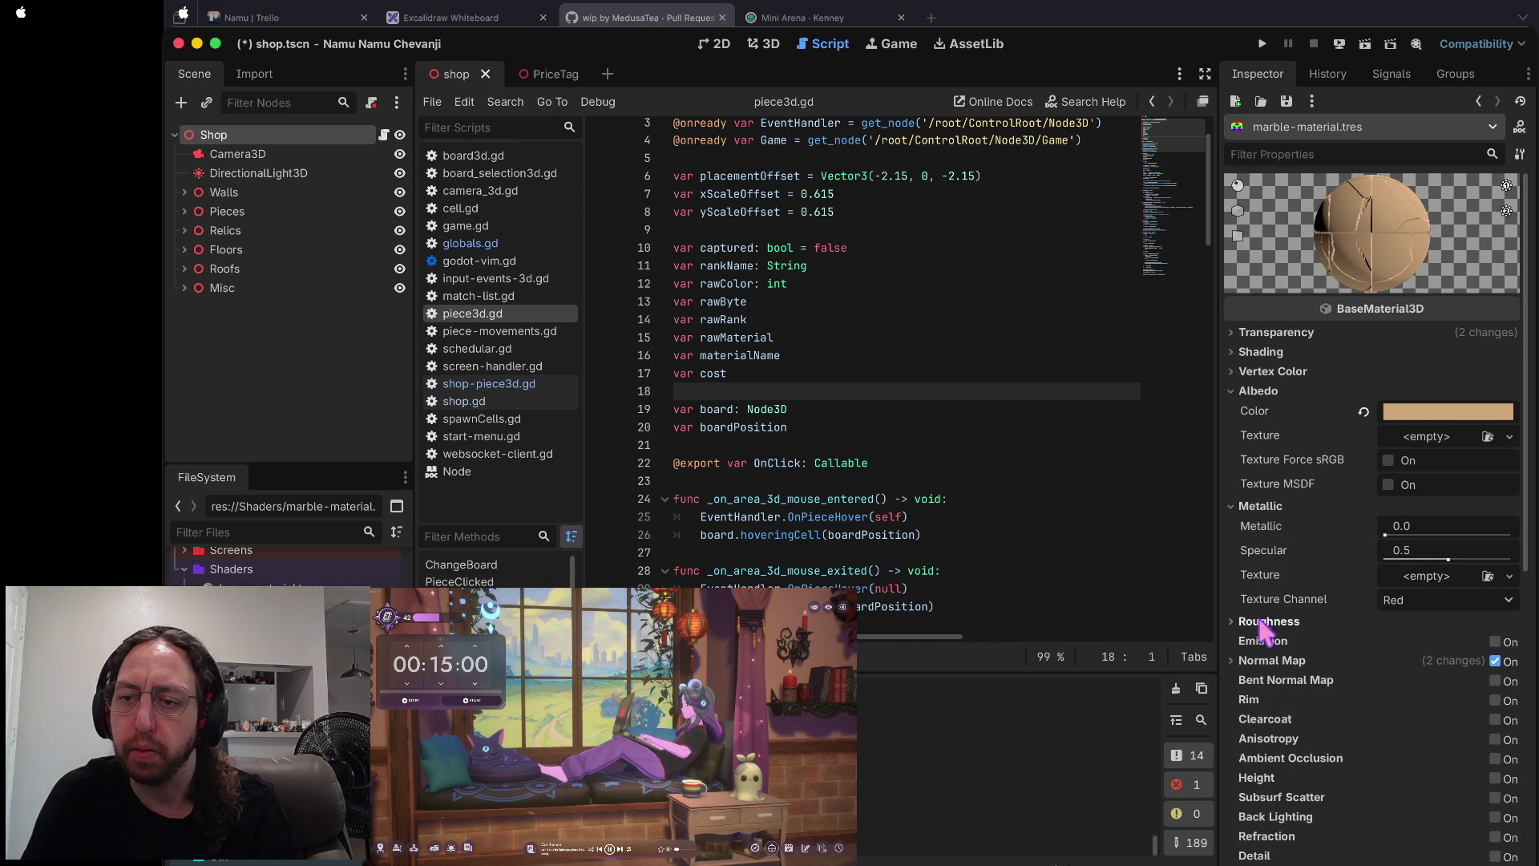
left_click(1268, 622)
left_click_drag(1510, 647, 1453, 653)
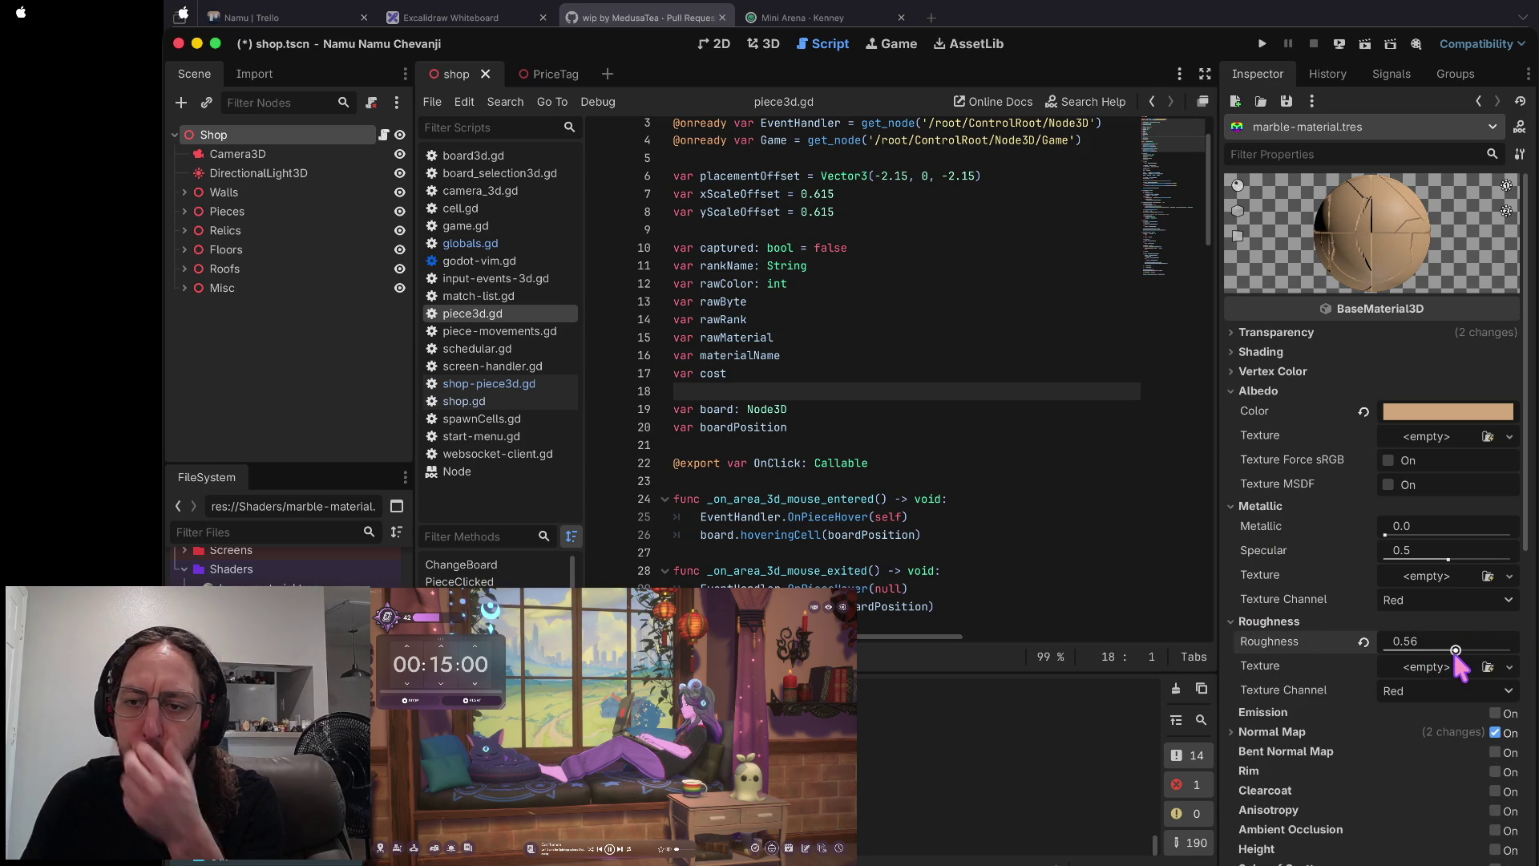
left_click(1318, 621)
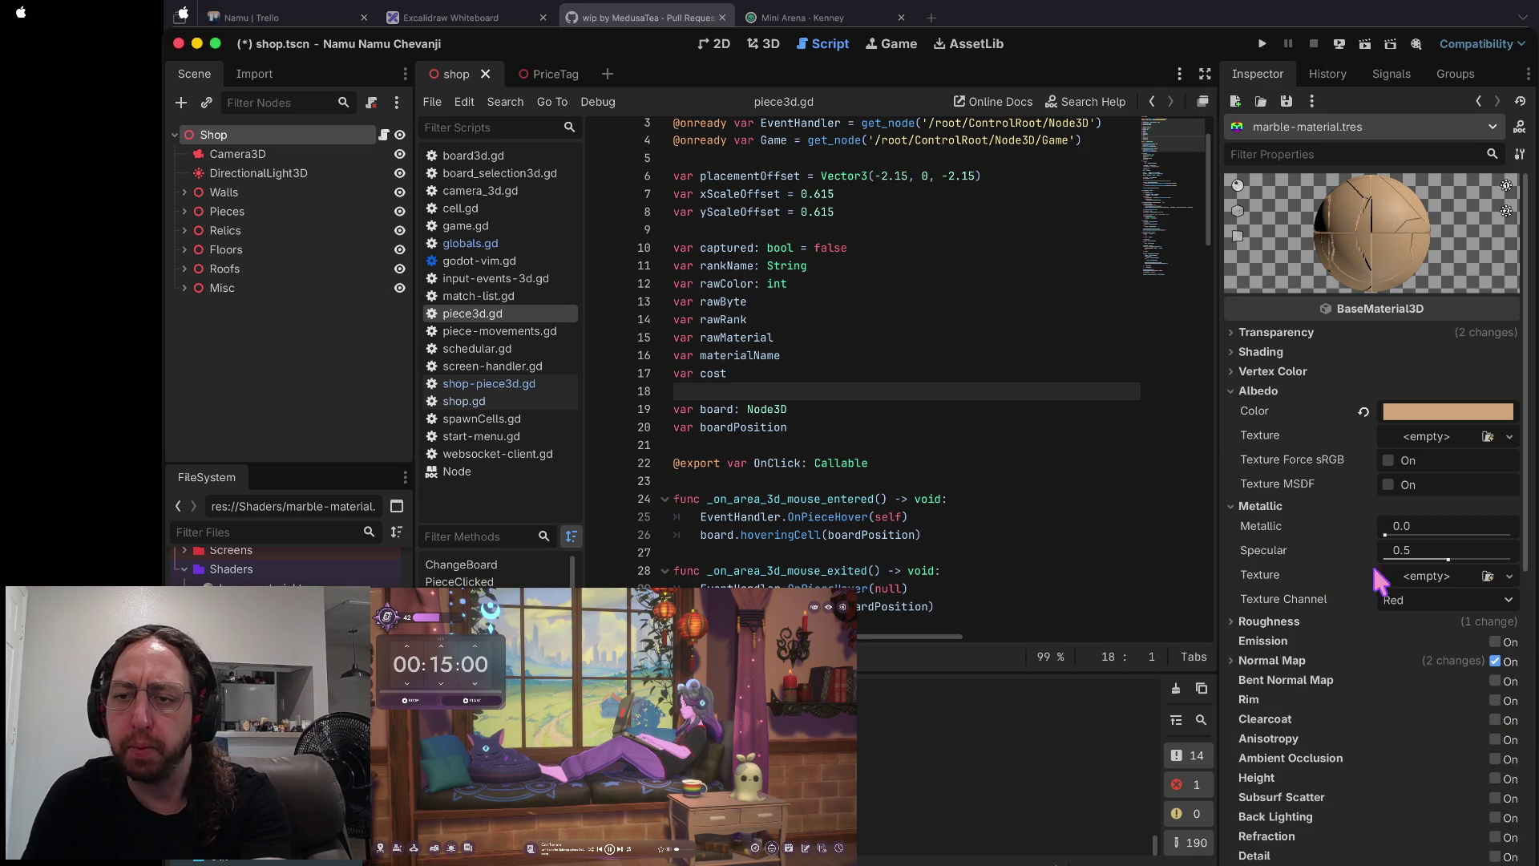
left_click(1281, 508)
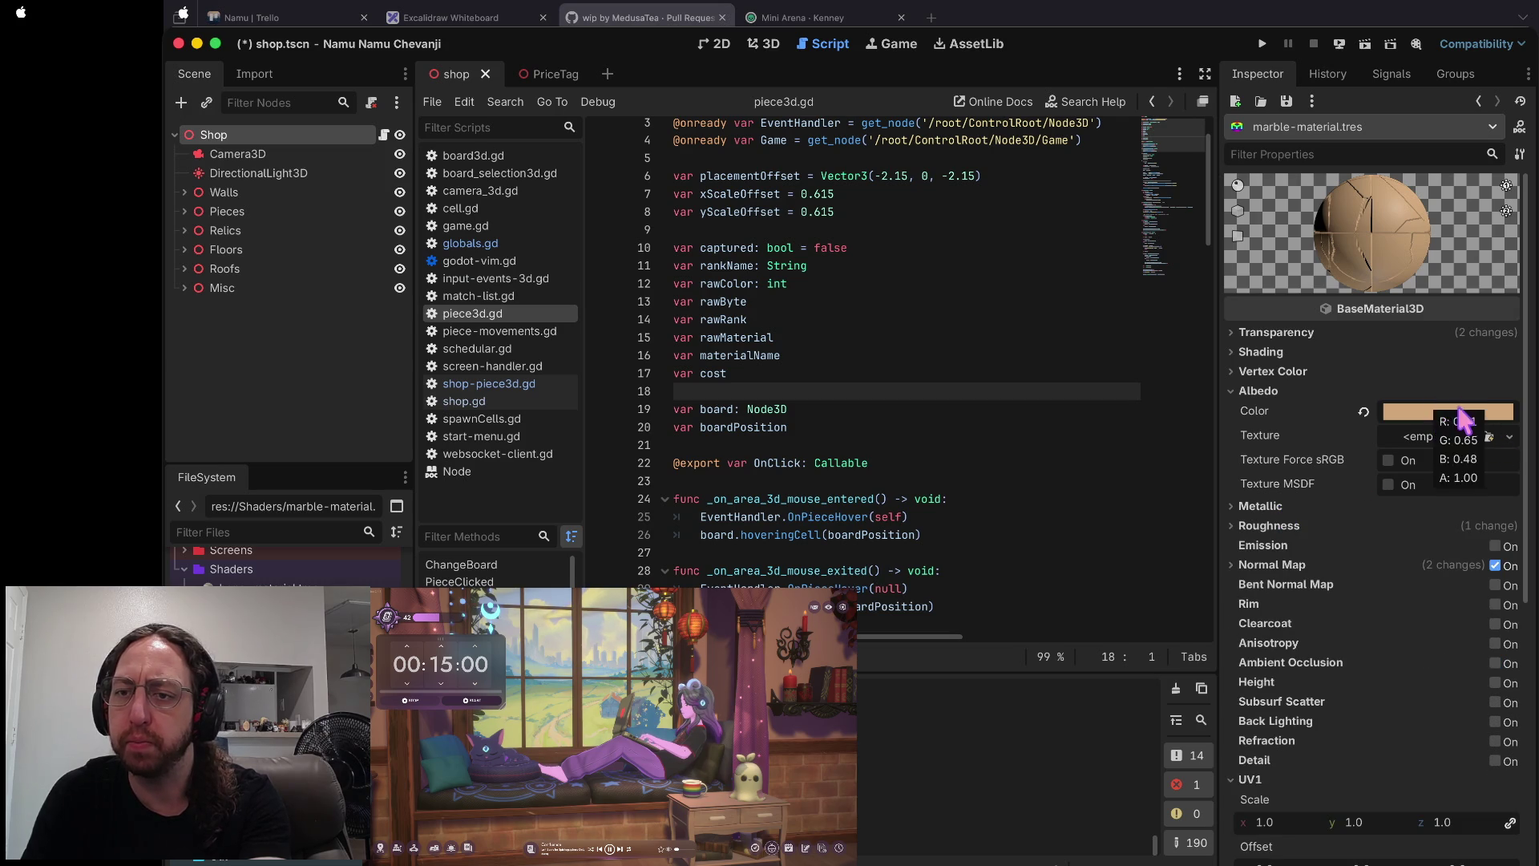
mouse_move(1426, 419)
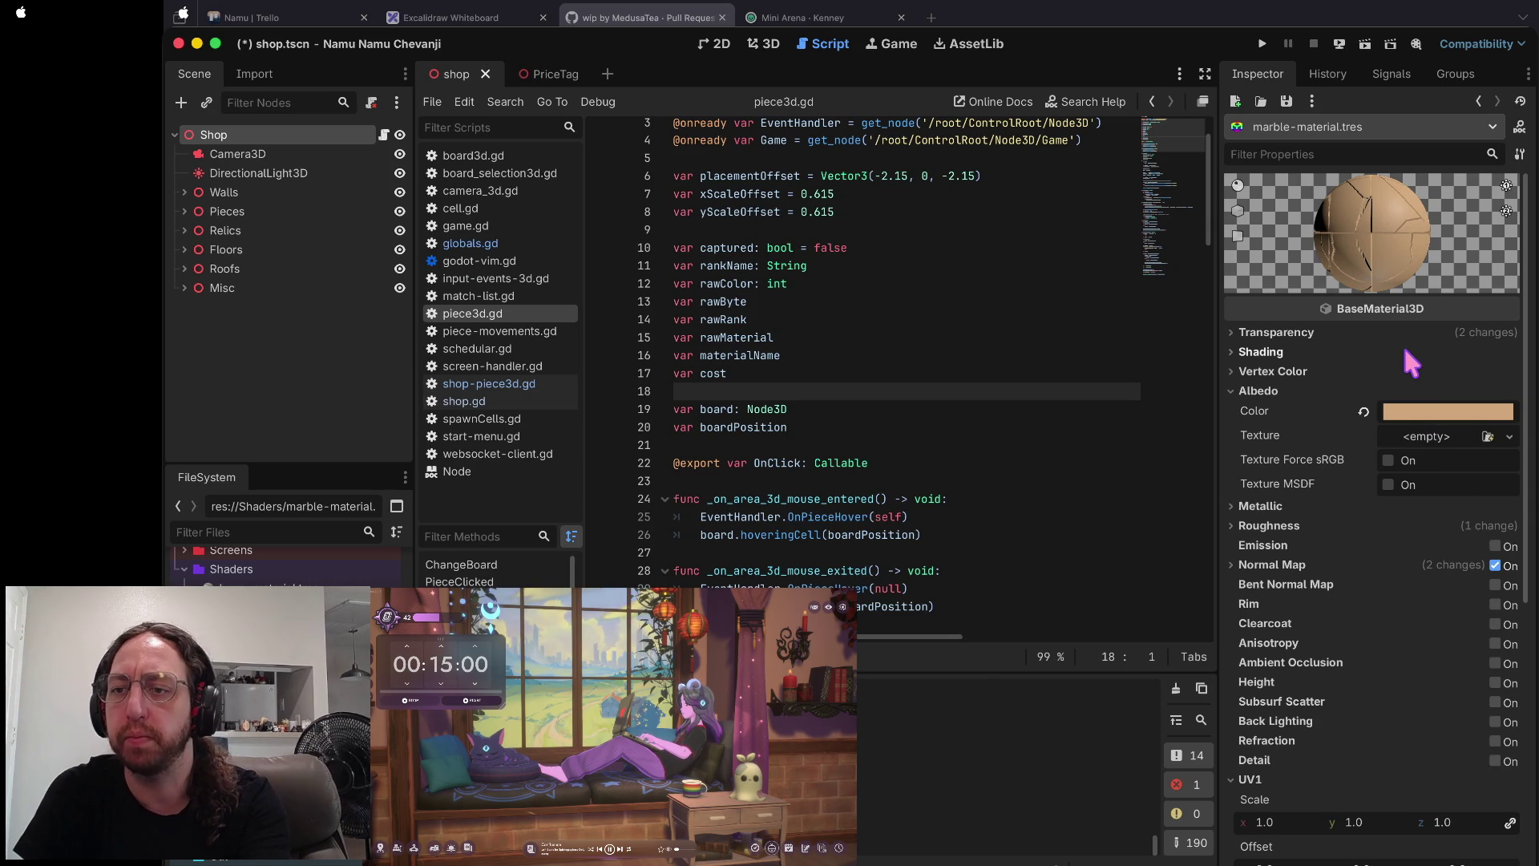
left_click(1440, 414)
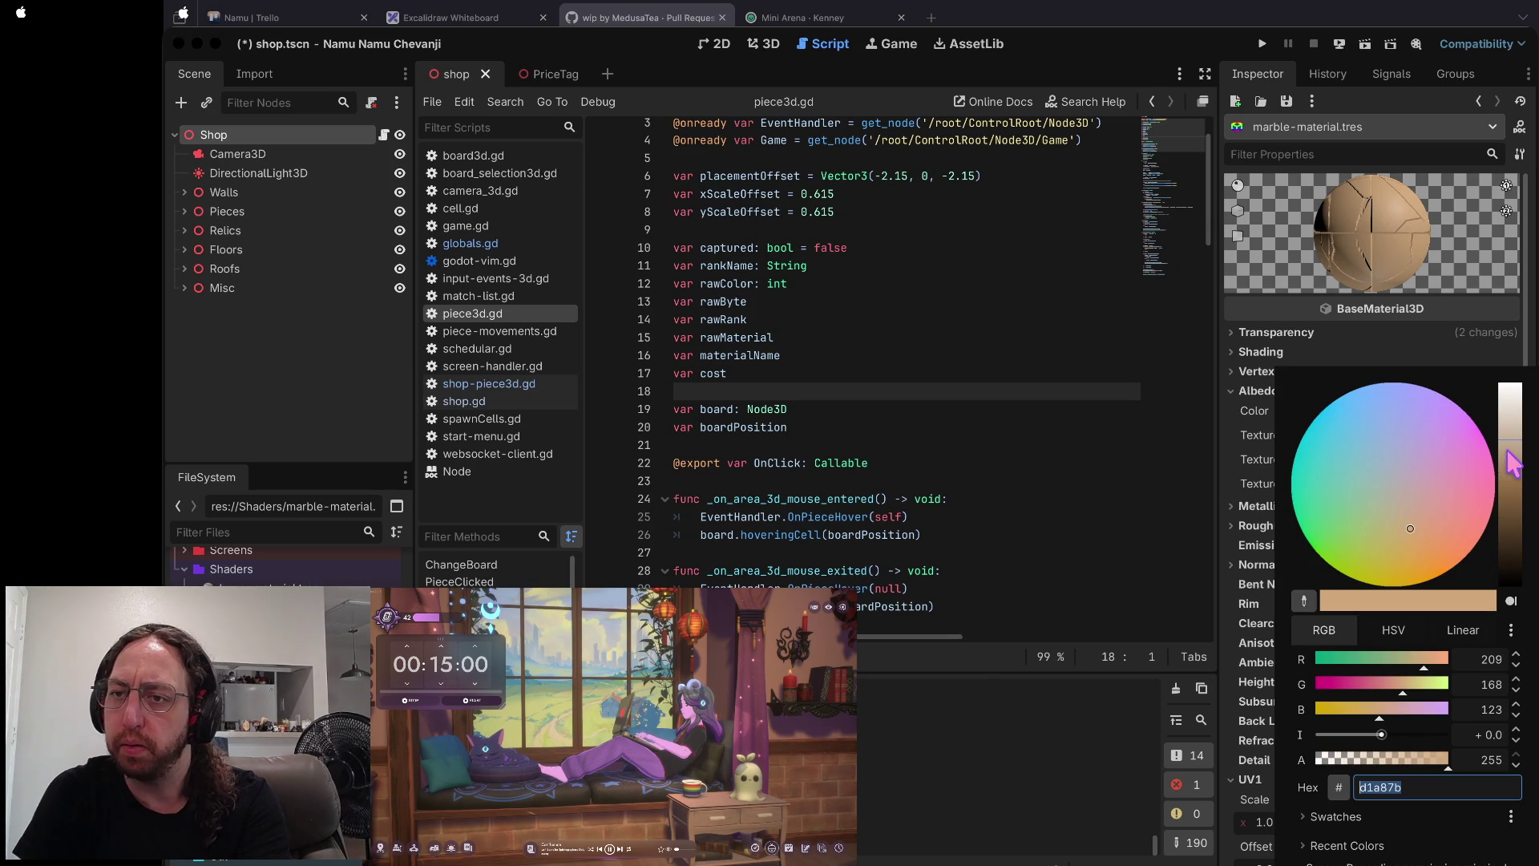
- Lighten the marble albedo to a light beige and switch off its normal map
left_click_drag(1508, 439, 1508, 415)
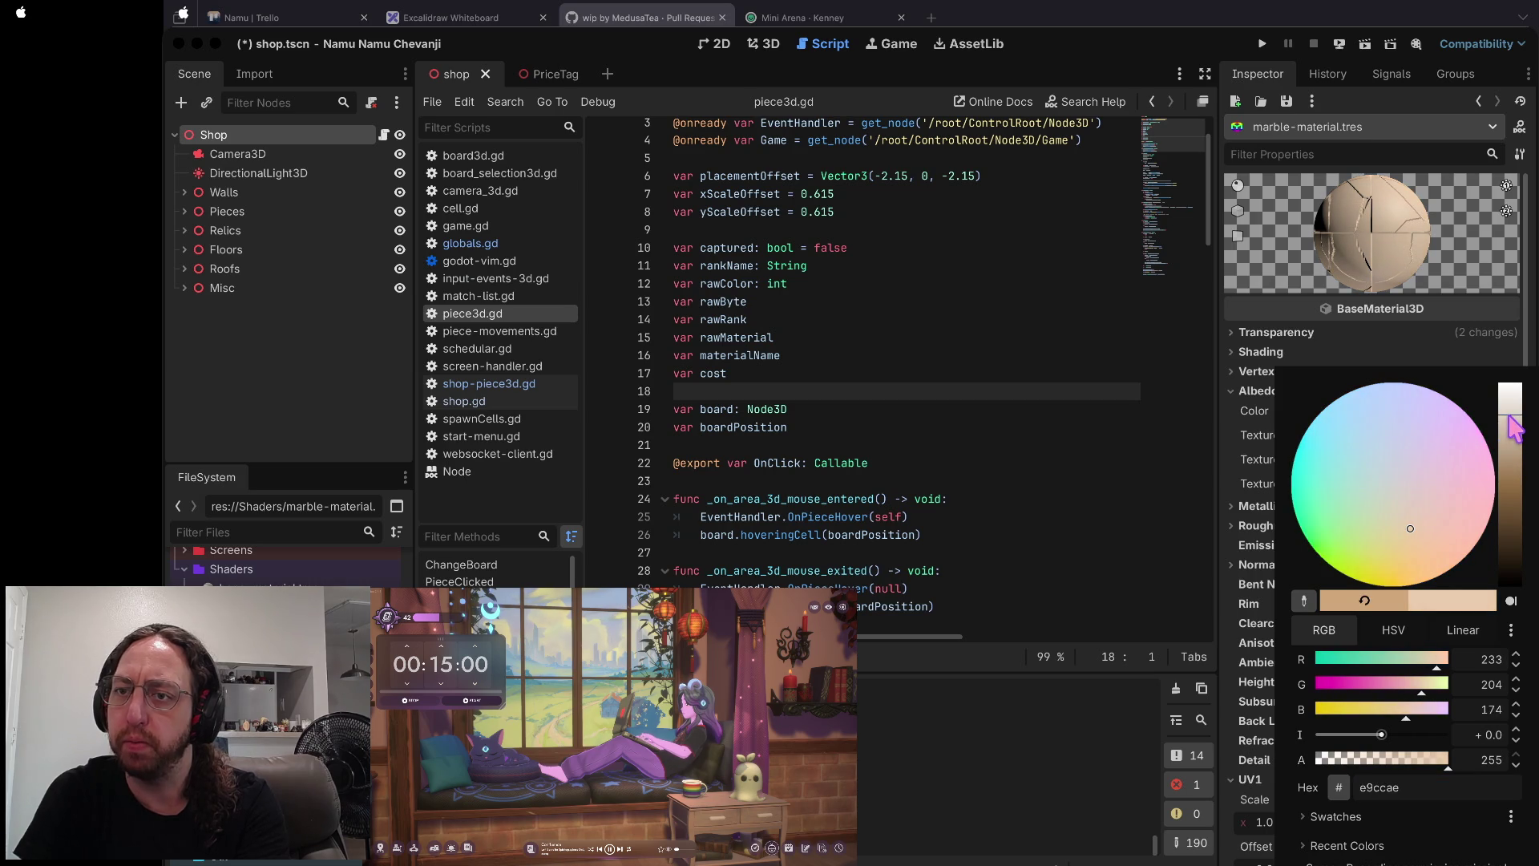
left_click(1281, 317)
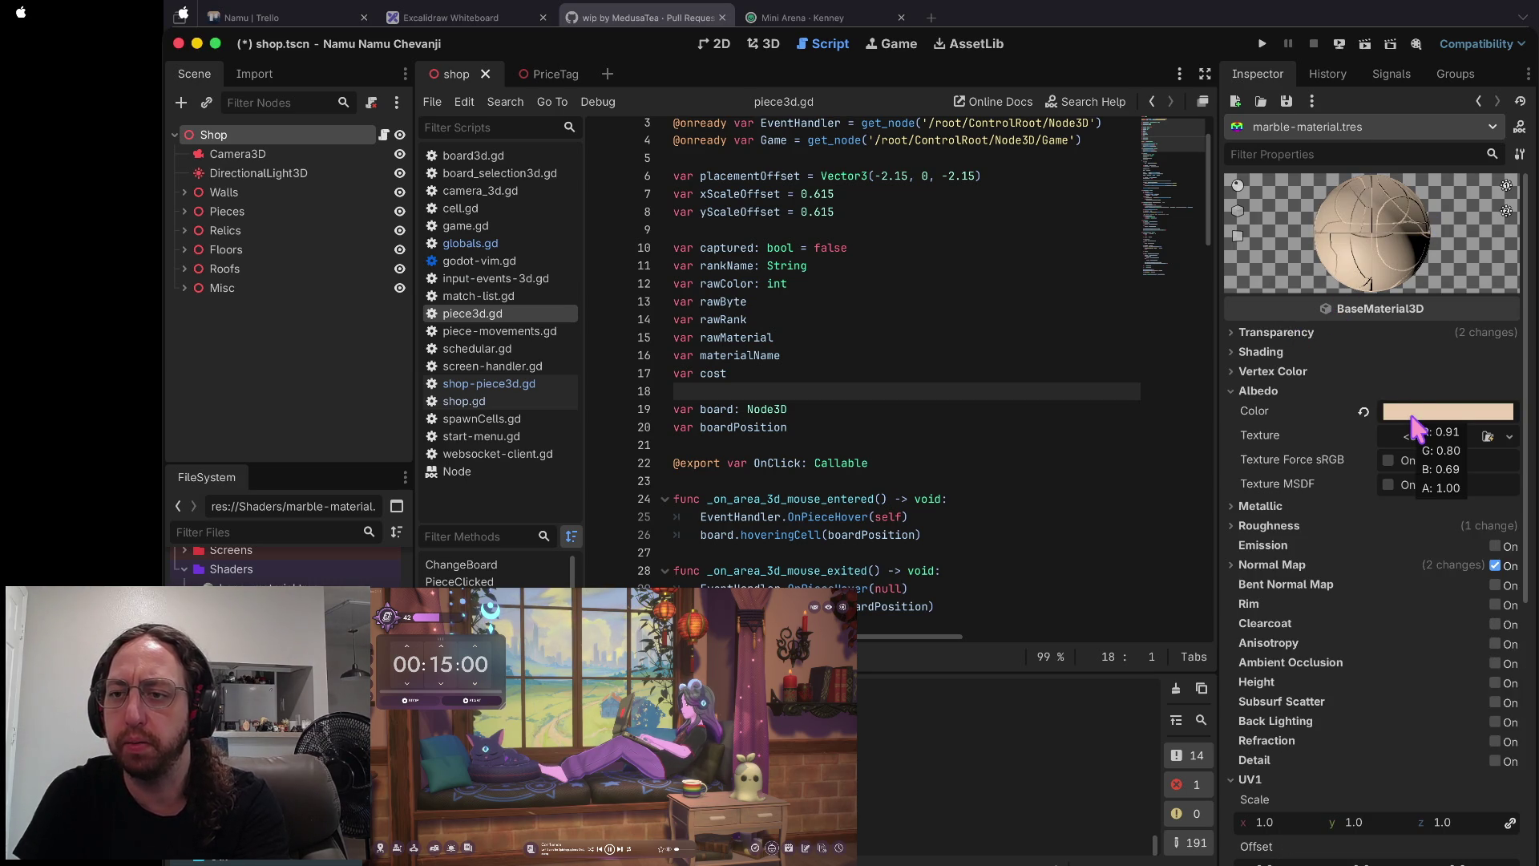
left_click(1410, 416)
left_click(1260, 436)
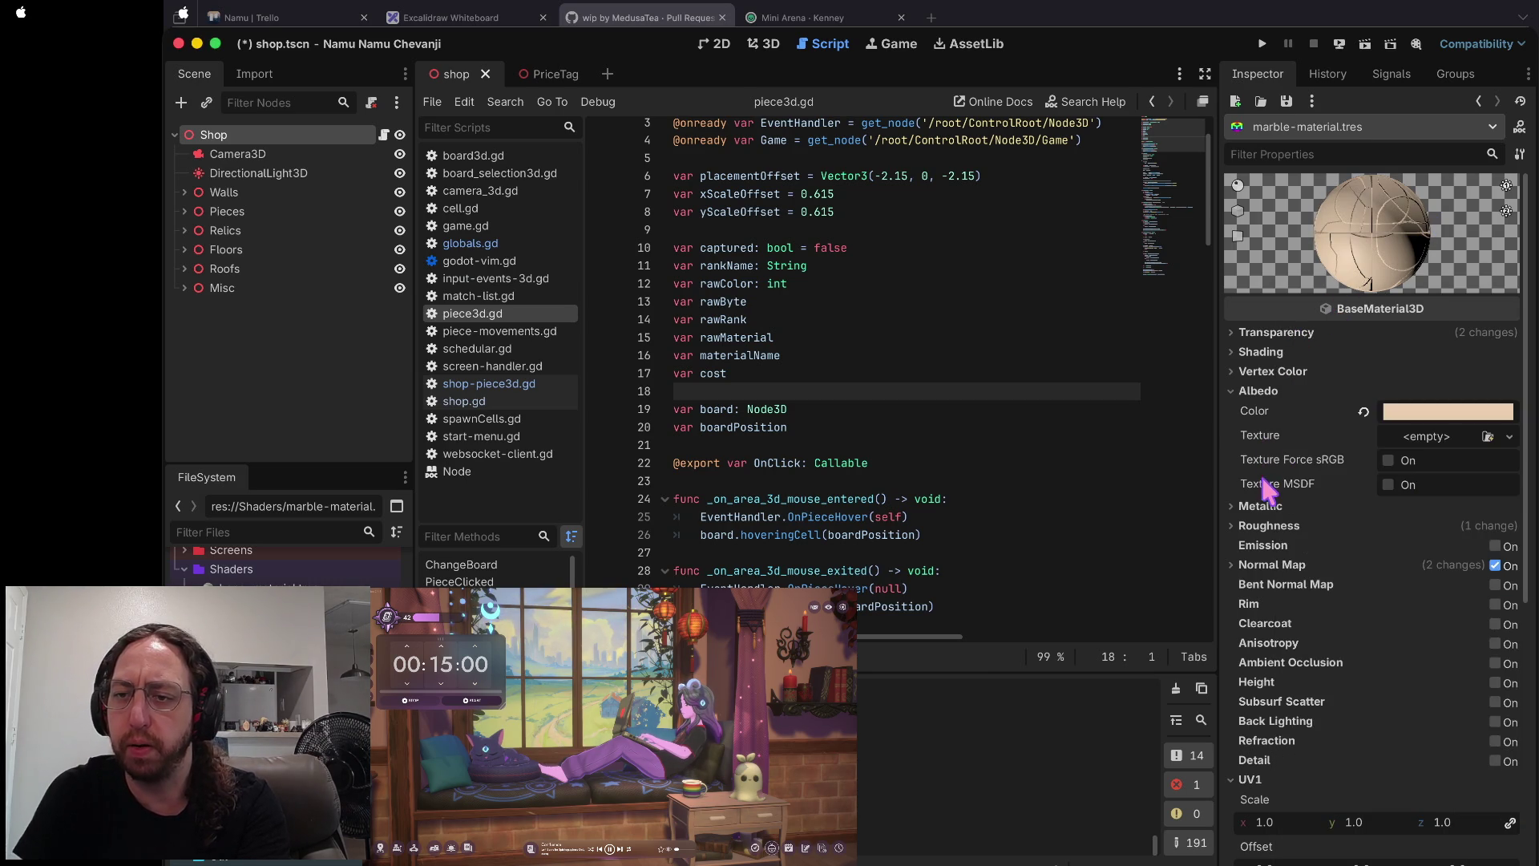
left_click(1296, 563)
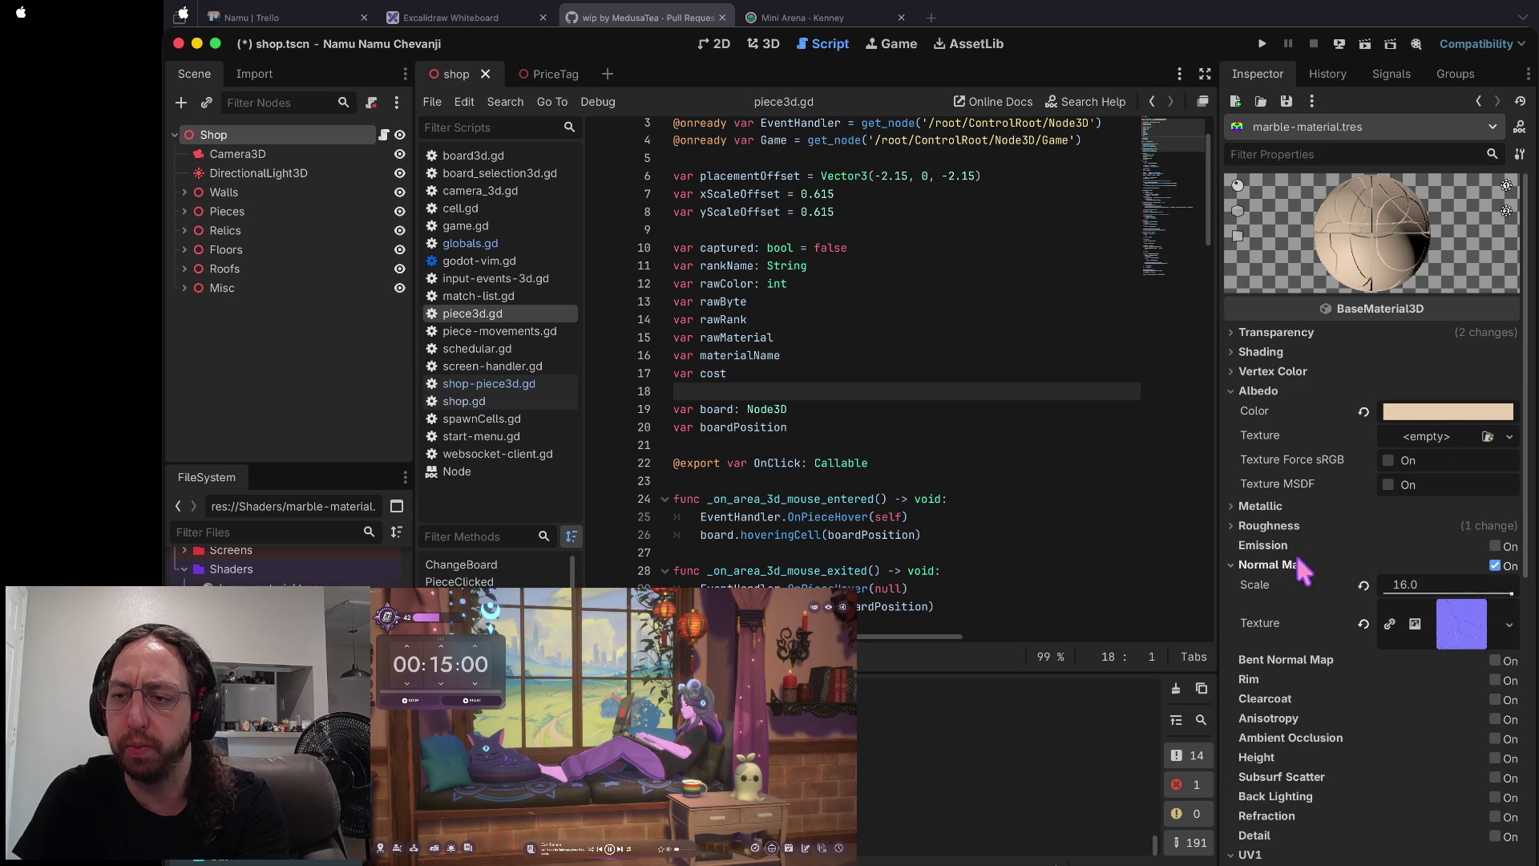
left_click(1494, 566)
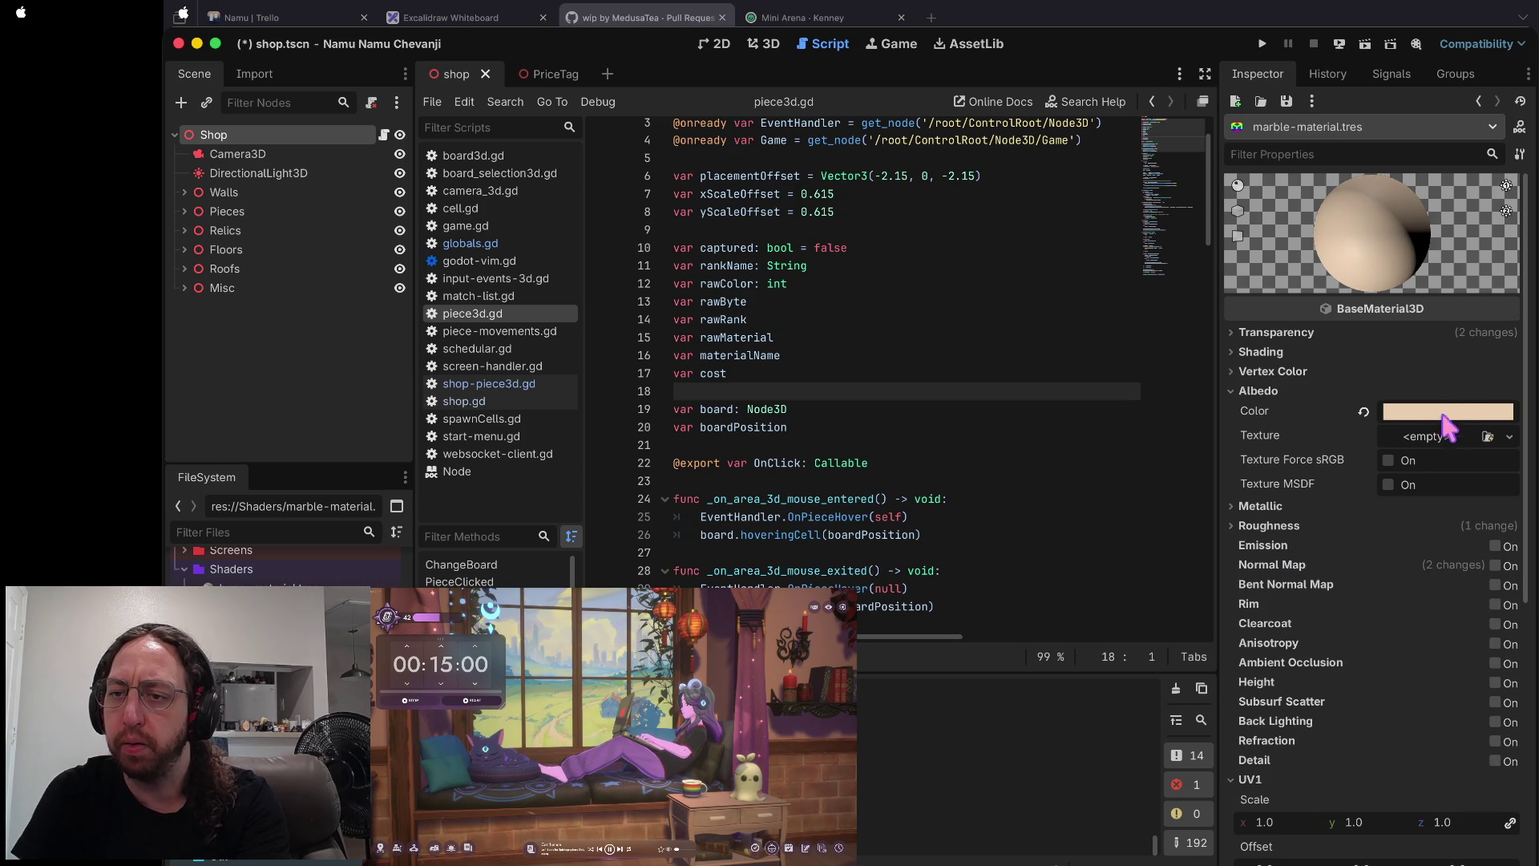
- Give the marble albedo a seamless NoiseTexture2D using a new FastNoiseLite
left_click(1435, 440)
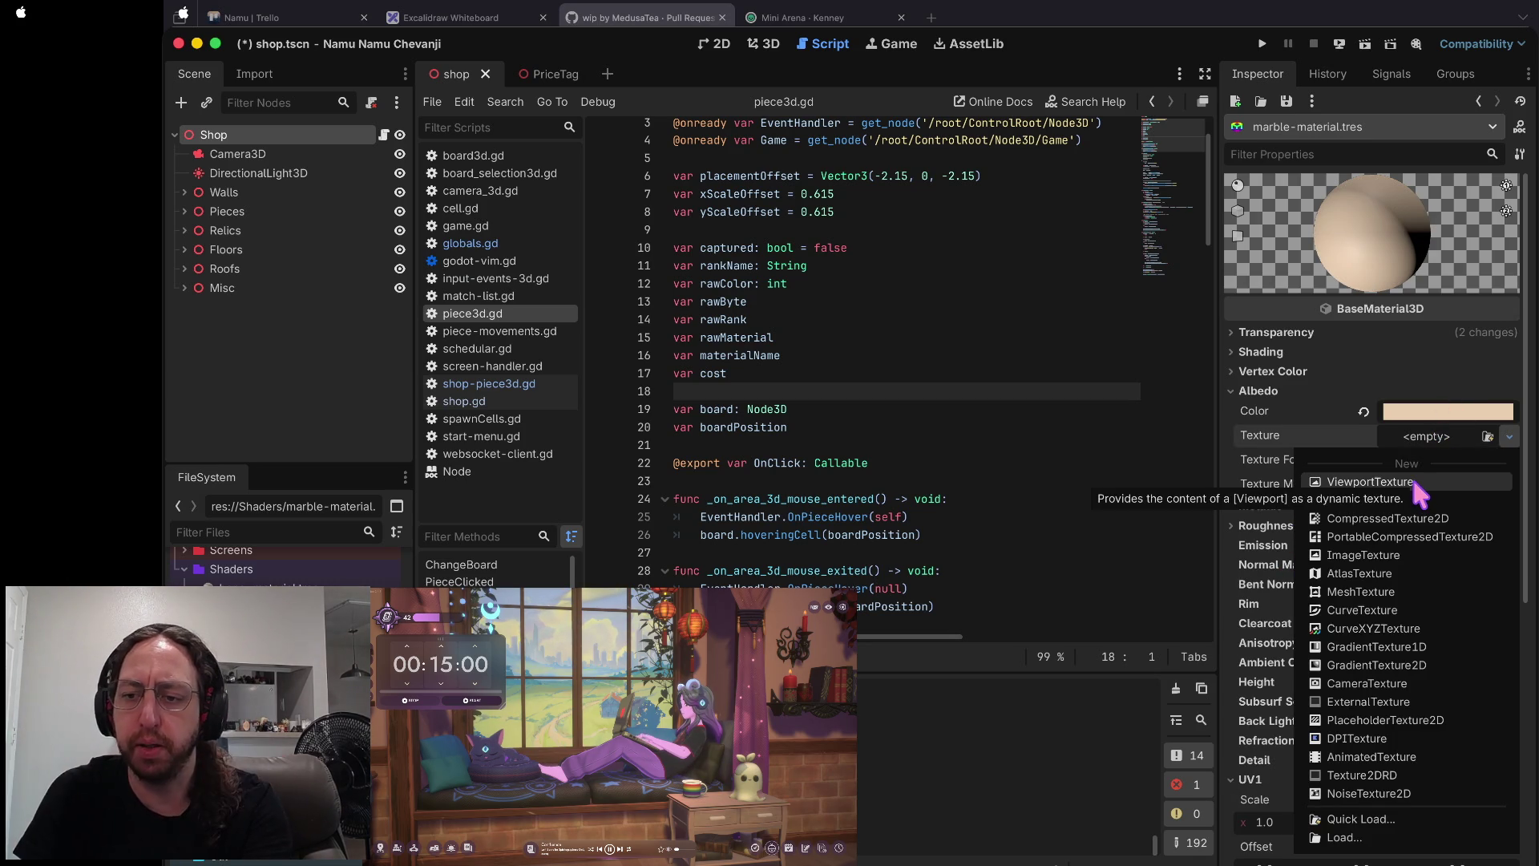
left_click(1354, 793)
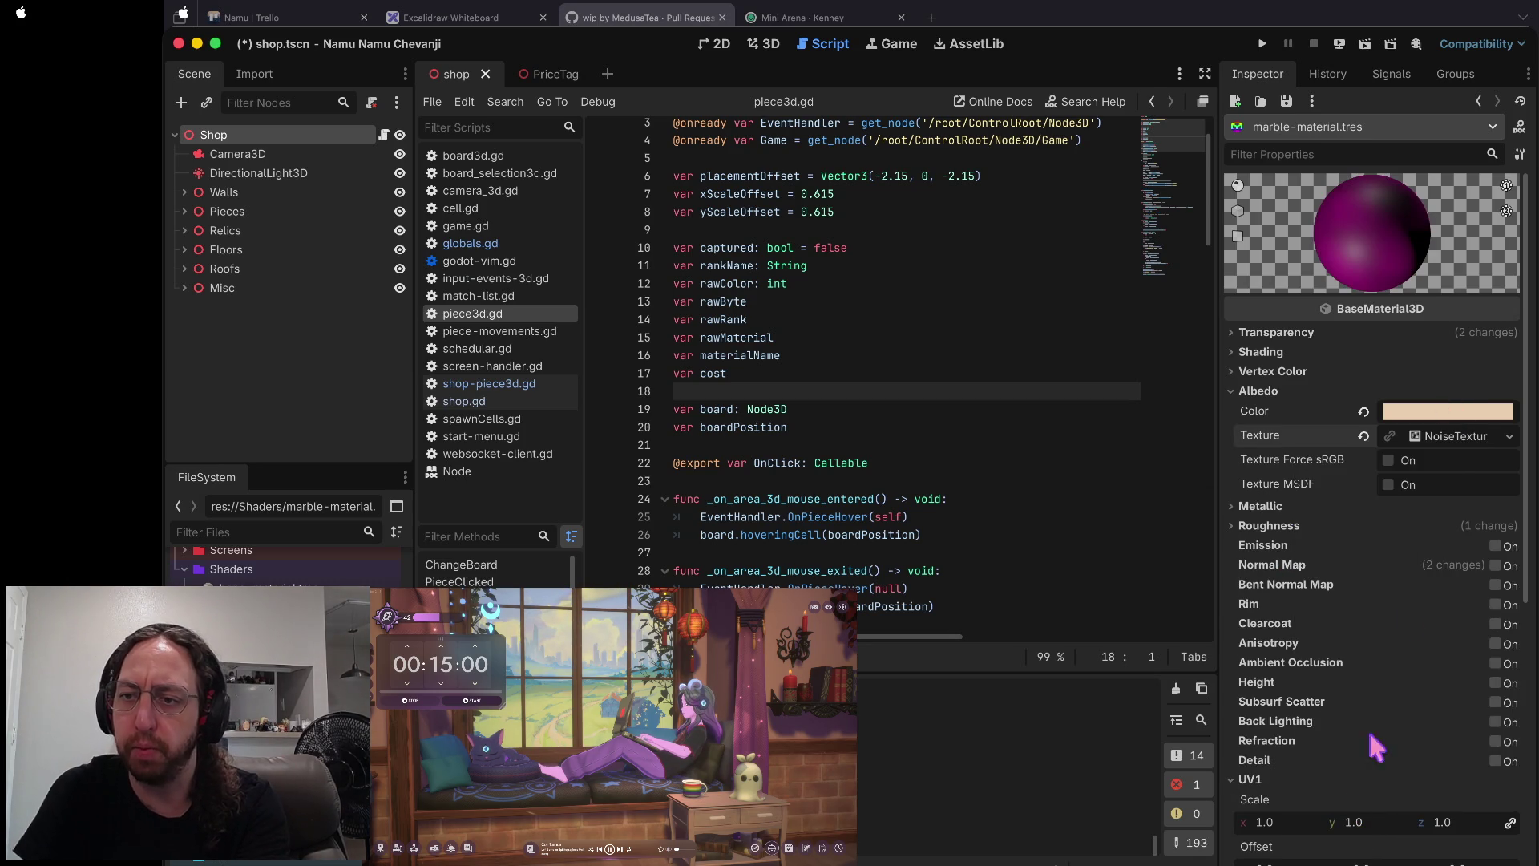
left_click(1449, 436)
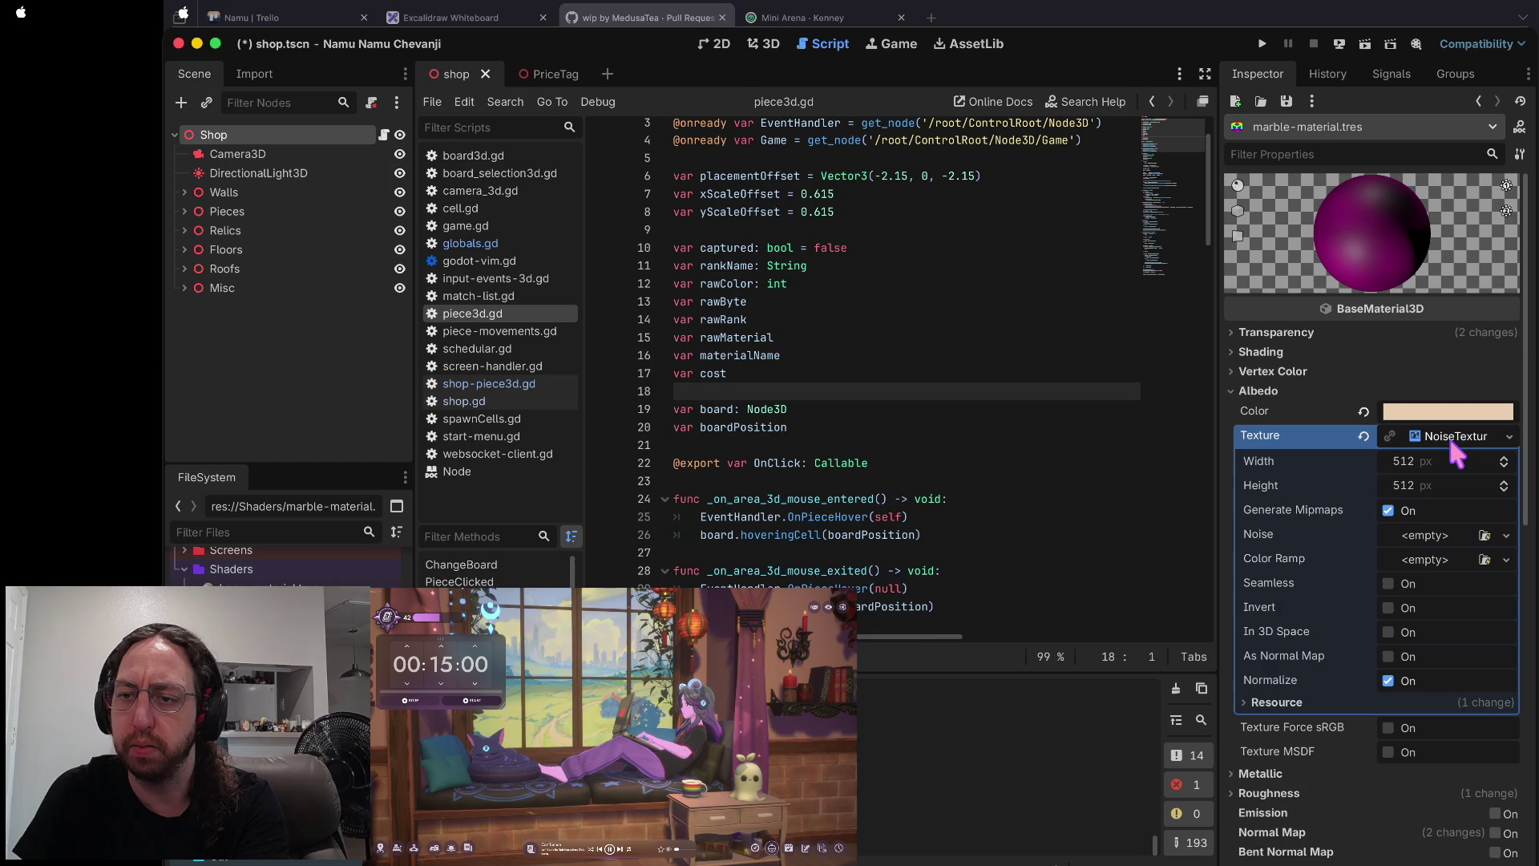
left_click(1429, 534)
left_click(1439, 580)
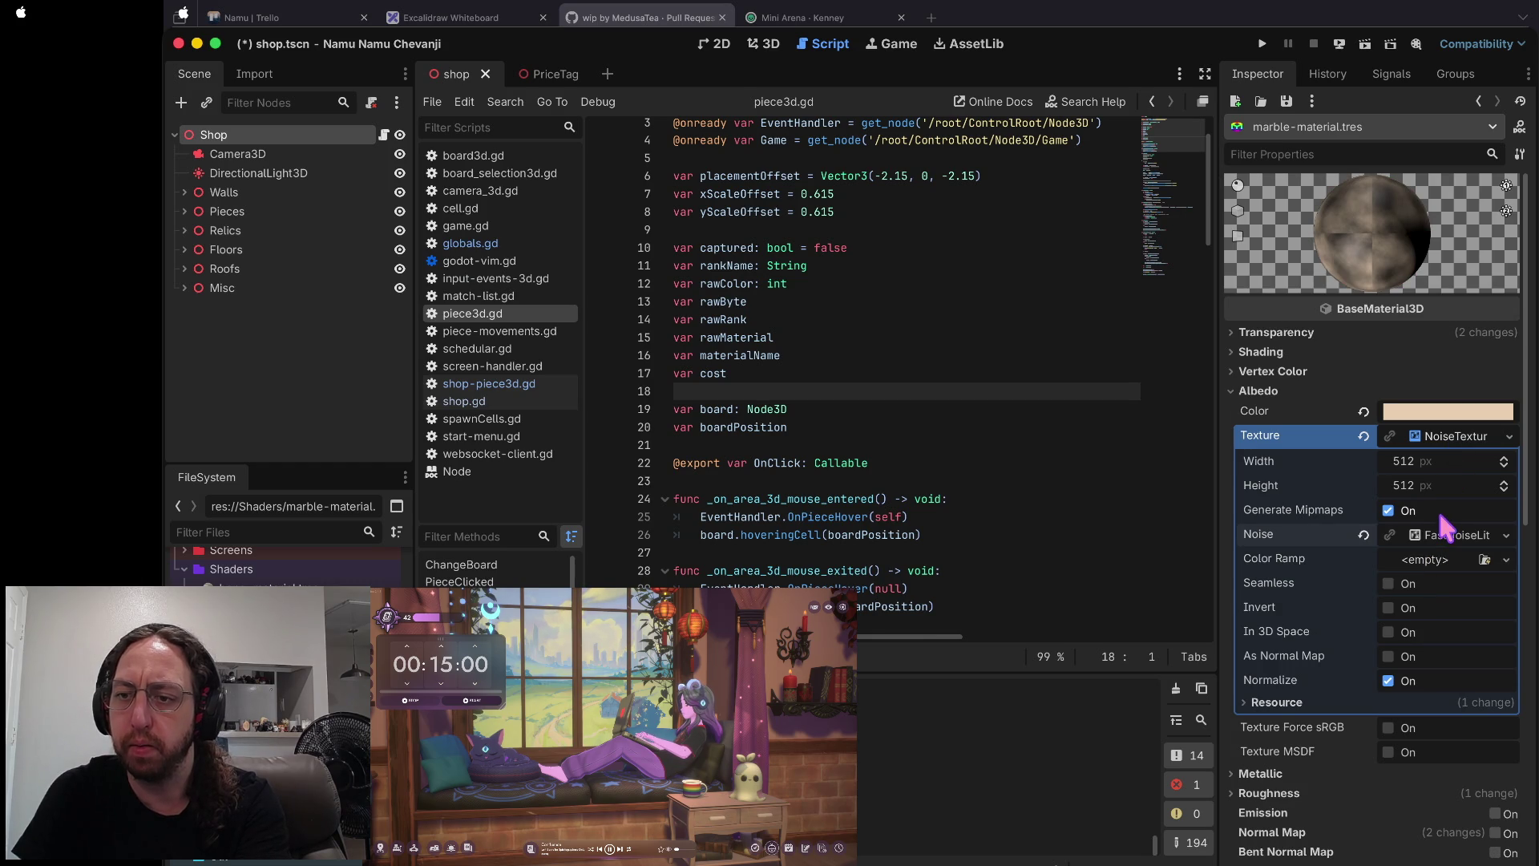
left_click(1392, 584)
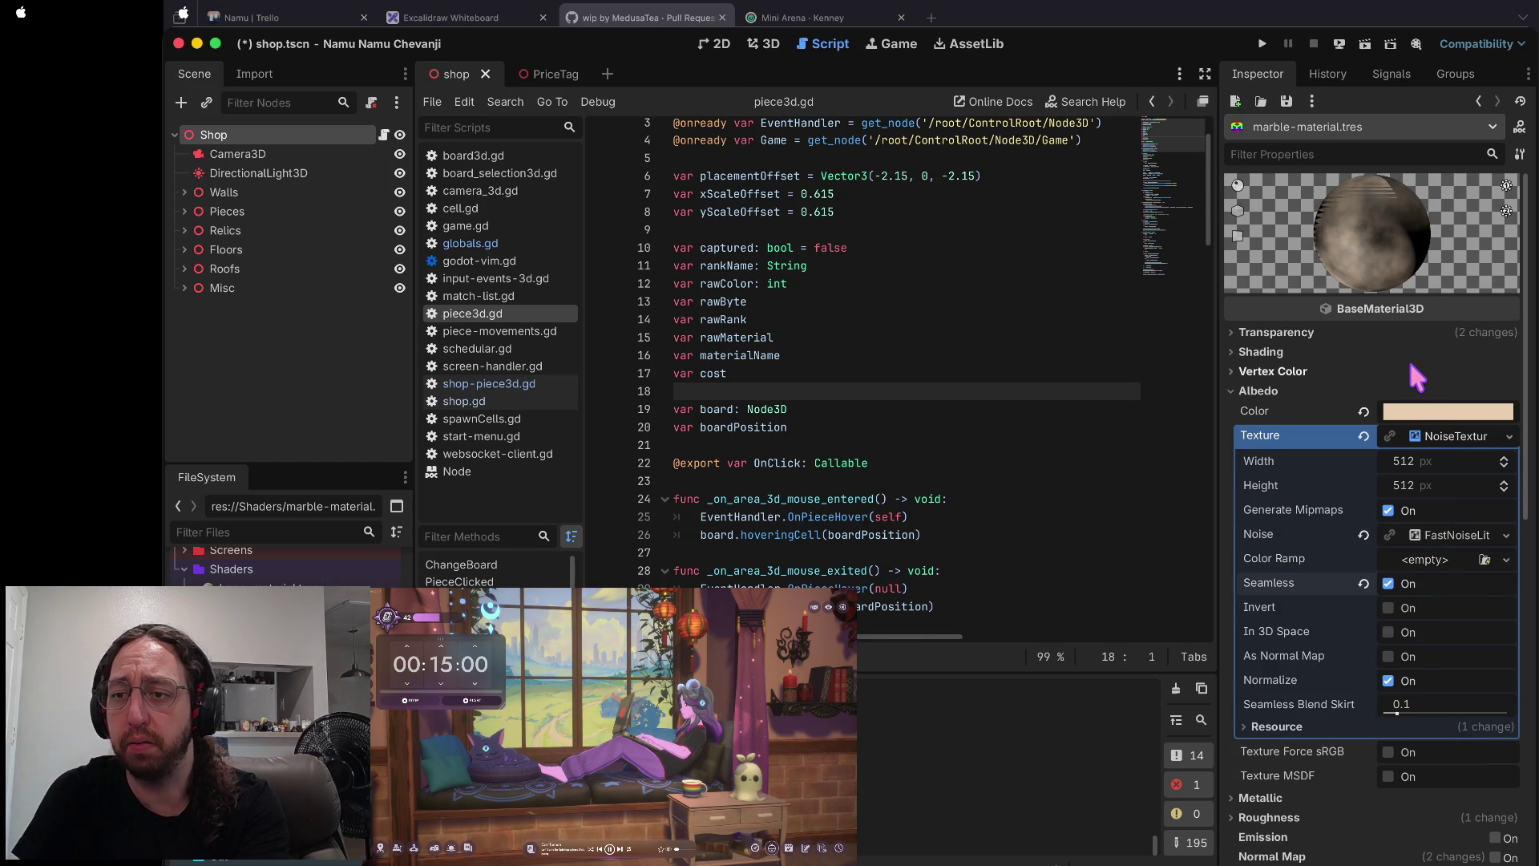
- Save the shop scene with Ctrl+S
left_click(1421, 373)
key("ctrl+s")
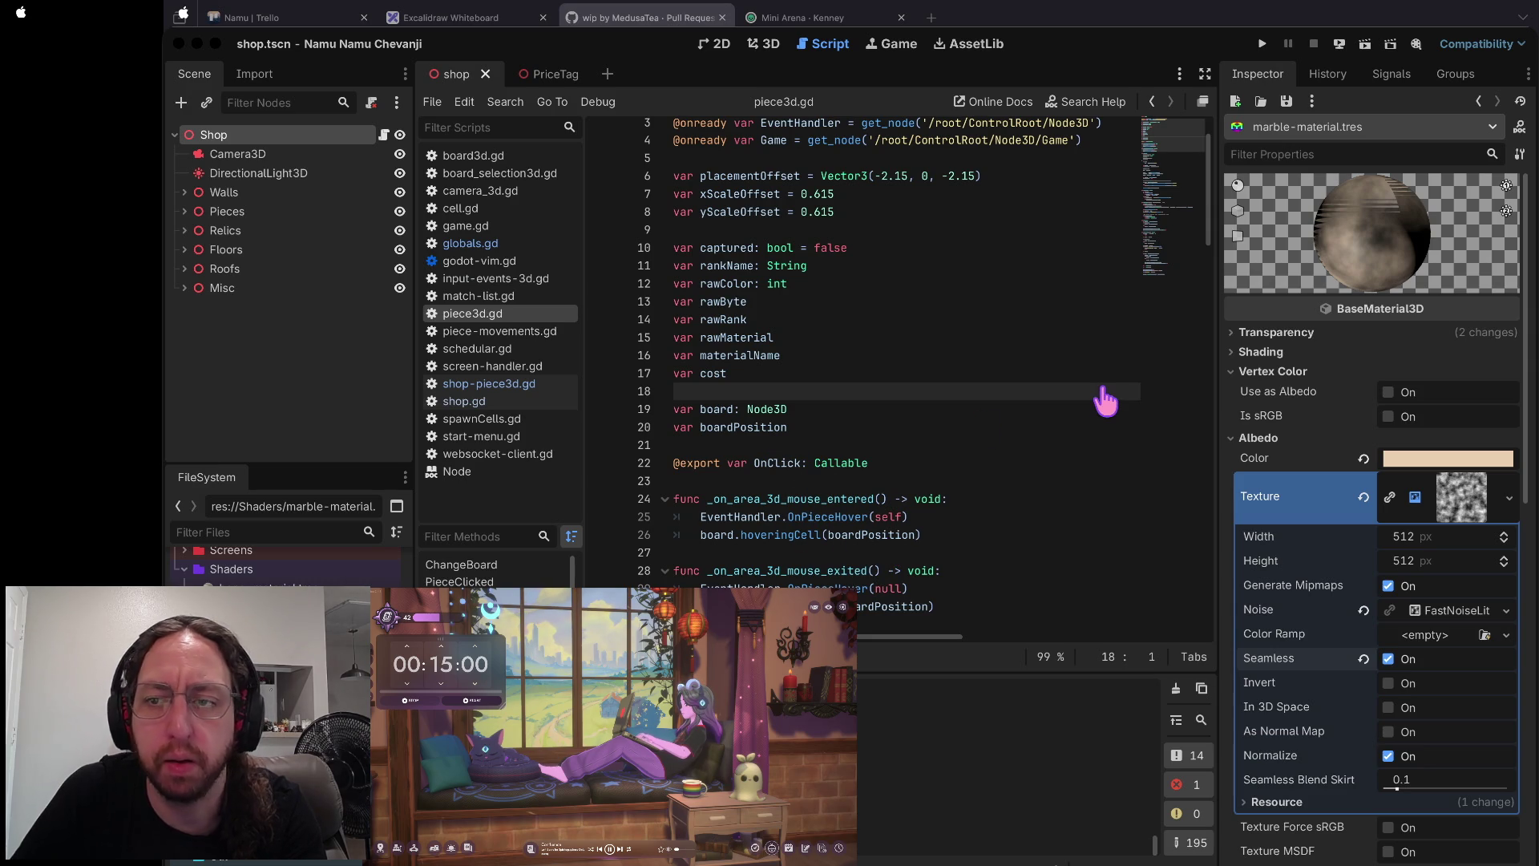
left_click(1105, 401)
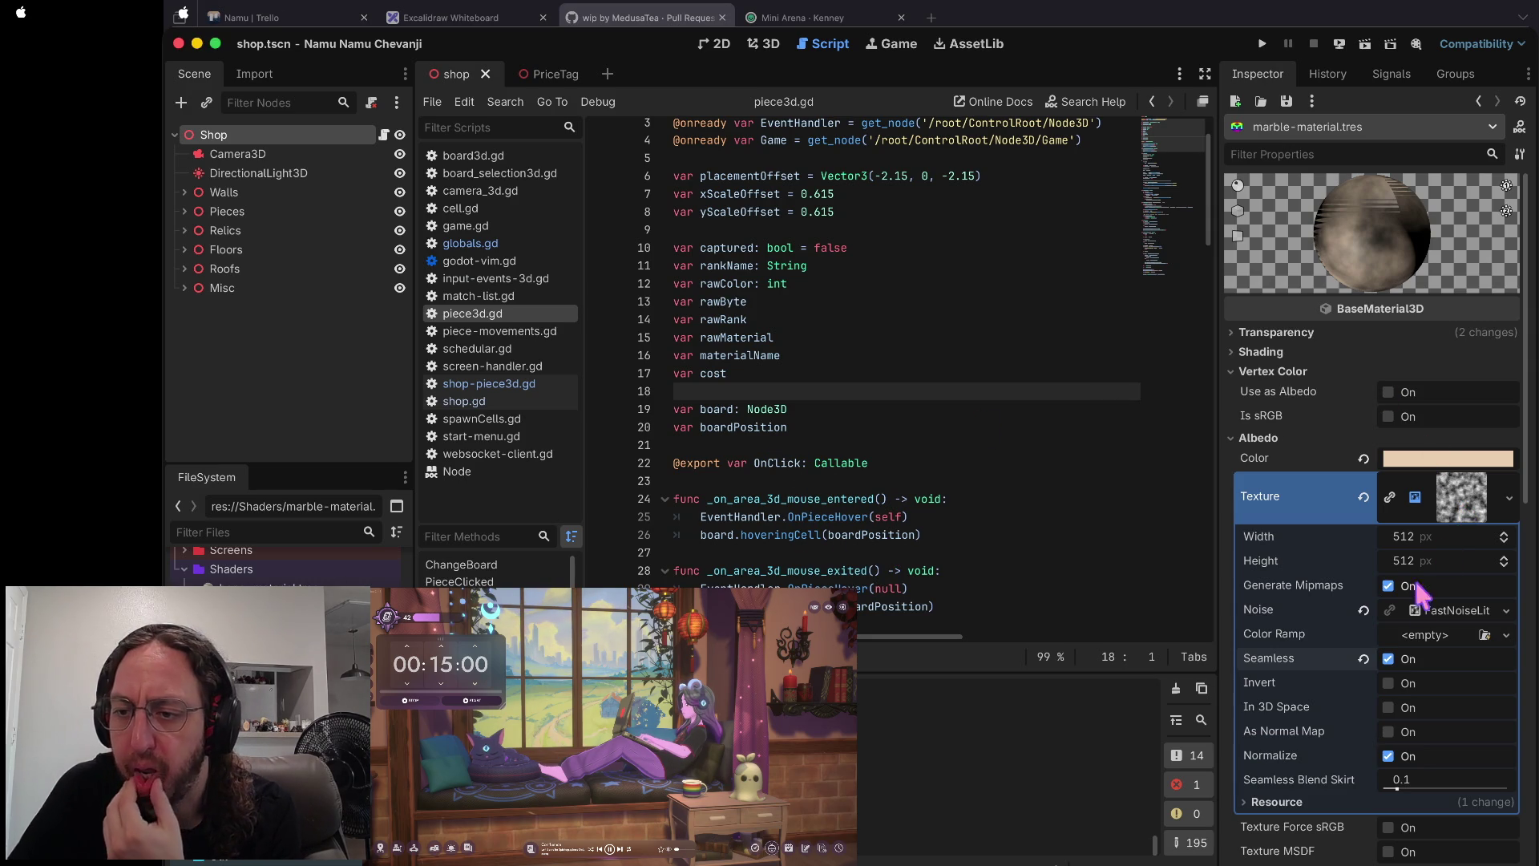
left_click(1436, 610)
- Add a gradient Color Ramp to the marble noise texture with a red dark stop
scroll(1437, 633, "down", 3)
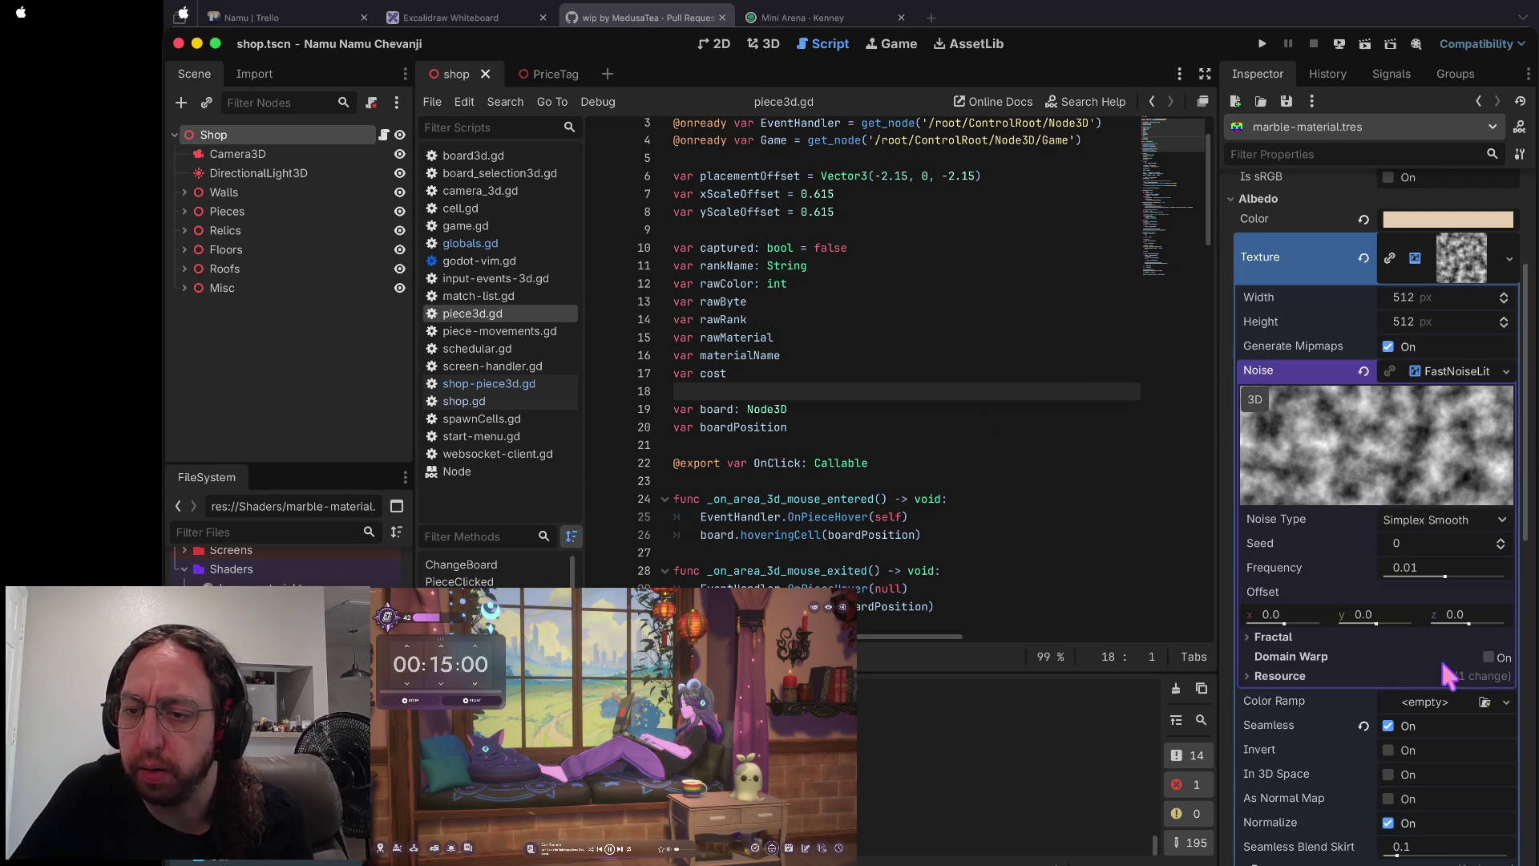
left_click(1435, 706)
left_click(1432, 737)
left_click(1452, 706)
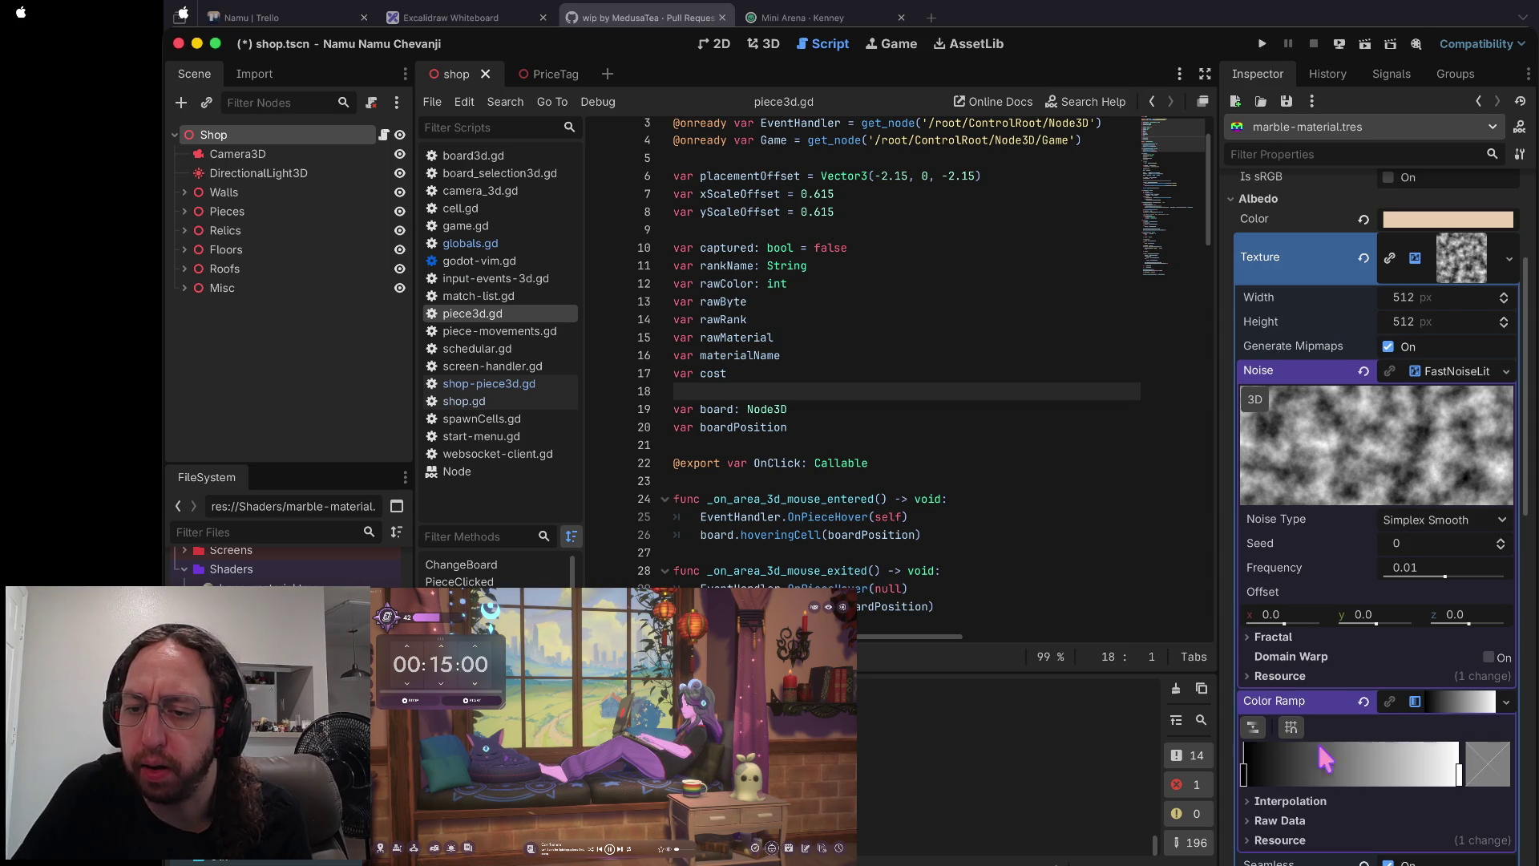
double_click(1244, 773)
left_click(1379, 529)
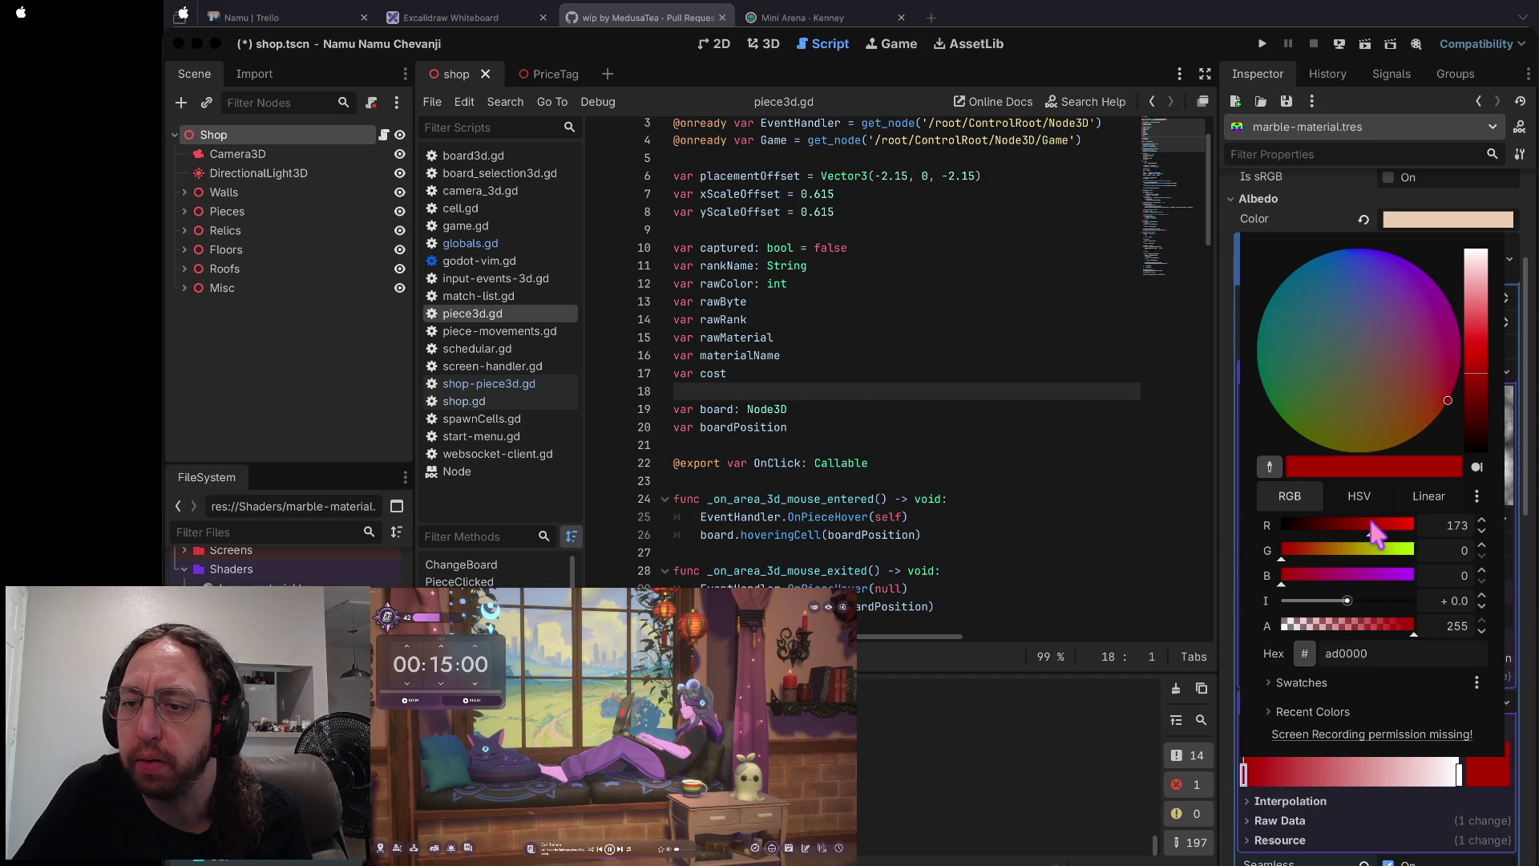
key("Escape")
- Darken the ramp's red stop to 560000 and check the reddish marble preview
scroll(1264, 501, "up", 3)
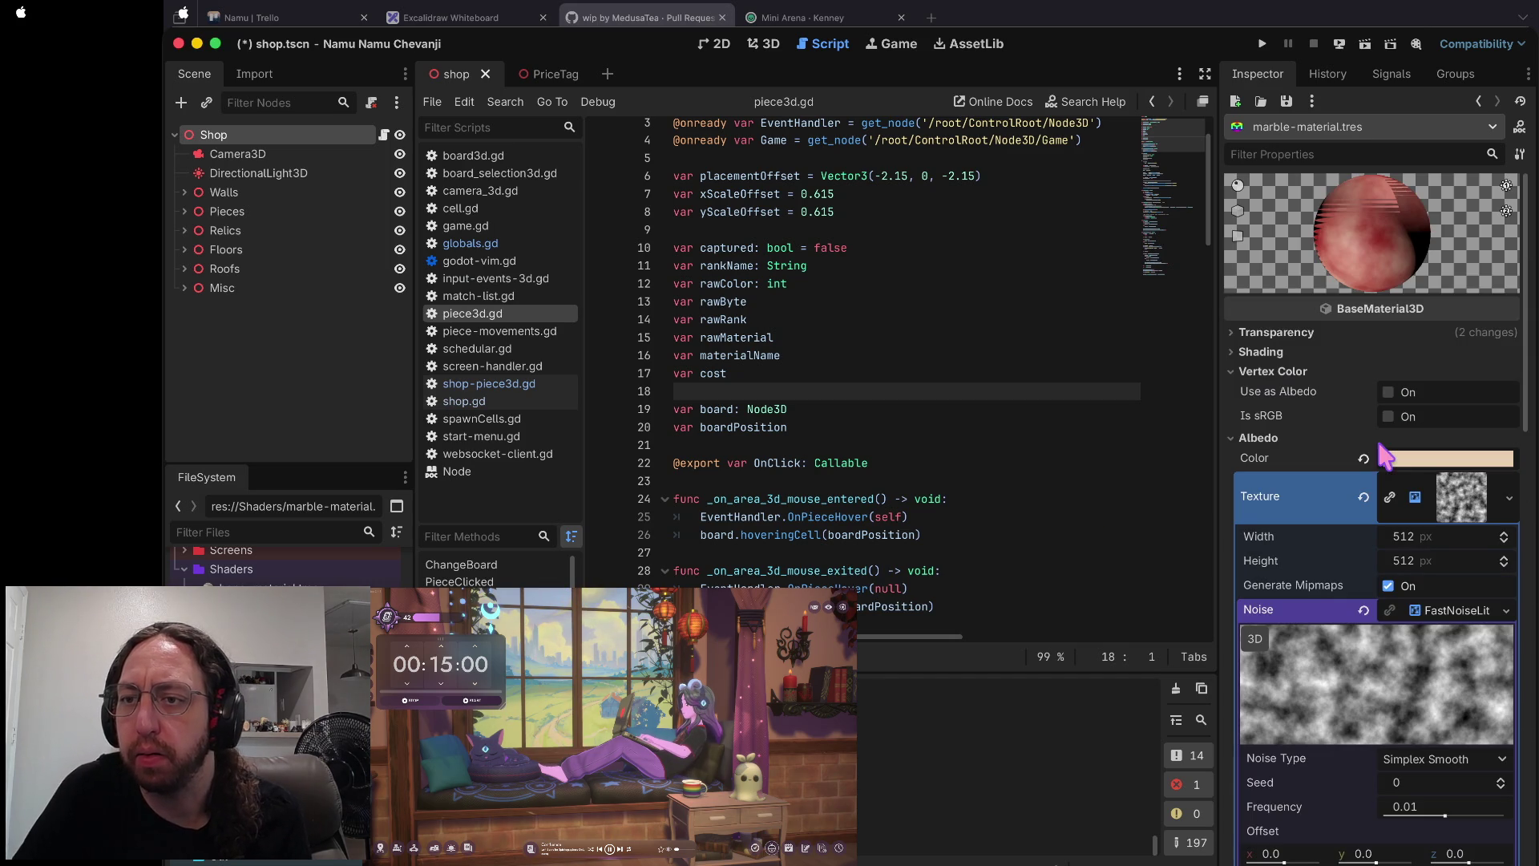
scroll(1375, 449, "down", 5)
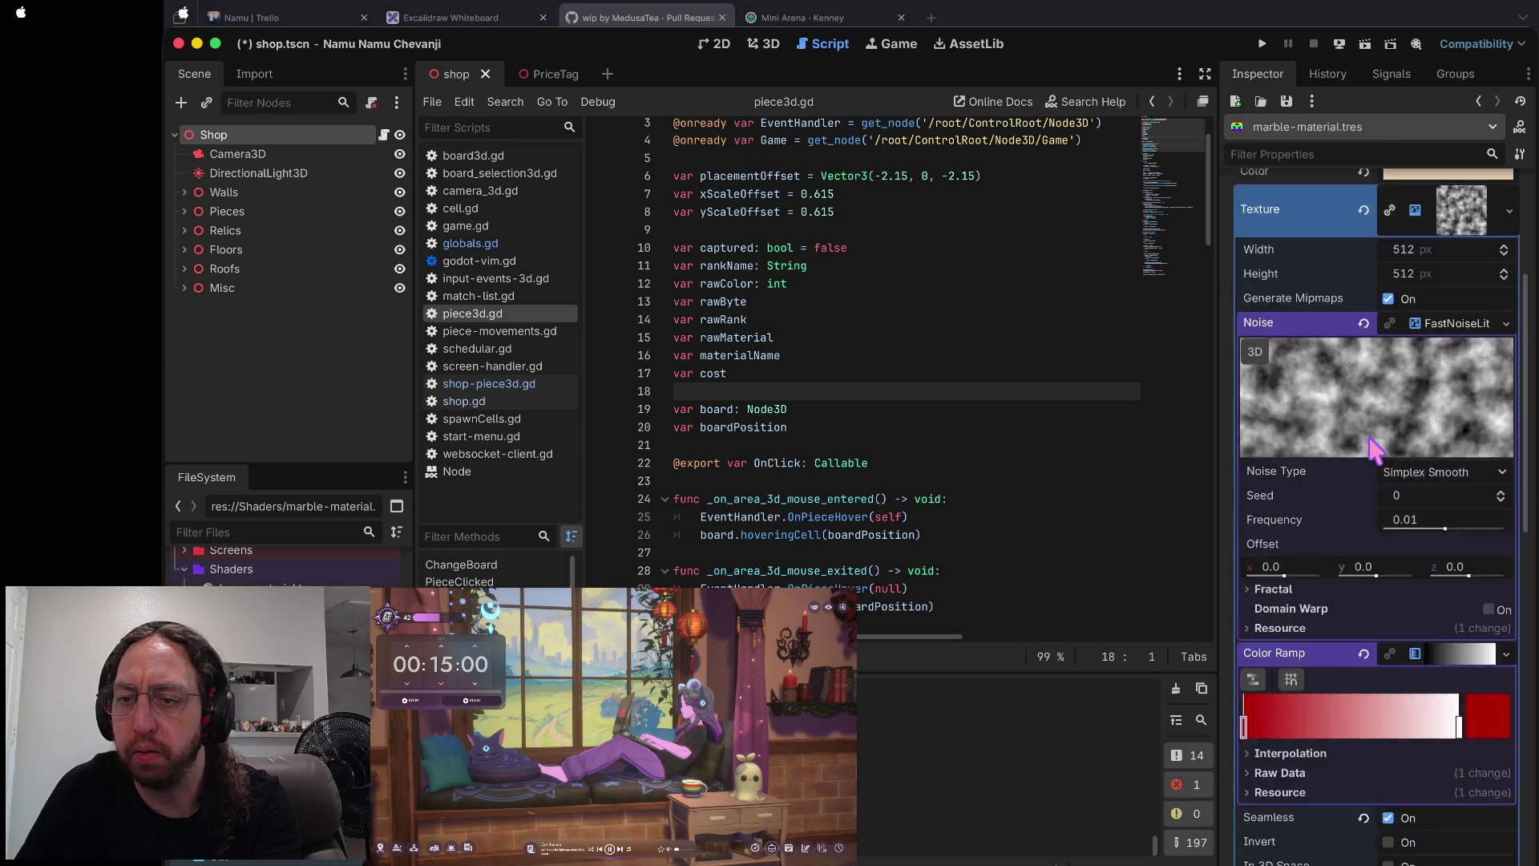
scroll(1374, 452, "up", 5)
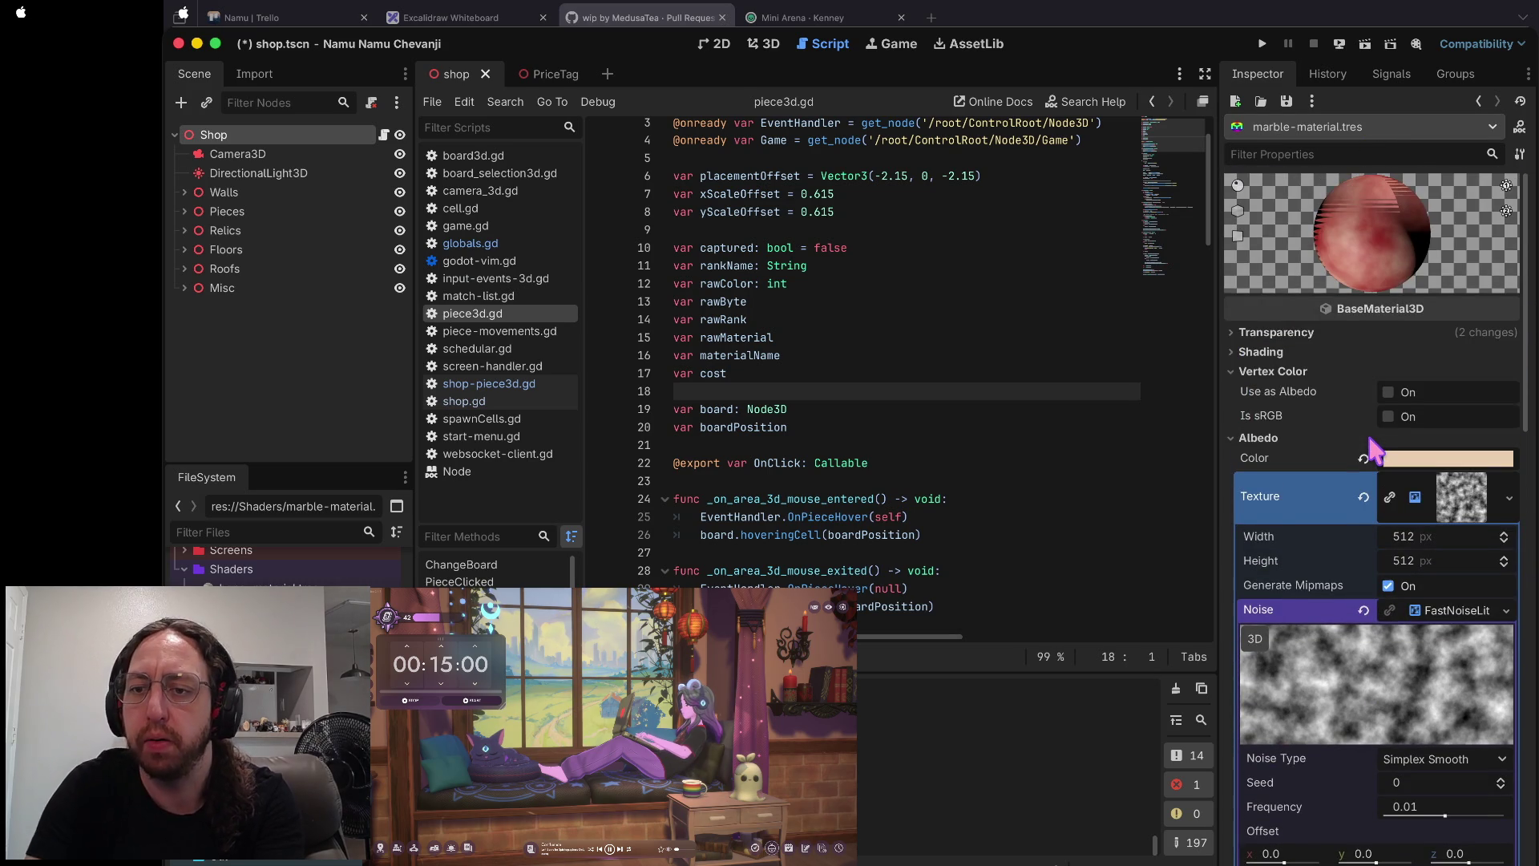
type("texture")
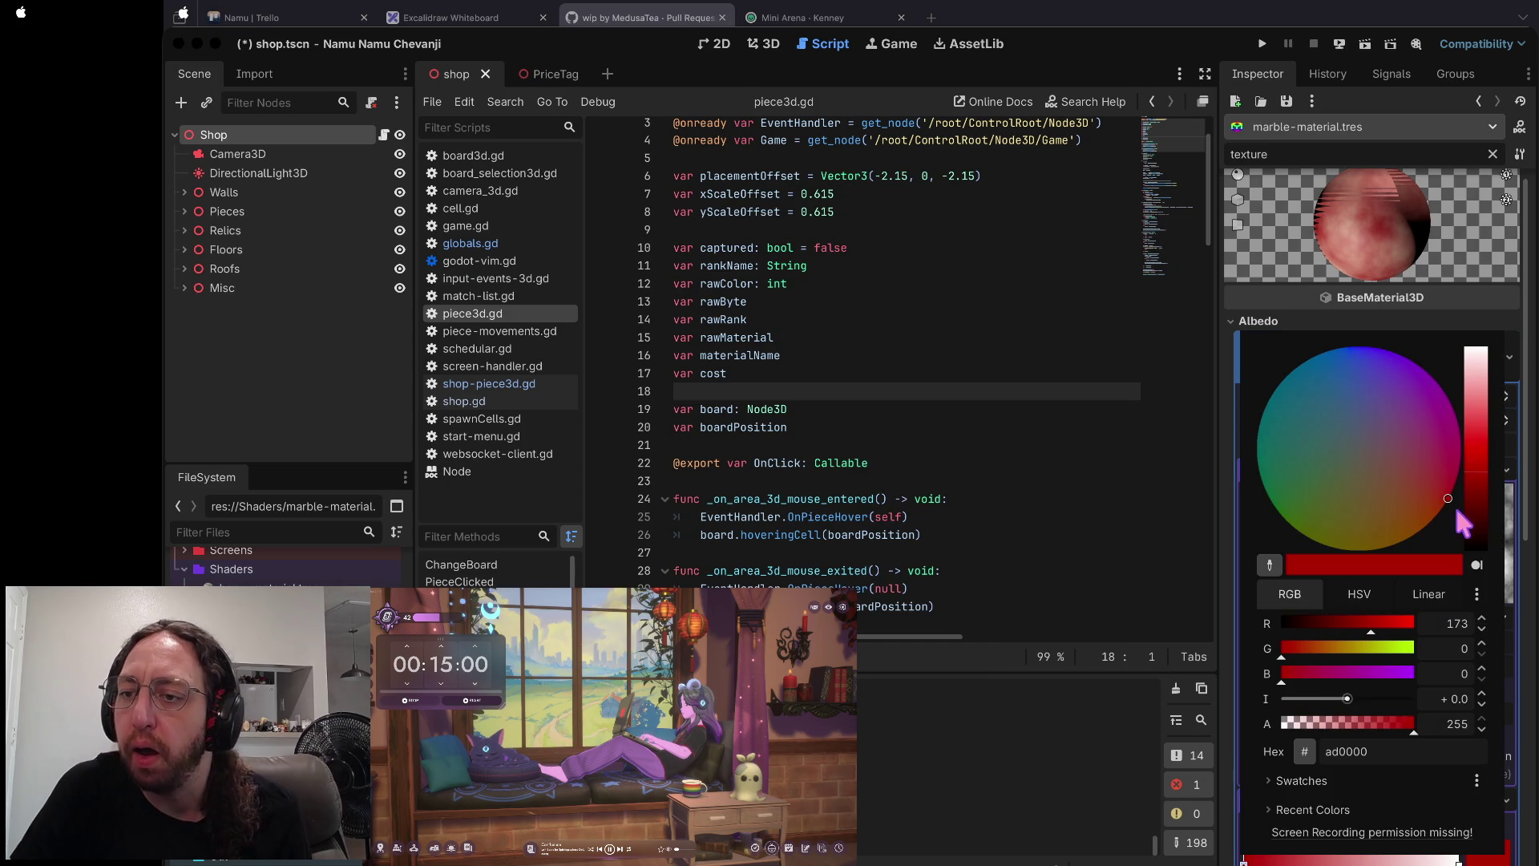
mouse_move(1489, 453)
left_mouse_down()
mouse_move(1482, 353)
mouse_move(1477, 539)
mouse_move(1474, 514)
left_mouse_up()
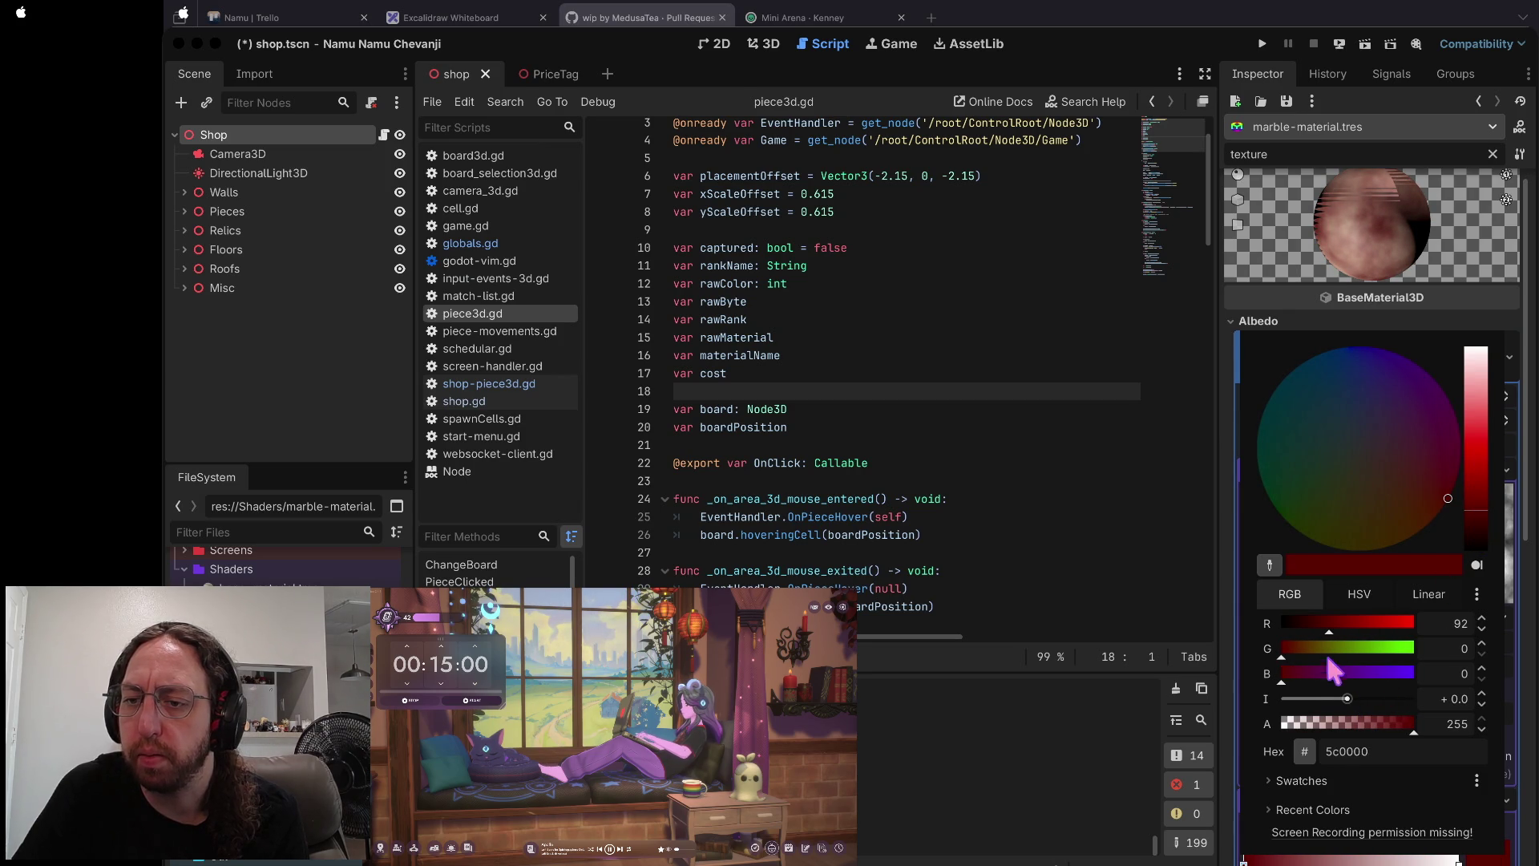
mouse_move(1349, 630)
left_mouse_down()
mouse_move(1377, 629)
mouse_move(1330, 637)
left_mouse_up()
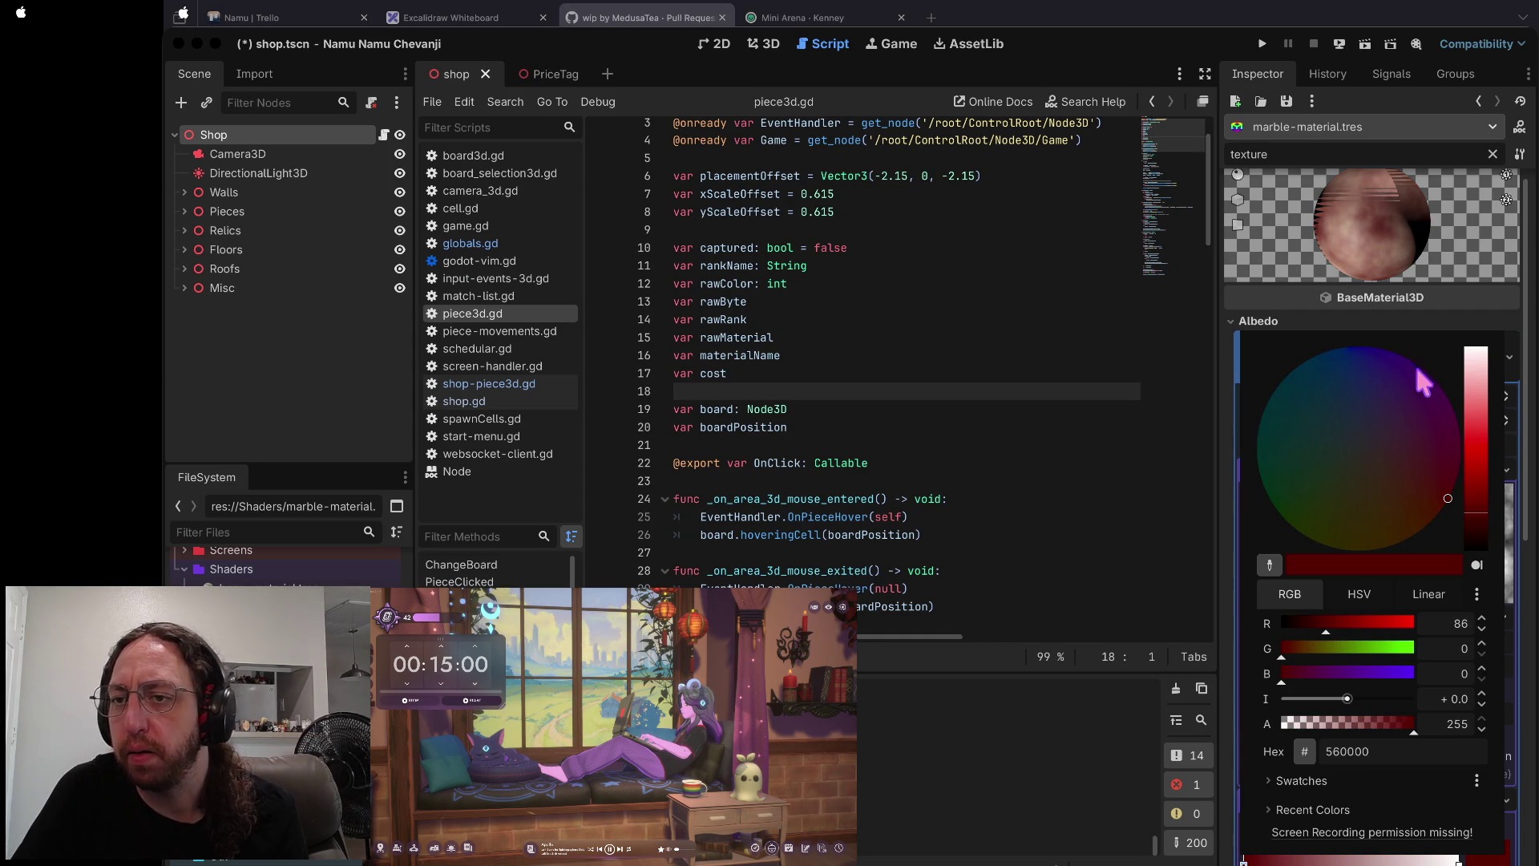
left_click(1437, 317)
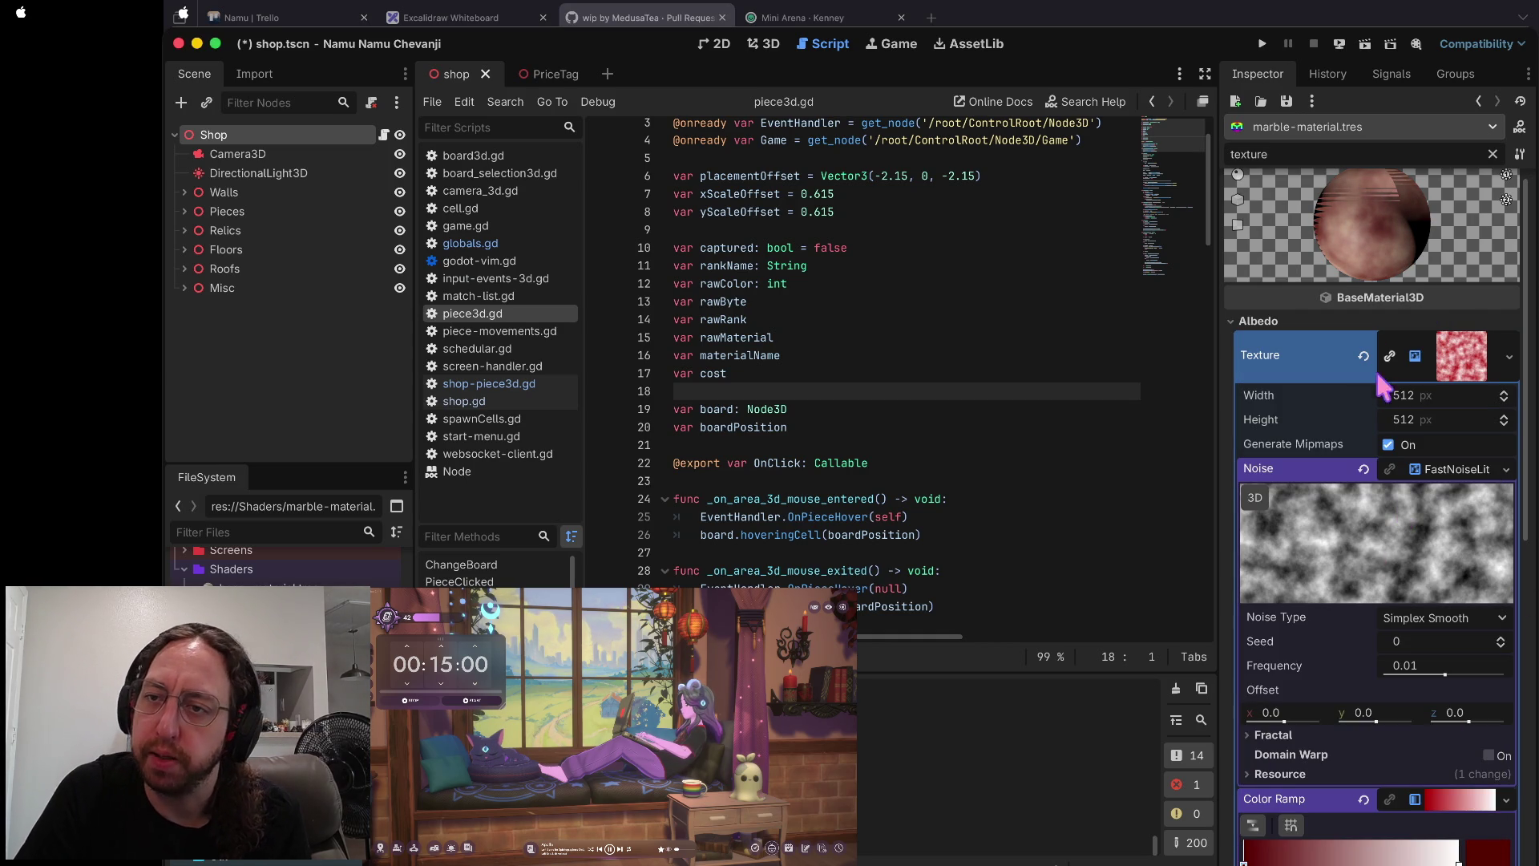
left_click_drag(1375, 258, 1438, 215)
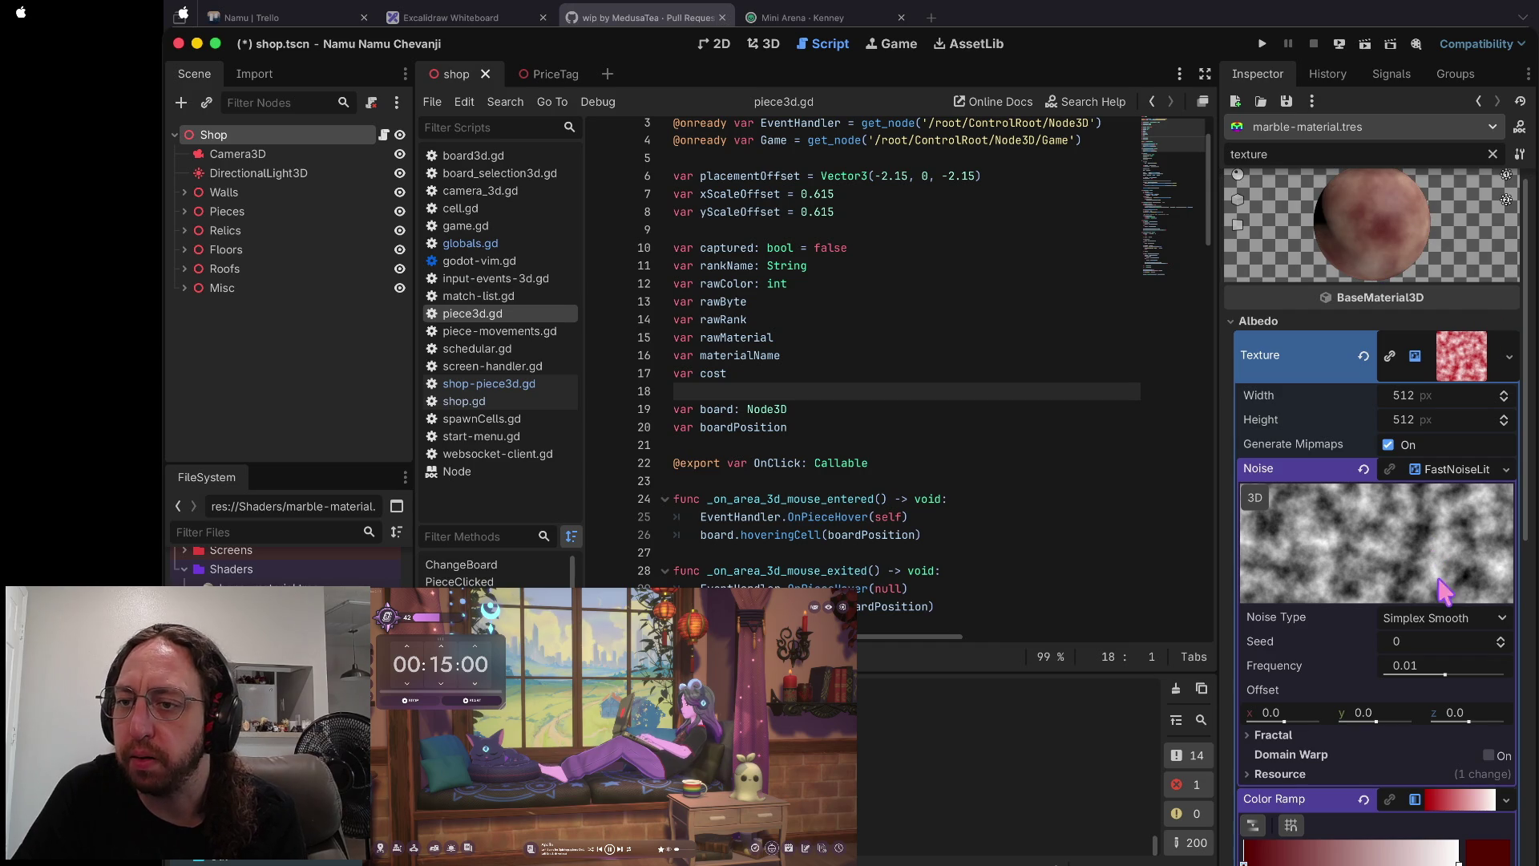
- Try the marble noise as Simplex, Cellular, Perlin and Value Cubic types
left_click(1425, 629)
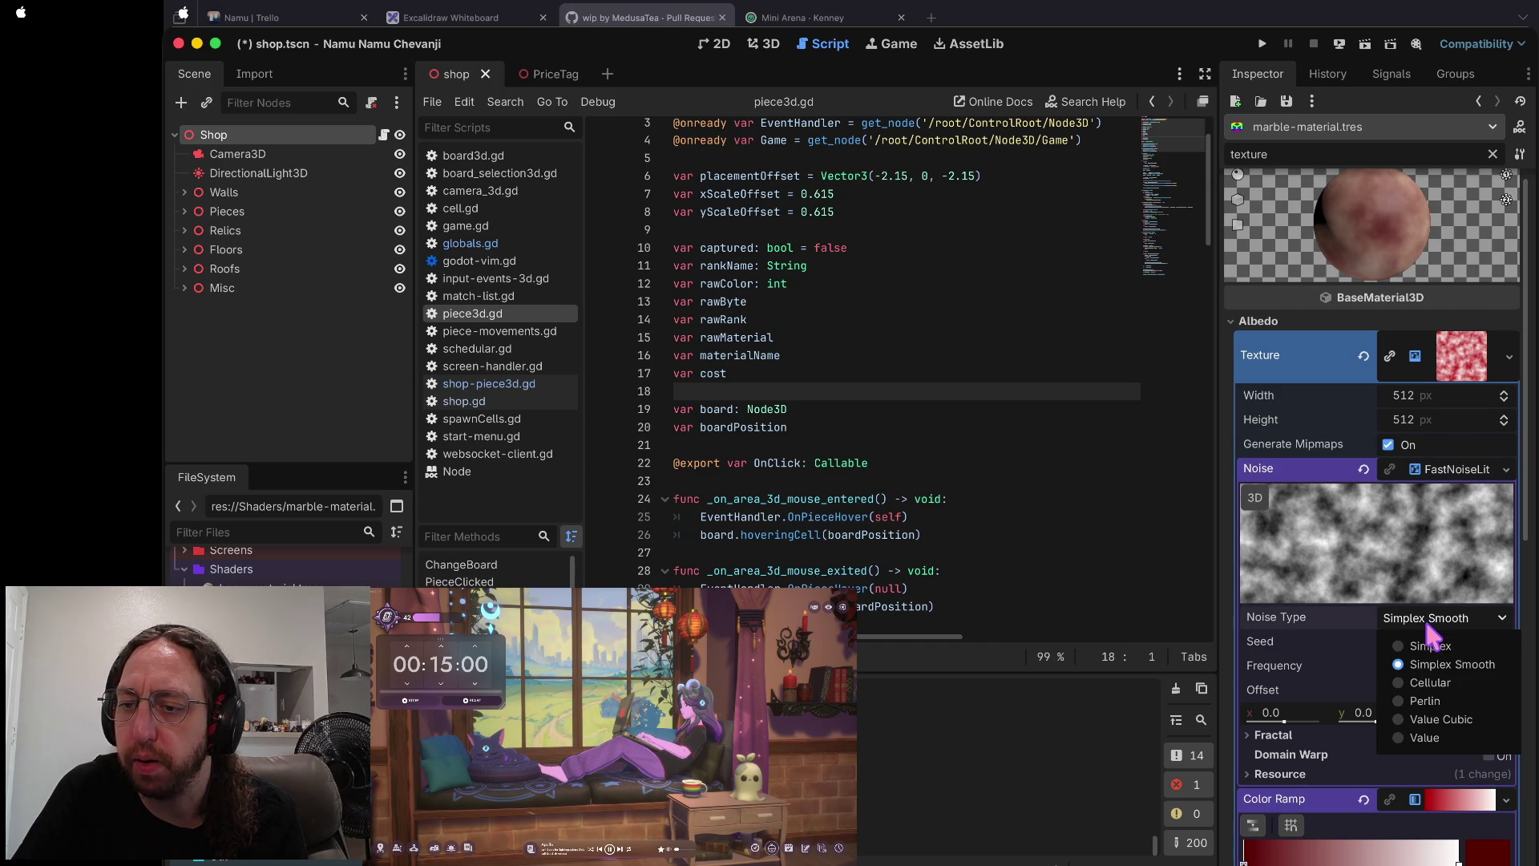
left_click(1426, 637)
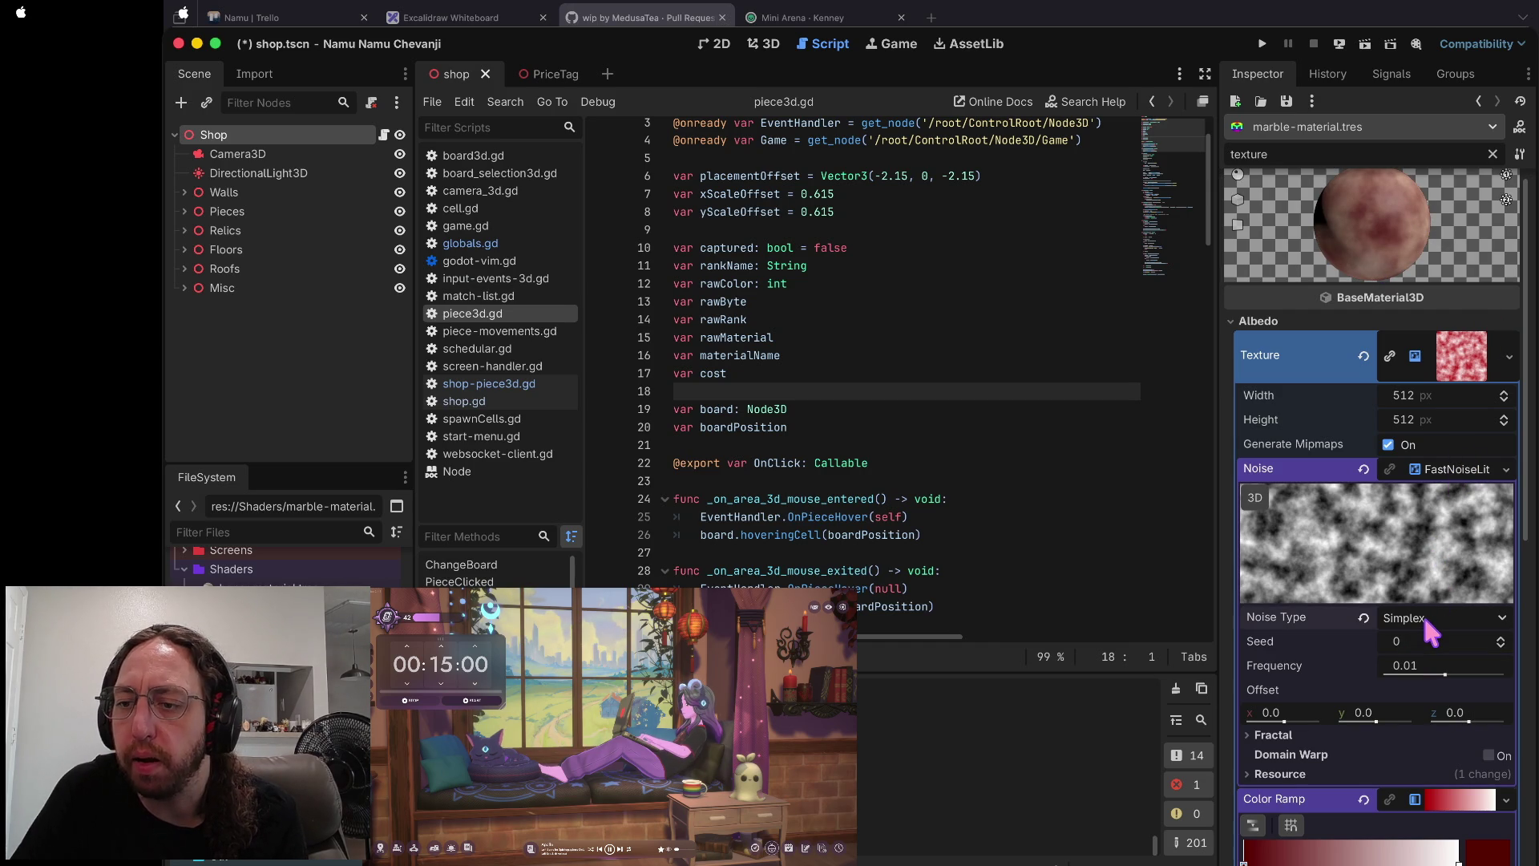
left_click(1425, 619)
left_click(1427, 682)
left_click(1432, 614)
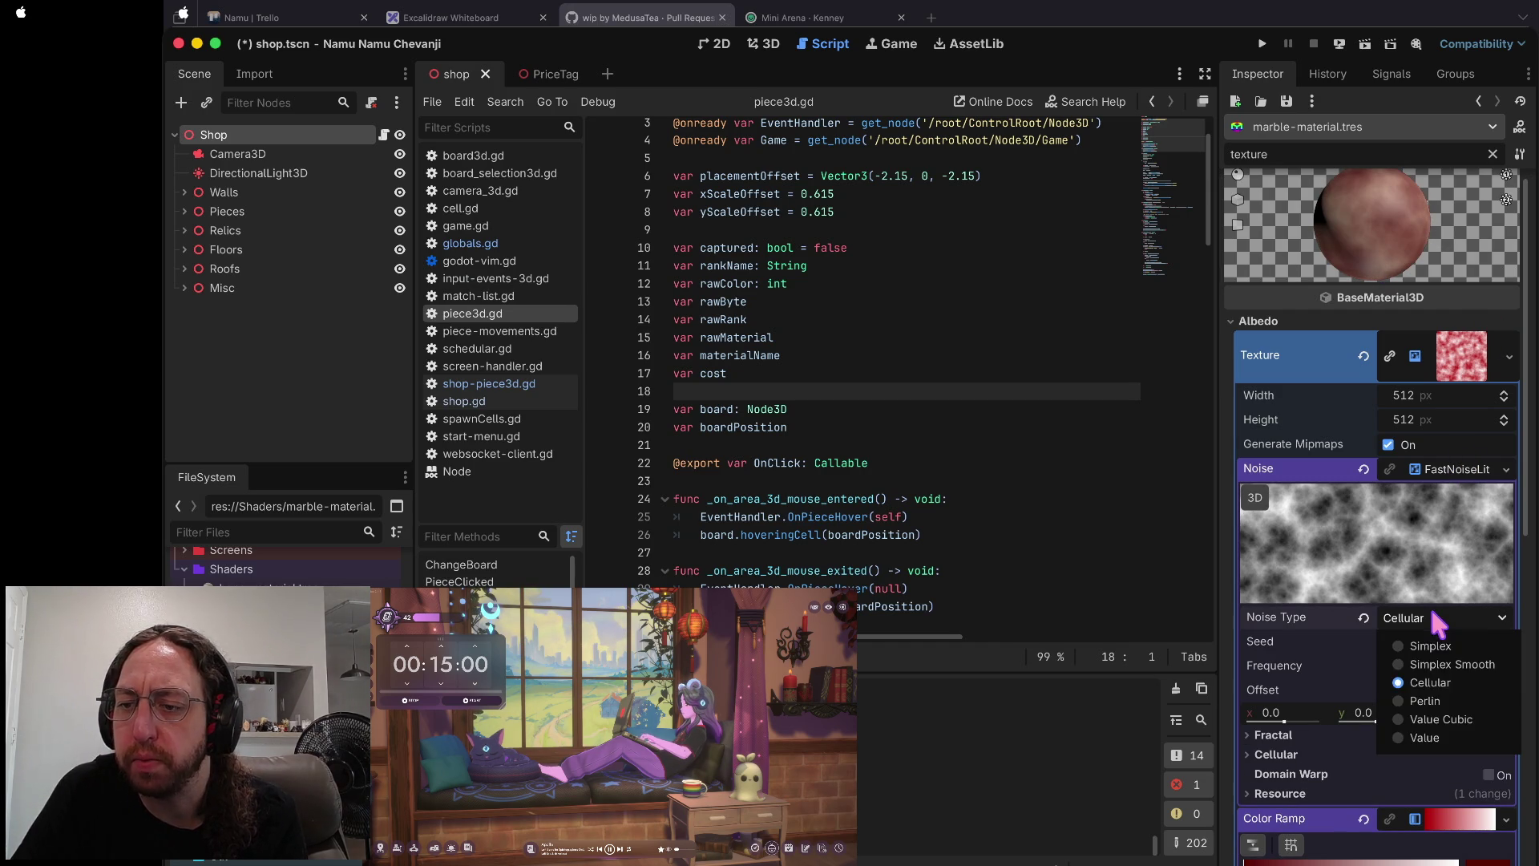
left_click(1430, 701)
left_click(1431, 621)
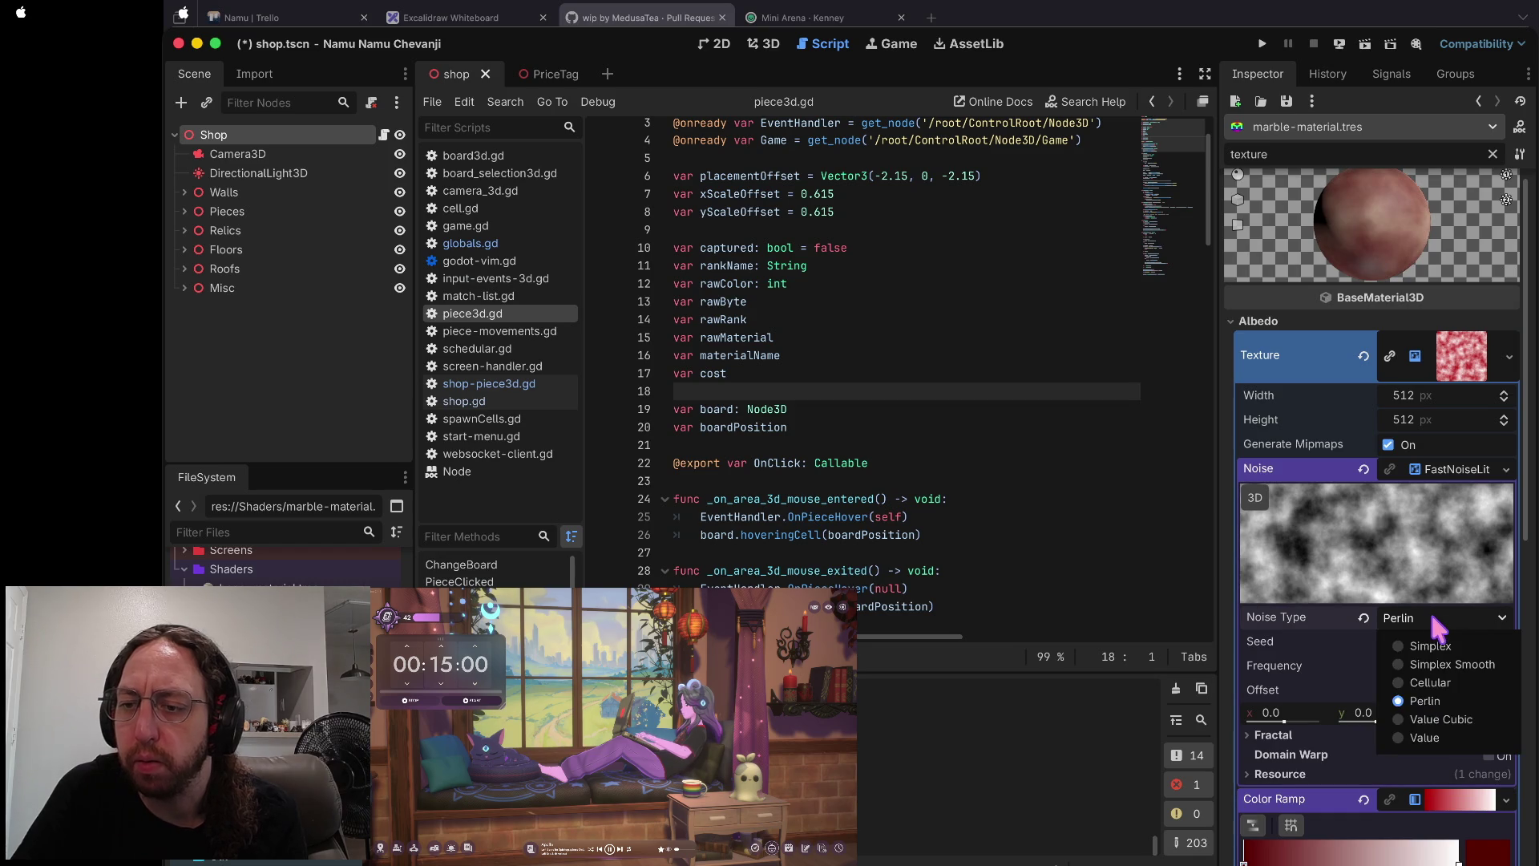
left_click(1435, 719)
left_click(1436, 611)
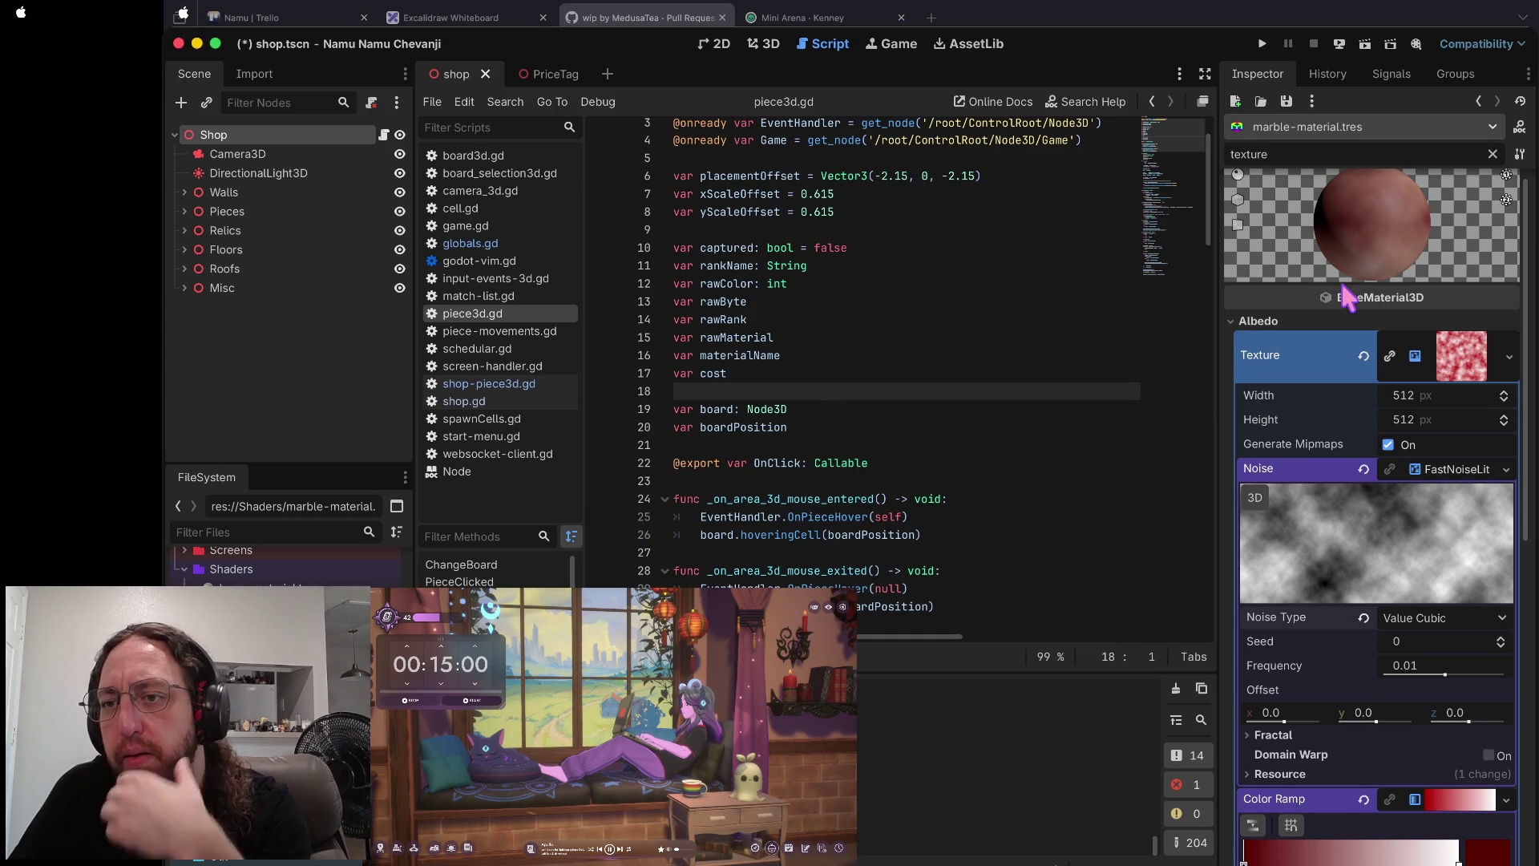
scroll(1374, 625, "up", 3)
left_click(1429, 621)
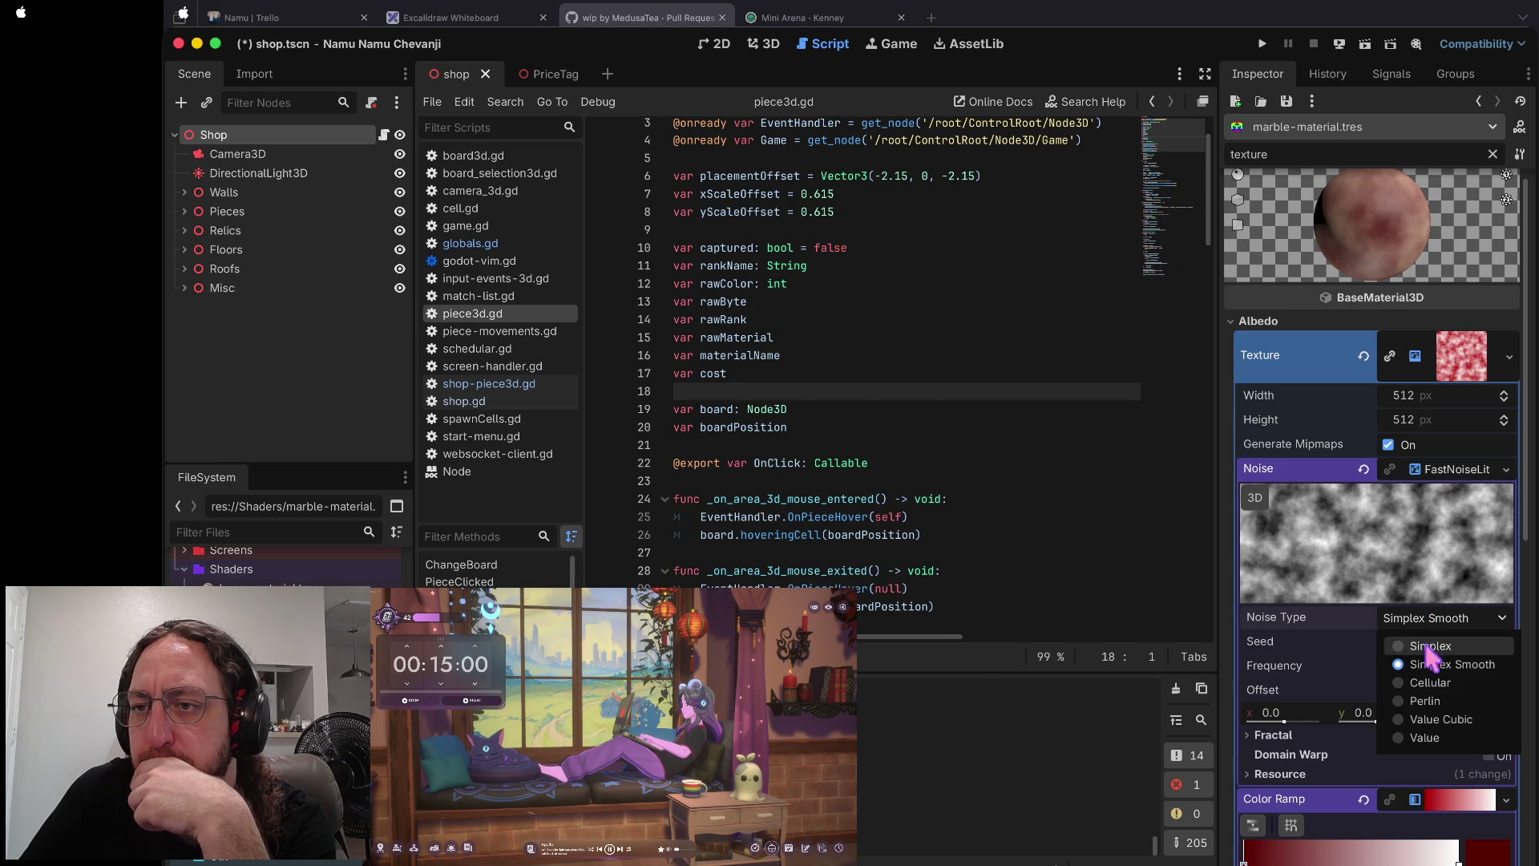
- Compare Simplex, Value and Value Cubic noise, then settle on Simplex Smooth
left_click(1429, 646)
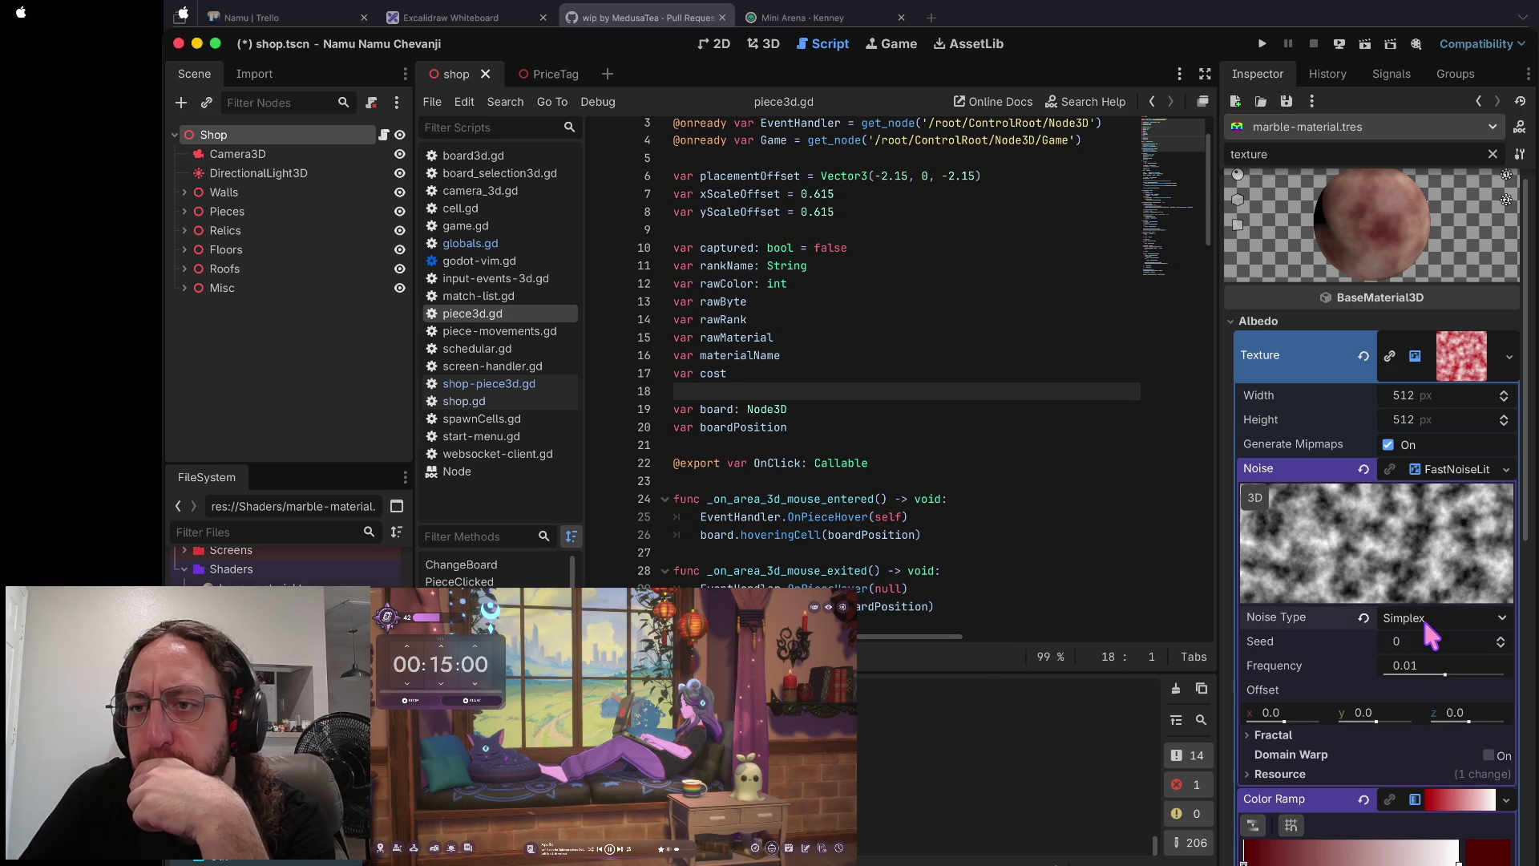
left_click(1427, 623)
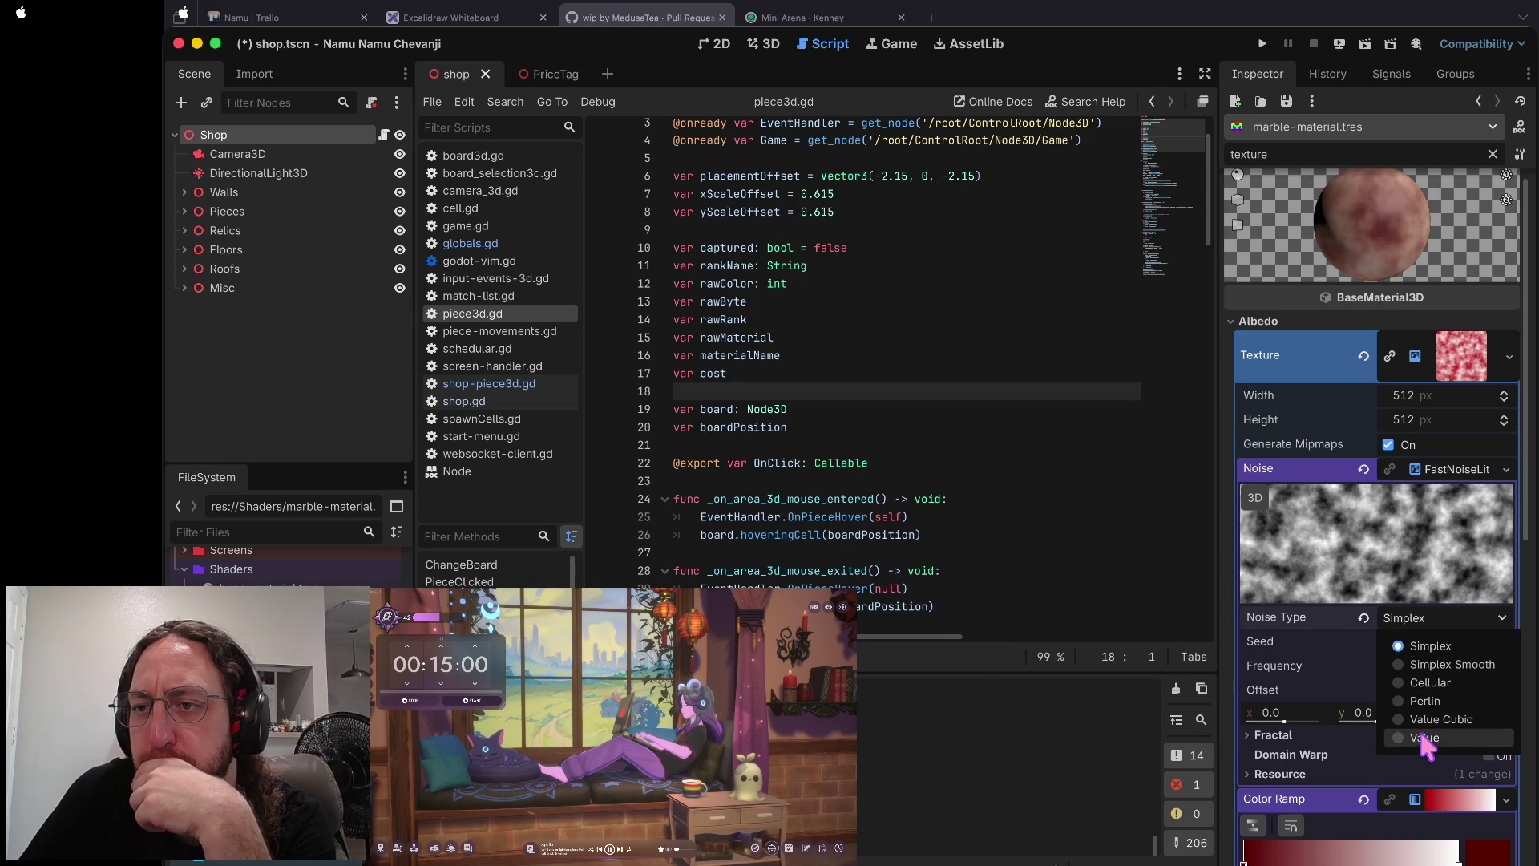
left_click(1429, 734)
left_click(1450, 623)
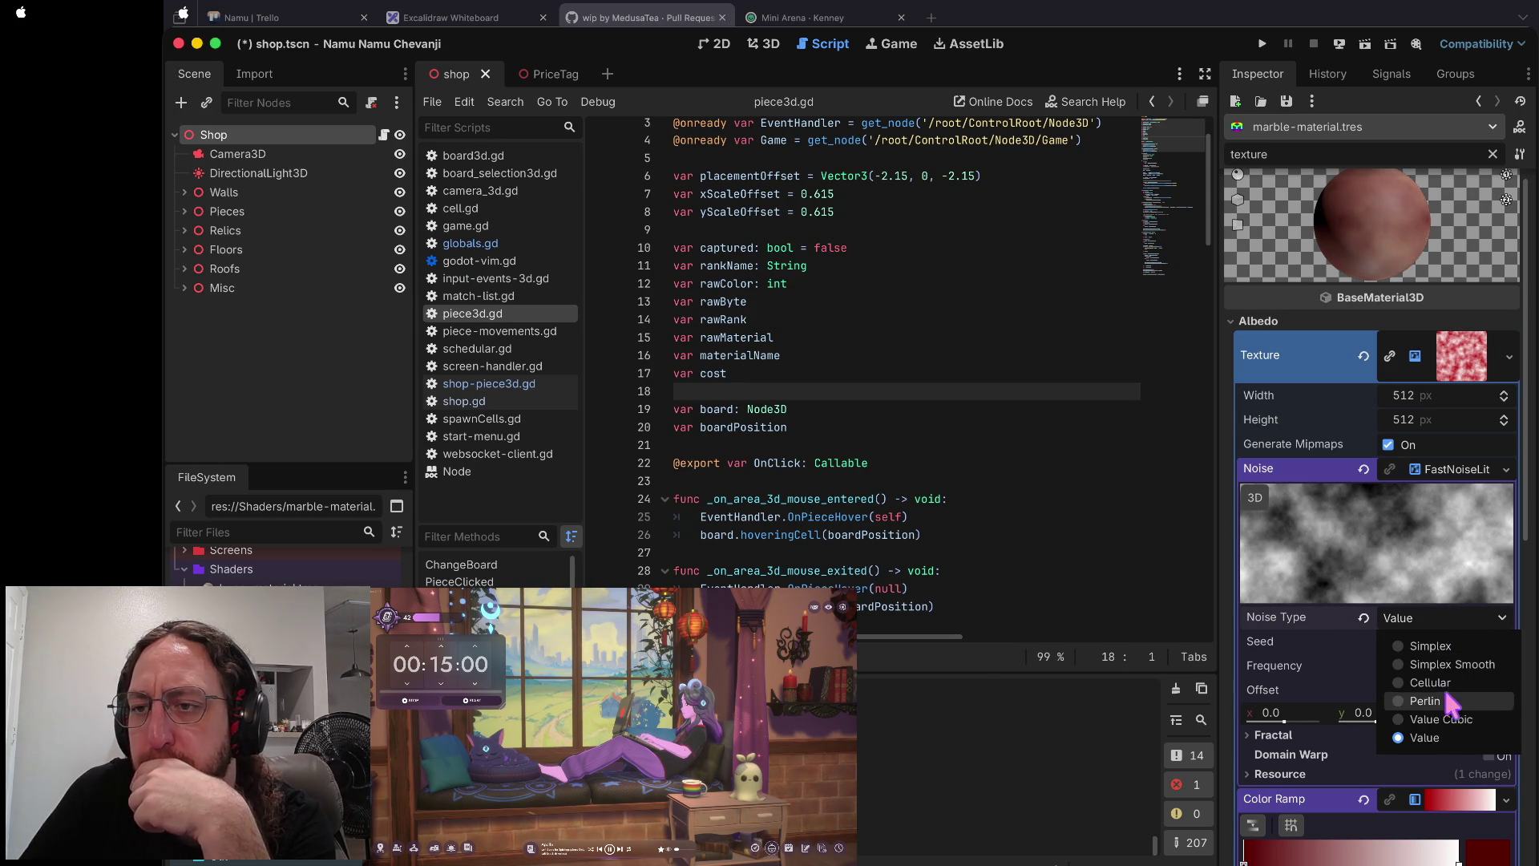
left_click(1438, 718)
left_click(1443, 621)
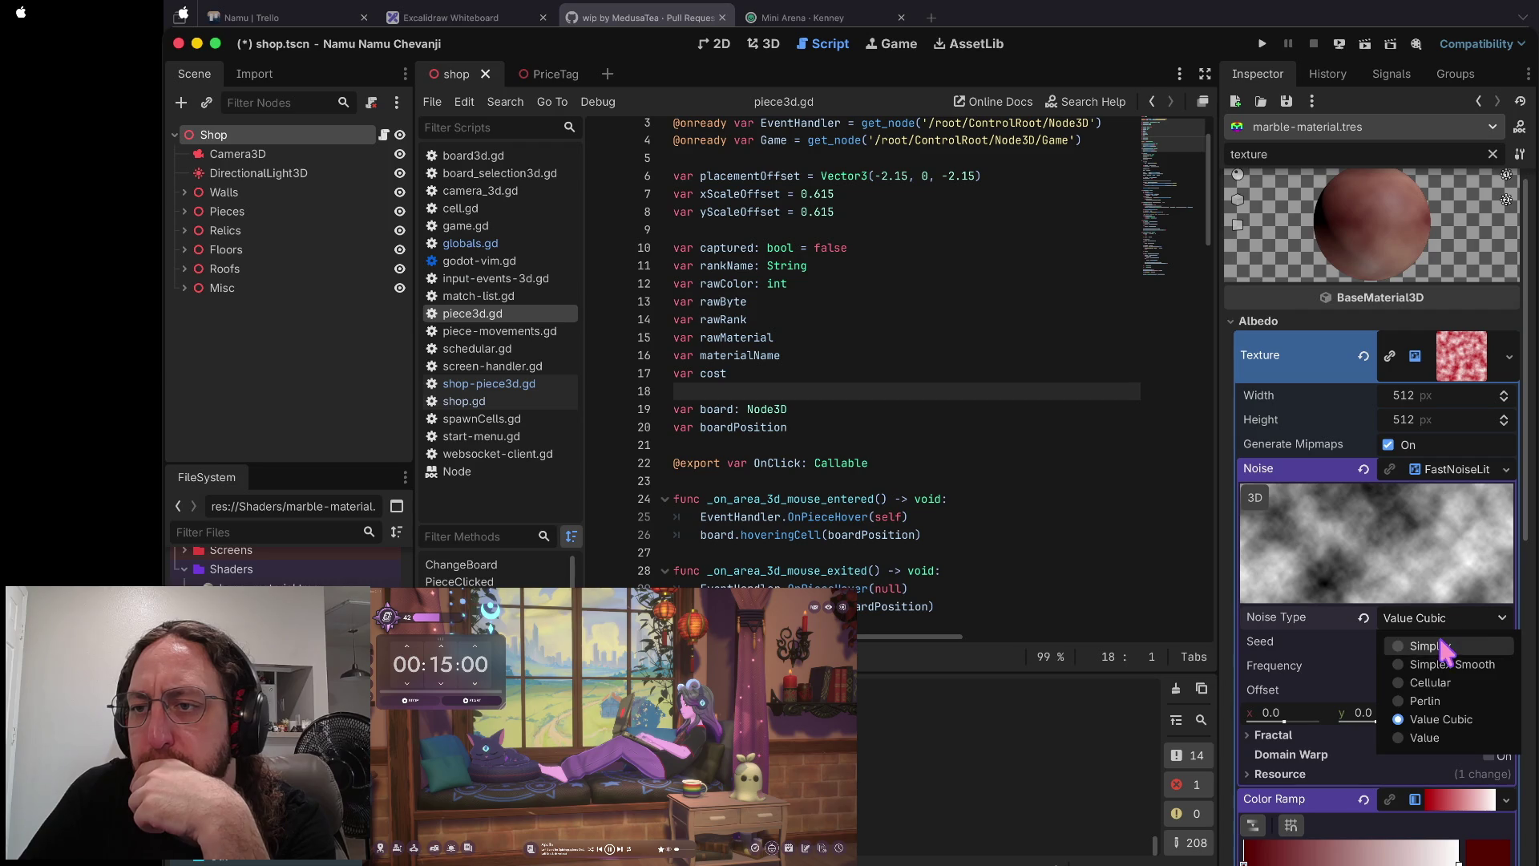
left_click(1441, 645)
left_click(1443, 622)
left_click(1442, 665)
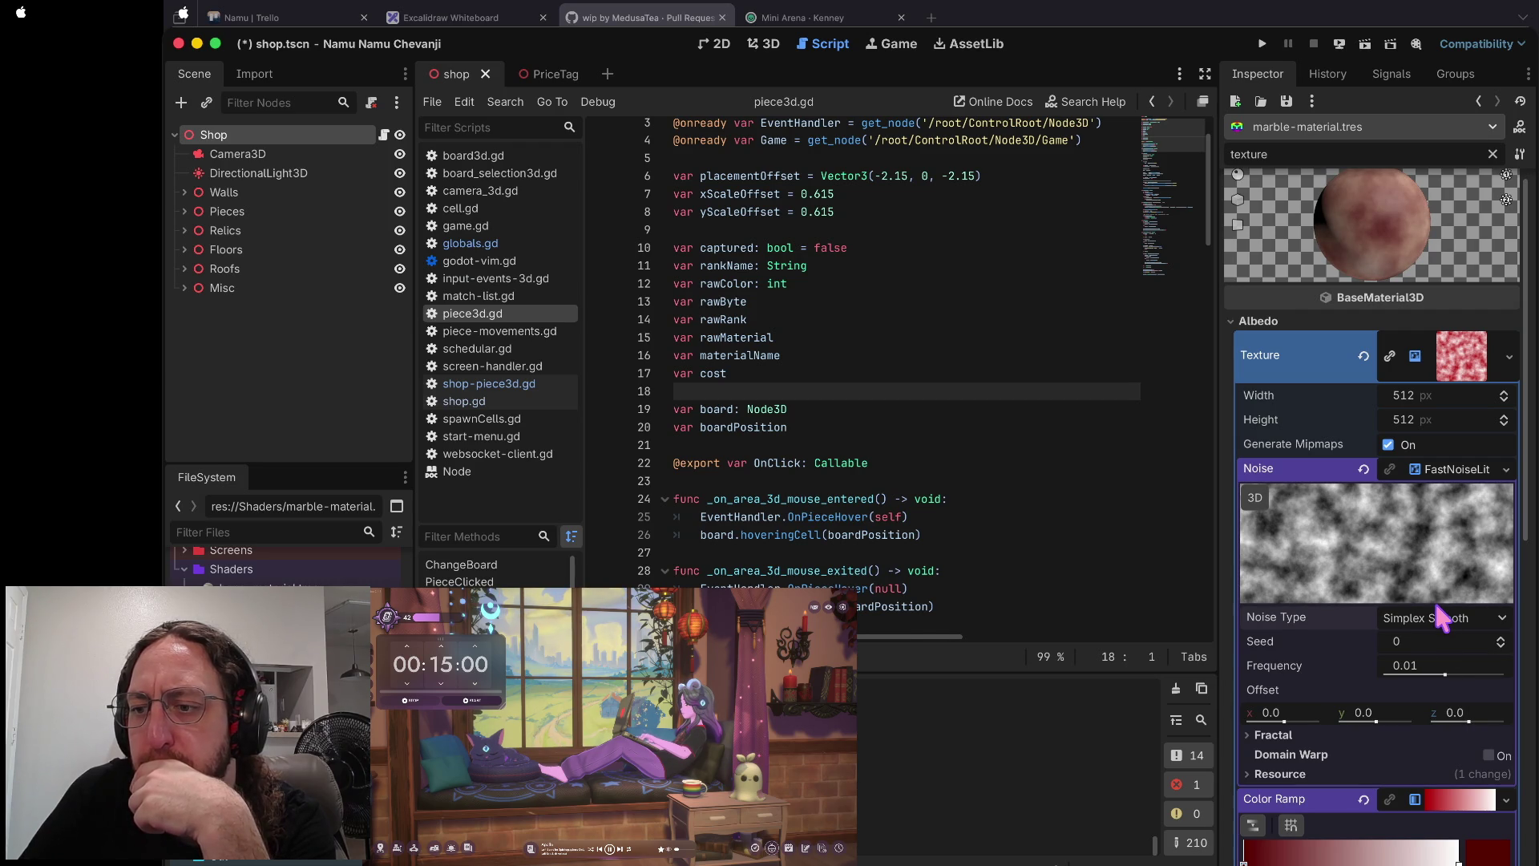
- Set the noise seed to 1 and frequency to 0.0148, then save the material
left_click(1501, 638)
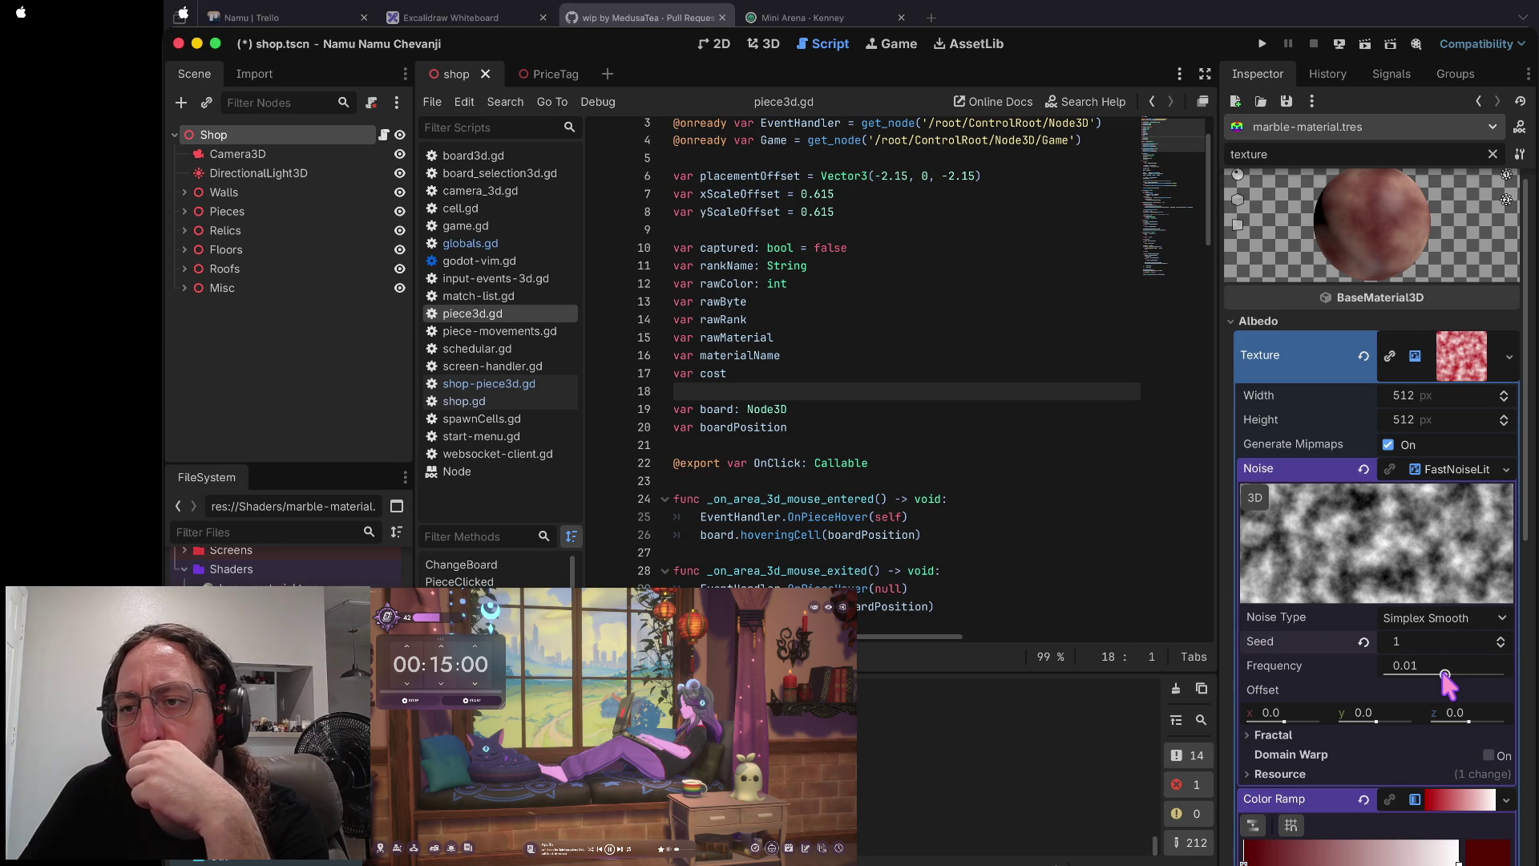
left_click_drag(1444, 674, 1453, 674)
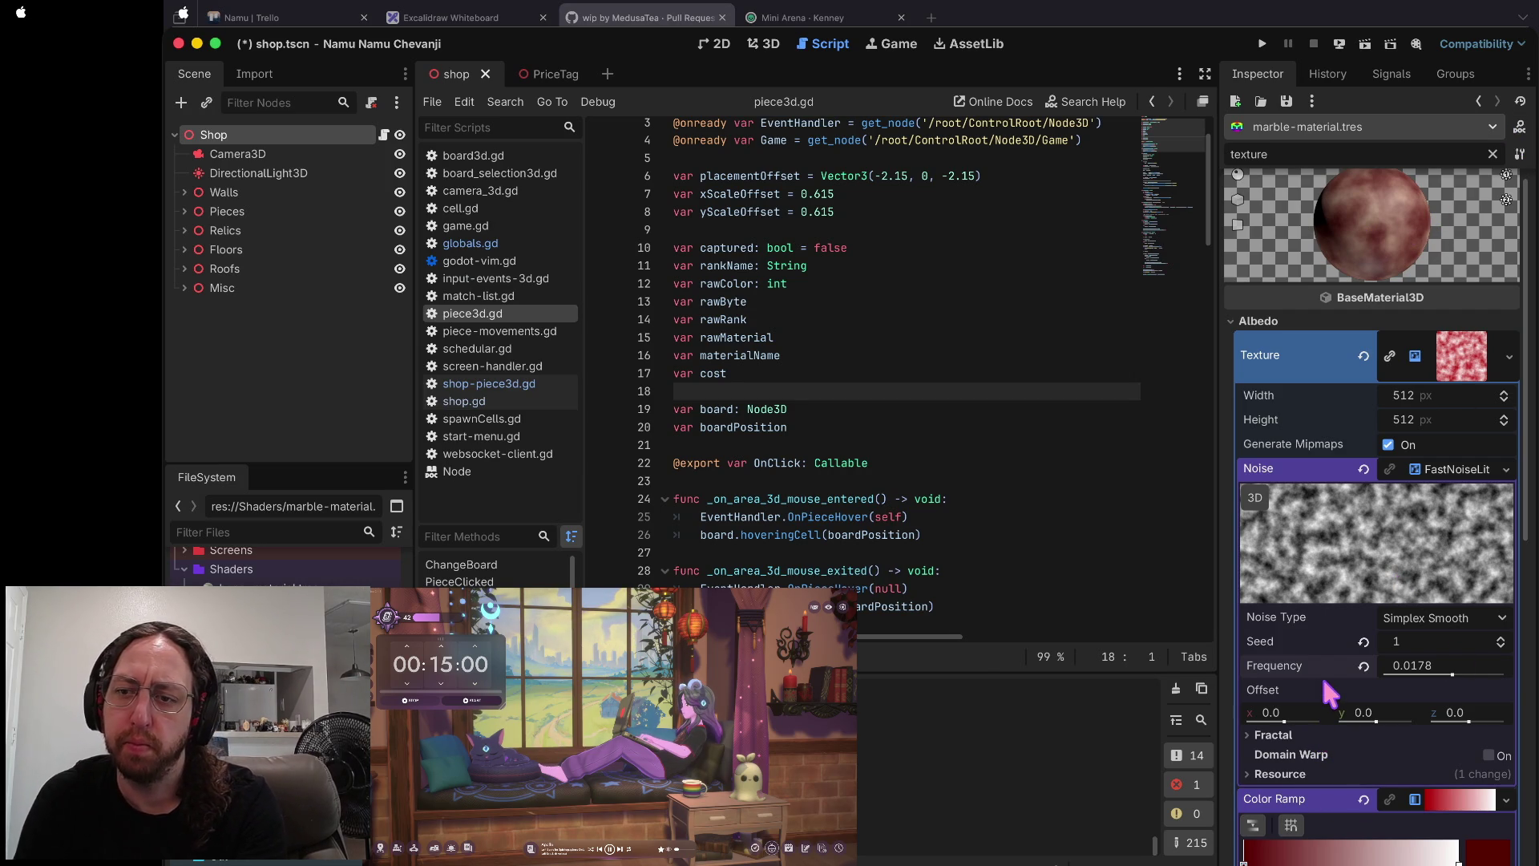
left_click_drag(1449, 672, 1445, 671)
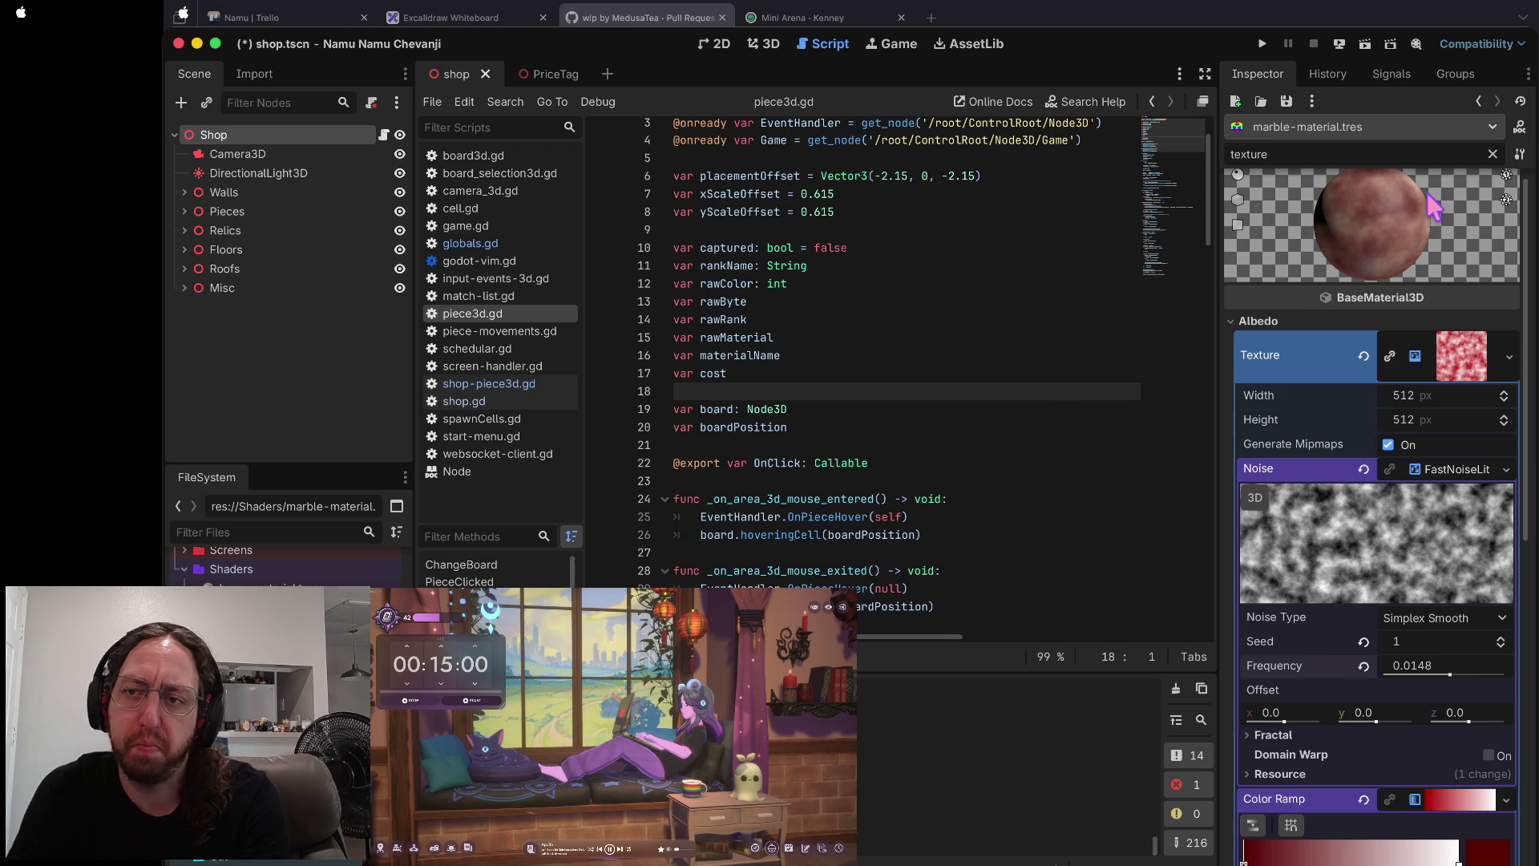
key("ctrl+s")
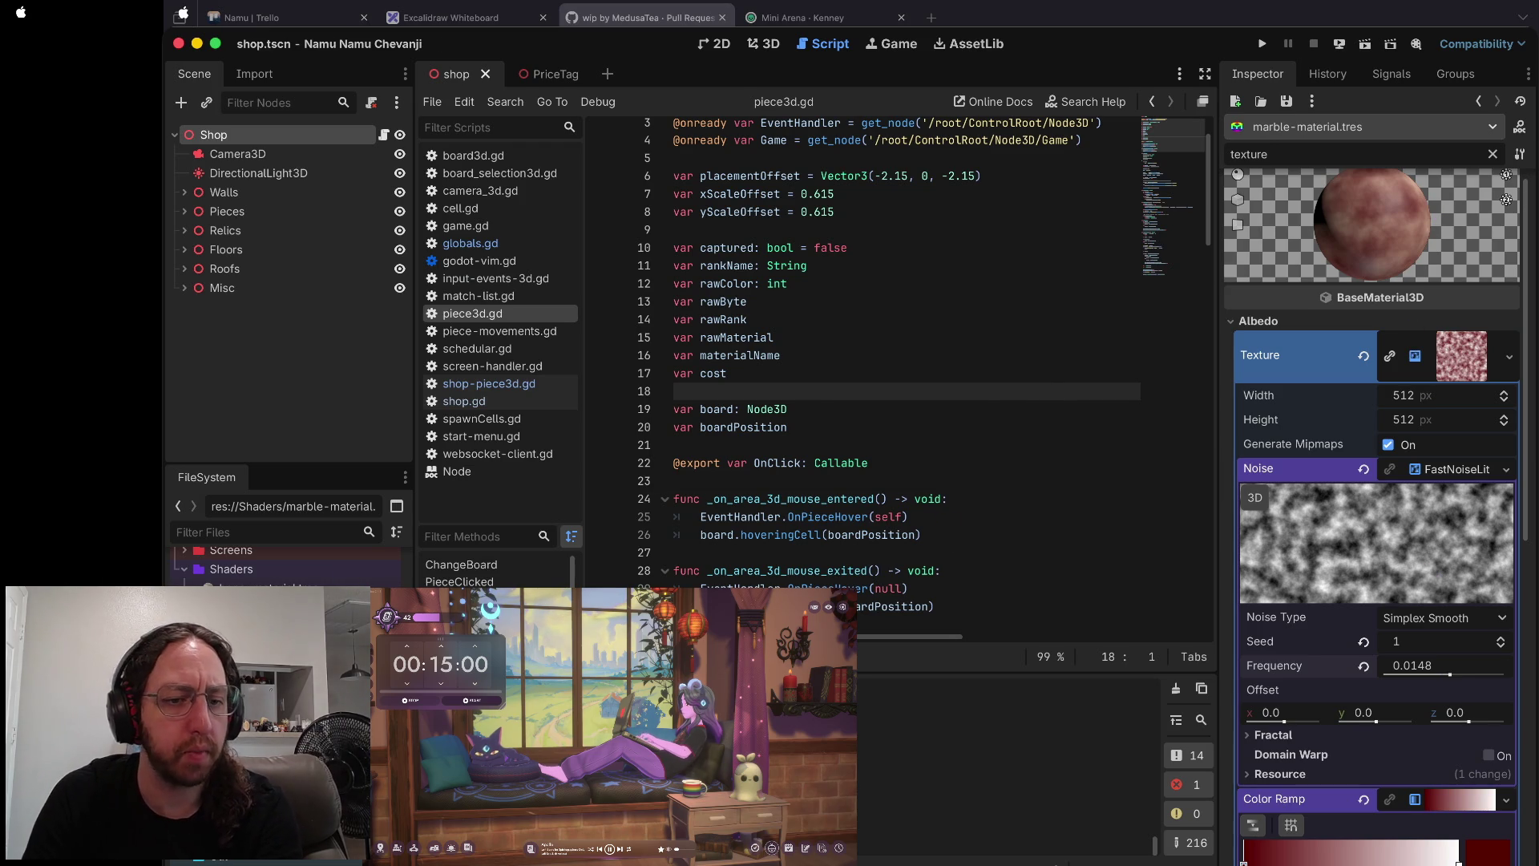
left_click(265, 625)
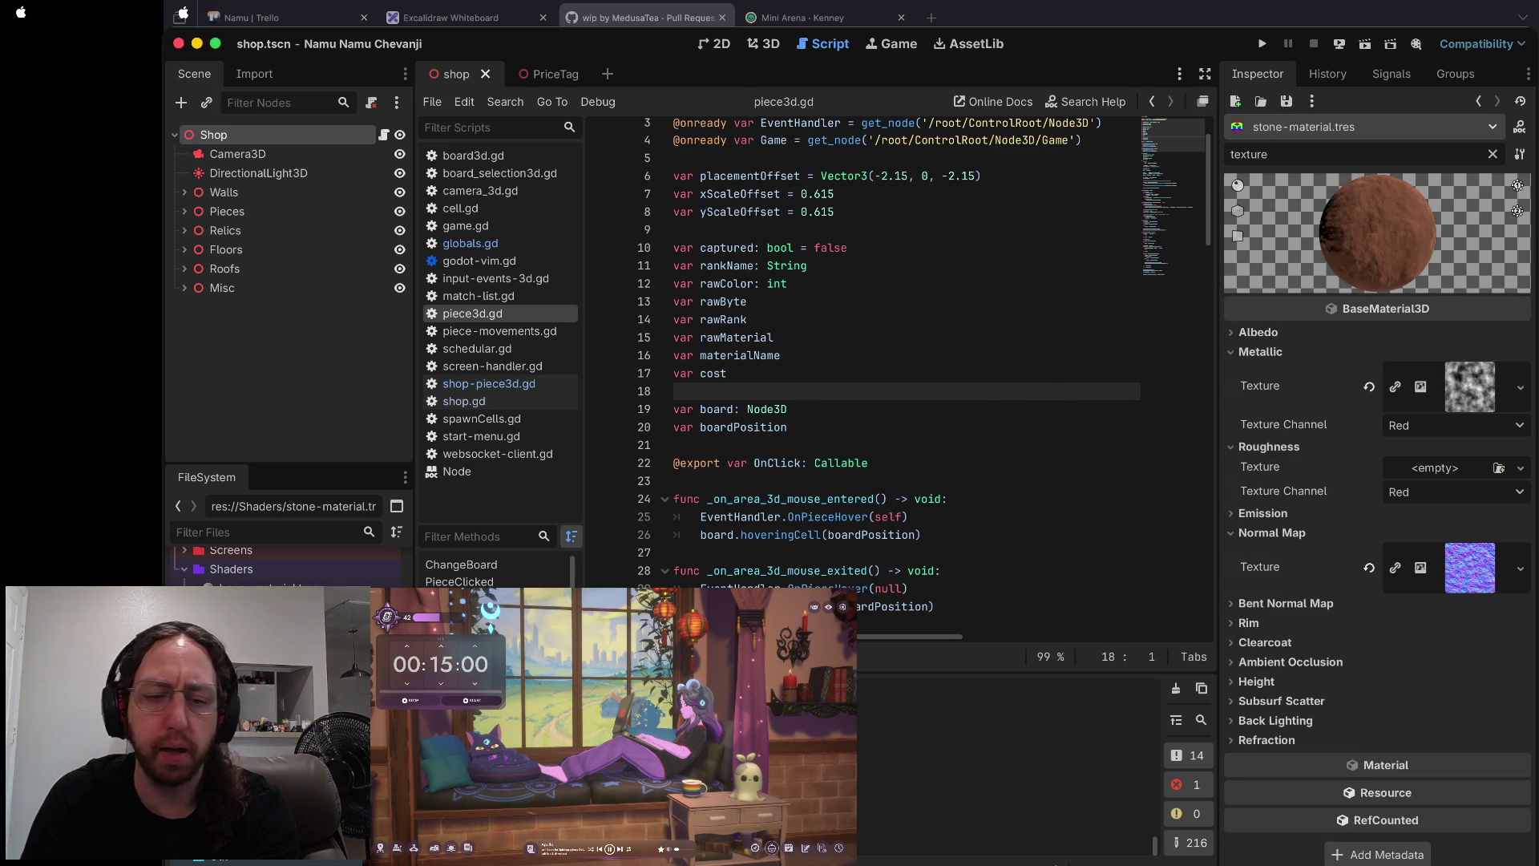
- Open wood-material.tres, then check git status and push the modified material files from the terminal
left_click(961, 356)
scroll(960, 359, "up", 1)
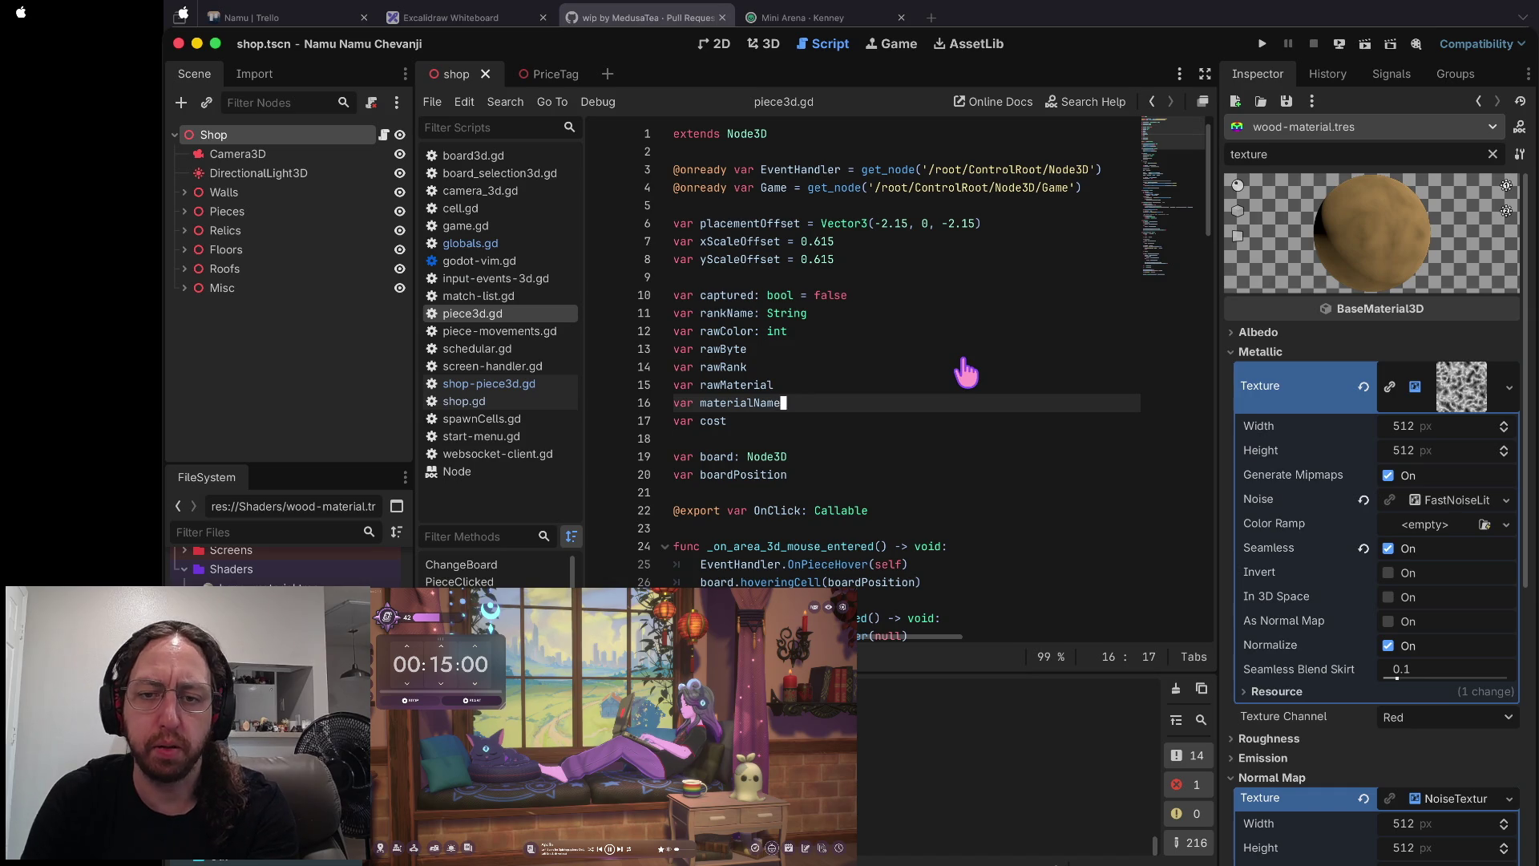
key("ctrl+Right")
type("s")
key("Return")
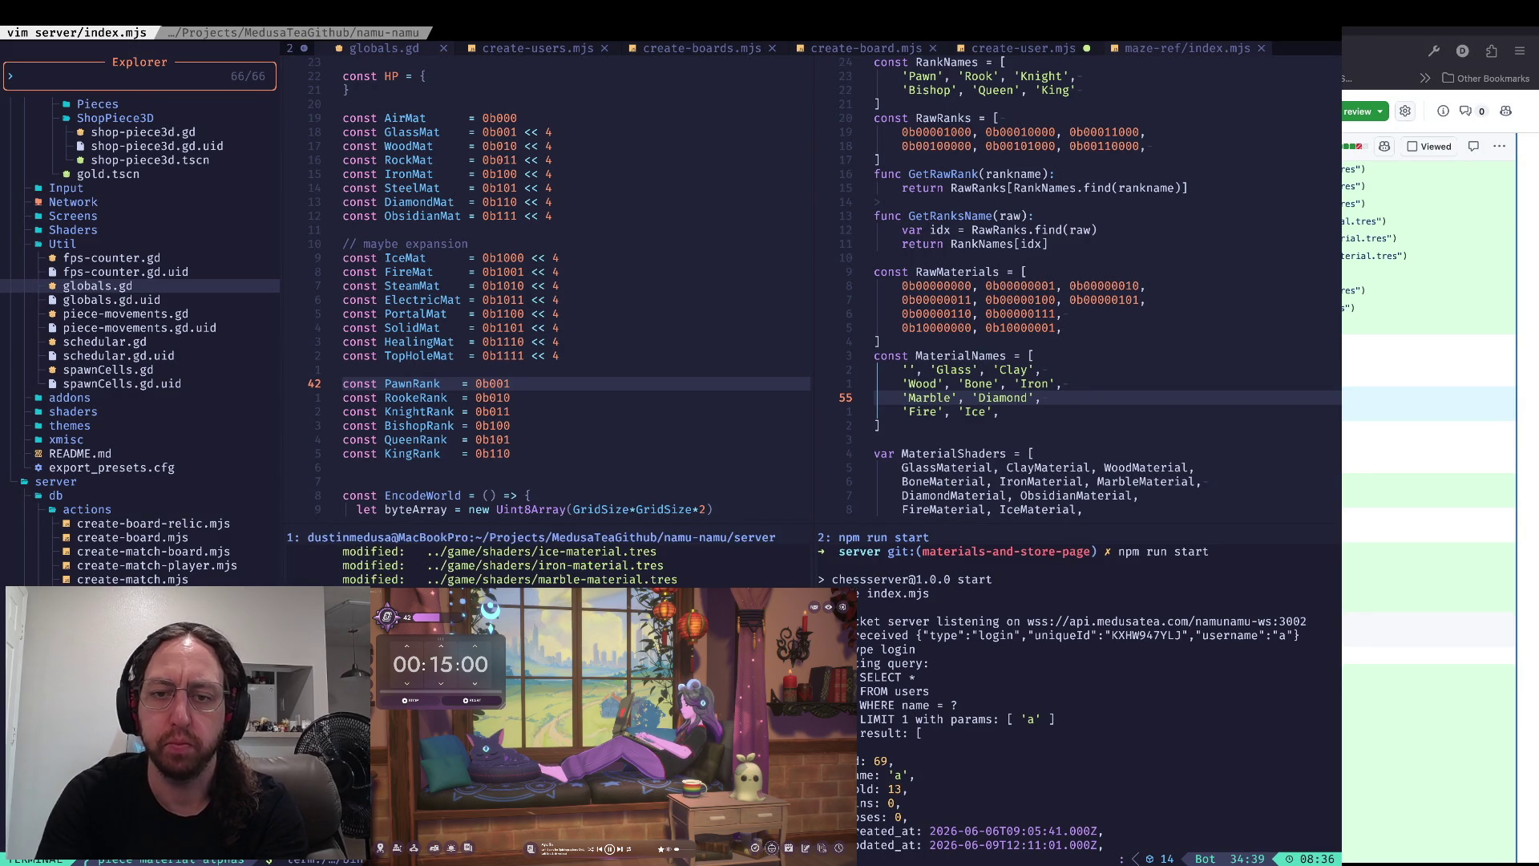
key("ctrl+l")
key("super+Tab")
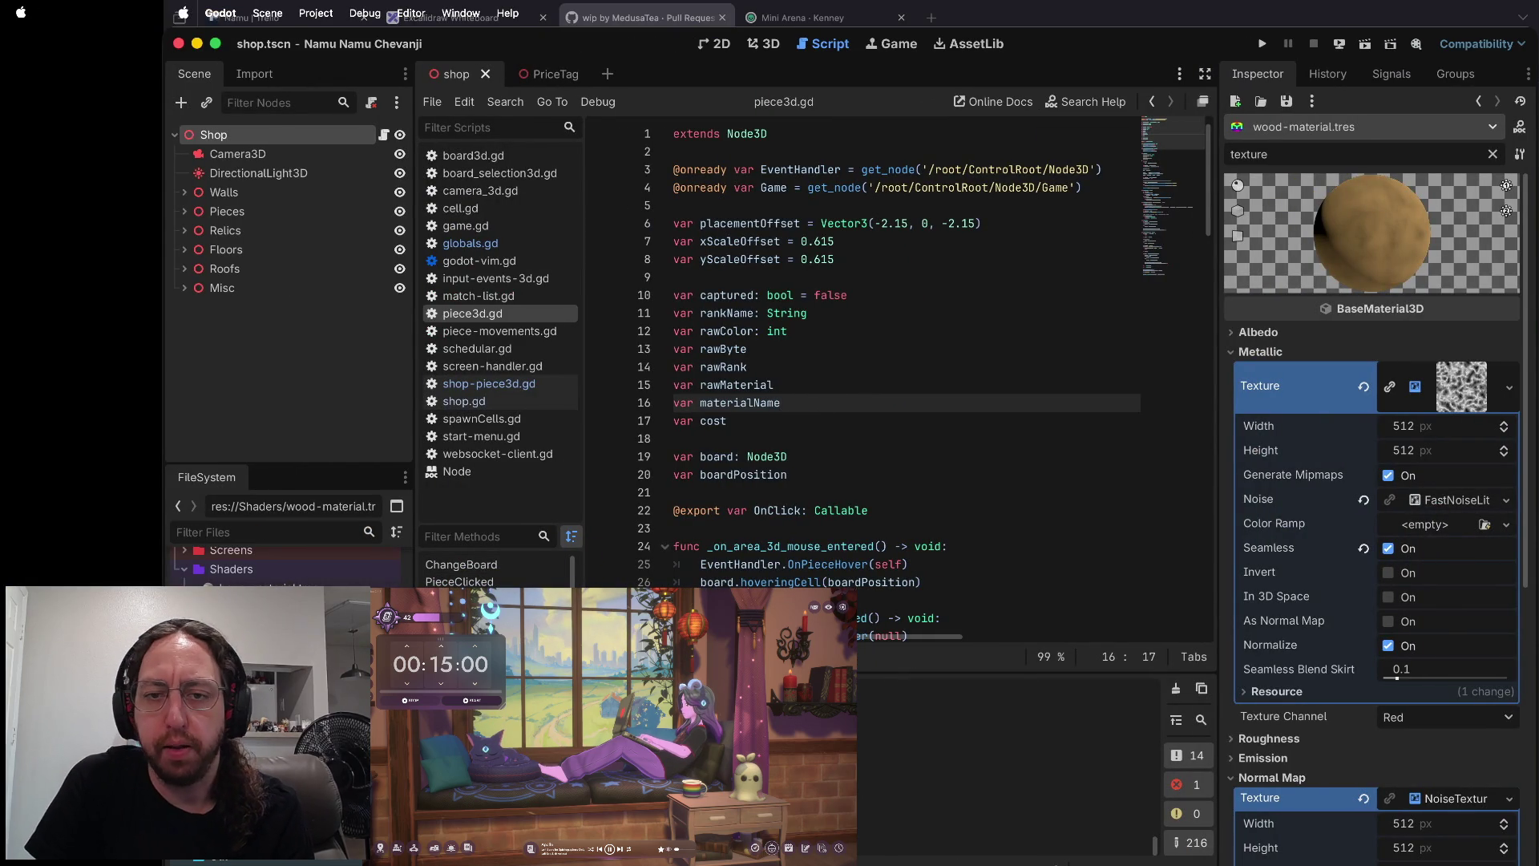
- Go to the FireMaterial override on line 55 of piece3d.gd and narrow the inspector
scroll(730, 258, "down", 10)
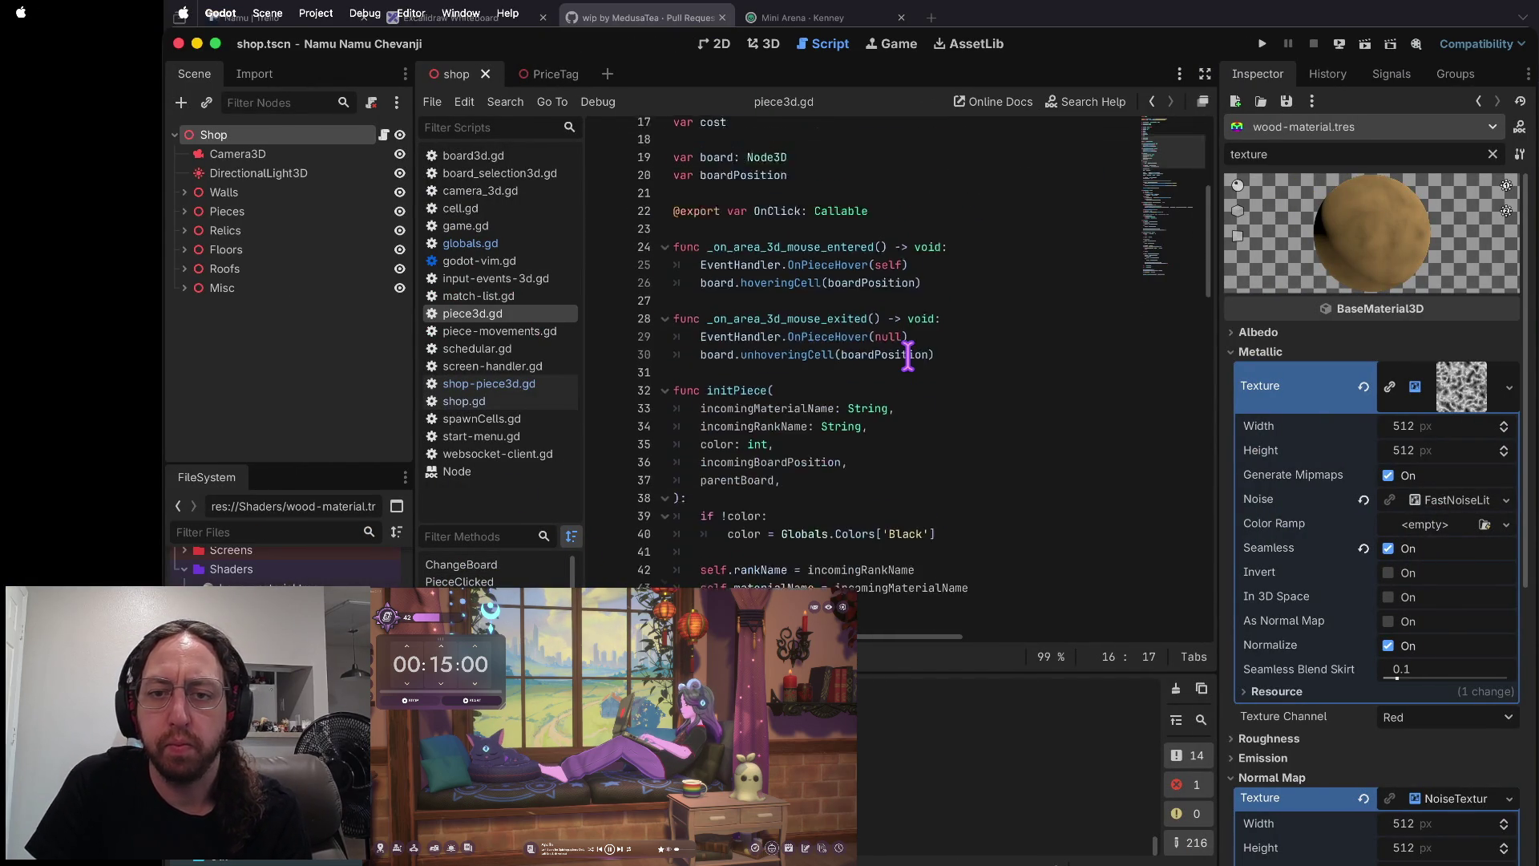
scroll(907, 355, "down", 3)
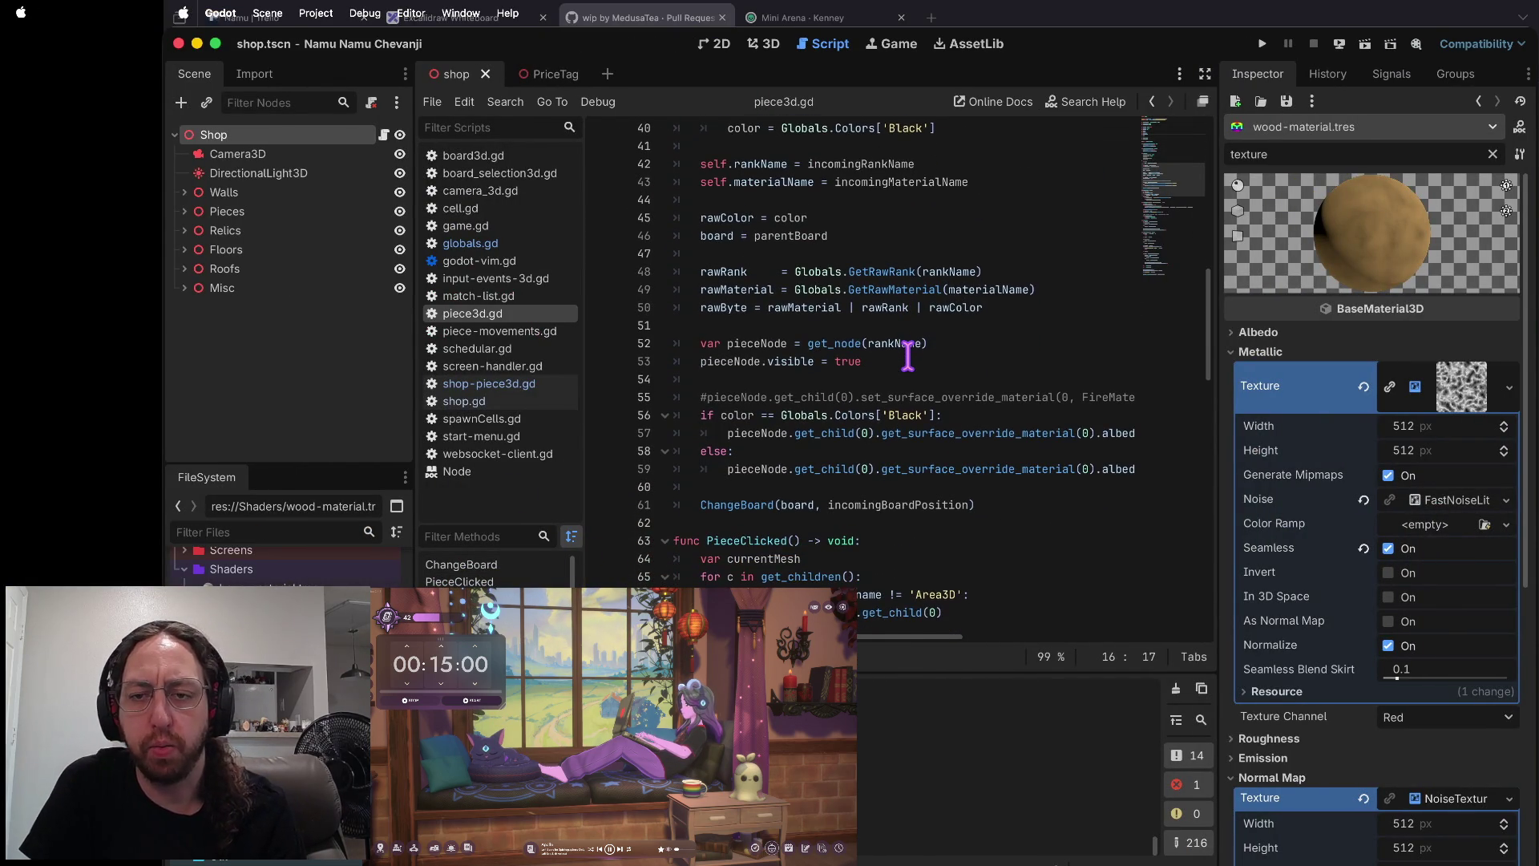
left_click(807, 398)
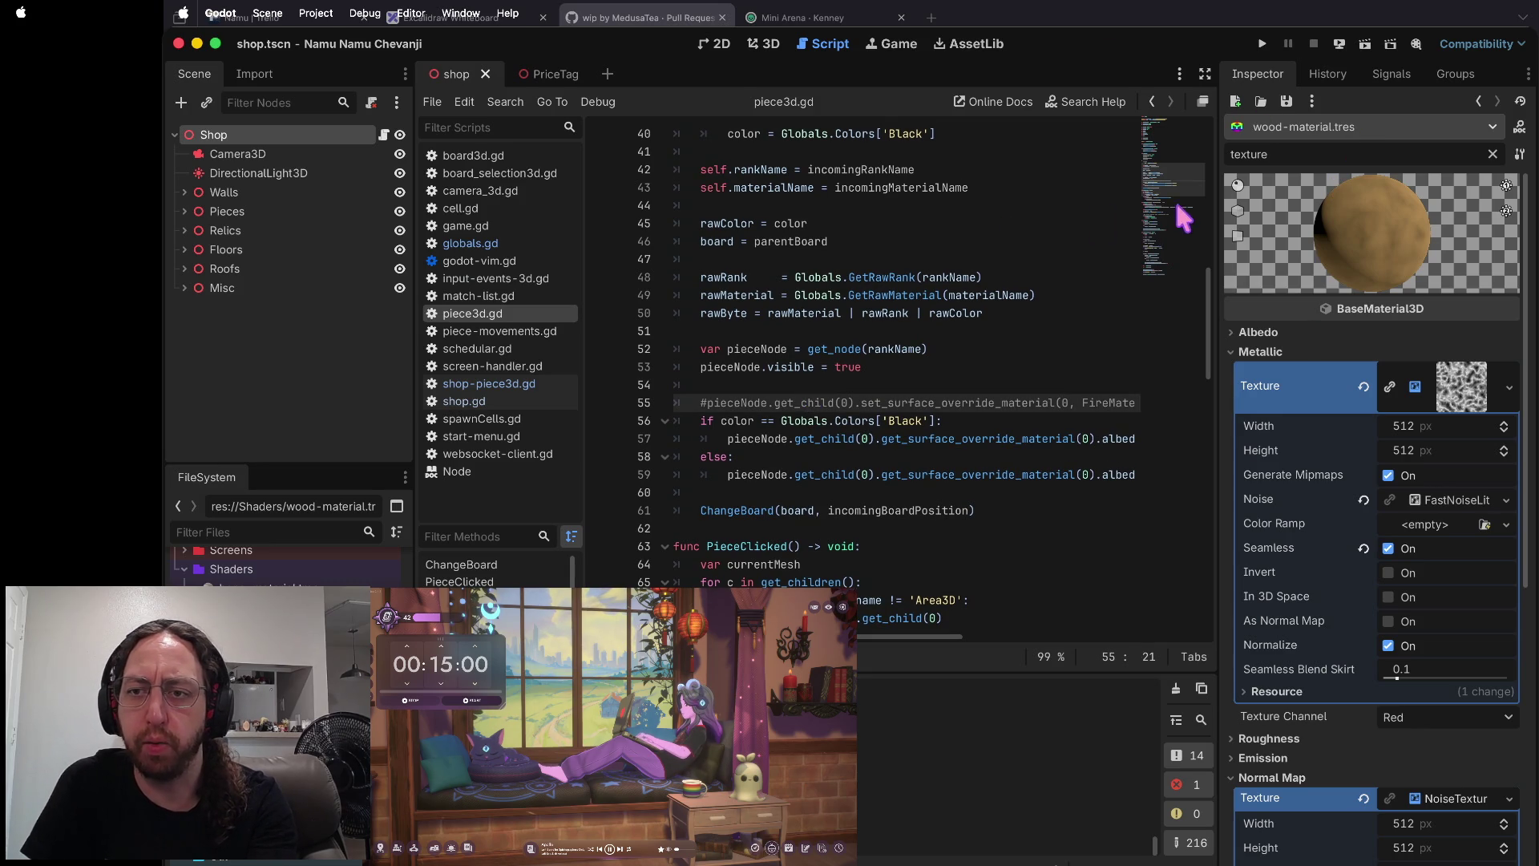
left_click_drag(1219, 193, 1256, 194)
scroll(868, 337, "up", 5)
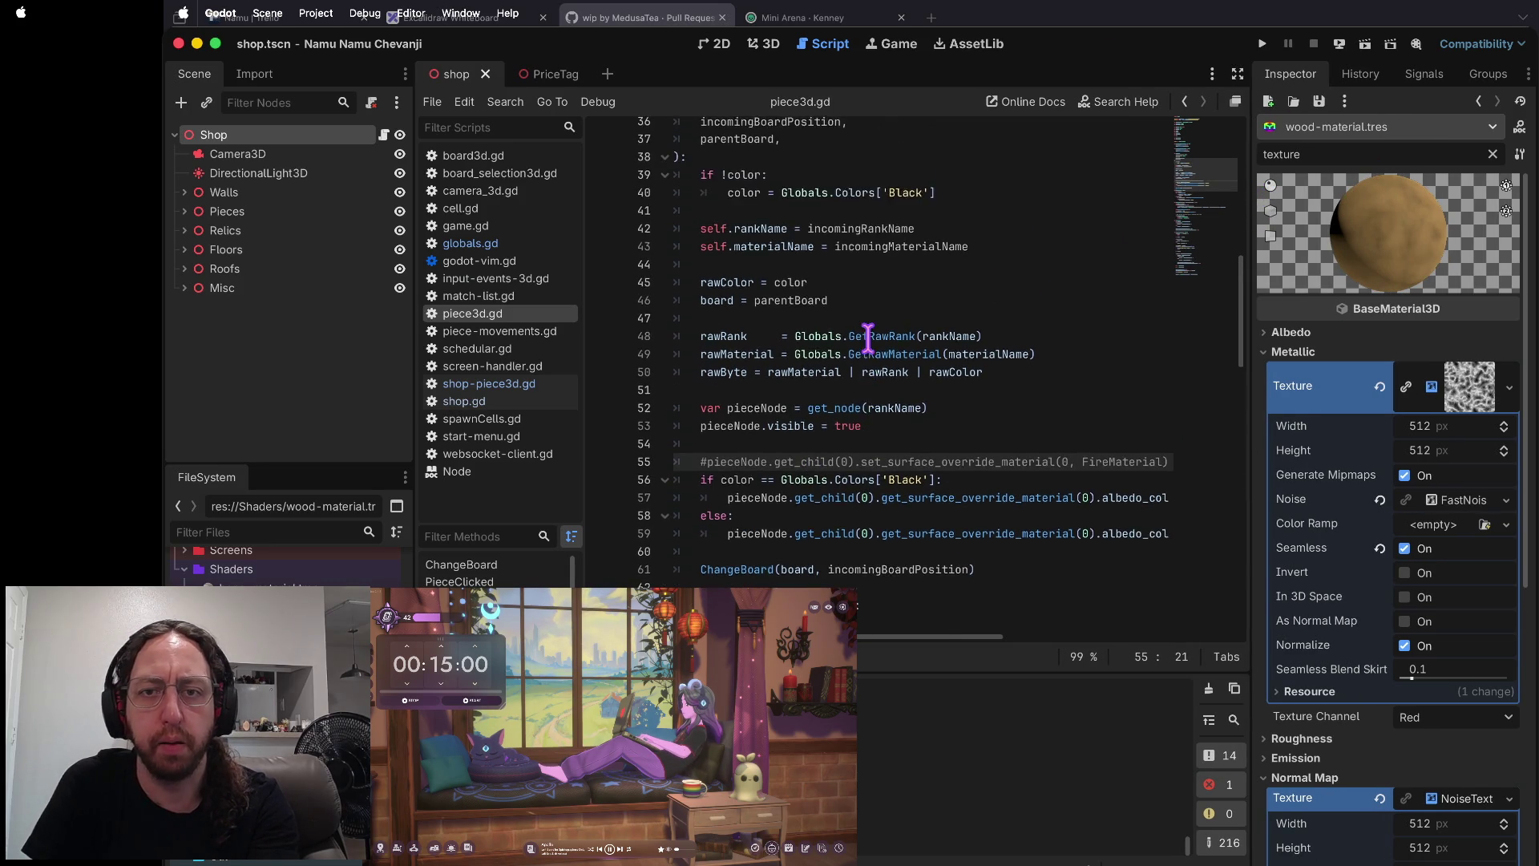
scroll(868, 338, "down", 3)
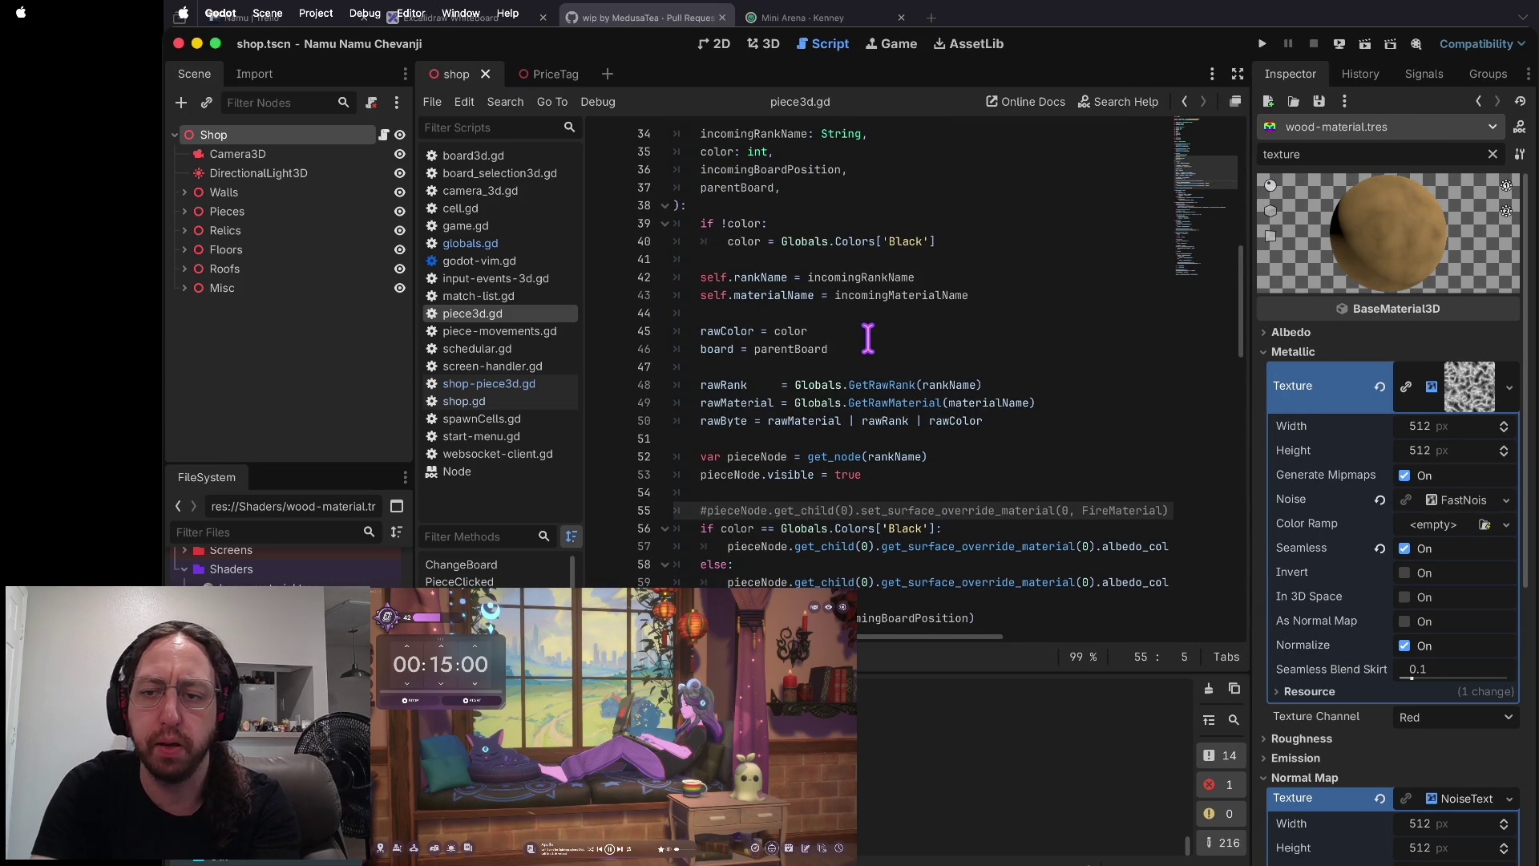
- Discard the draft materialTexture line, re-comment the FireMaterial override, and save piece3d.gd
key("shift+o")
type("o")
type("var material")
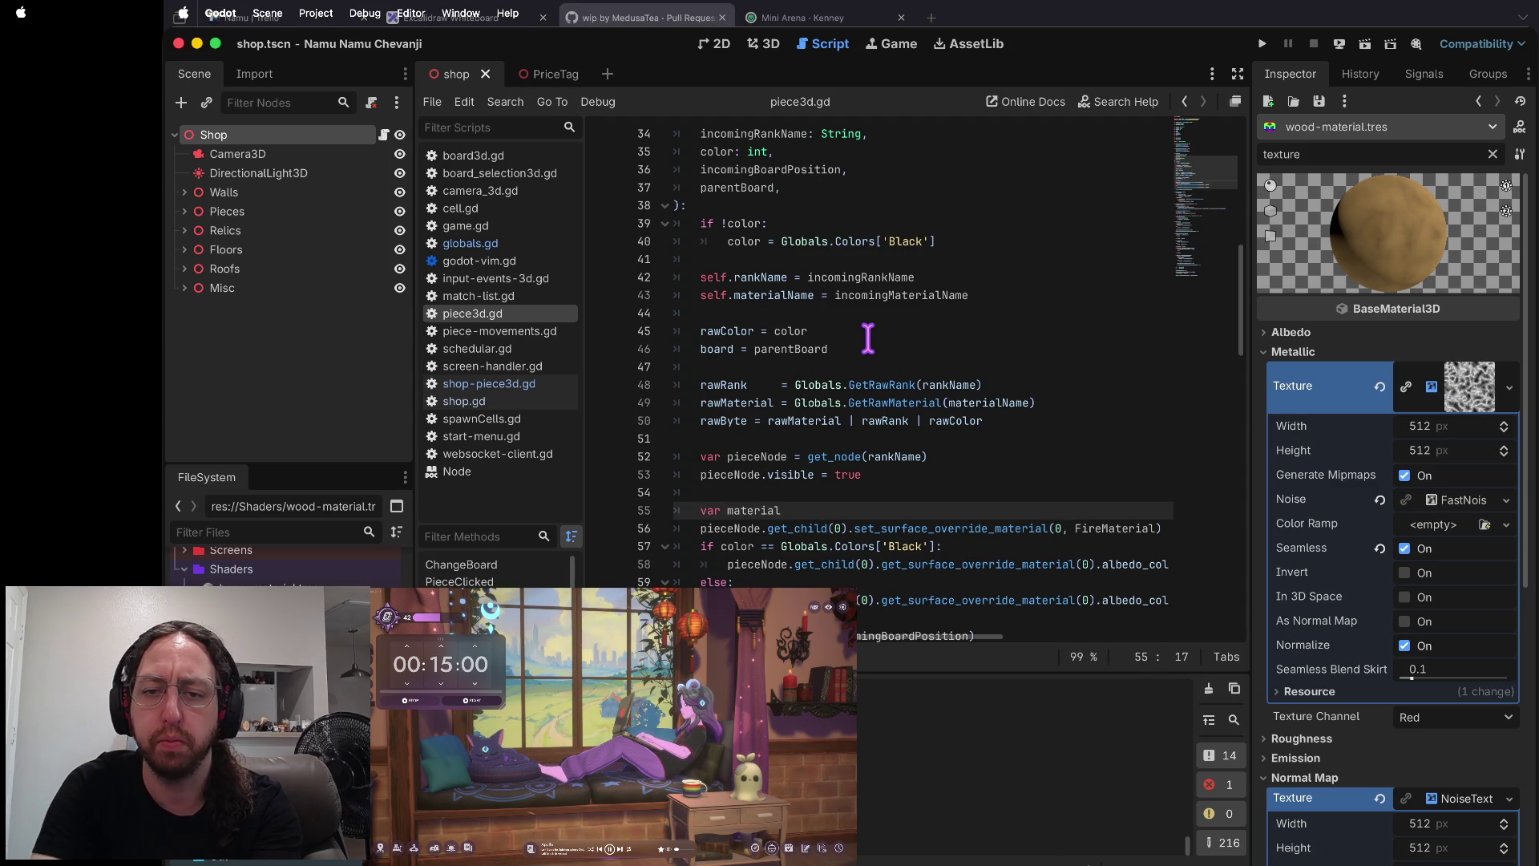
type("Ture = Global")
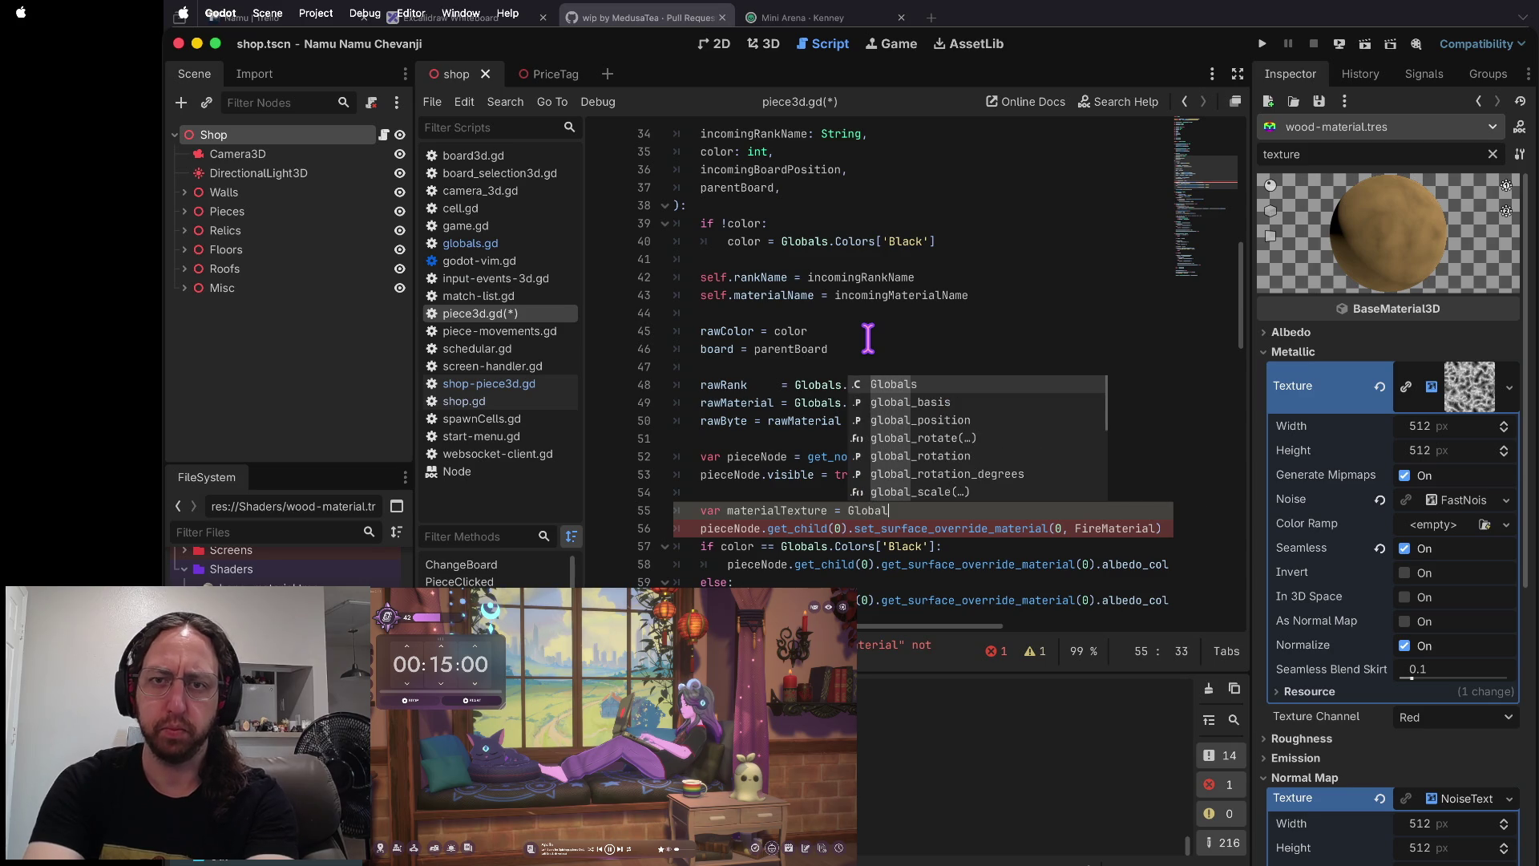
key("Escape")
key("d")
key("d")
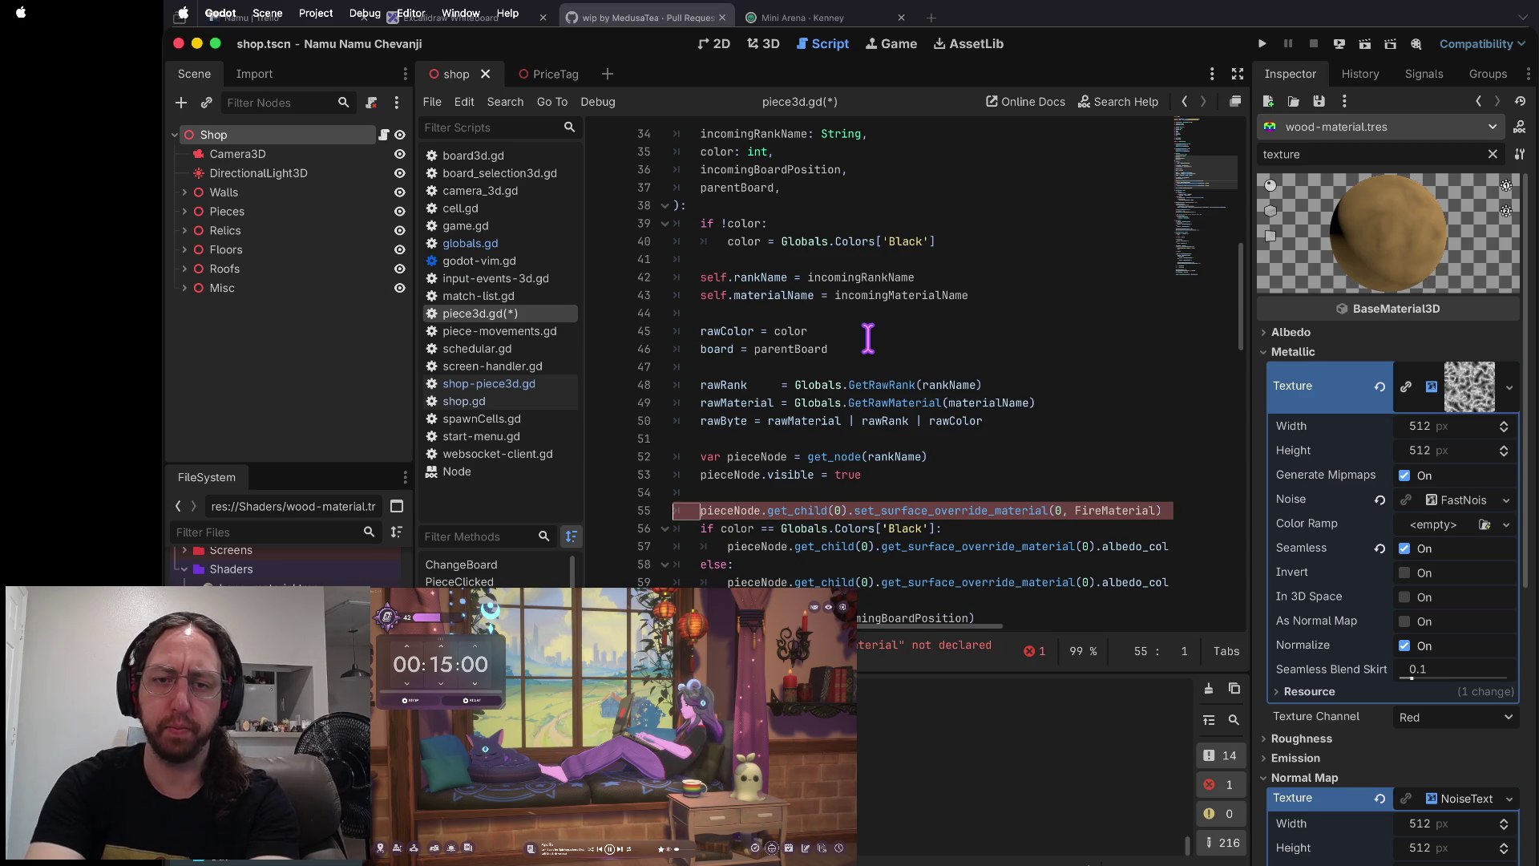
key("super+k")
key("super+s")
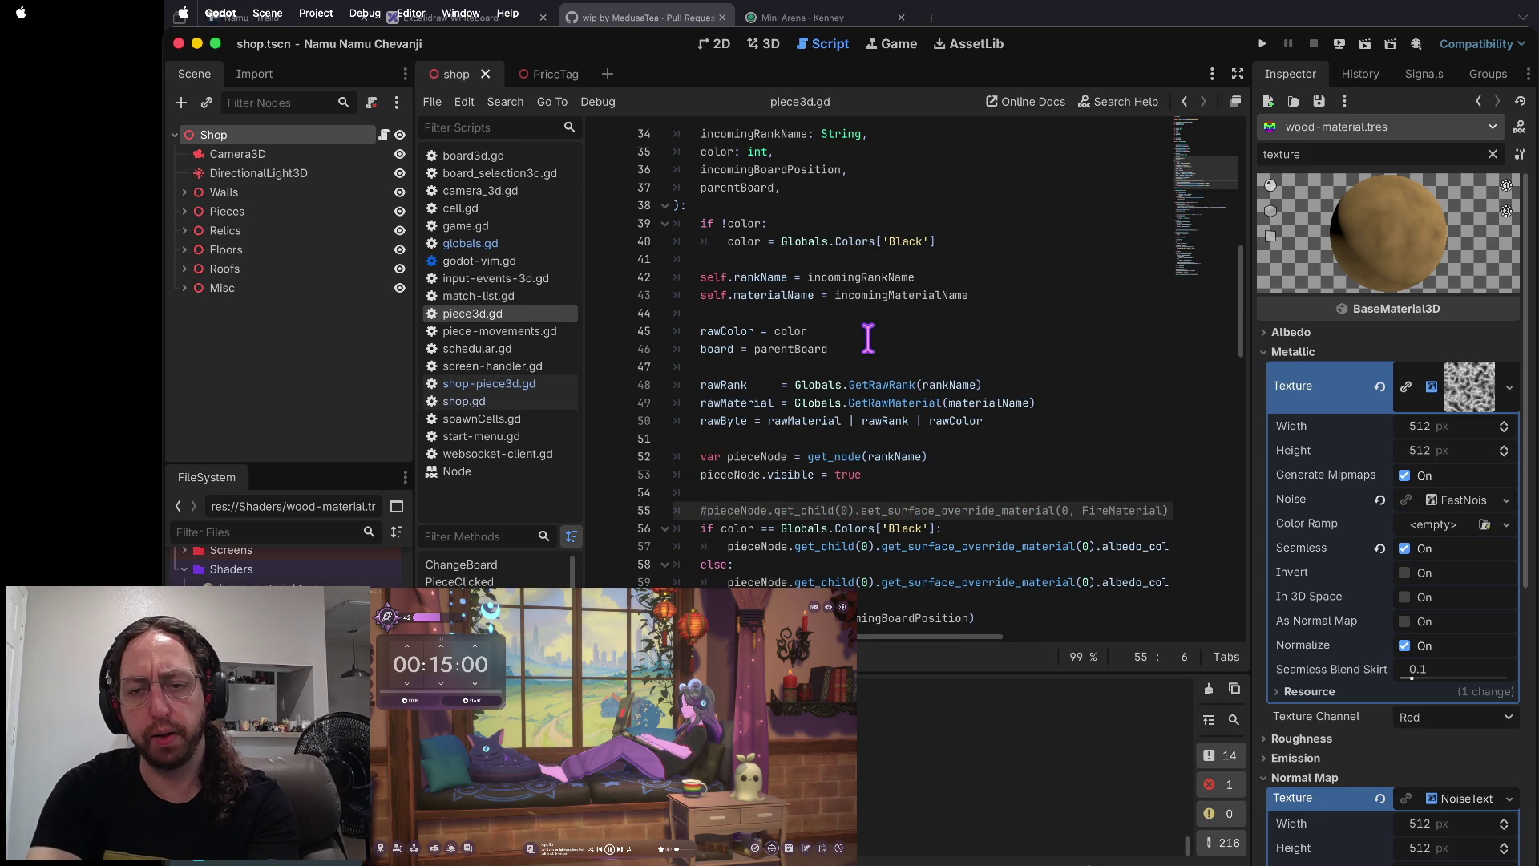
key("alt+Left")
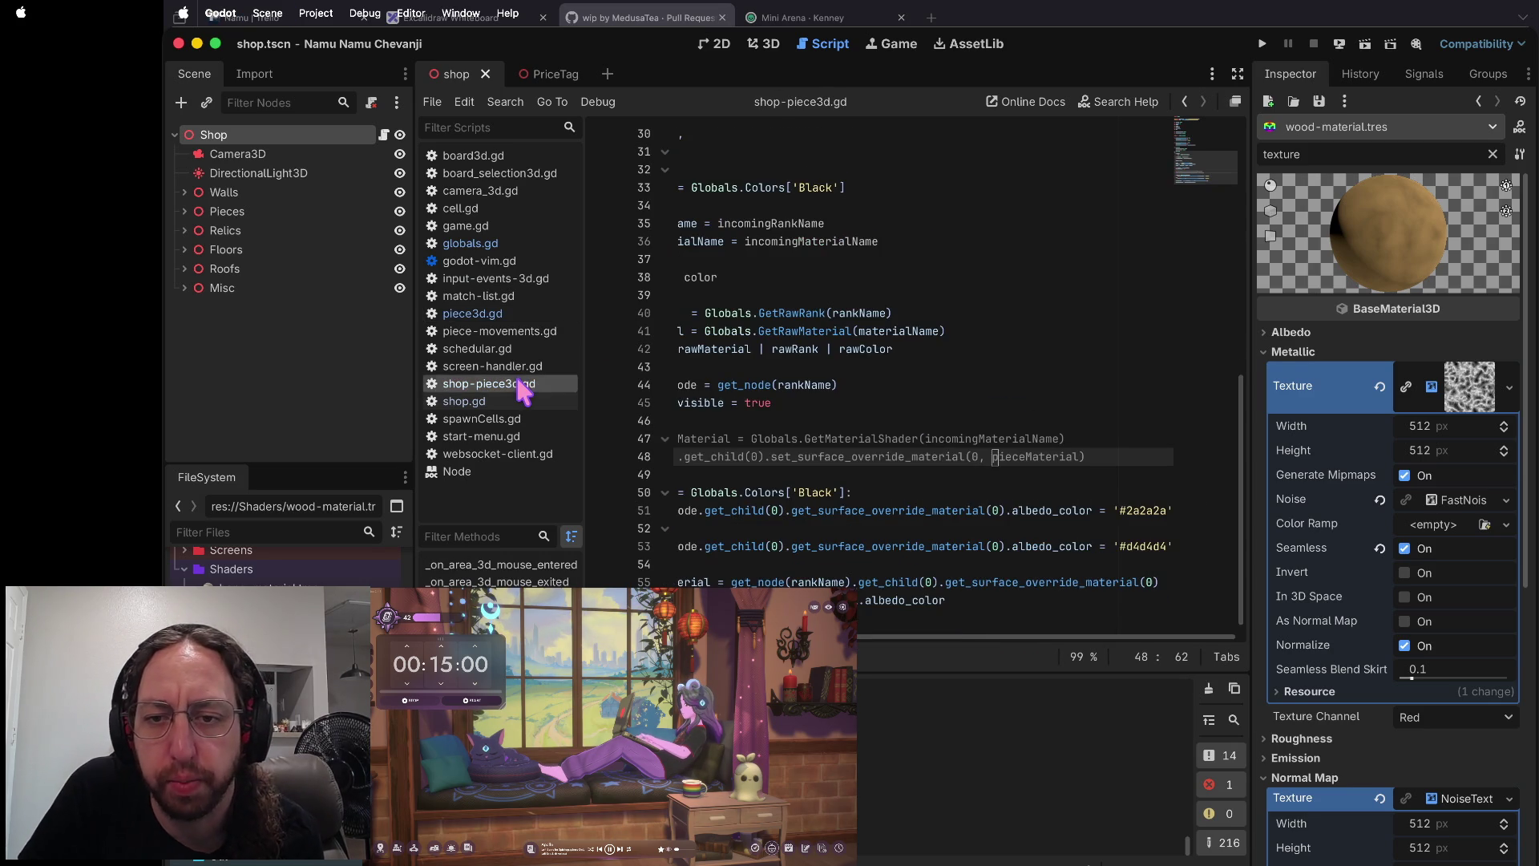
- Uncomment the pieceMaterial lines 47–48 in shop-piece3d.gd, save, and run the game
scroll(935, 398, "left", 5)
left_click(736, 439)
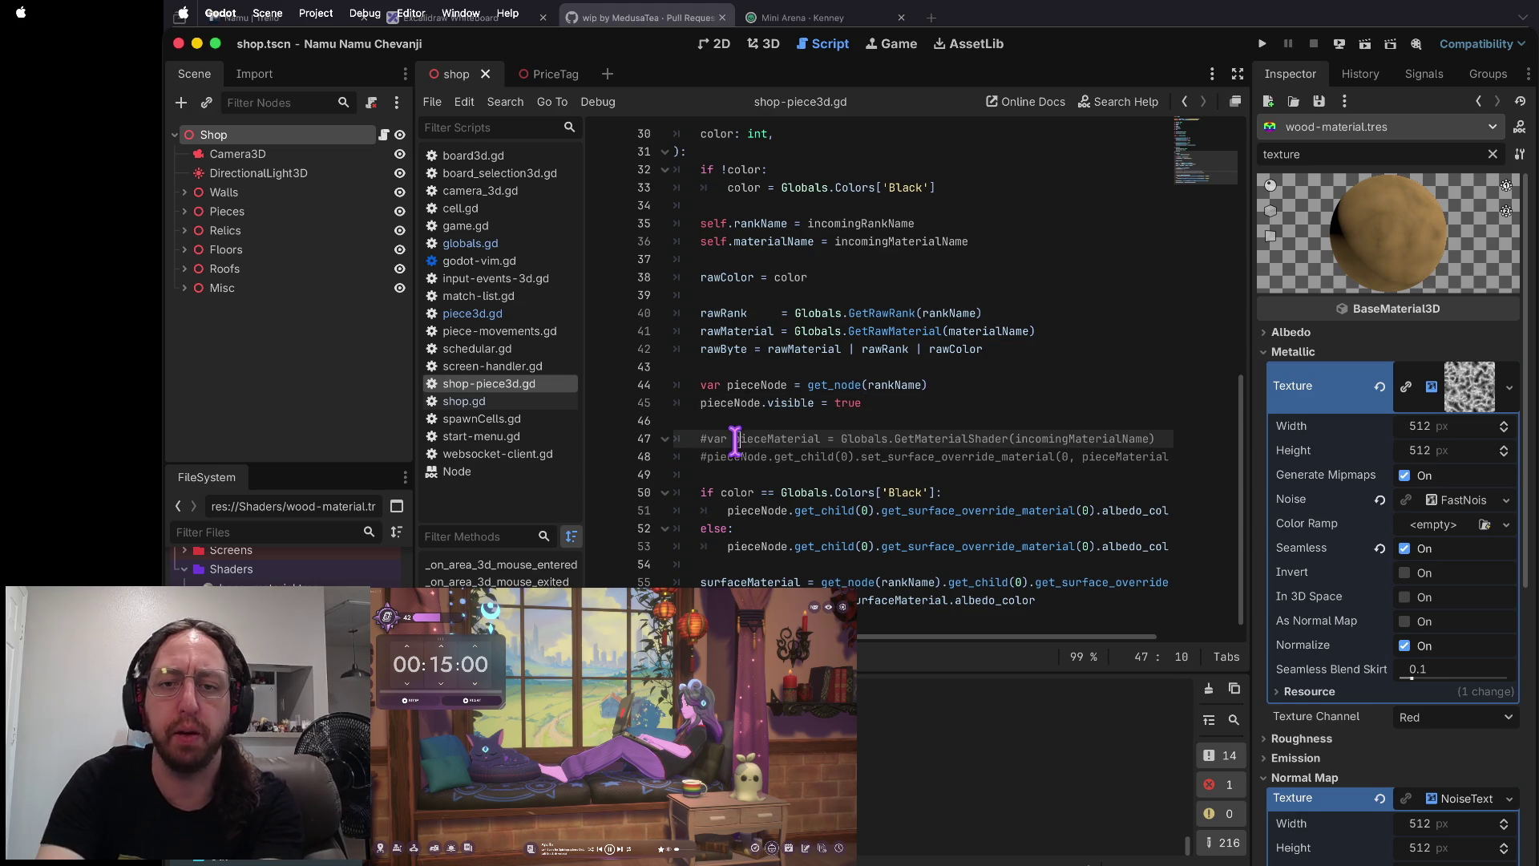
key("shift+Down")
key("super+k")
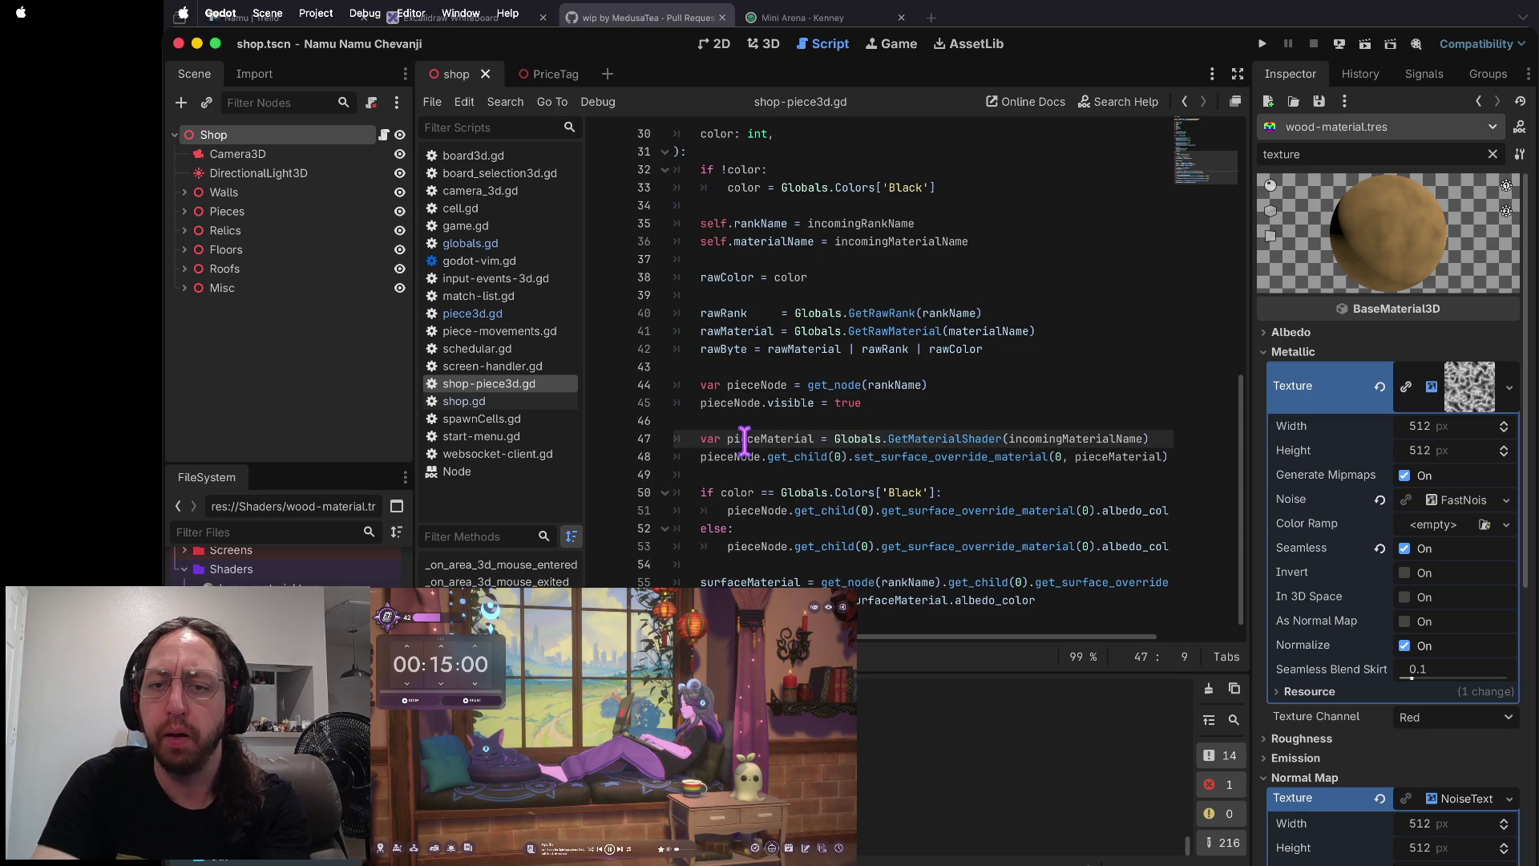
key("Down")
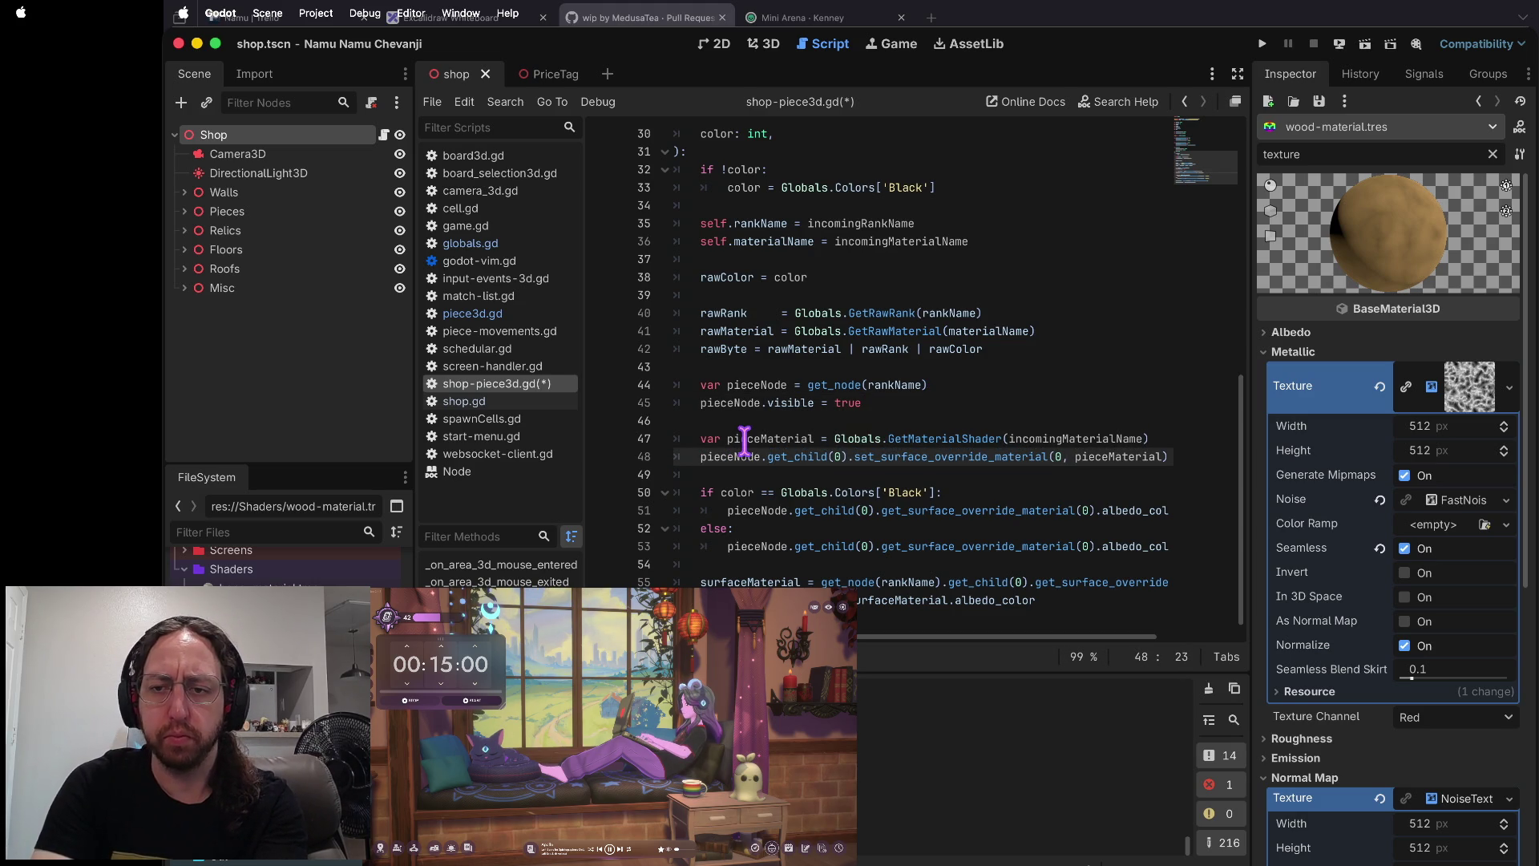
key("super+s")
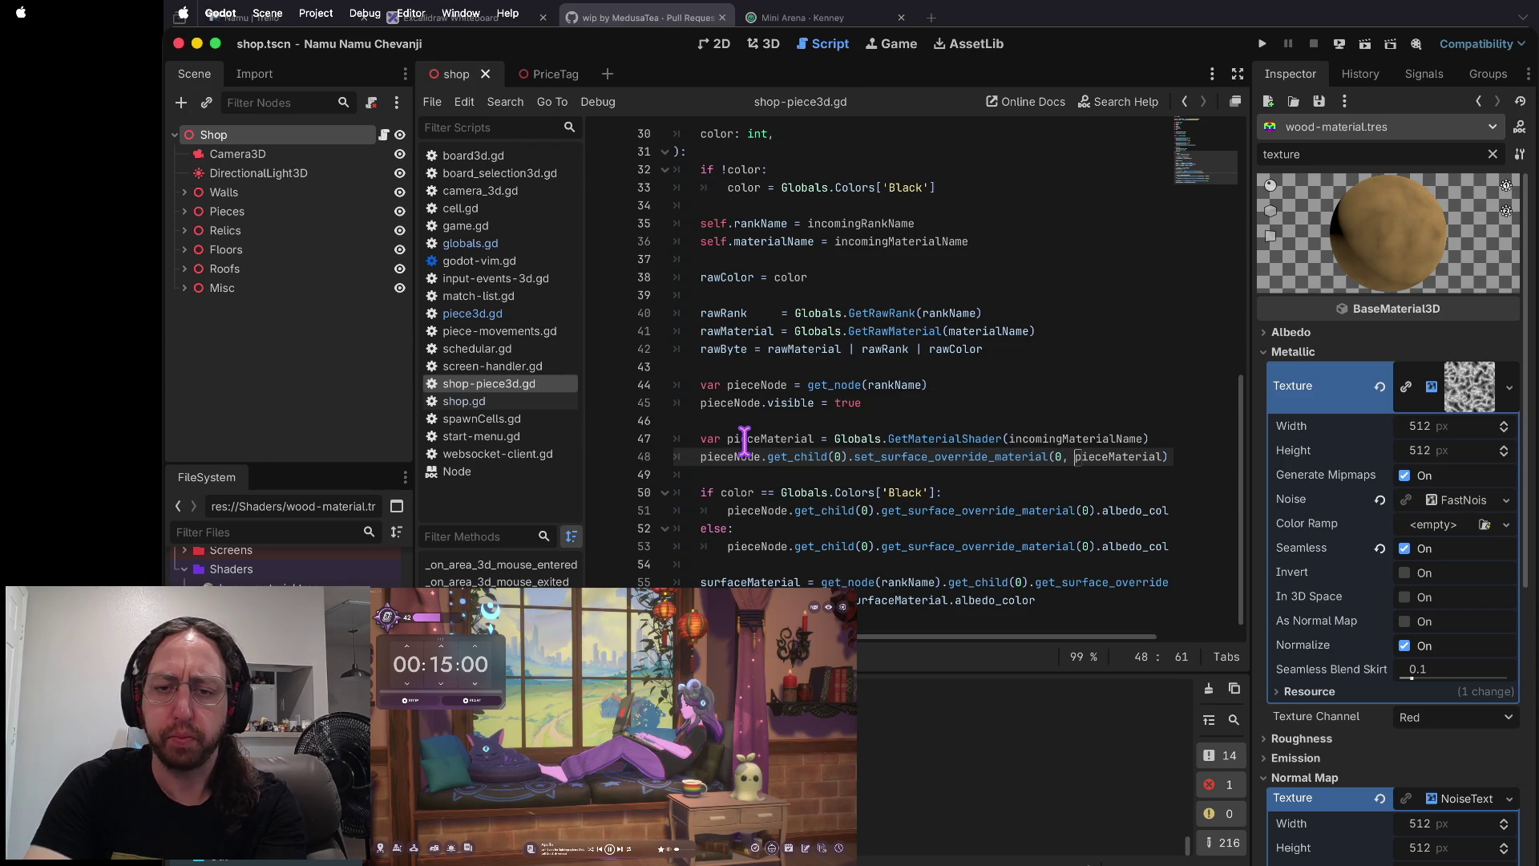
key("super+b")
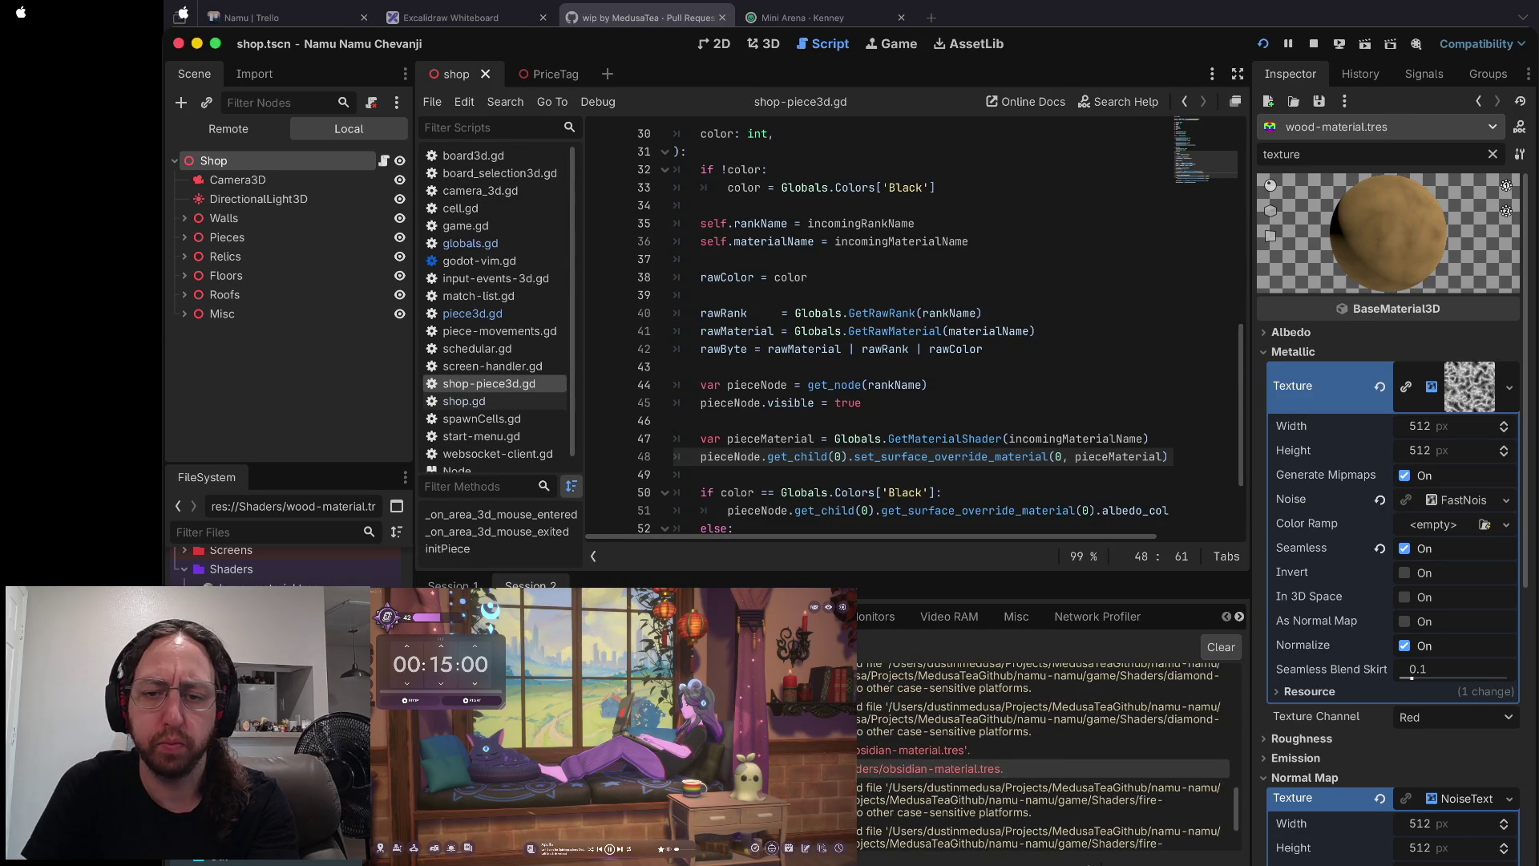
- Delete the ObsidianMaterial declaration line in globals.gd and save
left_click(912, 749)
left_click(834, 314)
key("d")
key("d")
key("super+s")
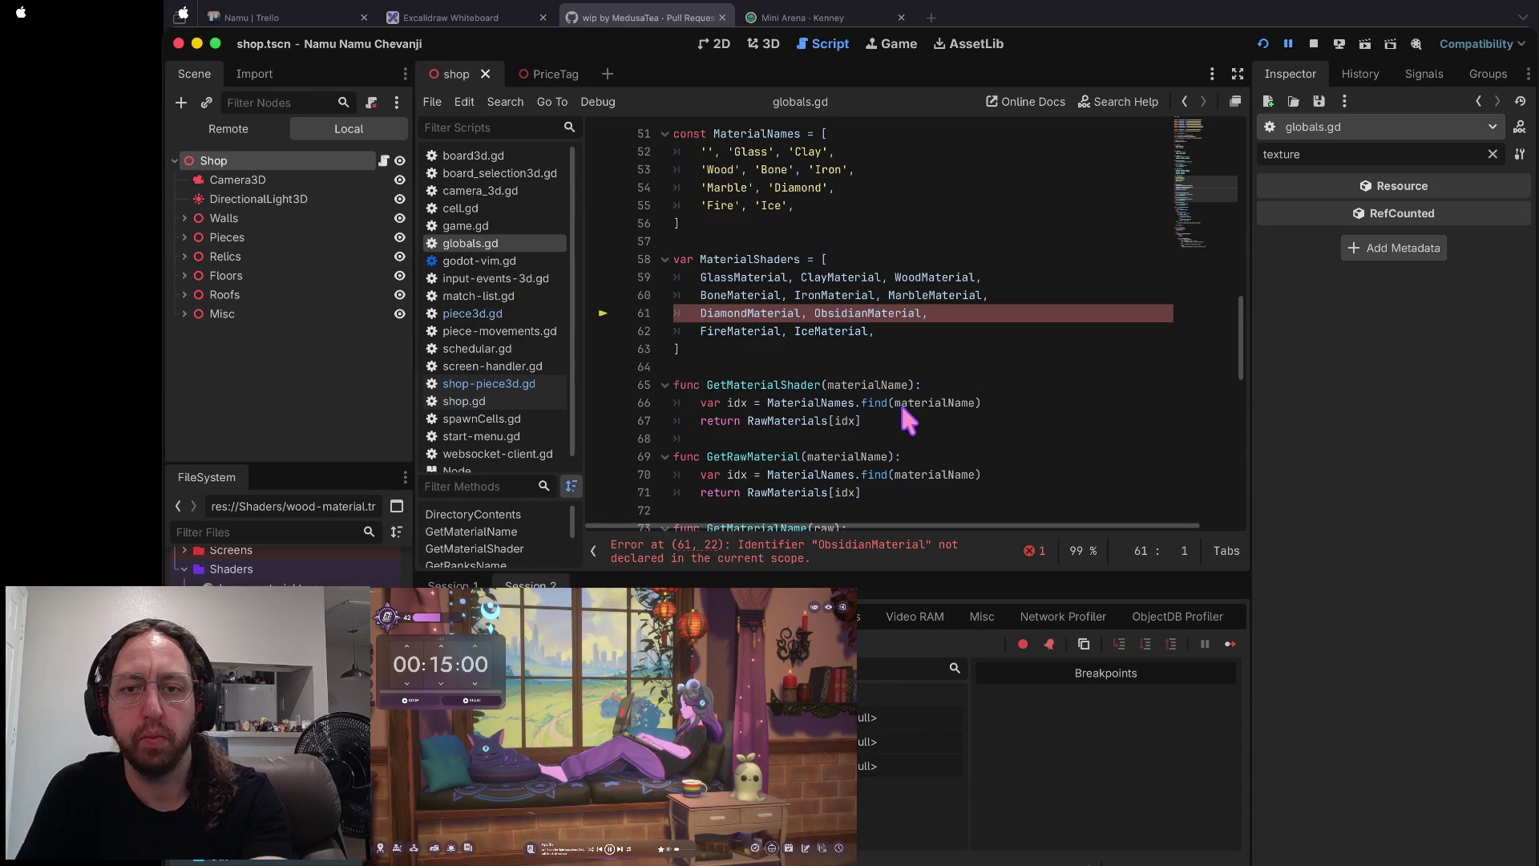
- Remove ObsidianMaterial from the end of the MaterialShaders array on line 61
left_click(976, 311)
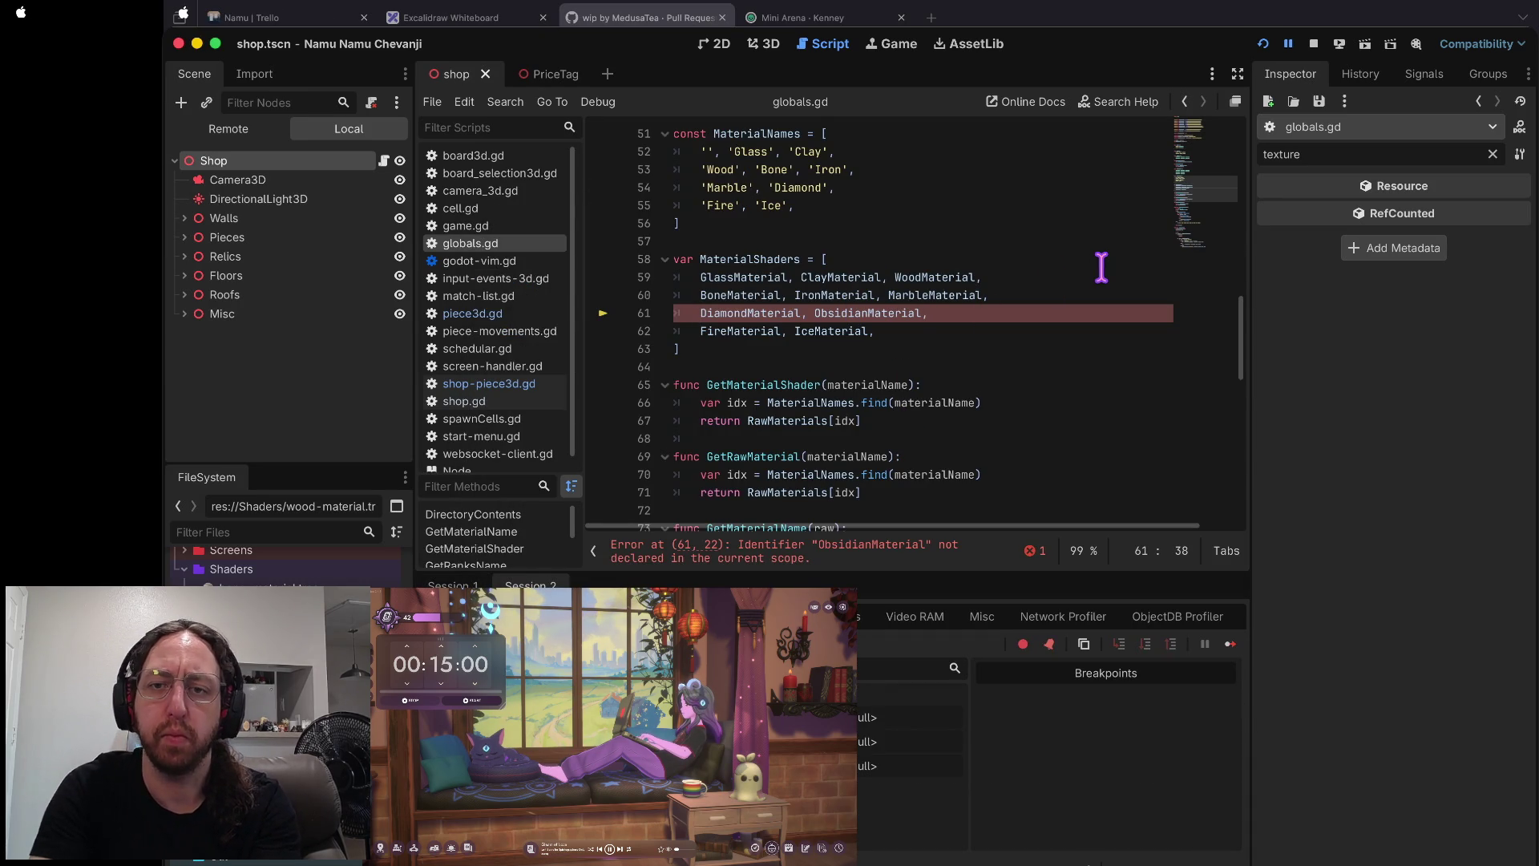
key("alt+BackSpace")
key("Up")
key("Up")
key("Home")
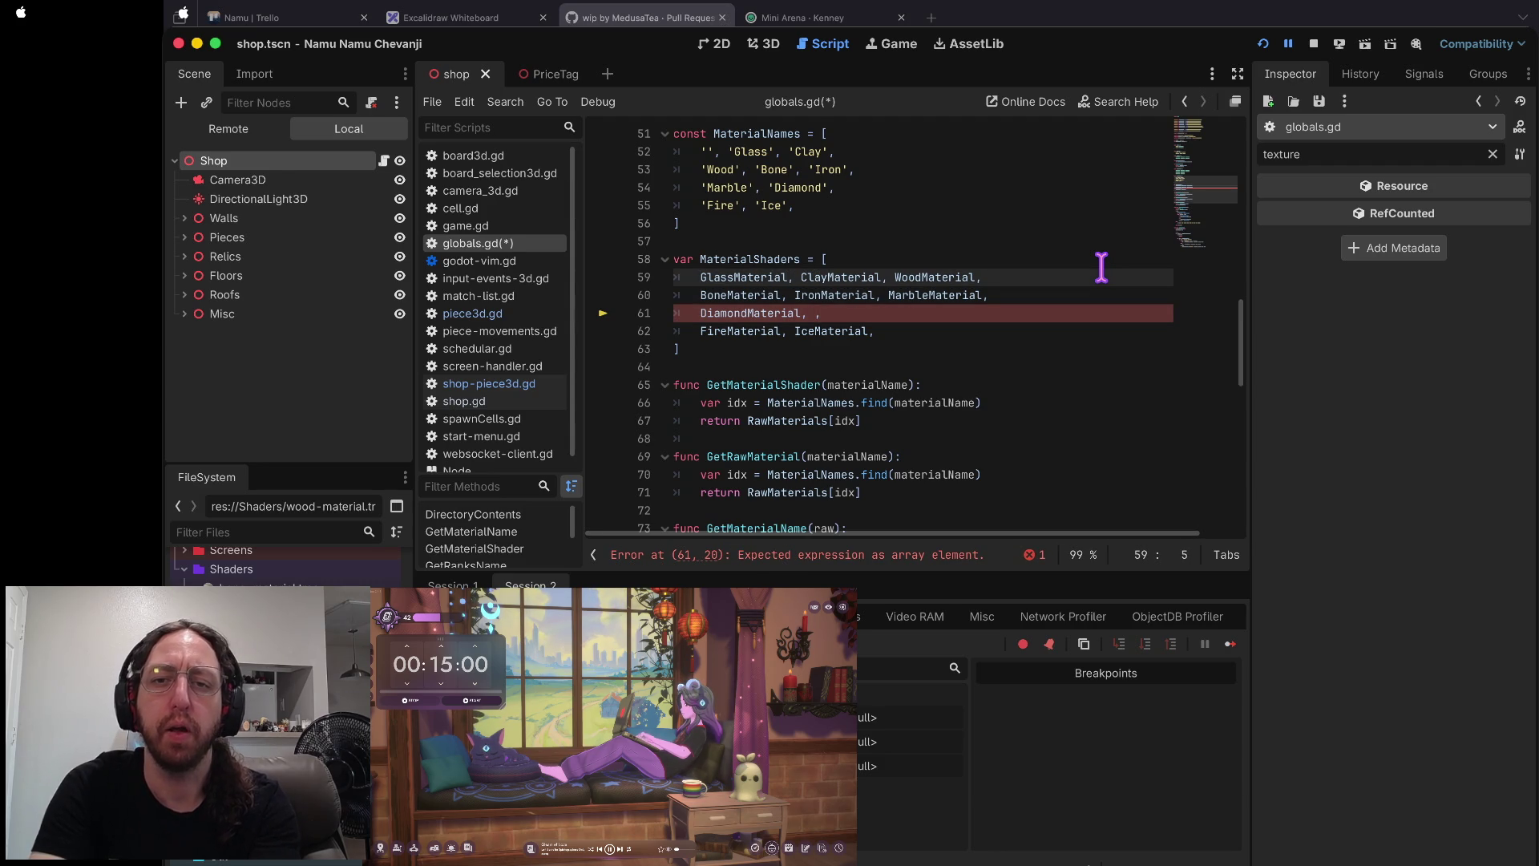
key("Up")
key("Up")
key("Up")
key("Up")
key("Up")
key("Down")
key("Down")
key("Down")
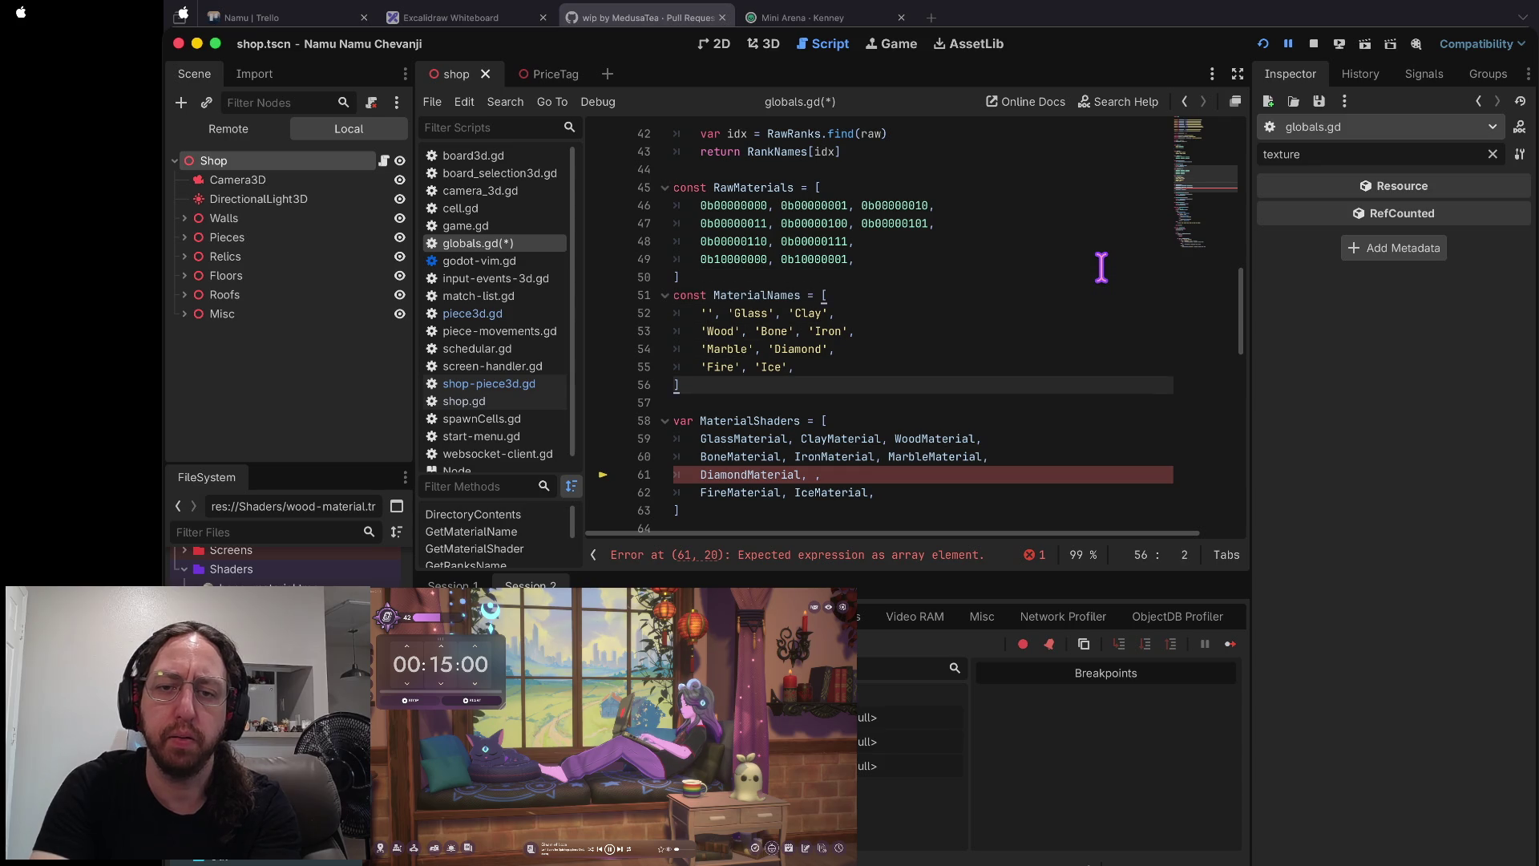
key("Down")
key("Down")
key("Down")
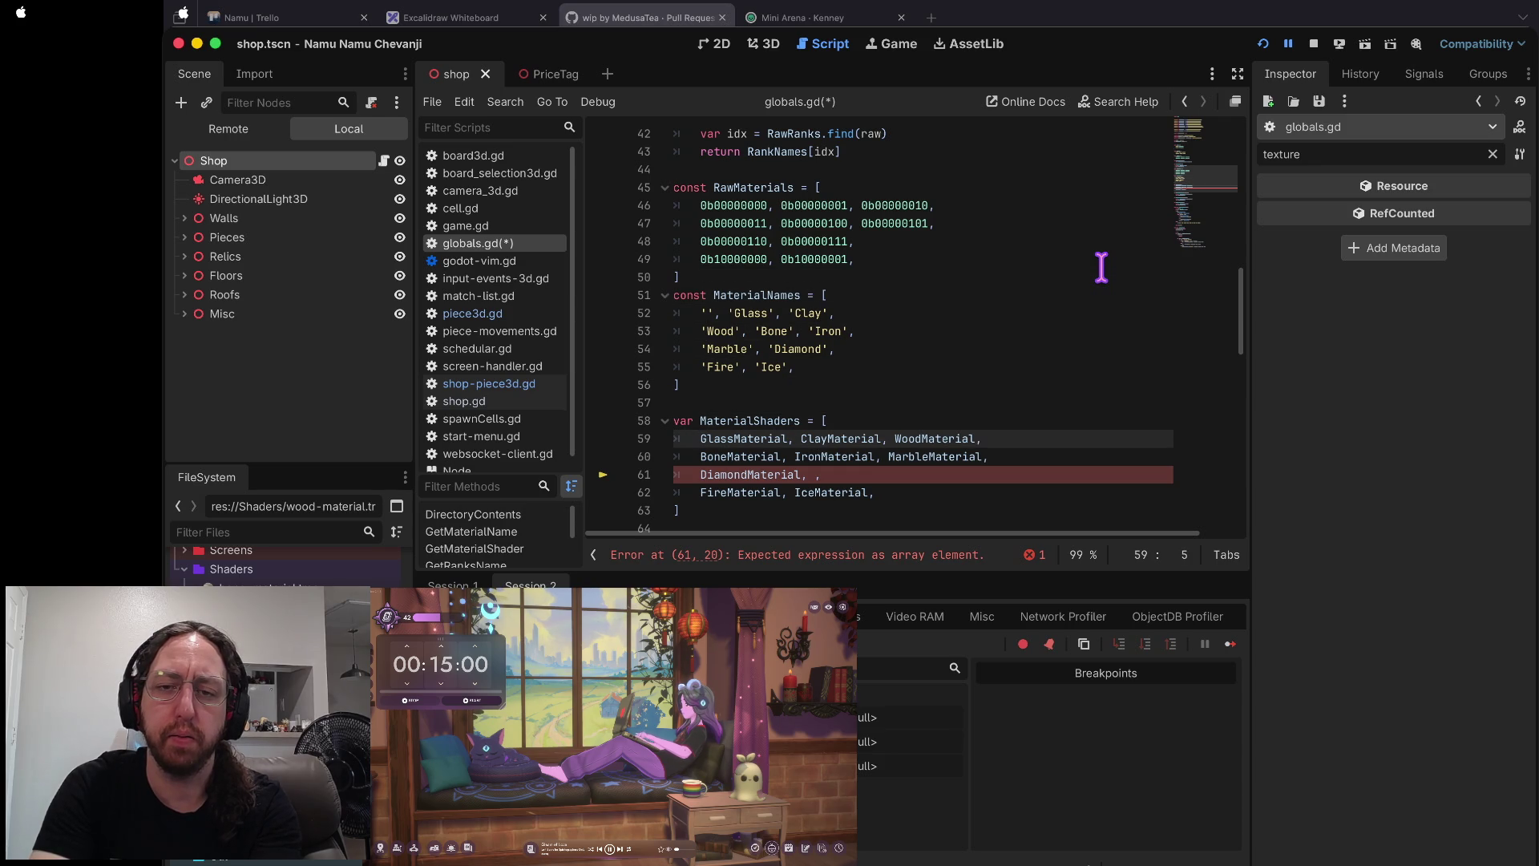
- Insert null at the start of MaterialShaders and reflow the Wood, Bone, Iron, Marble entries
type("null, ")
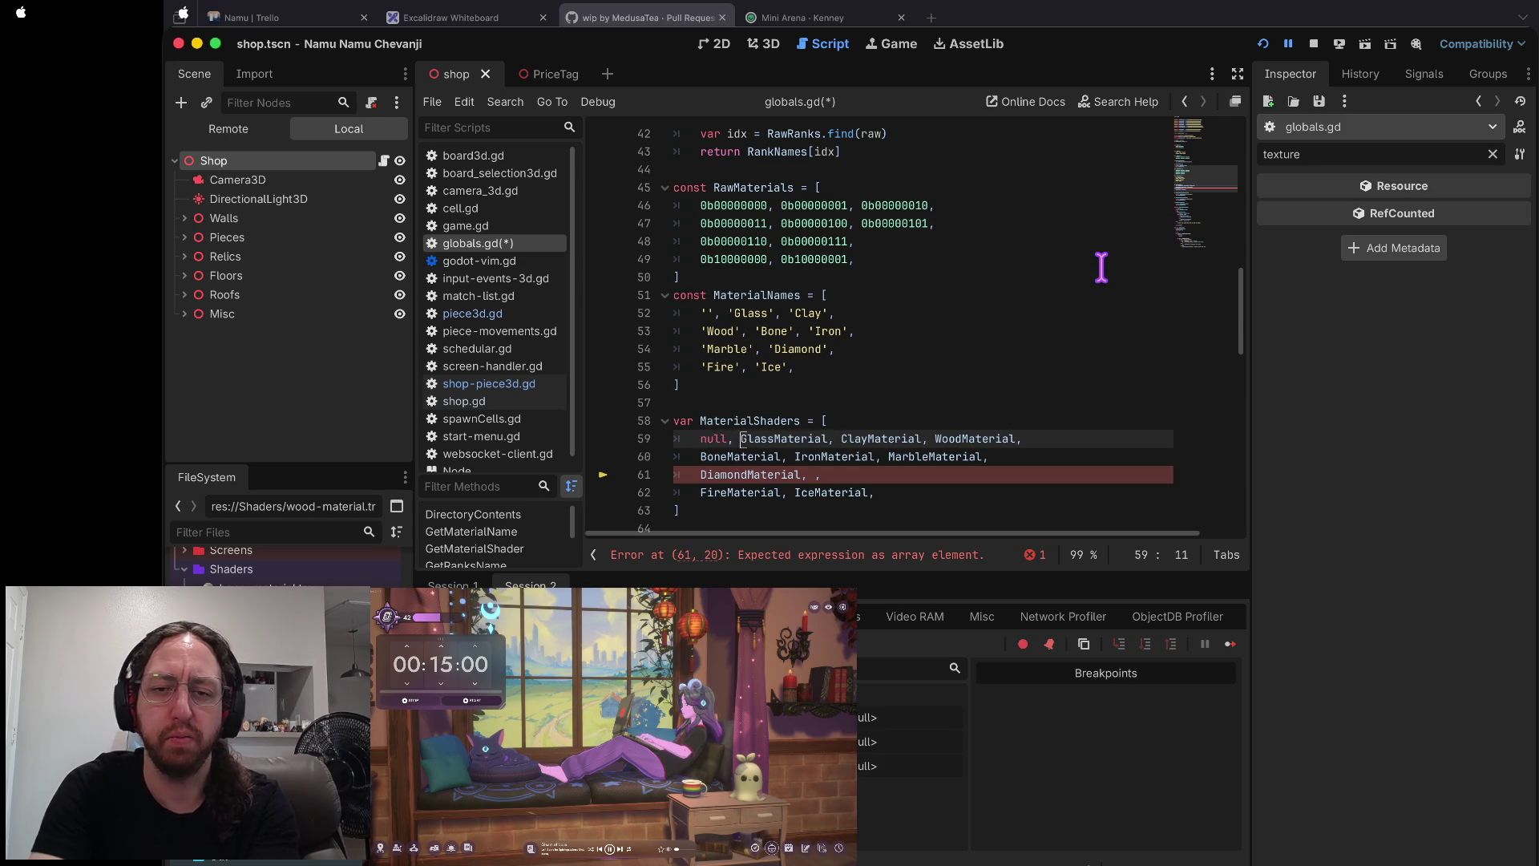
type("w")
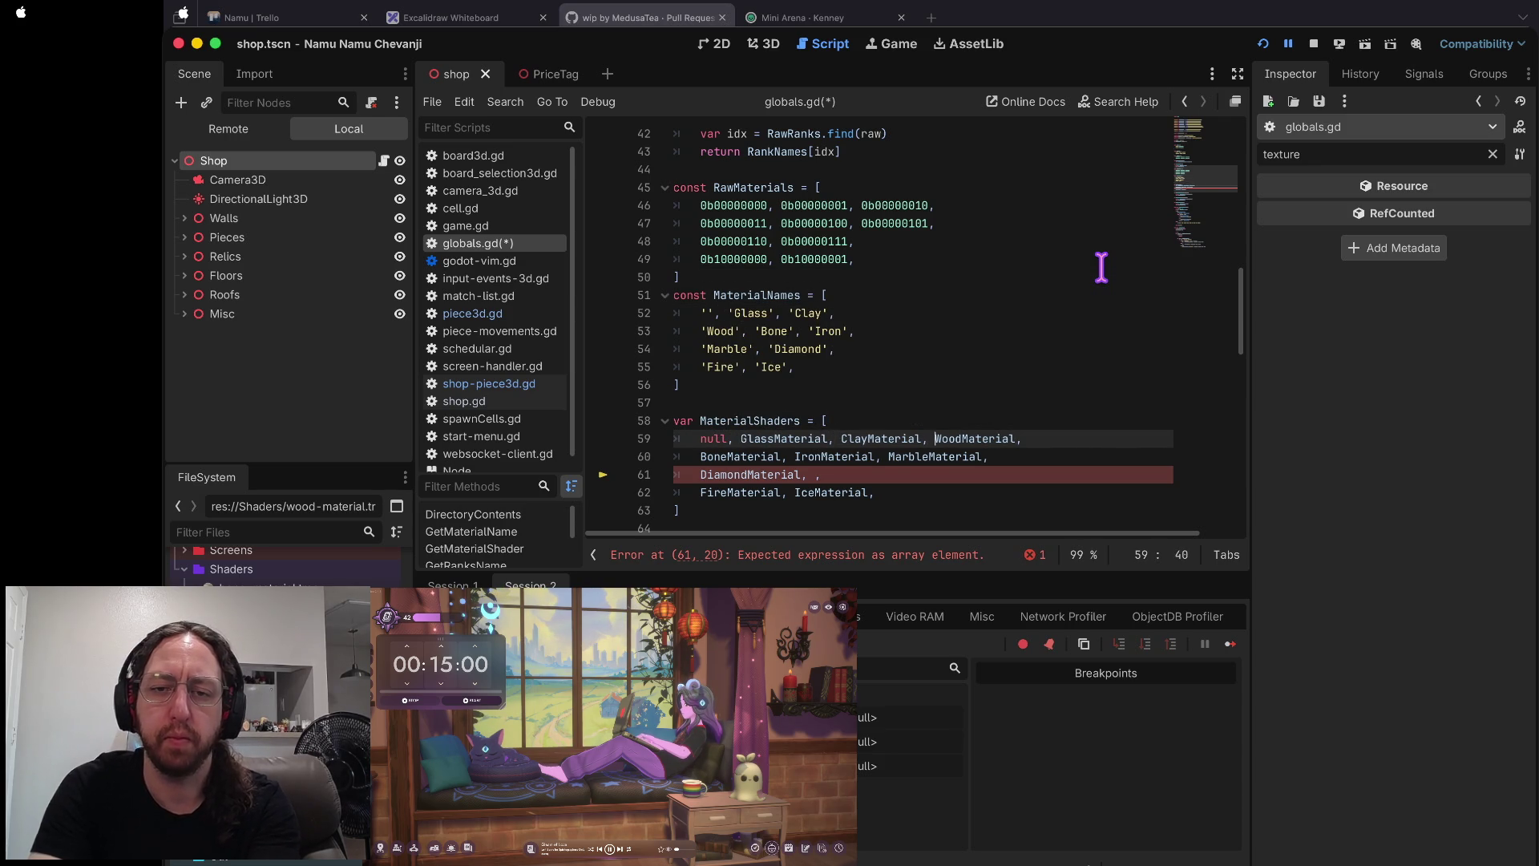
key("Return")
key("shift+j")
key("Return")
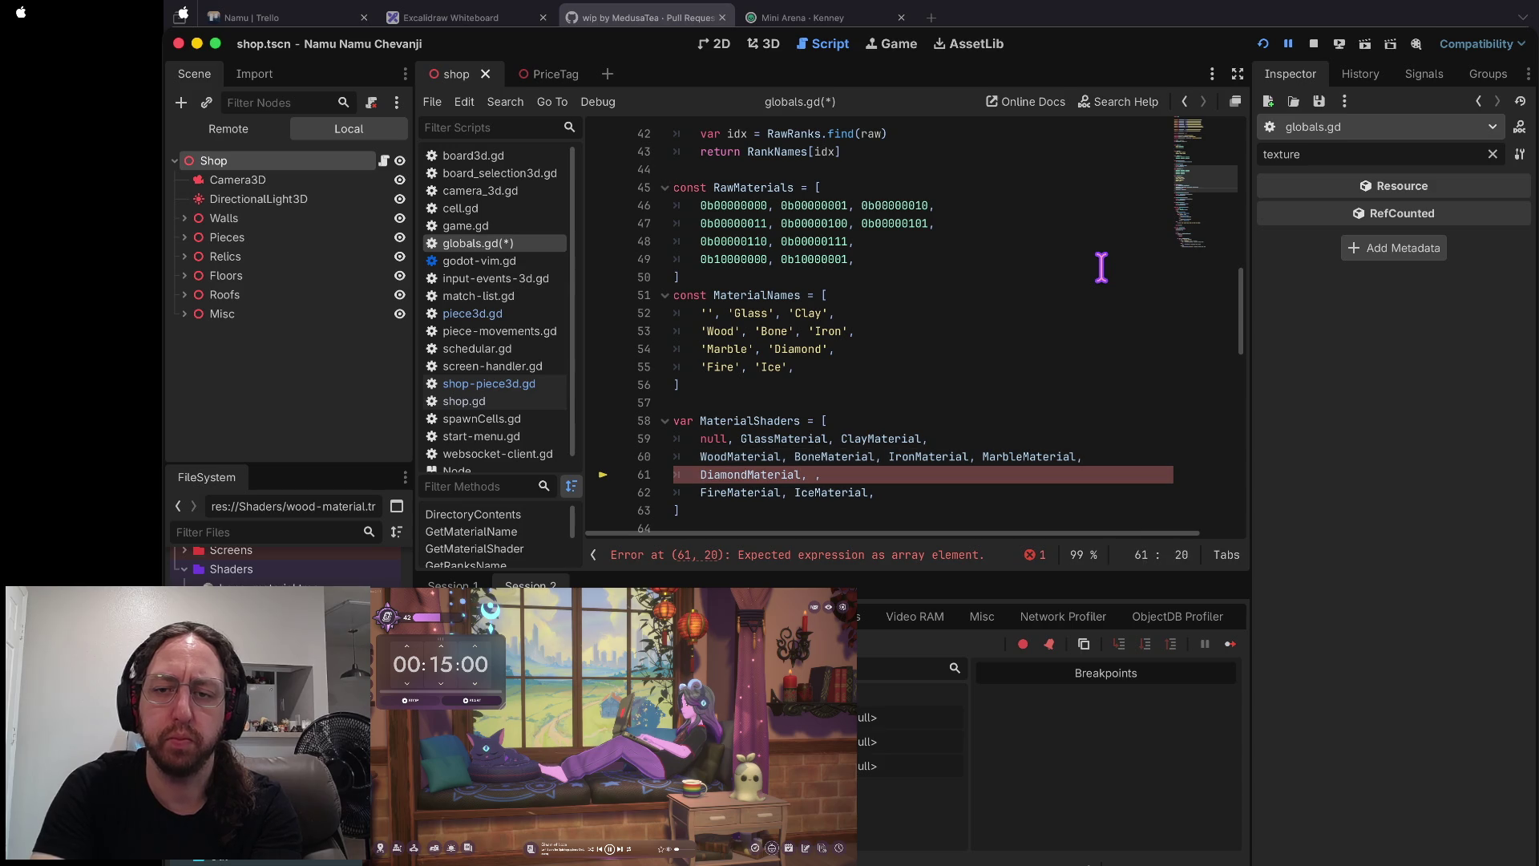
- Move MarbleMaterial before DiamondMaterial, remove the stray space, save globals.gd, and relaunch the game
key("k")
key("dollar")
key("d")
key("a")
key("W")
key("j")
key("P")
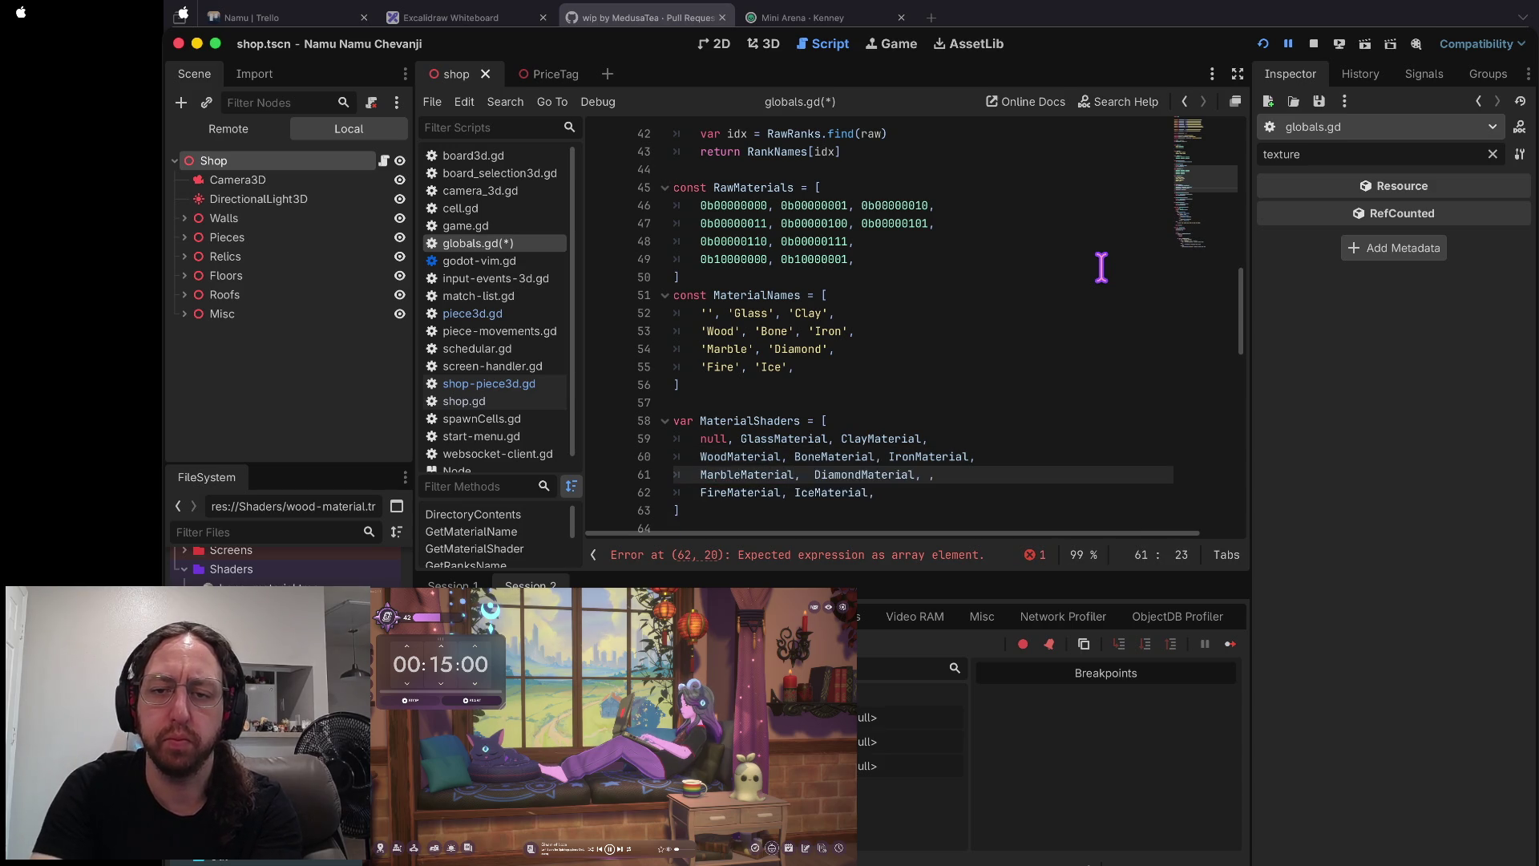
key("Escape")
key("b")
key("X")
key("ctrl+s")
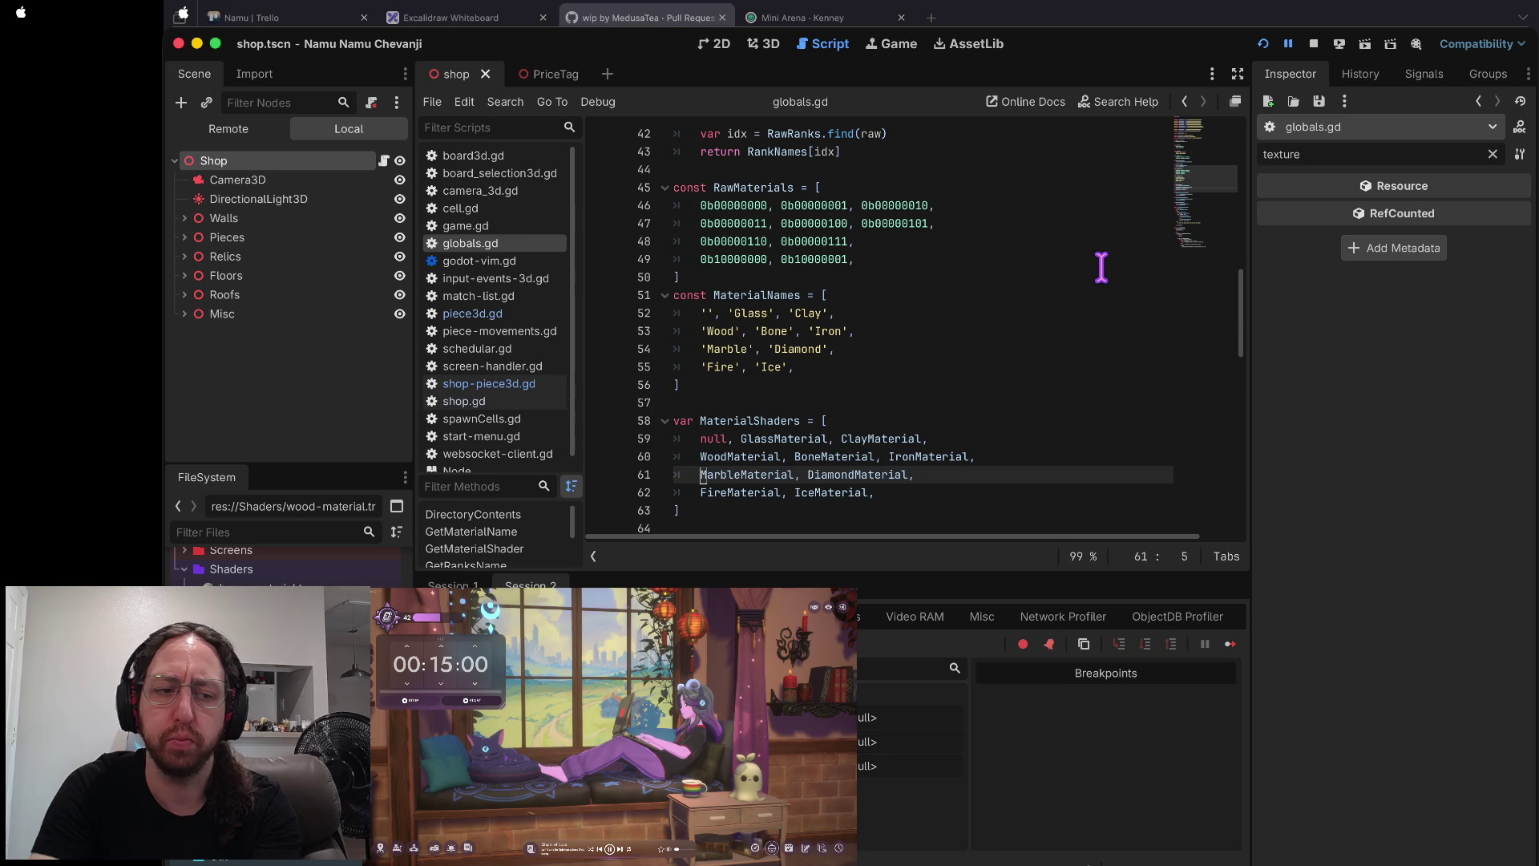
key("super+b")
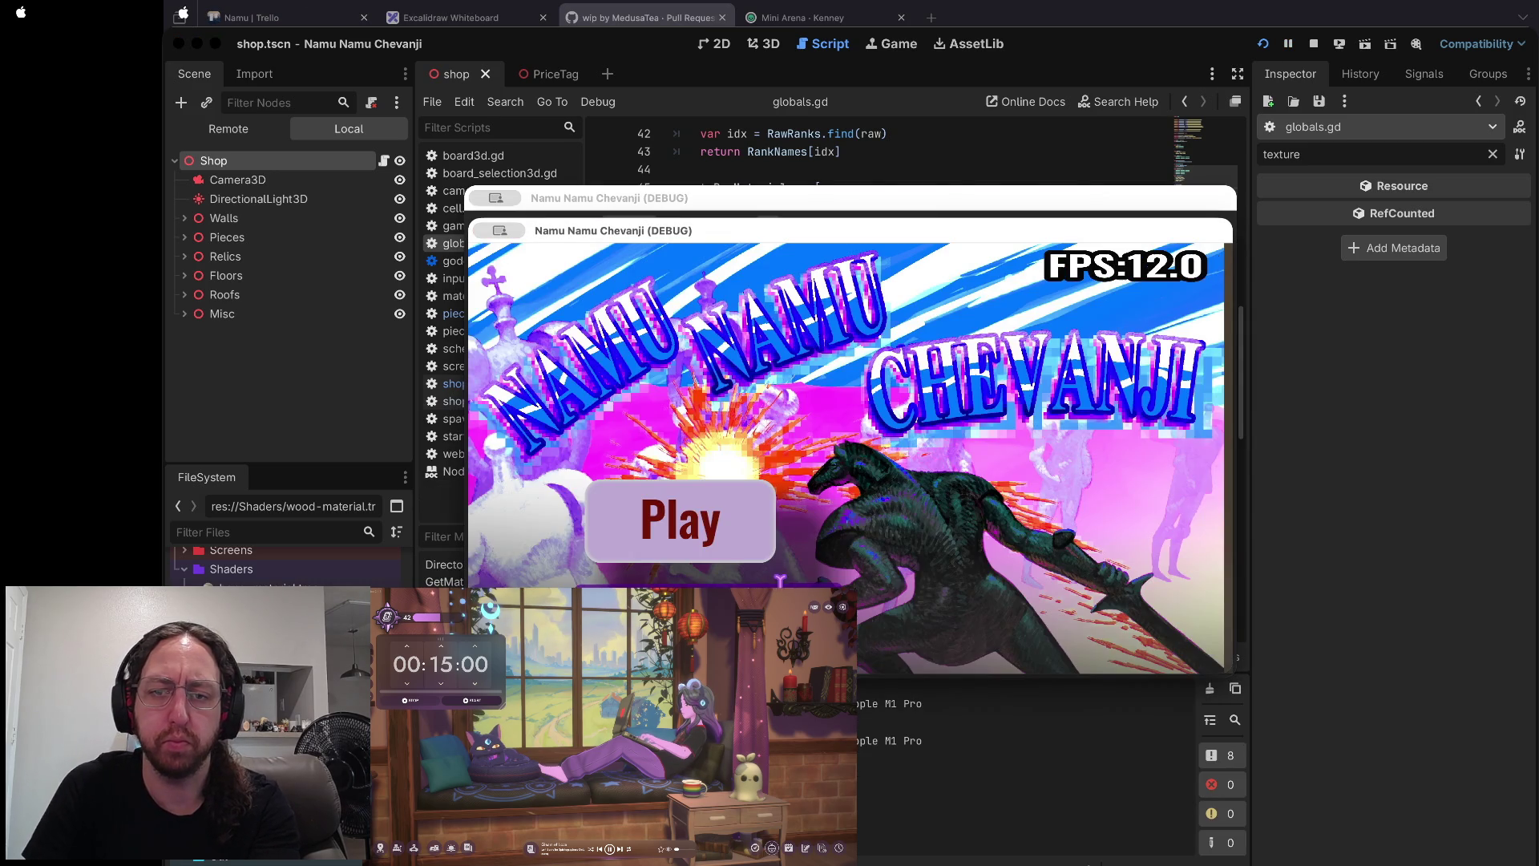
- Start the game and inspect the variables at the paused piece setup
left_click(717, 509)
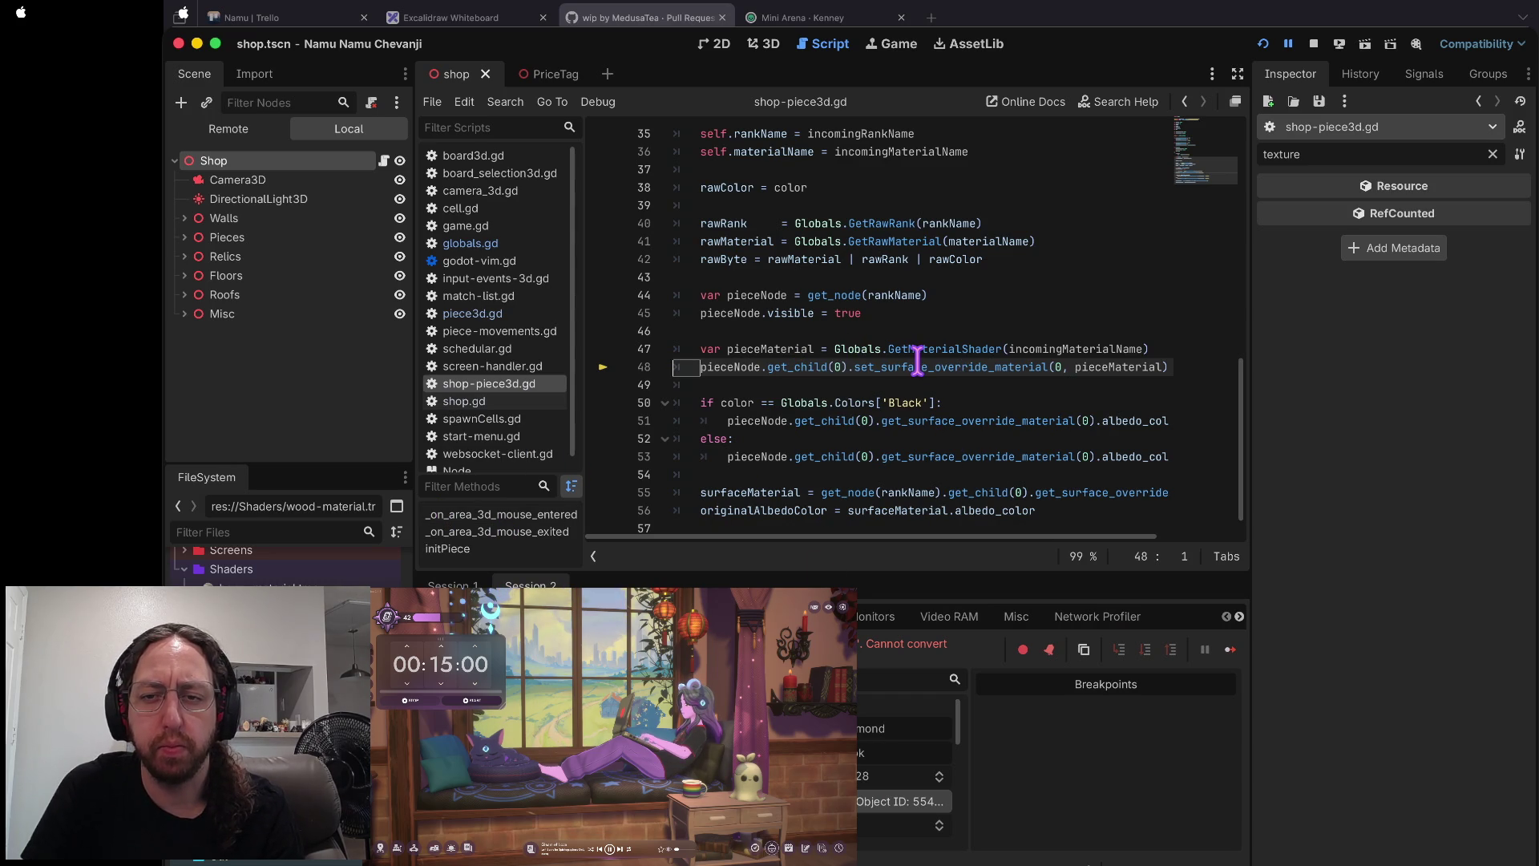
scroll(916, 361, "down", 1)
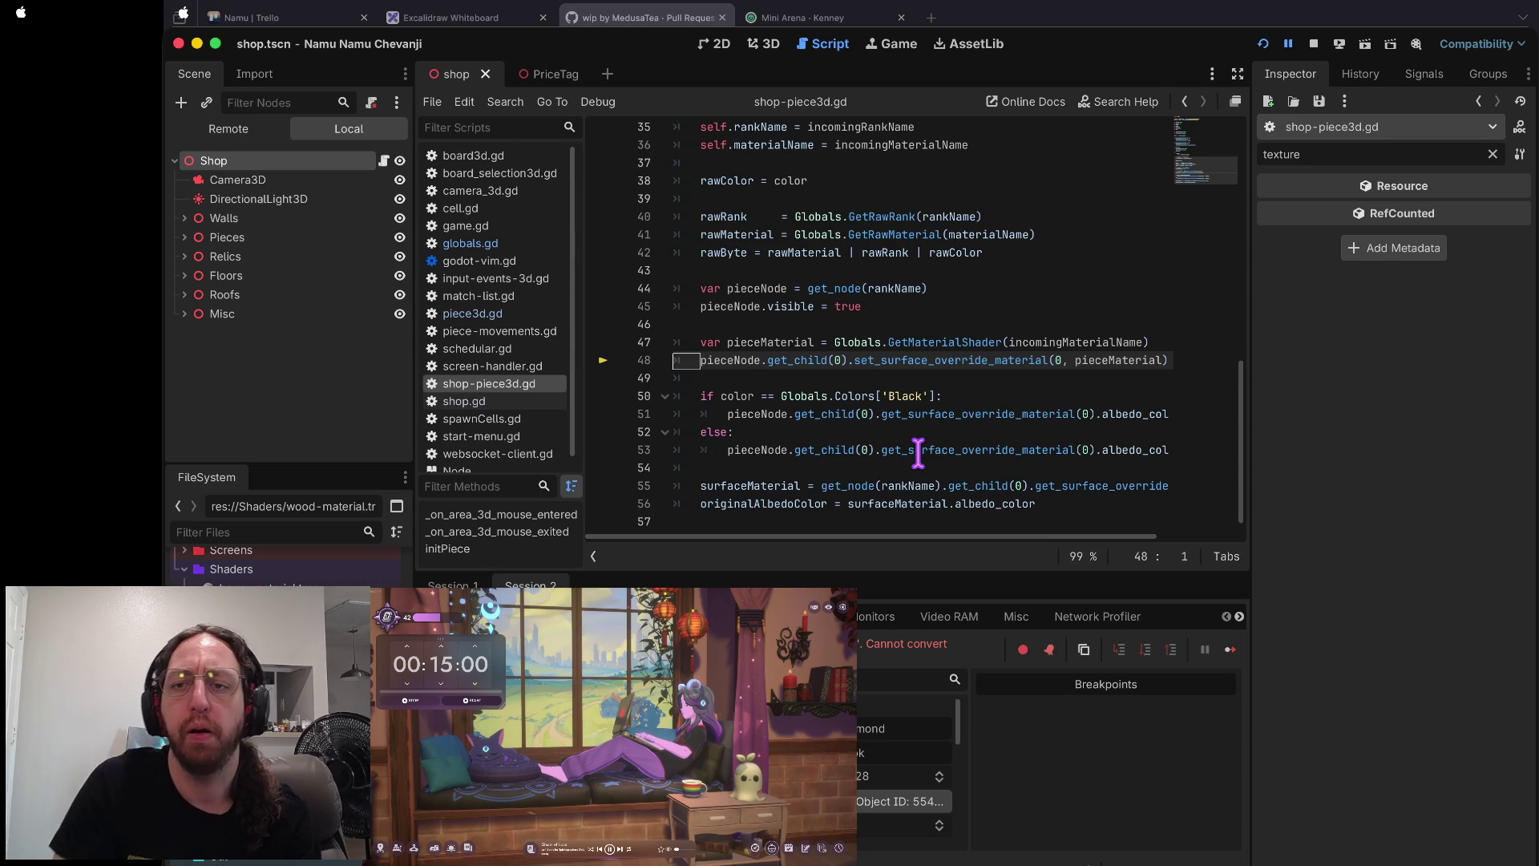
mouse_move(1121, 360)
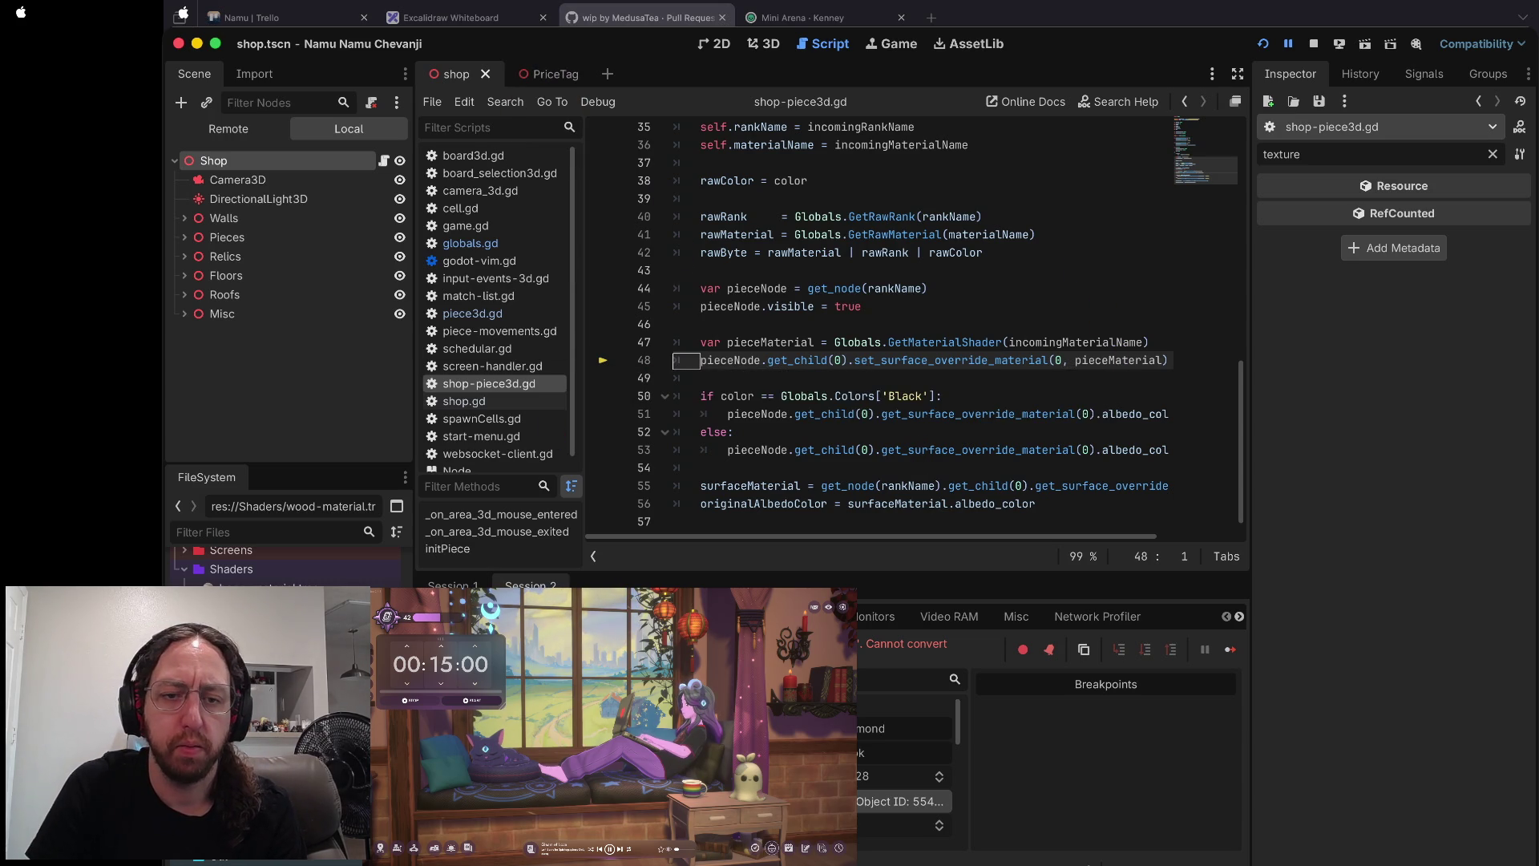
scroll(881, 320, "down", 1)
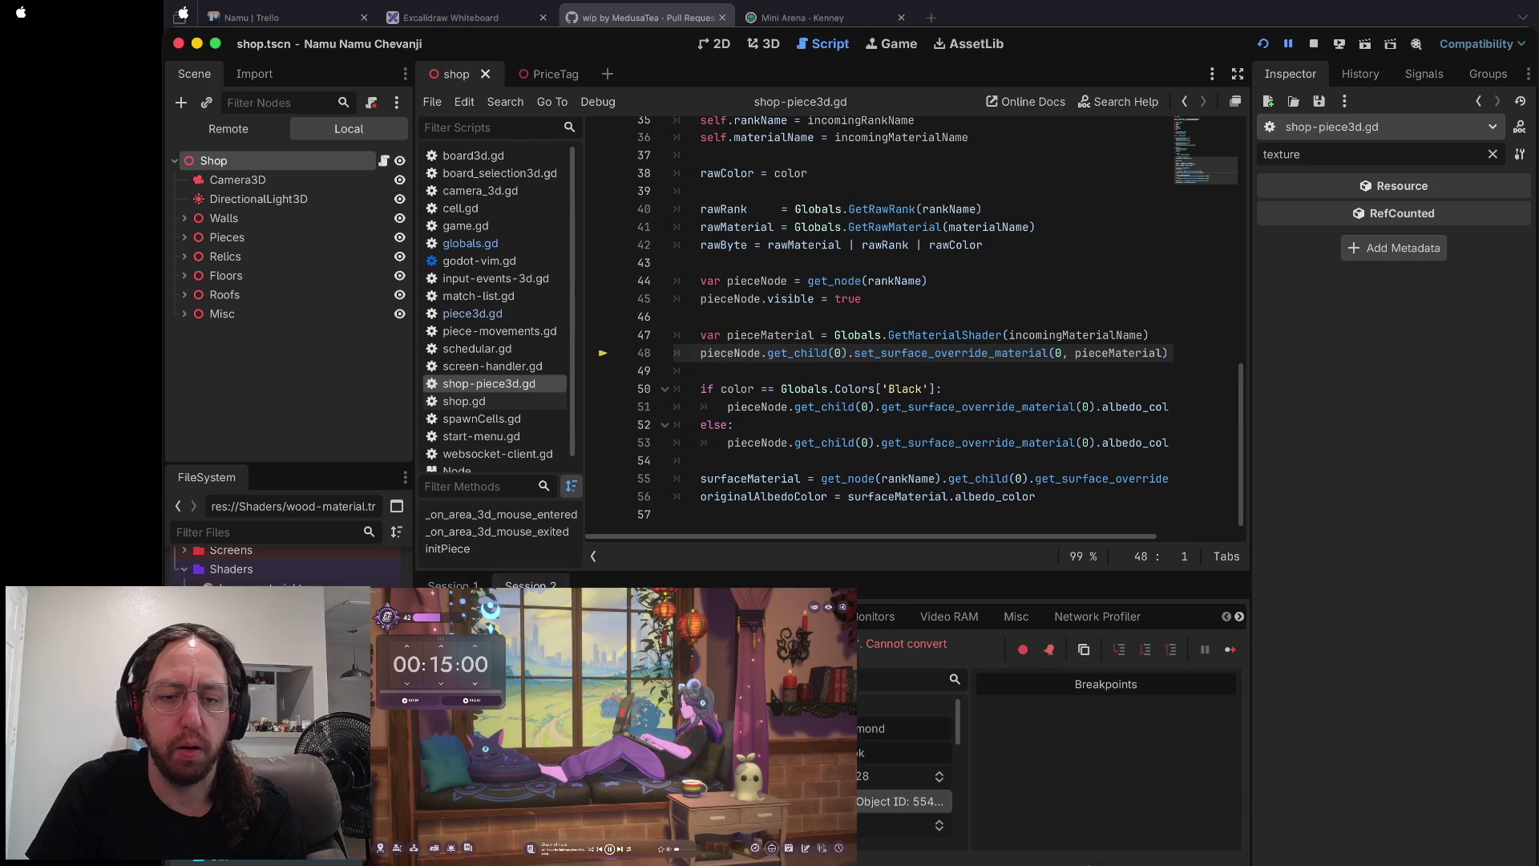
- Check the calling code in shop.gd, return to the paused line, and open globals.gd
left_click(667, 739)
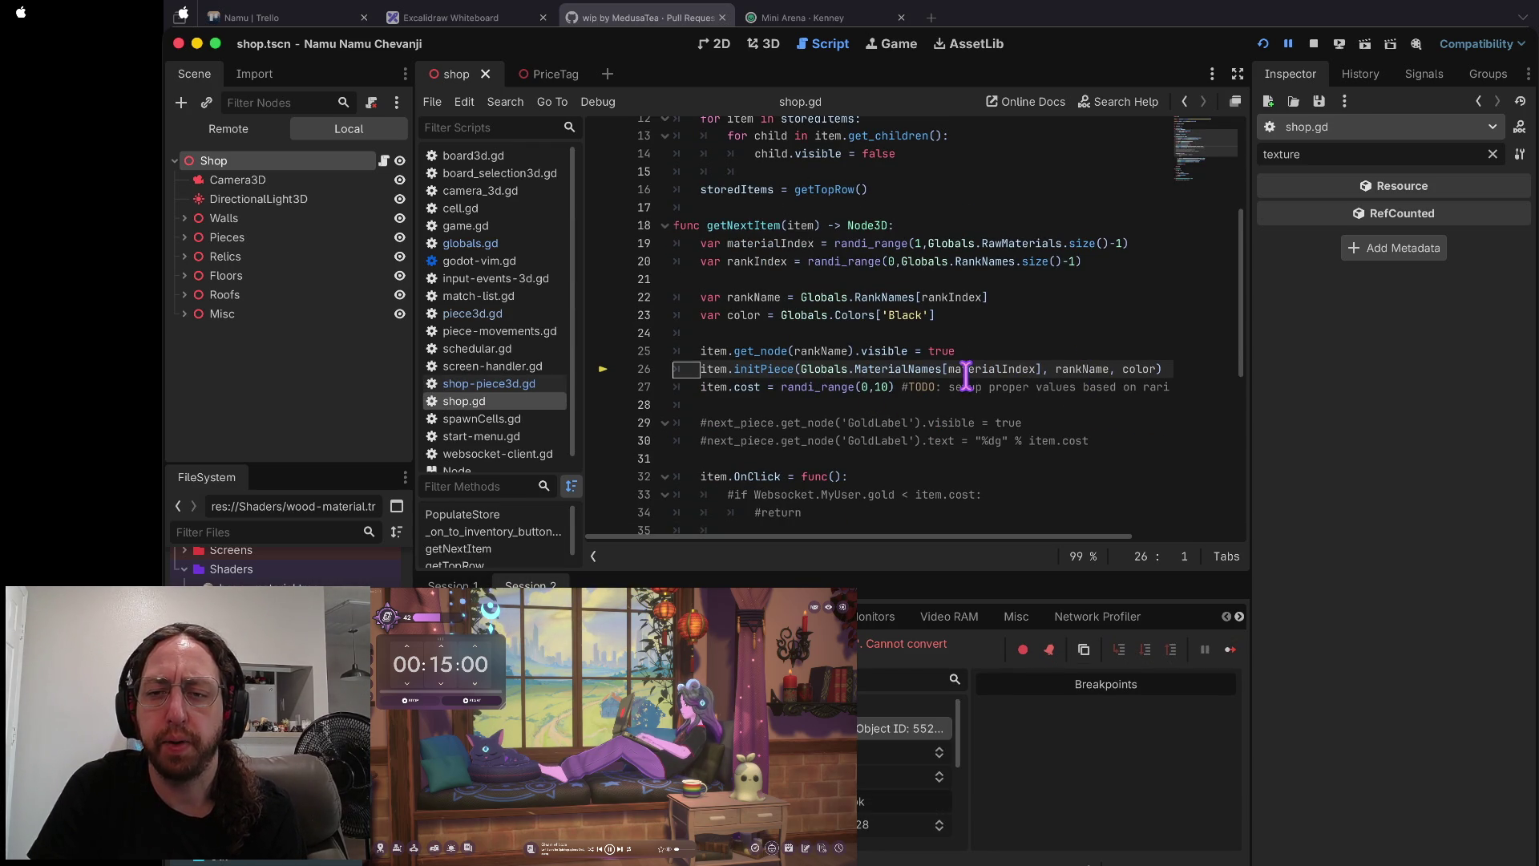
mouse_move(970, 371)
mouse_move(901, 370)
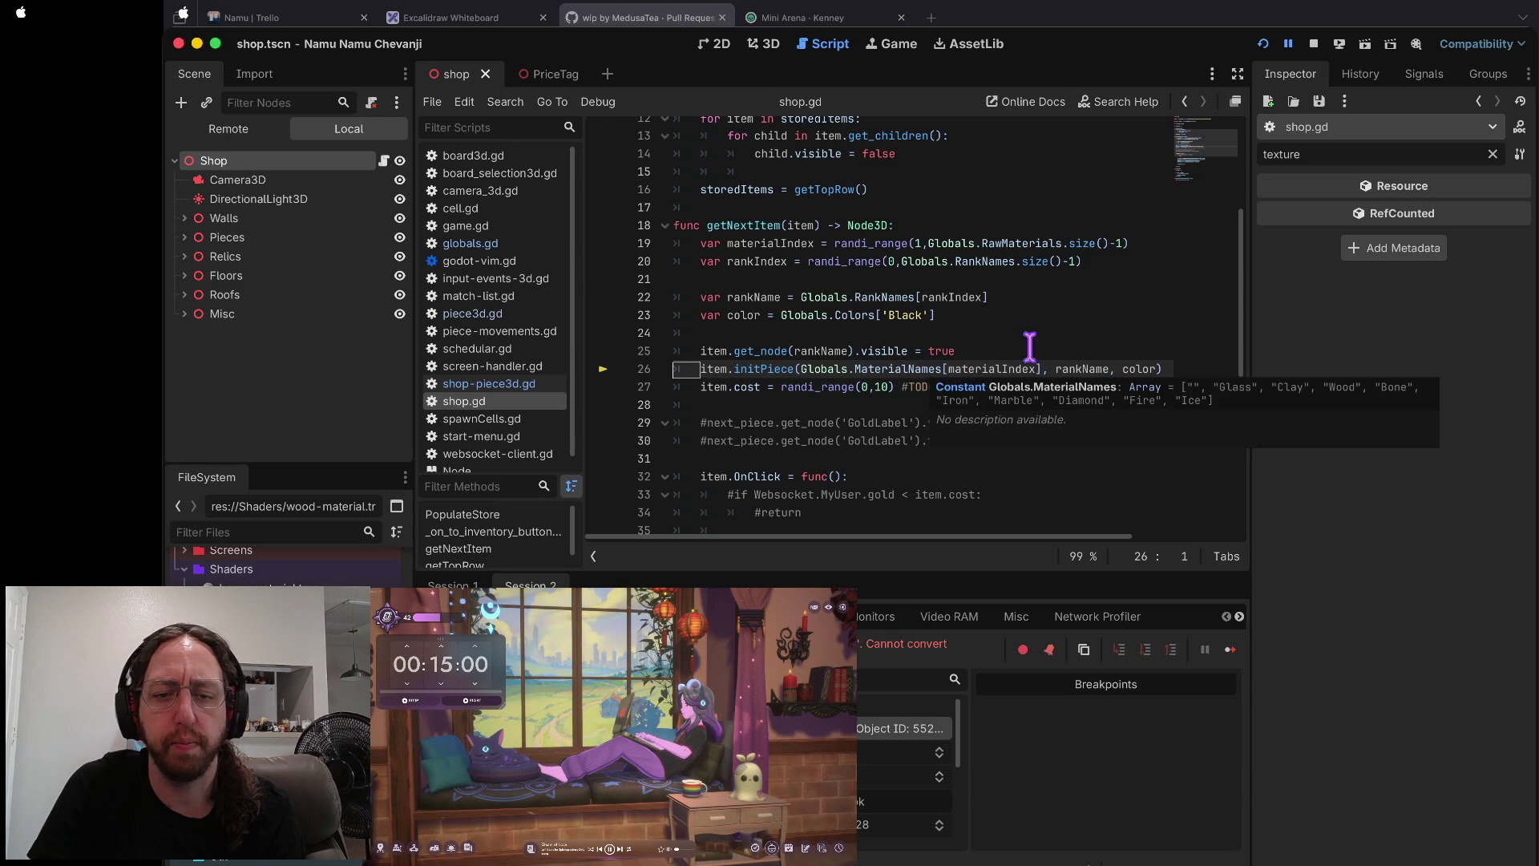
key("F12")
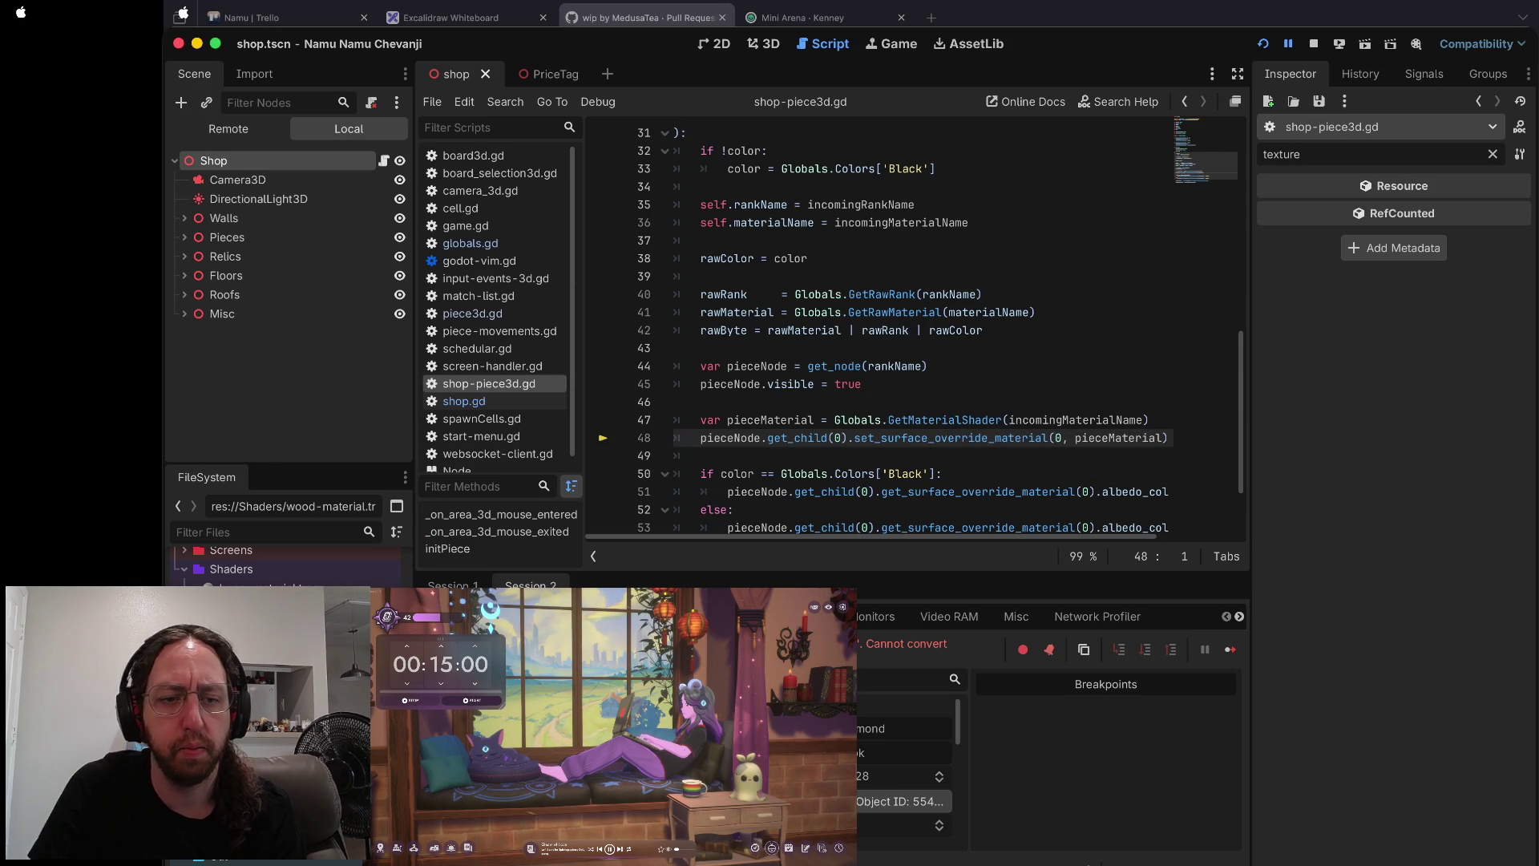
scroll(285, 561, "down", 2)
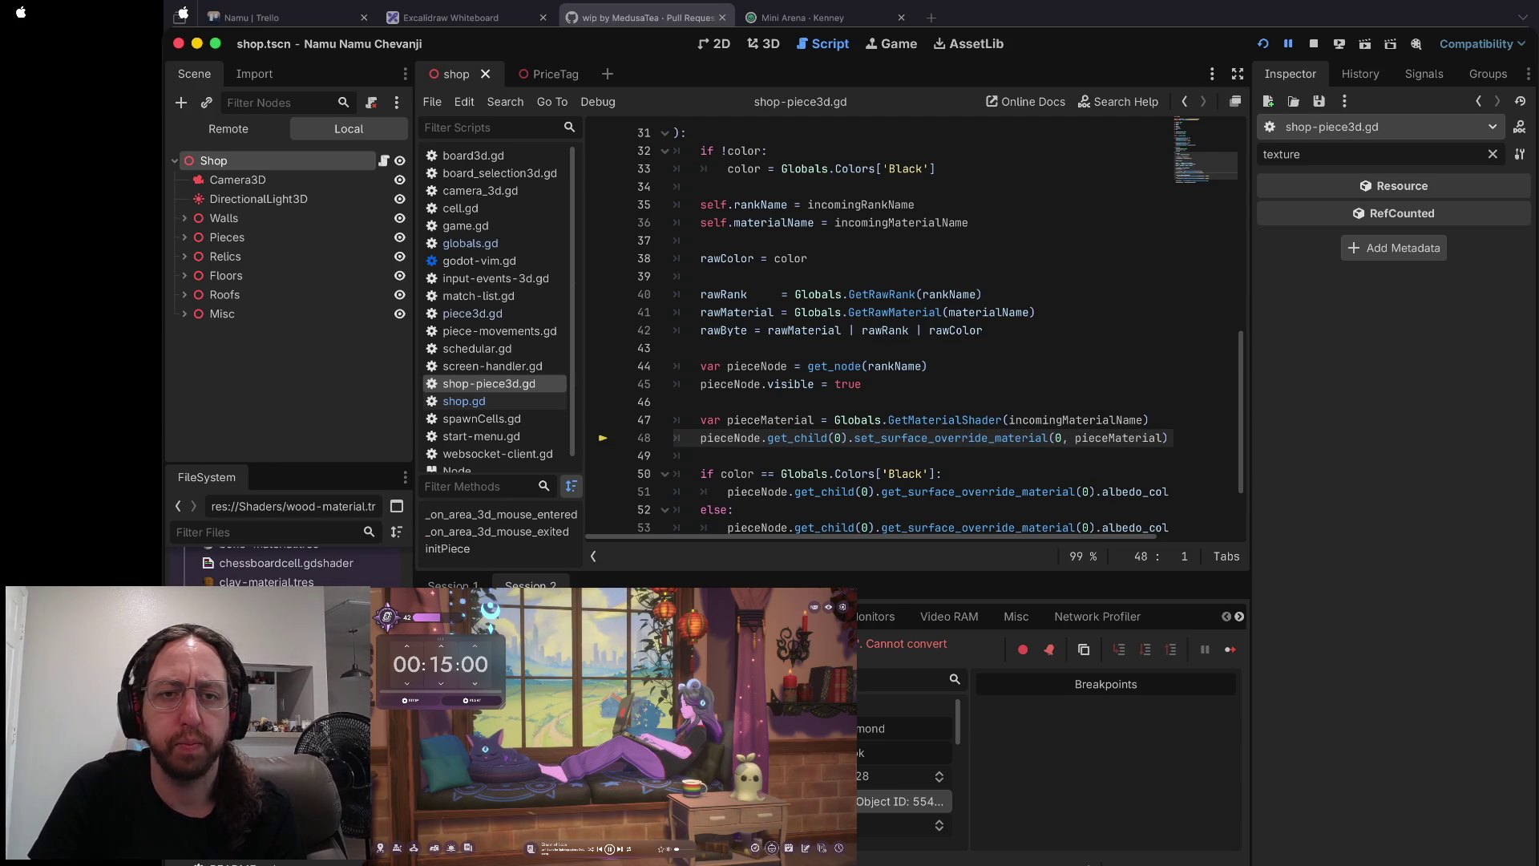
left_click(471, 243)
scroll(965, 433, "down", 4)
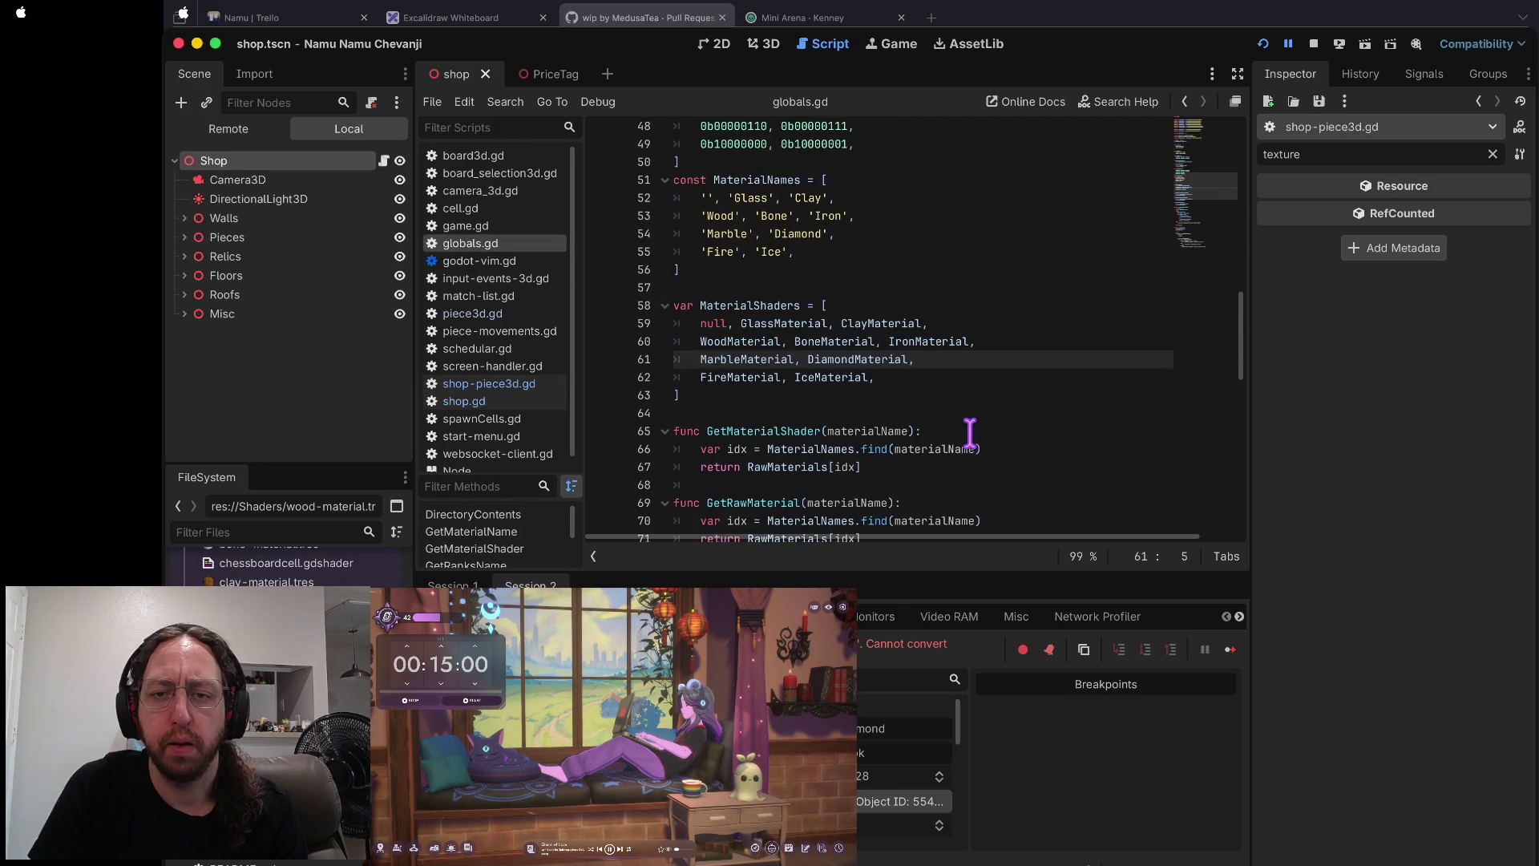
- Change line 67 to return MaterialShaders[idx] instead of RawMaterials, save, and run the game
left_click_drag(697, 397, 985, 399)
left_click(985, 399)
double_click(777, 402)
double_click(782, 421)
key("Escape")
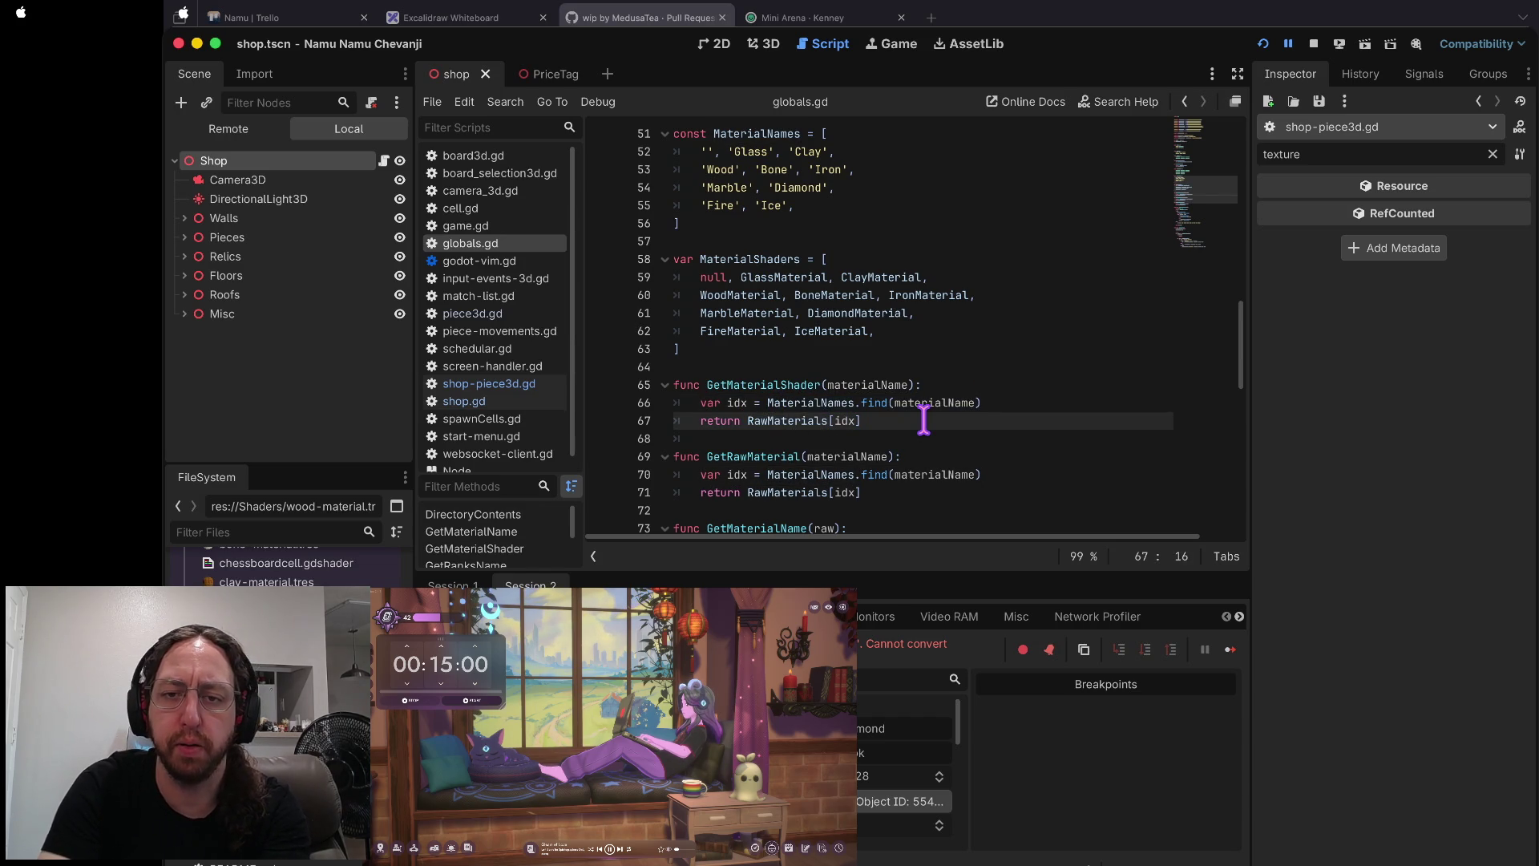
key("BackSpace")
key("BackSpace")
key("BackSpace")
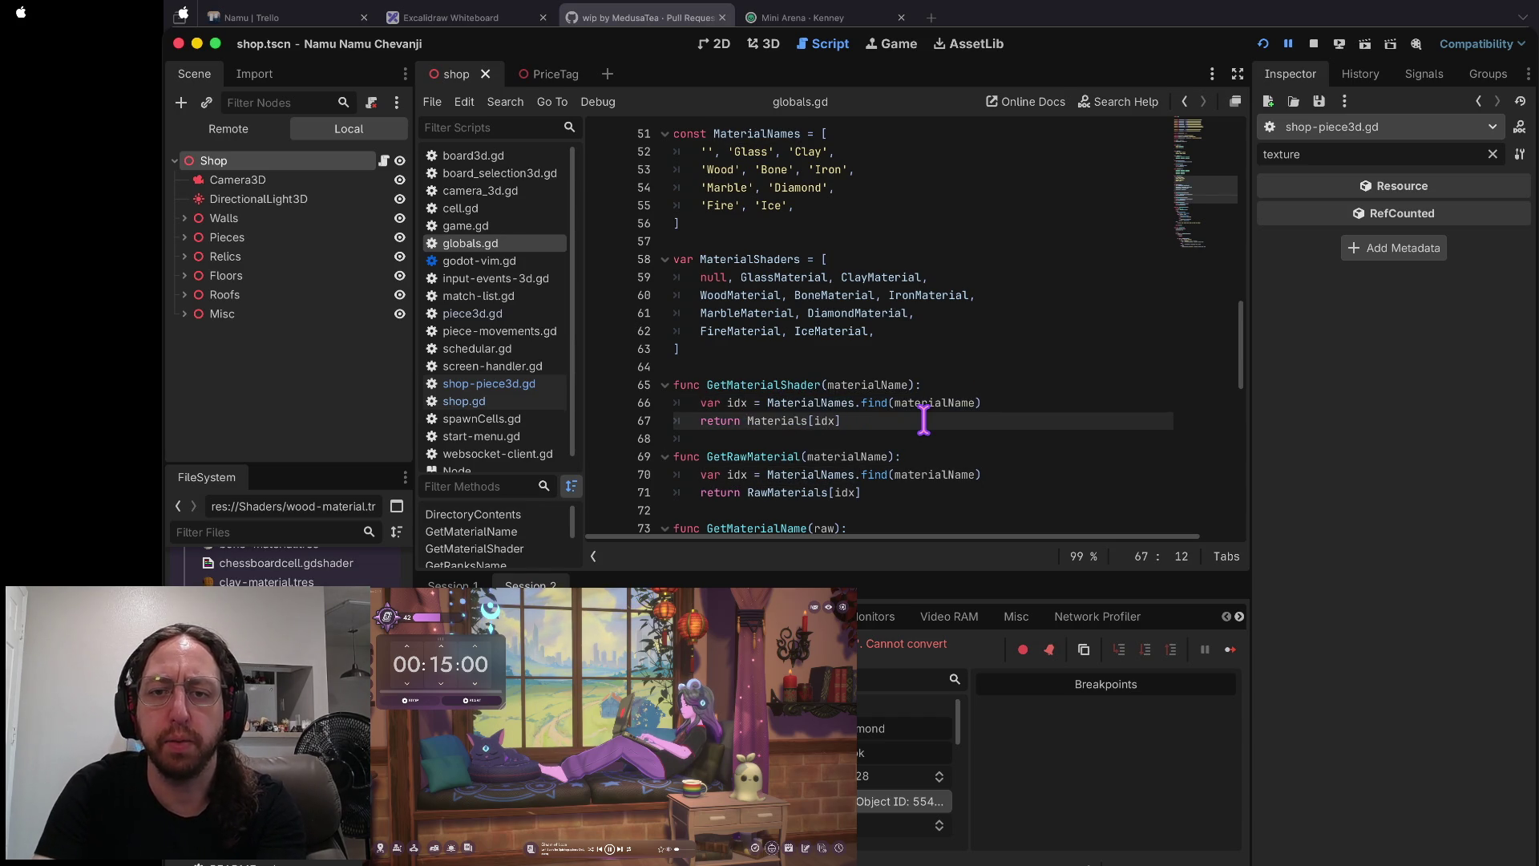
key("alt+Delete")
type("erialShaders")
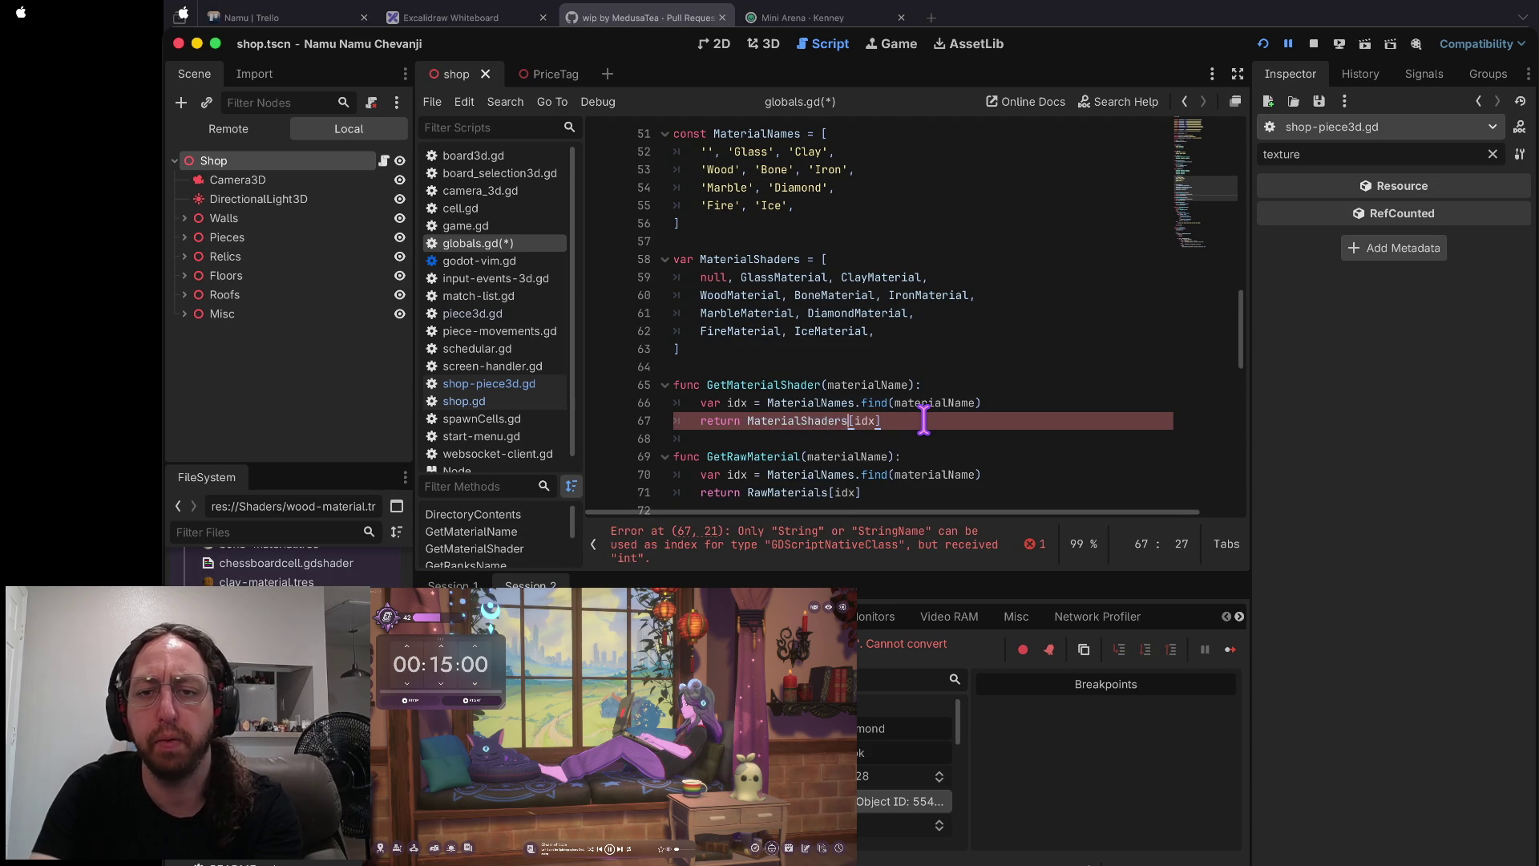
key("super+b")
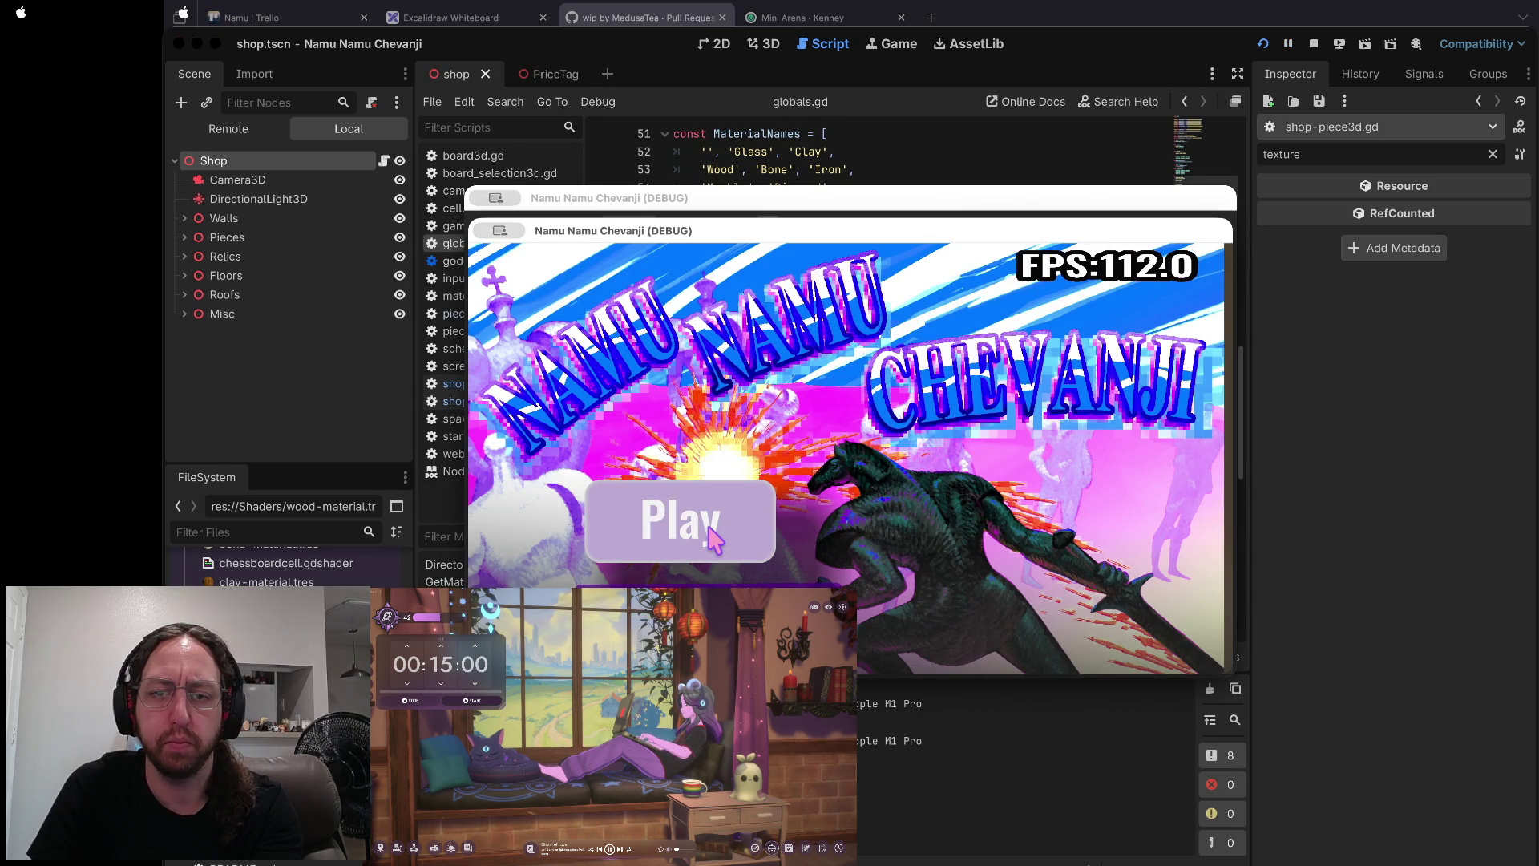
- Start a match, confirm pieceMaterial is null for Fire at line 51, then stop and reopen globals.gd
left_click(710, 538)
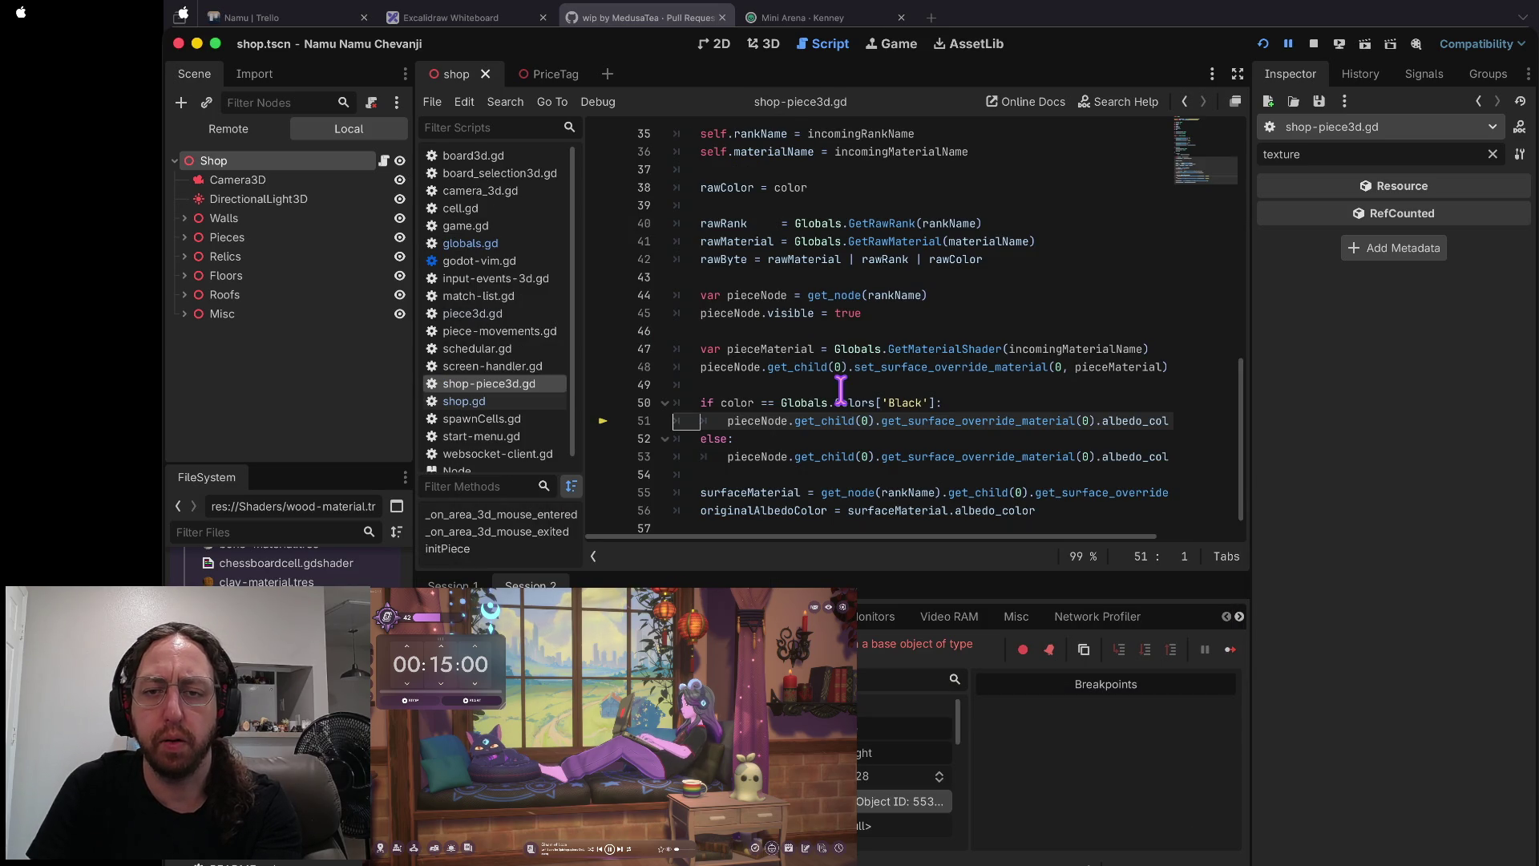
scroll(851, 417, "right", 3)
mouse_move(851, 418)
scroll(851, 418, "left", 3)
left_click(818, 421)
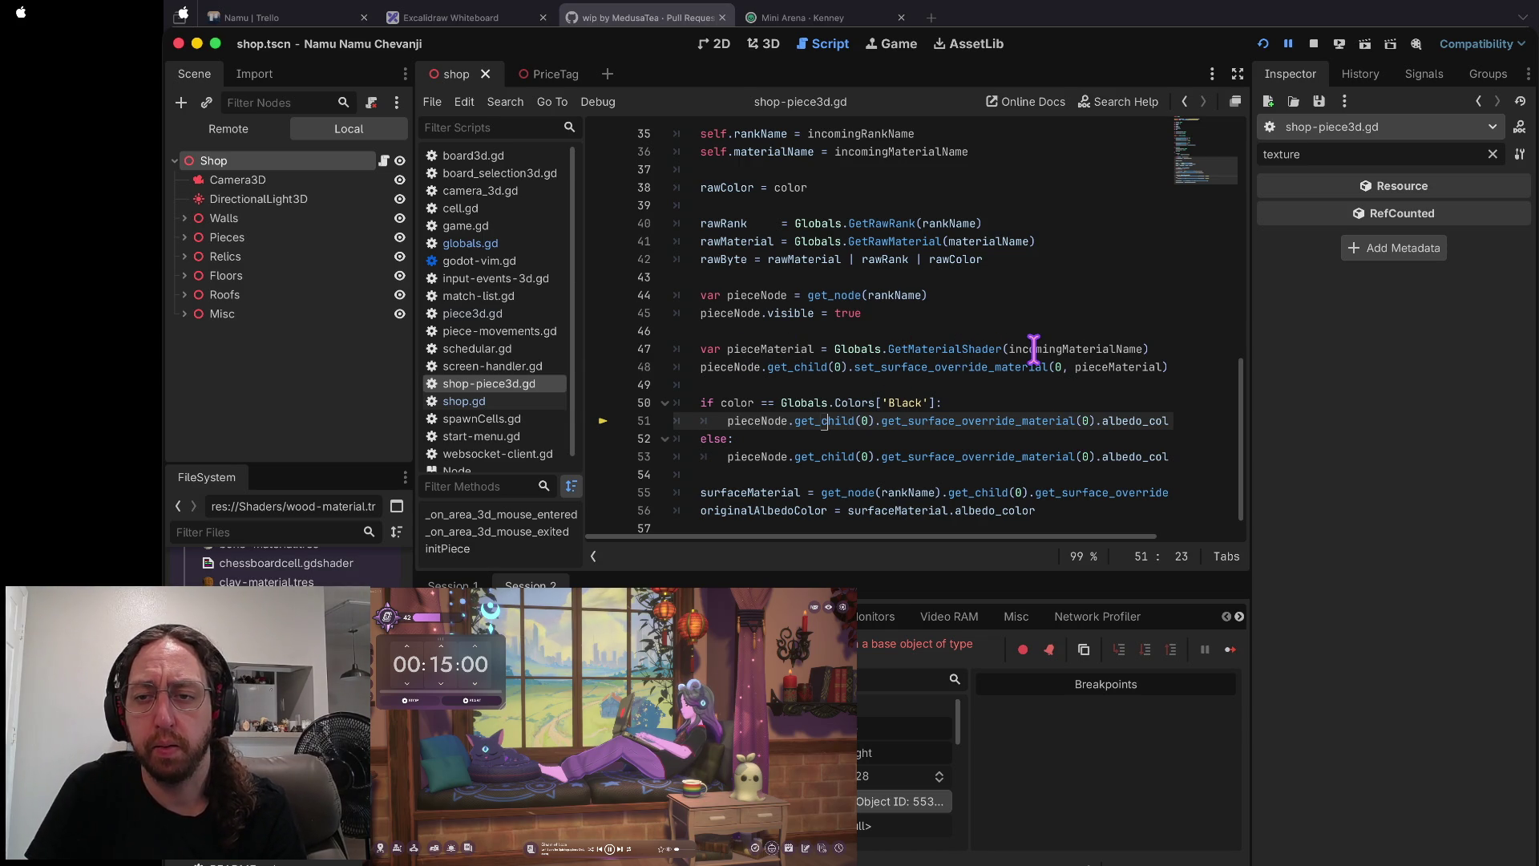
mouse_move(1034, 347)
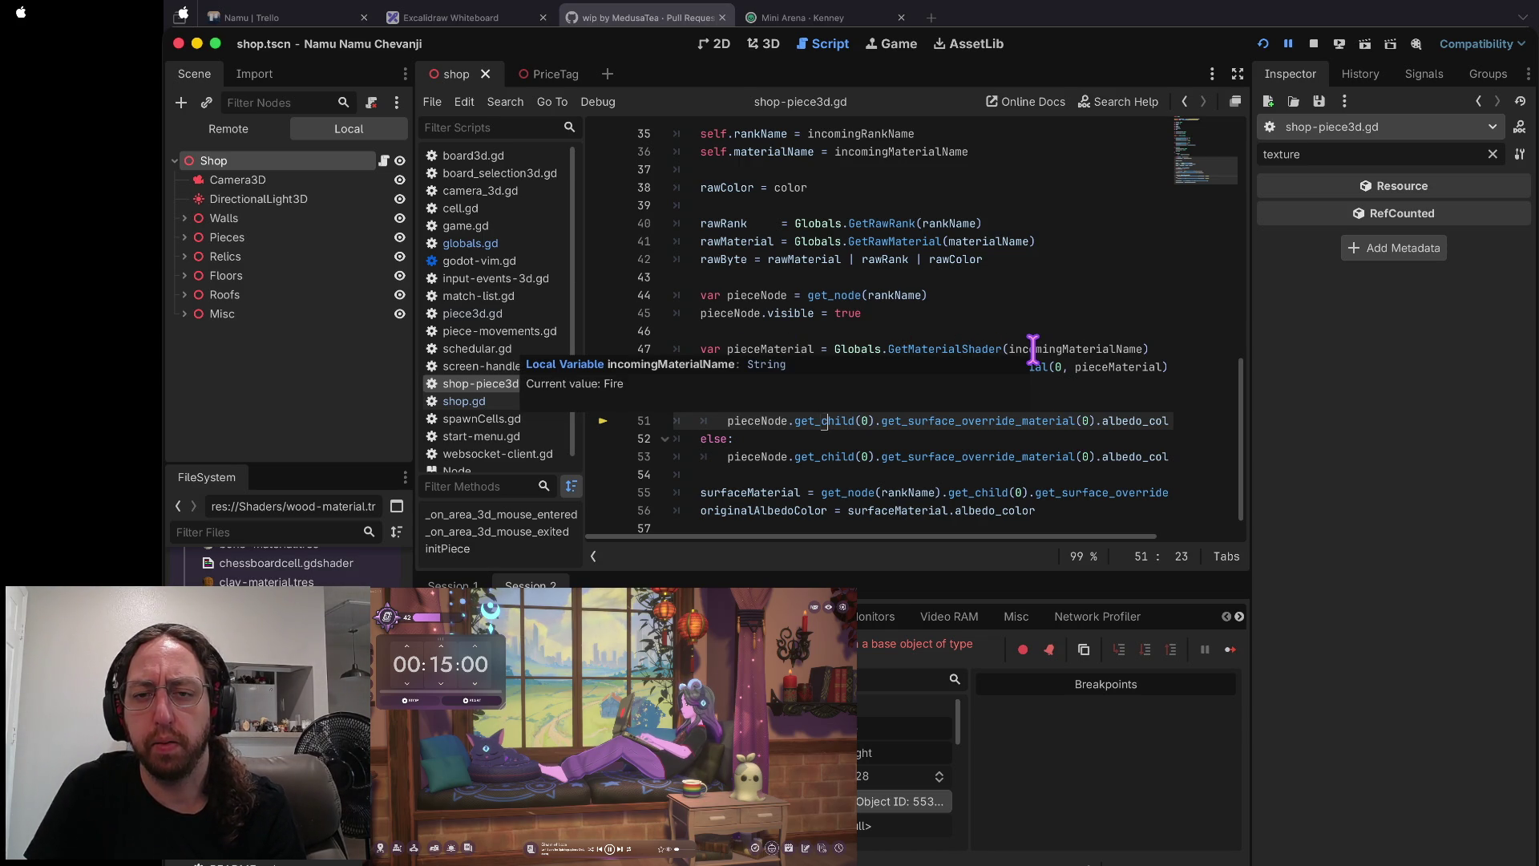
mouse_move(774, 346)
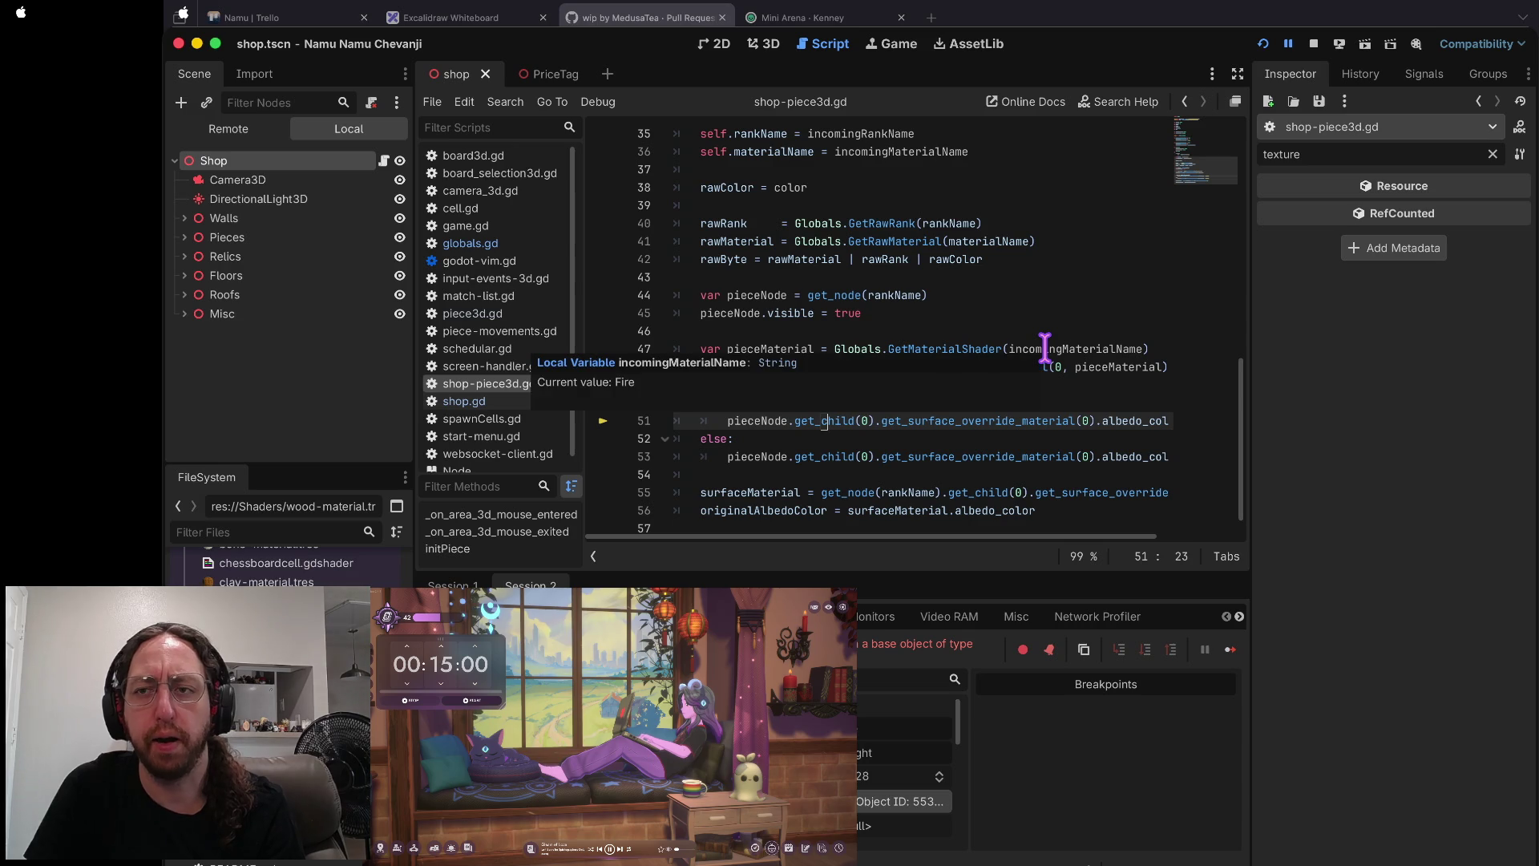
left_click(1313, 43)
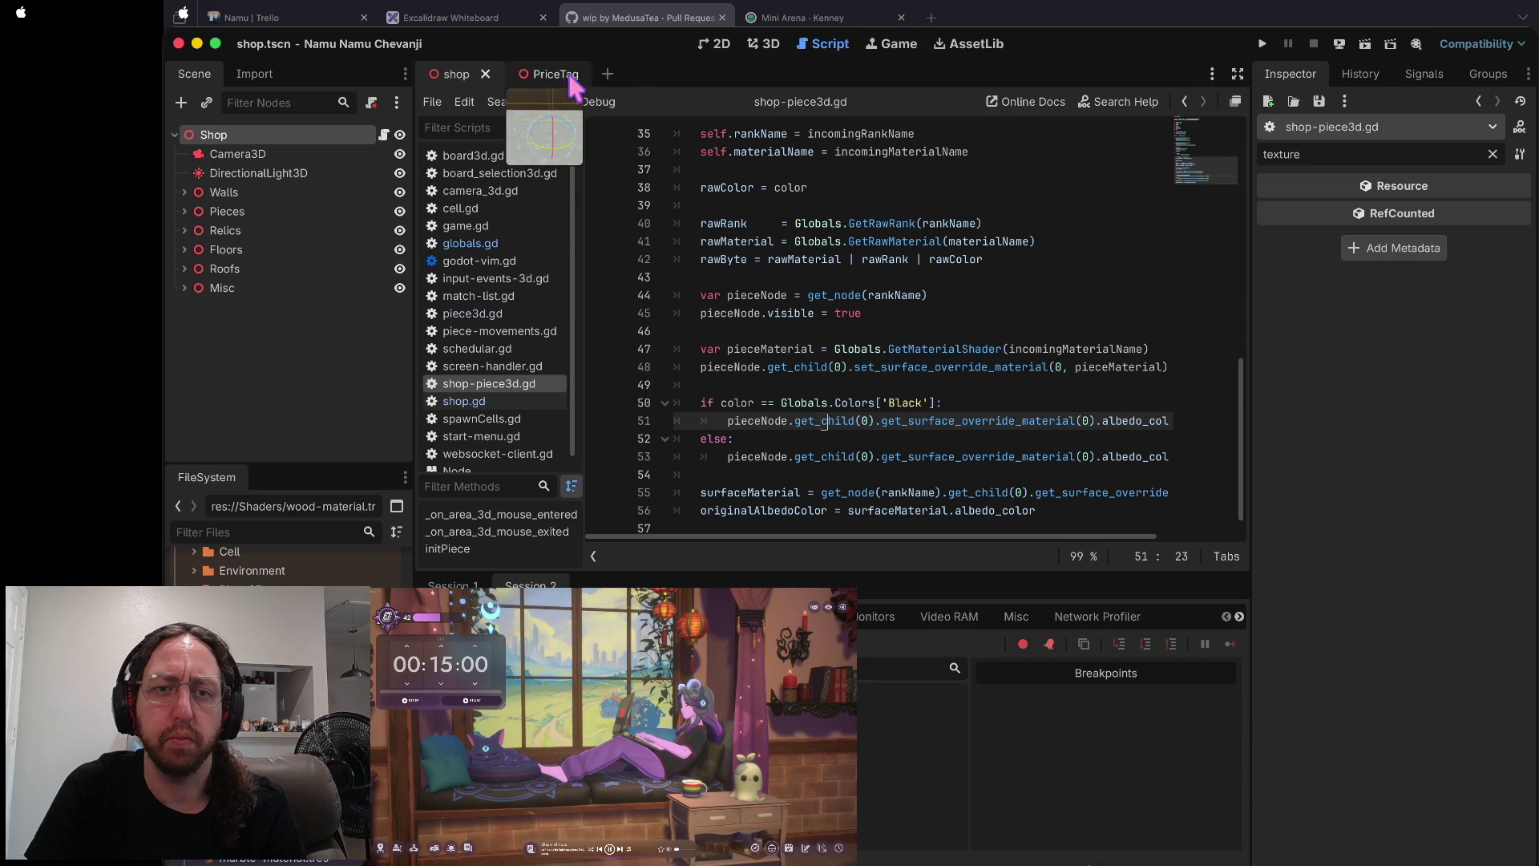
left_click(472, 242)
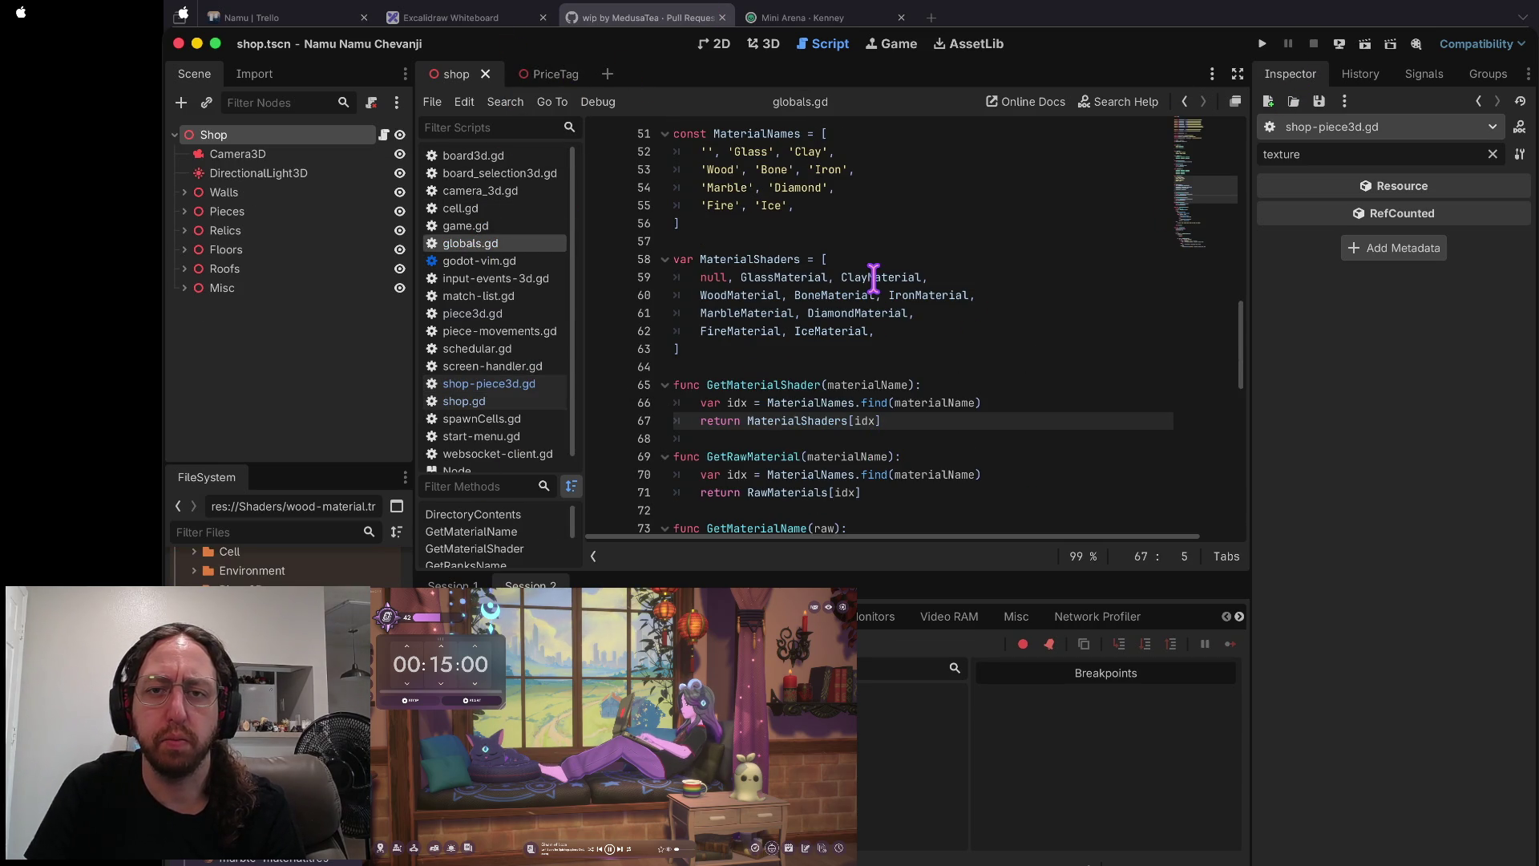
- Add and remove a breakpoint on line 67 of globals.gd, then rerun the project
scroll(716, 206, "up", 3)
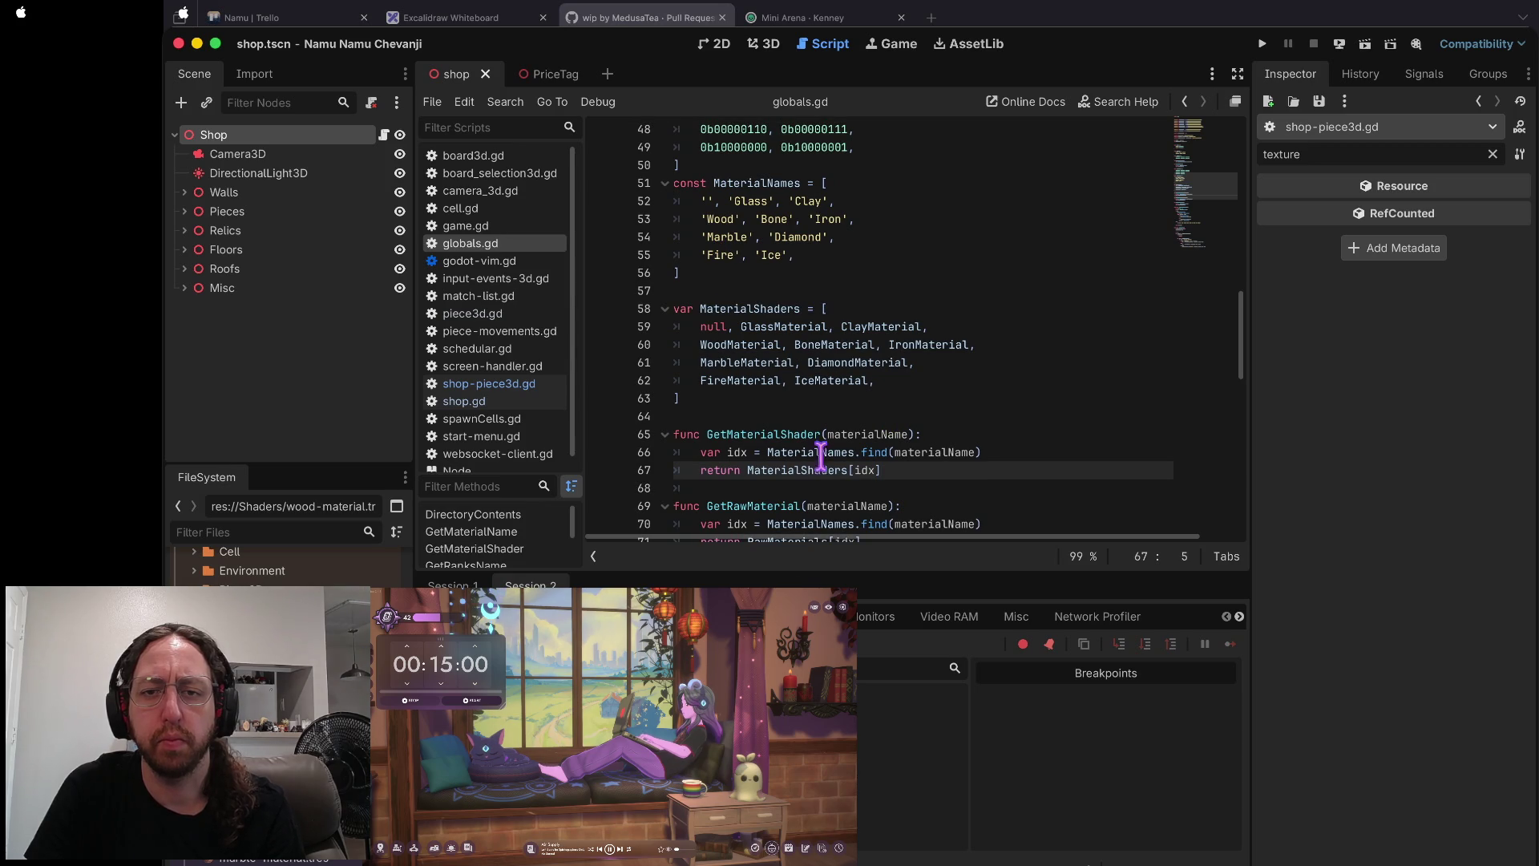
mouse_move(814, 454)
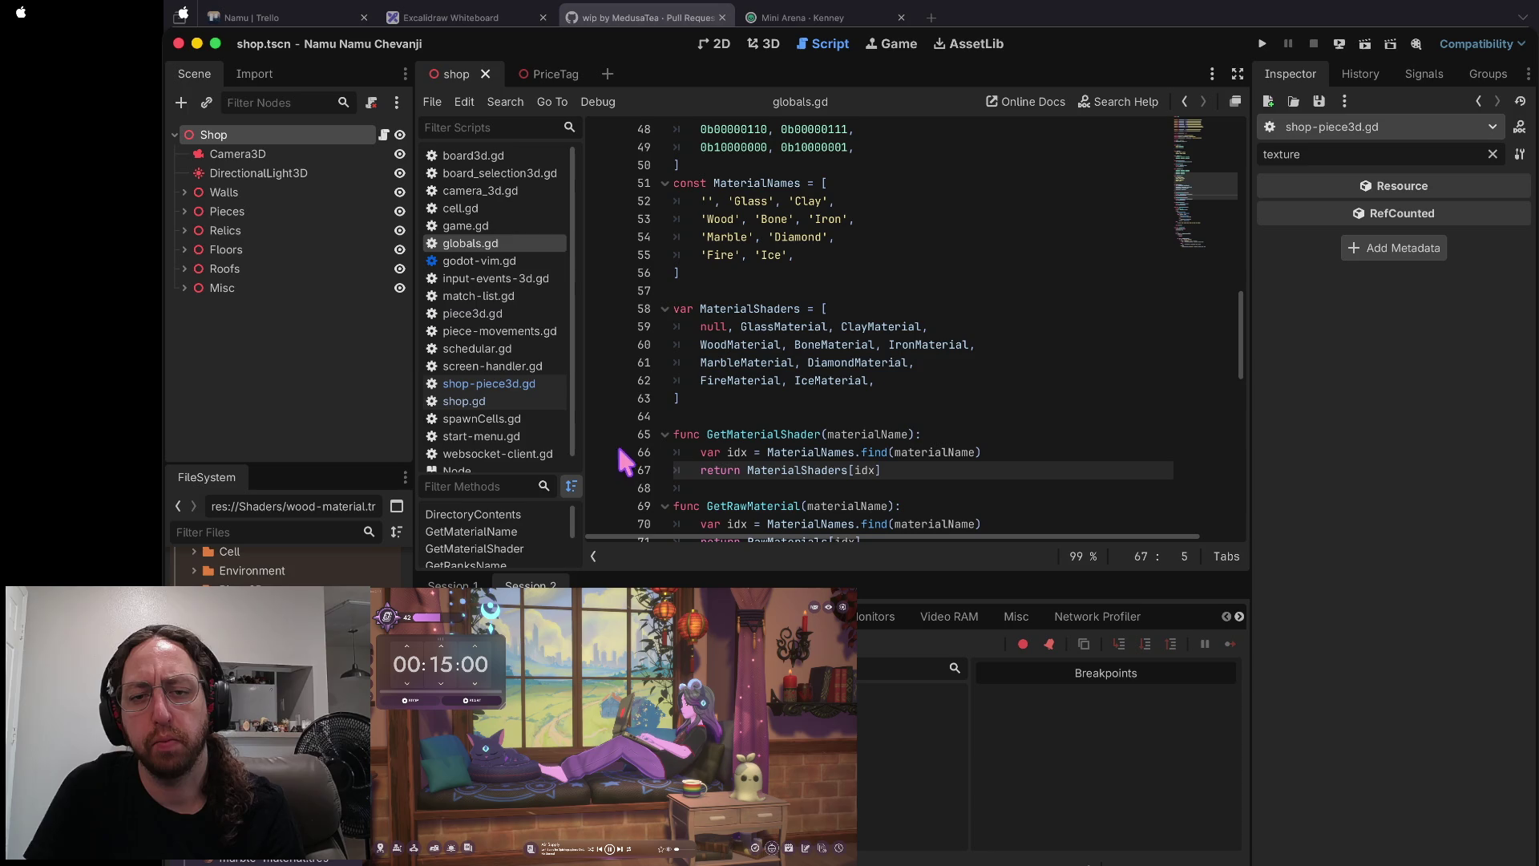
left_click(606, 471)
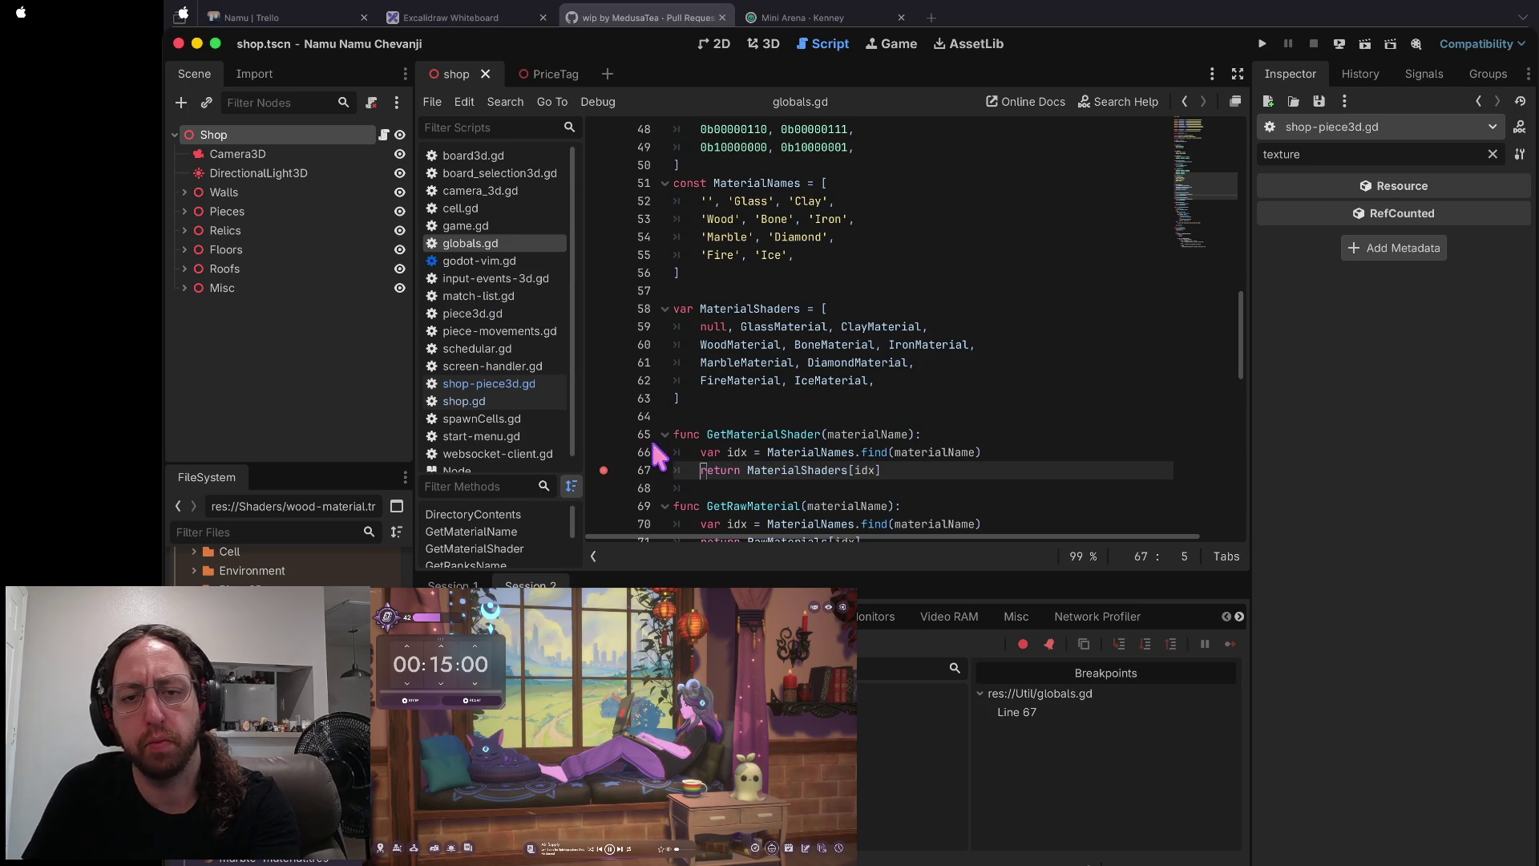
left_click(603, 472)
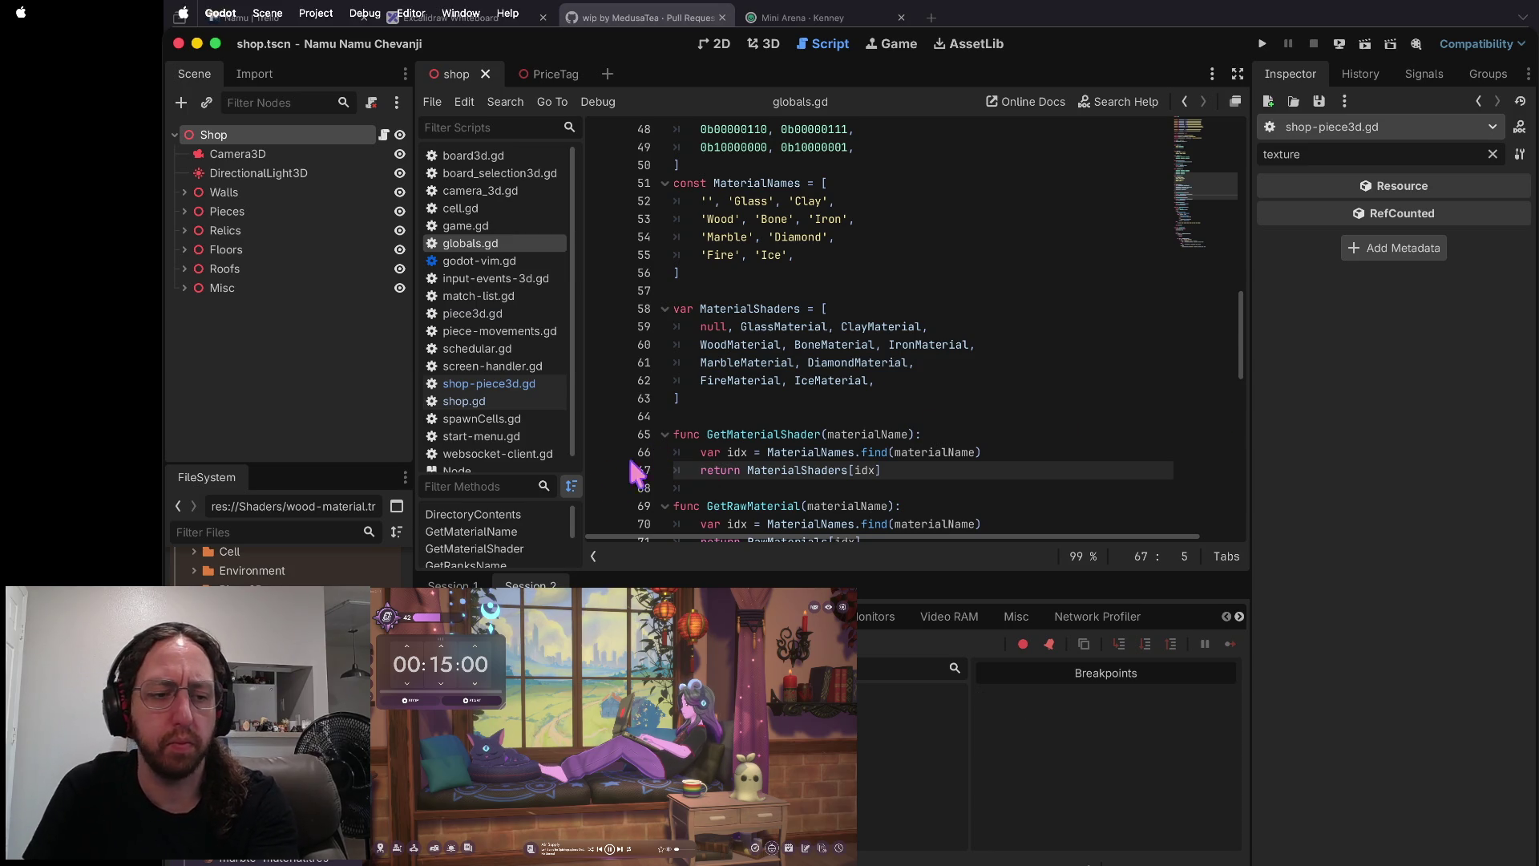
key("super+b")
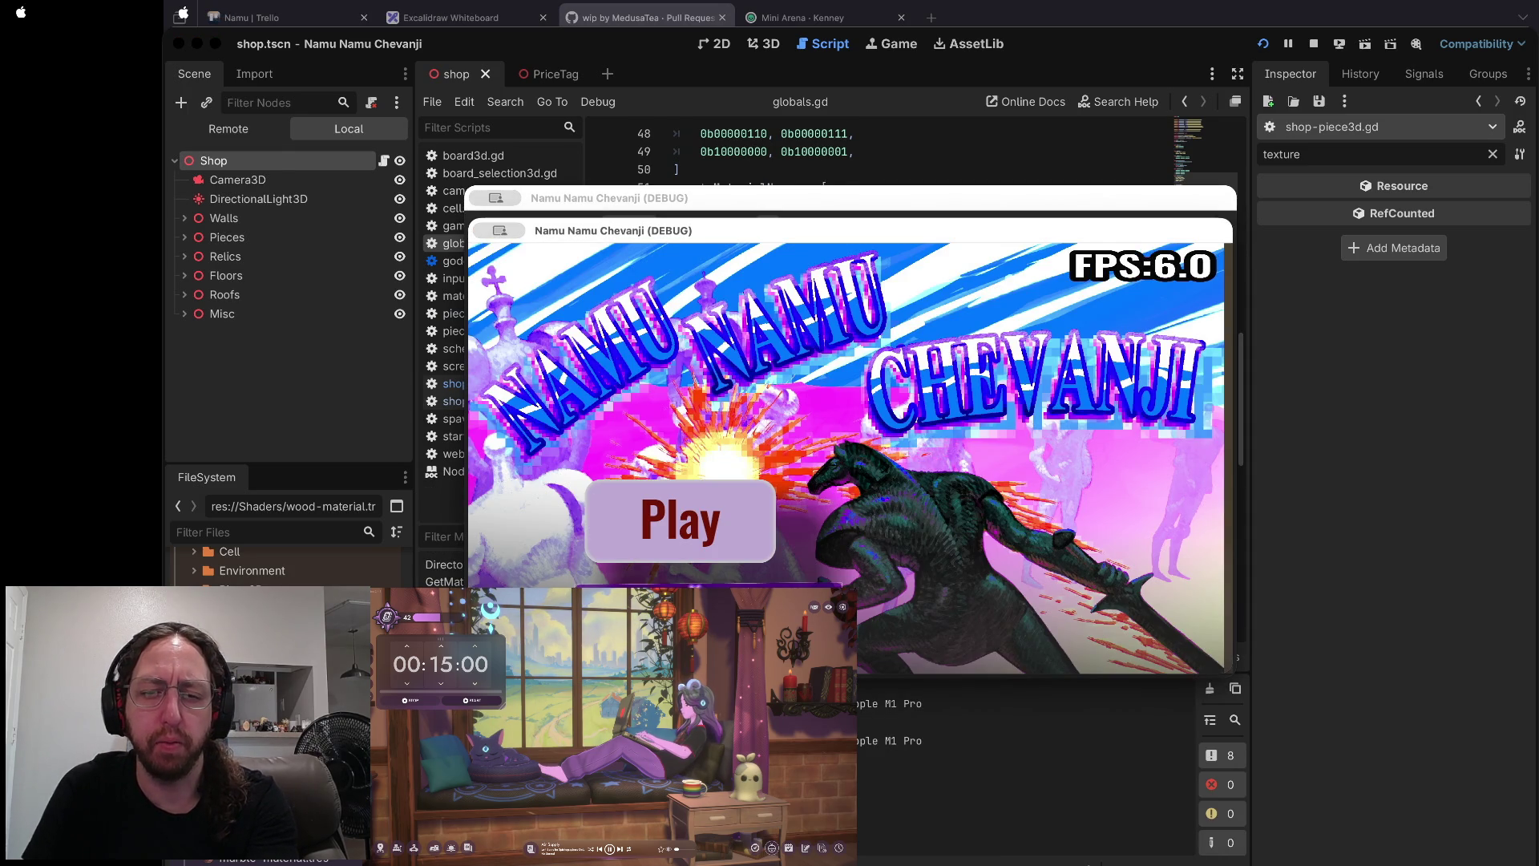
- Start a match, see pieceMaterial null for Fire, and step up to shop.gd's initPiece line 26
left_click(693, 517)
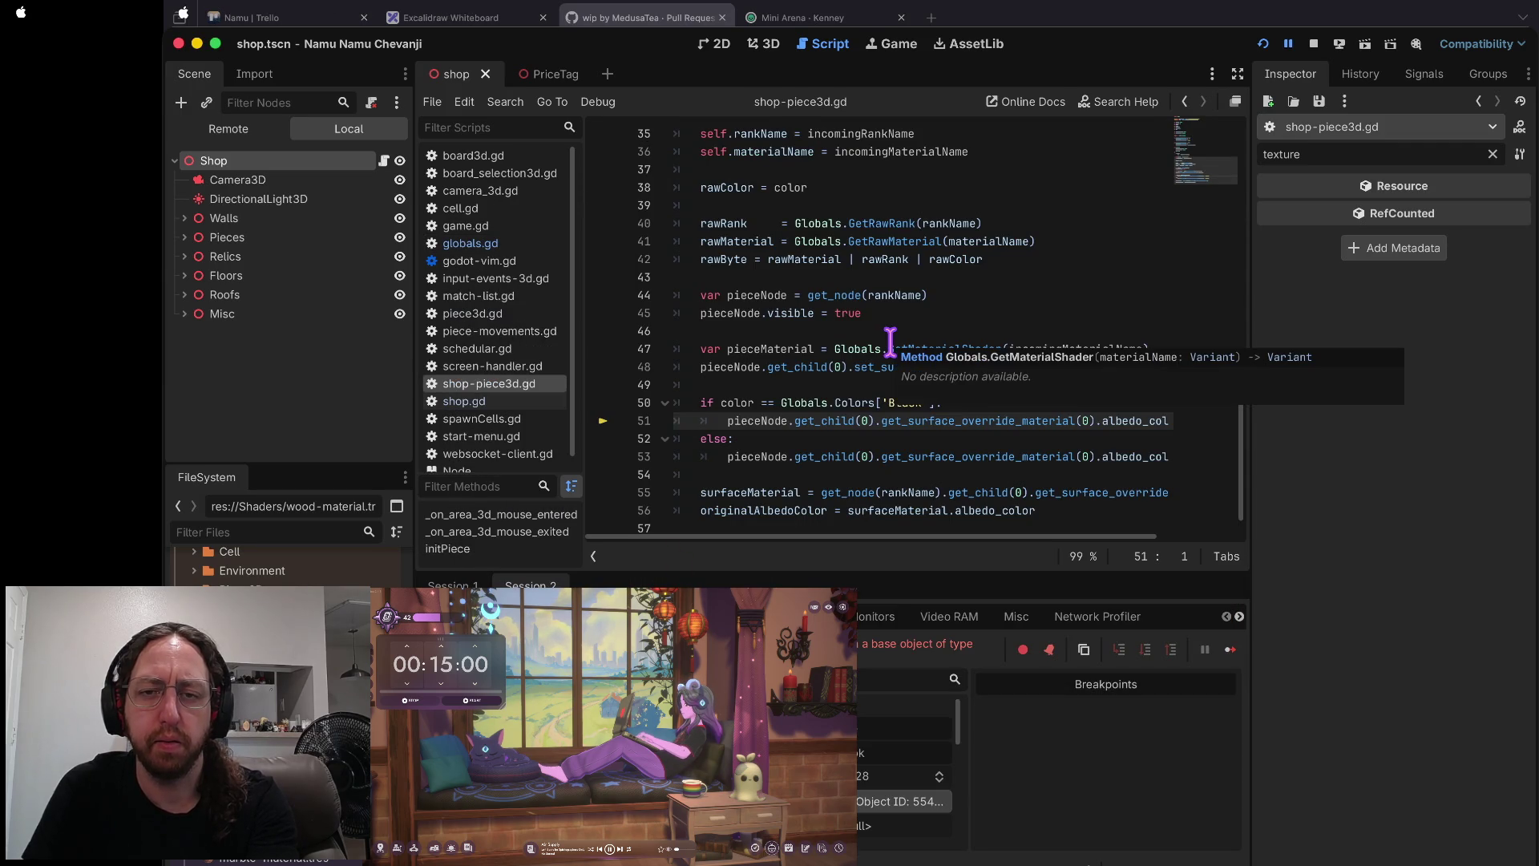
mouse_move(799, 345)
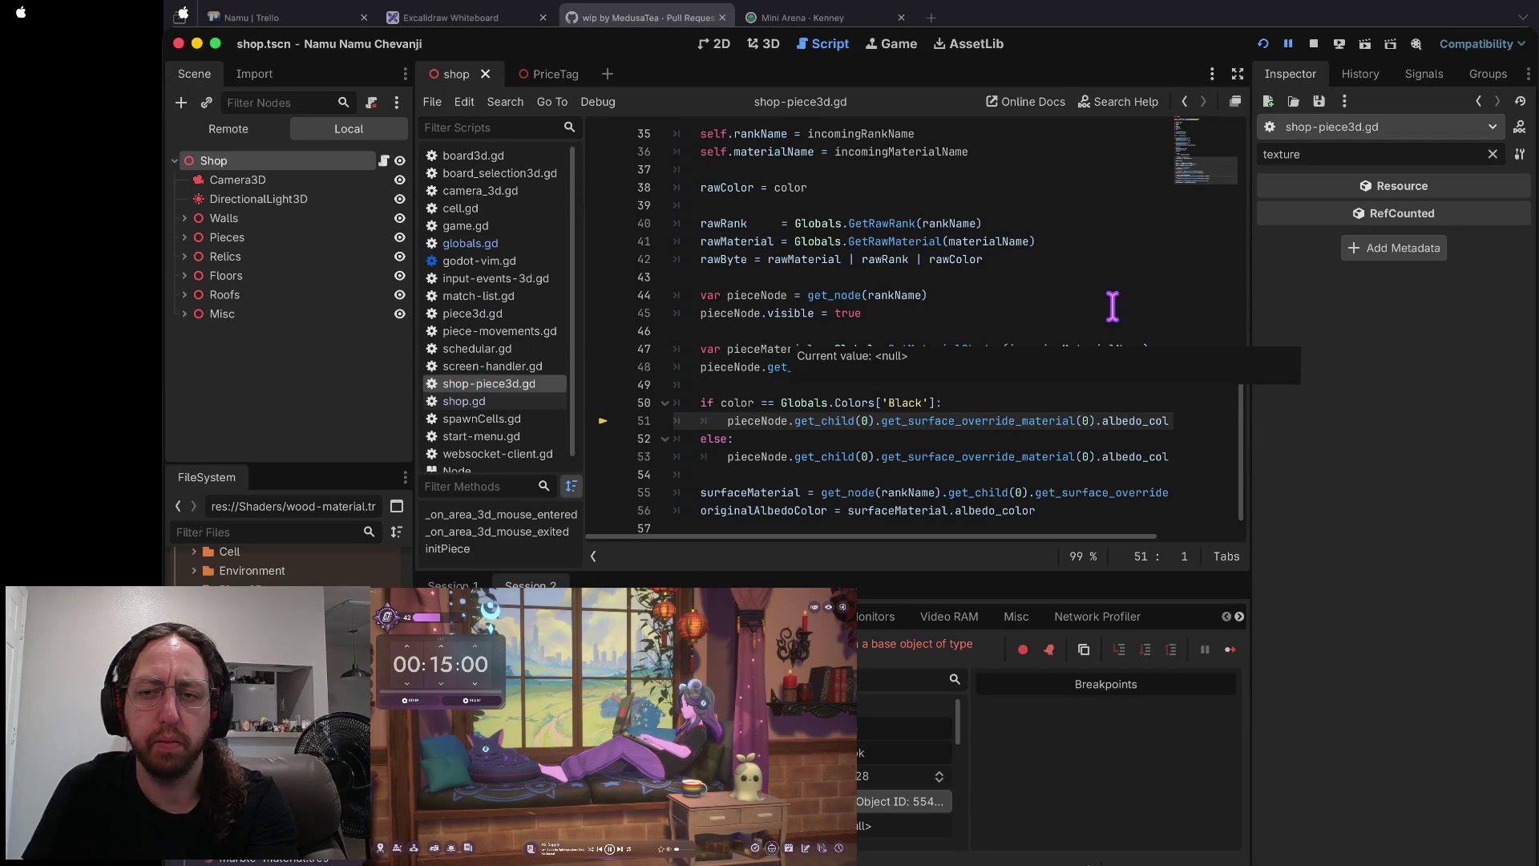
mouse_move(1099, 347)
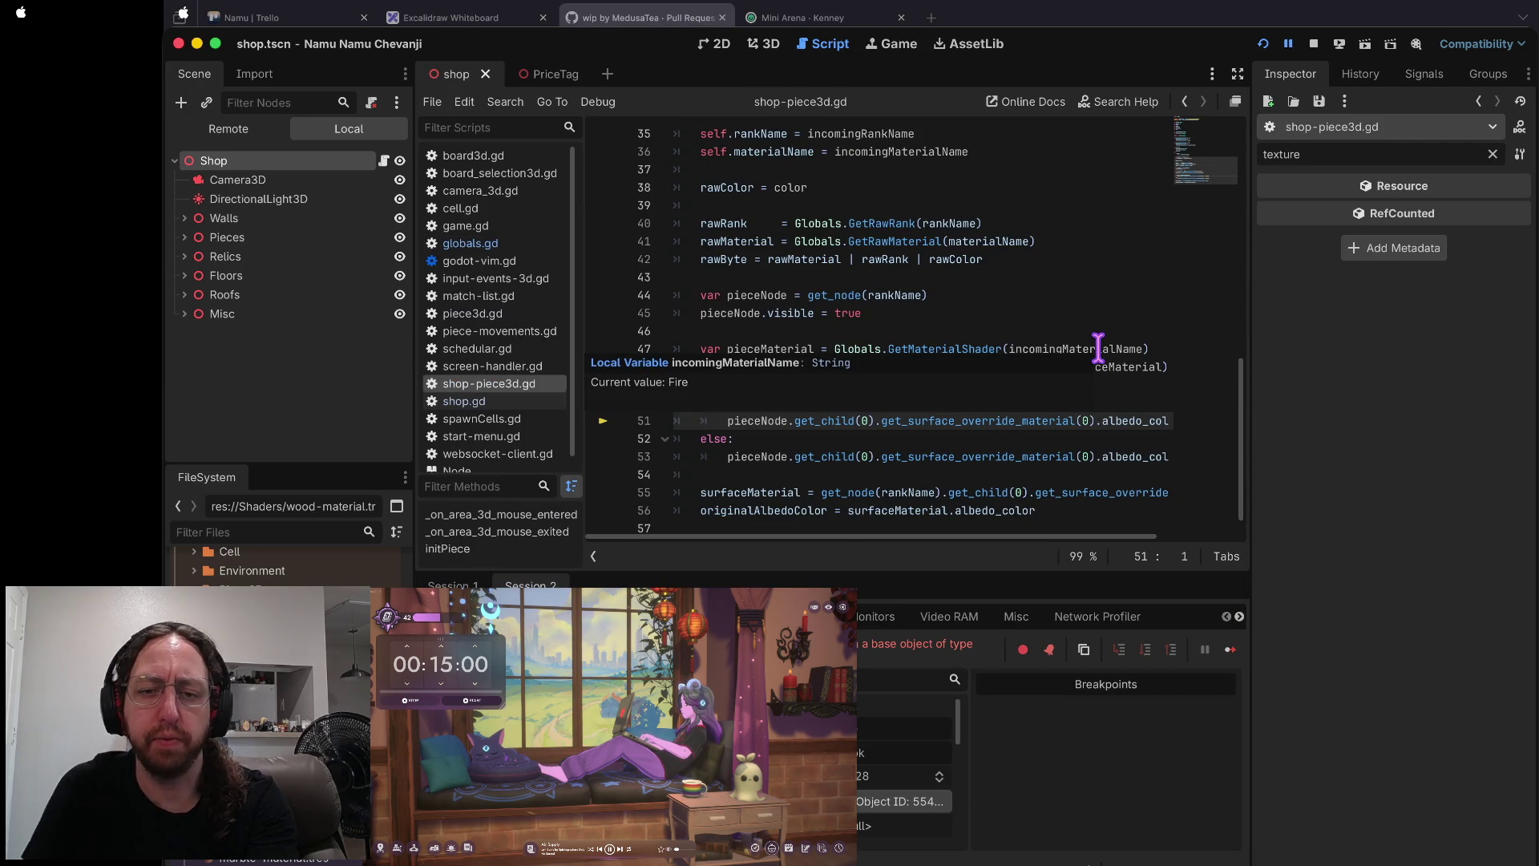
key("F10")
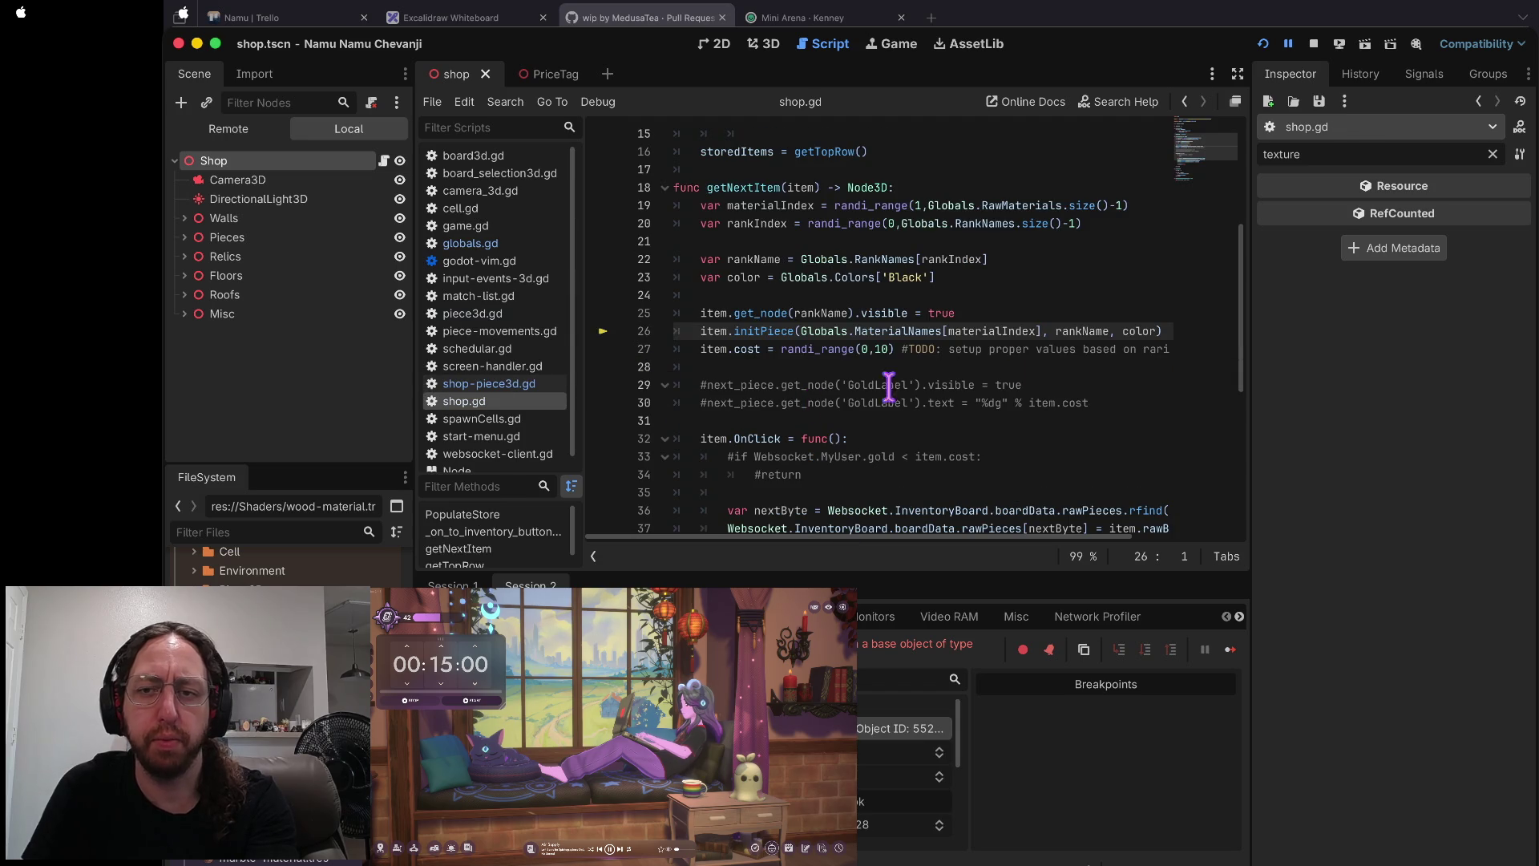
- Inspect the Globals.MaterialNames[materialIndex] values, then resume to the breakpoint at shop-piece3d.gd line 51
scroll(1105, 360, "up", 1)
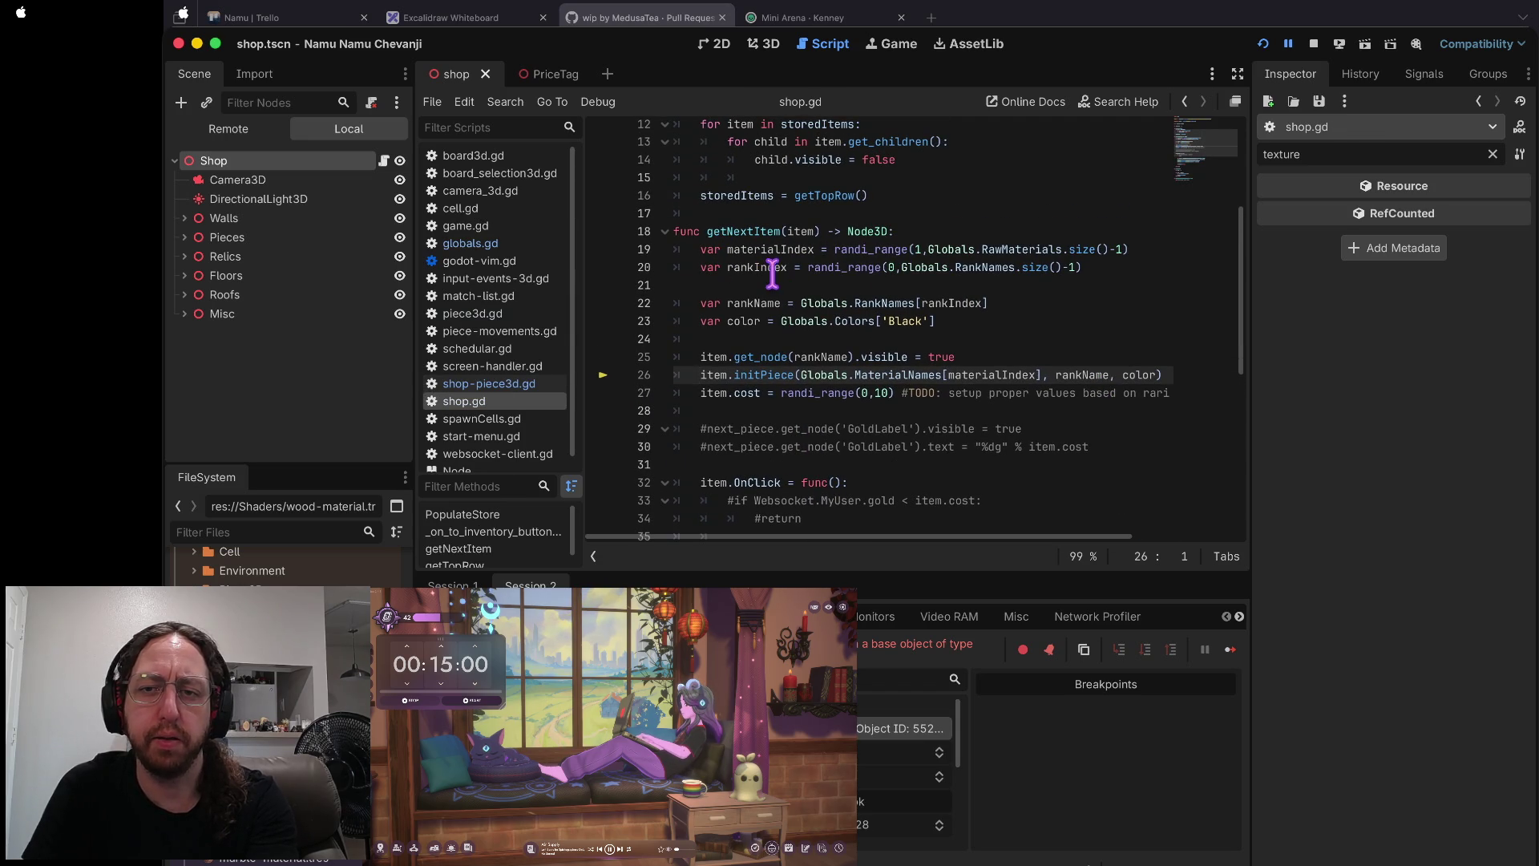
scroll(772, 275, "up", 1)
scroll(1132, 264, "up", 1)
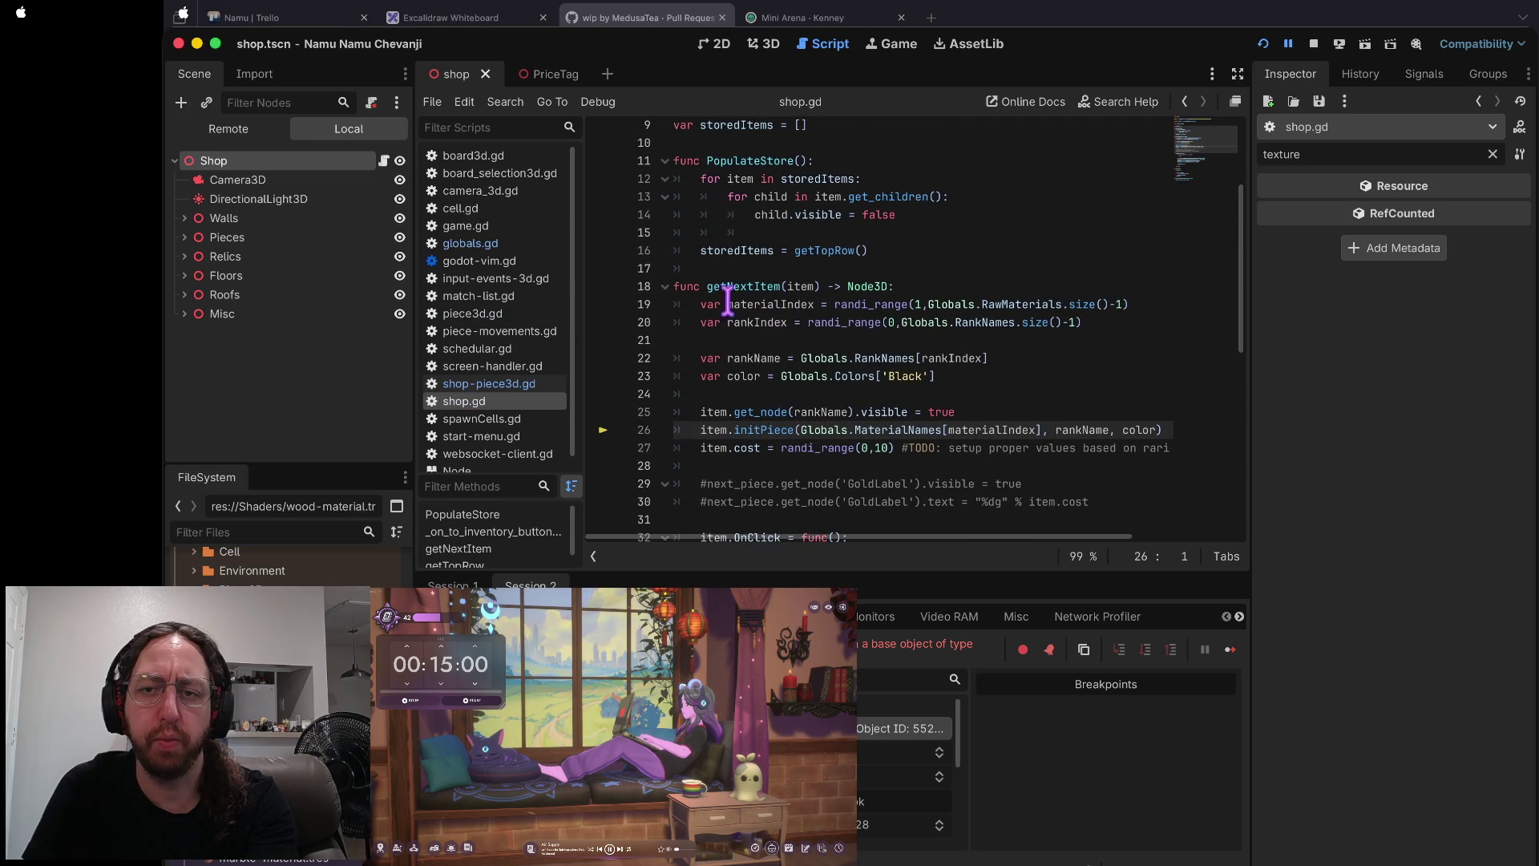
scroll(820, 343, "down", 1)
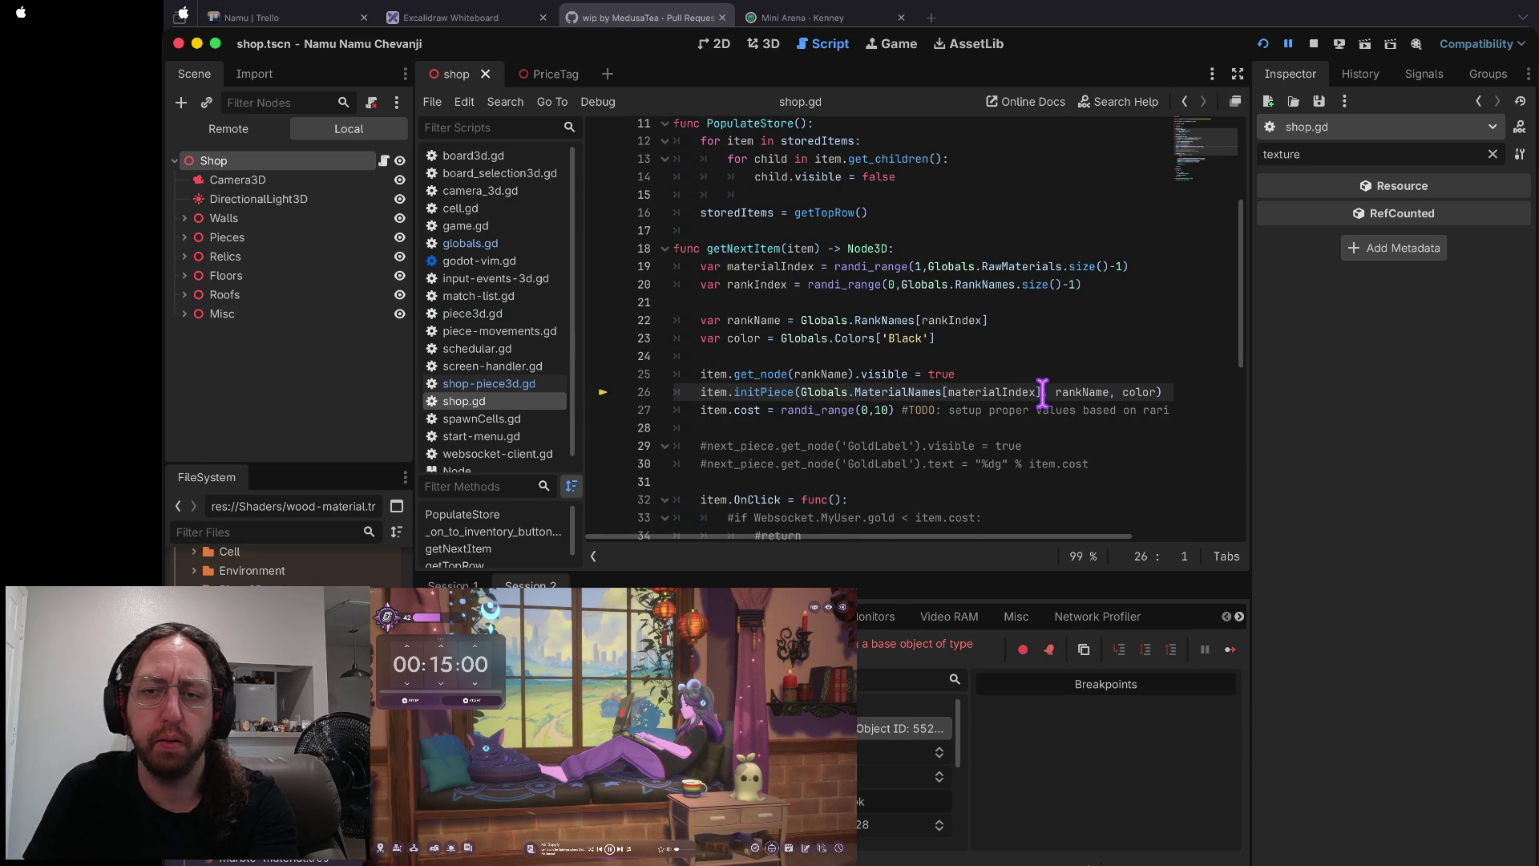
left_click_drag(1041, 392, 806, 402)
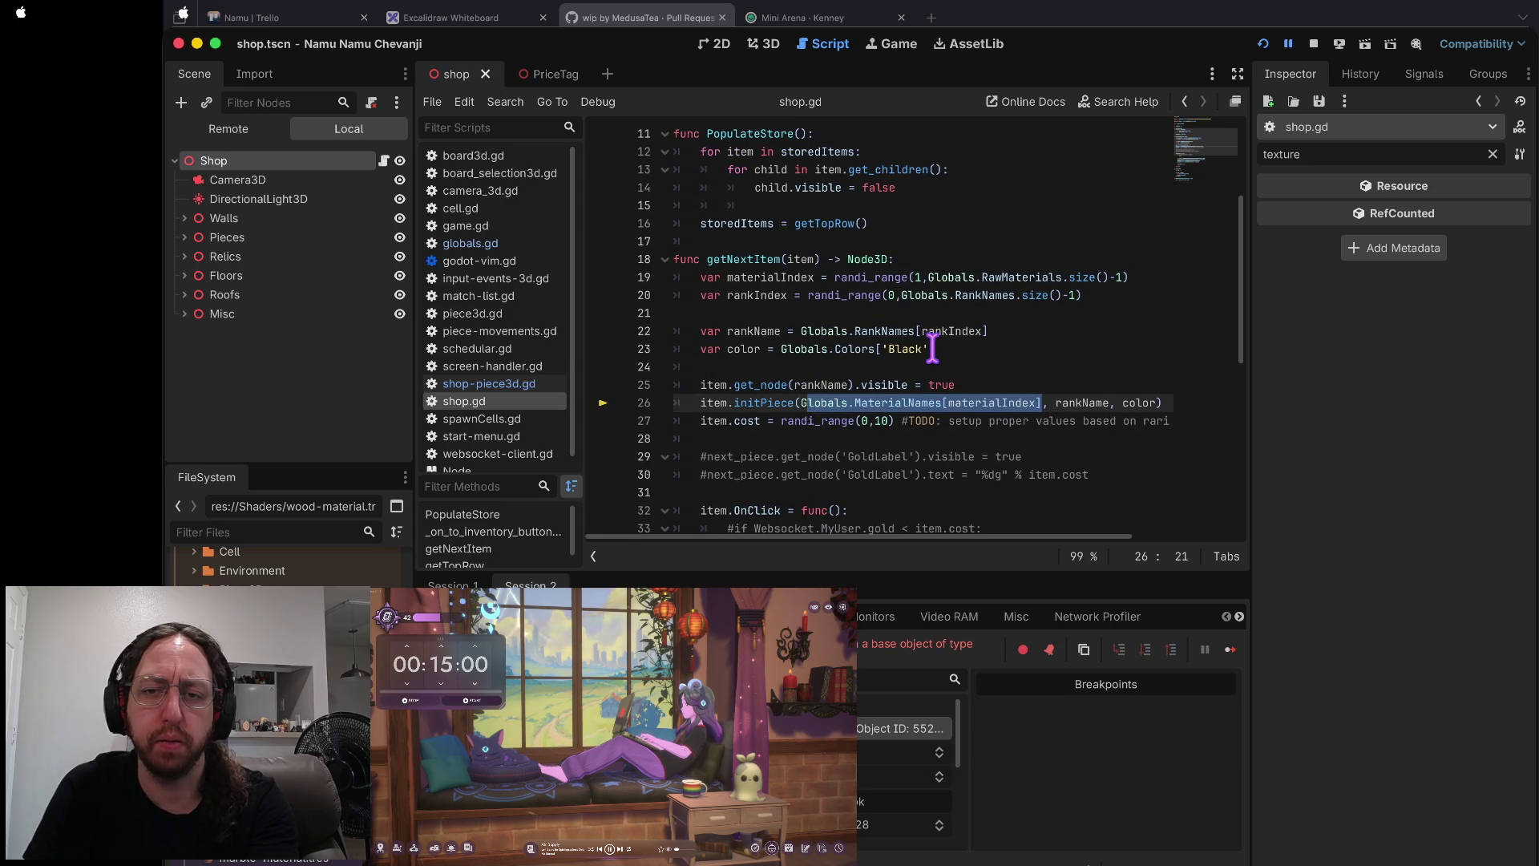
scroll(932, 347, "down", 1)
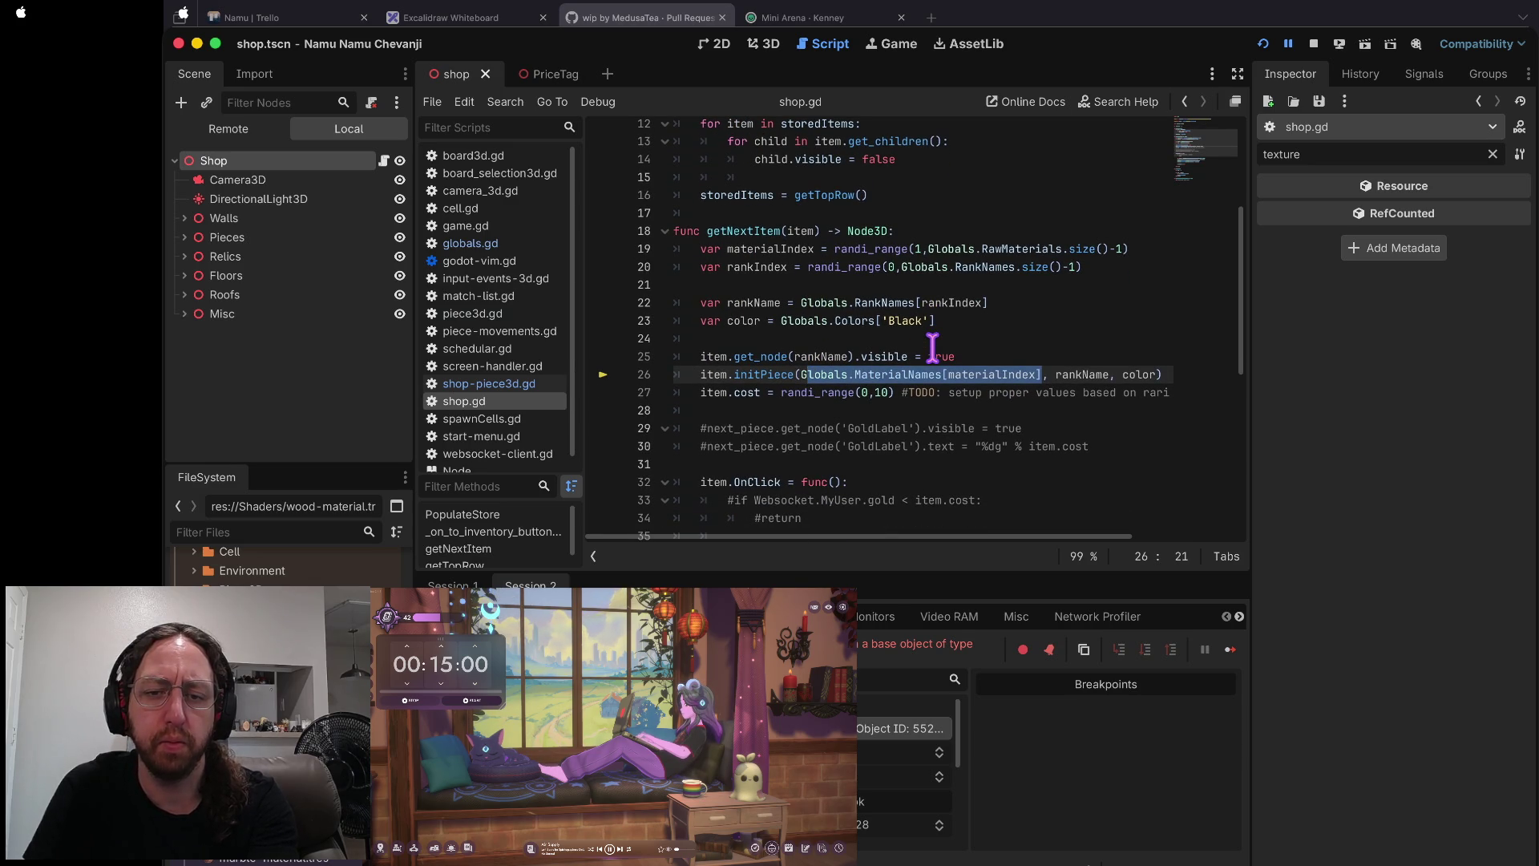
key("ctrl+j")
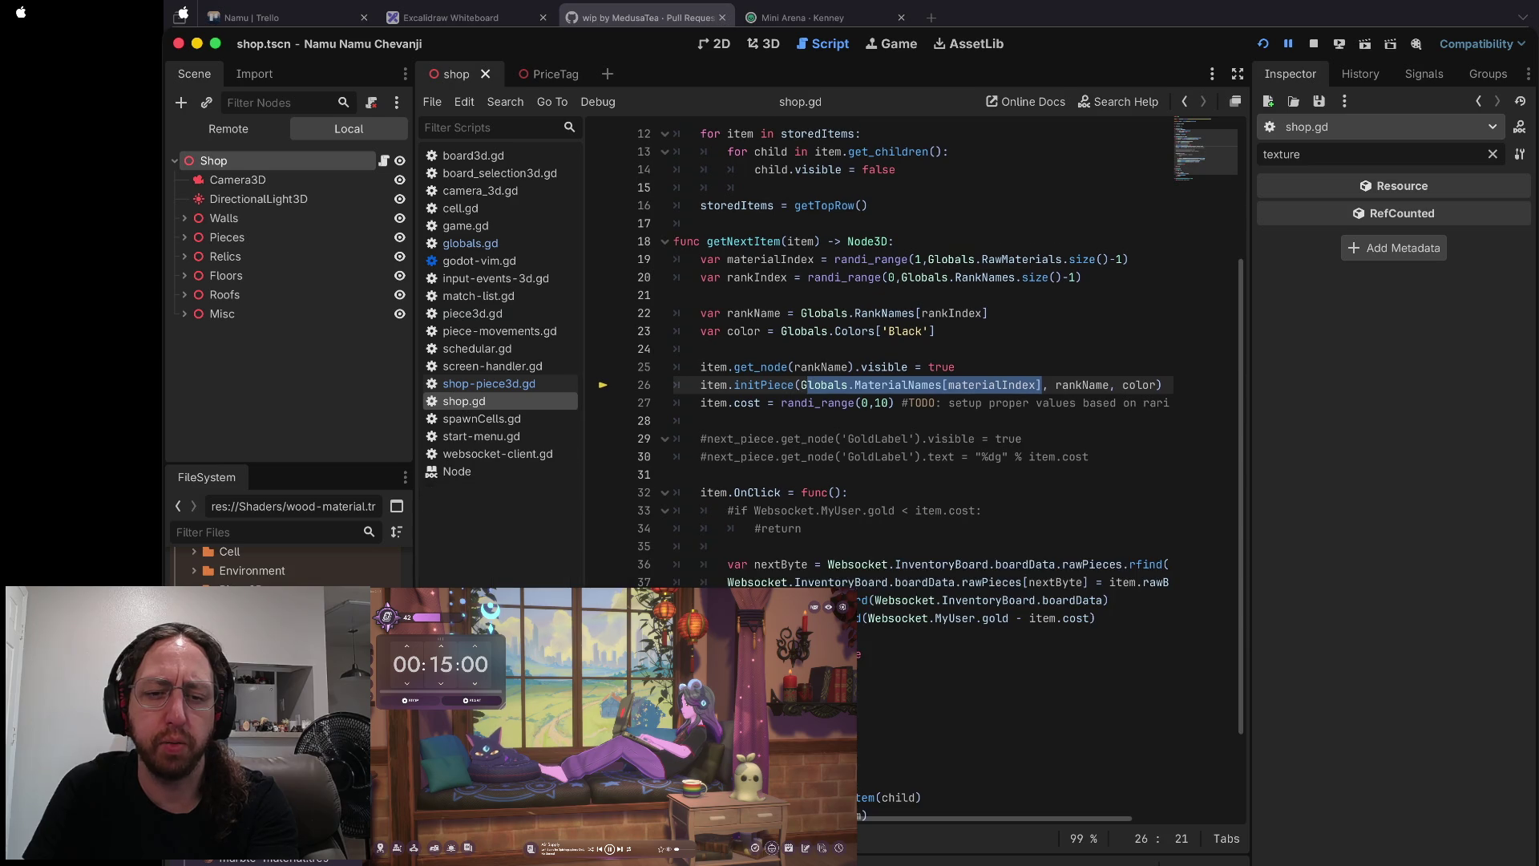
key("ctrl+j")
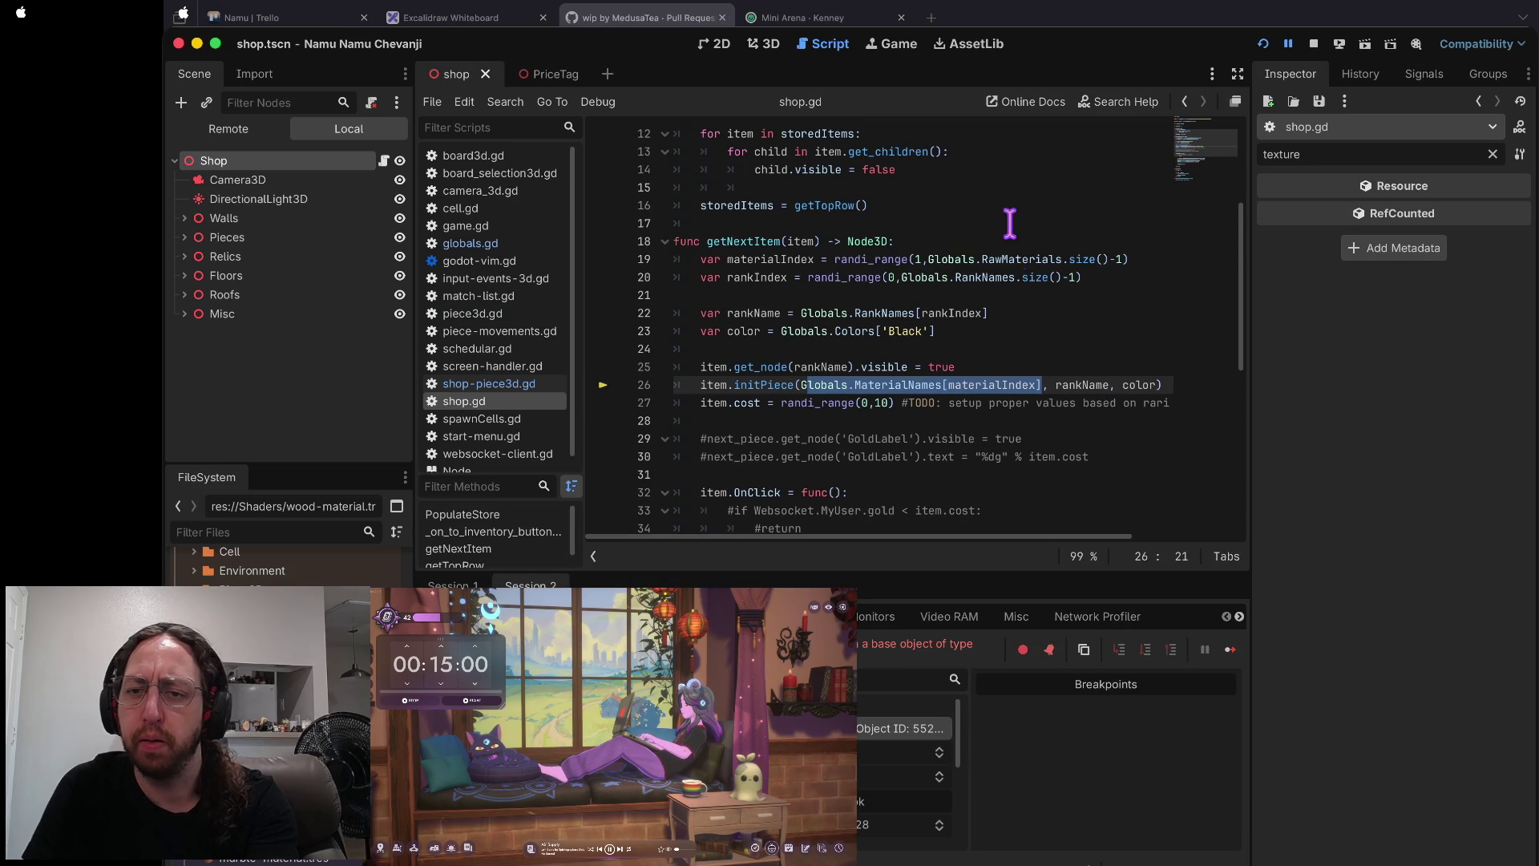
mouse_move(863, 389)
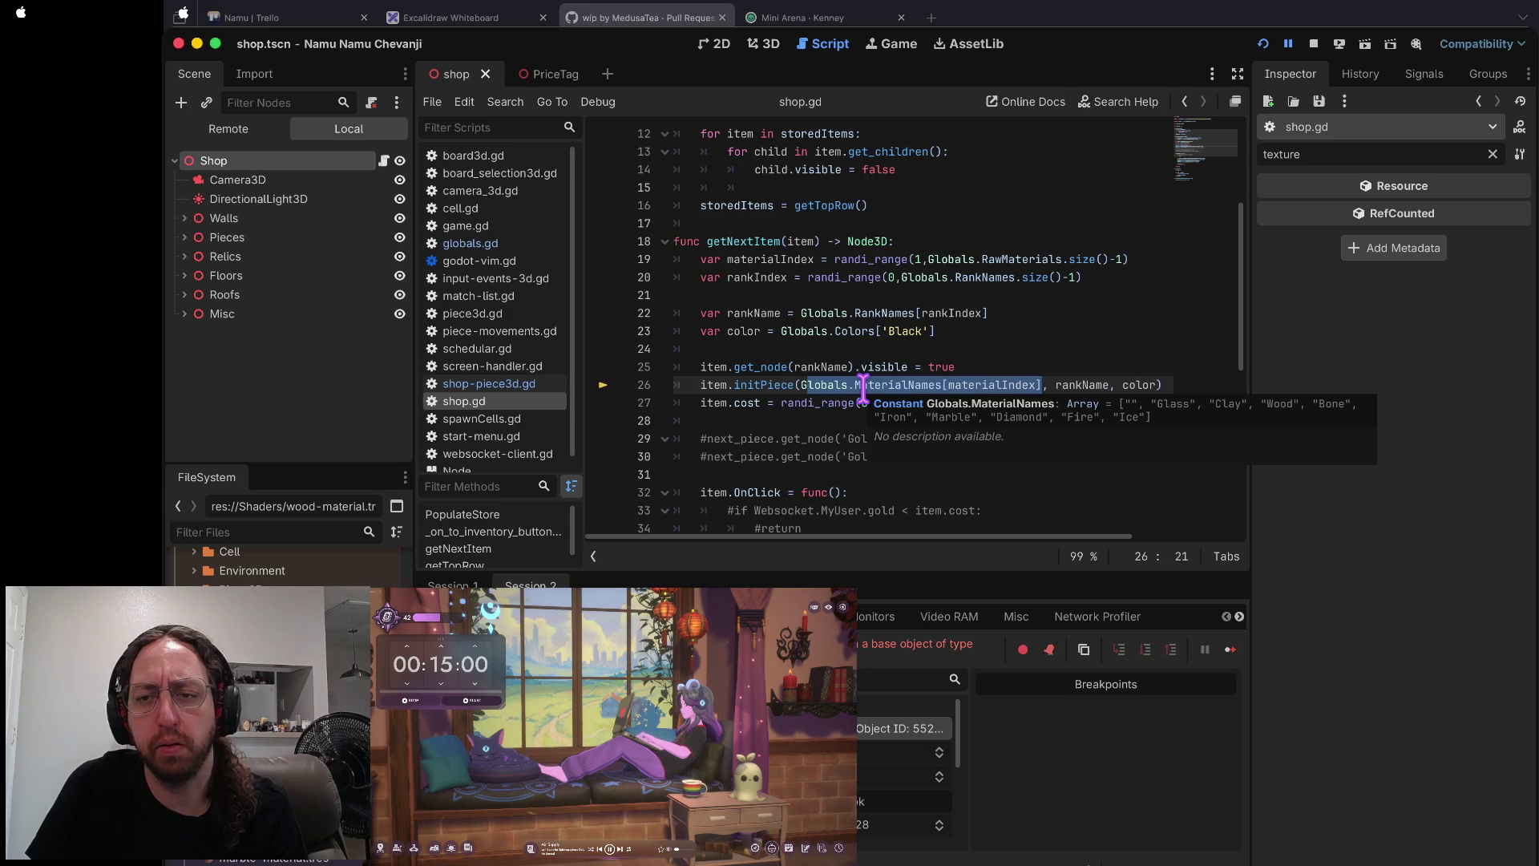
key("F10")
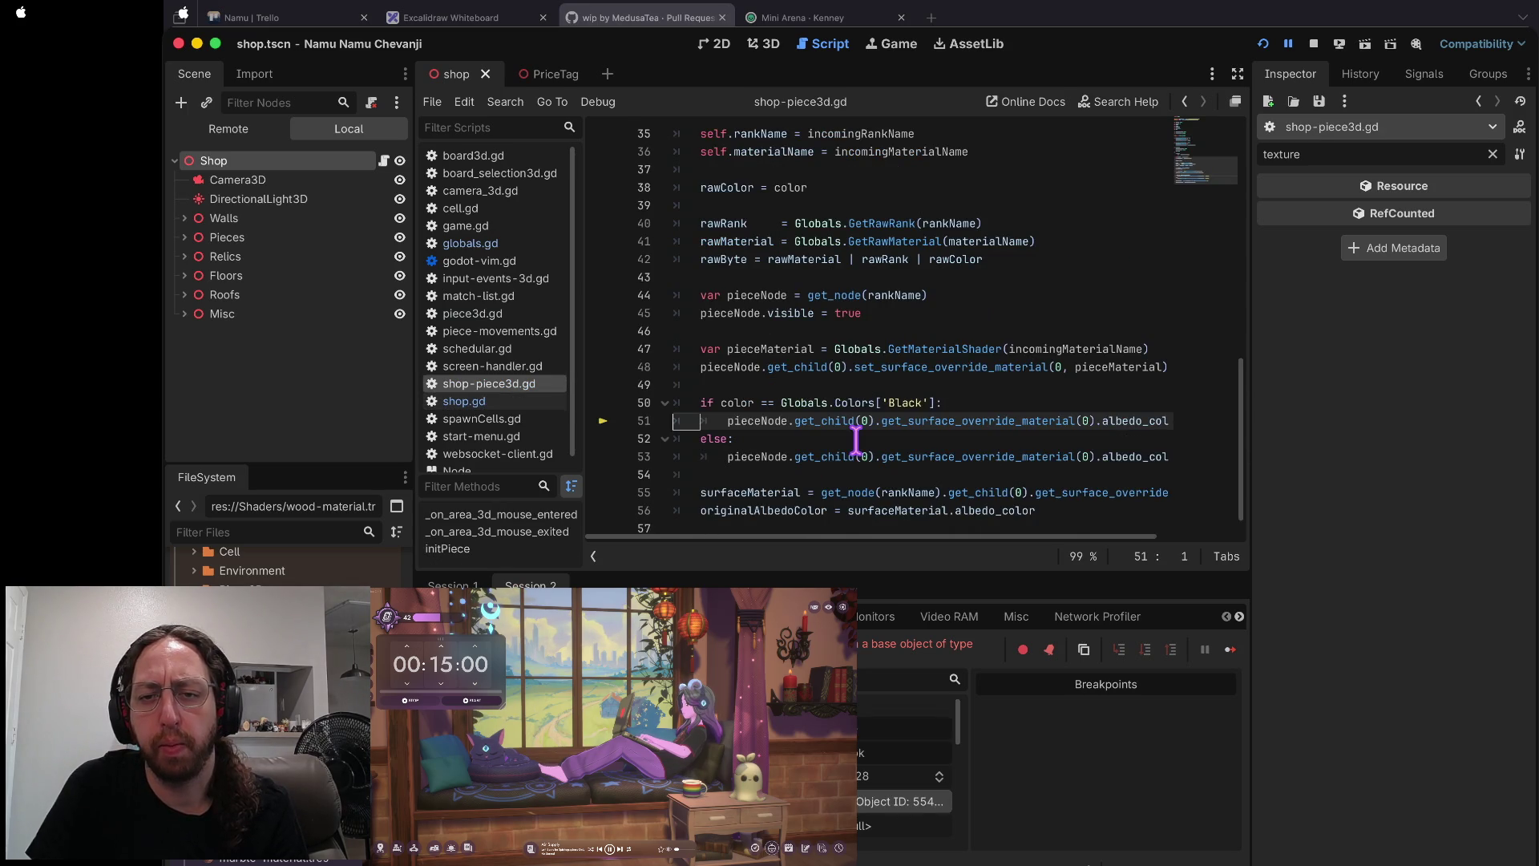
- Read incomingMaterialName and pieceMaterial, finding pieceMaterial null for Fire, and stop the game
scroll(856, 438, "up", 1)
mouse_move(940, 381)
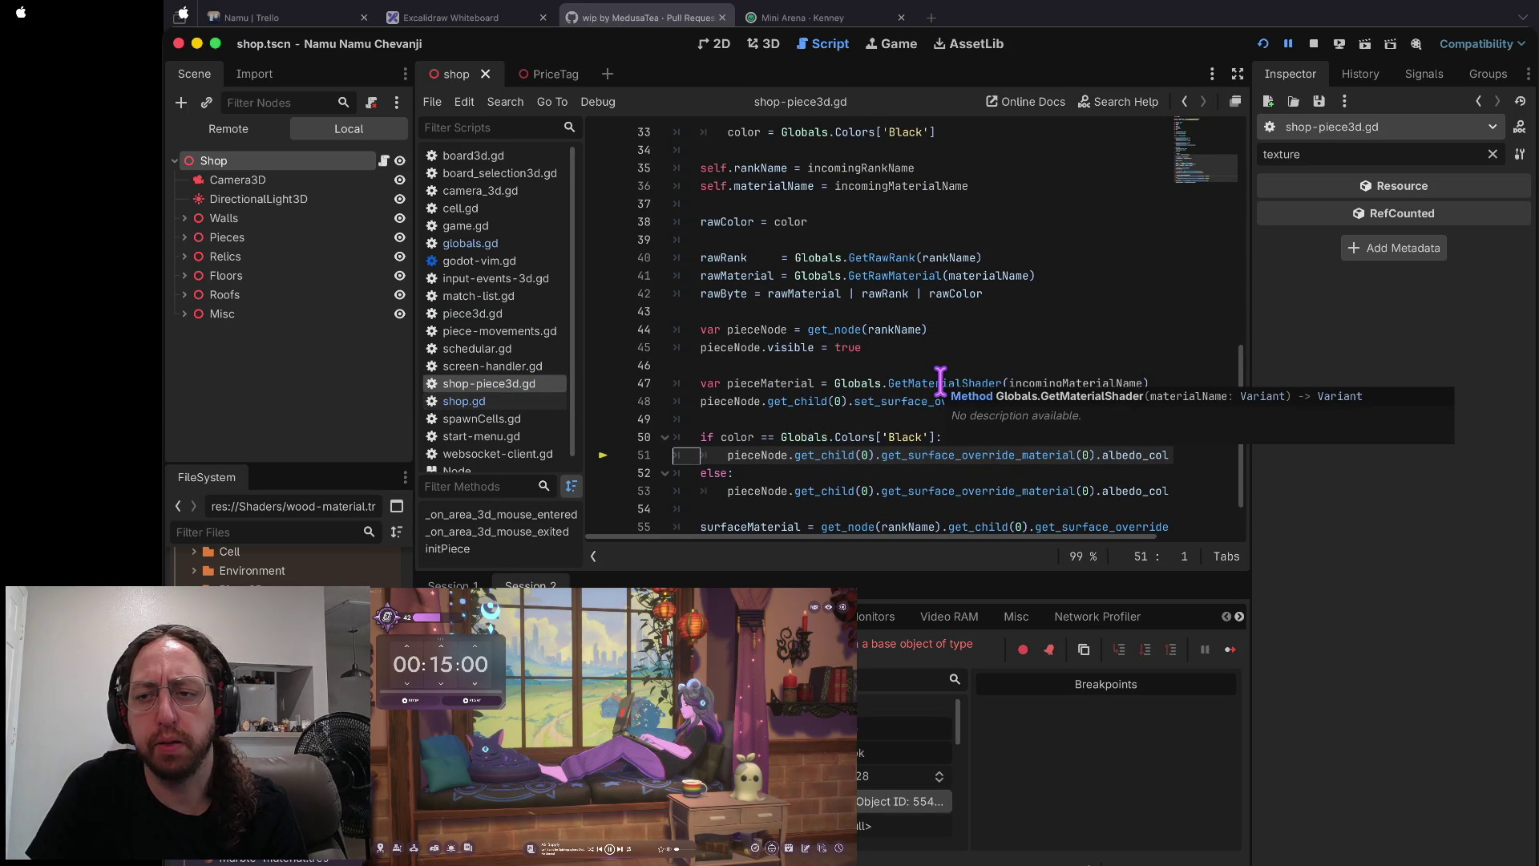
mouse_move(1037, 380)
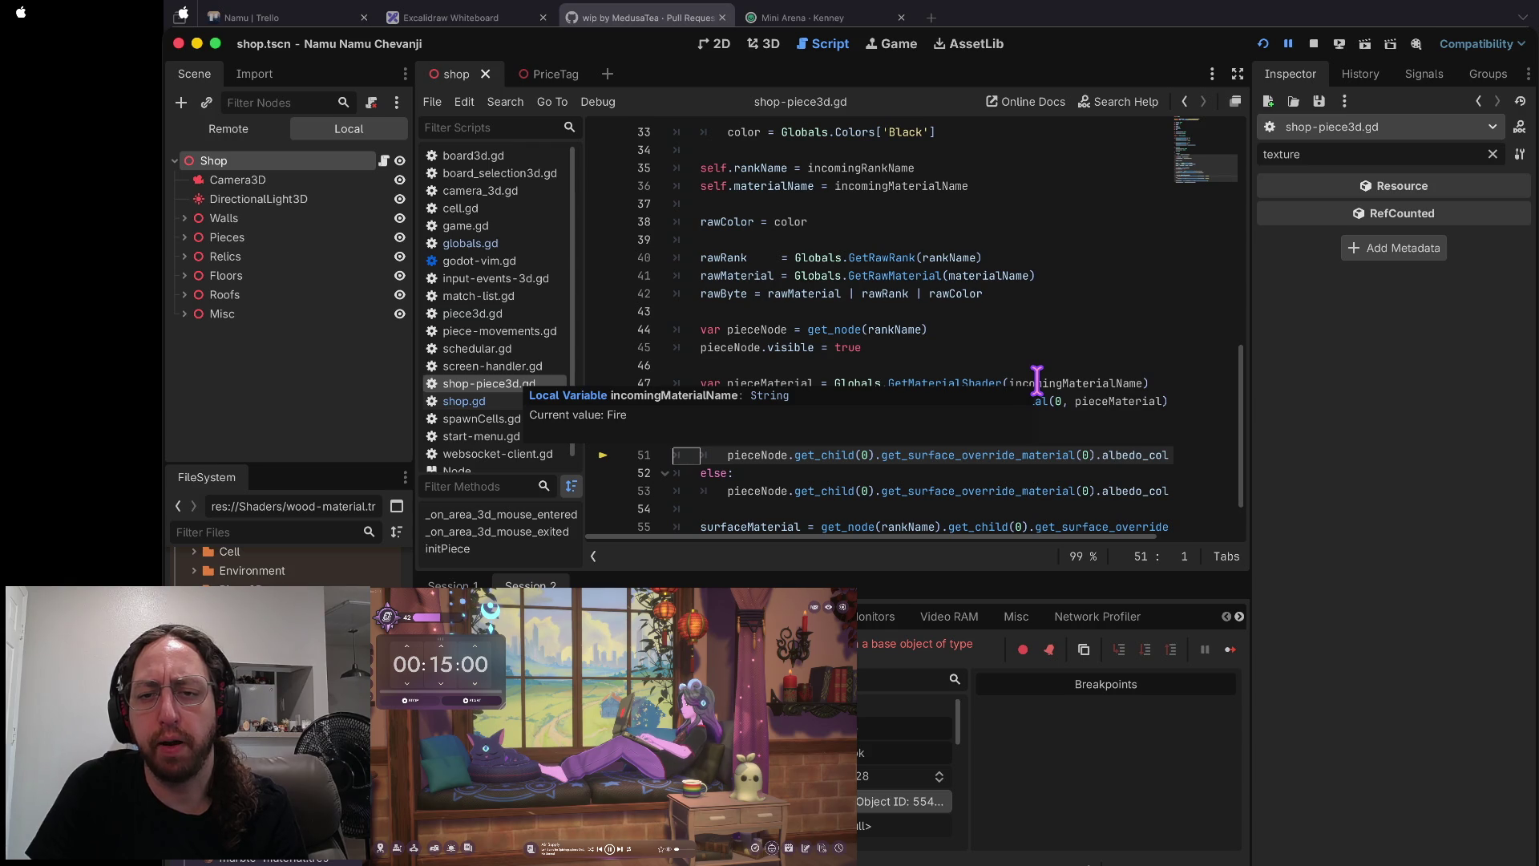
mouse_move(770, 382)
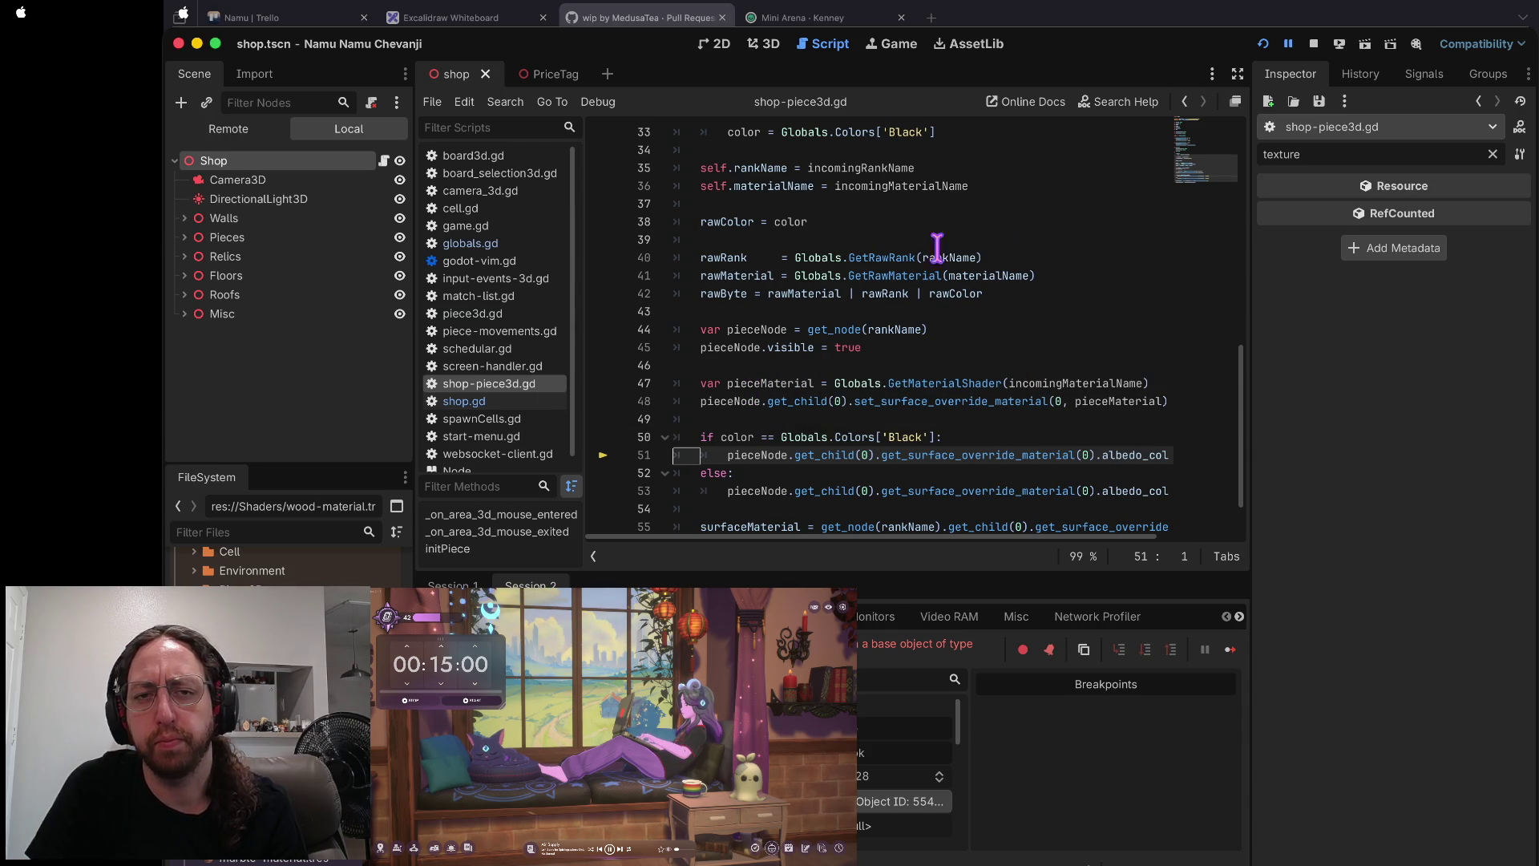
left_click(1313, 44)
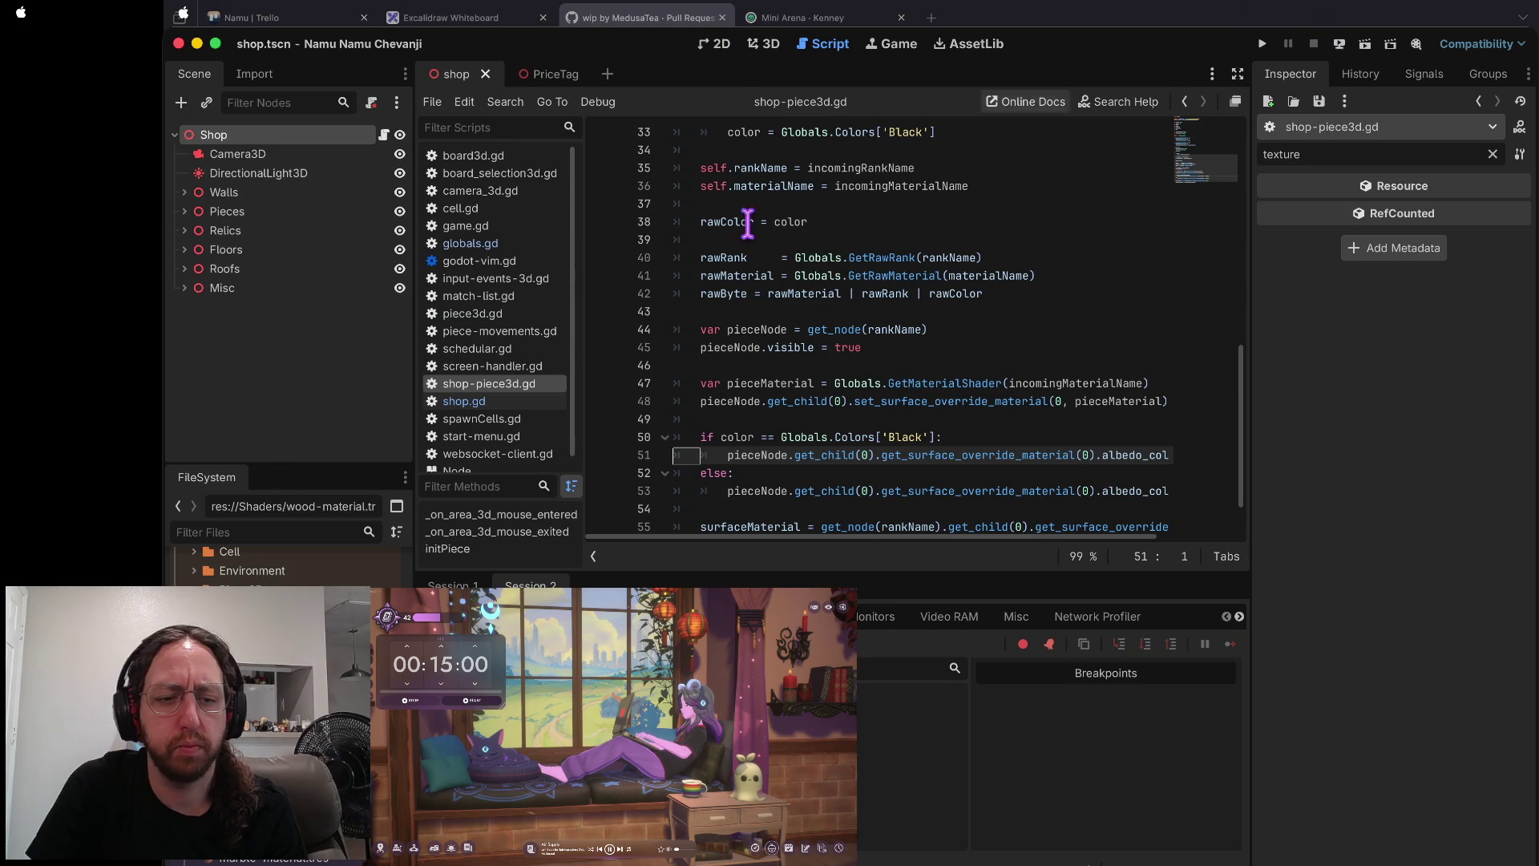
- Return to the shop scene and reopen globals.gd at the MaterialShaders[idx] return line
scroll(280, 561, "down", 2)
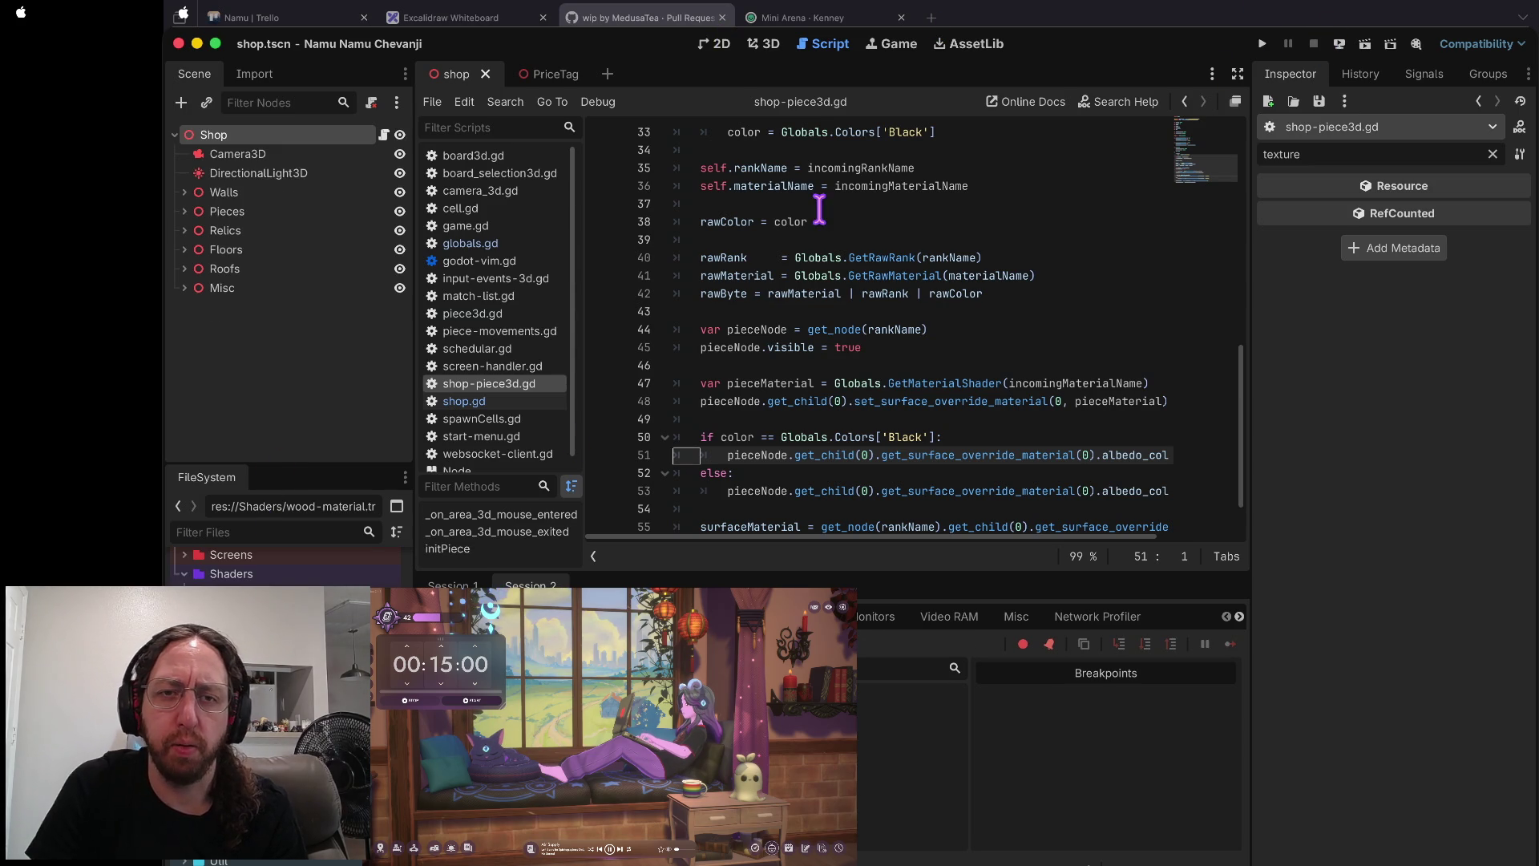
left_click(557, 76)
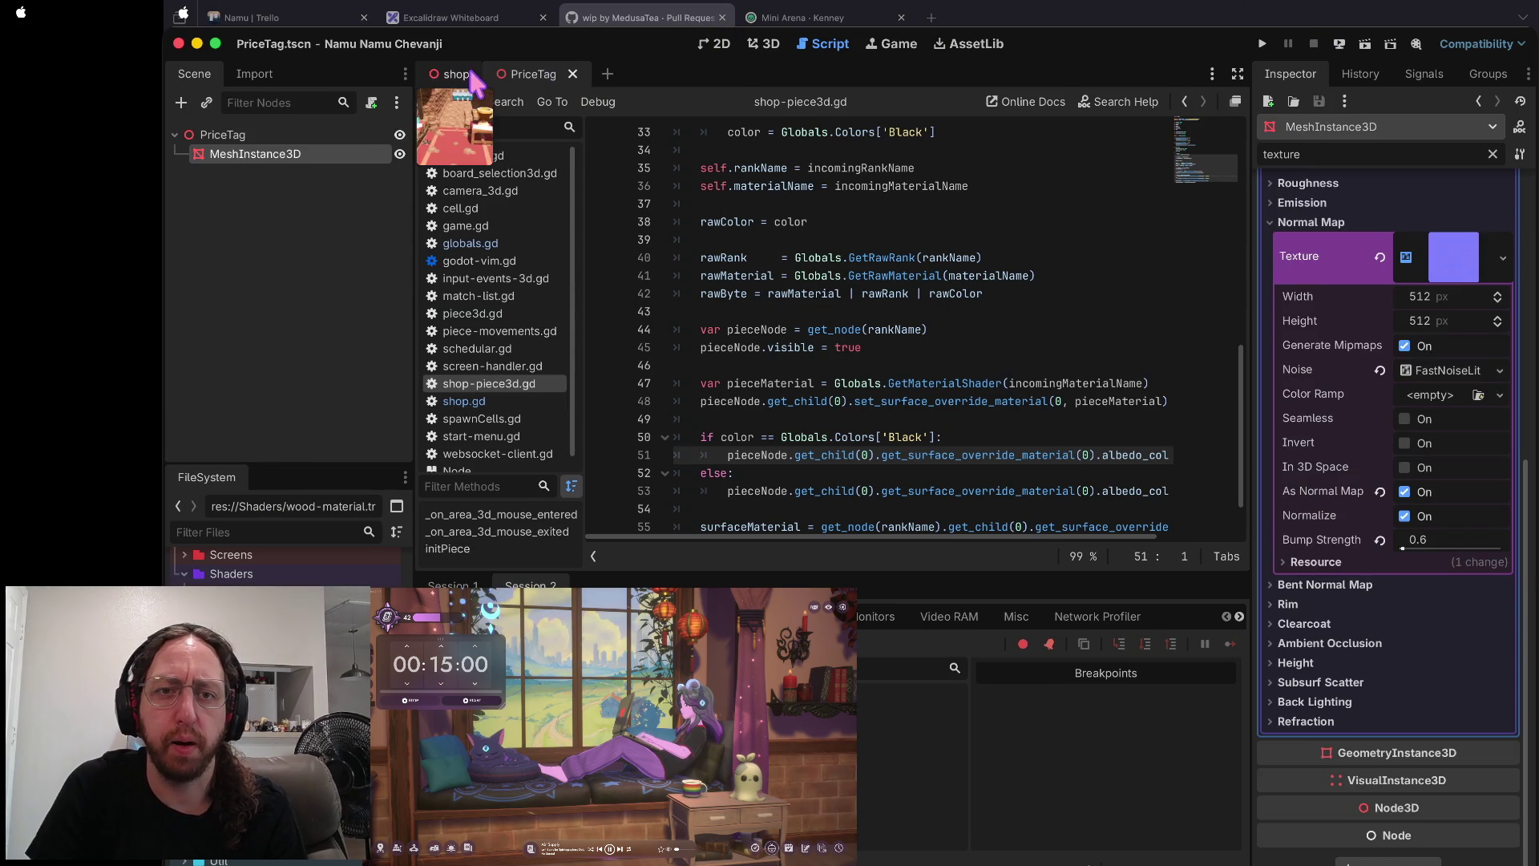
left_click(457, 75)
left_click(513, 244)
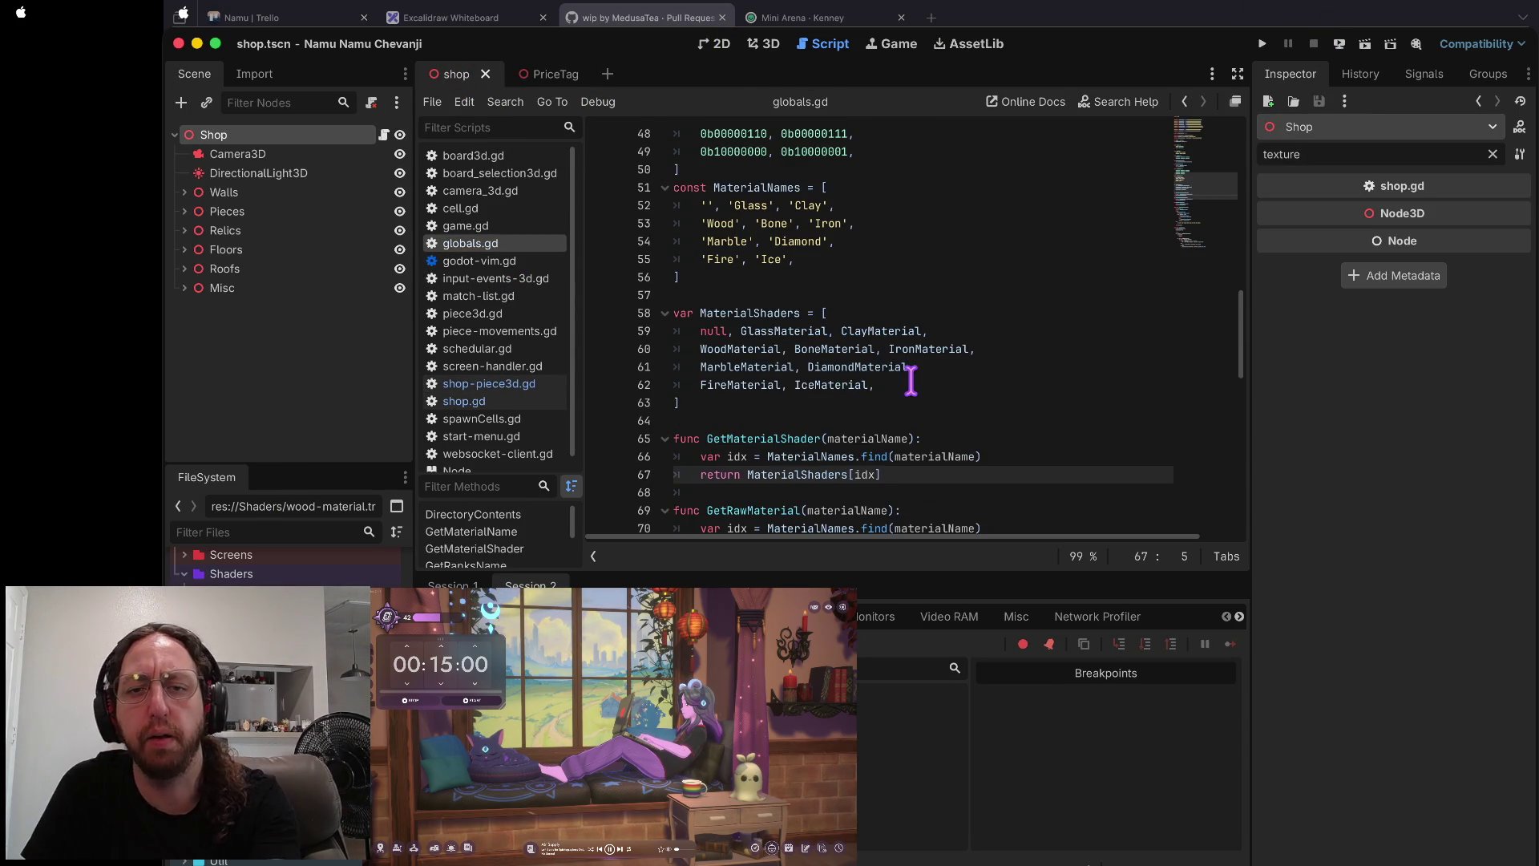
- Remove the leading 'null, ' entry from the MaterialShaders array on line 59
scroll(911, 401, "down", 2)
left_click(700, 259)
key("d")
key("w")
scroll(1072, 288, "up", 15)
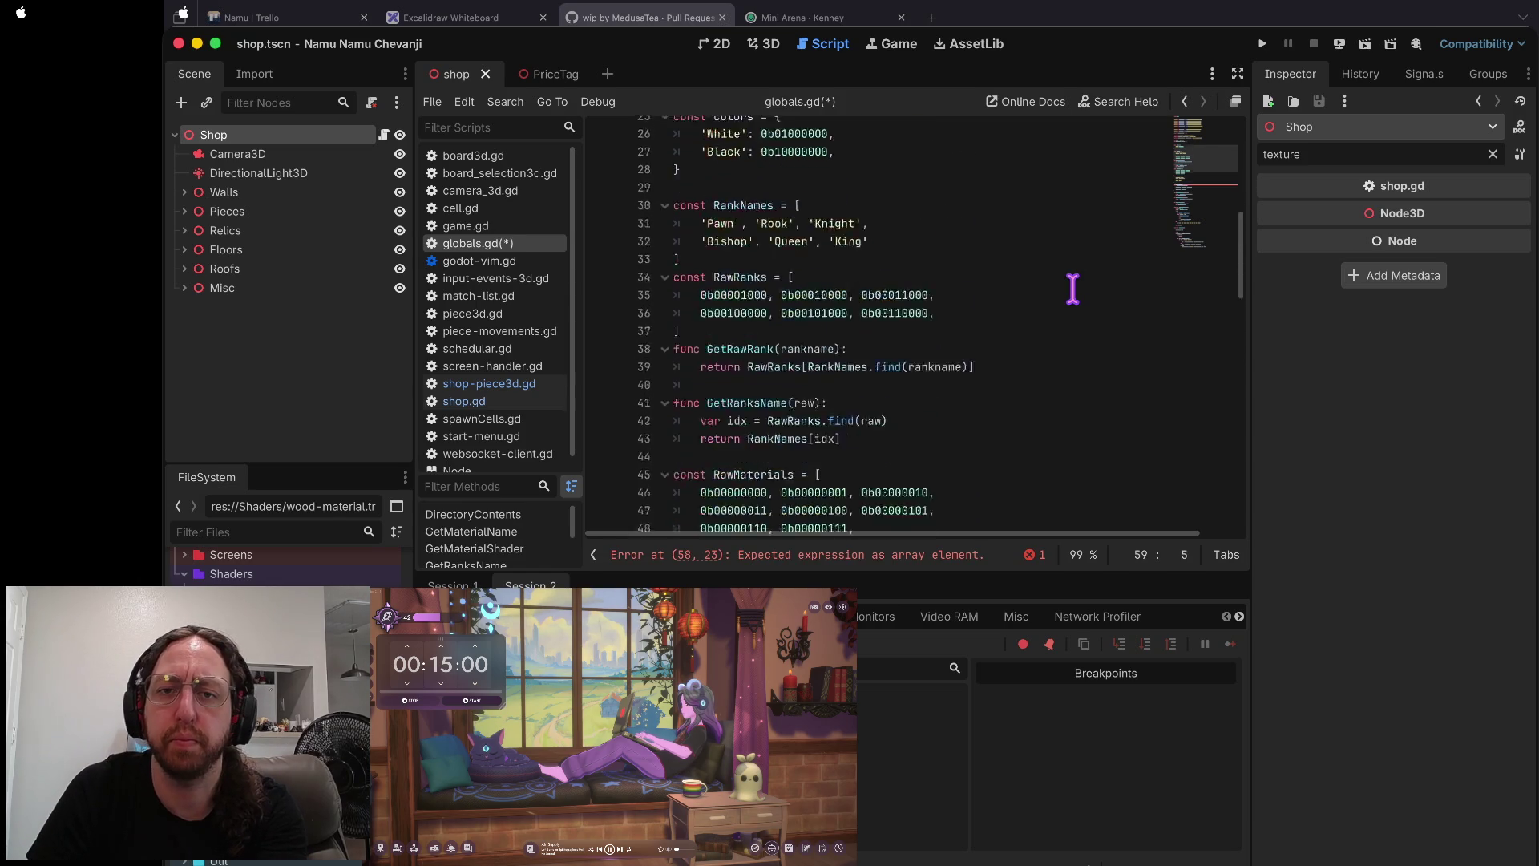
scroll(1072, 288, "up", 2)
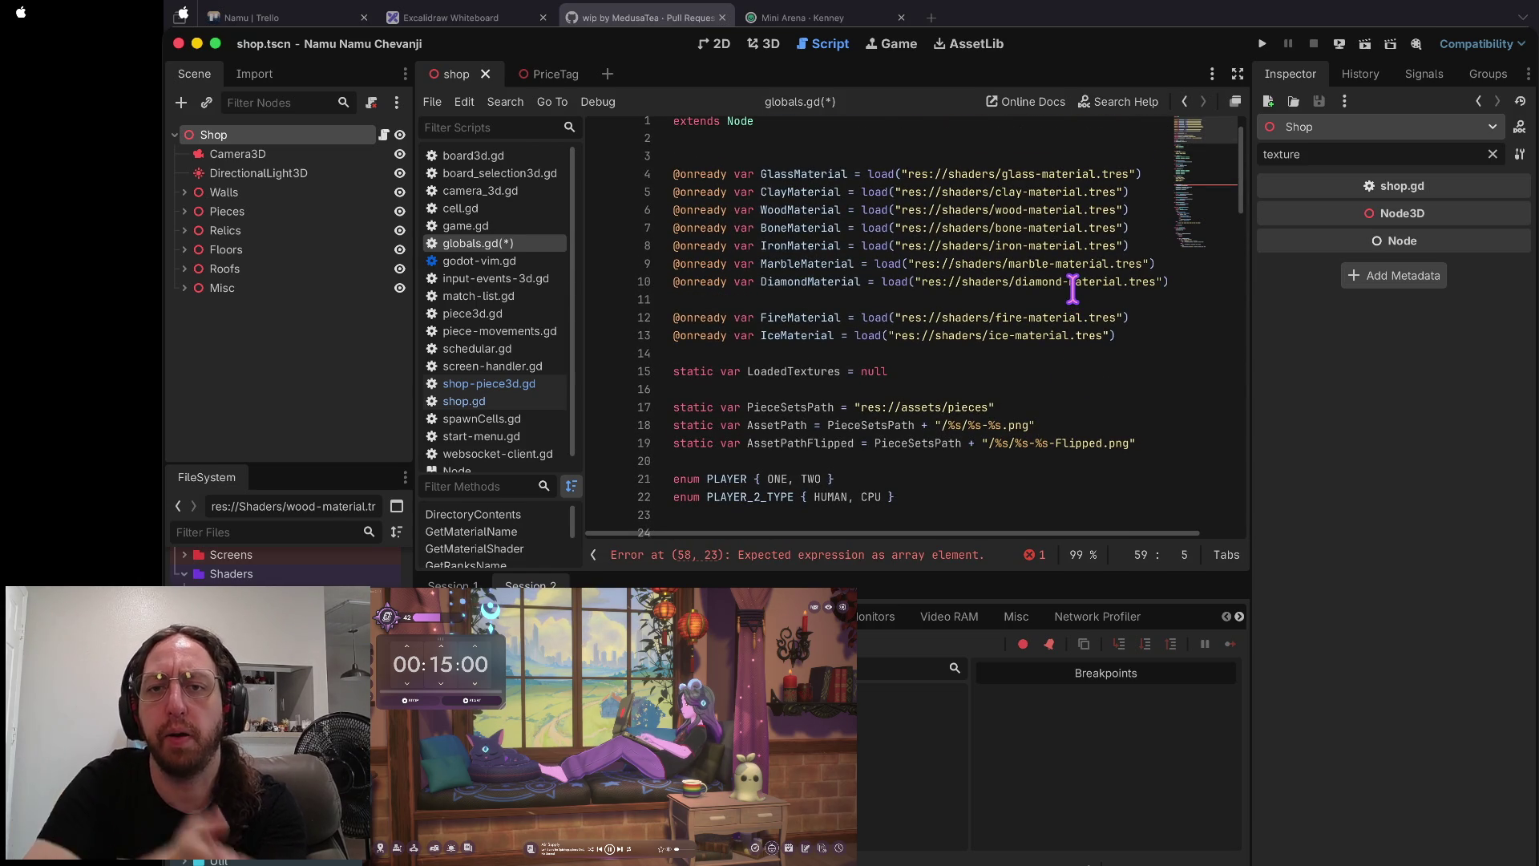
scroll(1072, 288, "down", 2)
scroll(1072, 290, "up", 2)
scroll(1055, 384, "down", 13)
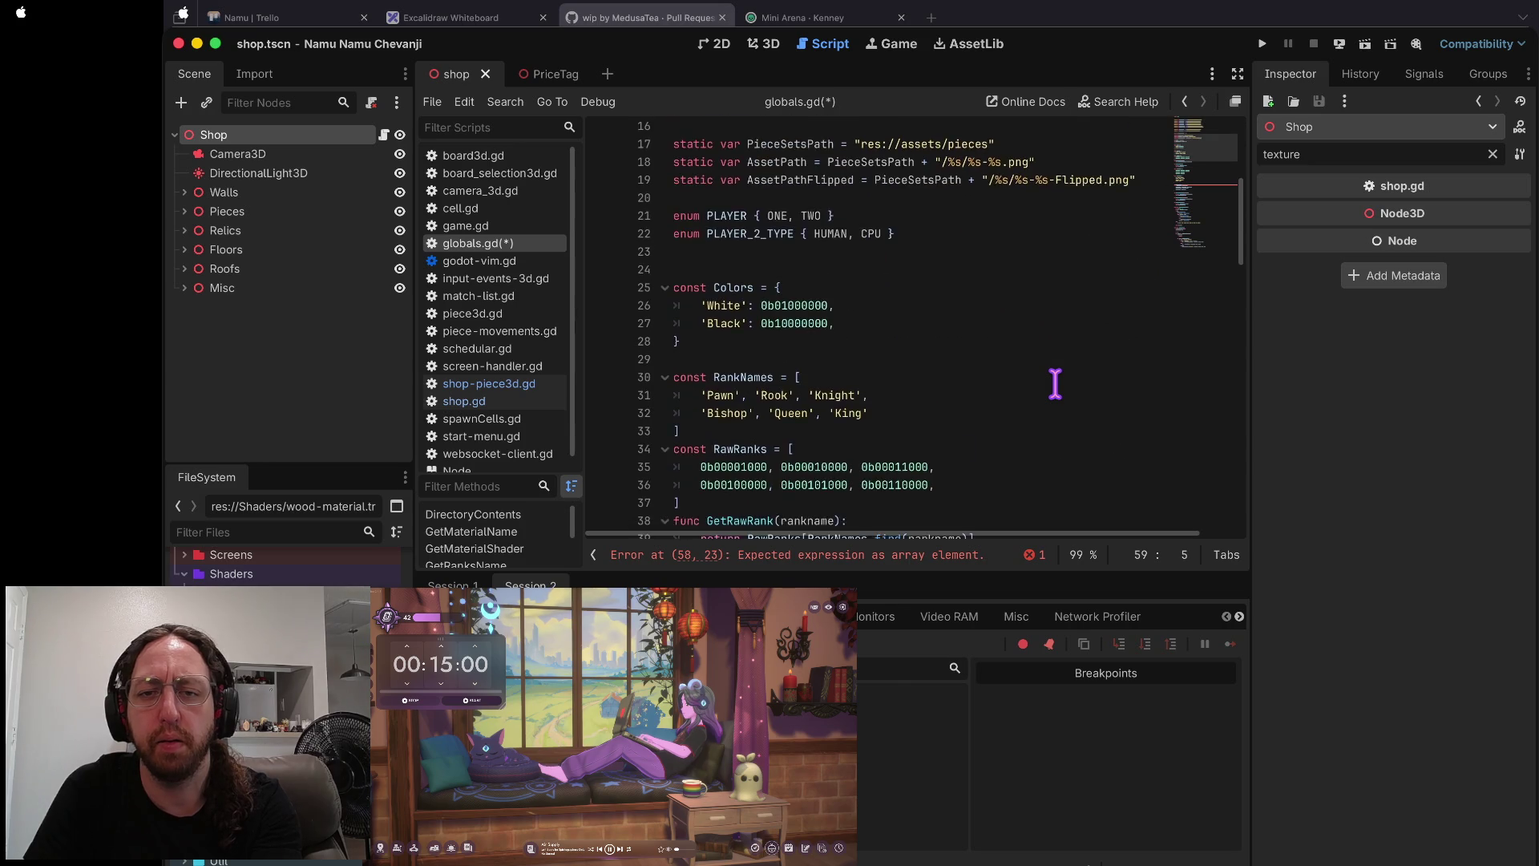
scroll(1055, 384, "down", 2)
key("Delete")
key("Delete")
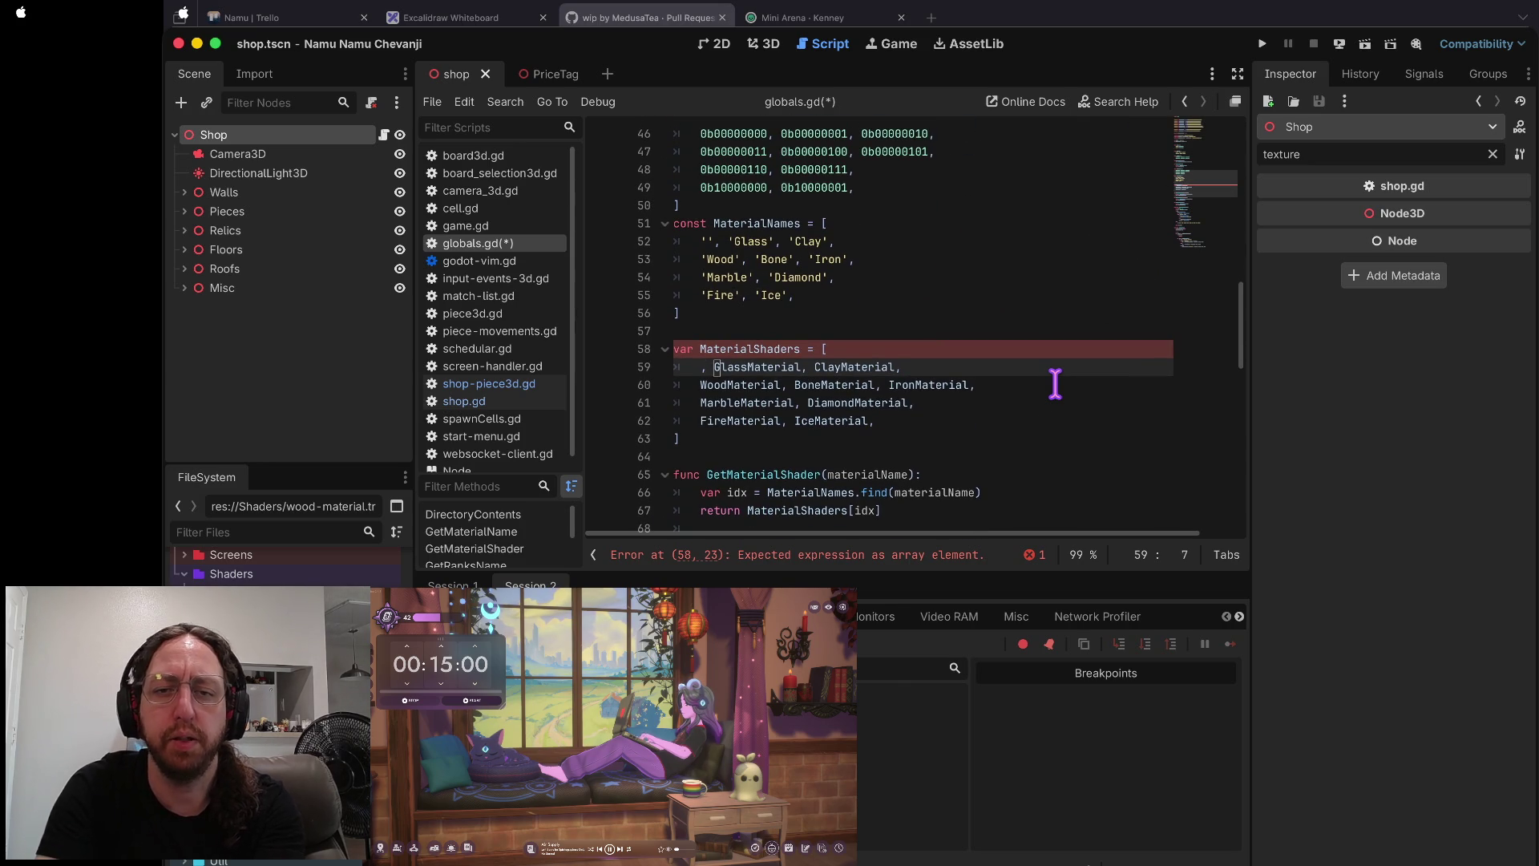
- Append a second IceMaterial to the end of the MaterialShaders list on line 62
key("Down")
key("Down")
key("Down")
key("End")
type("IceMaterial,")
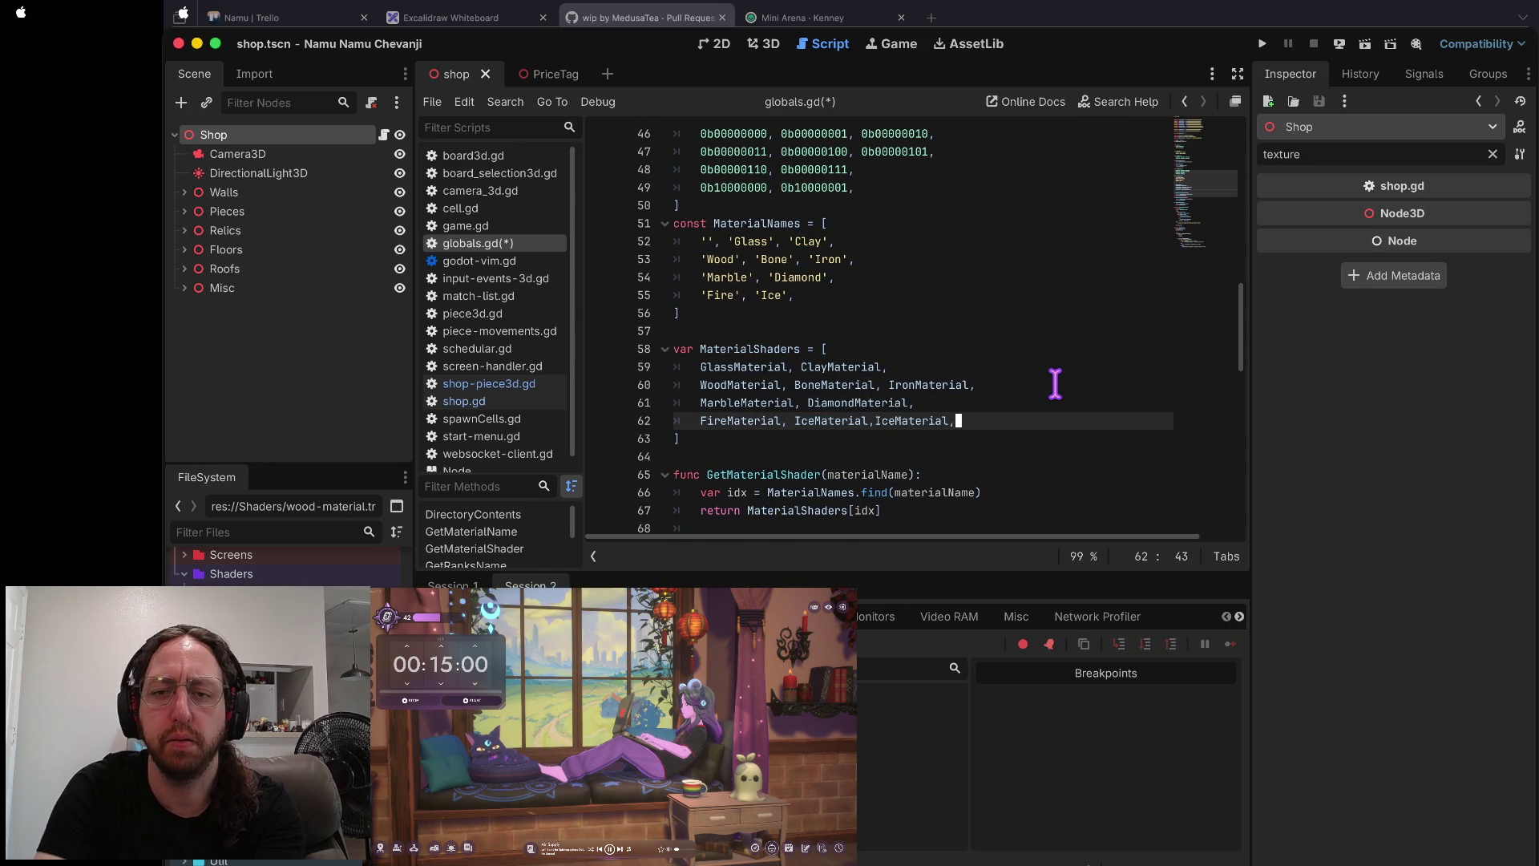
key("End")
key("BackSpace")
key("Home")
- Save globals.gd and run the project
key("ctrl+space")
key("ctrl+s")
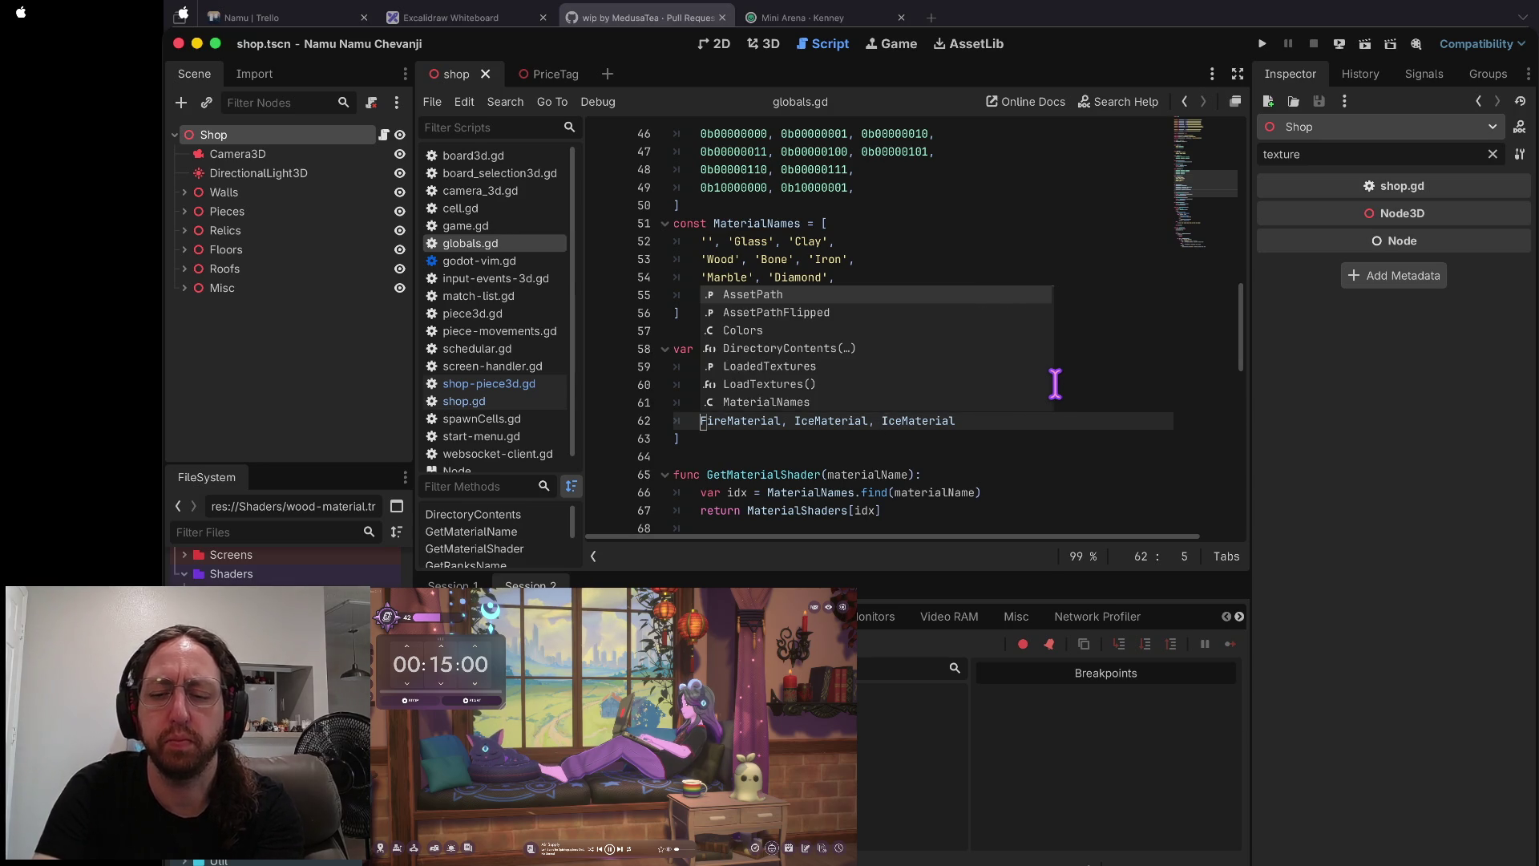
key("super+b")
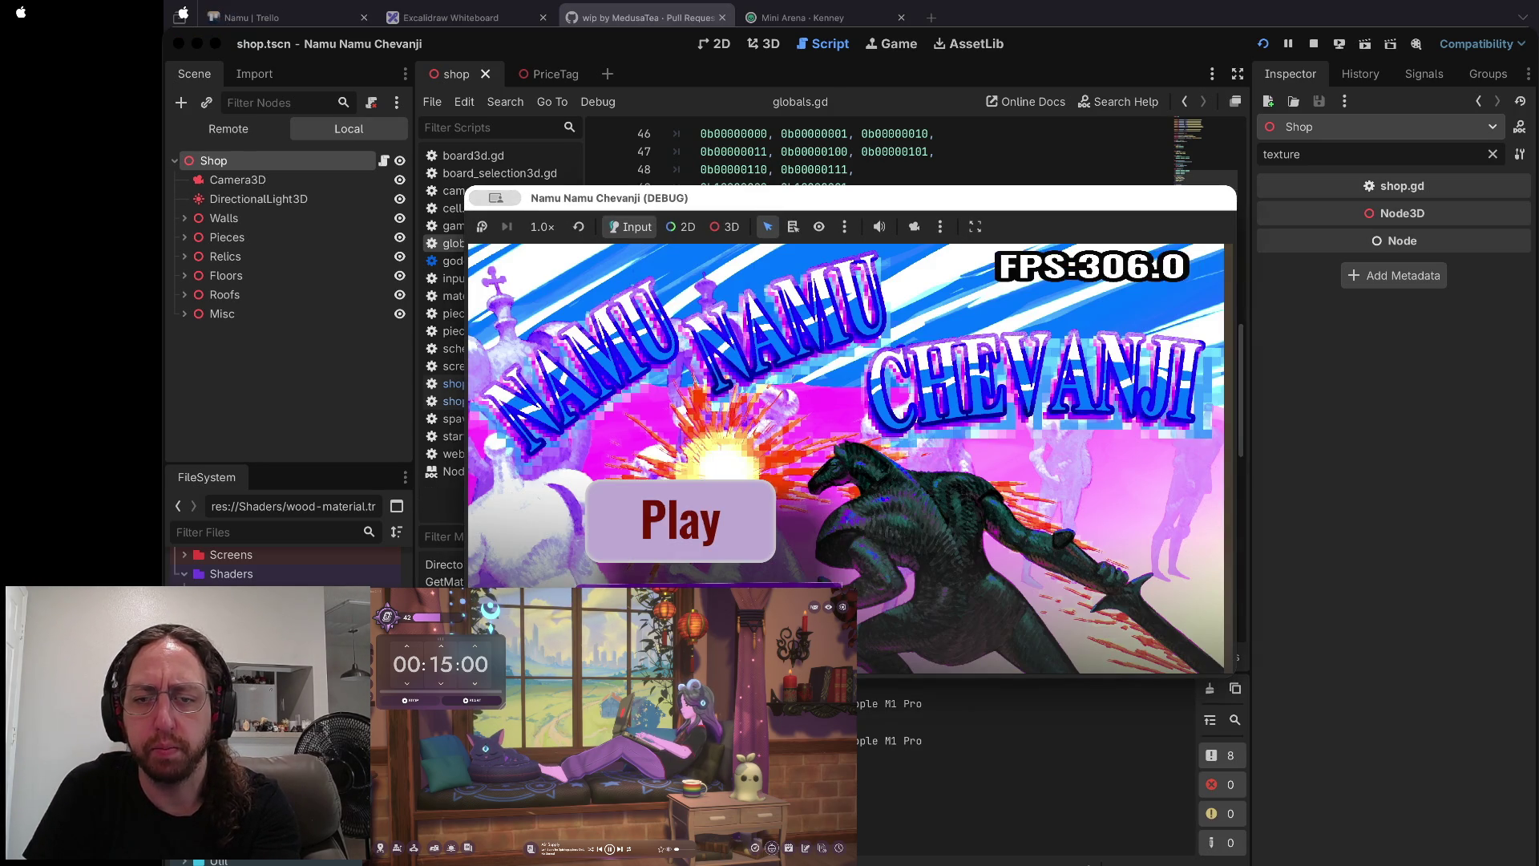
- Play from the title screen and pick a board until the breakpoint hits, then stop the game
left_click(704, 548)
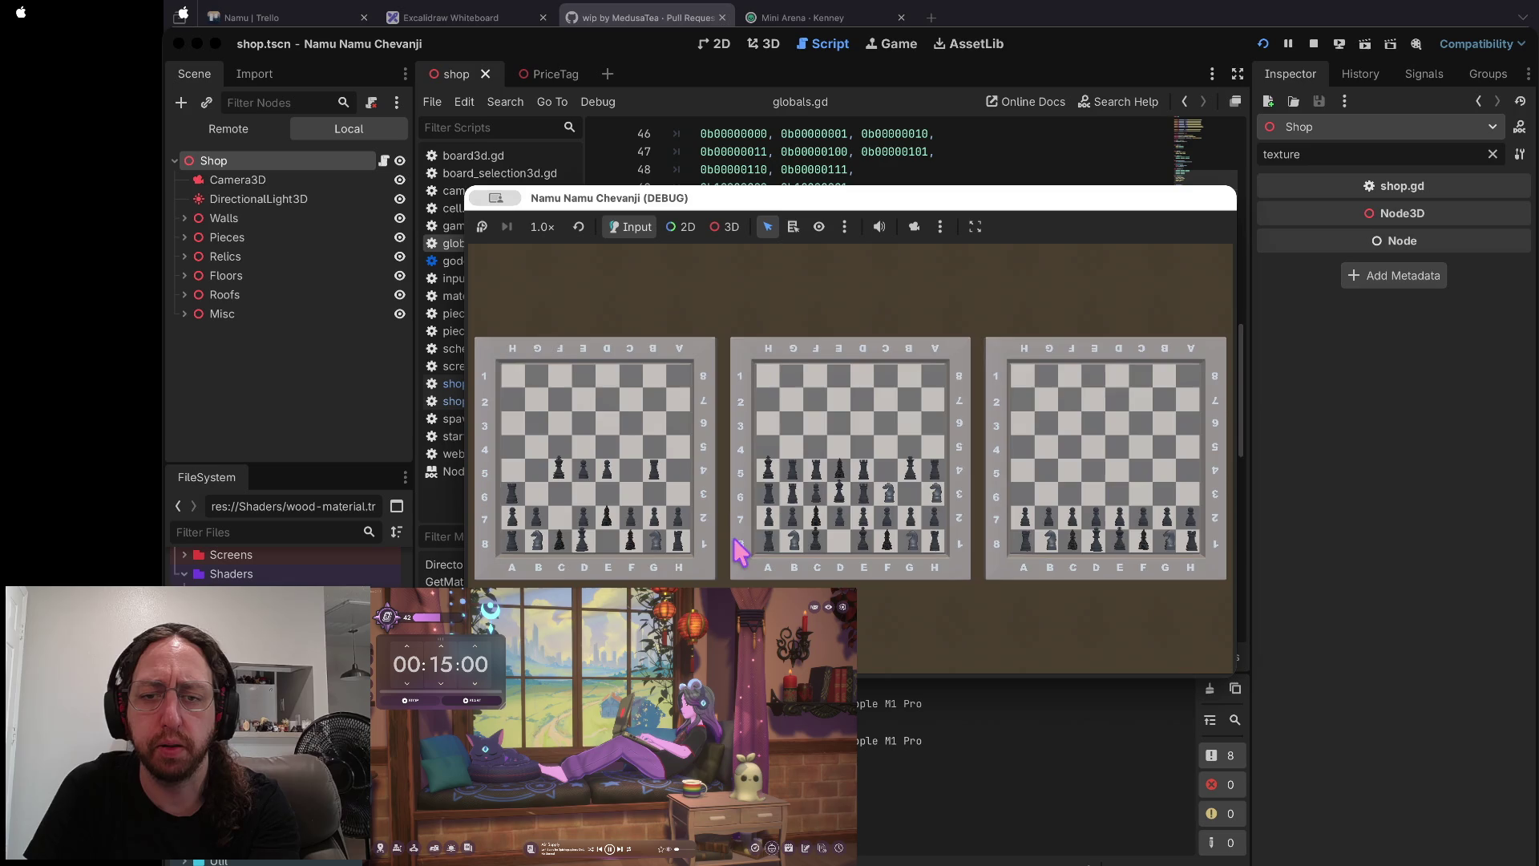
left_click(756, 517)
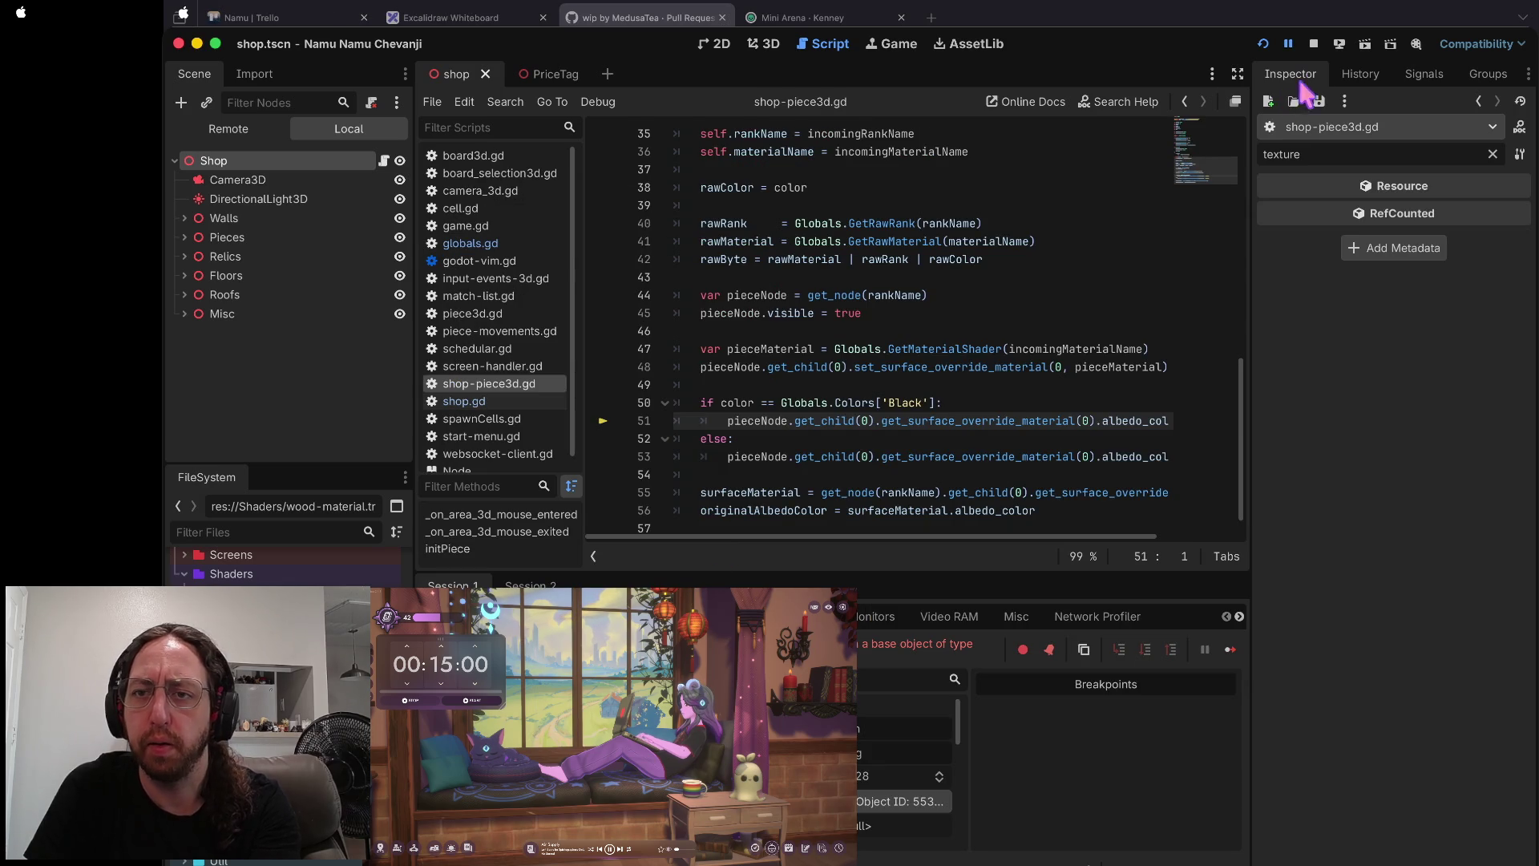
left_click(1313, 44)
left_click(886, 385)
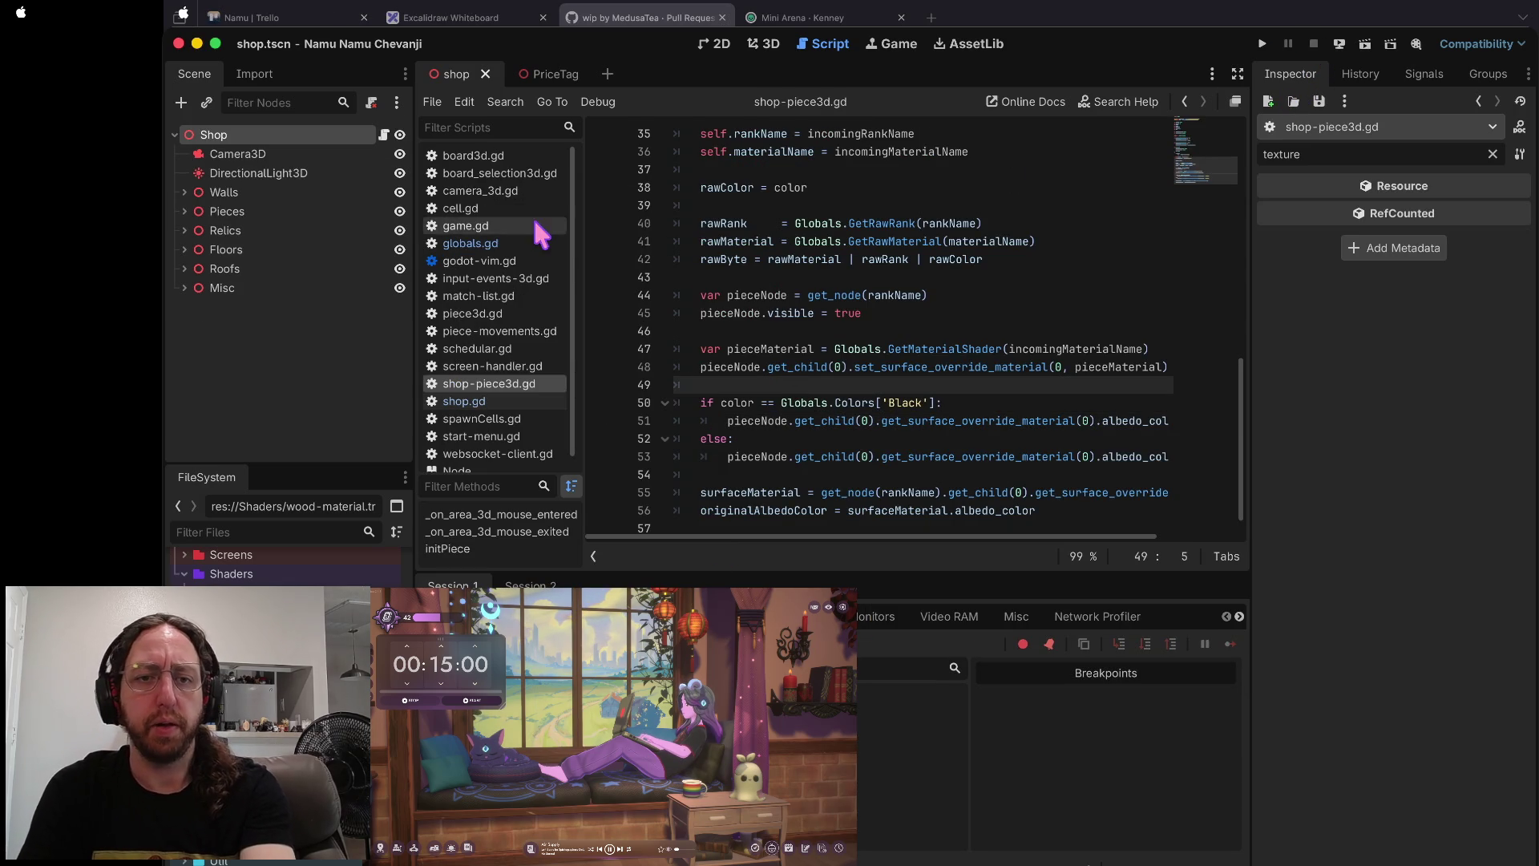
- Open shop.gd, then reopen globals.gd at the MaterialNames array
left_click(469, 400)
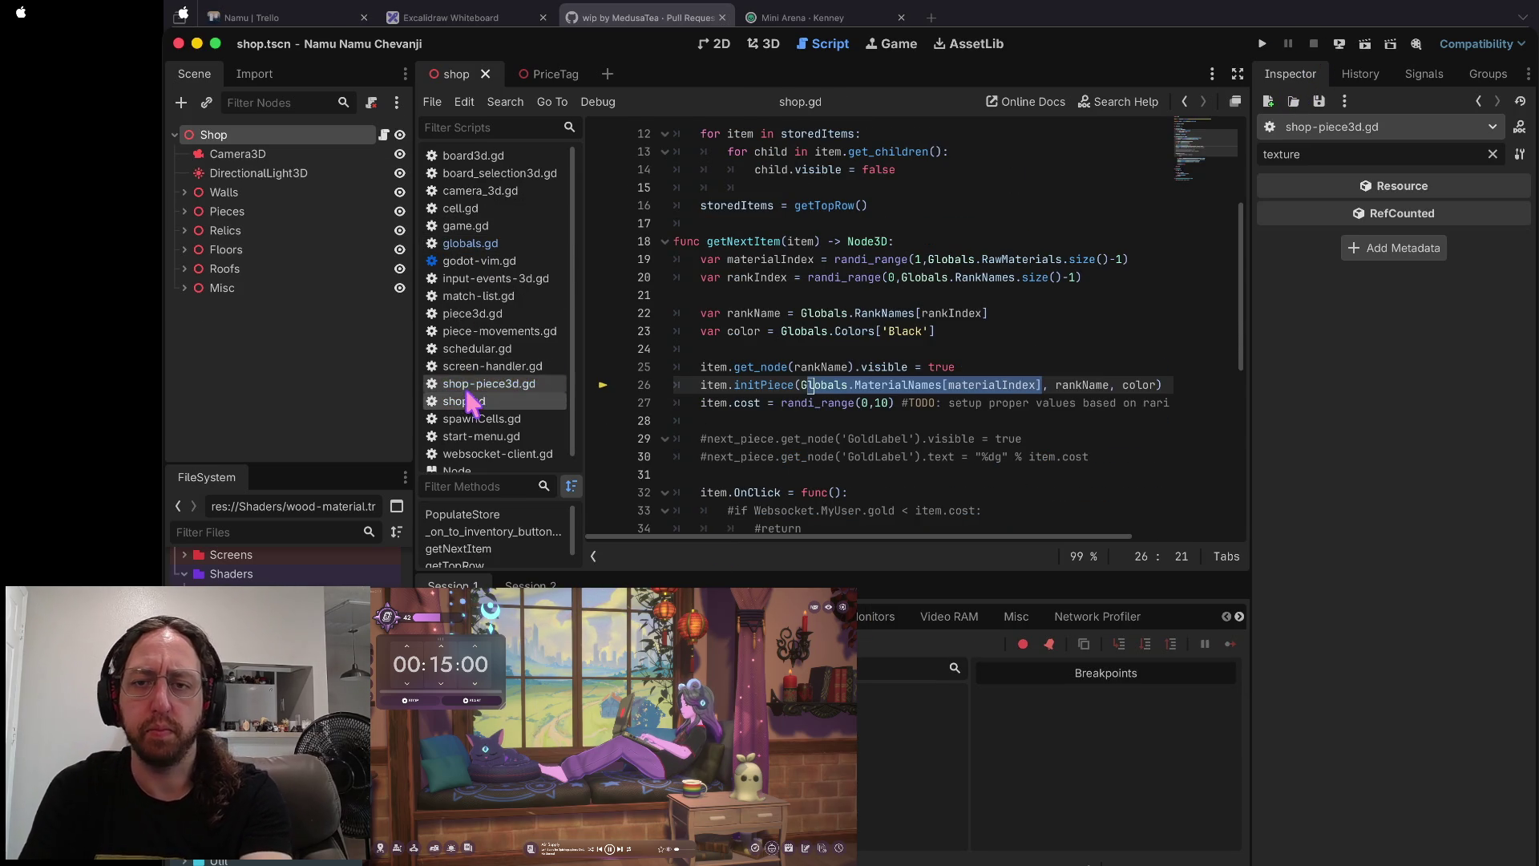
left_click(1112, 297)
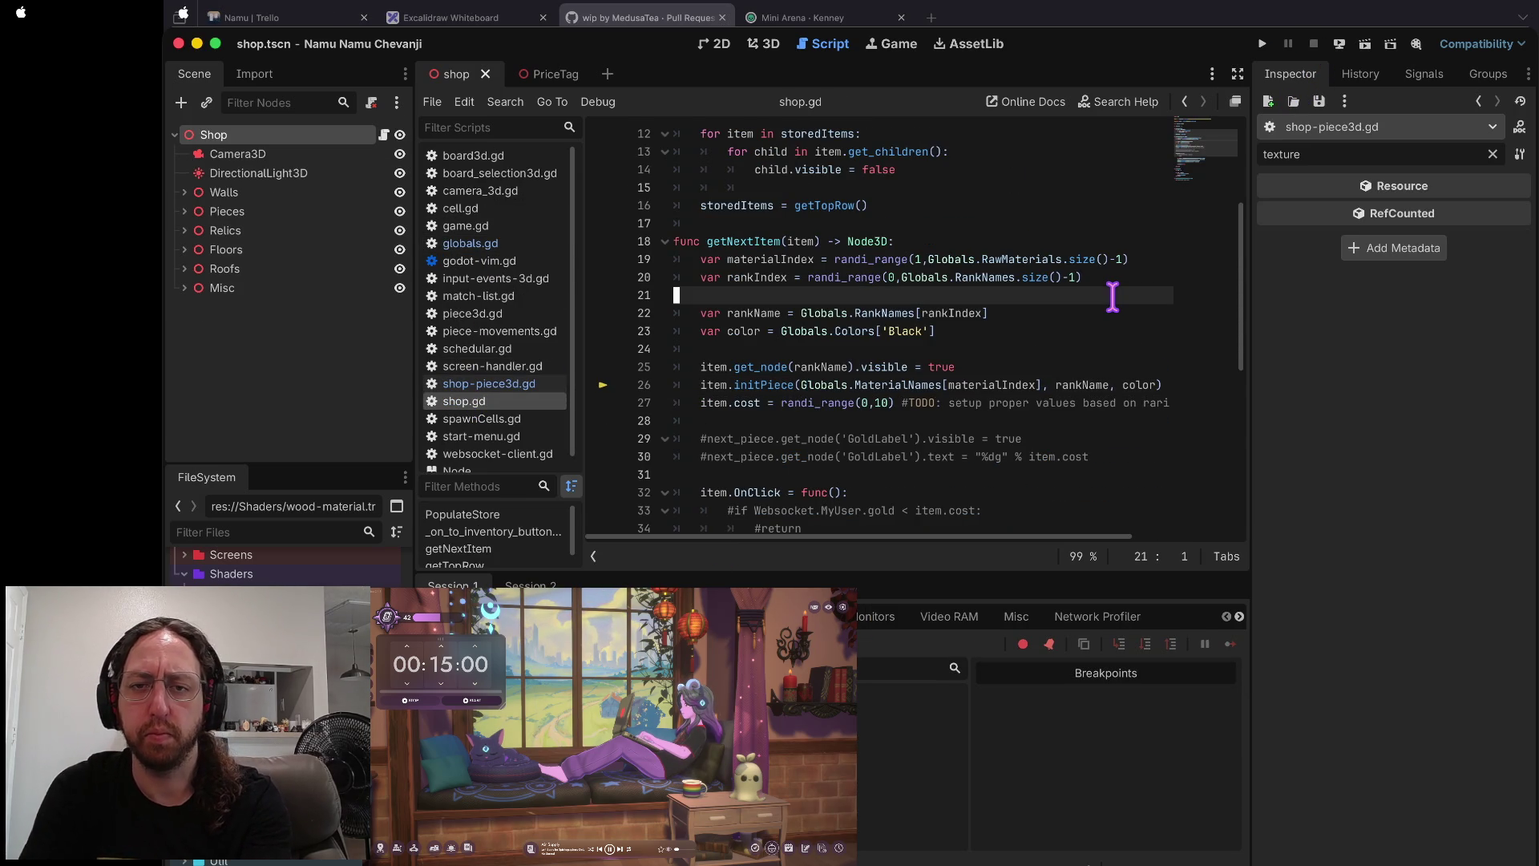
left_click(493, 244)
key("Escape")
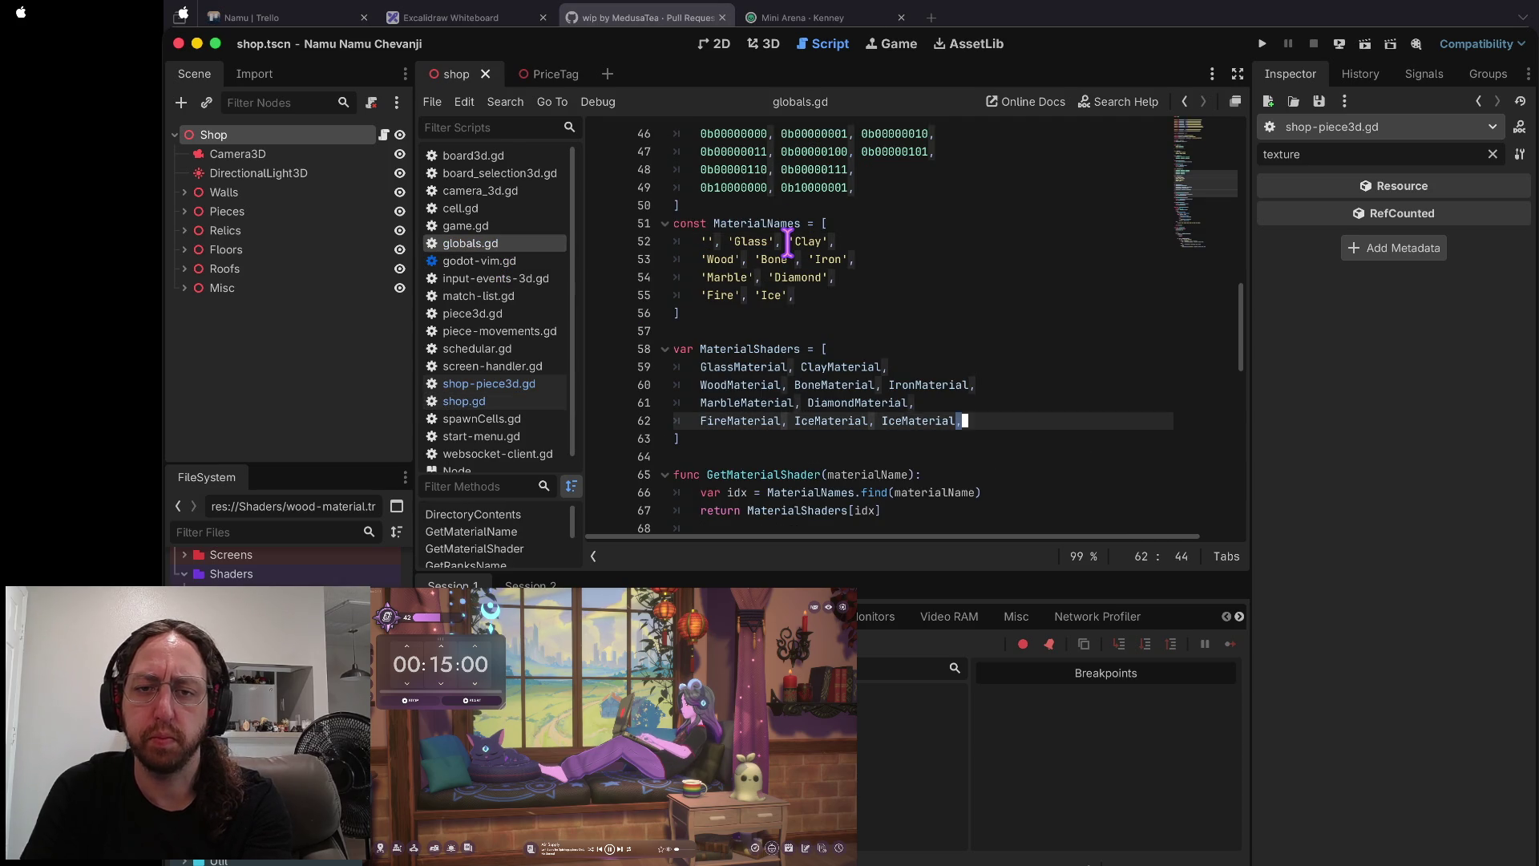